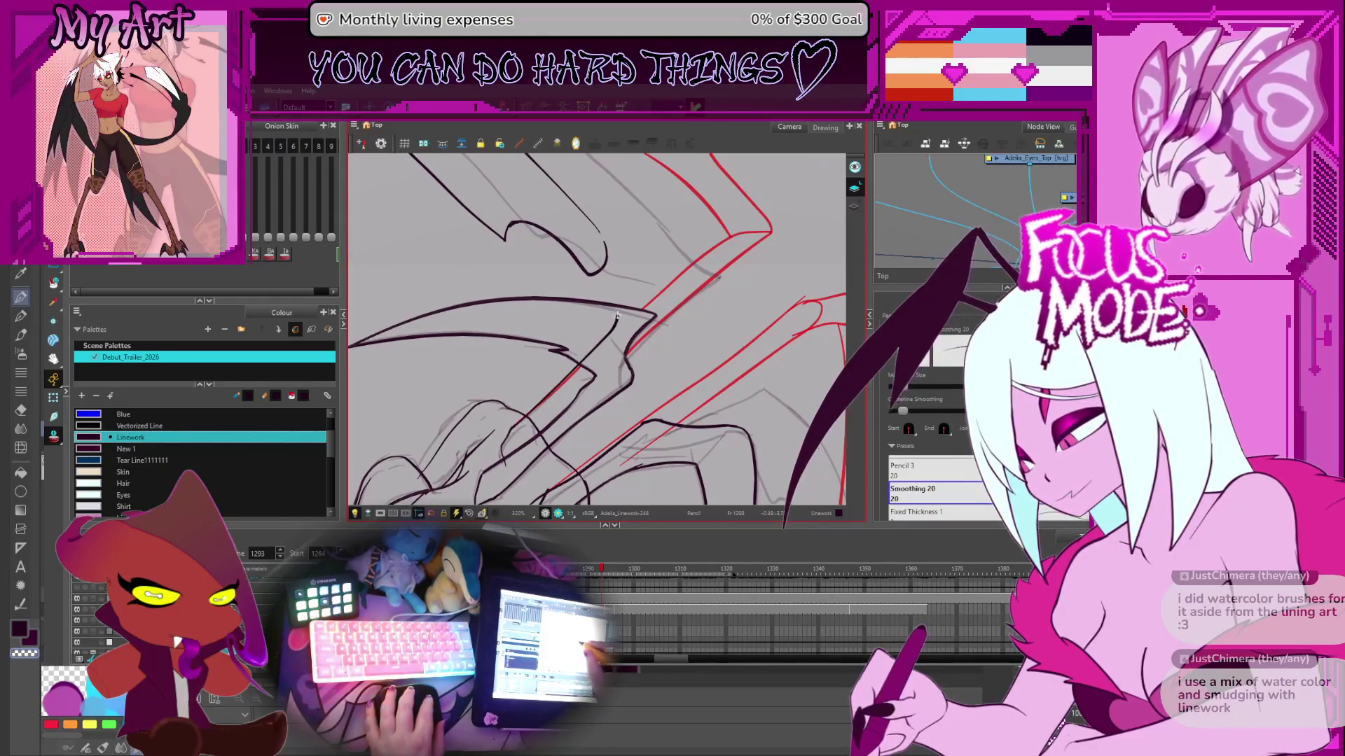
scroll(673, 285, down, 2)
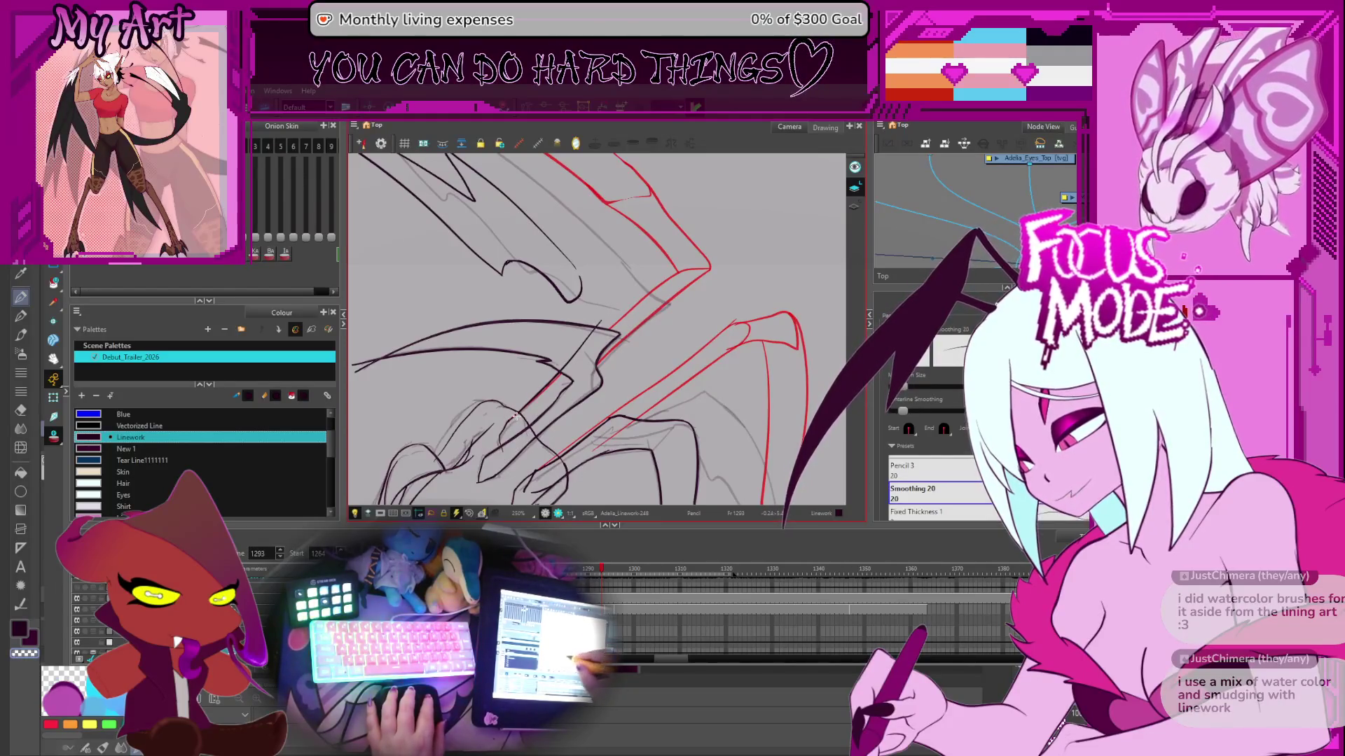
- Ink a dark pencil line along the wing edge over the red rough sketch
mouse_move(742, 361)
mouse_down()
mouse_move(597, 378)
mouse_move(716, 352)
mouse_up()
scroll(641, 372, down, 2)
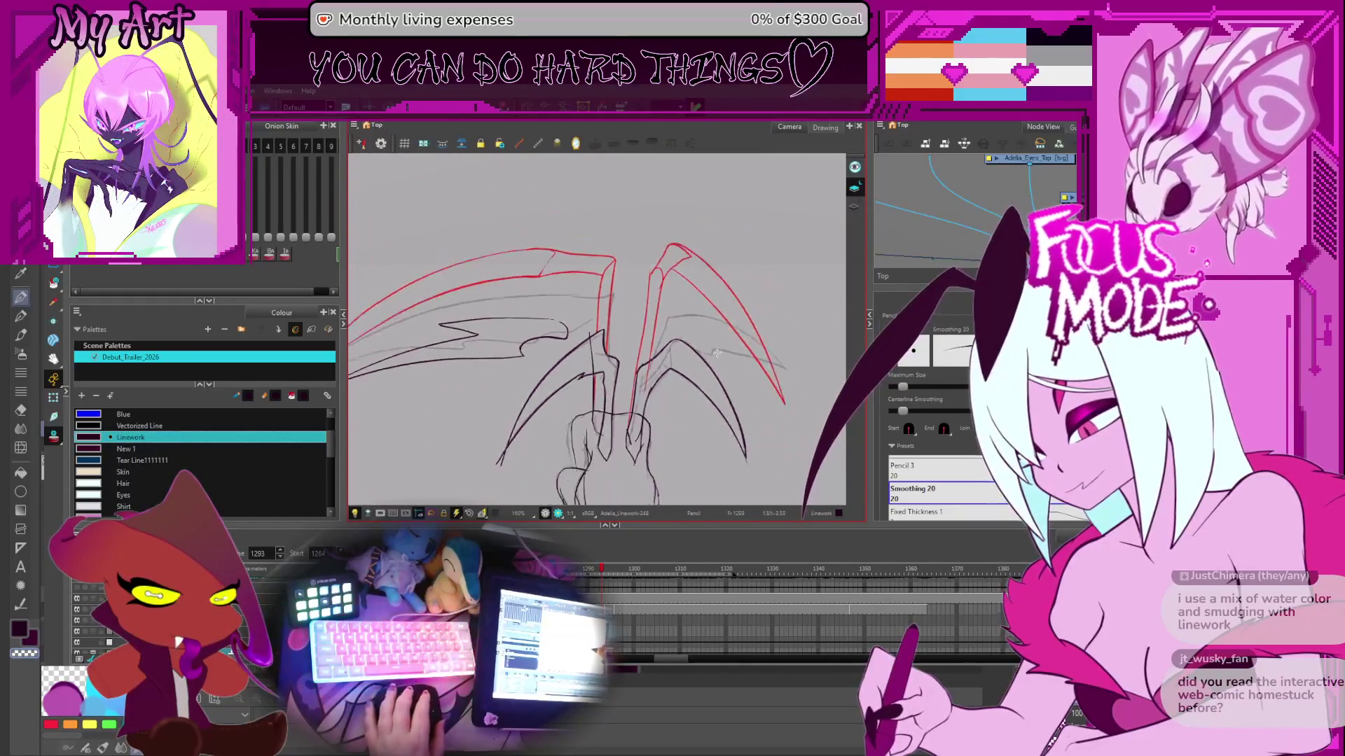
scroll(715, 352, up, 3)
key(alt+t)
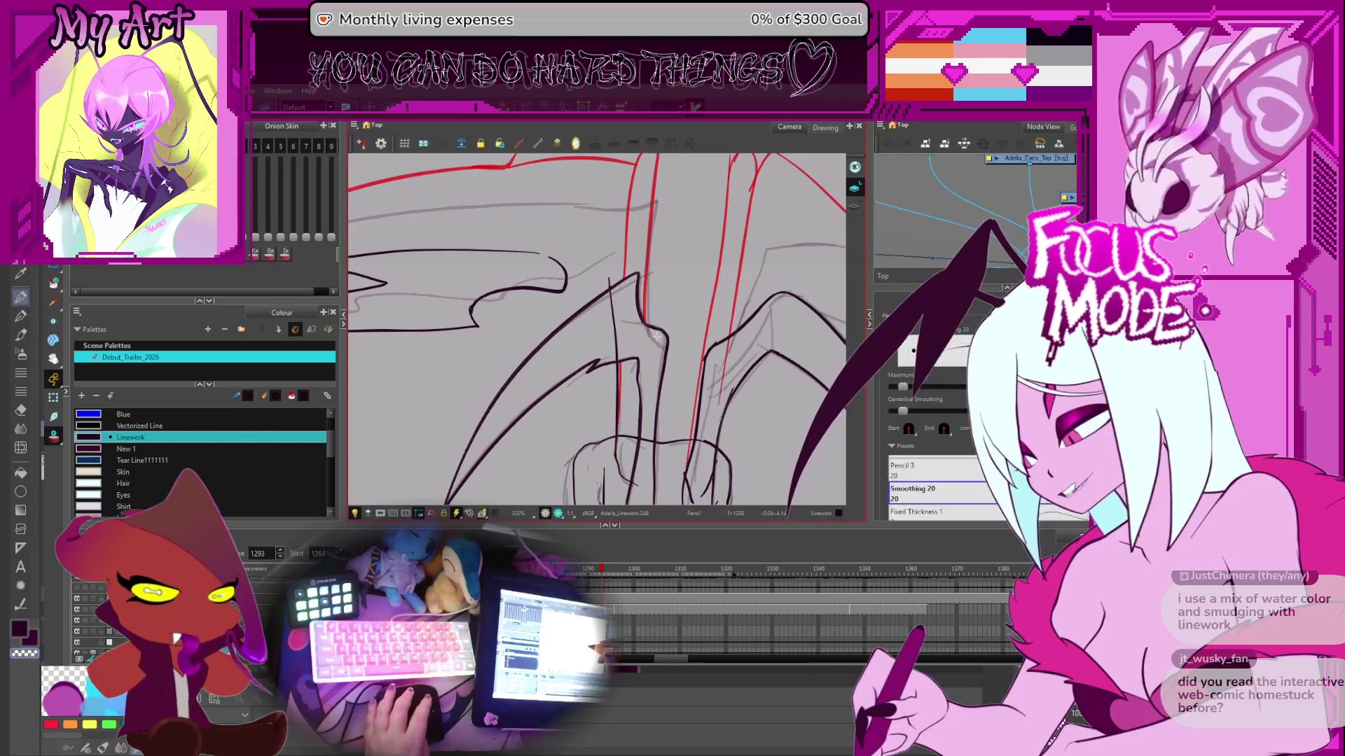
key(alt+p)
scroll(657, 327, down, 1)
drag(657, 326, 663, 320)
scroll(663, 320, up, 1)
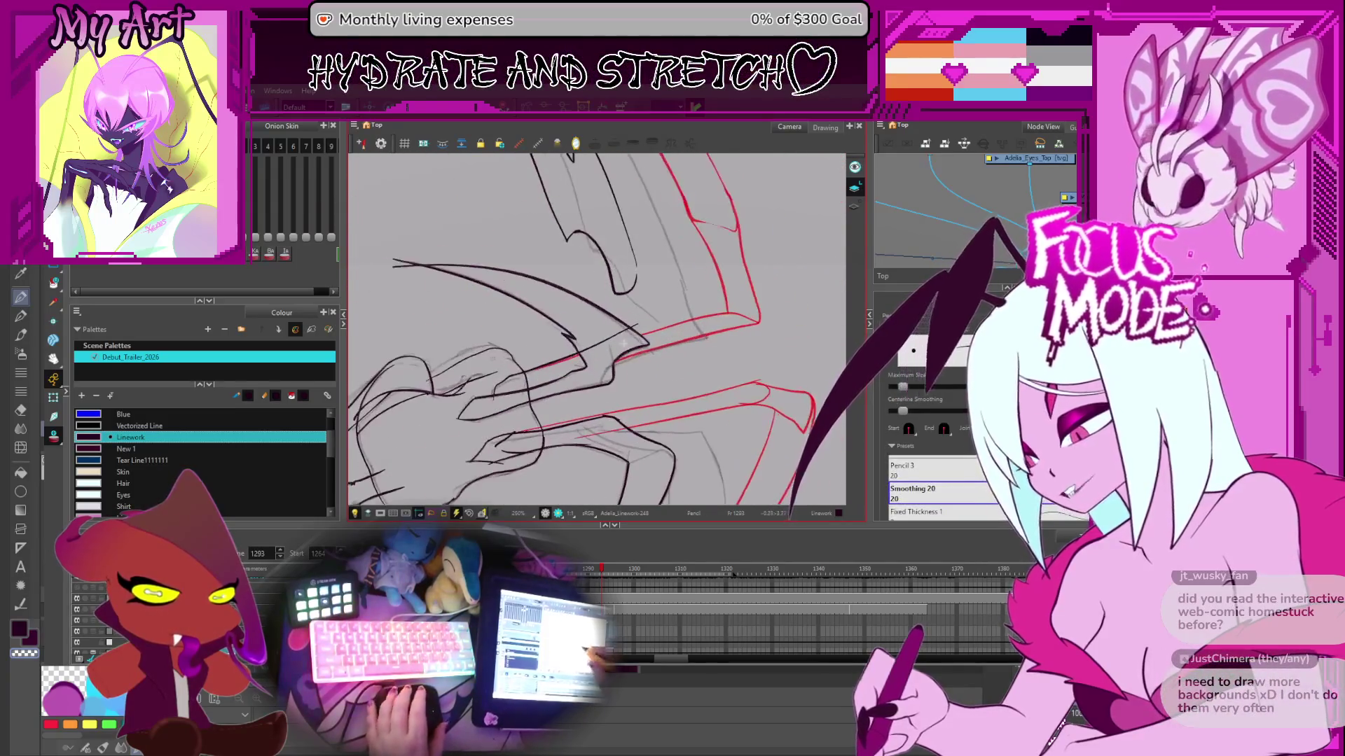
scroll(616, 376, up, 1)
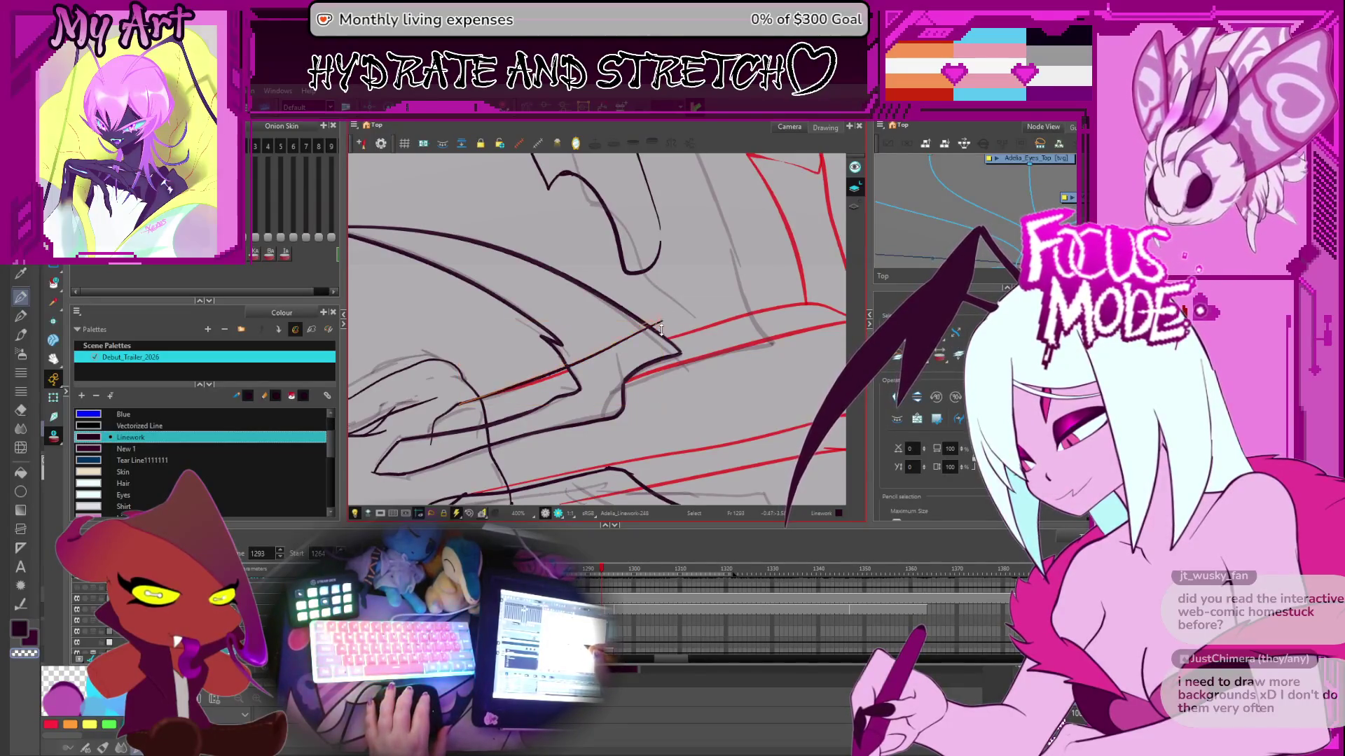
drag(661, 329, 661, 327)
- Rotate the canvas to new drawing angles and keep tracing the wing over the red rough
key(ctrl+alt)
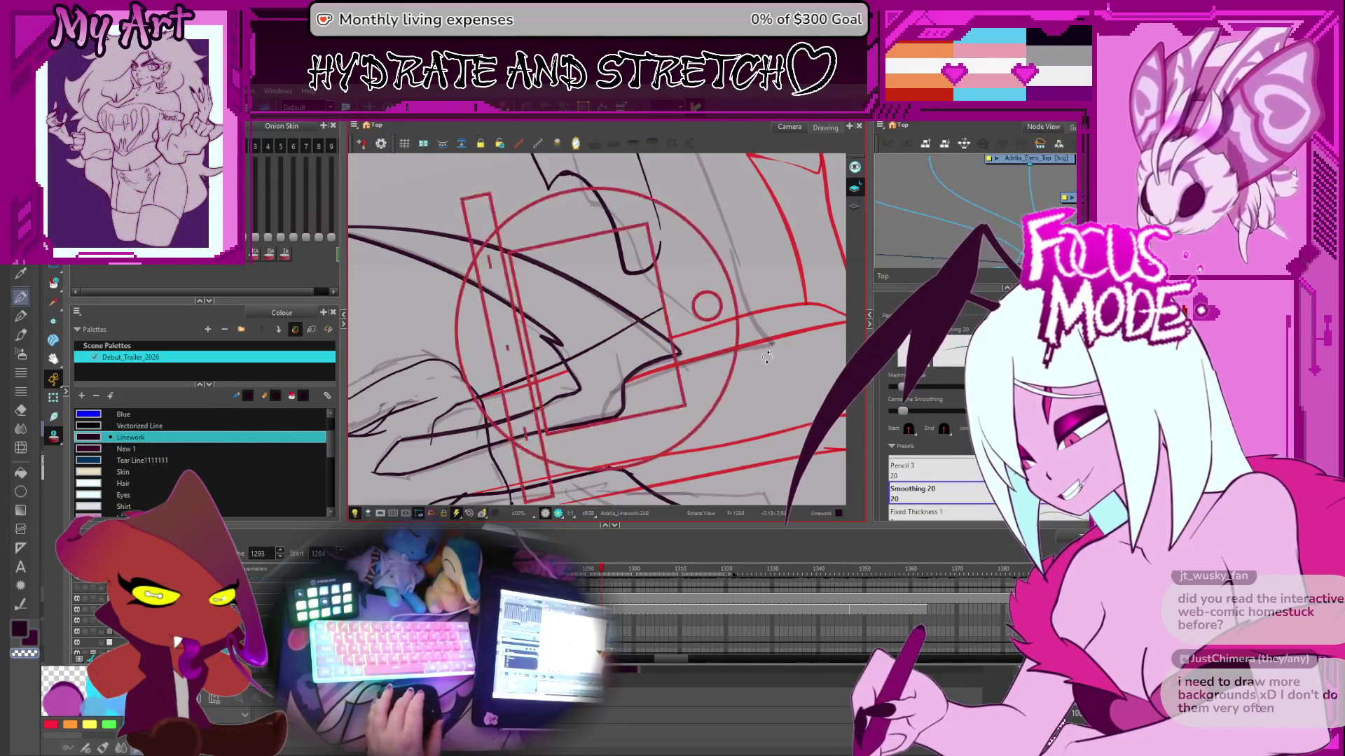
mouse_move(768, 357)
mouse_down()
mouse_move(693, 393)
mouse_move(609, 390)
mouse_up()
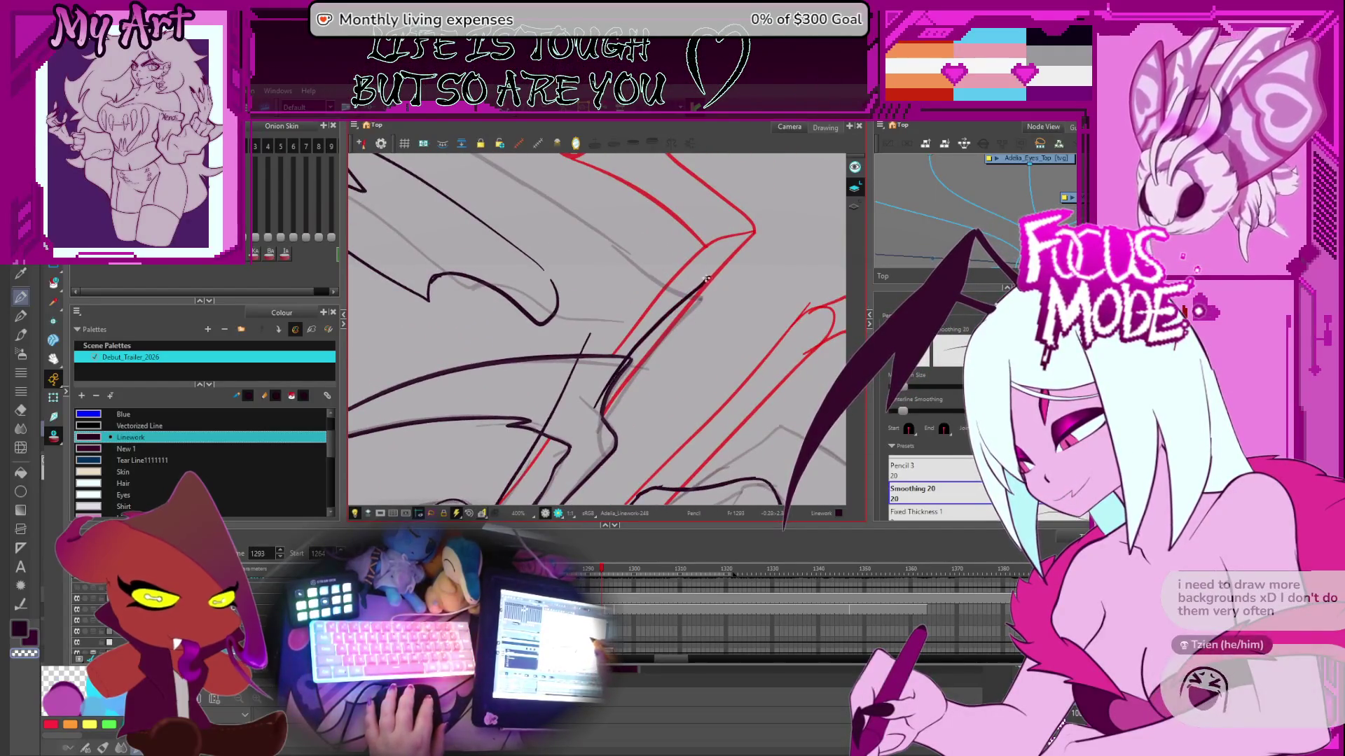
key(alt+s)
key(alt+slash)
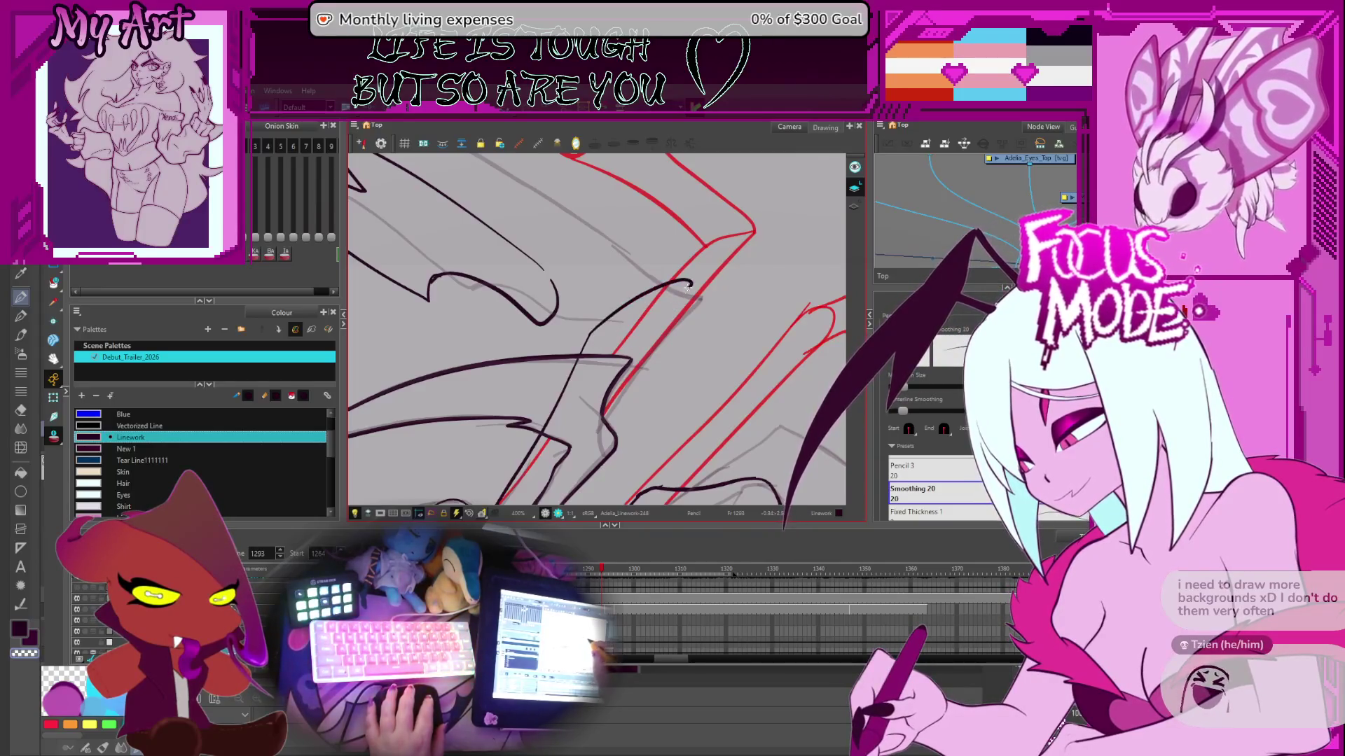
drag(686, 289, 595, 393)
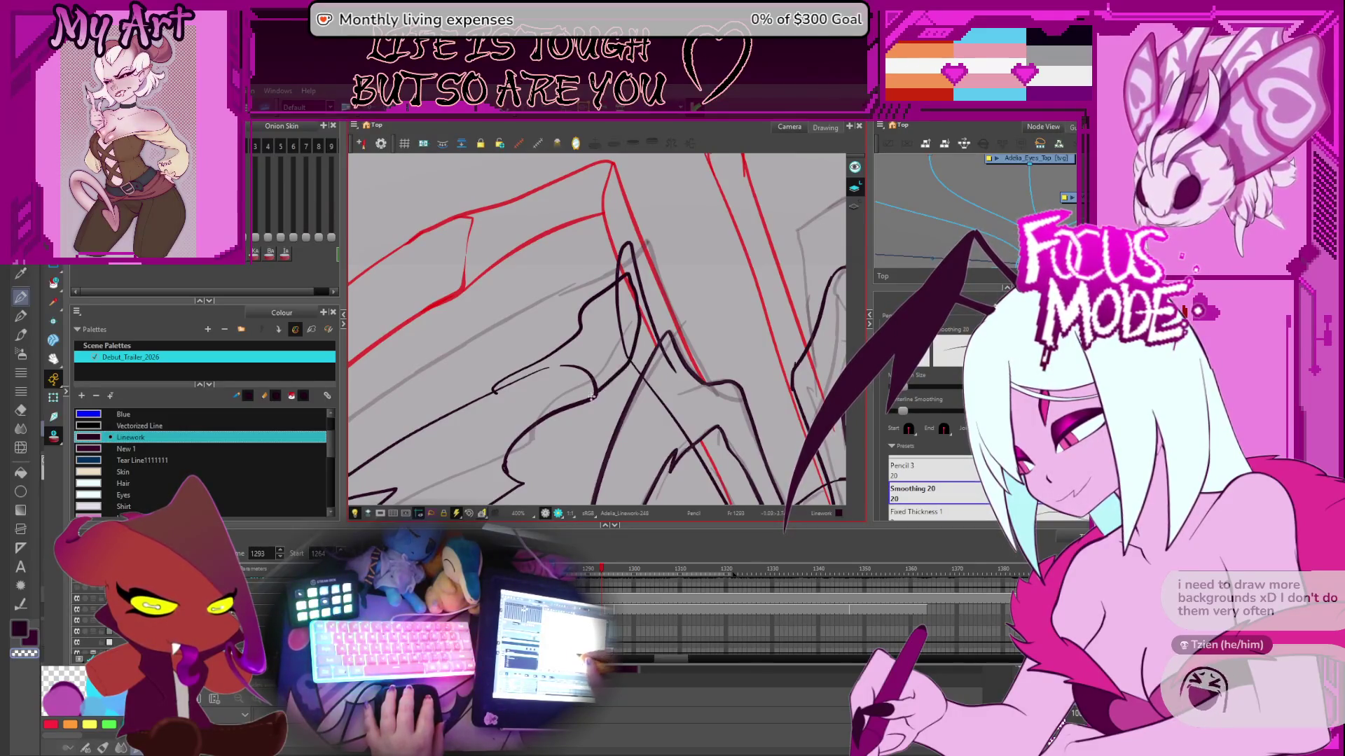
key(space)
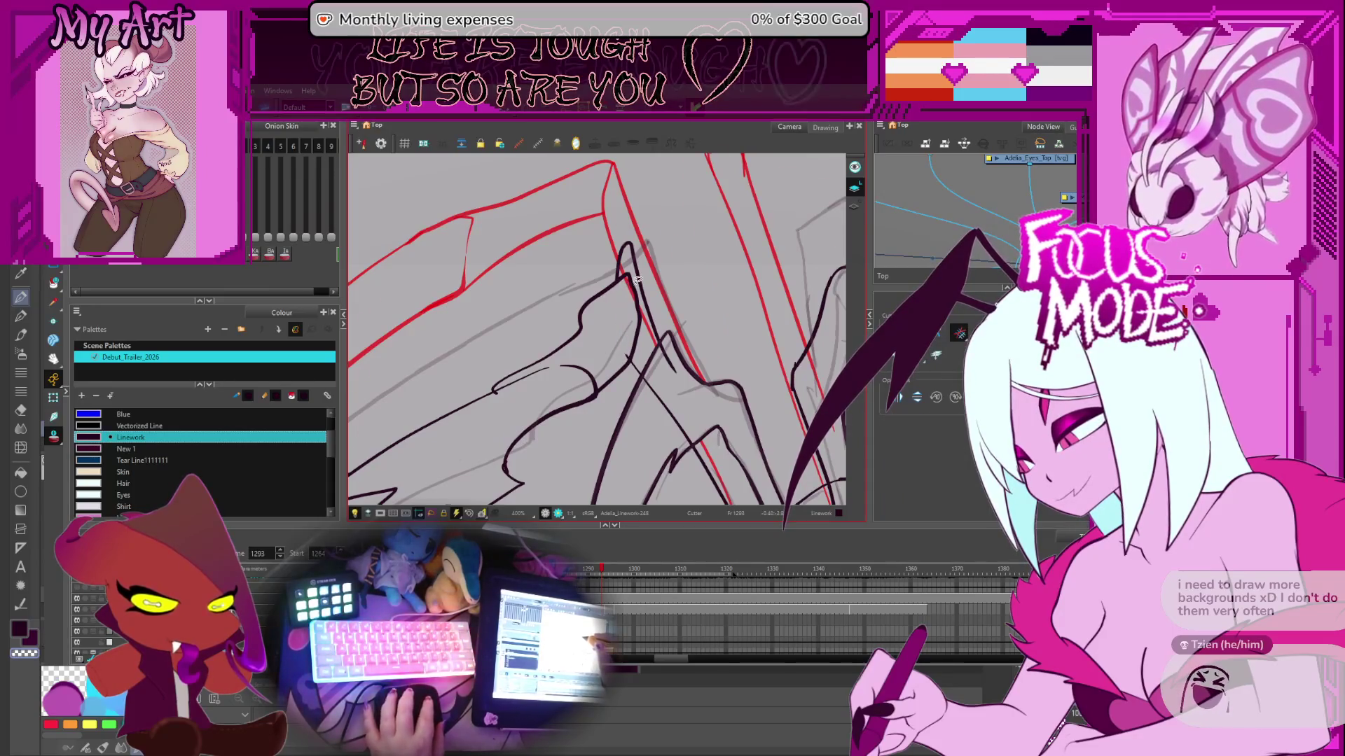
scroll(628, 297, down, 5)
scroll(639, 307, up, 5)
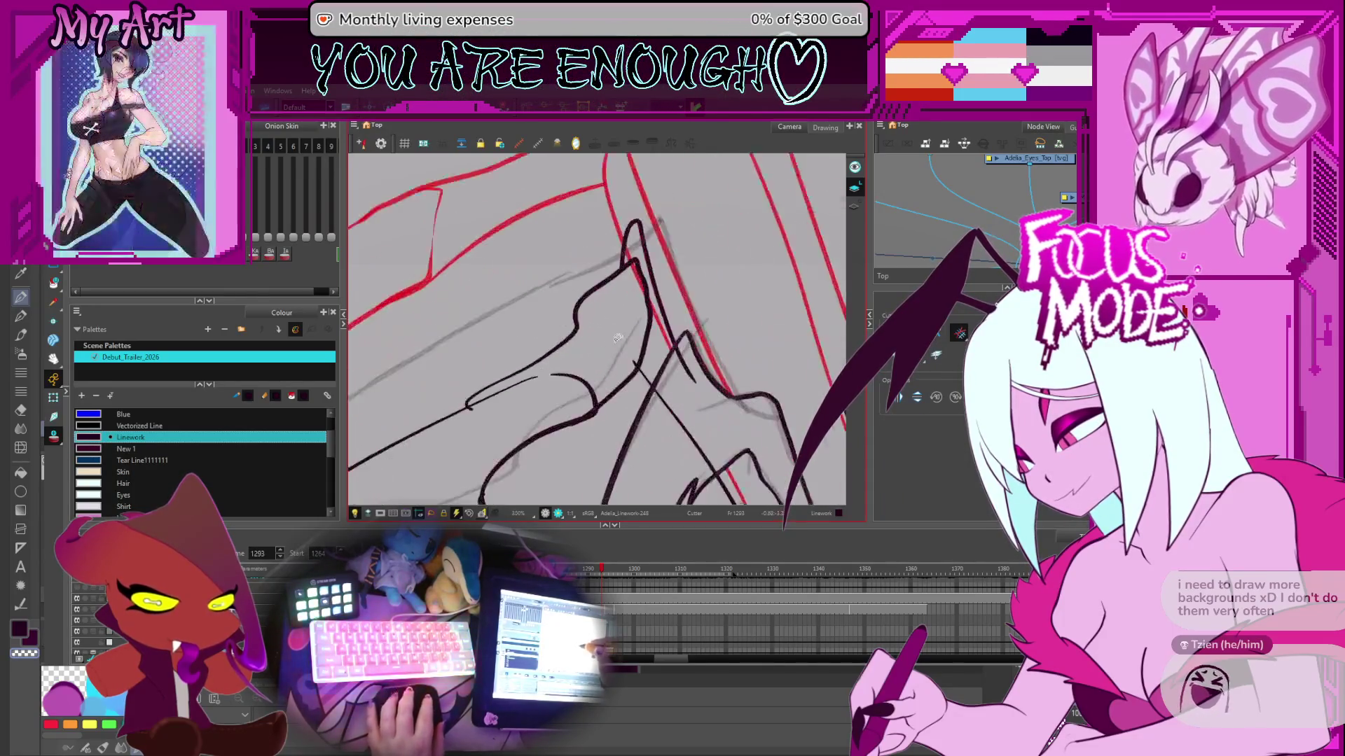
scroll(698, 269, down, 5)
scroll(691, 342, up, 5)
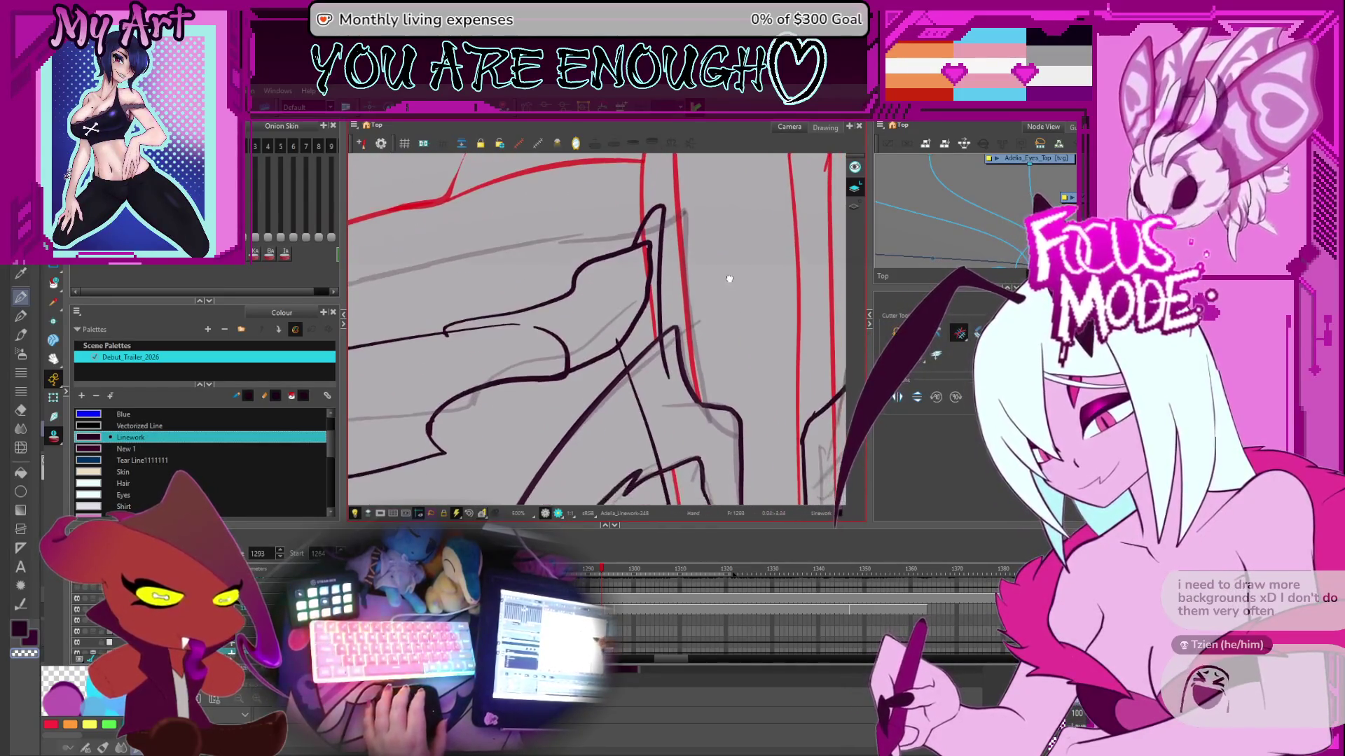
- With the Contour Editor, drag the wing stroke's top point down-right into a sharp tip
key(alt+q)
click(648, 293)
scroll(649, 293, up, 2)
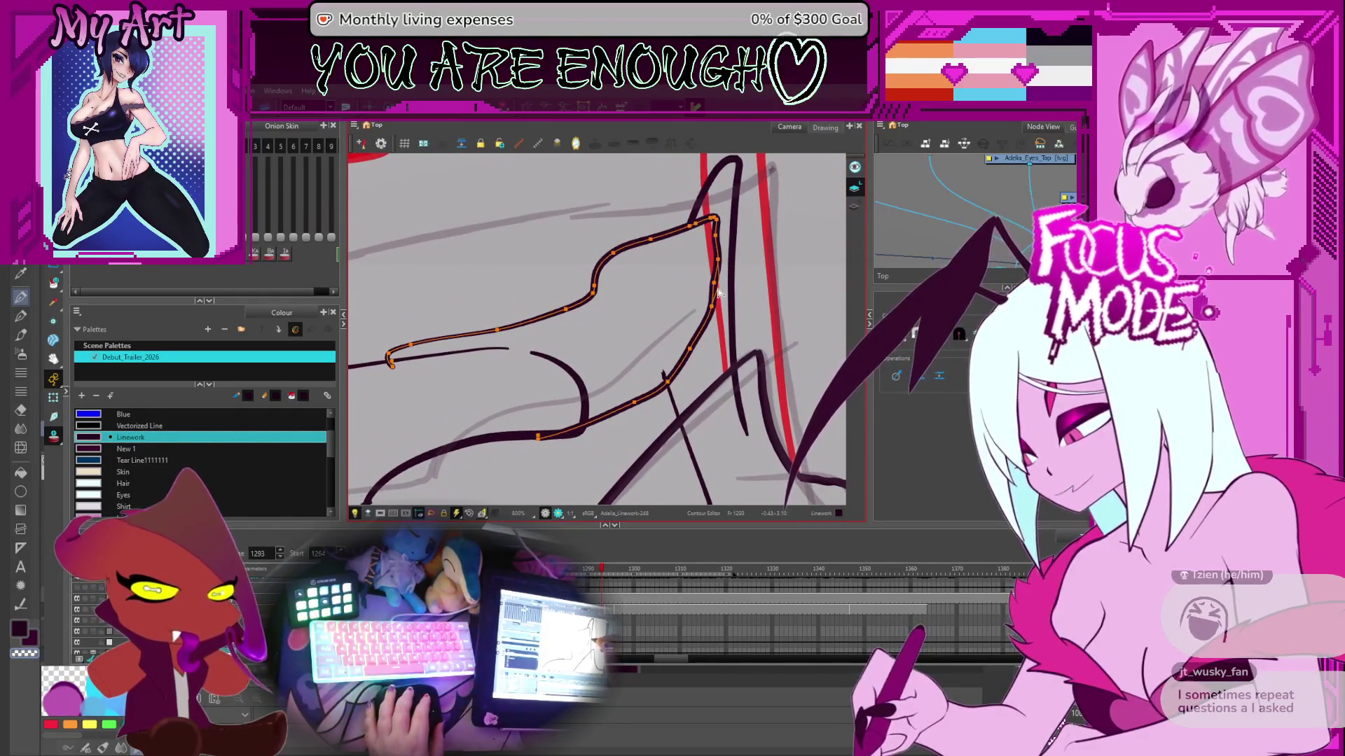
shift+click(714, 312)
click(704, 348)
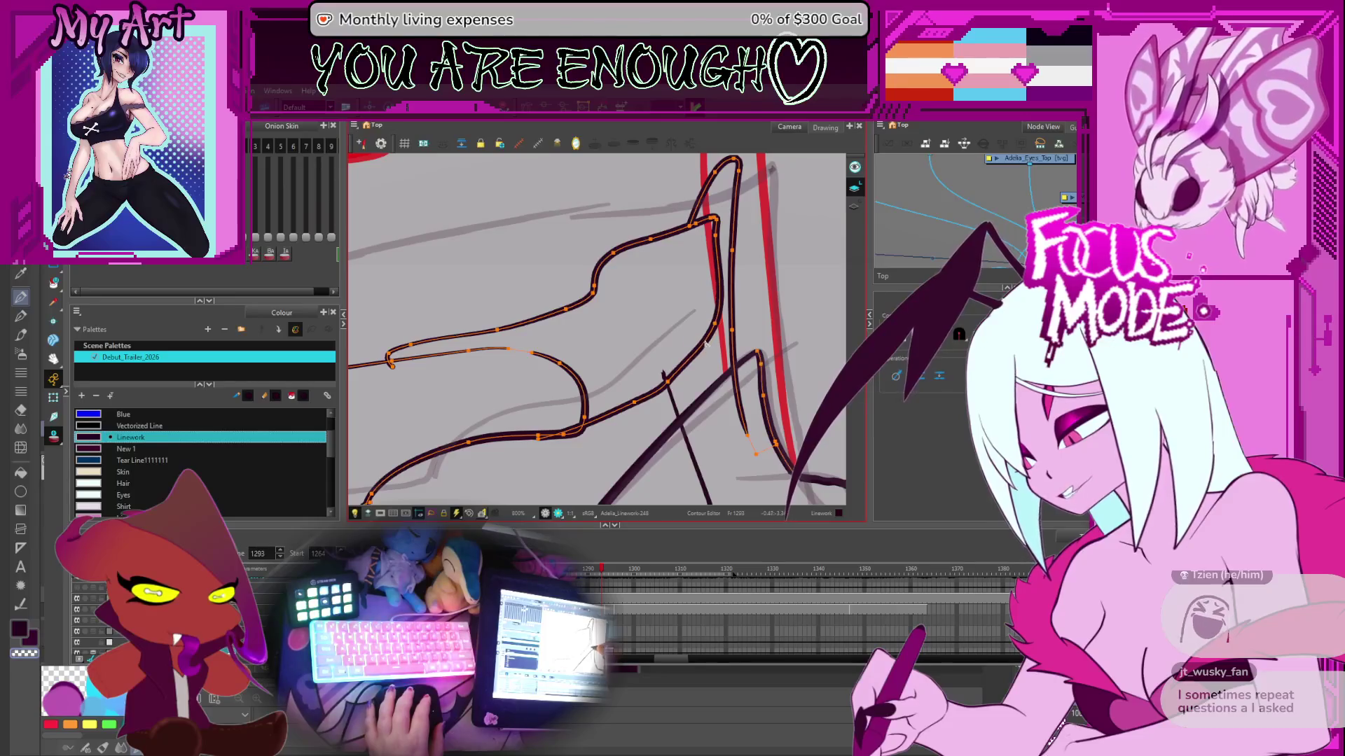
drag(745, 218, 690, 280)
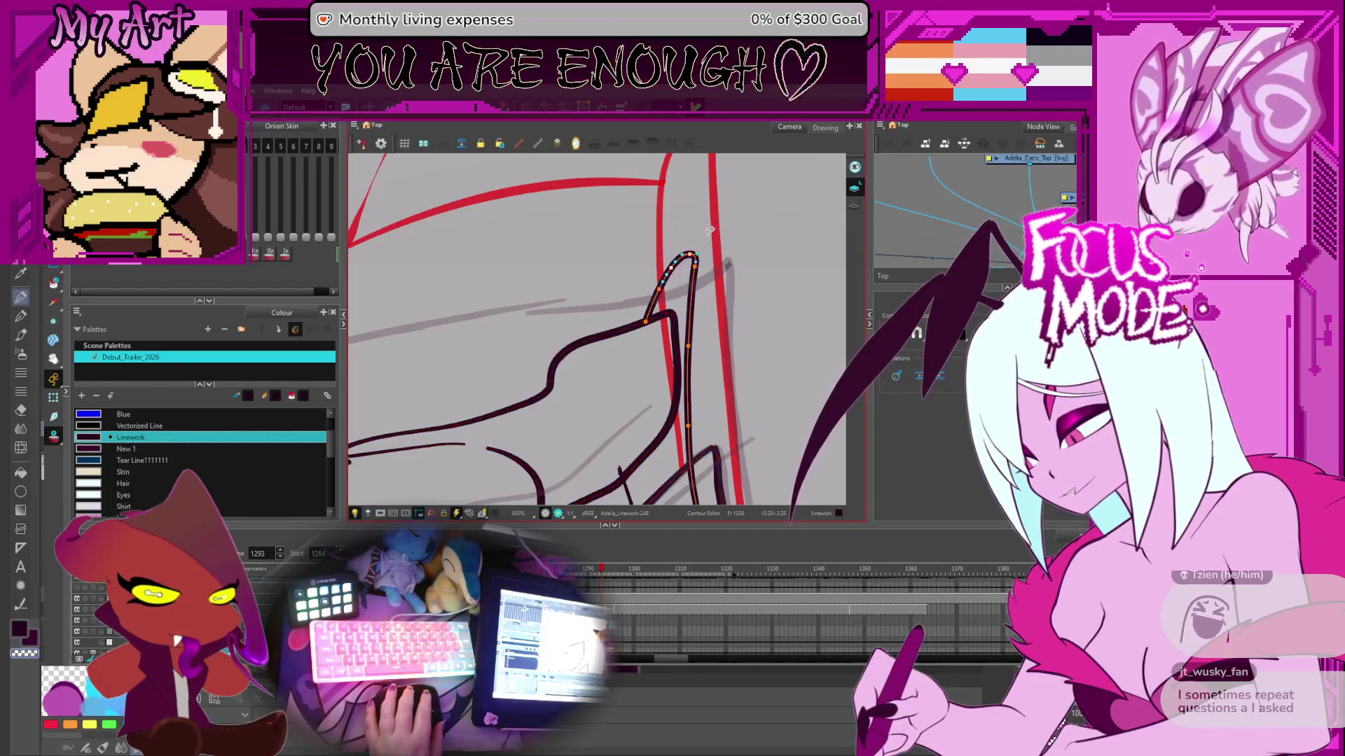
drag(688, 259, 694, 269)
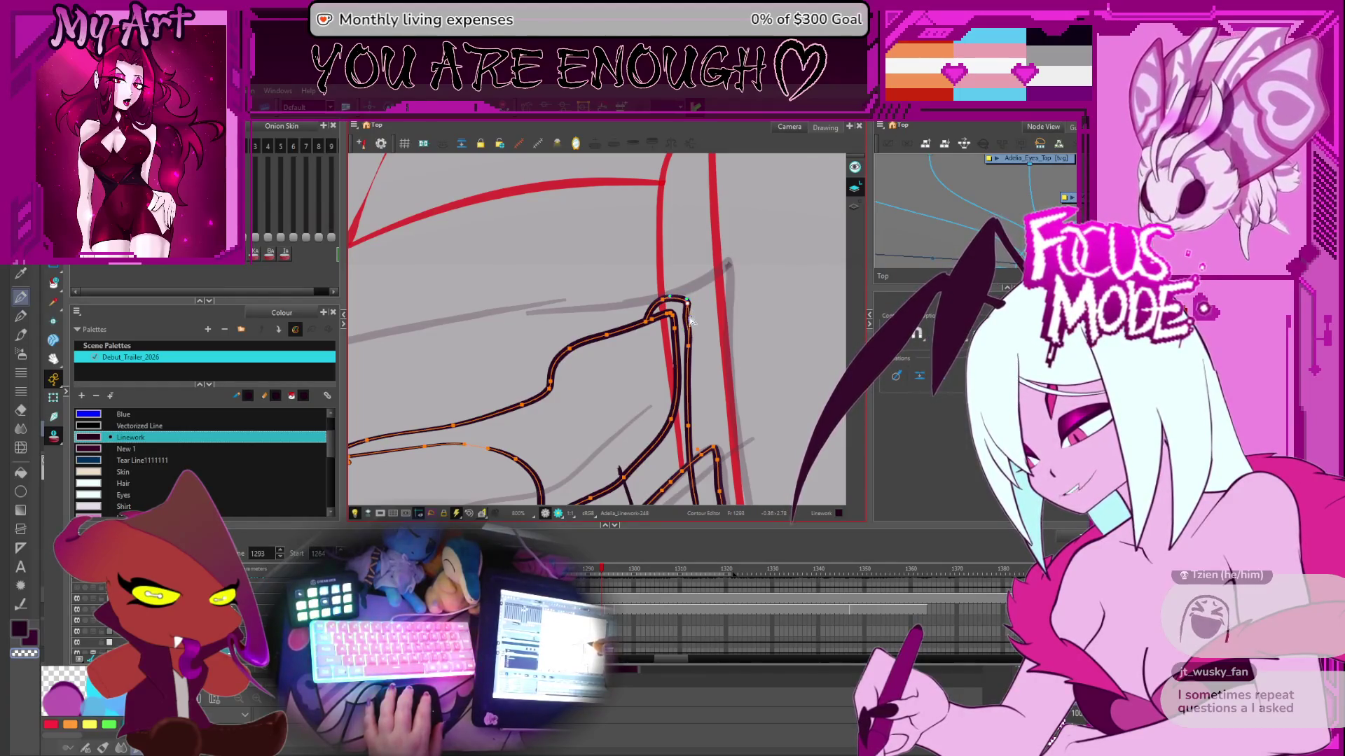
scroll(690, 321, down, 6)
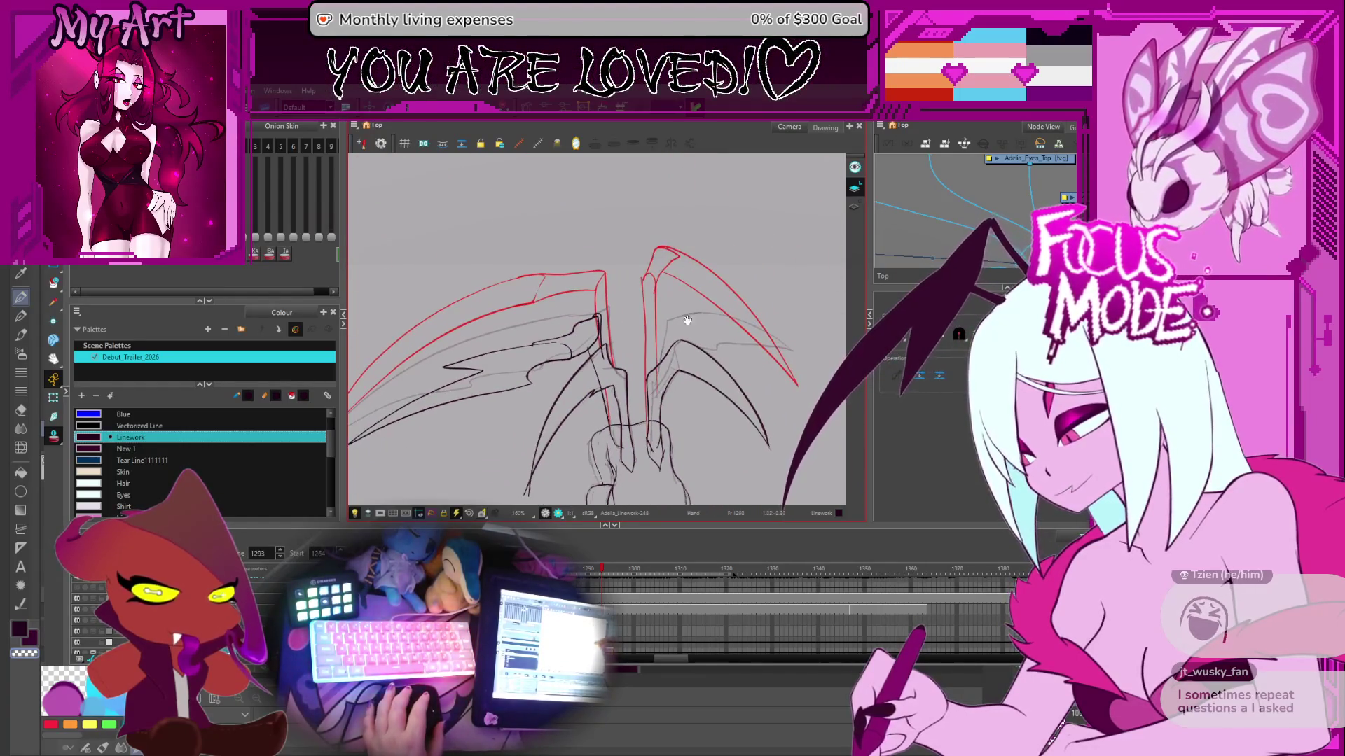
- Advance to the next animation frame and zoom in on the wings with the Pencil ready
key(.)
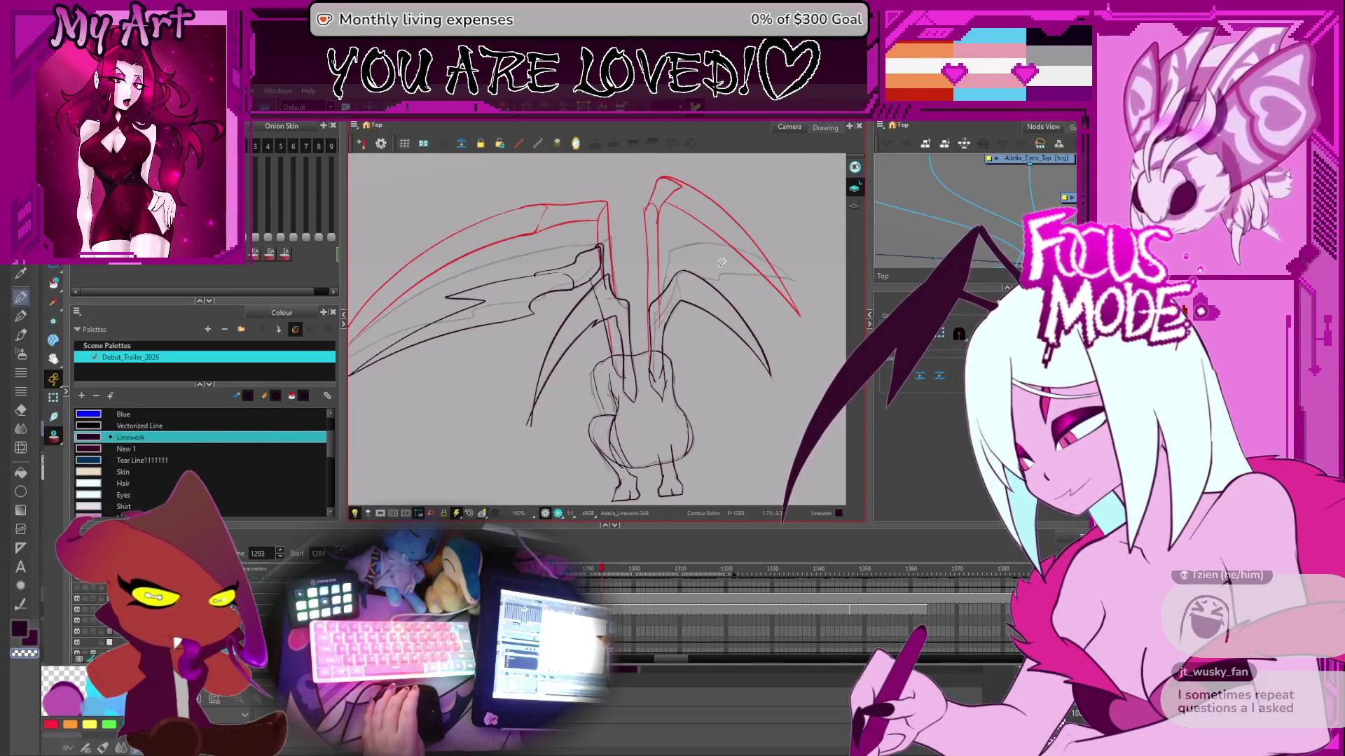
mouse_move(758, 269)
mouse_down()
mouse_move(717, 317)
mouse_move(617, 341)
mouse_up()
key(alt+/)
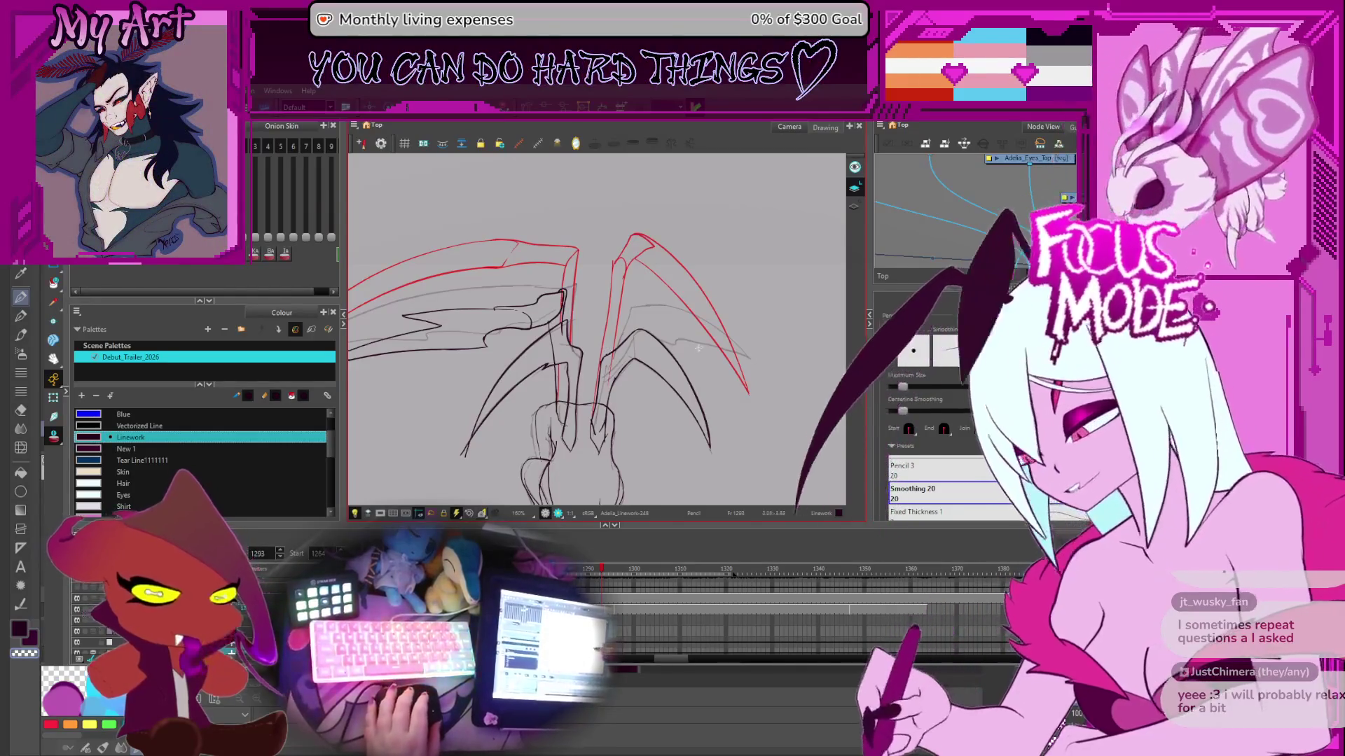
key(2)
key(2)
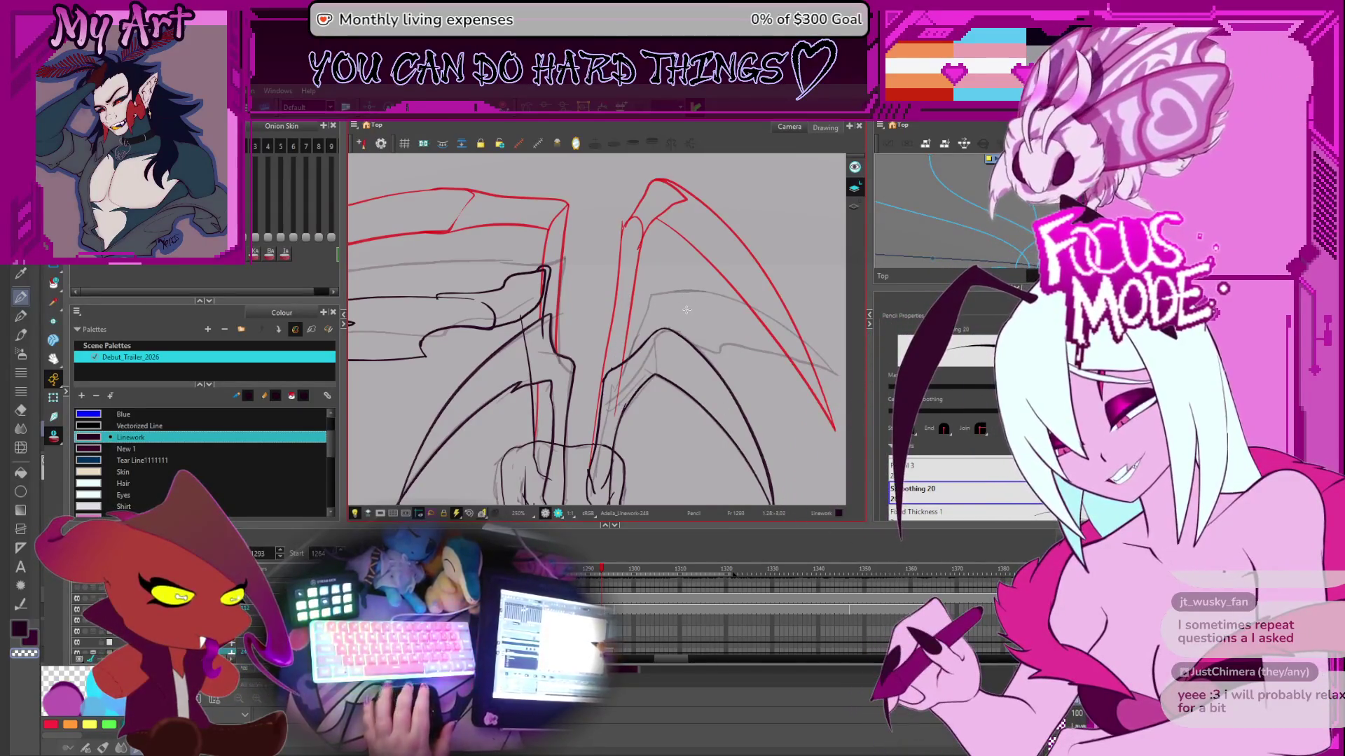
- Rotate the canvas and ink a short dark stroke over the red wing rough, then step back a frame
drag(685, 340, 709, 355)
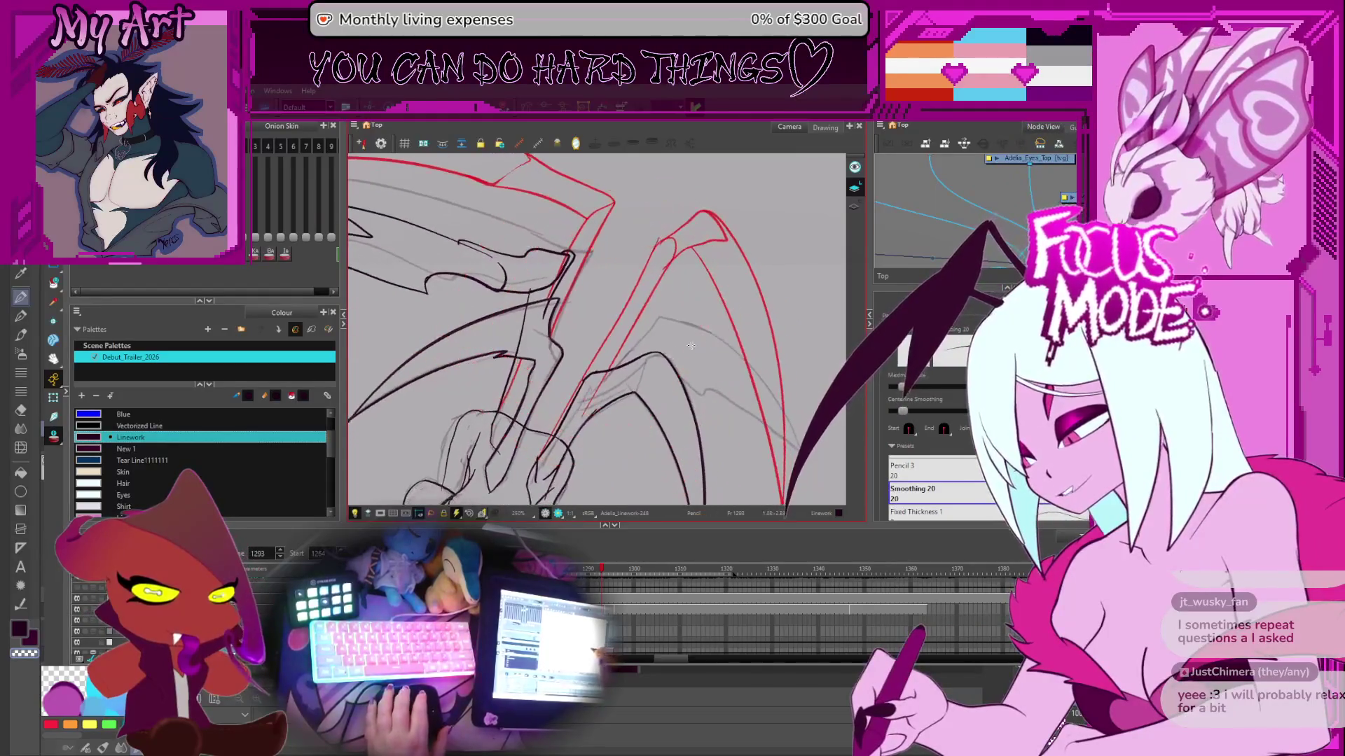
mouse_move(609, 392)
mouse_down()
mouse_move(573, 406)
mouse_move(582, 414)
mouse_up()
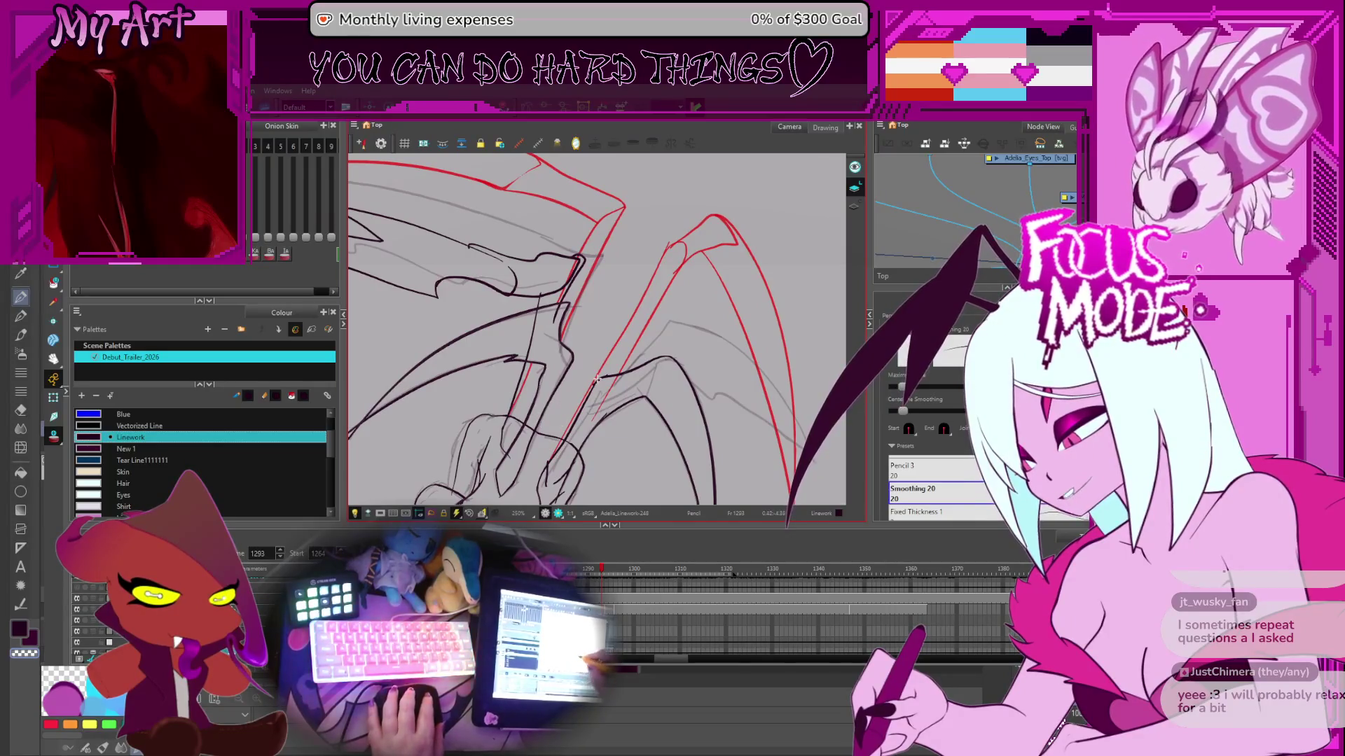
drag(606, 408, 677, 276)
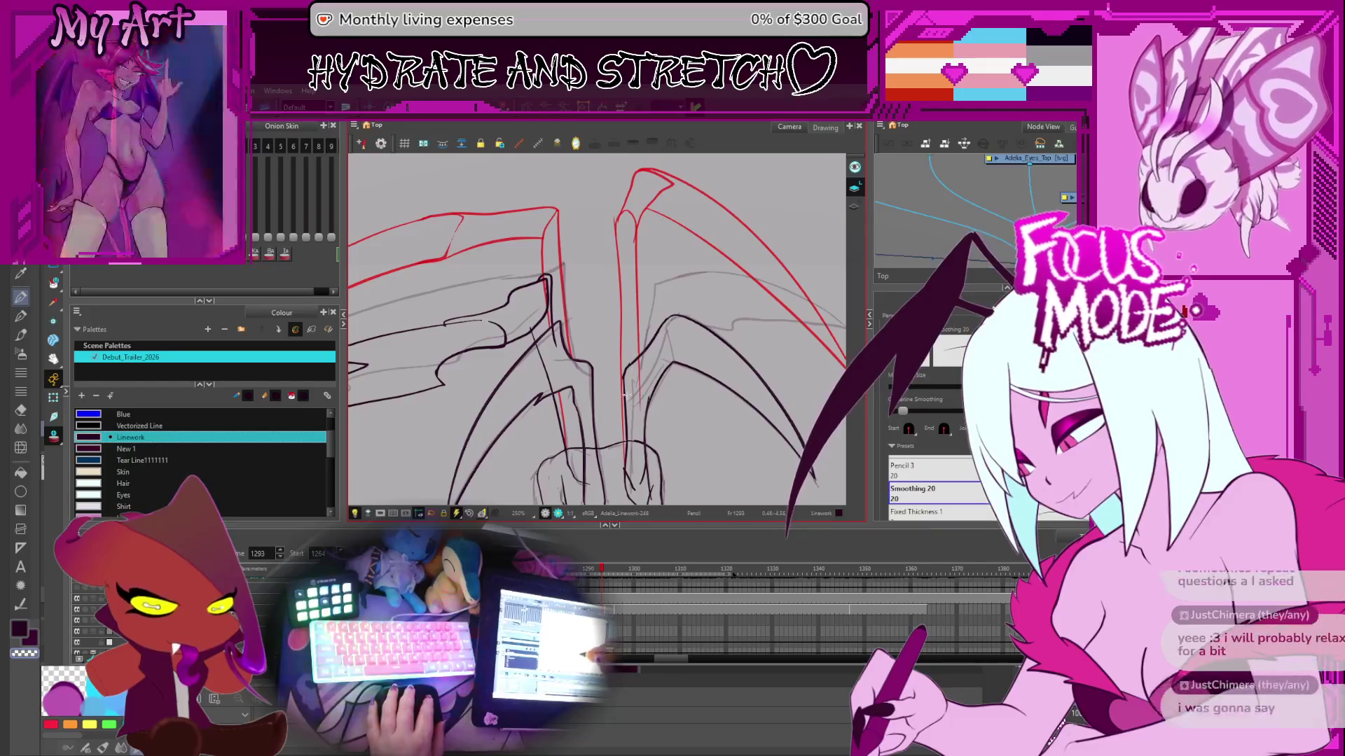
drag(638, 293, 649, 292)
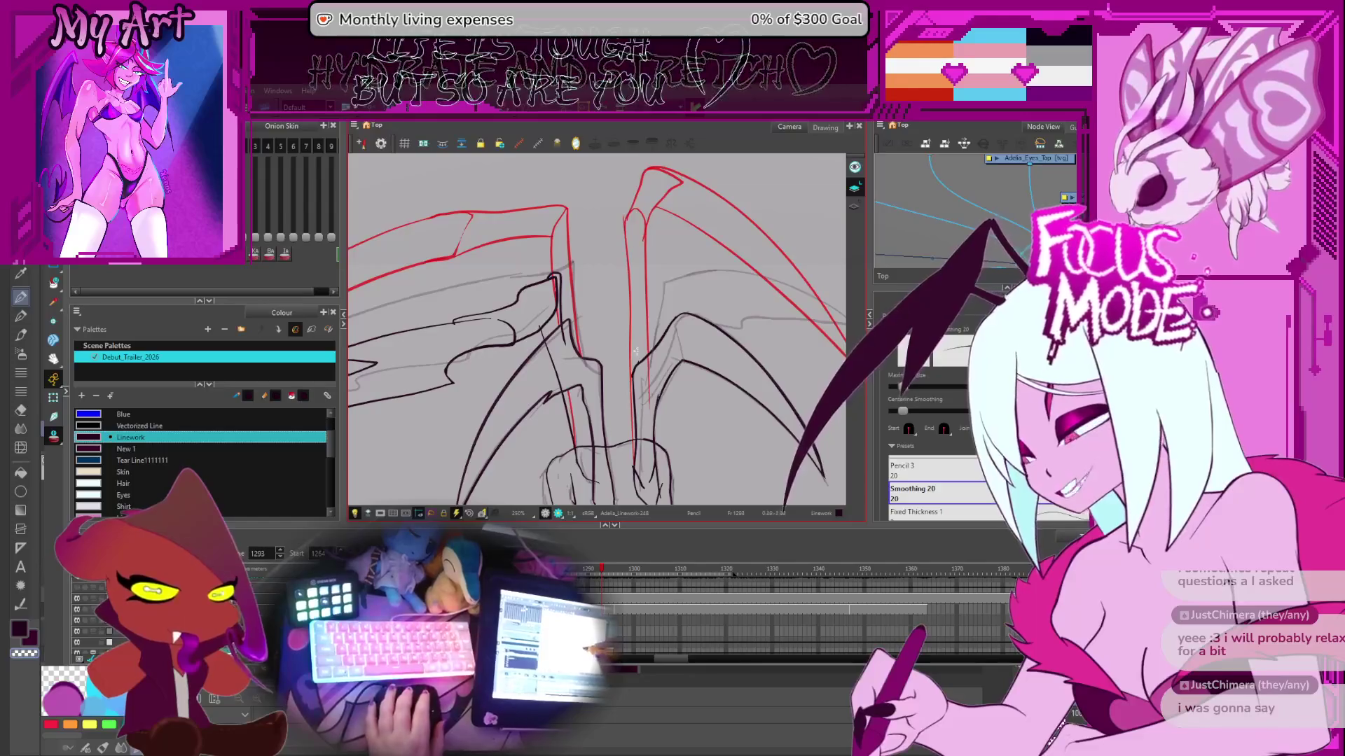
drag(635, 379, 637, 348)
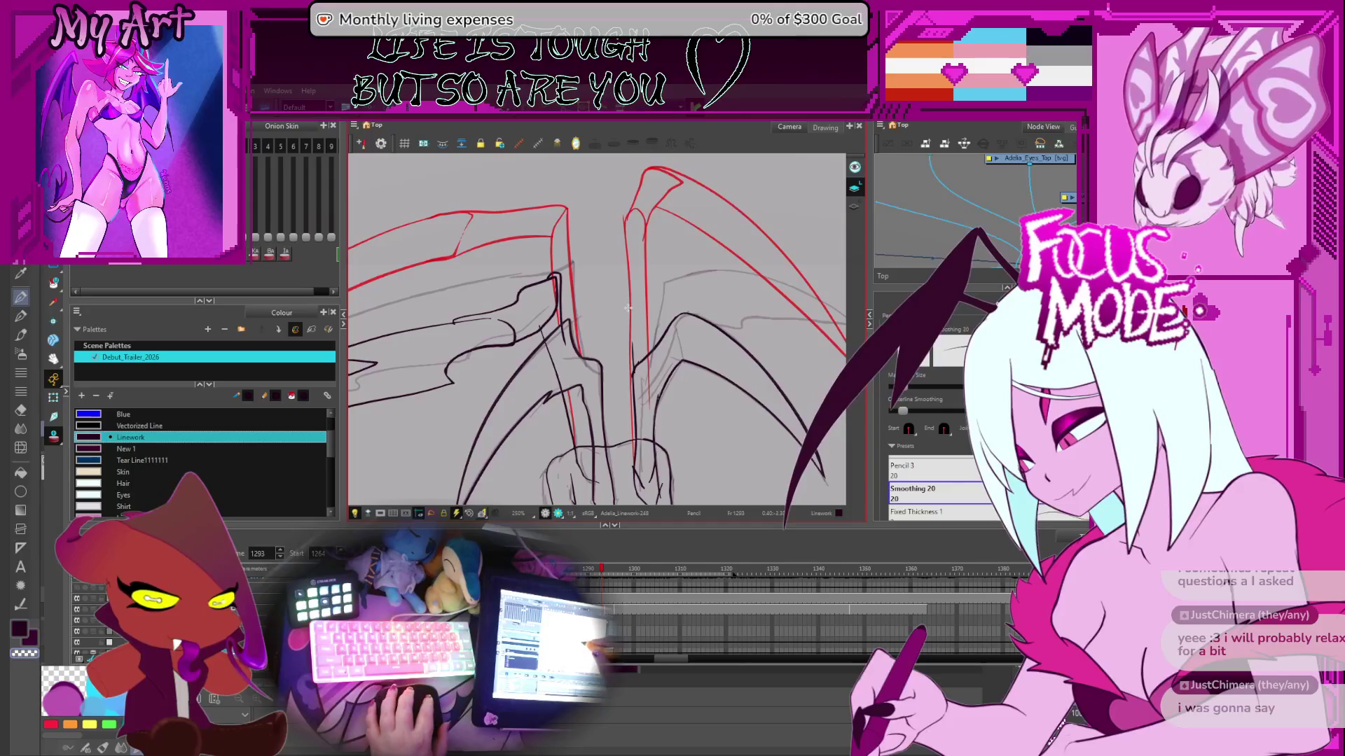
mouse_move(626, 371)
mouse_down()
mouse_move(558, 442)
mouse_move(603, 382)
mouse_move(603, 354)
mouse_up()
scroll(610, 373, down, 1)
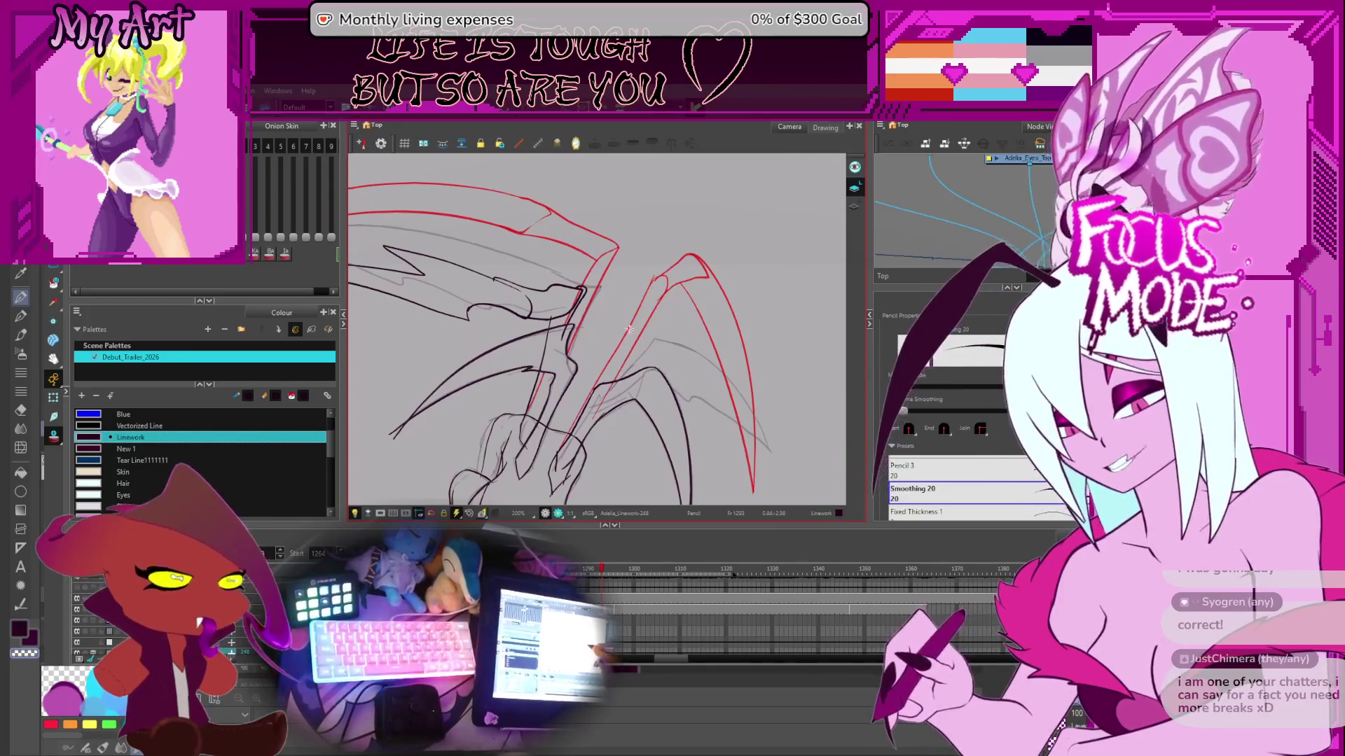
scroll(593, 324, up, 2)
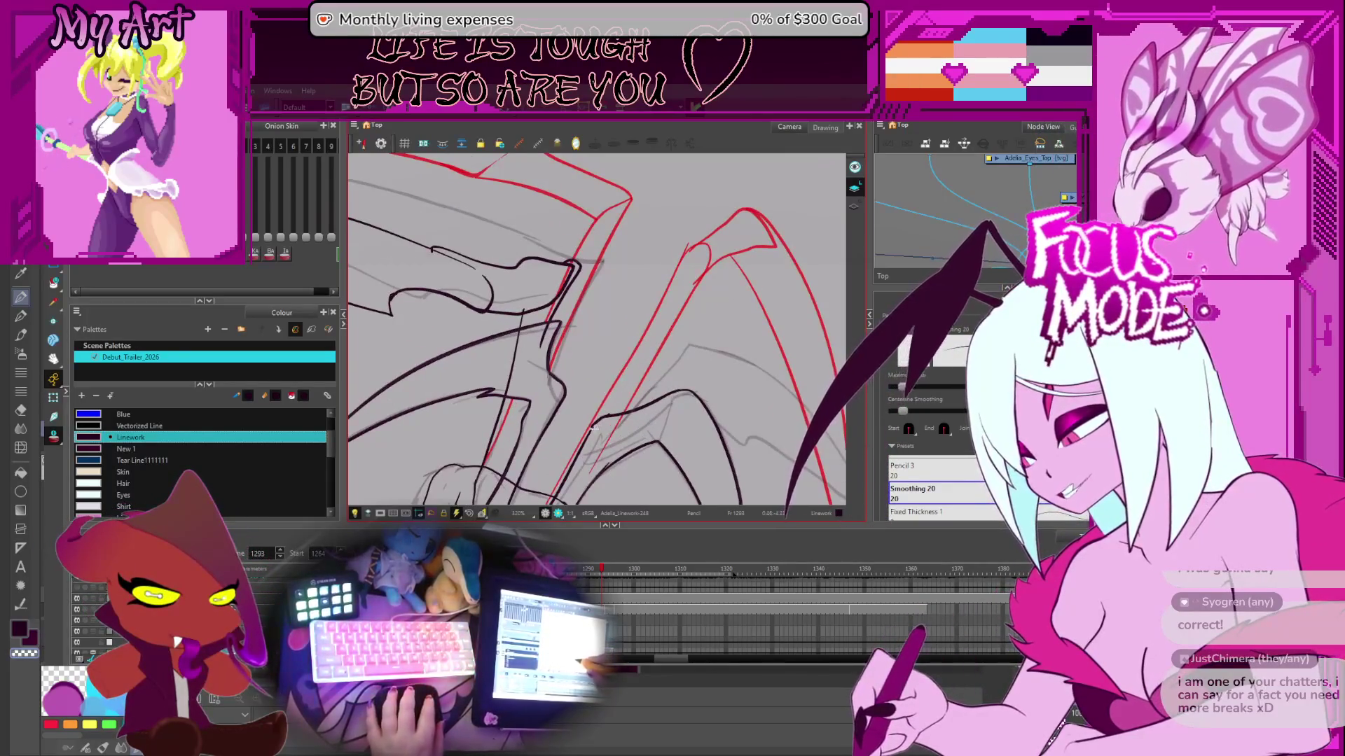
scroll(618, 360, down, 3)
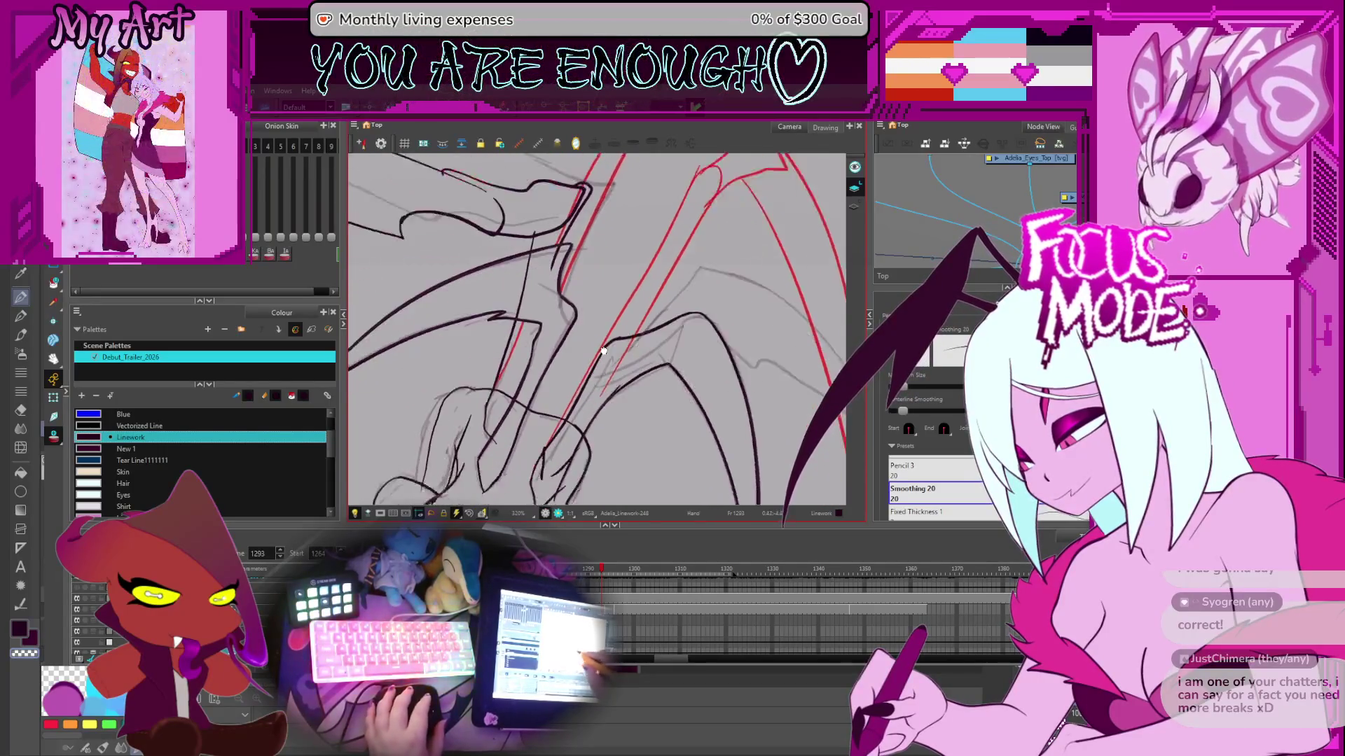
drag(587, 382, 581, 391)
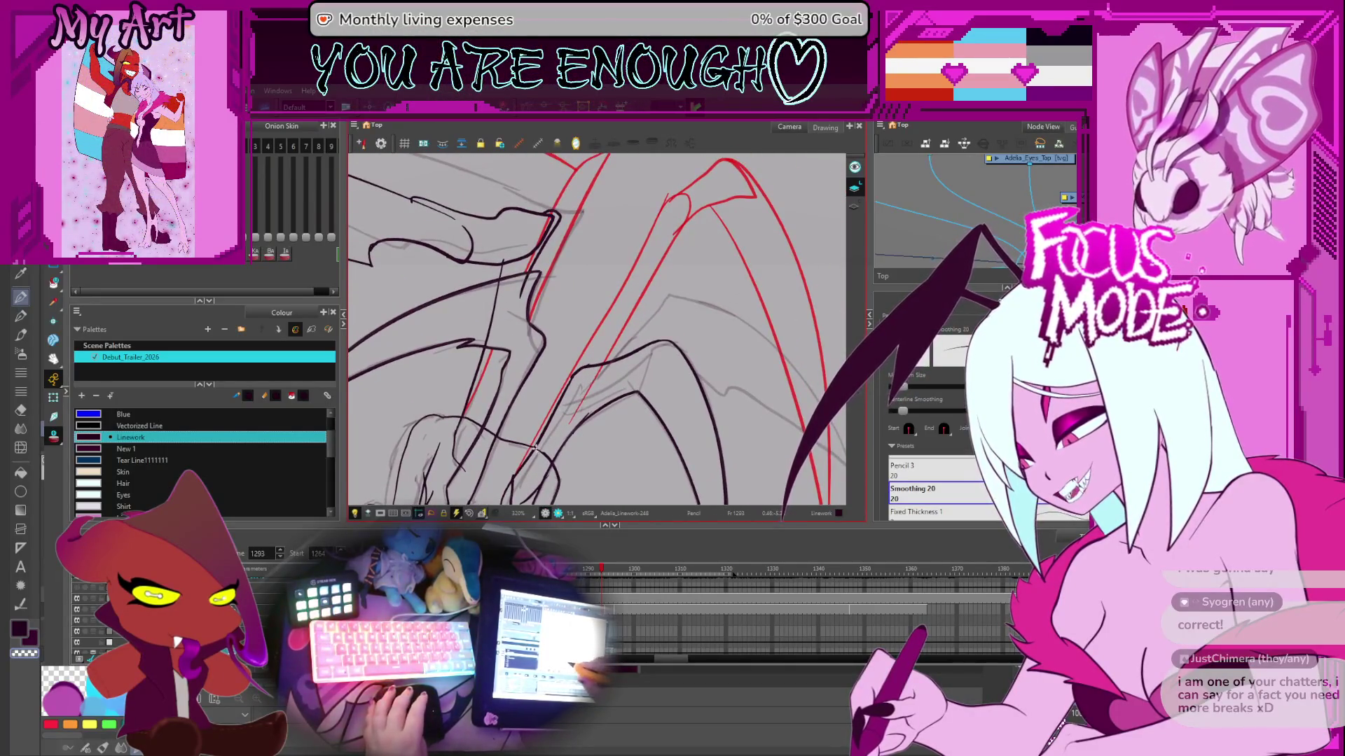
key(comma)
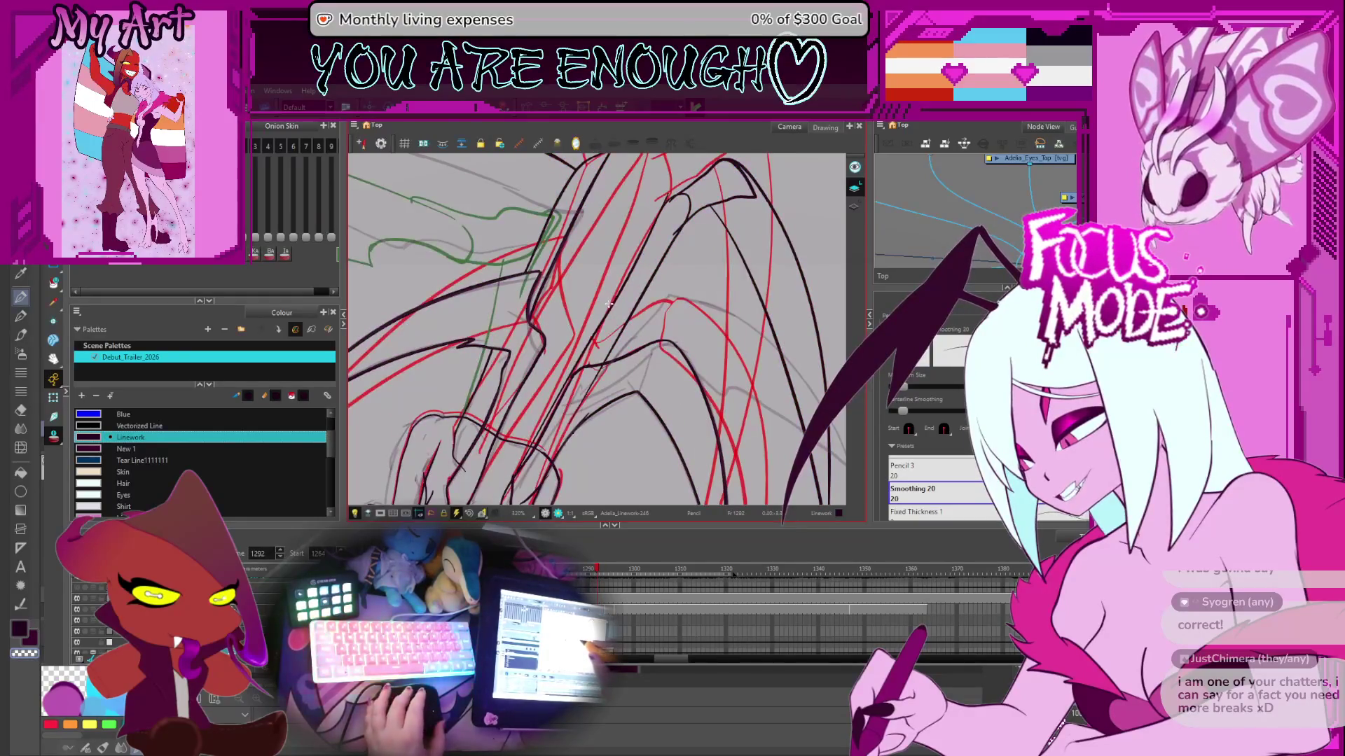
- On the next frame, stretch the inner wing line upward along the sketch and extend it with a curve
key(period)
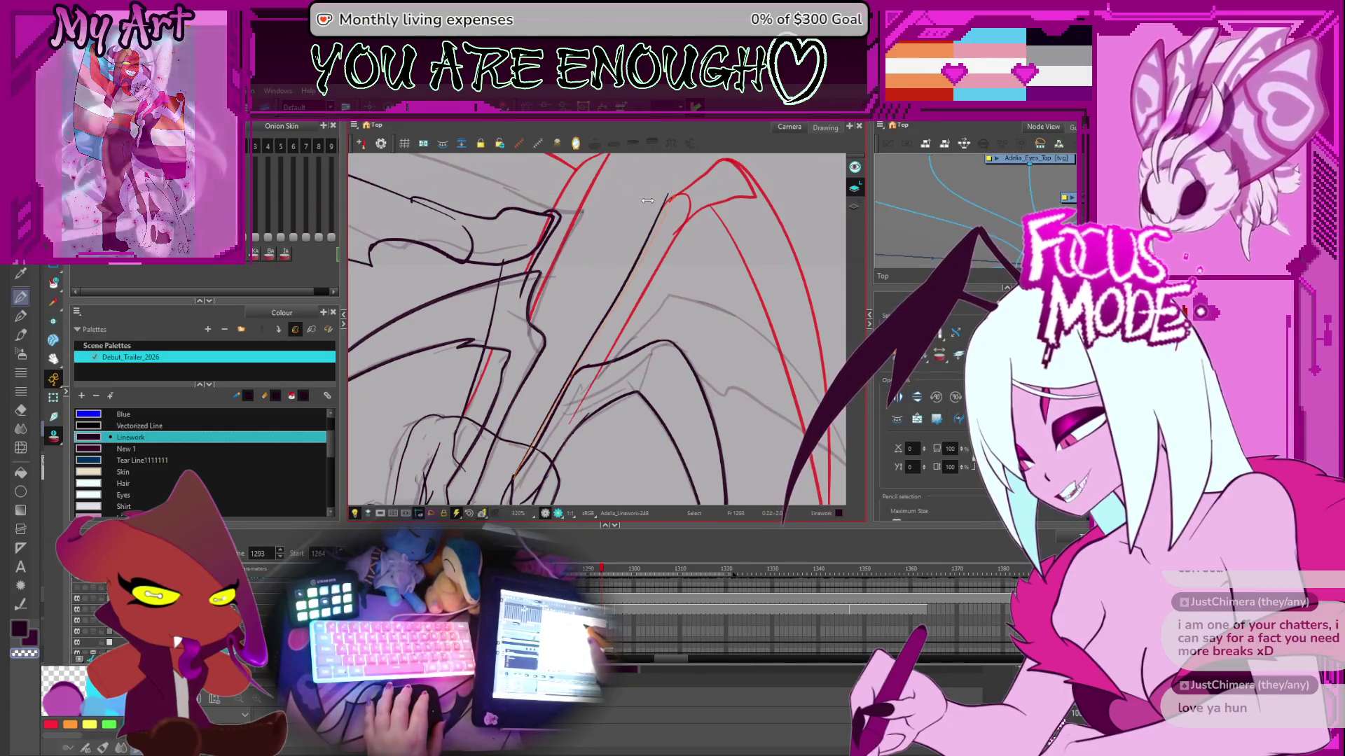
click(645, 197)
drag(646, 196, 593, 177)
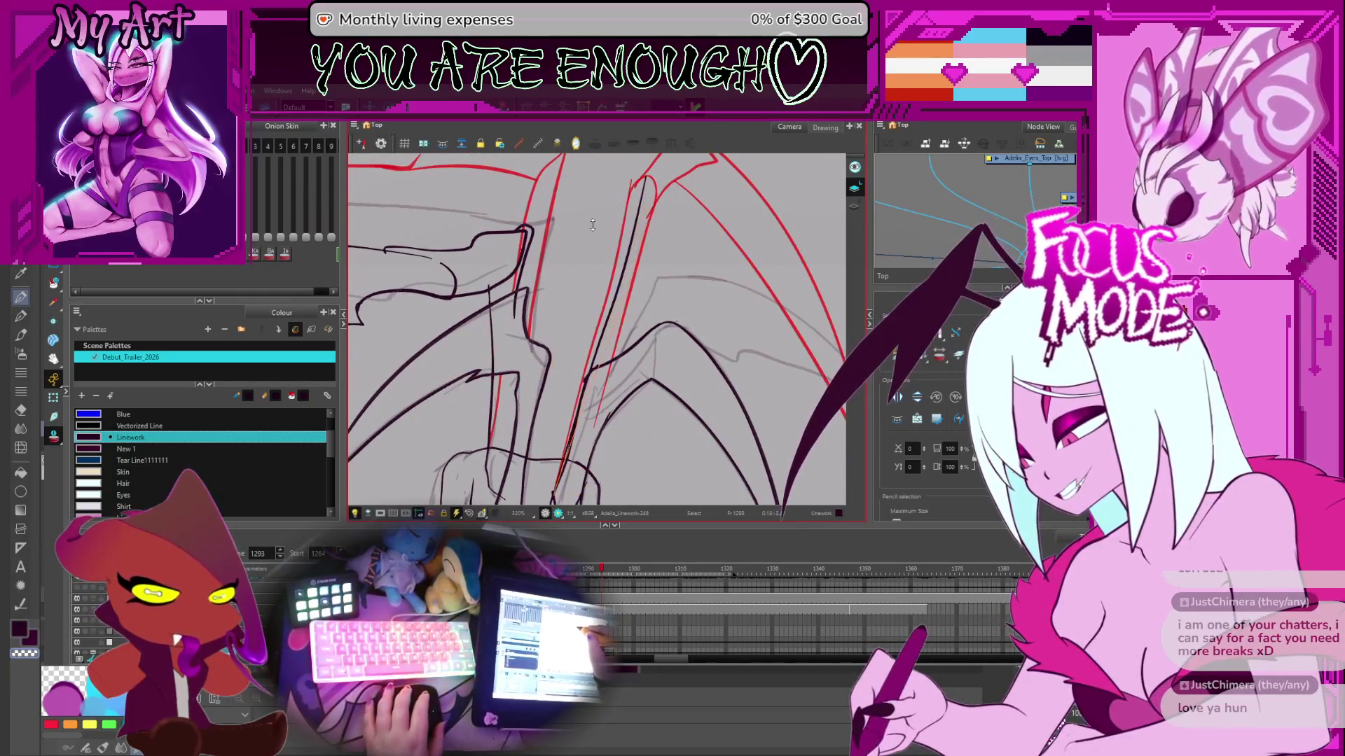
drag(603, 226, 602, 177)
scroll(604, 197, up, 3)
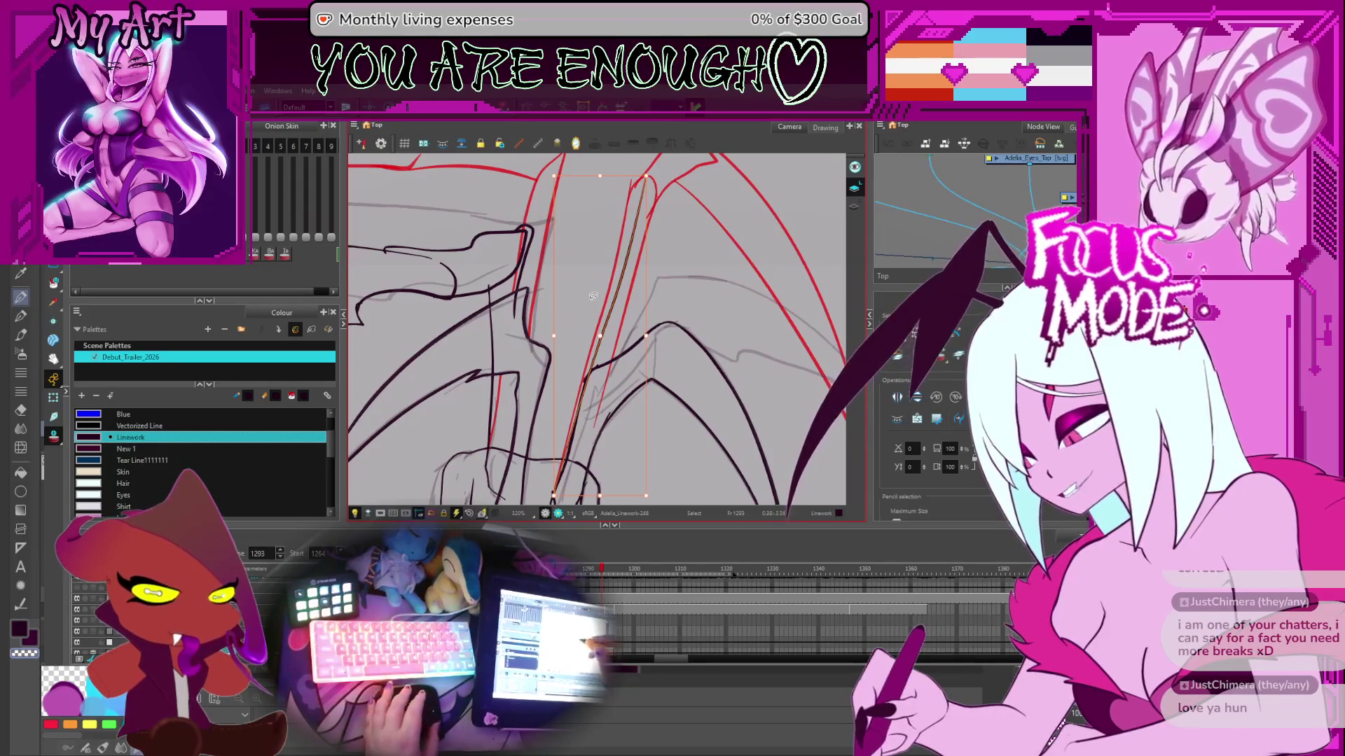
key(alt+/)
drag(641, 231, 596, 298)
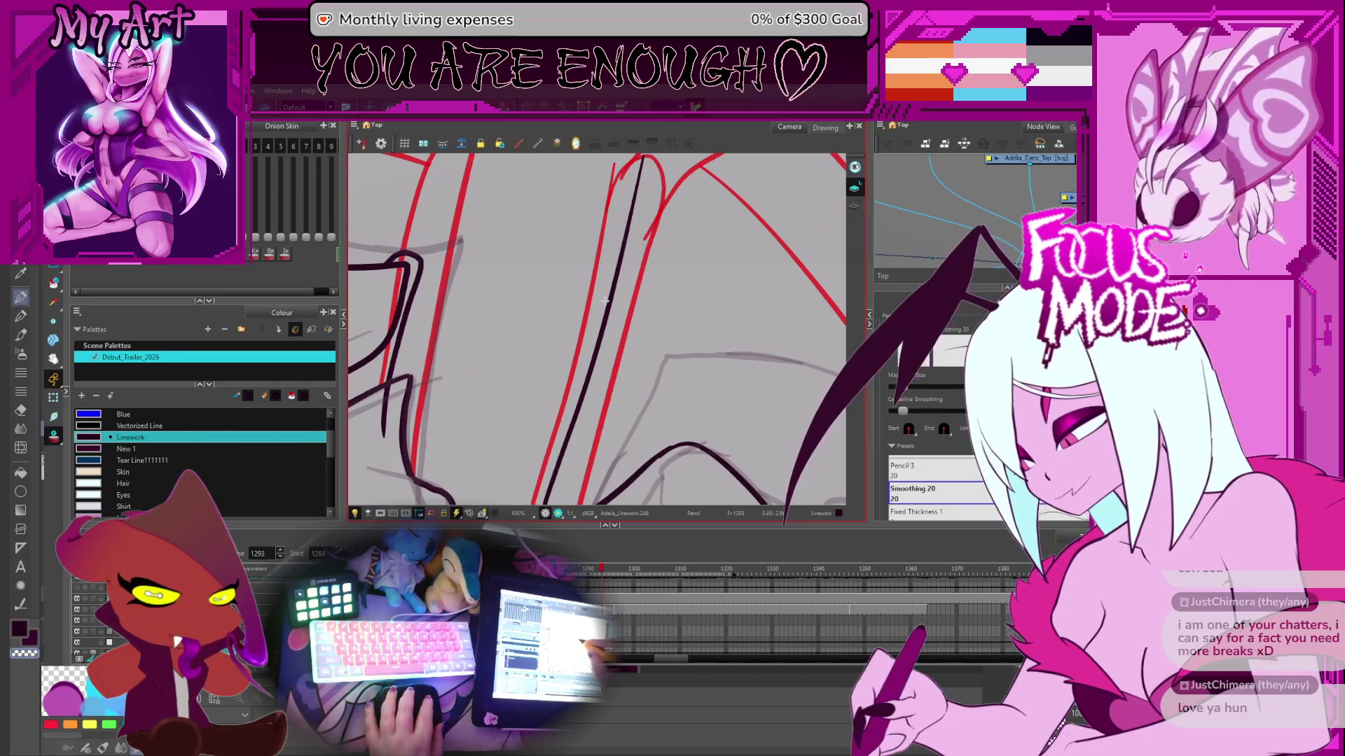
drag(647, 258, 683, 282)
- Trim the excess top of the wing stroke with the Cutter, then select the long wing stroke
key(alt+t)
drag(637, 210, 600, 294)
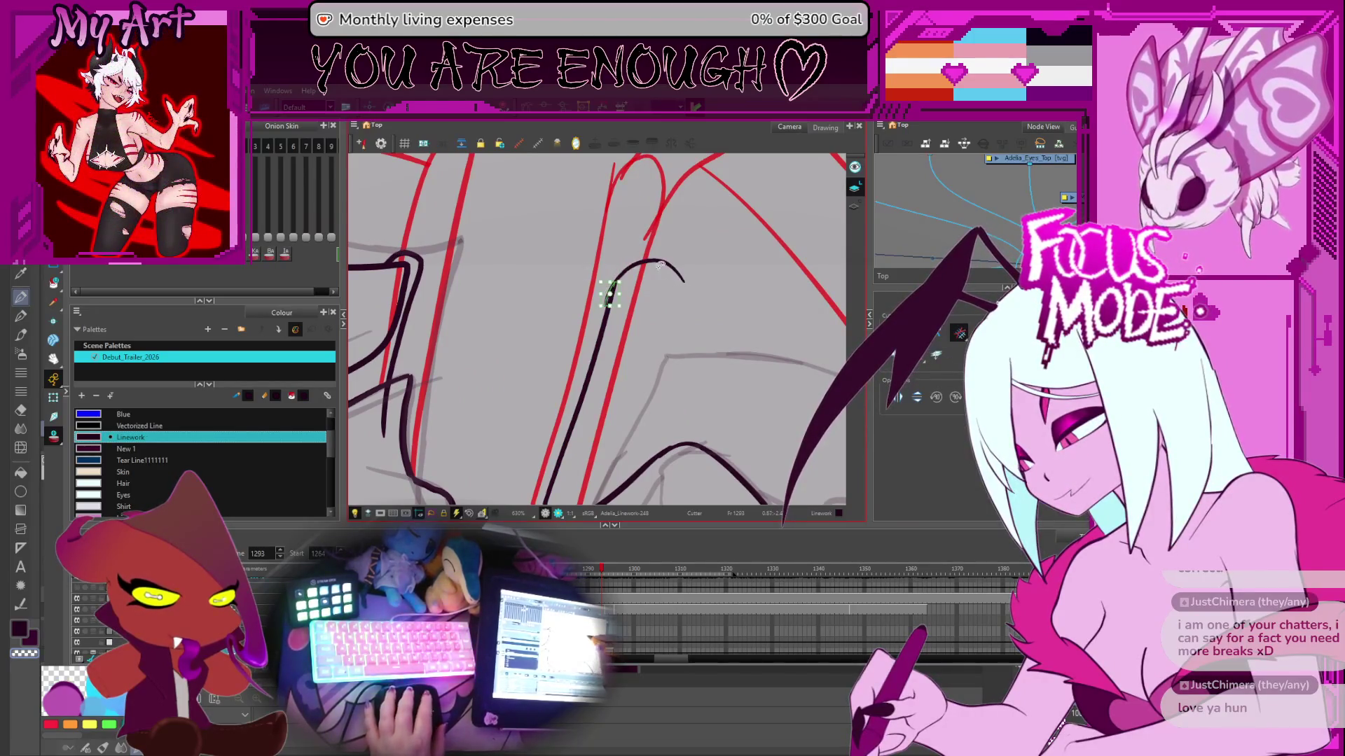
scroll(660, 265, down, 1)
scroll(680, 277, down, 2)
scroll(697, 288, down, 1)
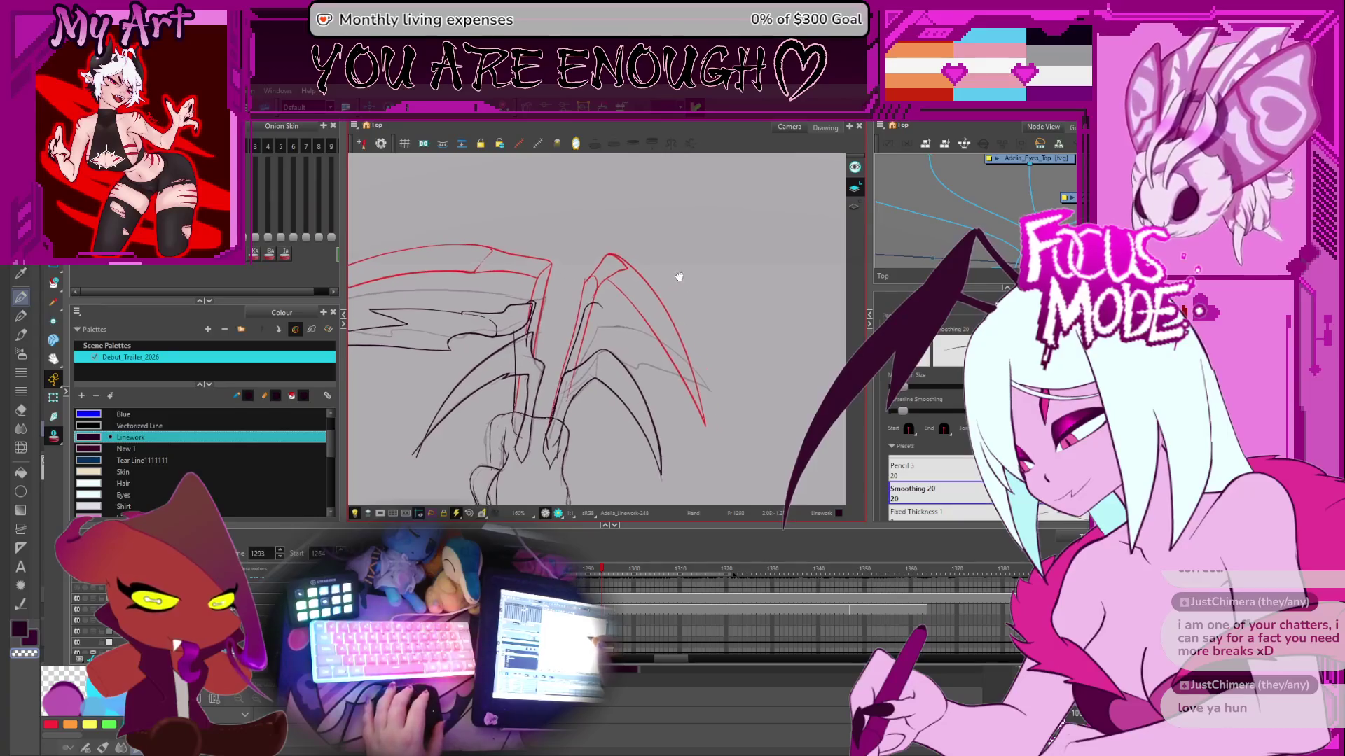
scroll(600, 312, up, 2)
click(596, 291)
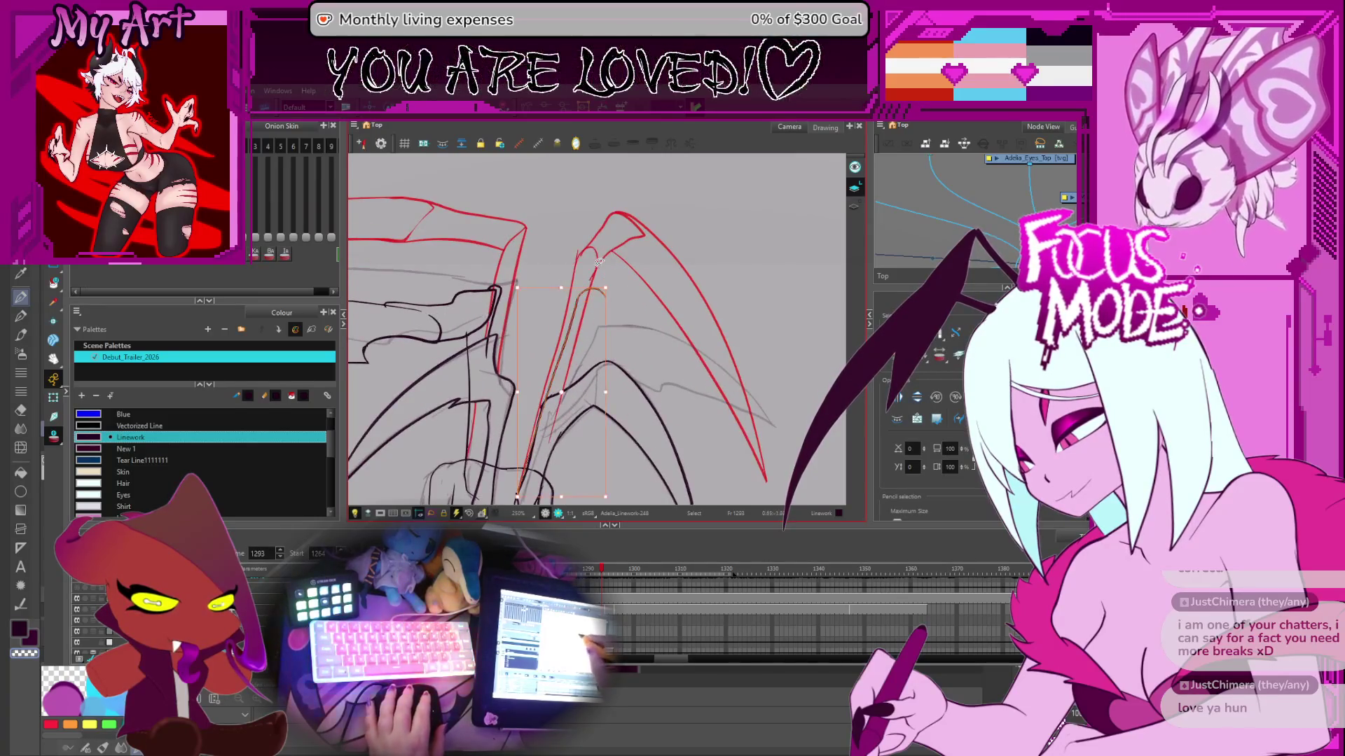
ctrl+alt+drag(611, 280, 562, 264)
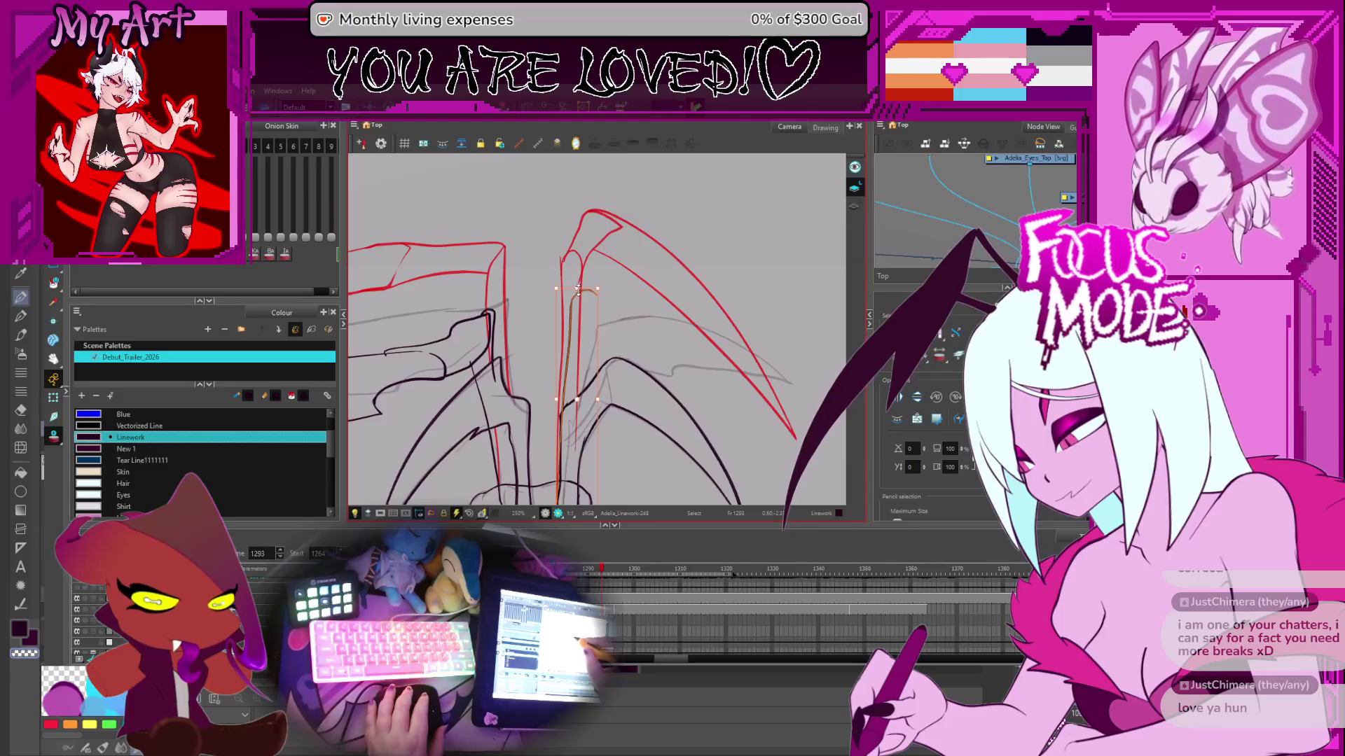
drag(689, 290, 643, 237)
- Pan and rotate toward the upper wing and select the stroke near the wing joint
key(alt+slash)
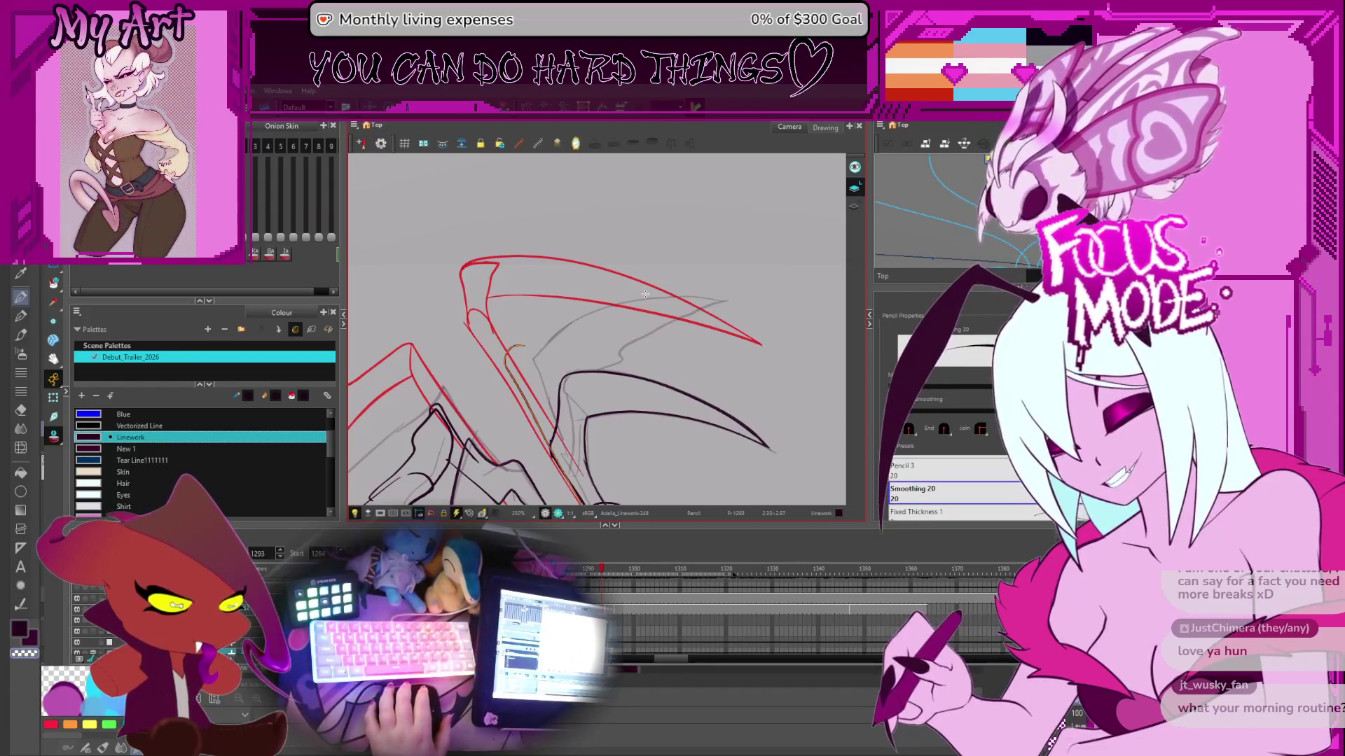
drag(645, 294, 676, 339)
scroll(658, 339, down, 1)
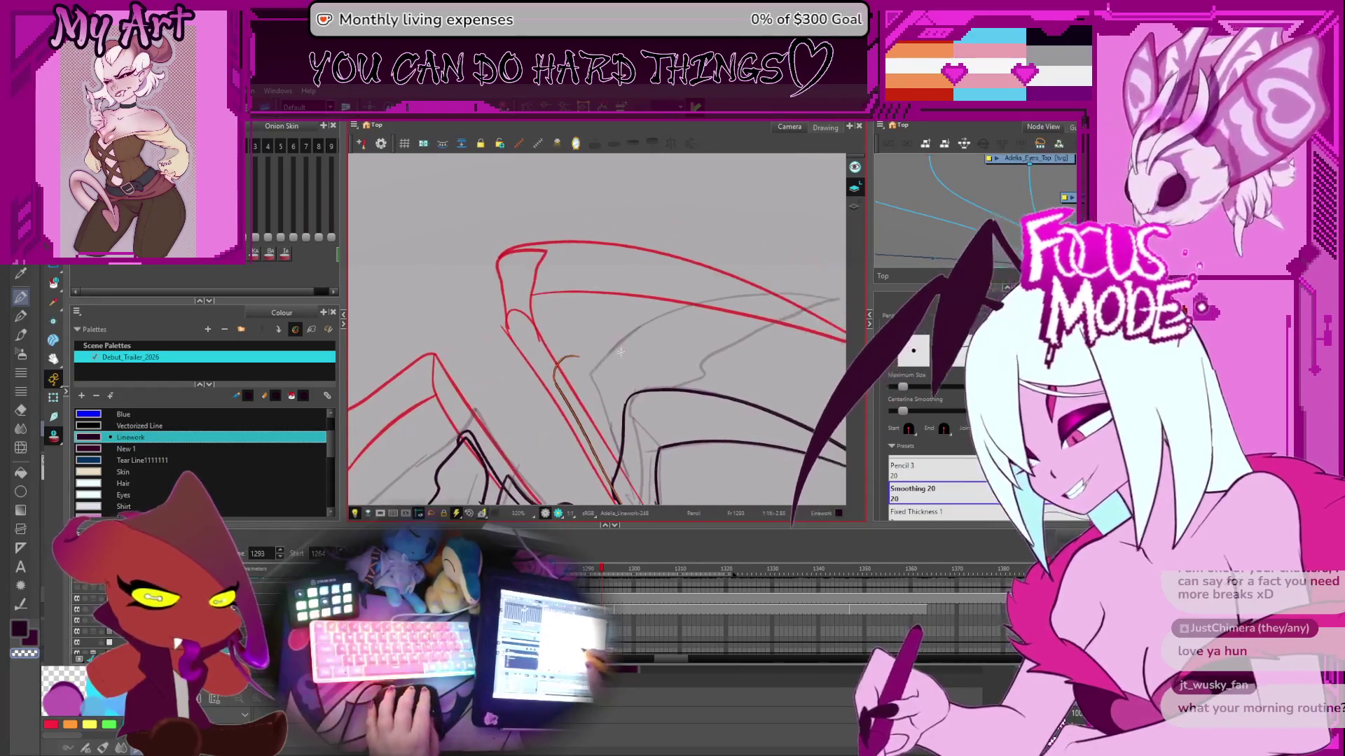
scroll(603, 341, down, 2)
scroll(599, 341, up, 3)
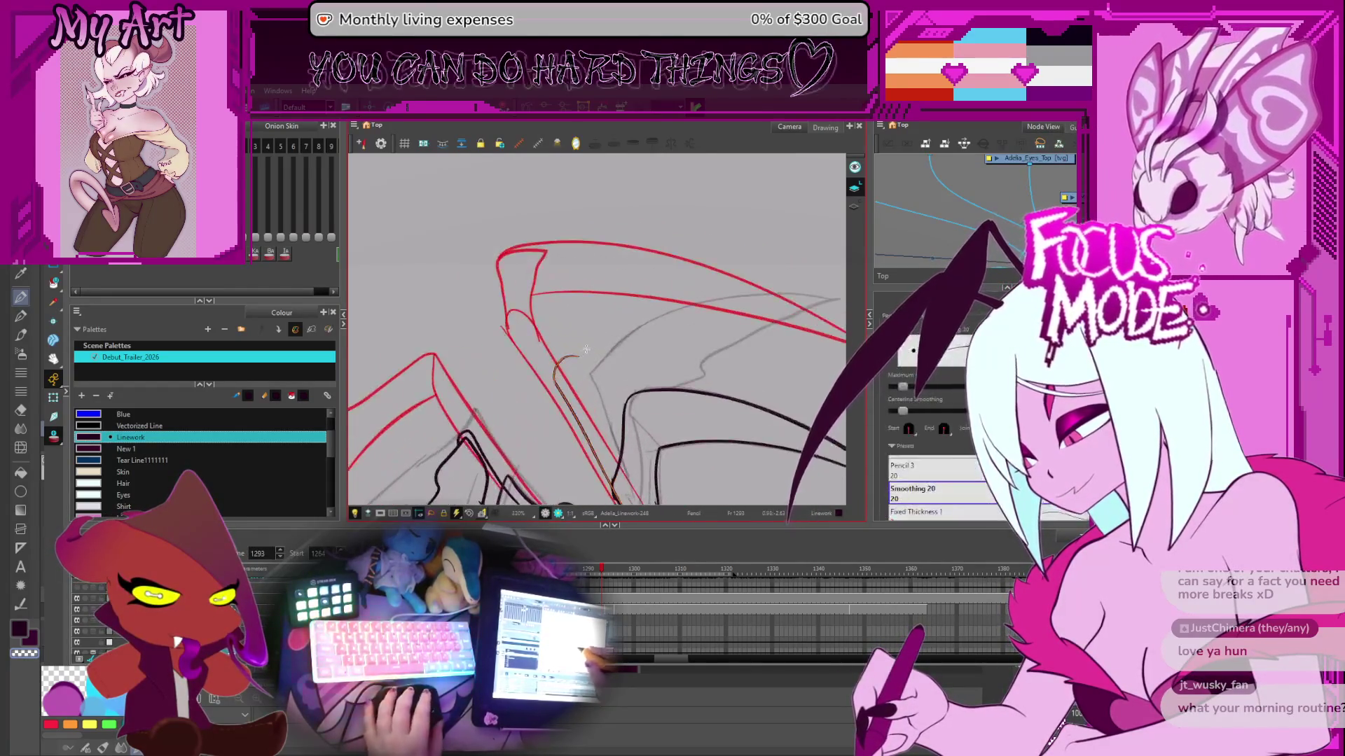
drag(590, 384, 665, 361)
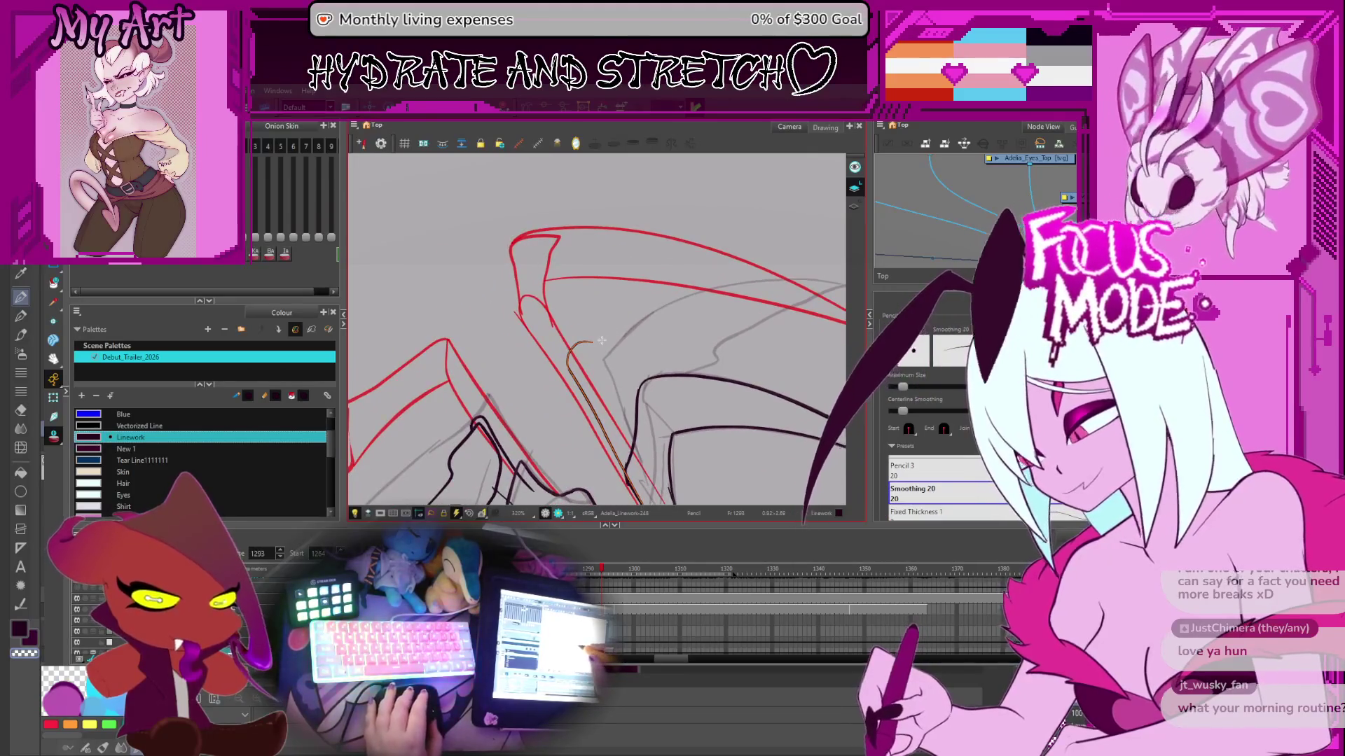
key(alt+q)
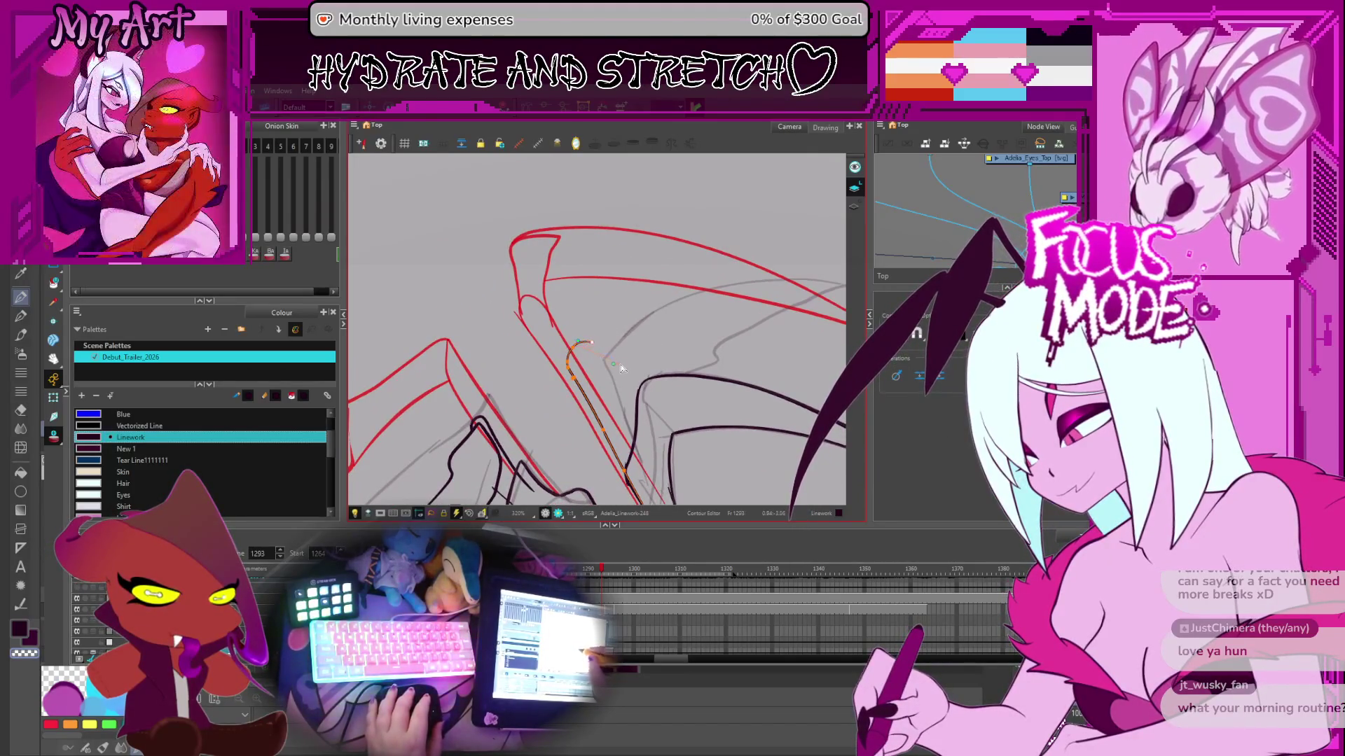
key(alt+/)
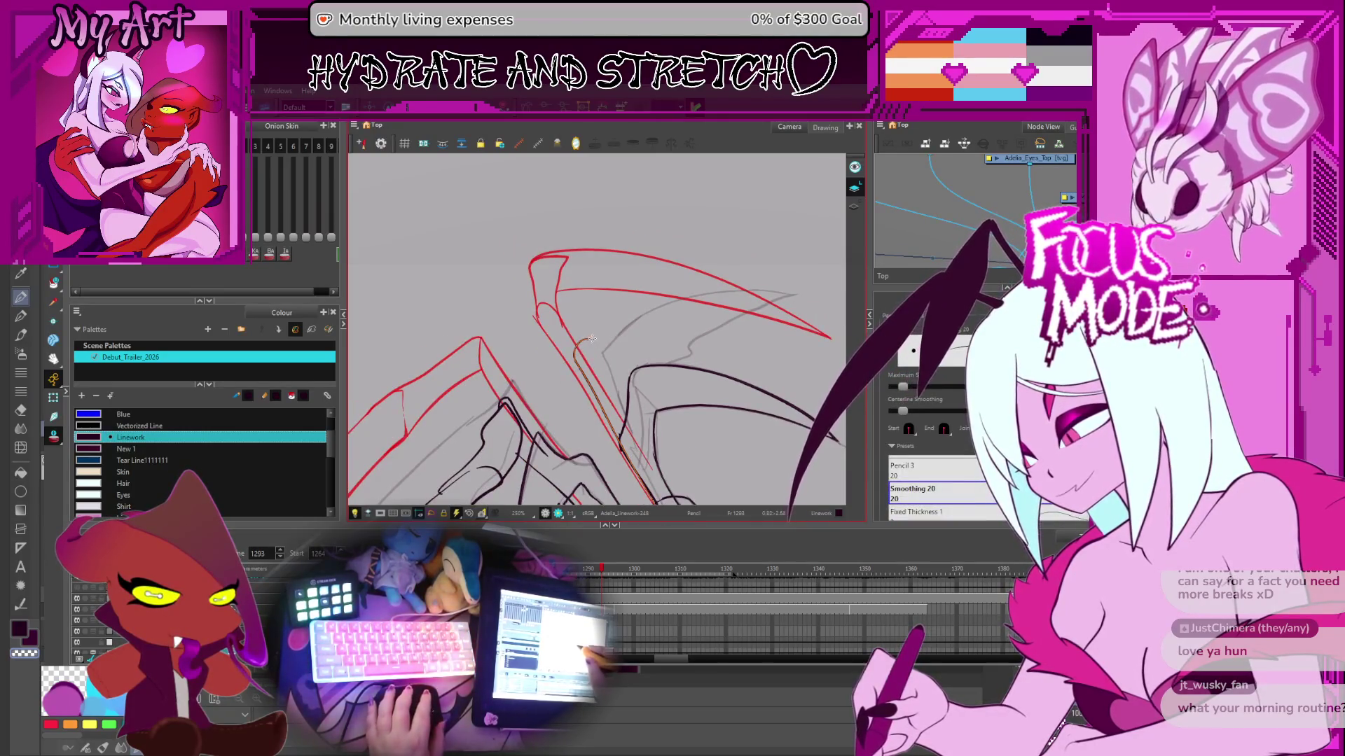
mouse_move(629, 327)
mouse_down()
mouse_move(699, 382)
mouse_move(665, 418)
mouse_up()
key(alt+s)
click(561, 333)
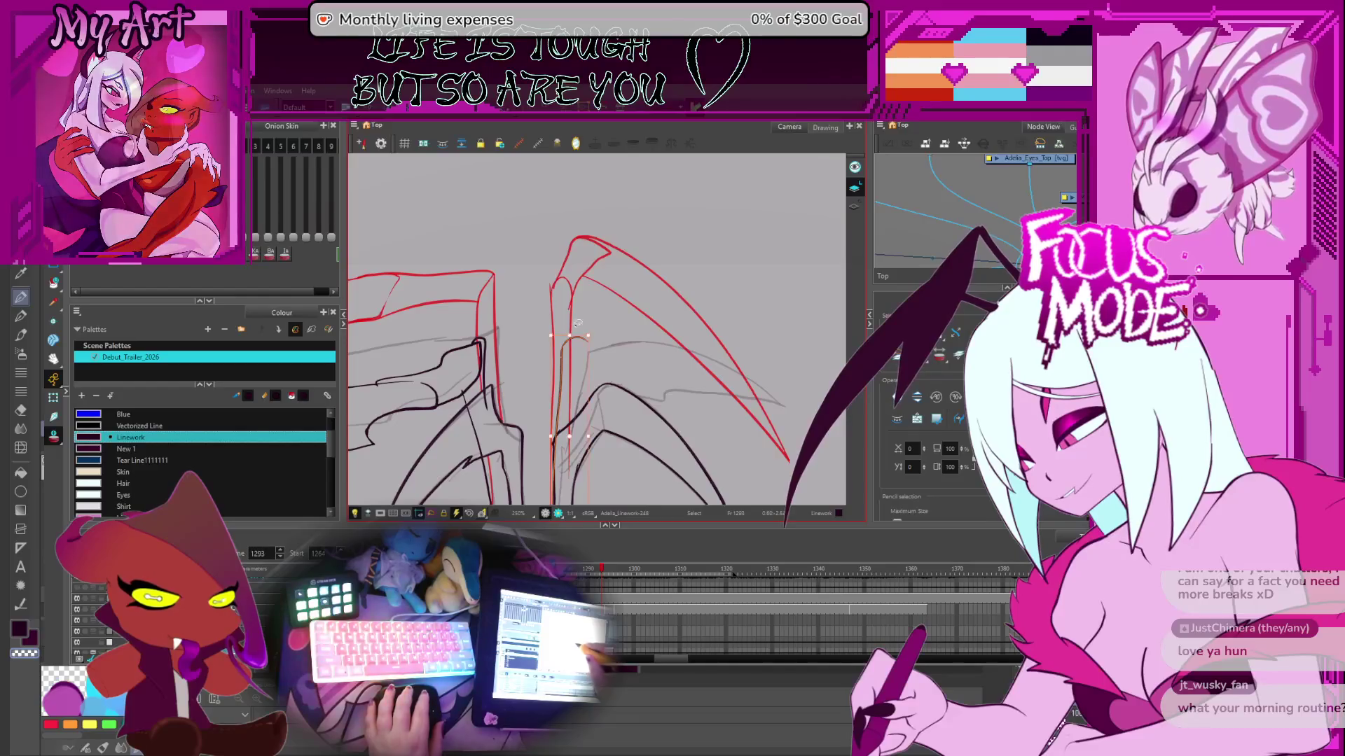
key(ctrl+alt+bracketright)
drag(740, 304, 715, 335)
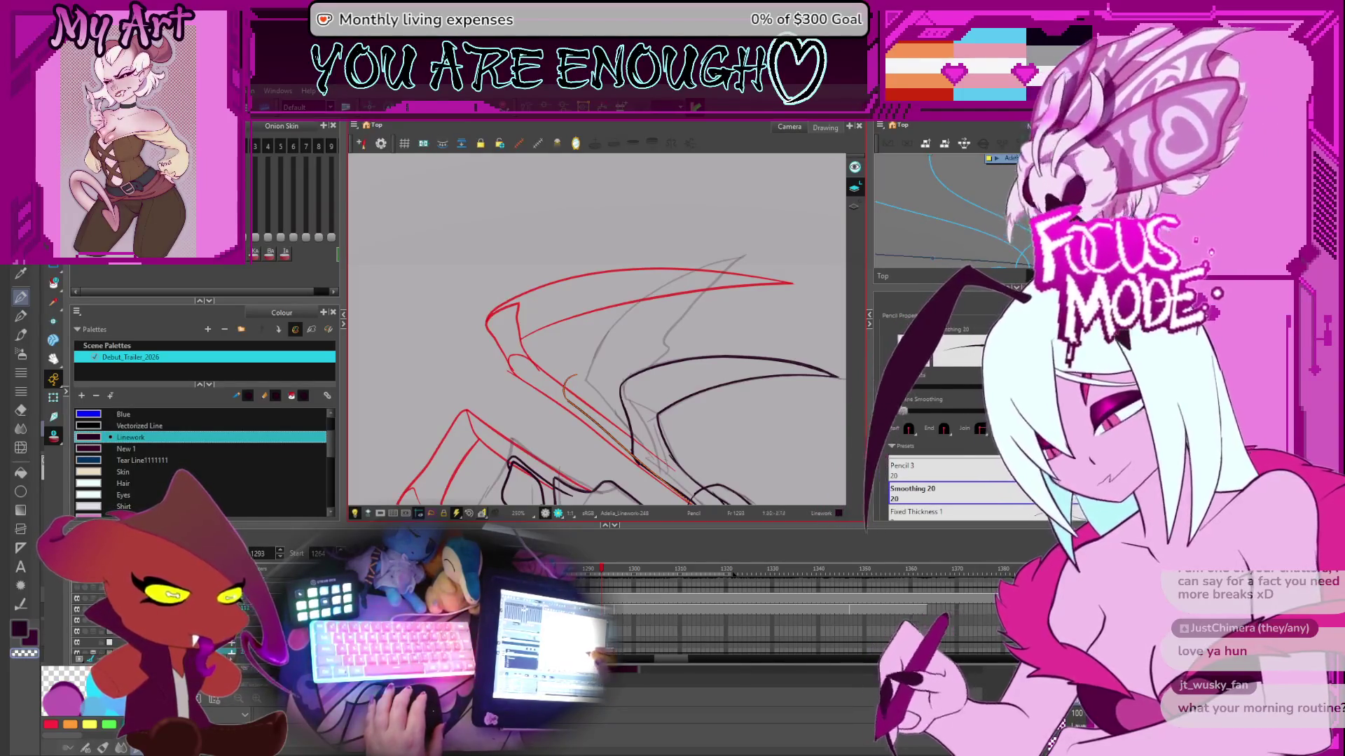
- Redraw the long dark wing-edge stroke sweeping up to the tip over the sketch
drag(567, 378, 732, 253)
key(ctrl+z)
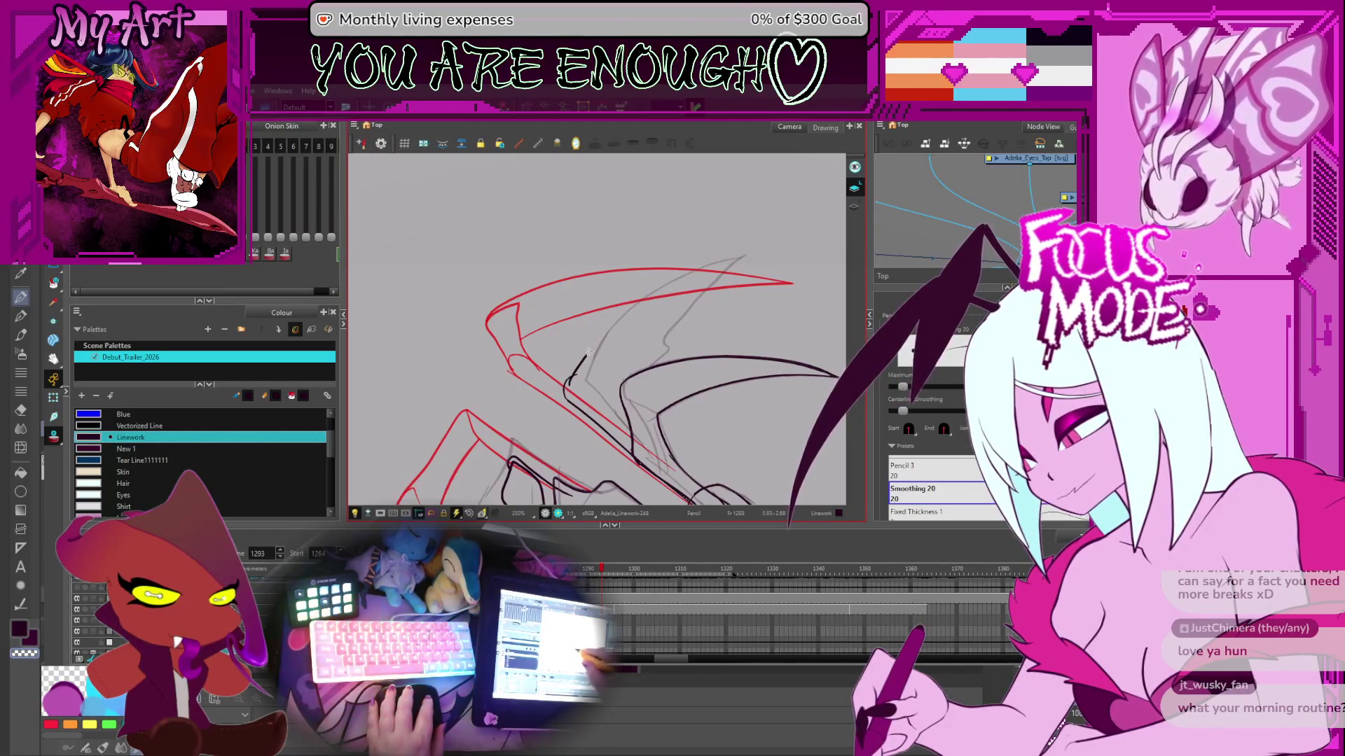
key(alt+q)
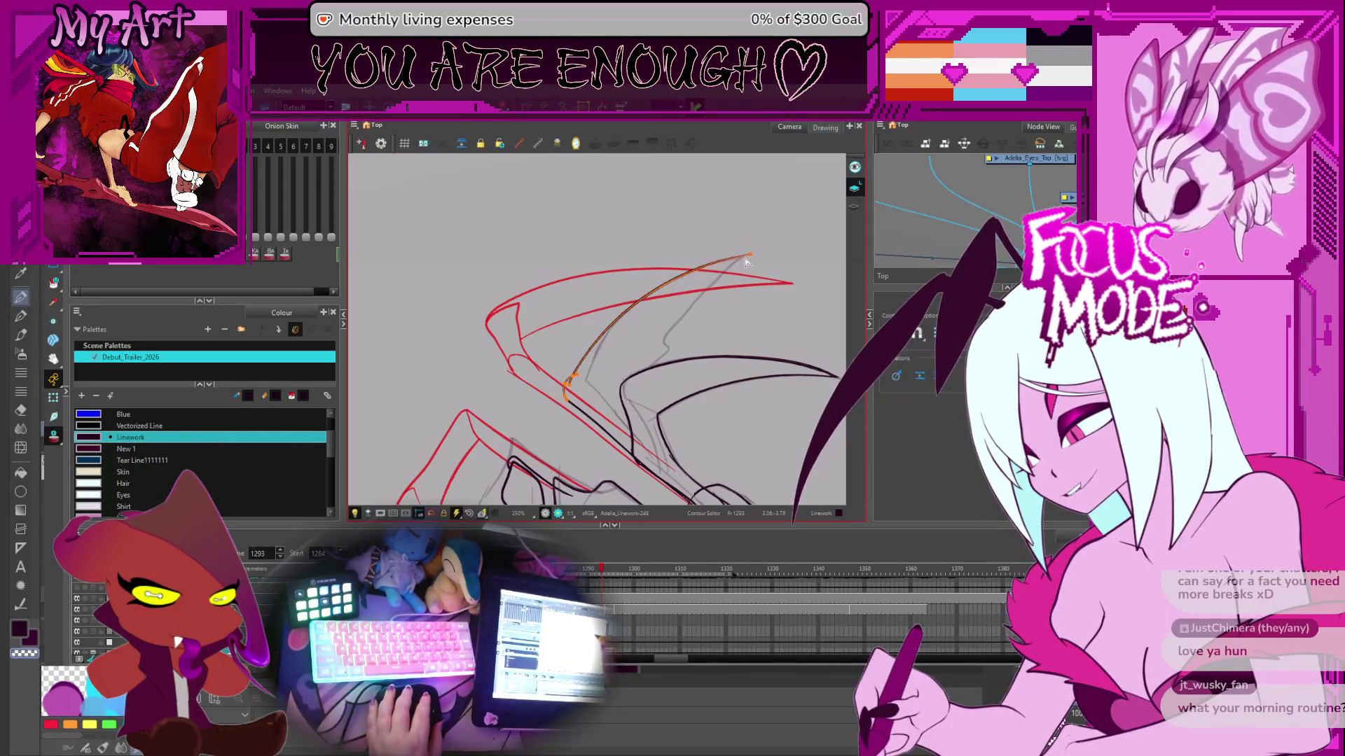
drag(661, 375, 637, 355)
key(alt+/)
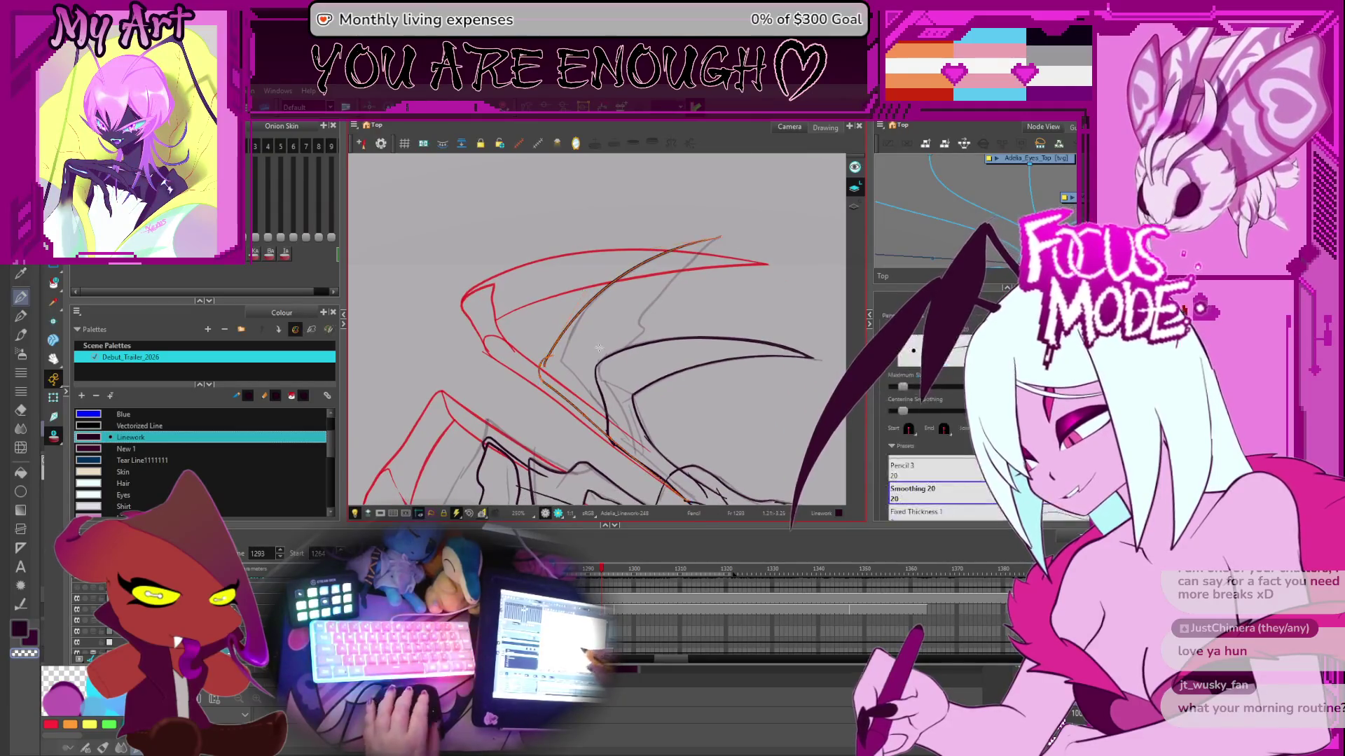
scroll(636, 287, up, 3)
drag(583, 420, 643, 345)
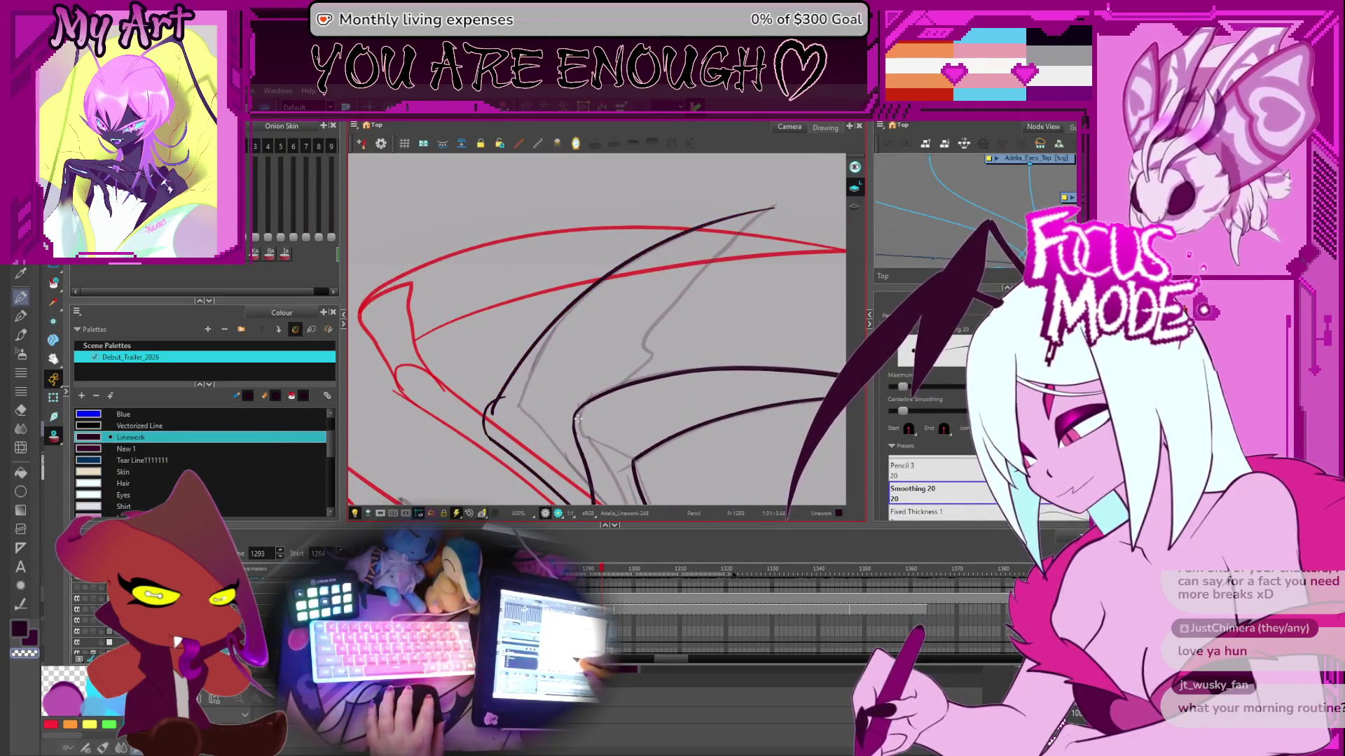
drag(576, 419, 823, 178)
key(alt+t)
- Flip between frames 1292 and 1295 to compare the wing lineart with its red rough
key(2)
key(2)
key(2)
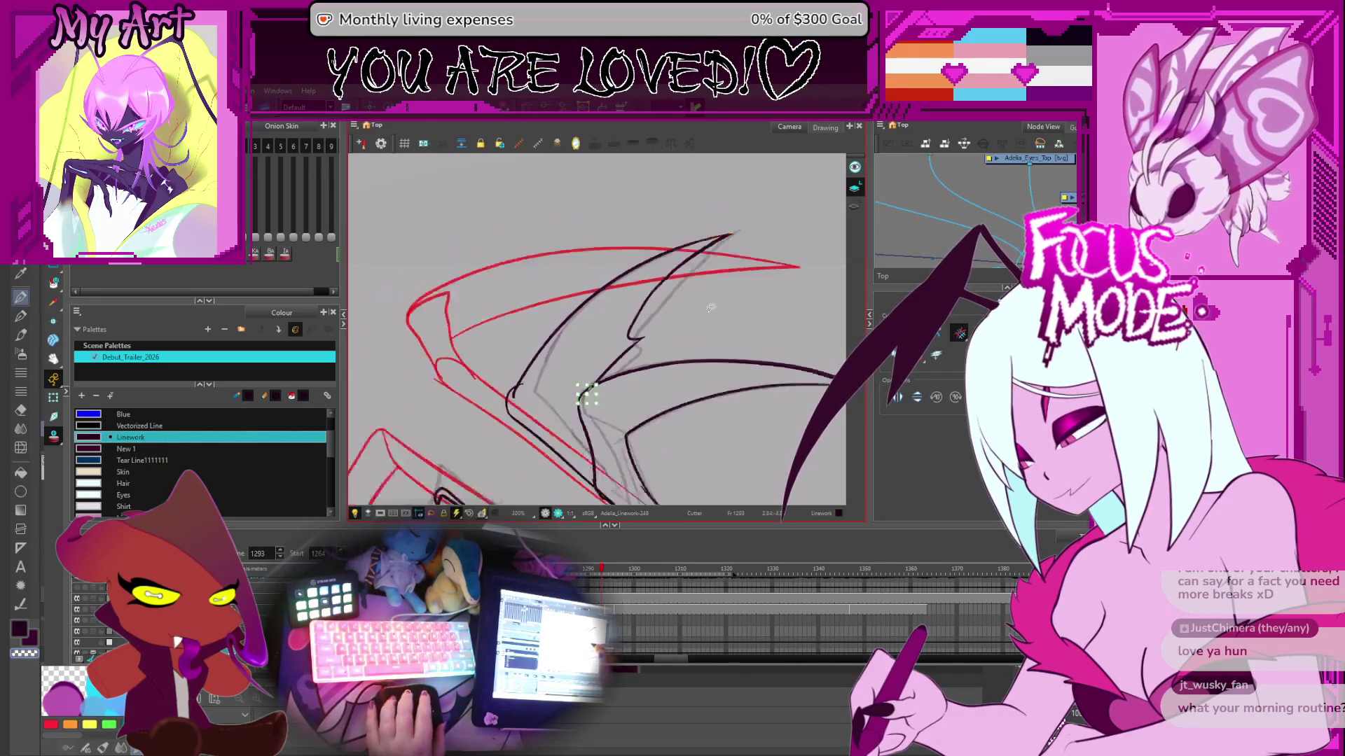
key(period)
key(1)
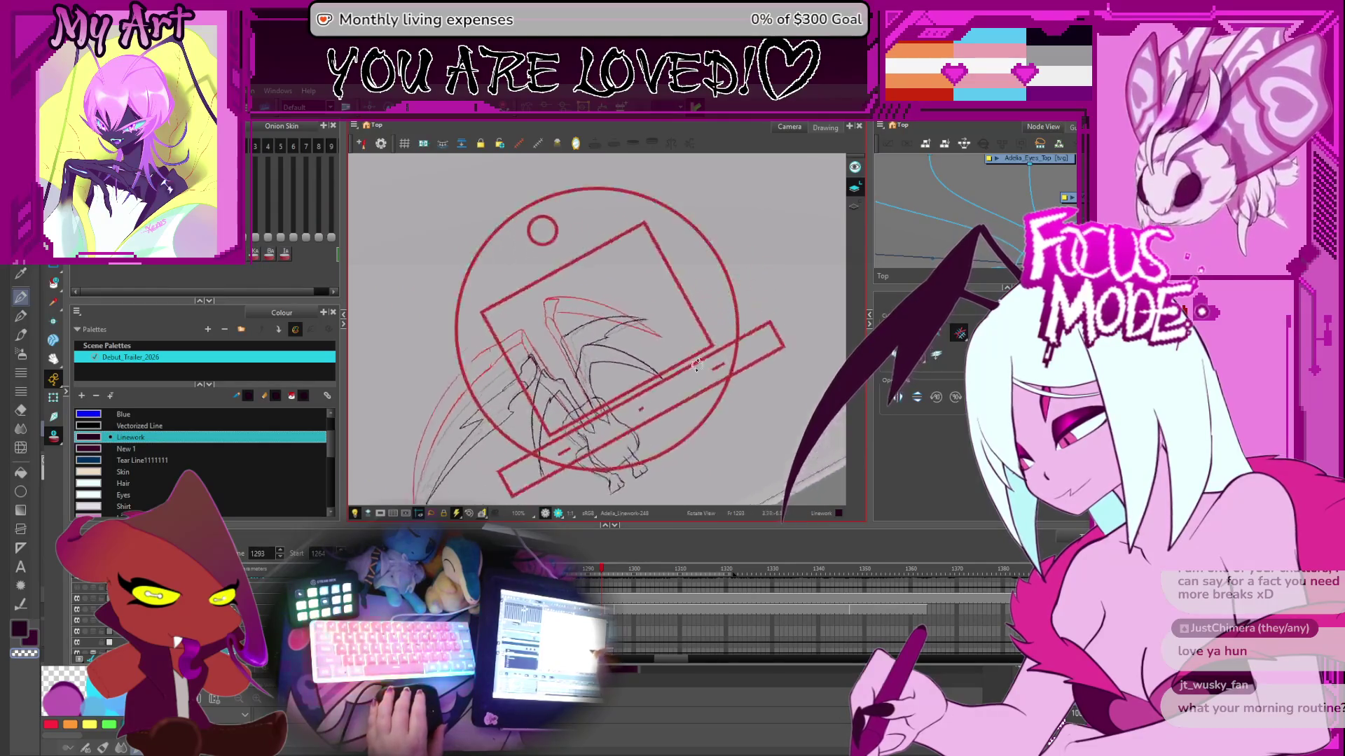
key(period)
key(comma)
key(comma)
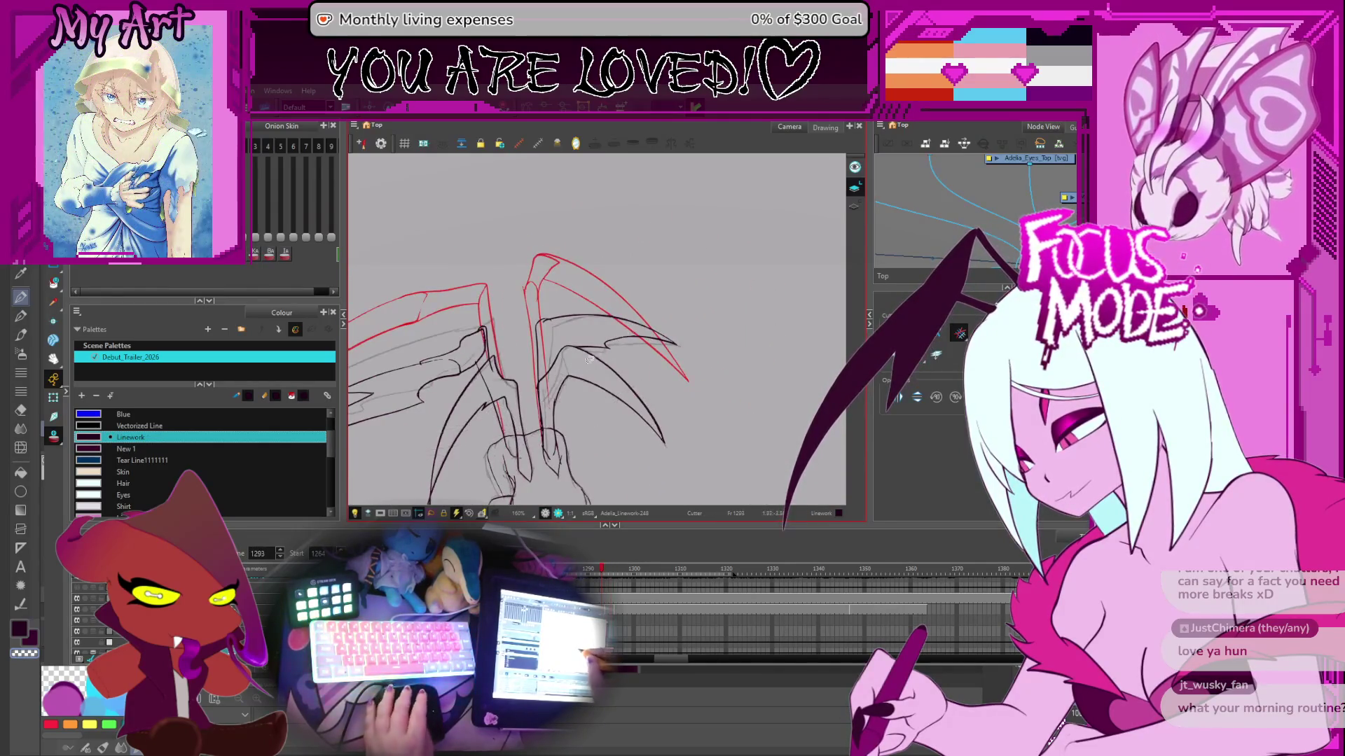
key(1)
key(1)
key(1)
key(2)
key(2)
key(2)
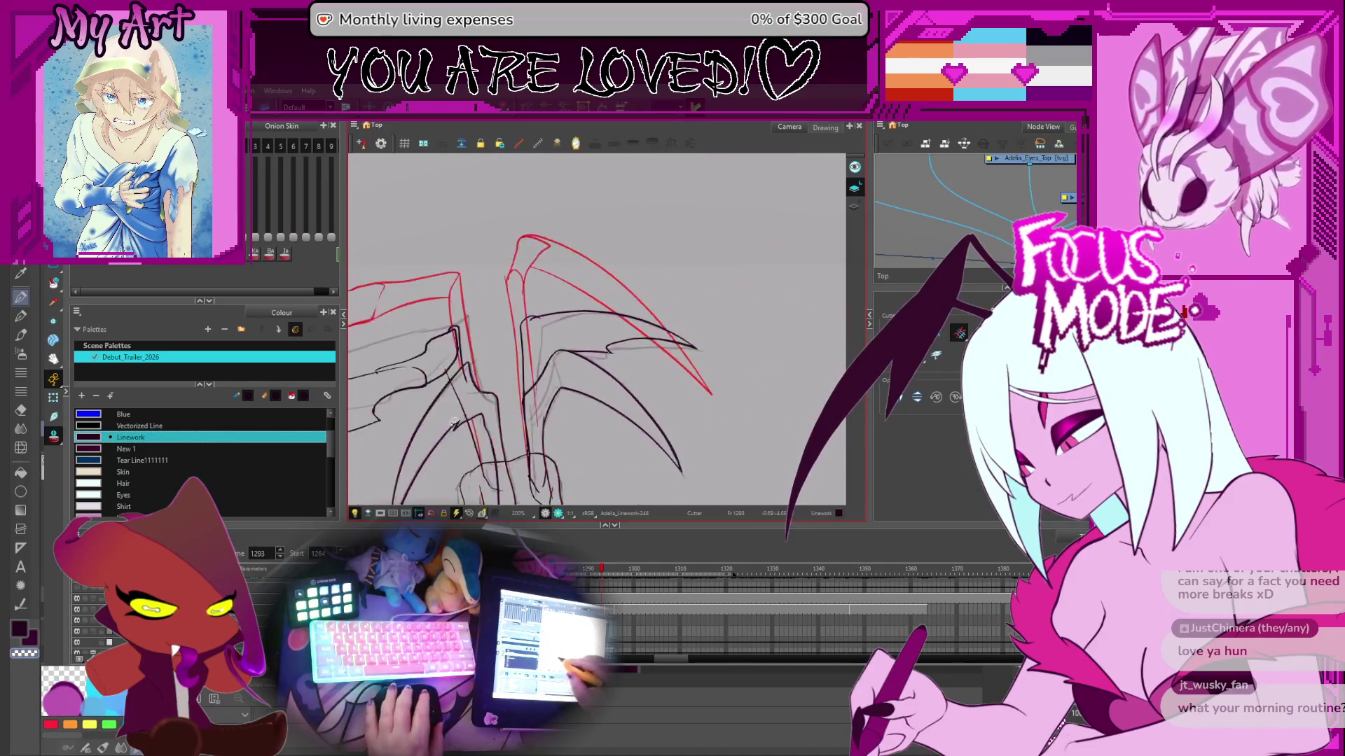
key(comma)
key(comma)
key(period)
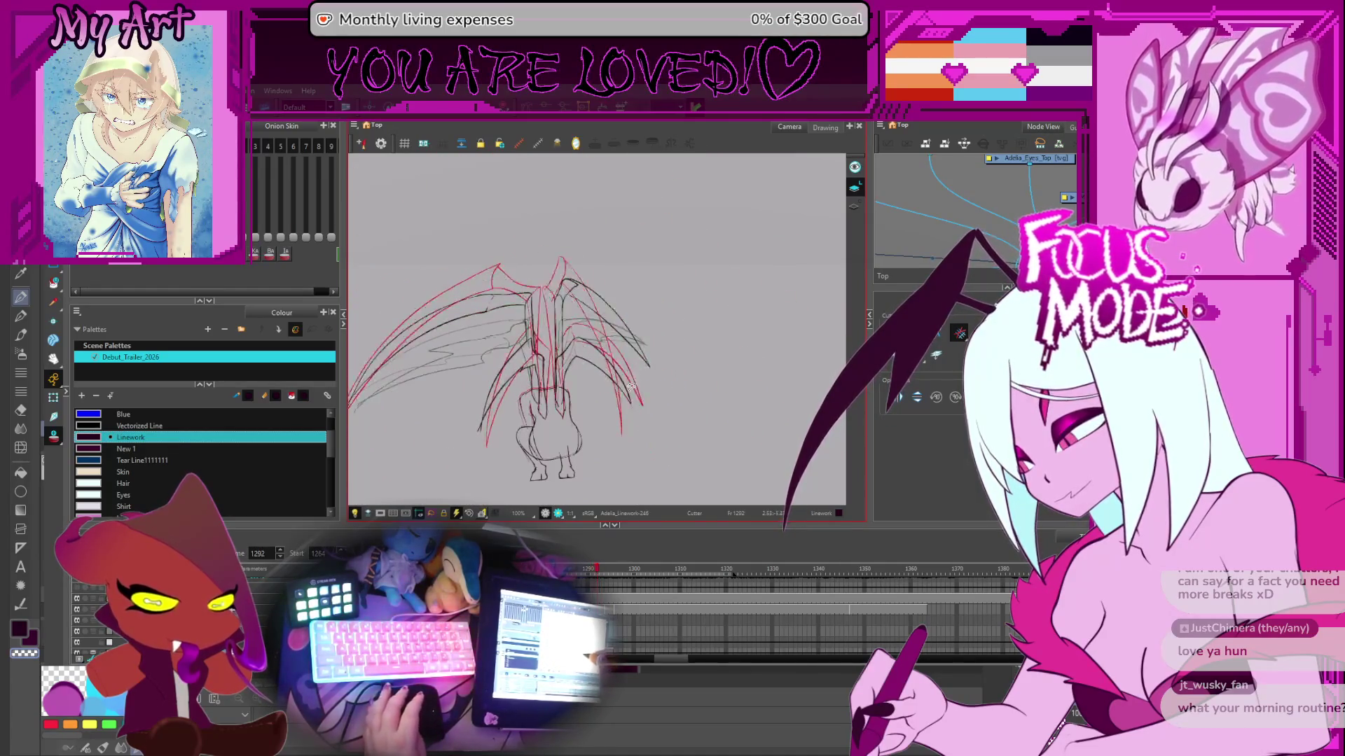
key(period)
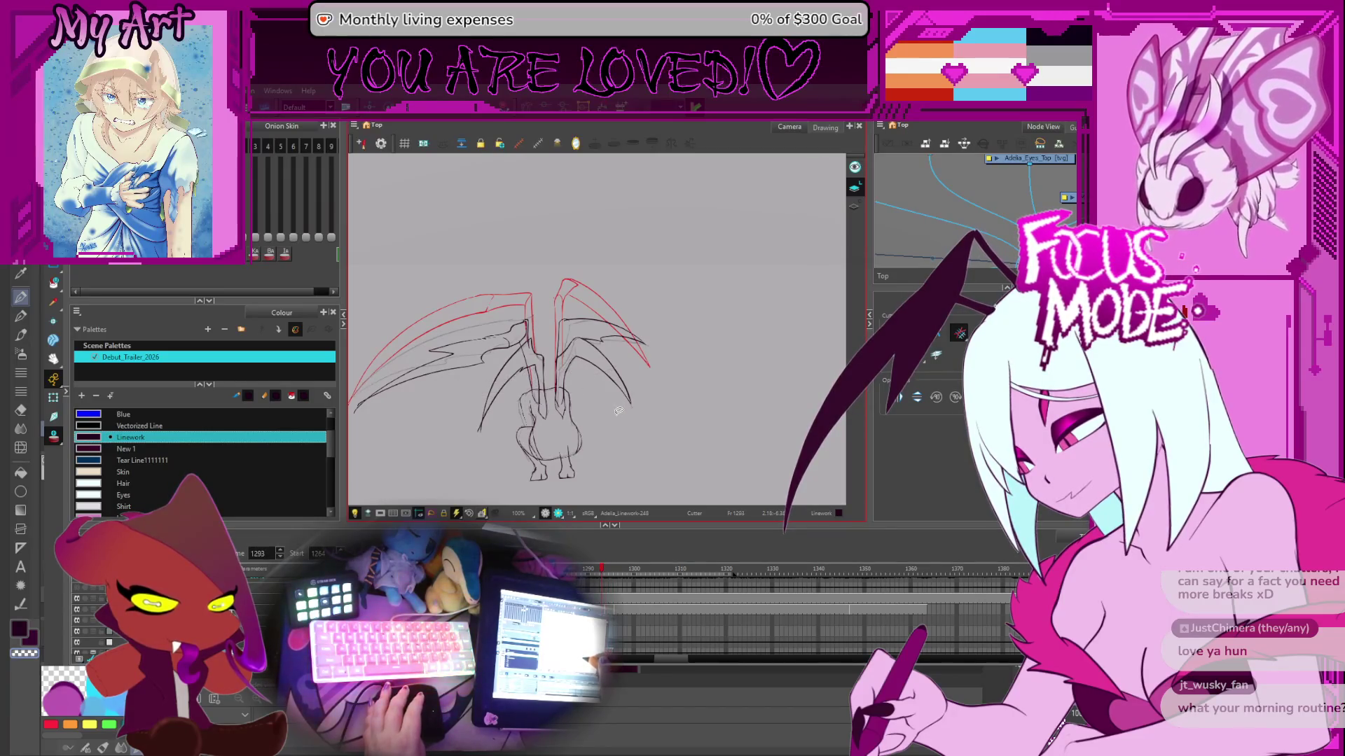
key(comma)
key(period)
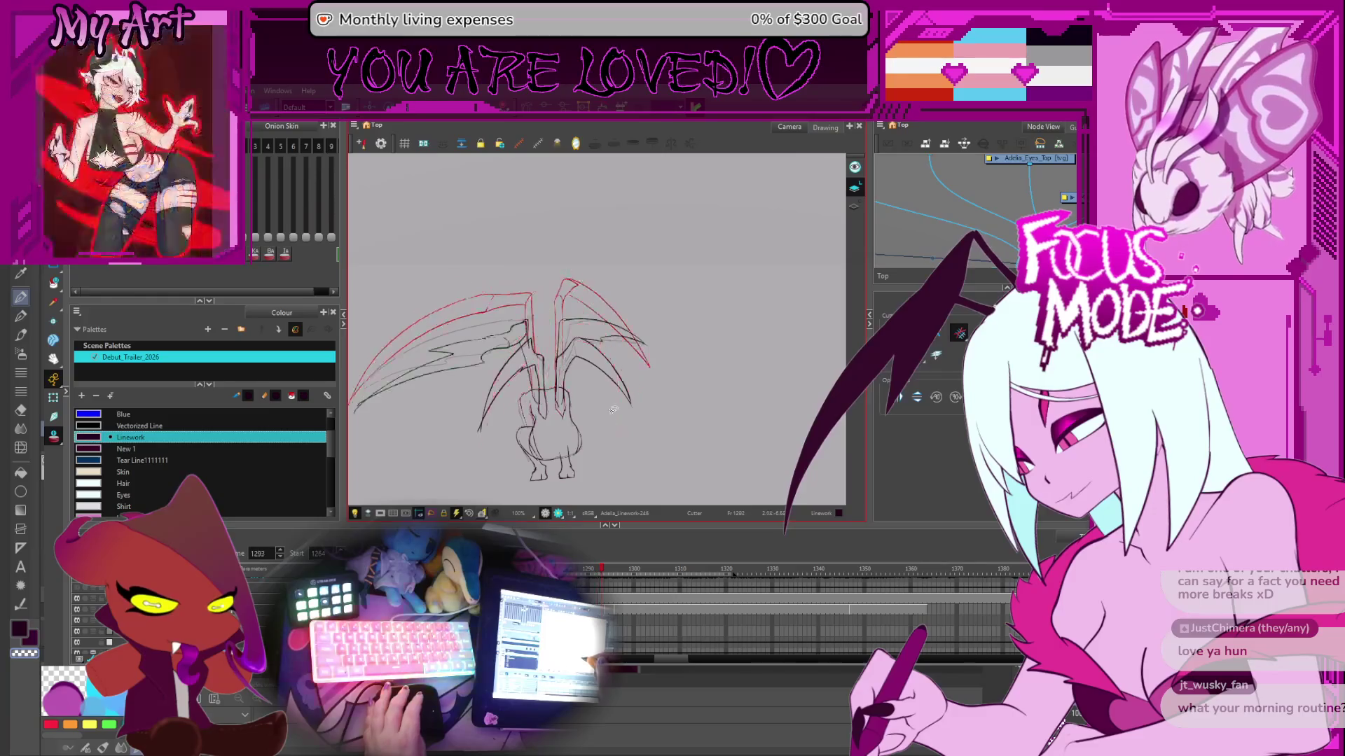
scroll(630, 386, up, 3)
key(comma)
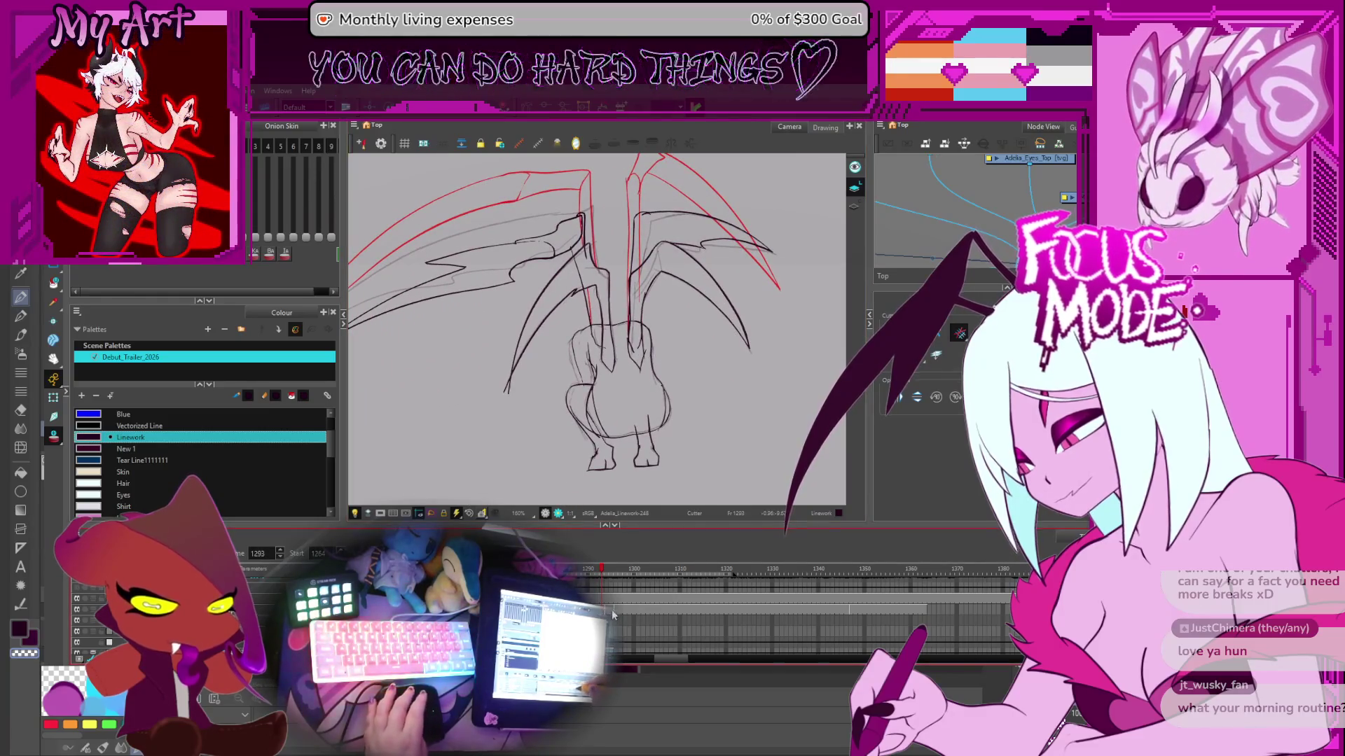
scroll(619, 630, up, 3)
click(619, 630)
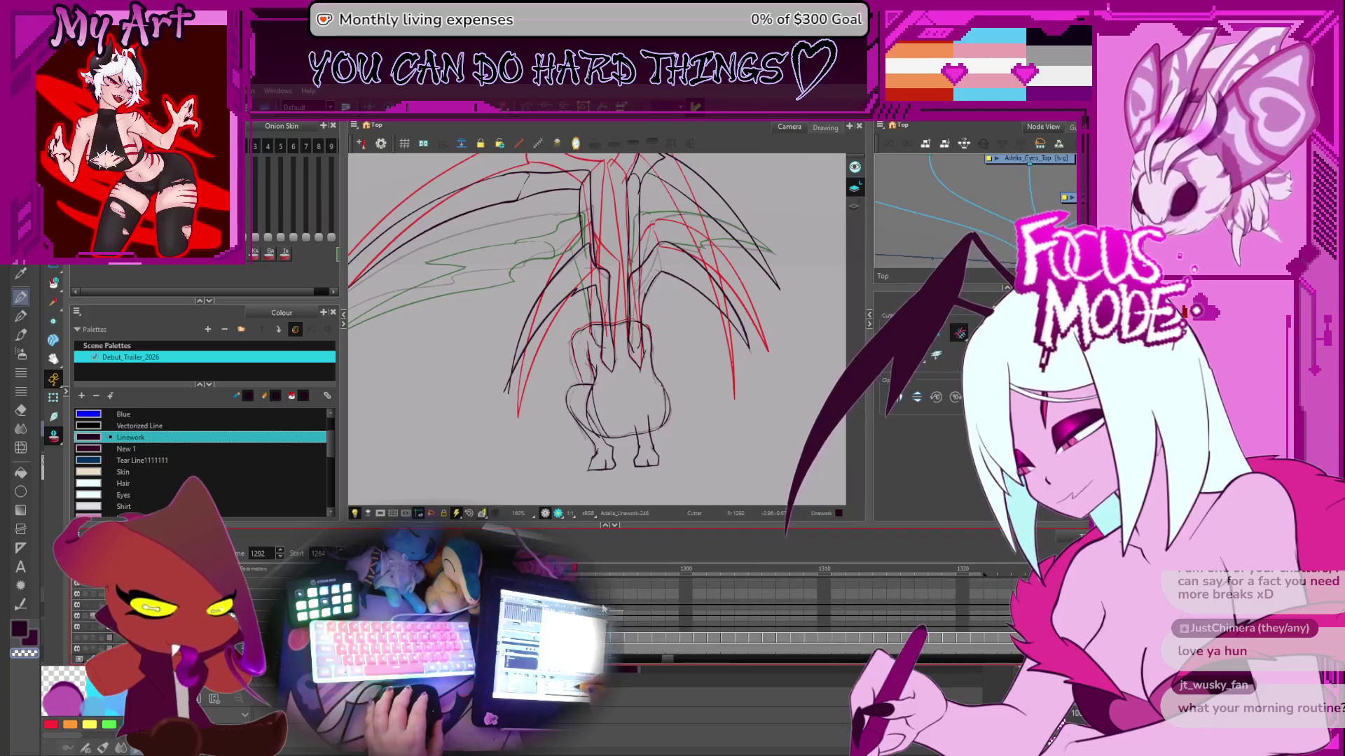
scroll(665, 343, down, 1)
- On frame 1294, select all wing strokes, reset the view rotation, and play the timeline forward
key(alt+s)
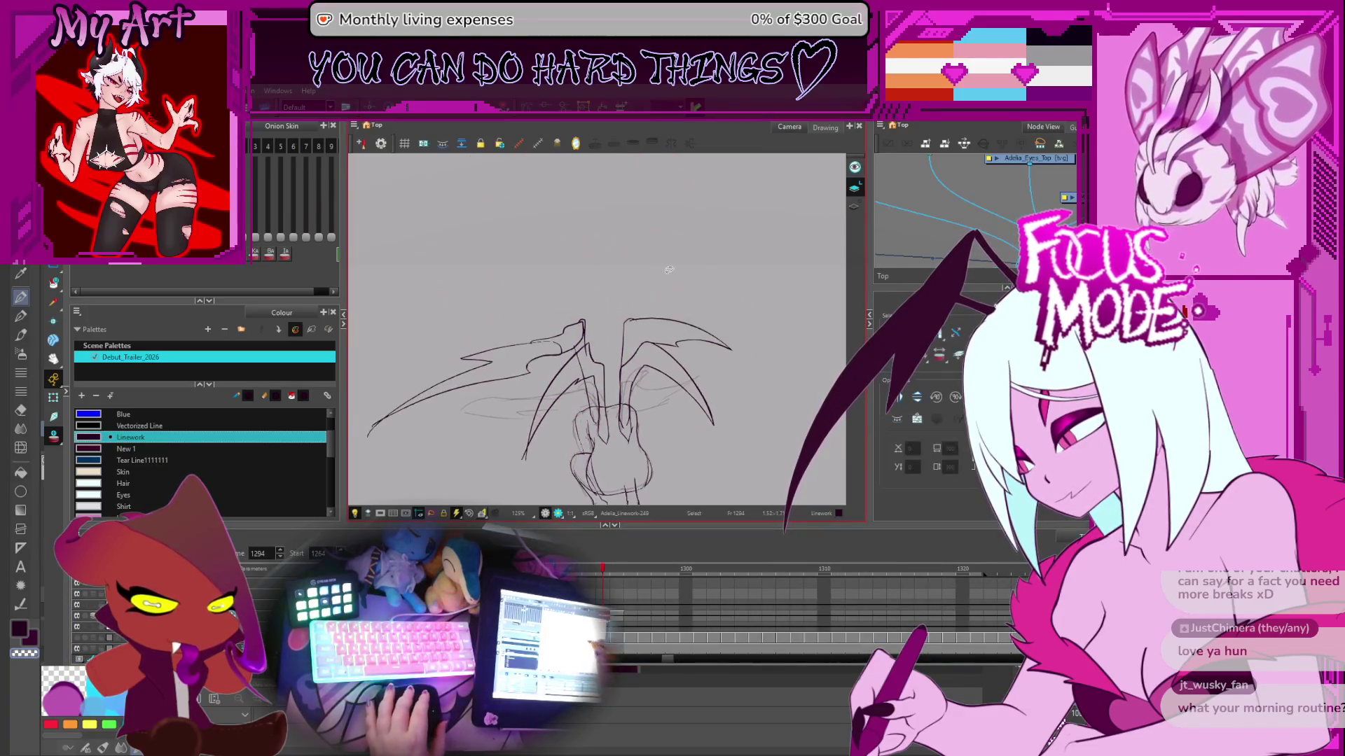
key(ctrl+a)
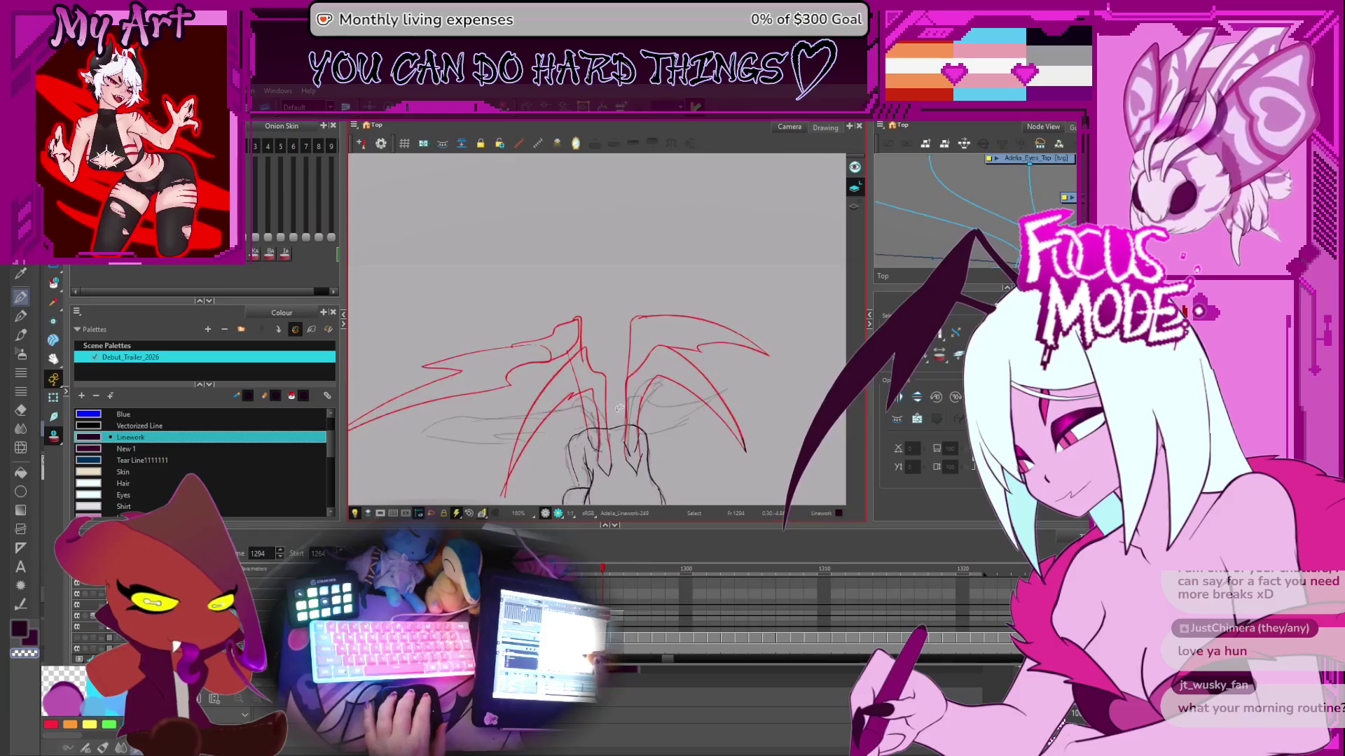
scroll(607, 374, up, 1)
drag(619, 381, 616, 392)
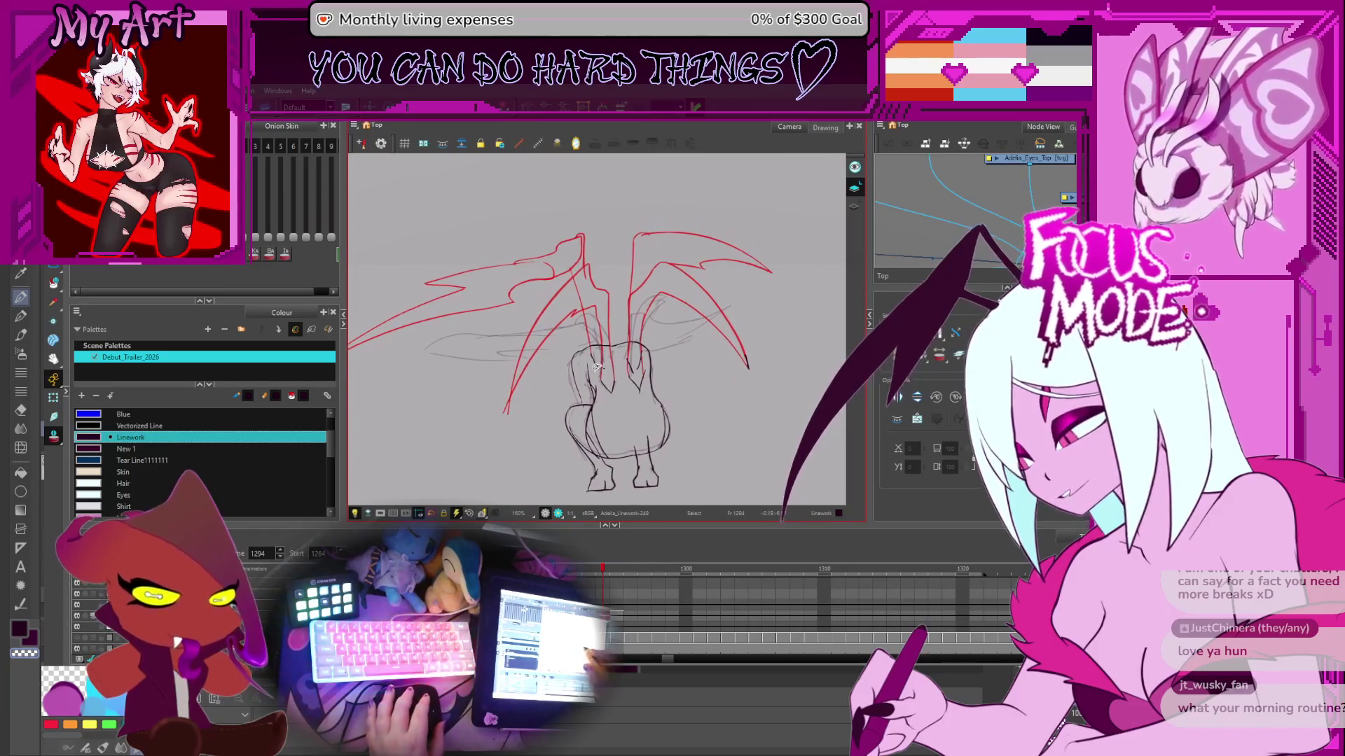
scroll(565, 383, up, 2)
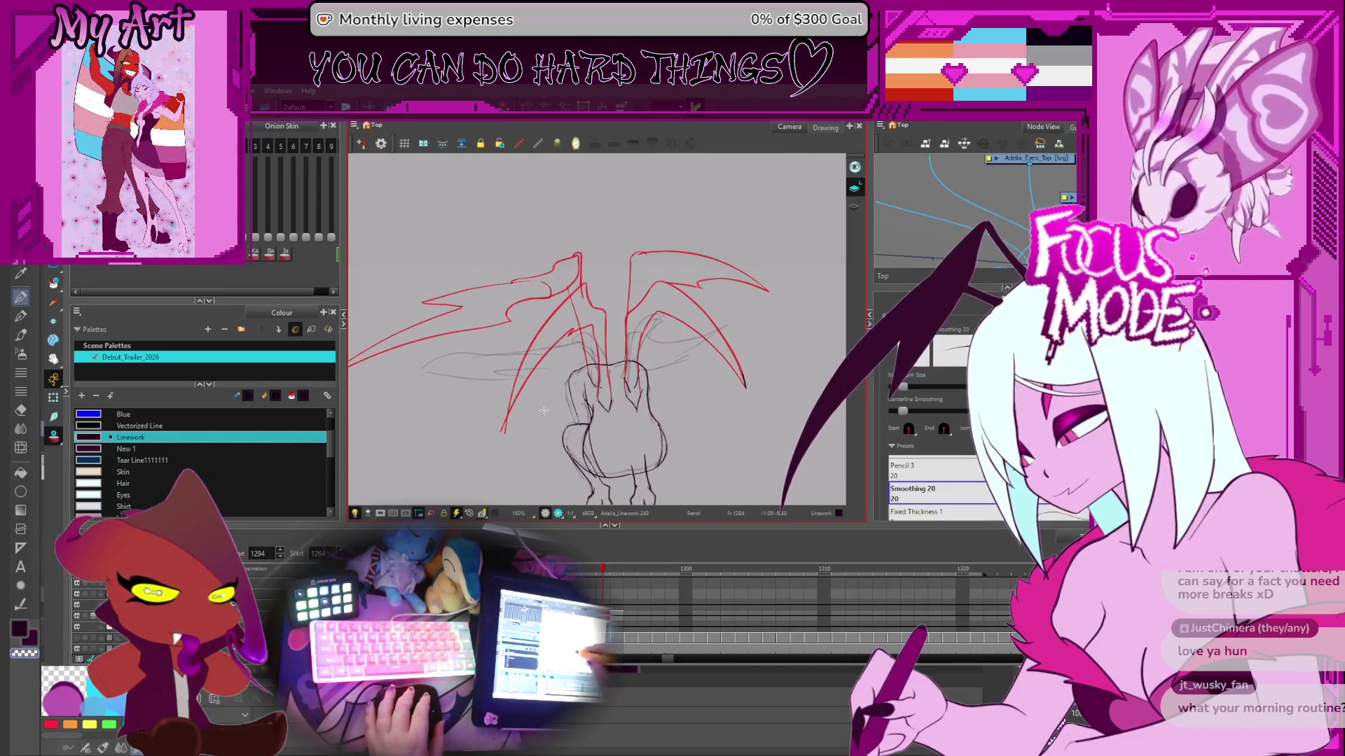
drag(565, 383, 718, 382)
key(alt+s)
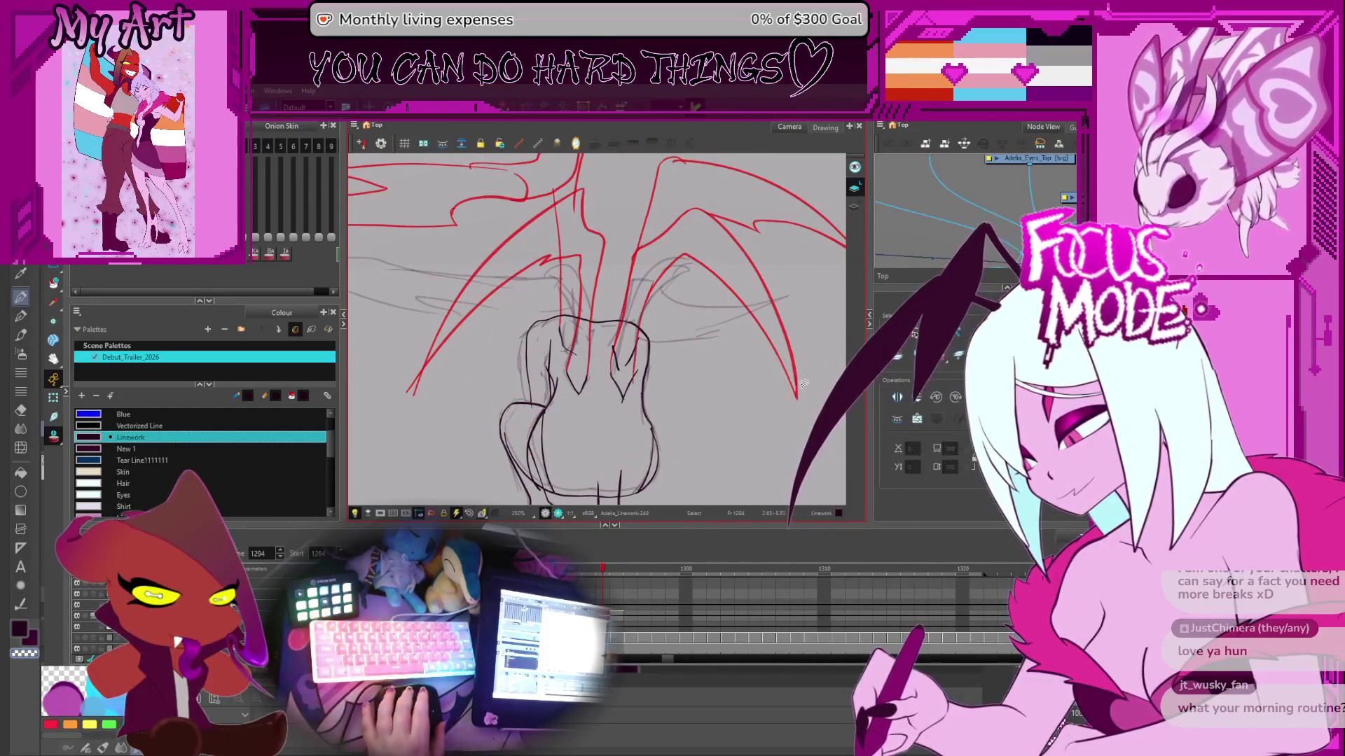
scroll(803, 383, down, 3)
key(shift+x)
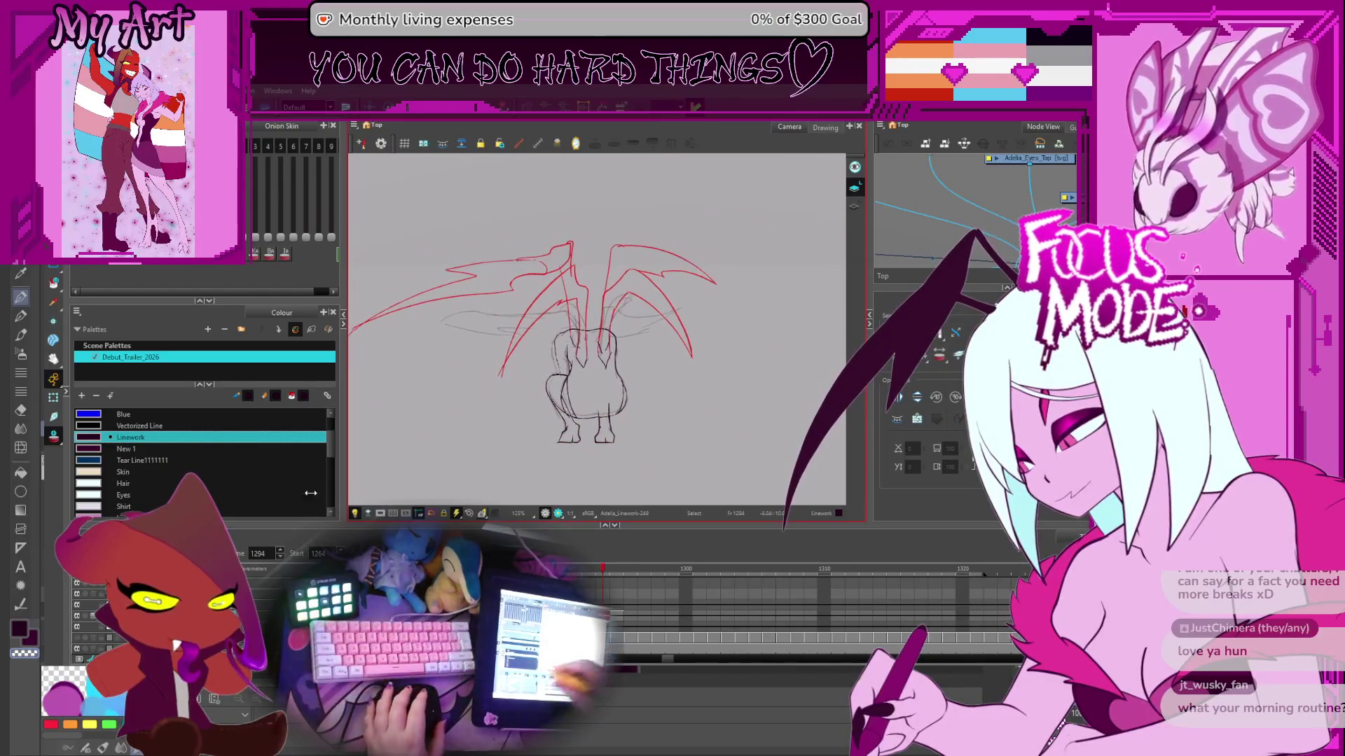
key(Return)
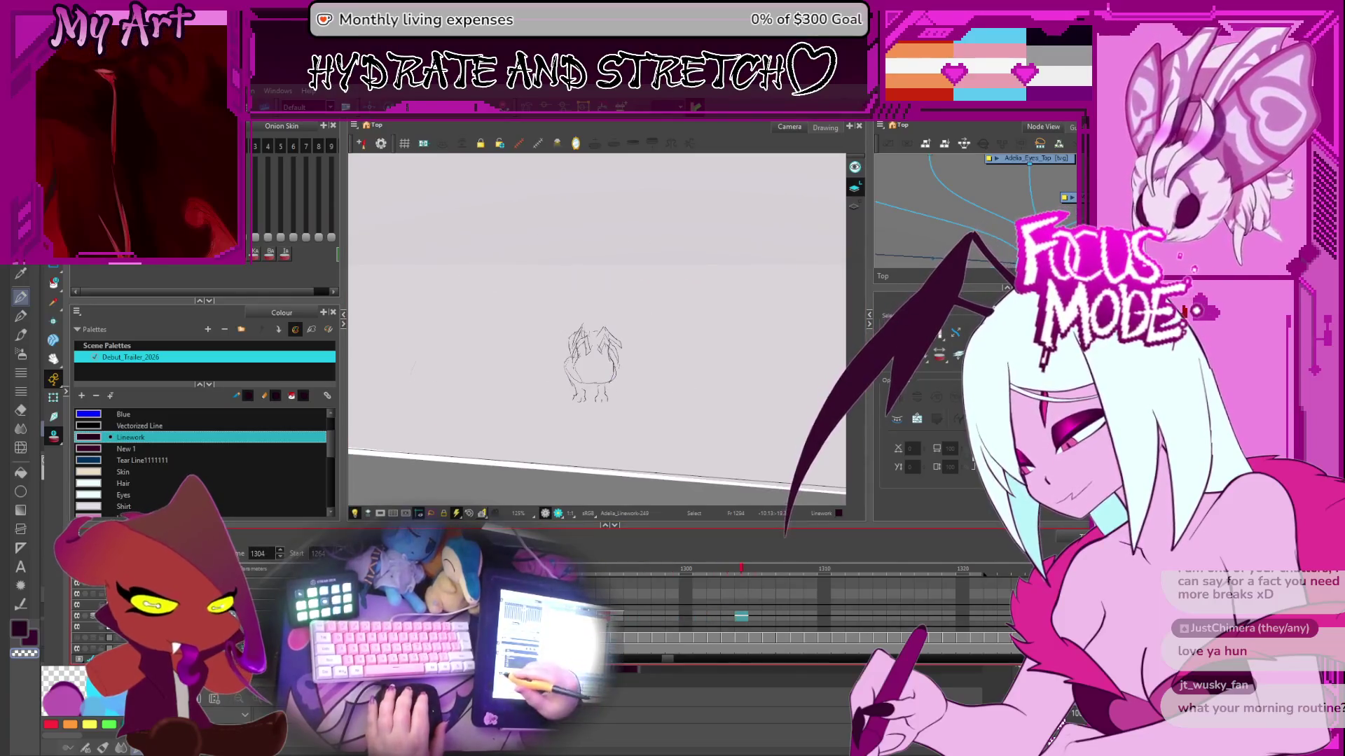
- Zoom the Camera view back in and pan to frame the onion-skinned wing sketch on frame 1278
scroll(597, 322, down, 3)
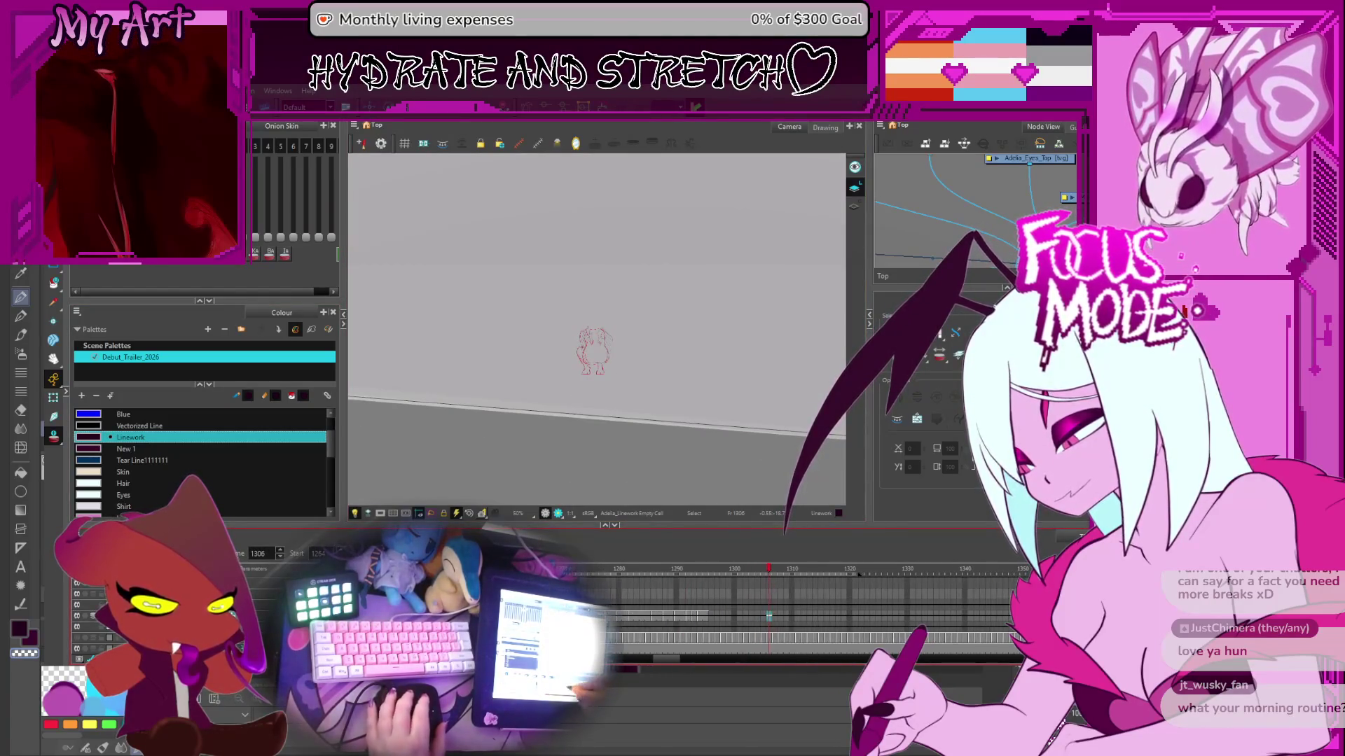
scroll(683, 334, up, 3)
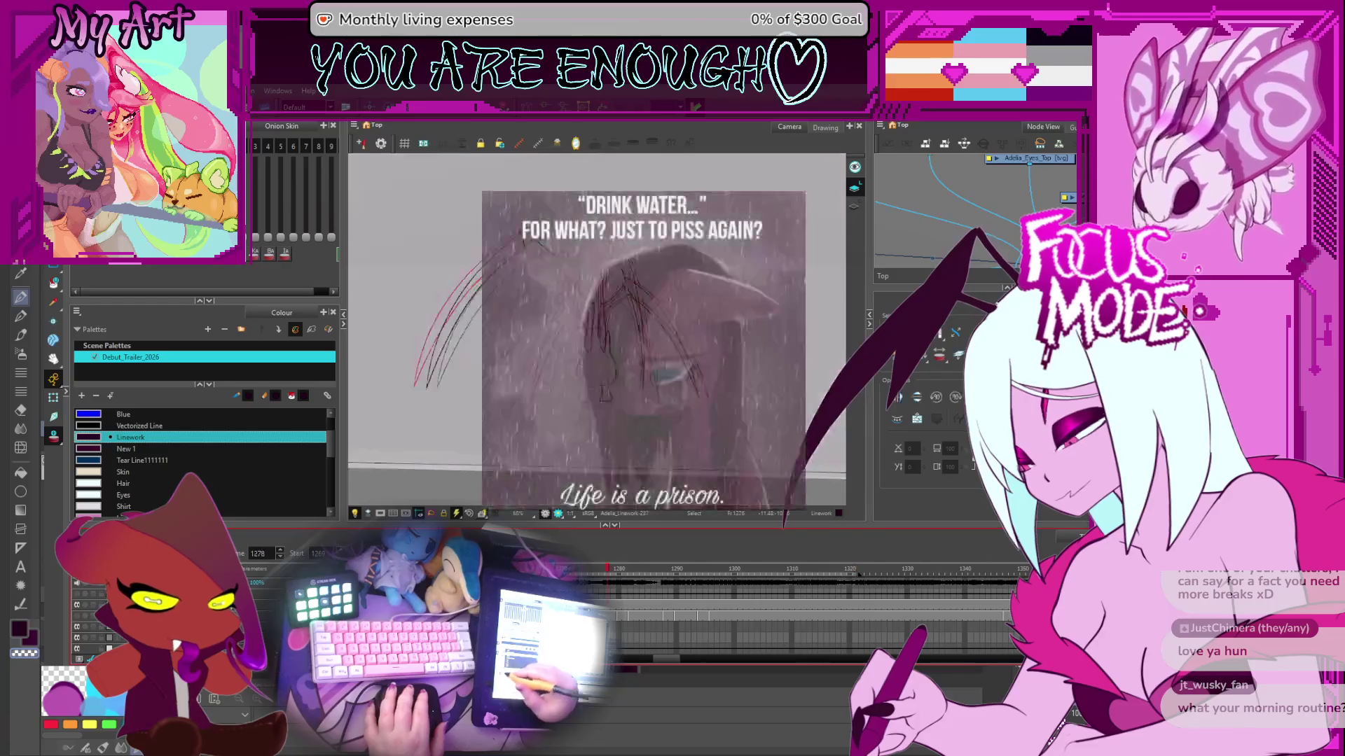
drag(449, 336, 451, 344)
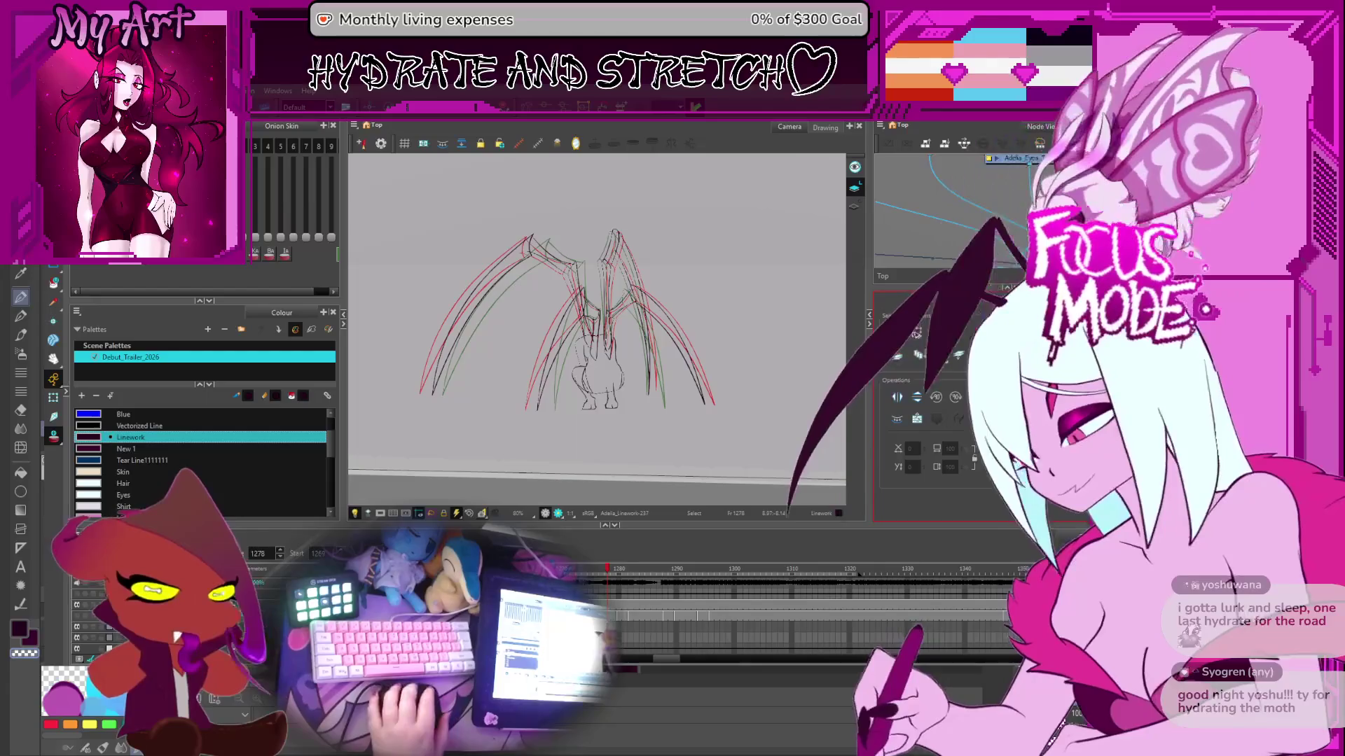
- Flip back and forth between neighbouring drawings up to frame 1294, toggling Pencil and Cutter
key(g)
key(g)
key(g)
key(g)
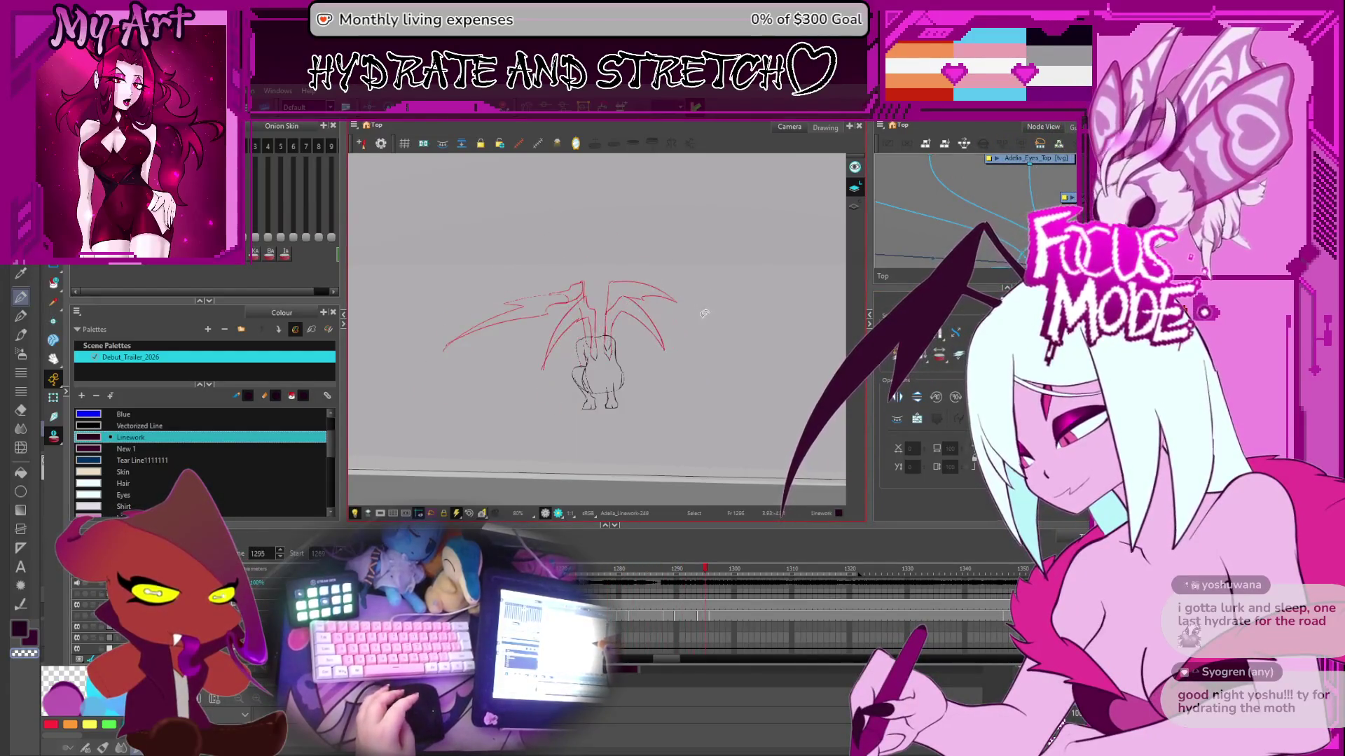
scroll(703, 320, up, 5)
key(f)
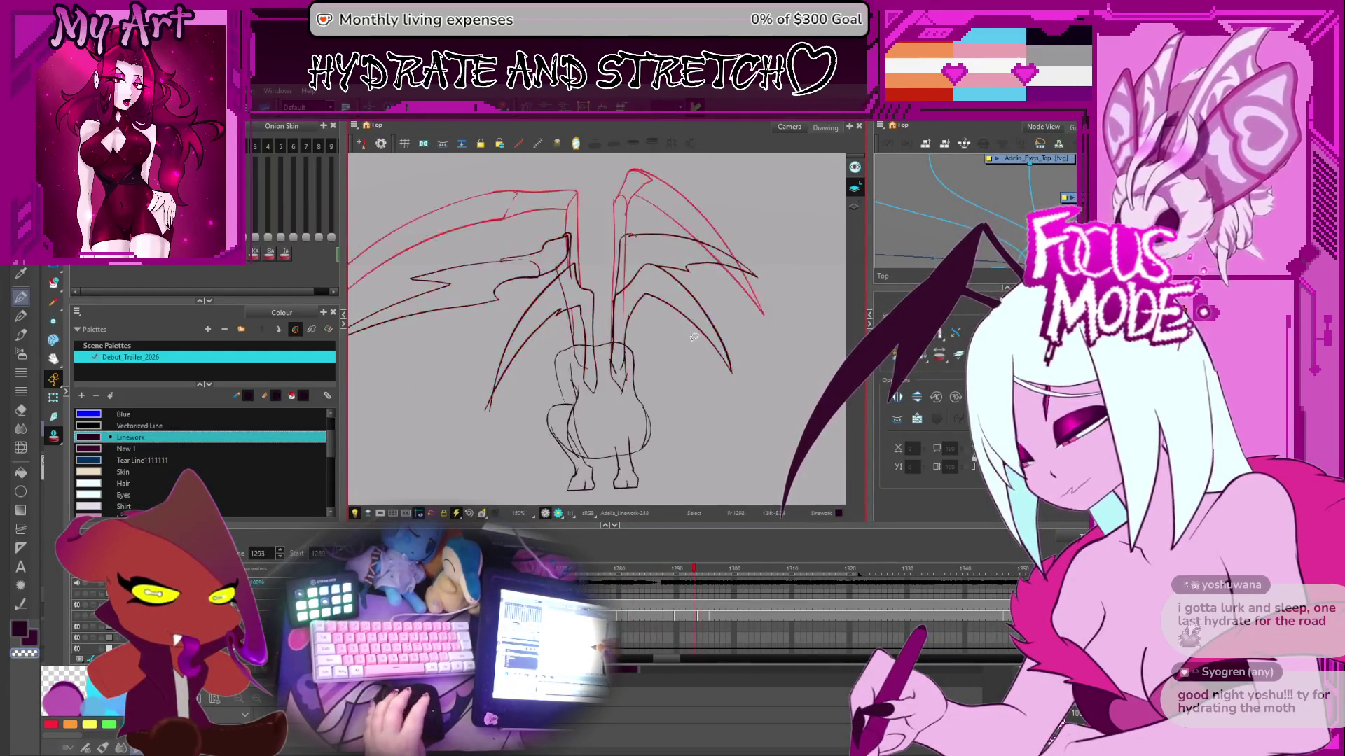
scroll(662, 331, up, 3)
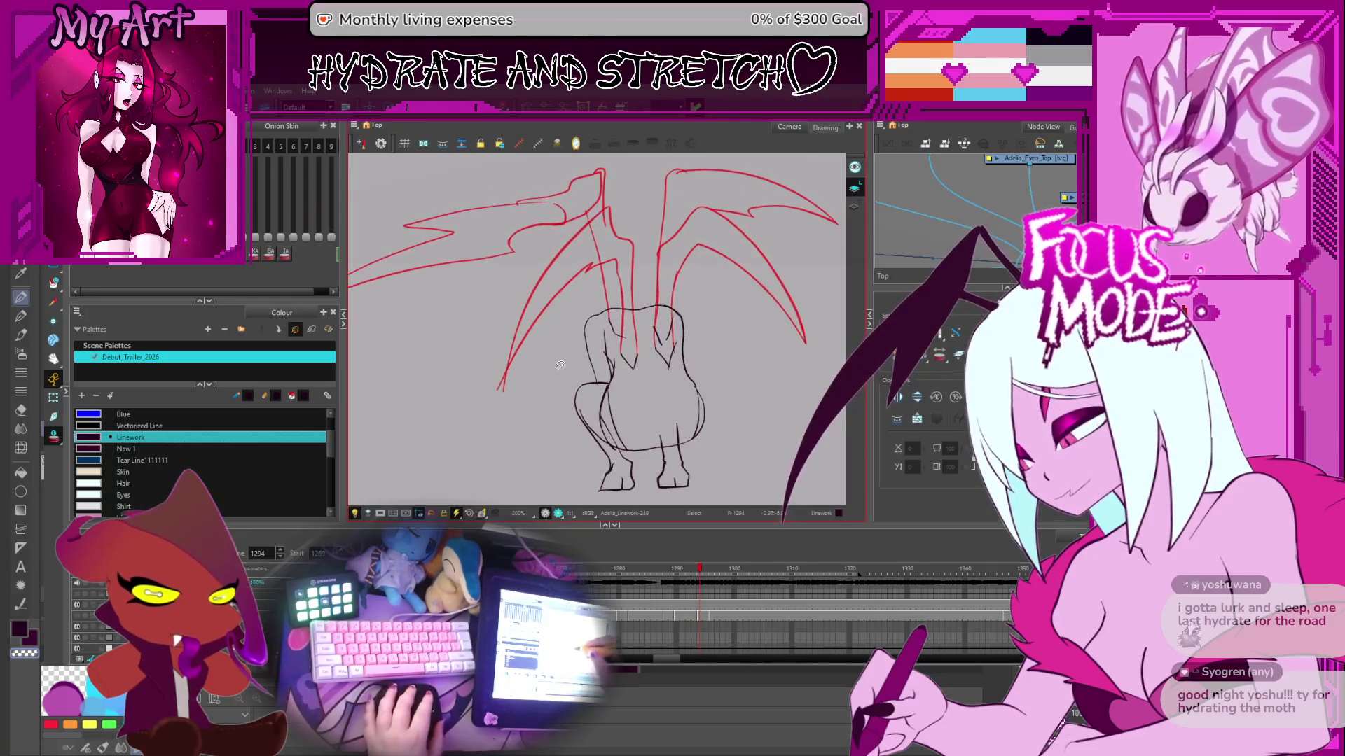
key(alt+t)
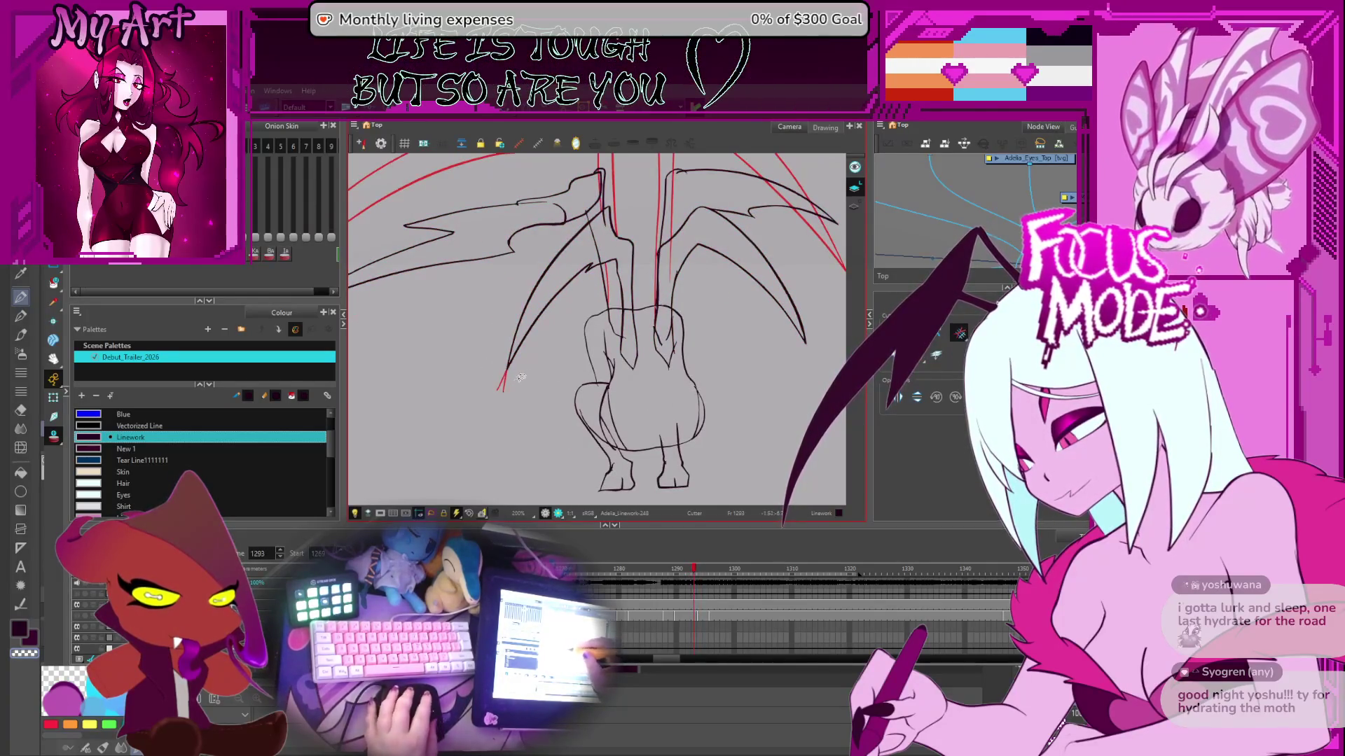
key(alt+slash)
key(comma)
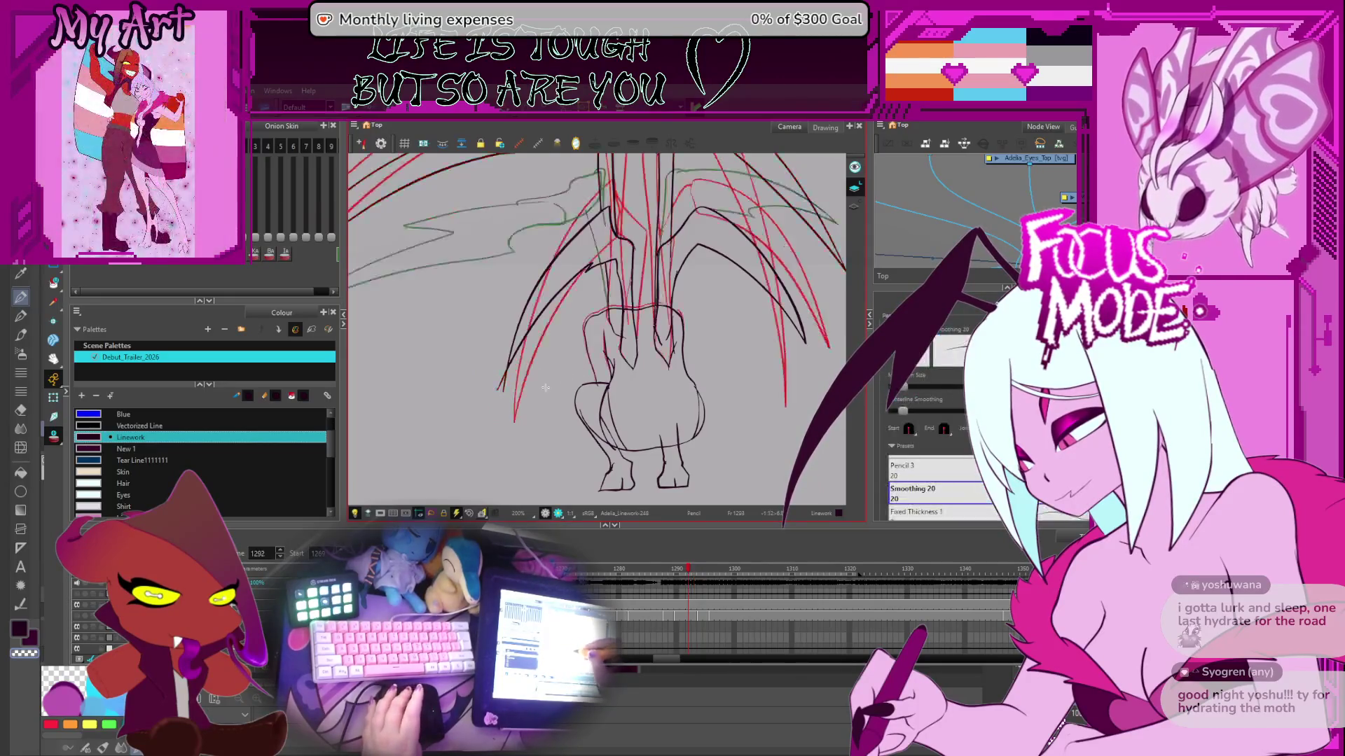
key(alt+t)
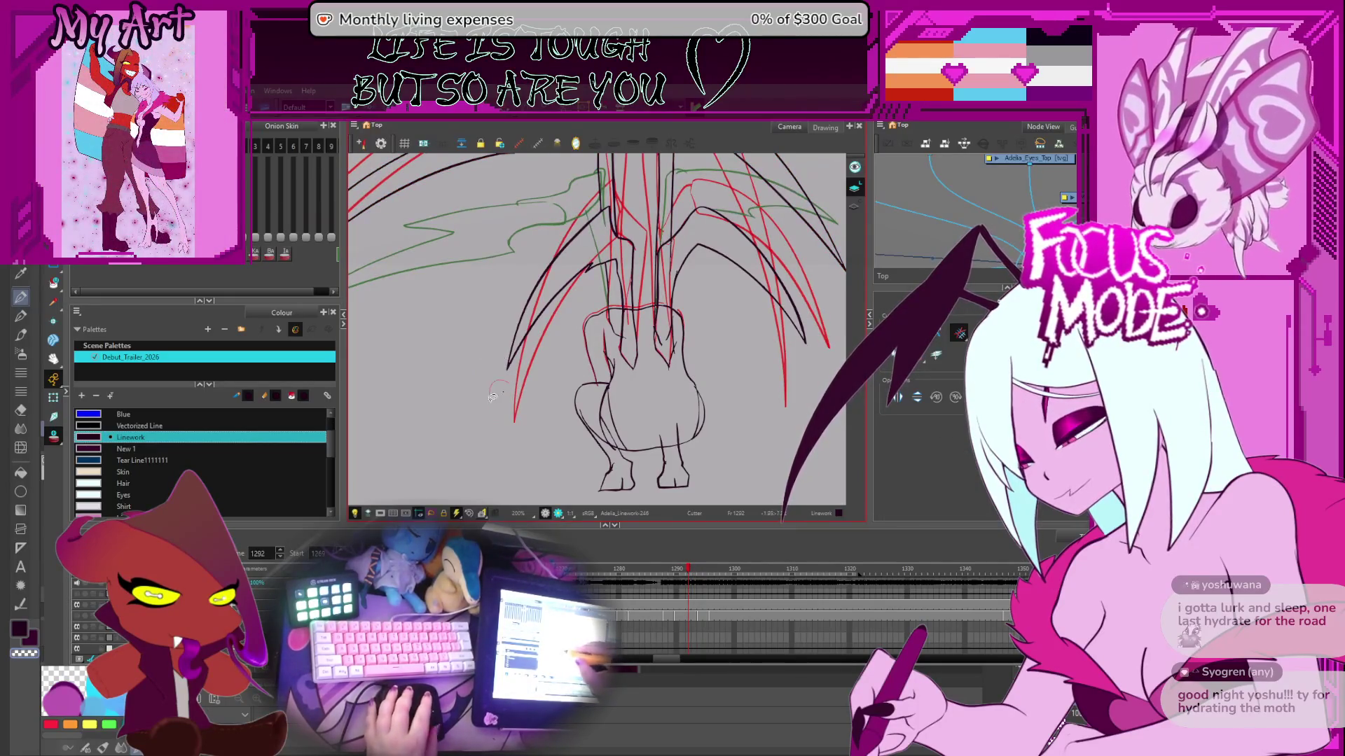
key(period)
key(period)
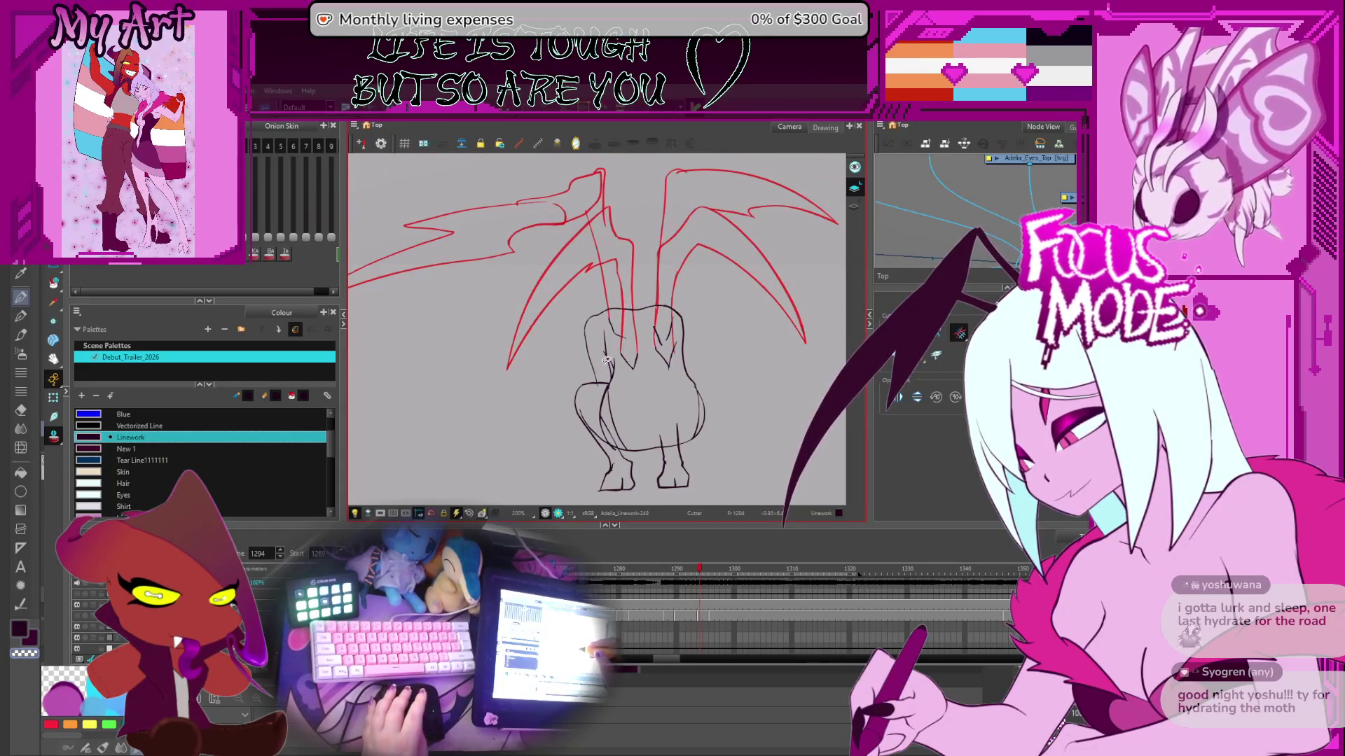
key(alt+slash)
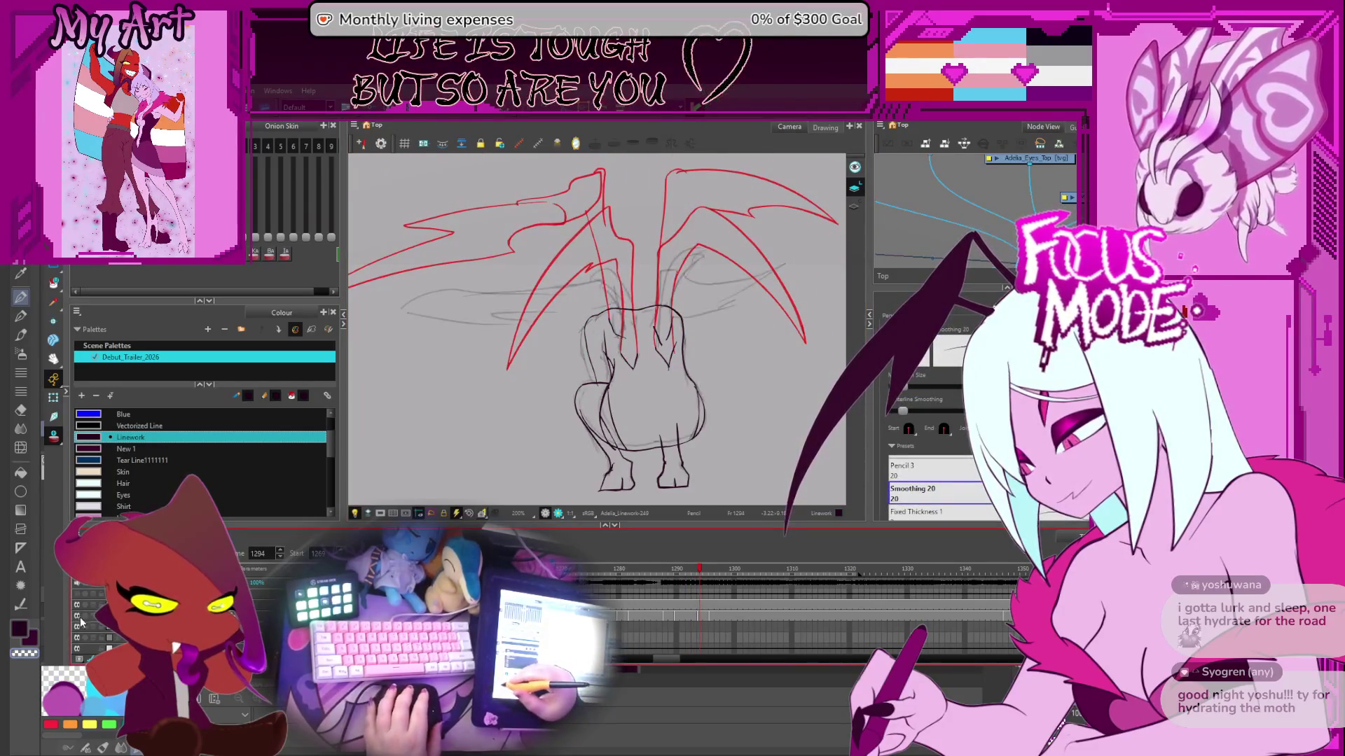
key(comma)
key(comma)
key(comma)
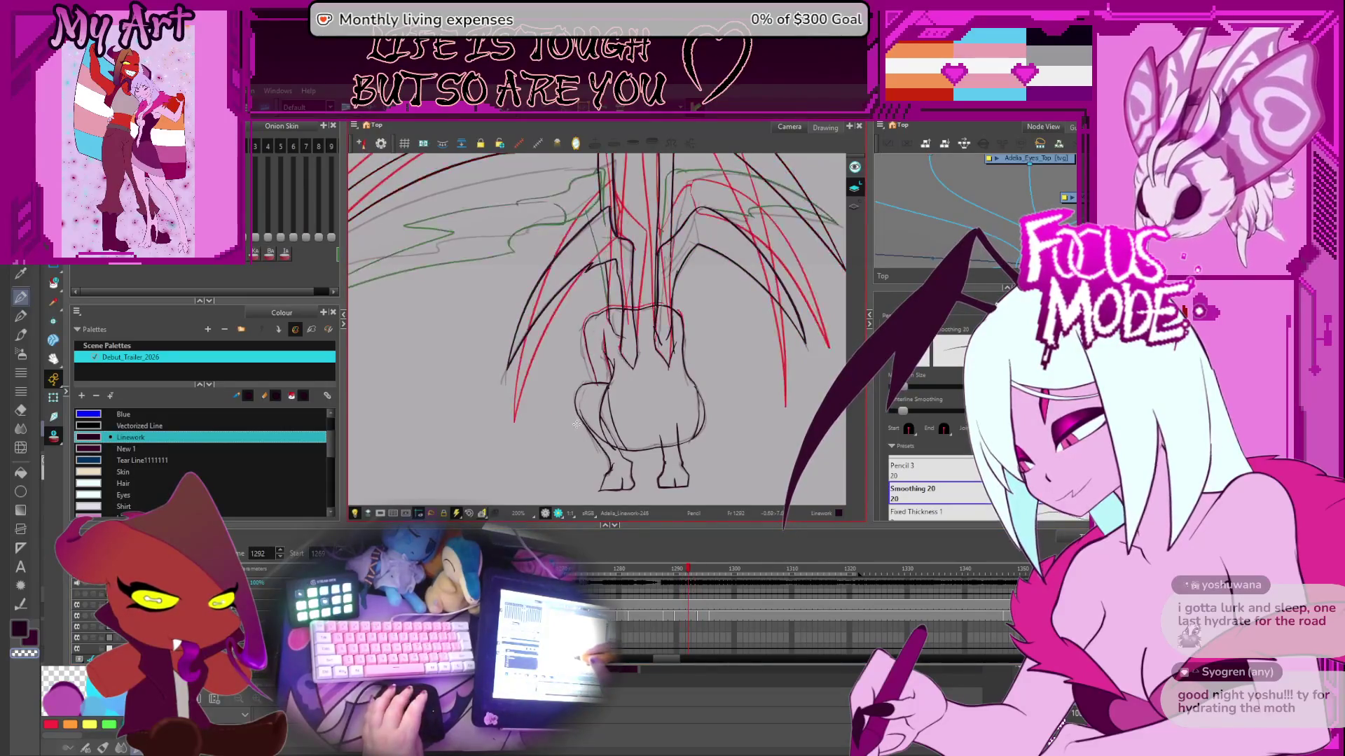
key(period)
key(period)
key(period)
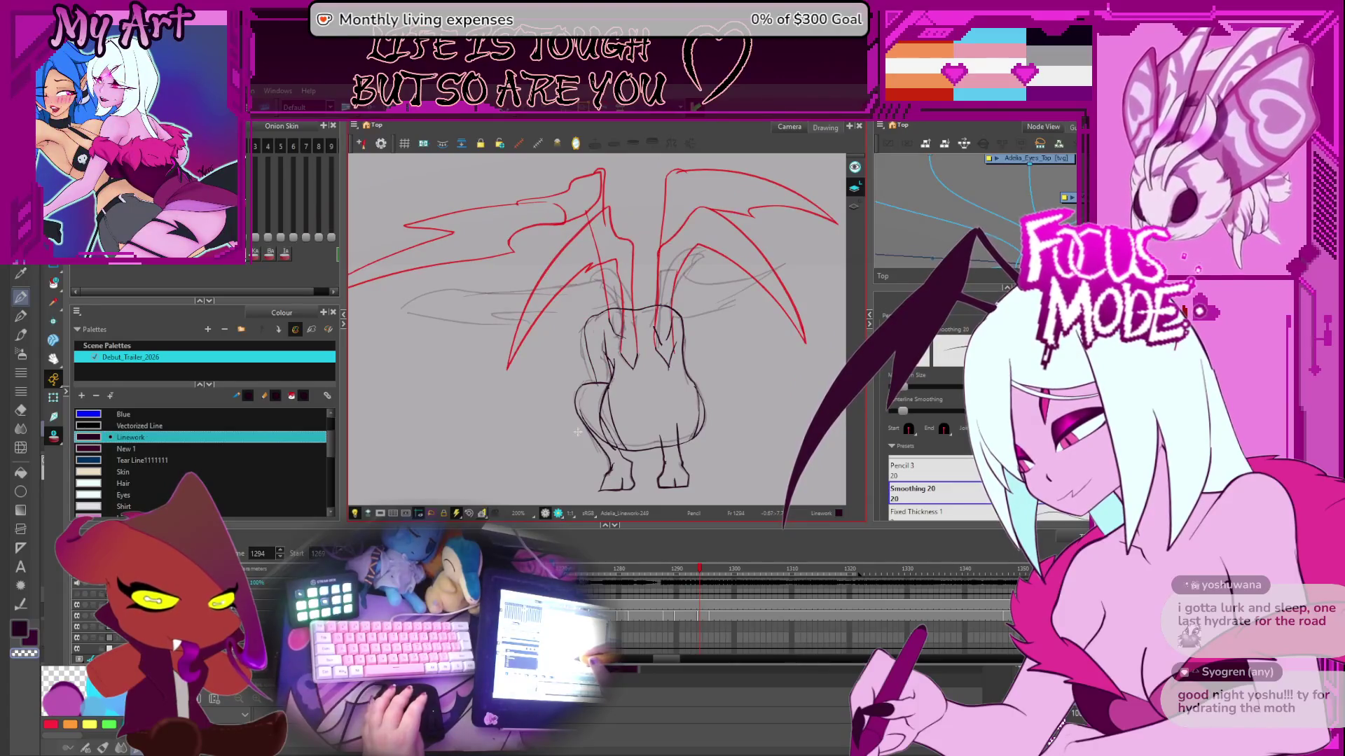
key(comma)
key(period)
- Zoom in and out while stepping back to frame 1289 and forward to frame 1291
key(alt+s)
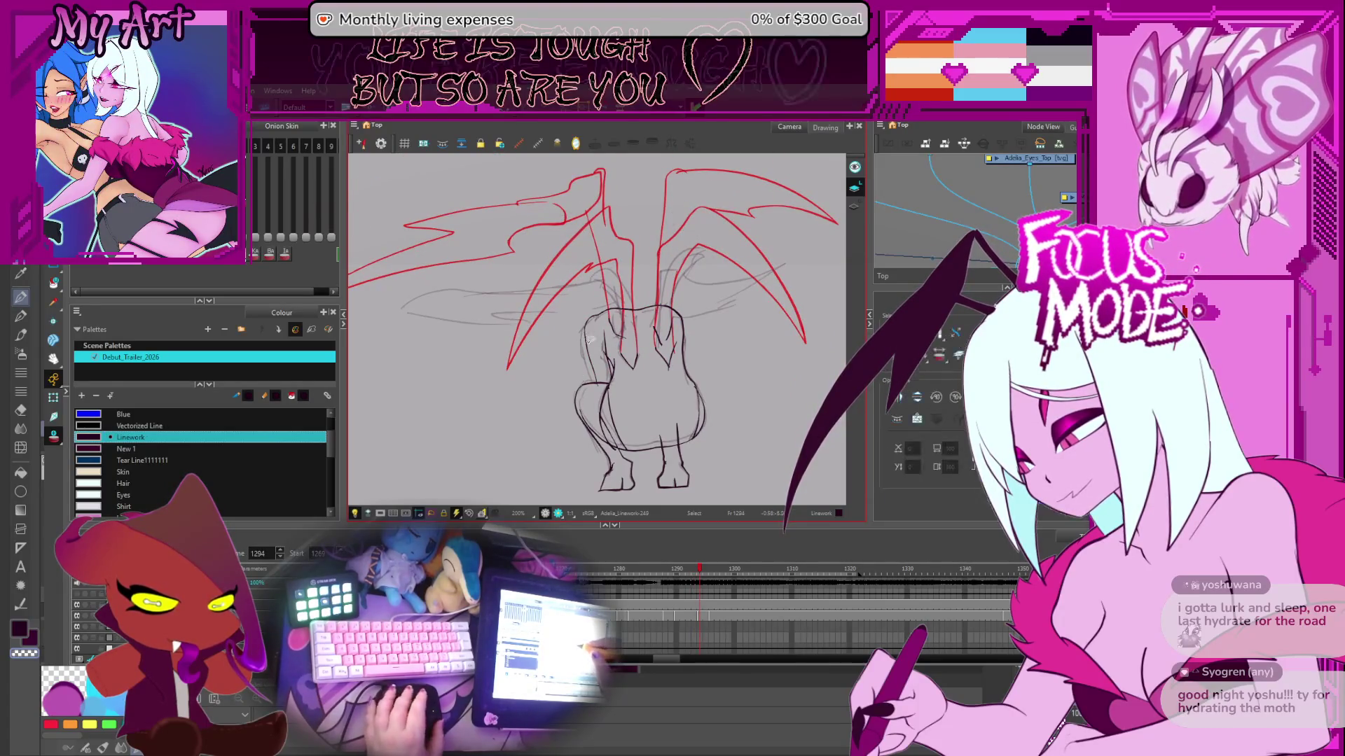
key(2)
key(comma)
key(comma)
key(comma)
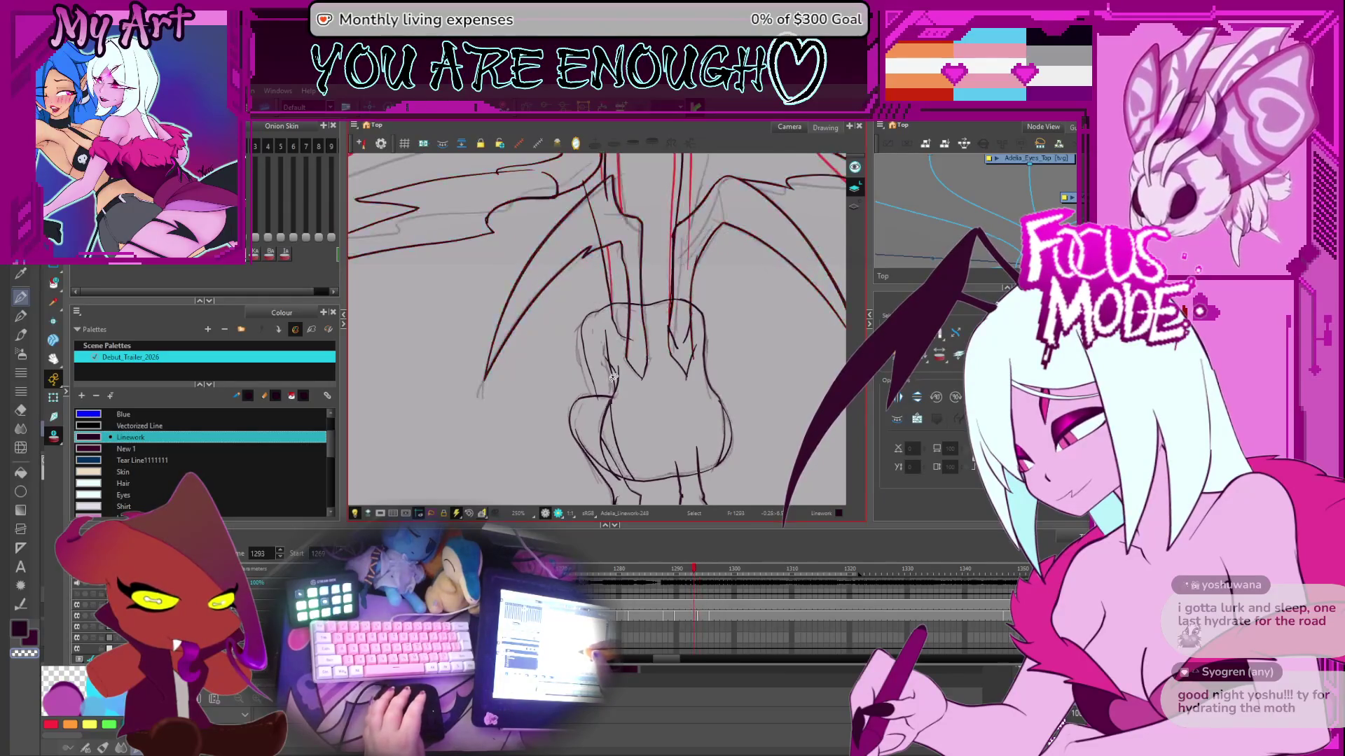
key(1)
key(1)
key(1)
key(comma)
key(comma)
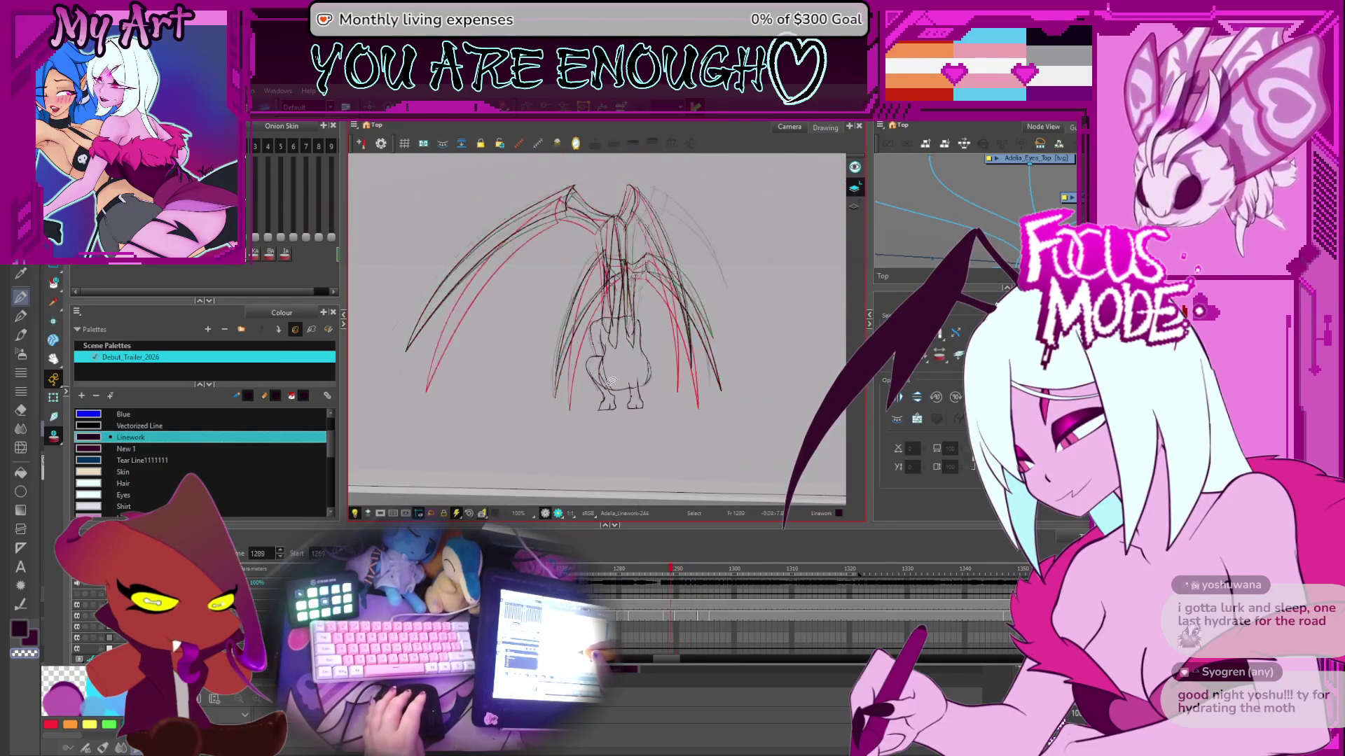
key(period)
key(period)
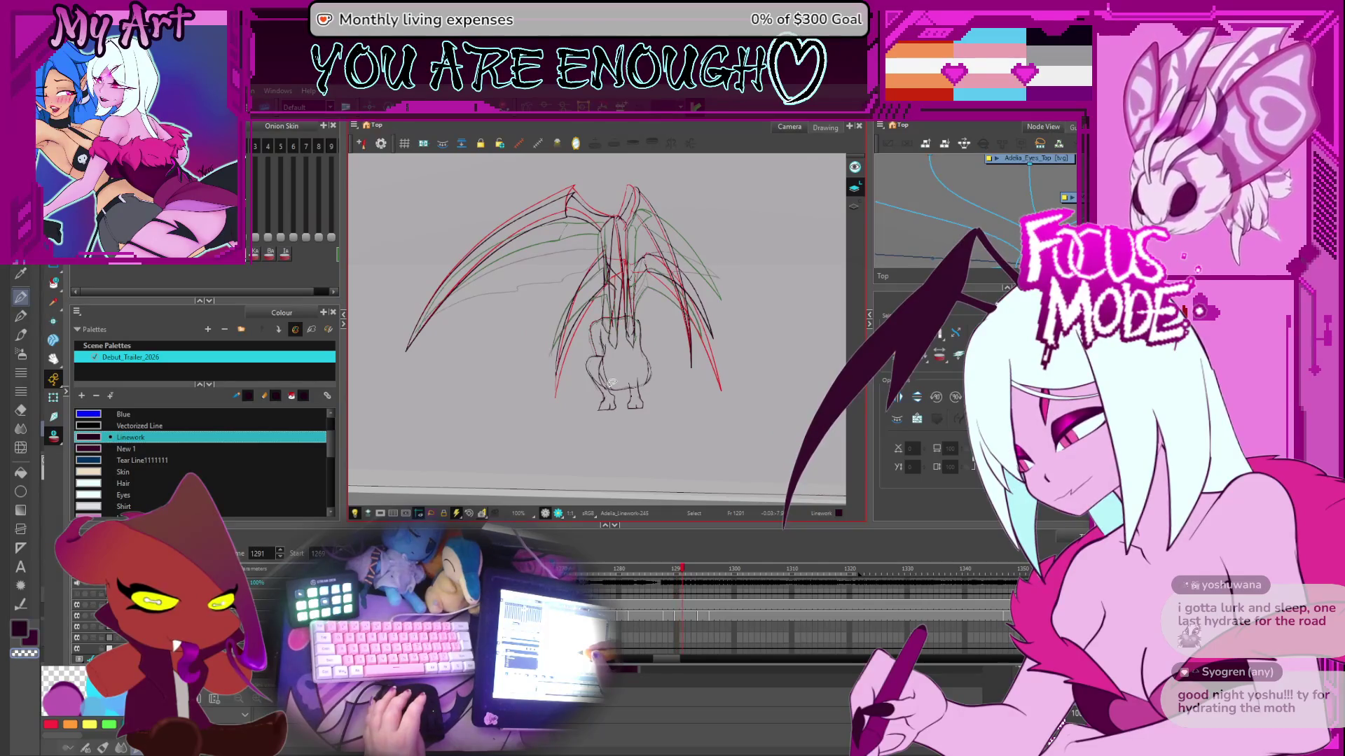
key(period)
key(2)
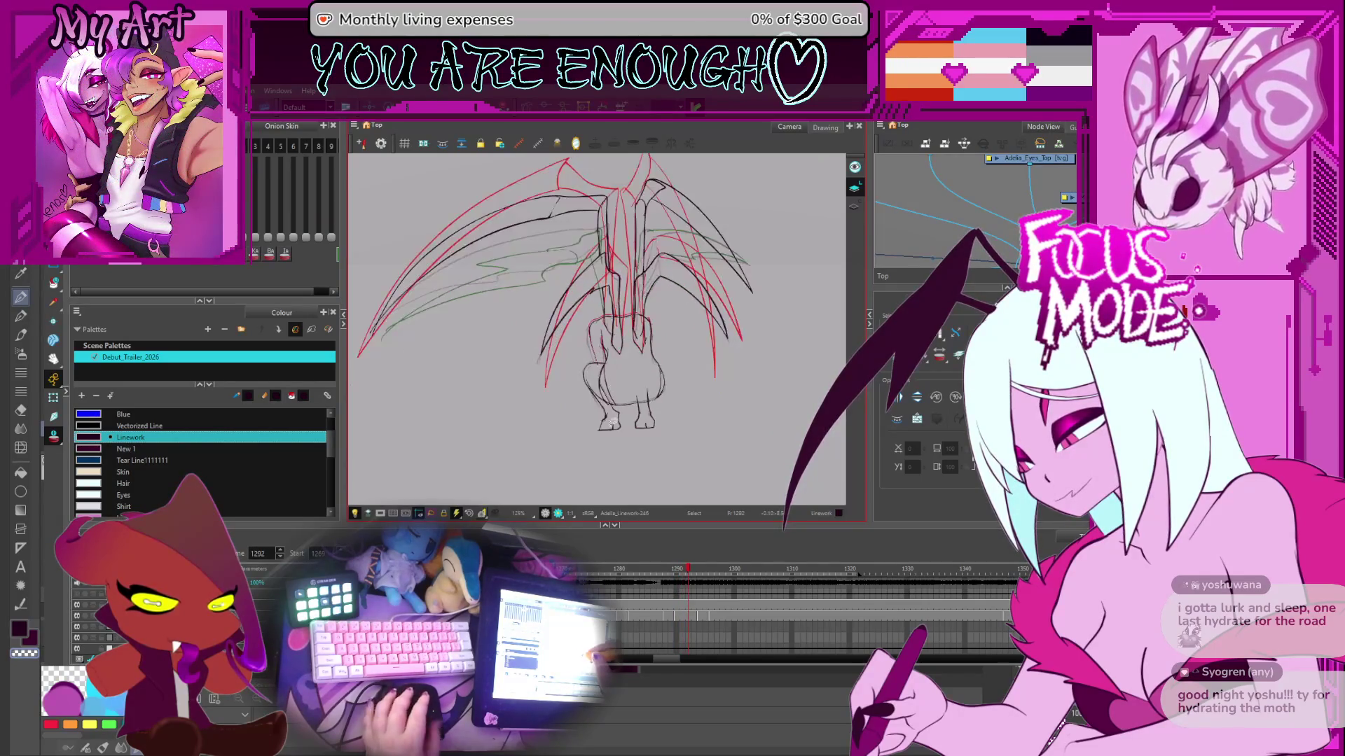
key(comma)
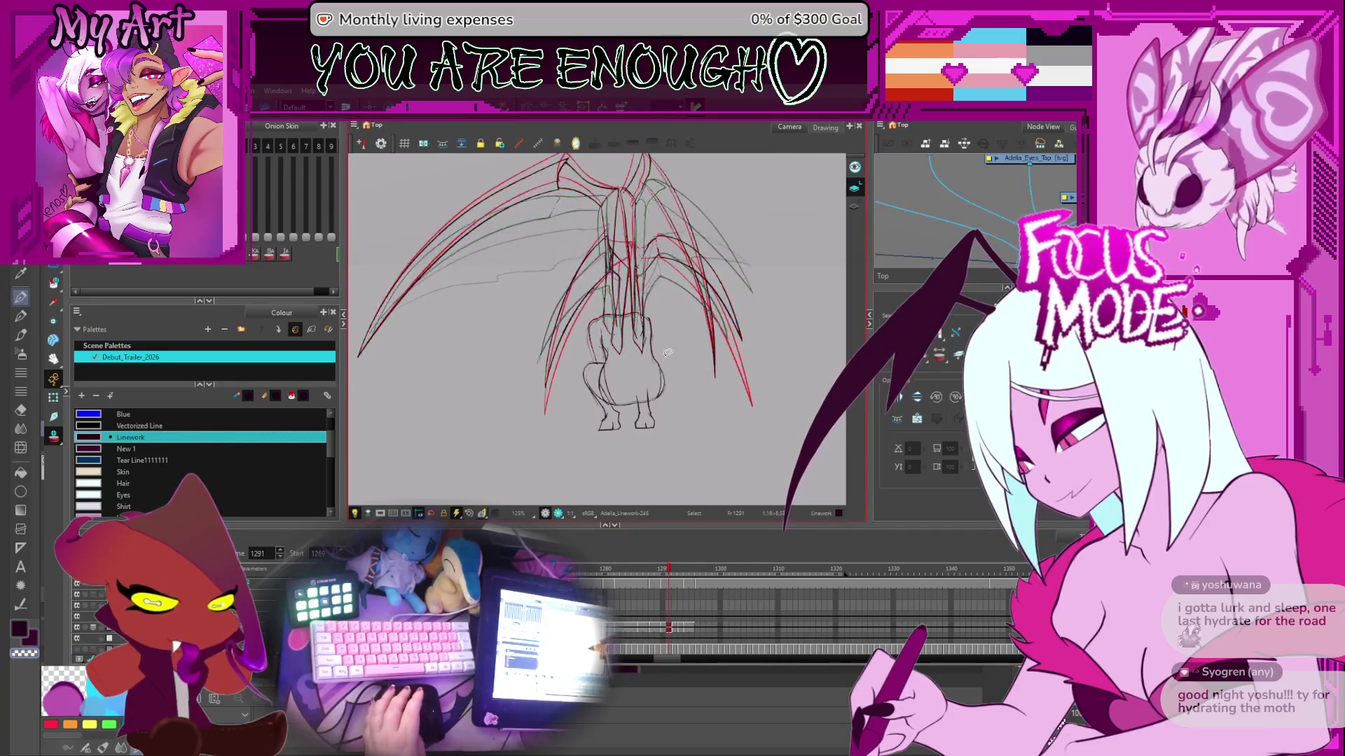
- On frame 1294, select the upper-left body outline stroke and box-select its lower control points
key(2)
key(2)
key(2)
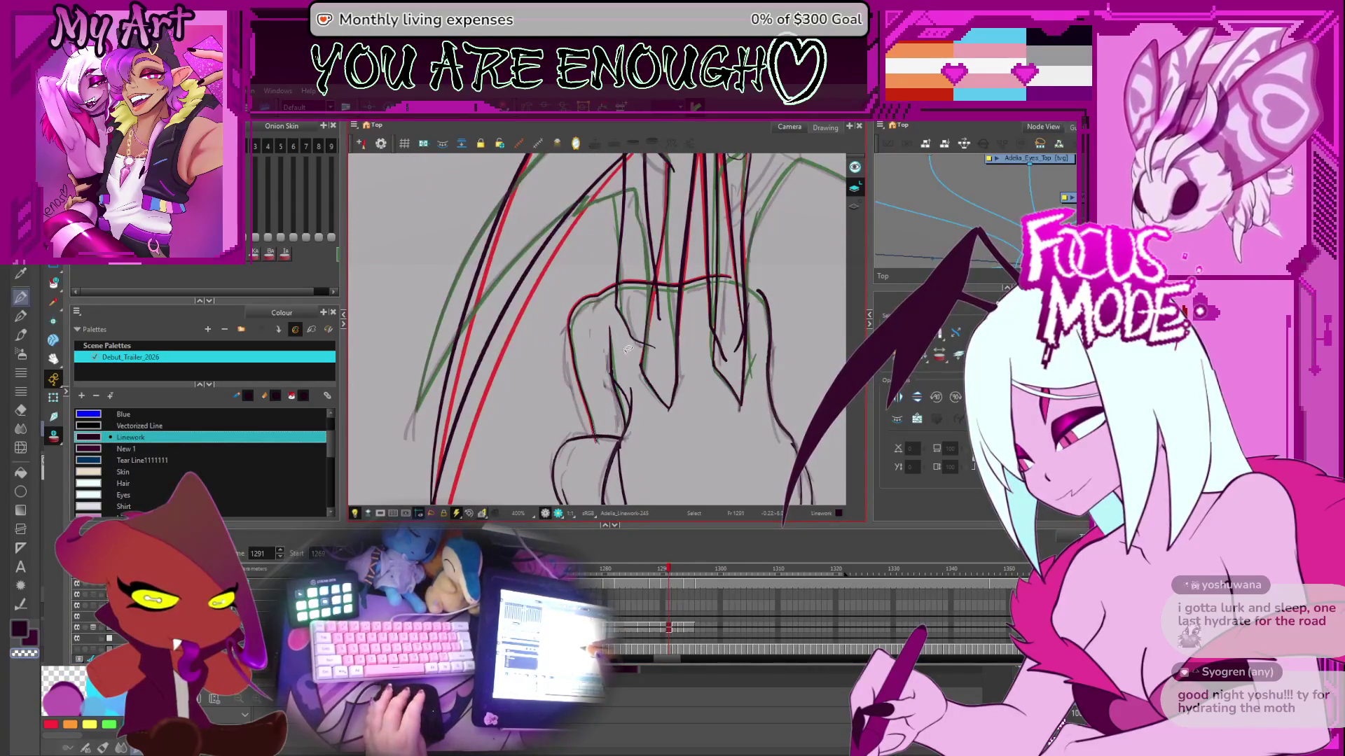
key(period)
key(period)
key(period)
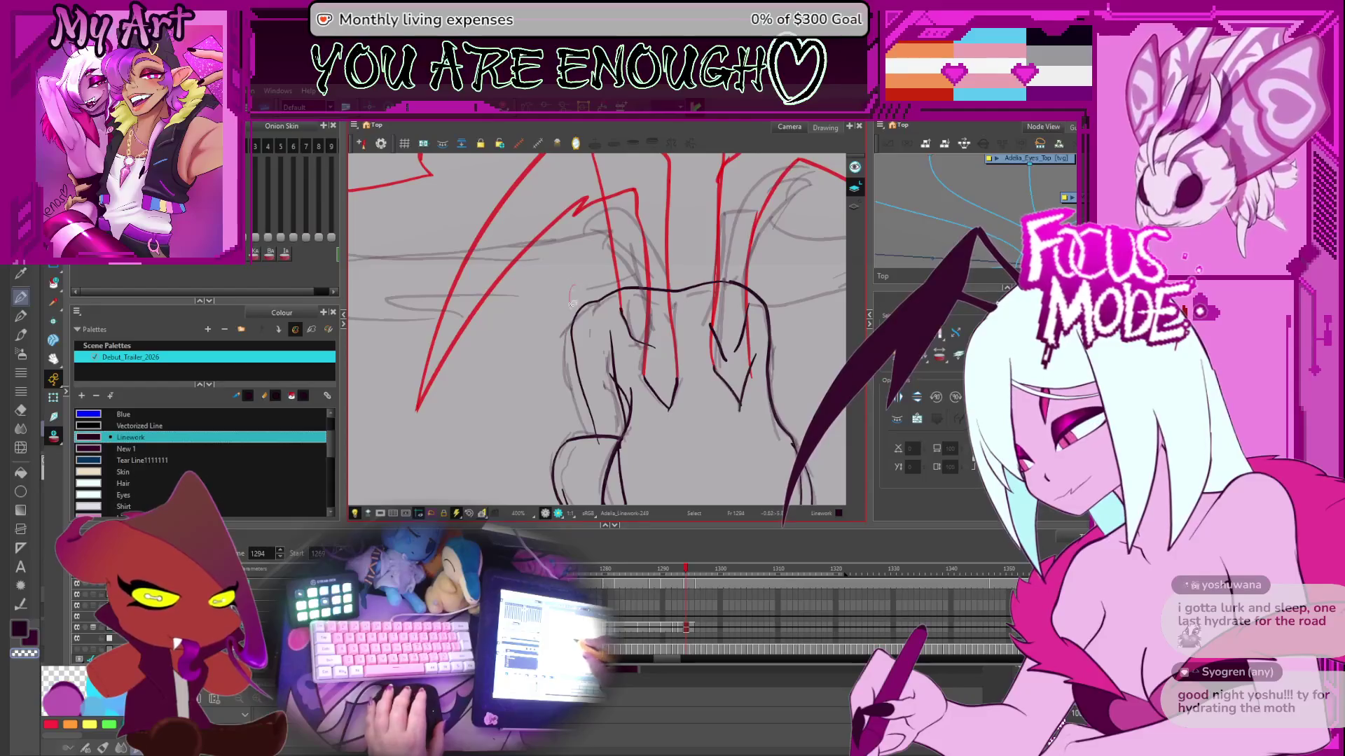
click(678, 276)
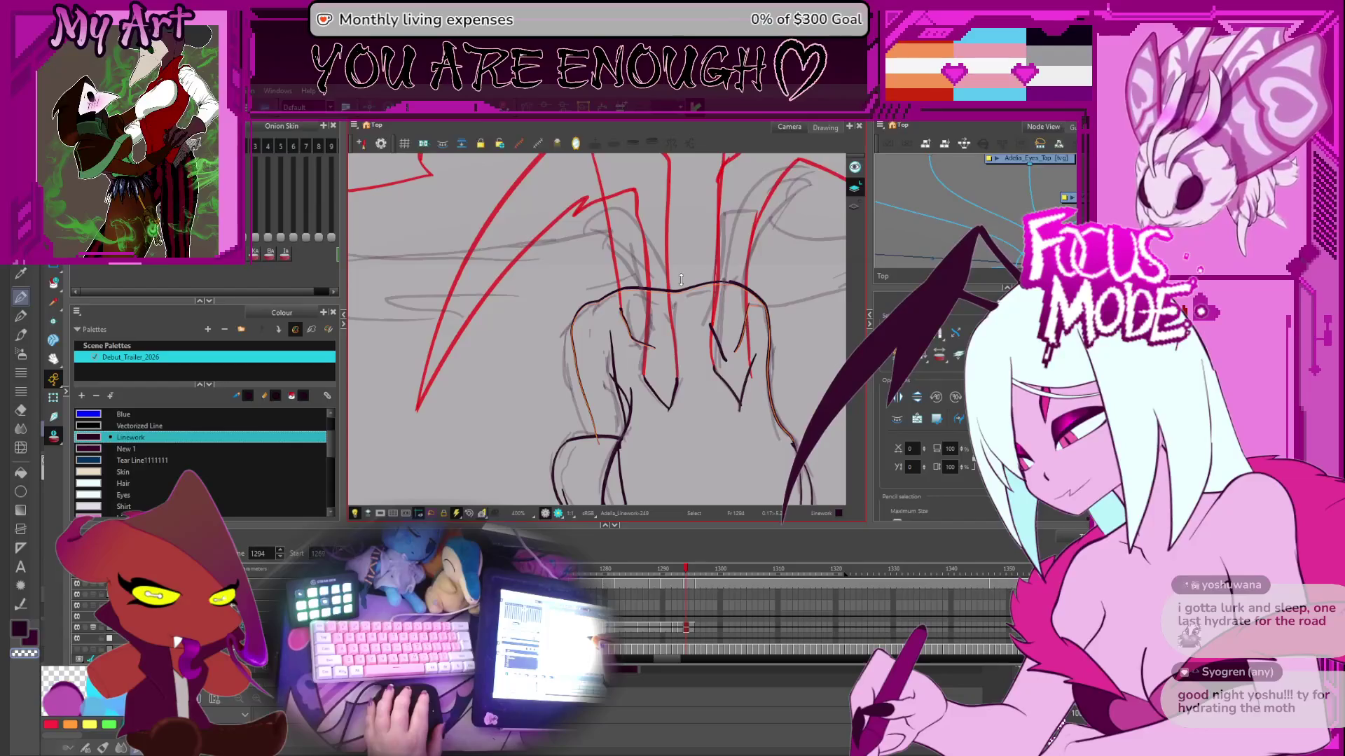
click(680, 279)
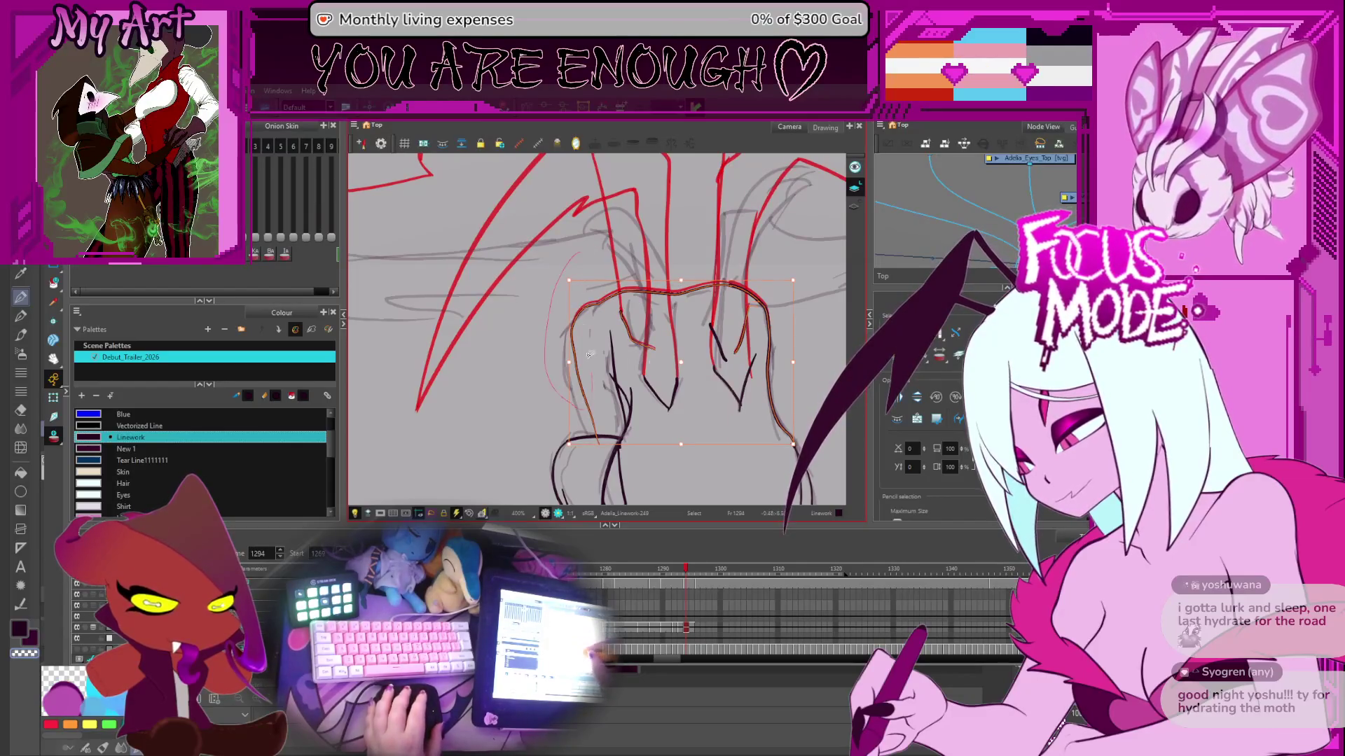
scroll(583, 338, down, 1)
key(alt+q)
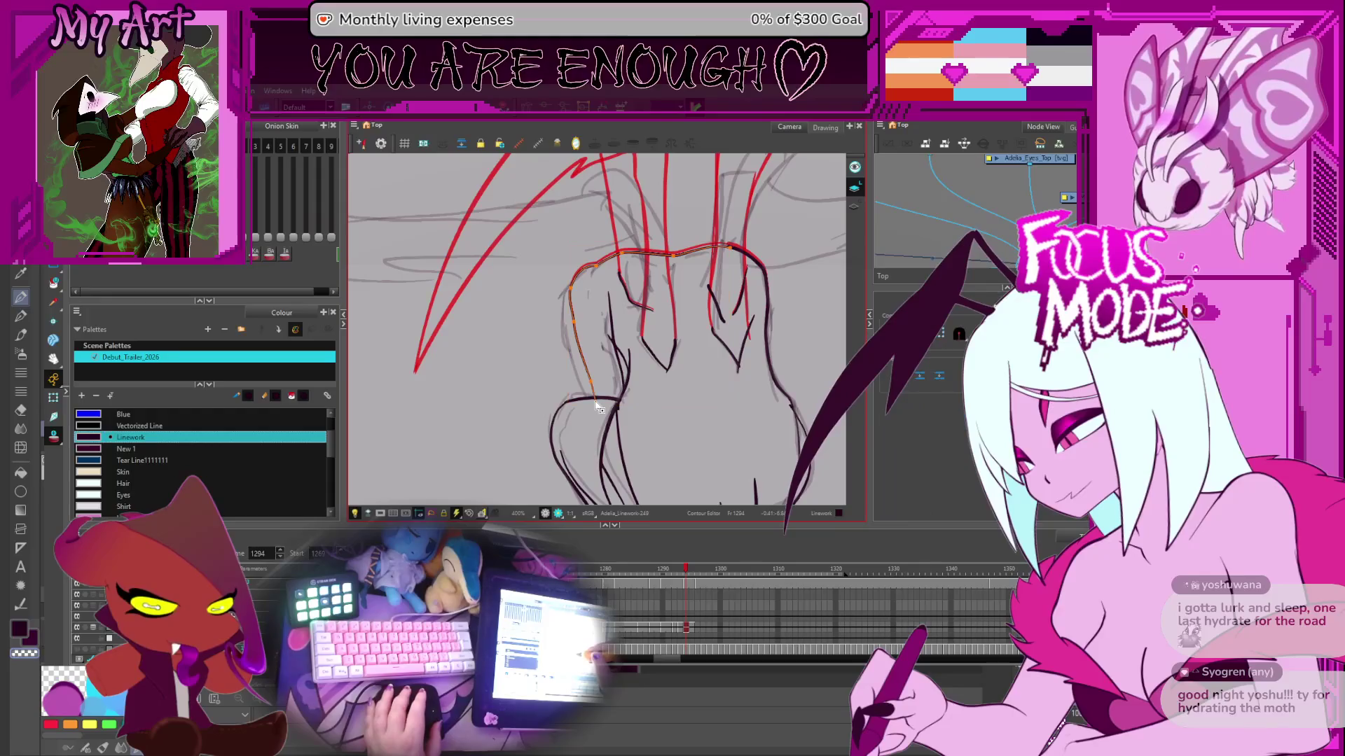
drag(595, 394, 576, 339)
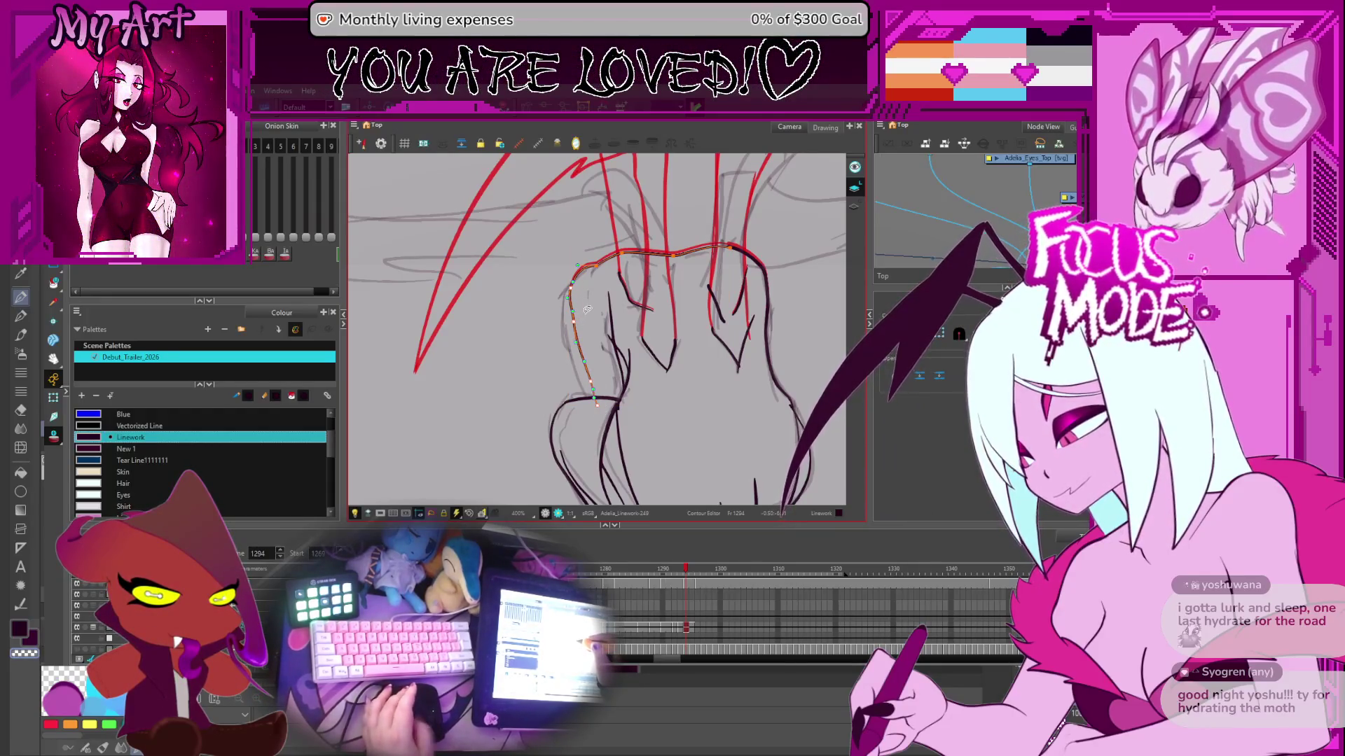
drag(585, 309, 570, 339)
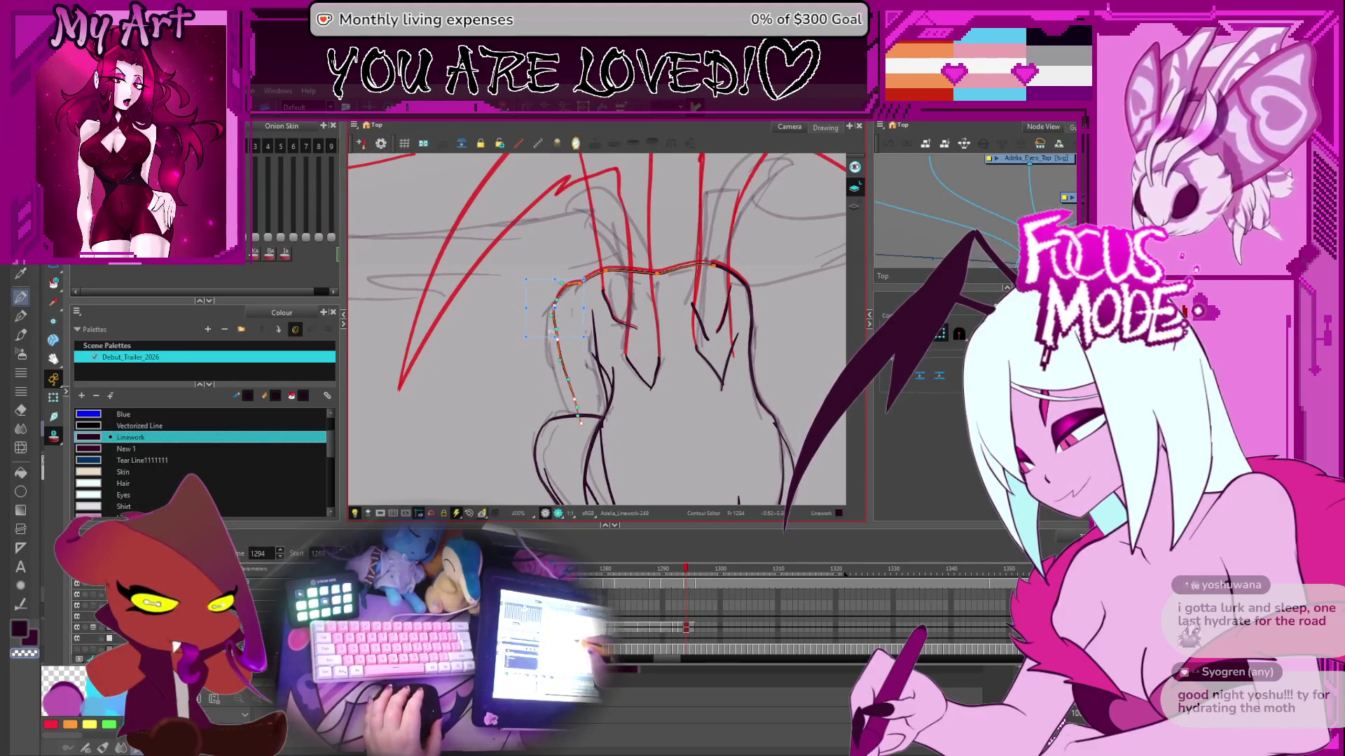
- Zoom closer to refine the outline's points and a short adjoining stroke, ending in Select mode
click(521, 344)
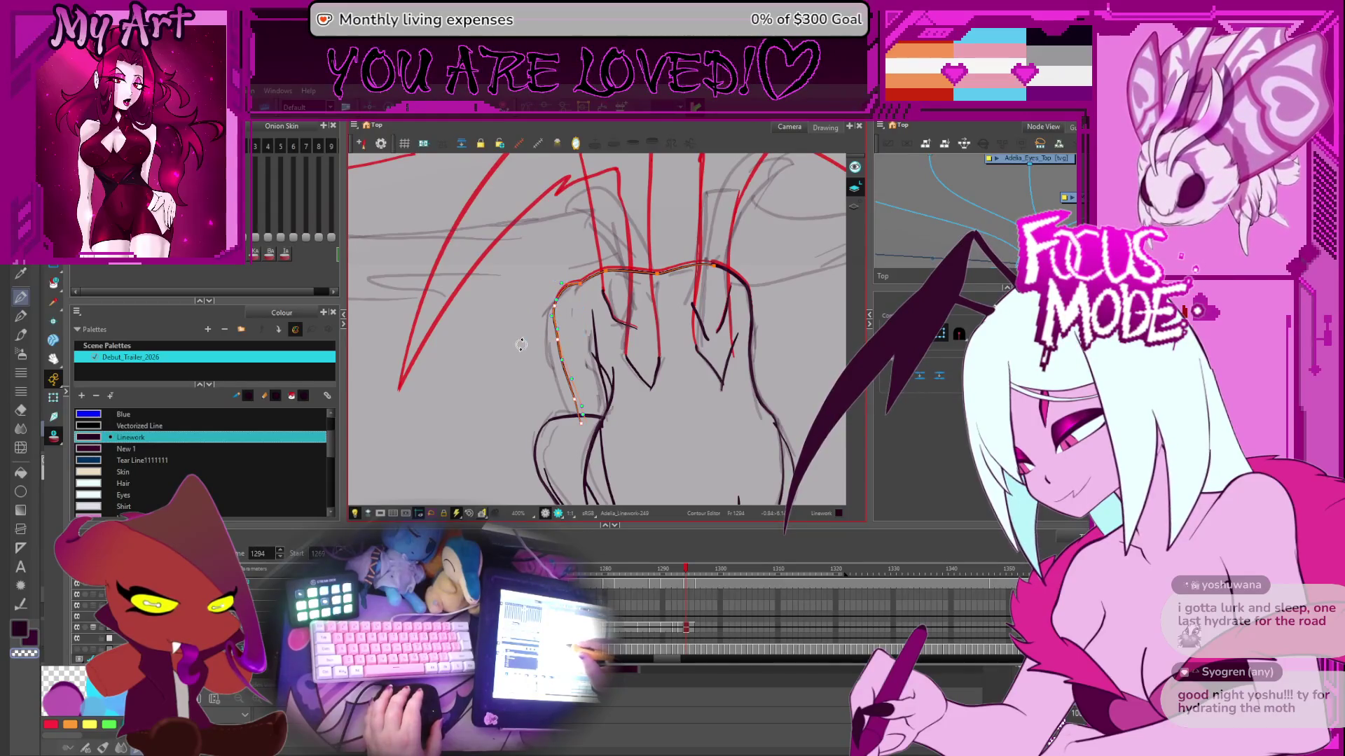
key(2)
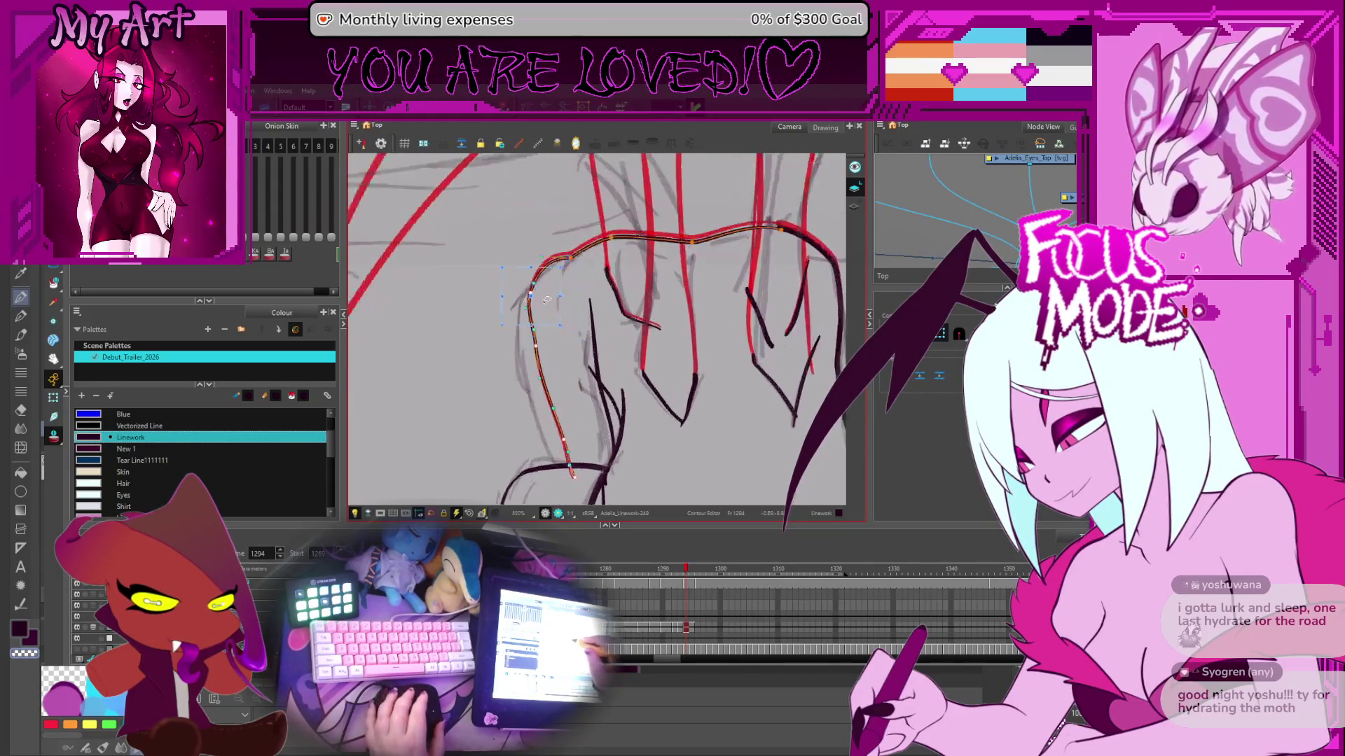
click(539, 351)
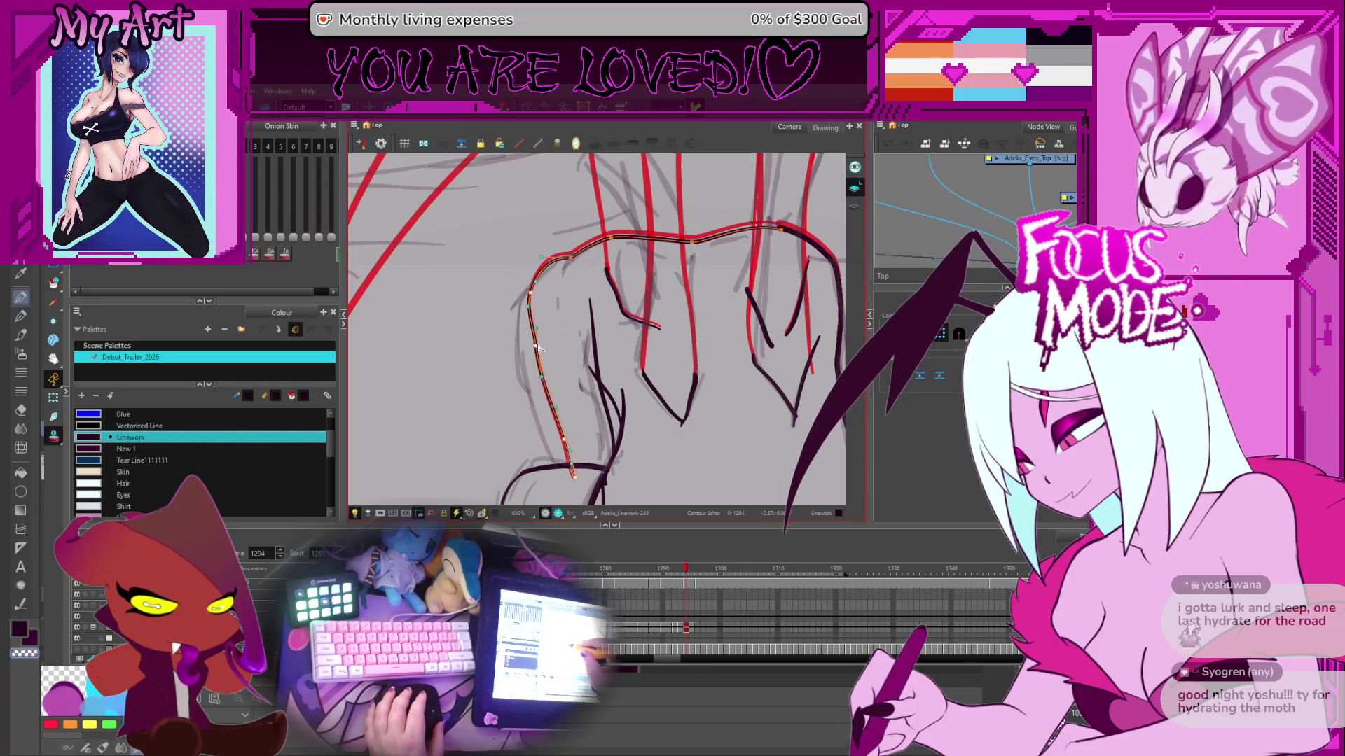
click(538, 348)
scroll(579, 336, down, 1)
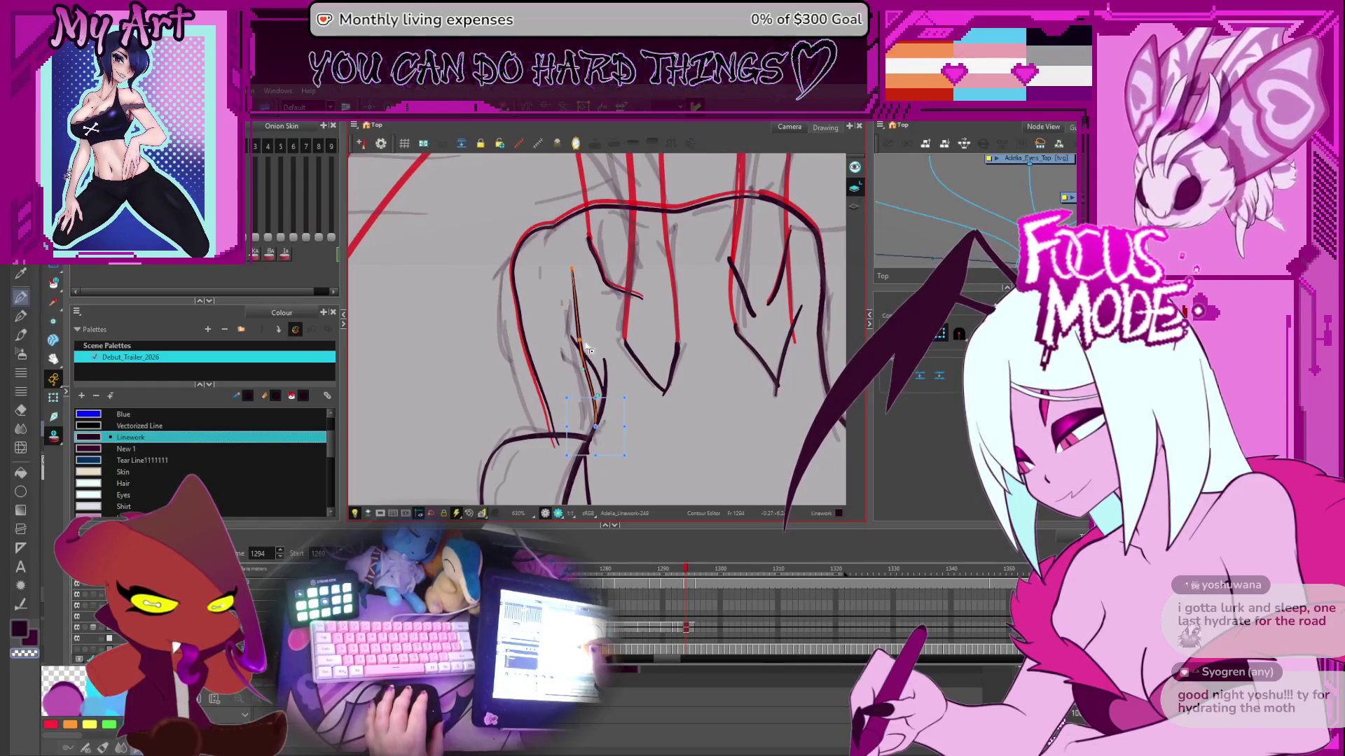
click(582, 344)
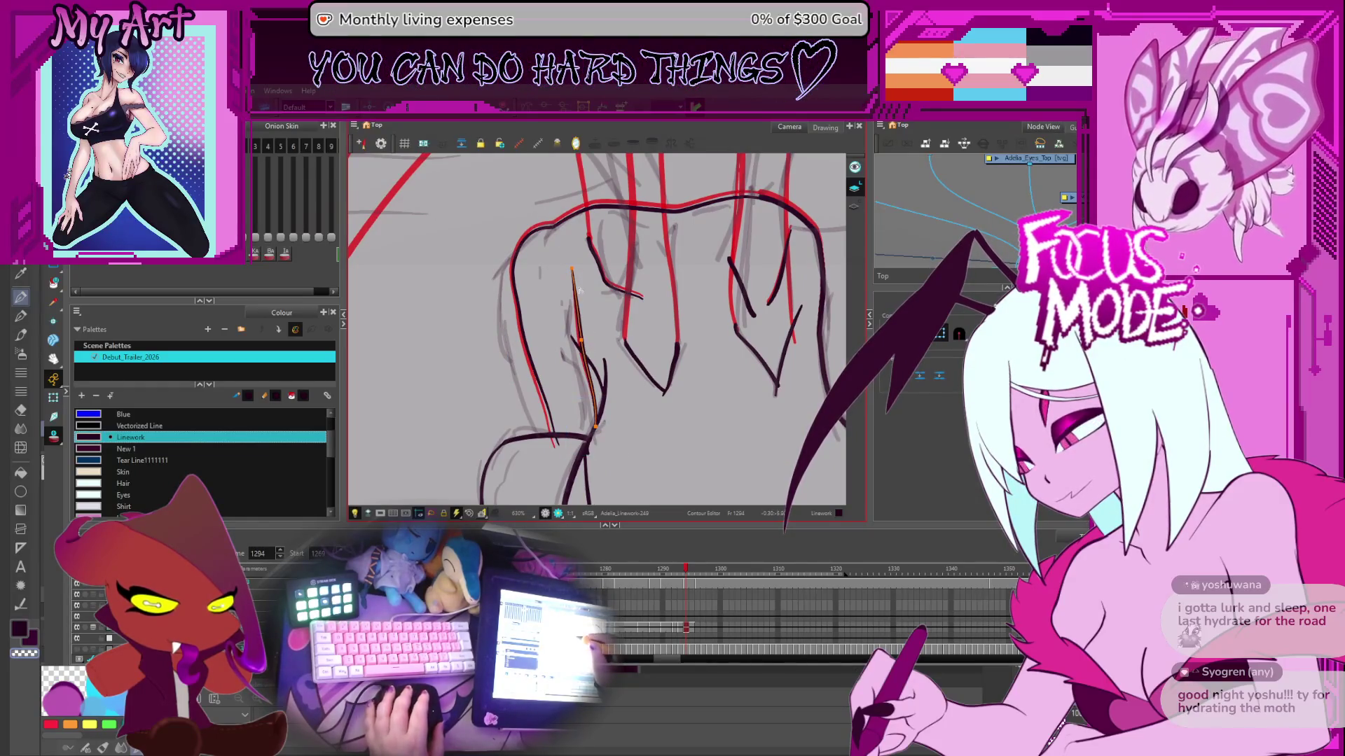
key(1)
key(1)
key(alt+s)
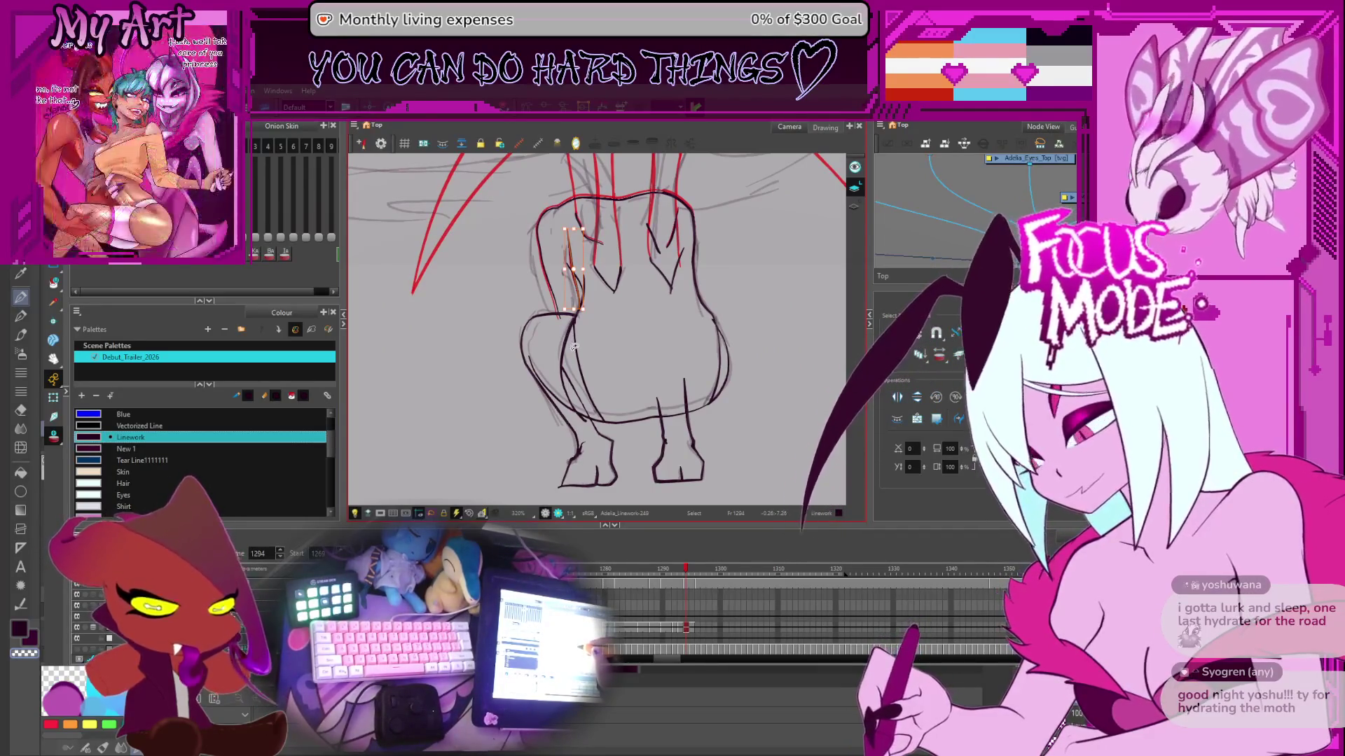
- Stretch the large lower-body curve wider to the right and inspect the thigh stroke's points
click(573, 346)
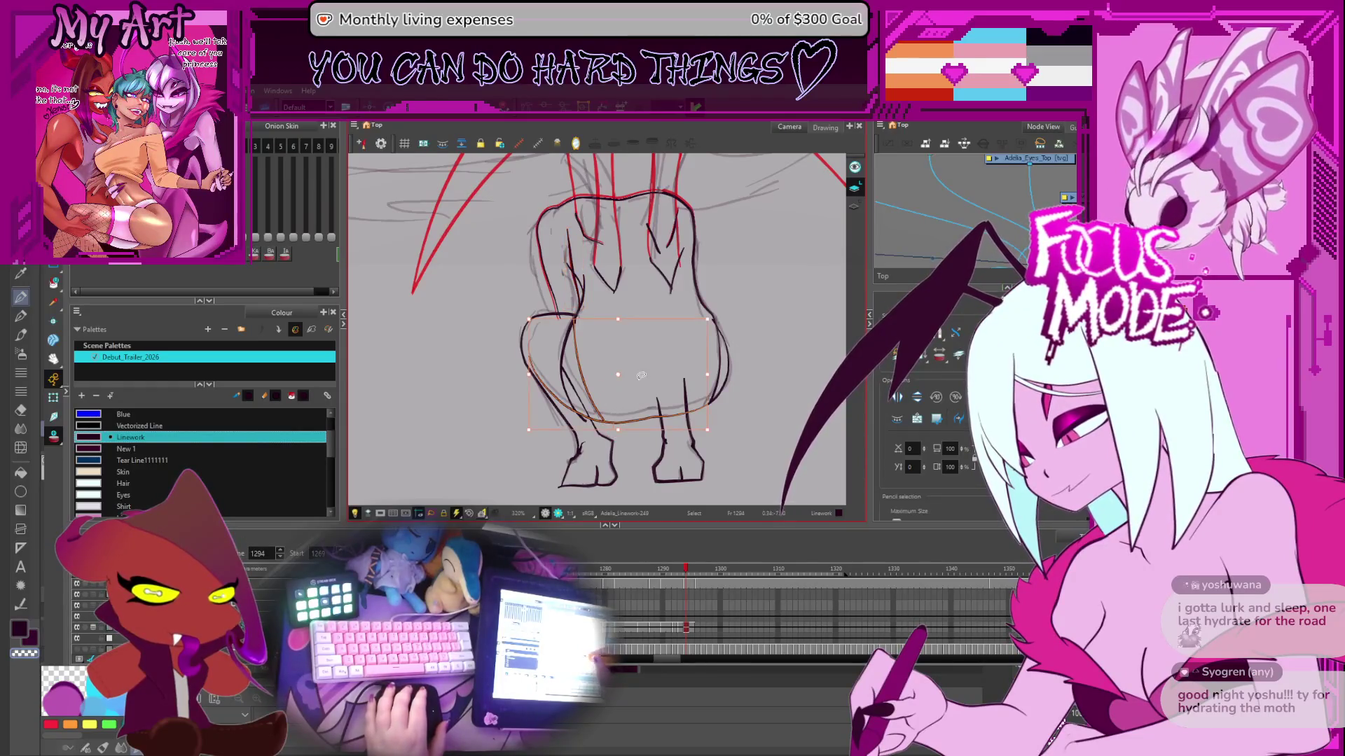
drag(707, 374, 723, 364)
drag(617, 392, 635, 438)
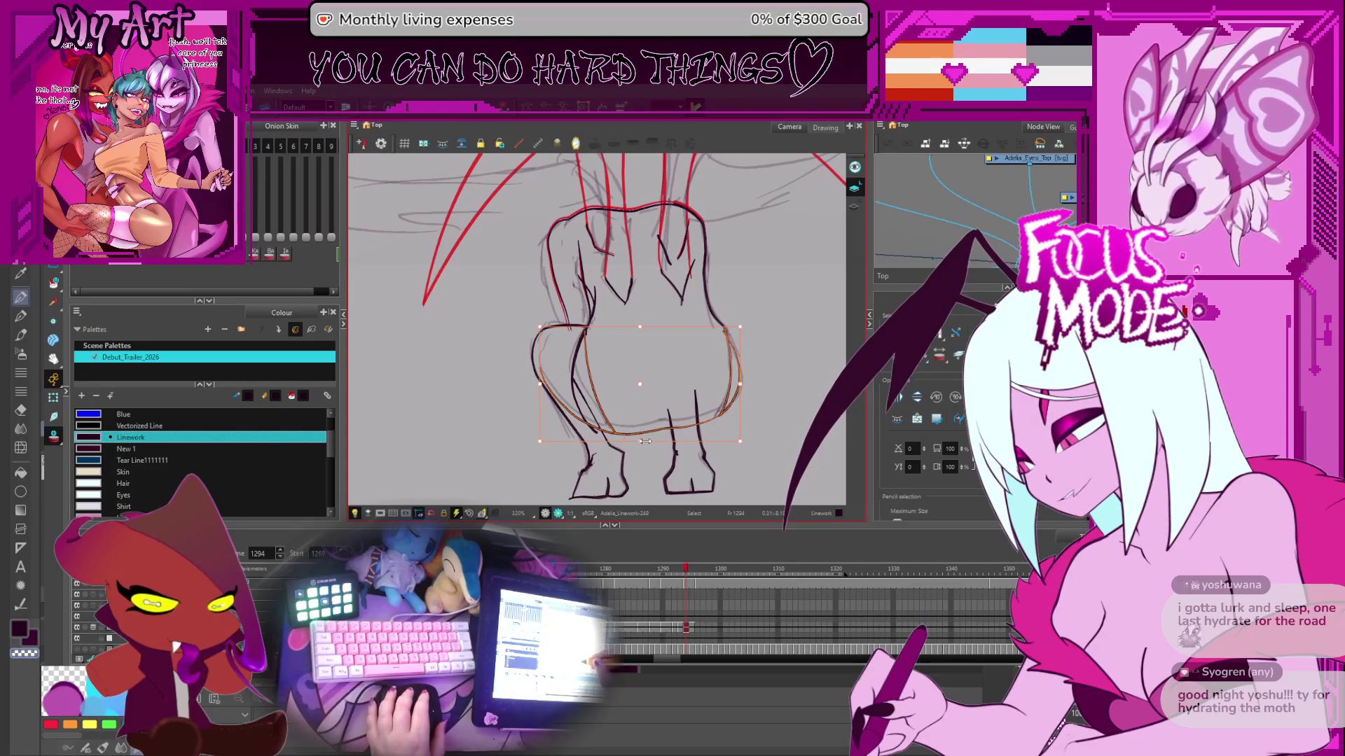
click(641, 434)
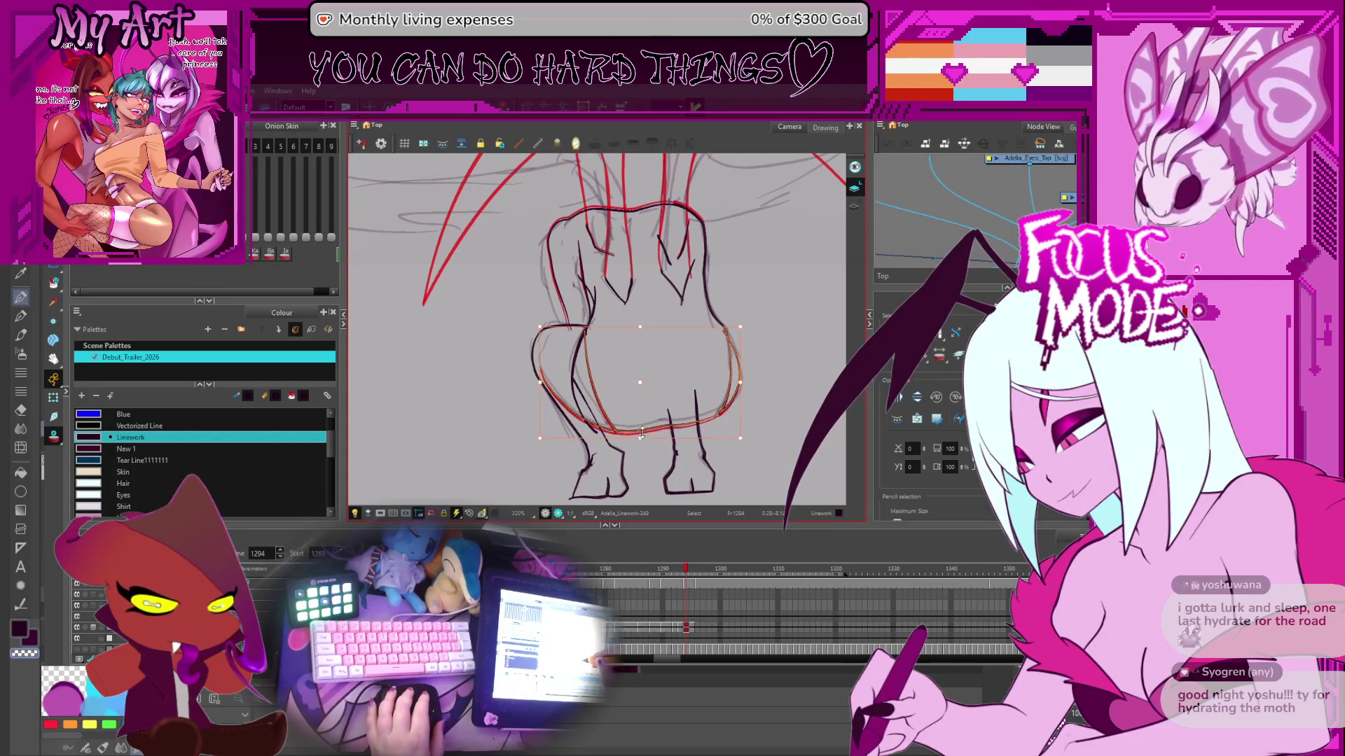
scroll(579, 367, up, 3)
key(alt+q)
click(593, 389)
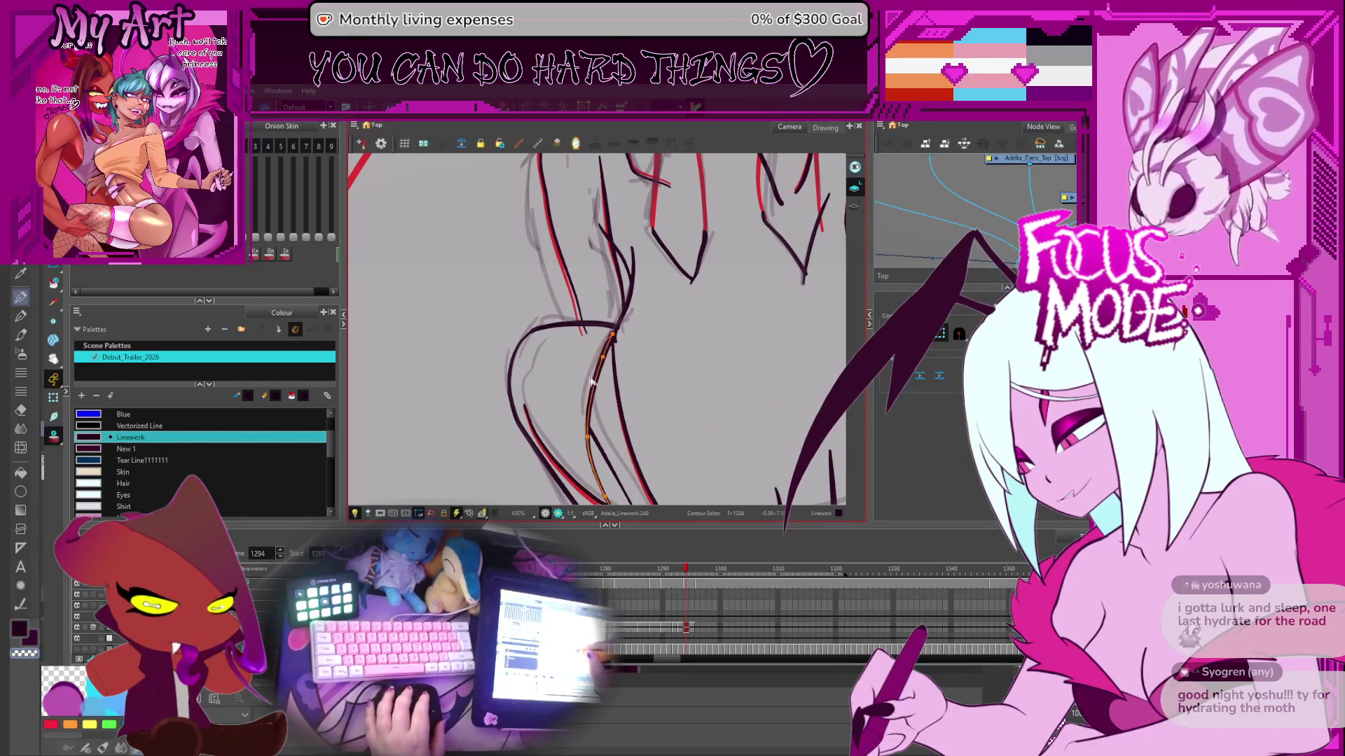
drag(591, 382, 582, 354)
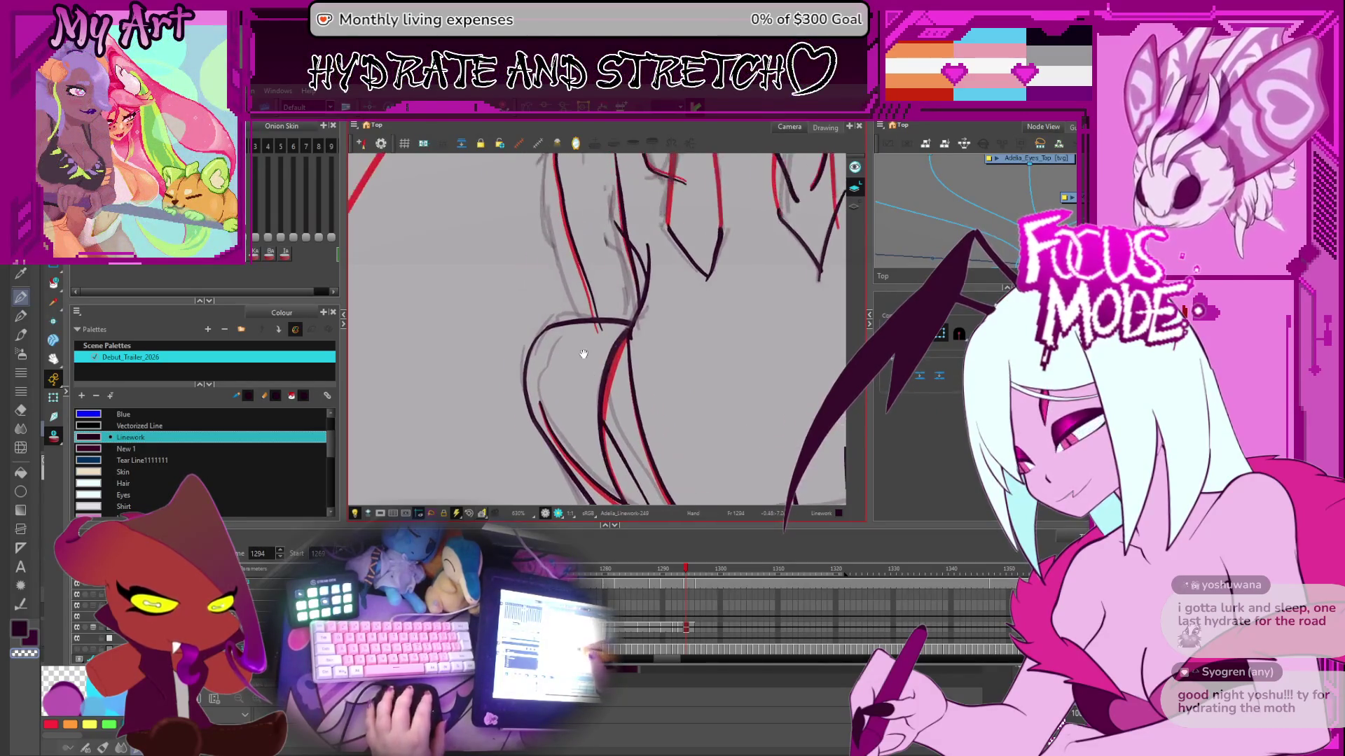
key(alt+s)
- Squash the short hip curve slightly from the top, then step to frame 1294 to review
click(575, 323)
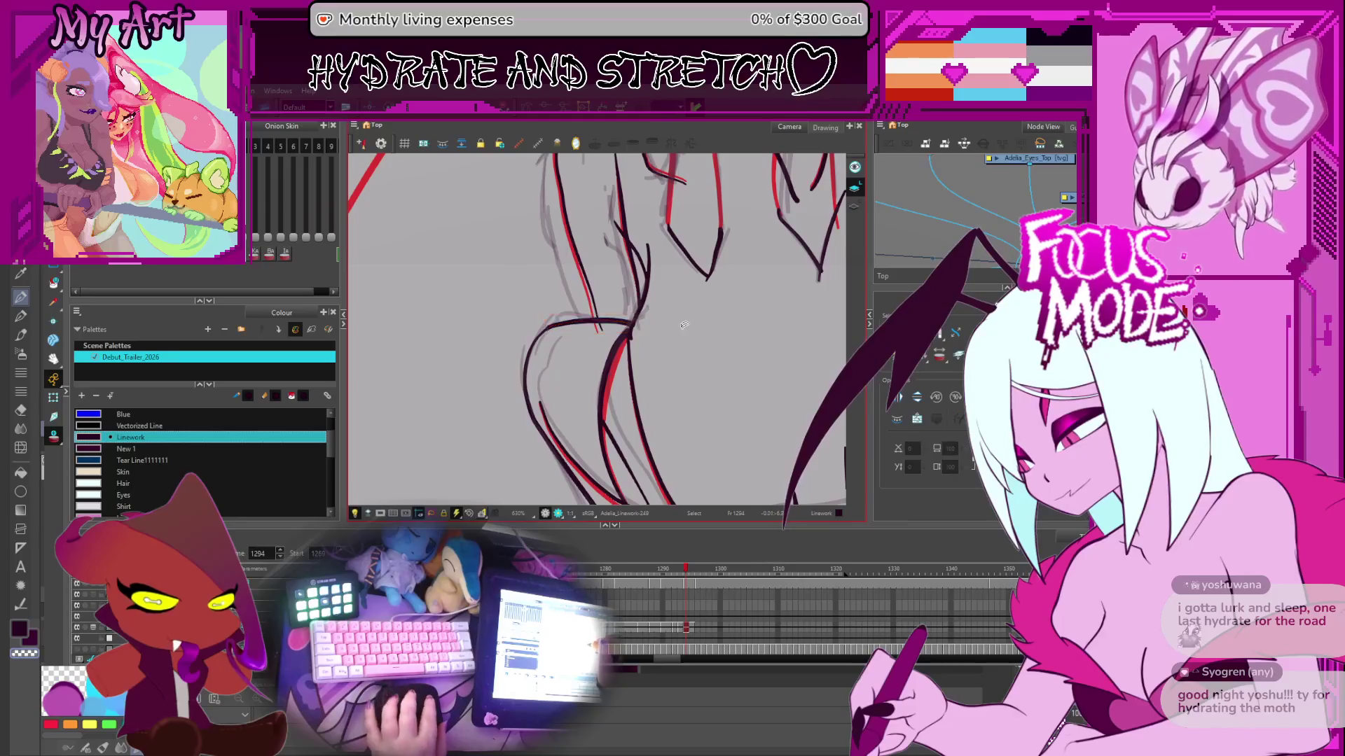
scroll(682, 333, down, 4)
scroll(640, 327, up, 2)
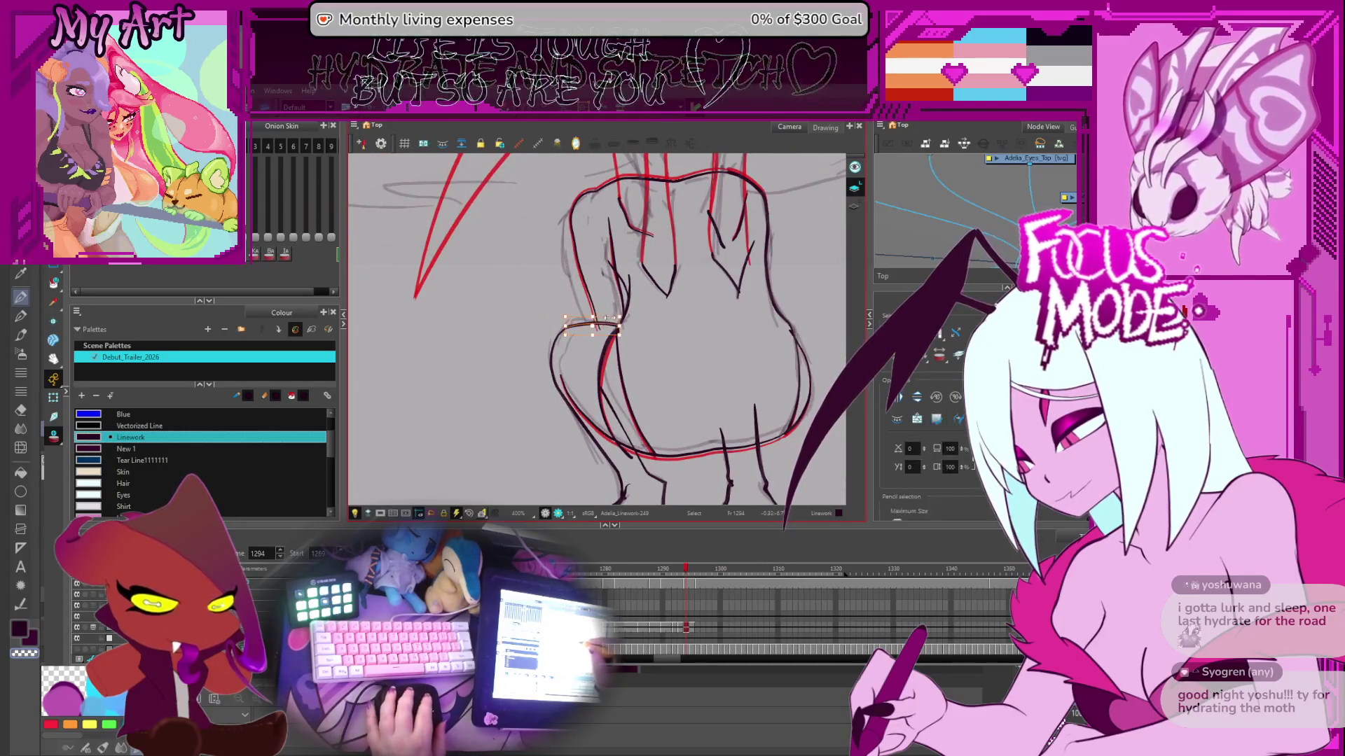
click(620, 318)
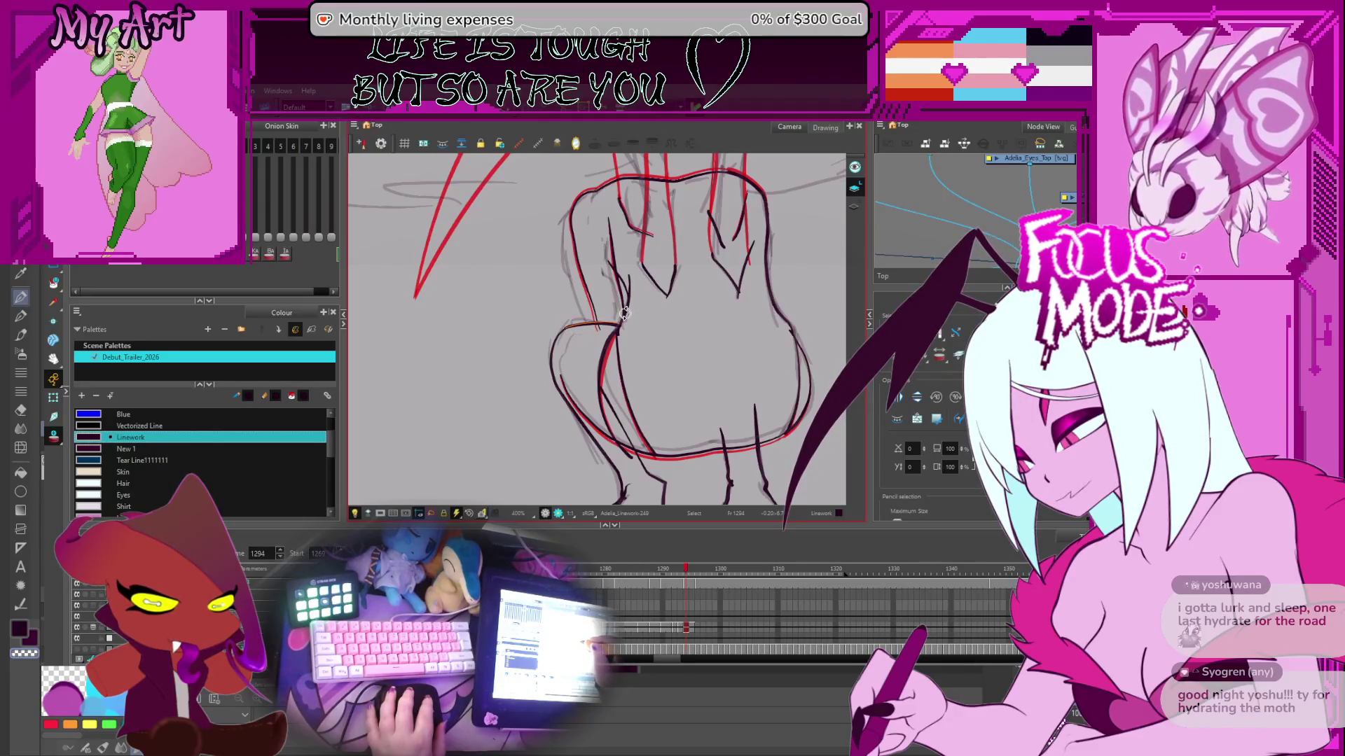
scroll(630, 320, down, 3)
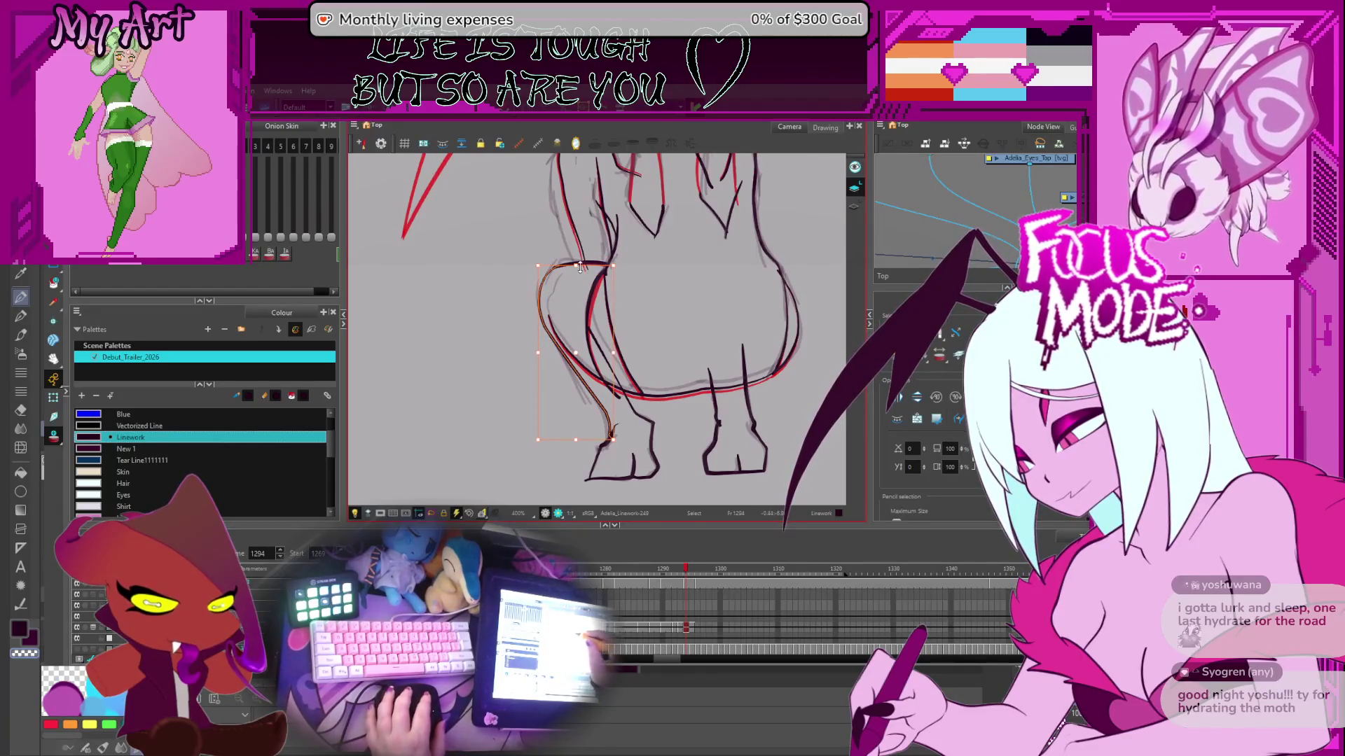
drag(580, 267, 574, 271)
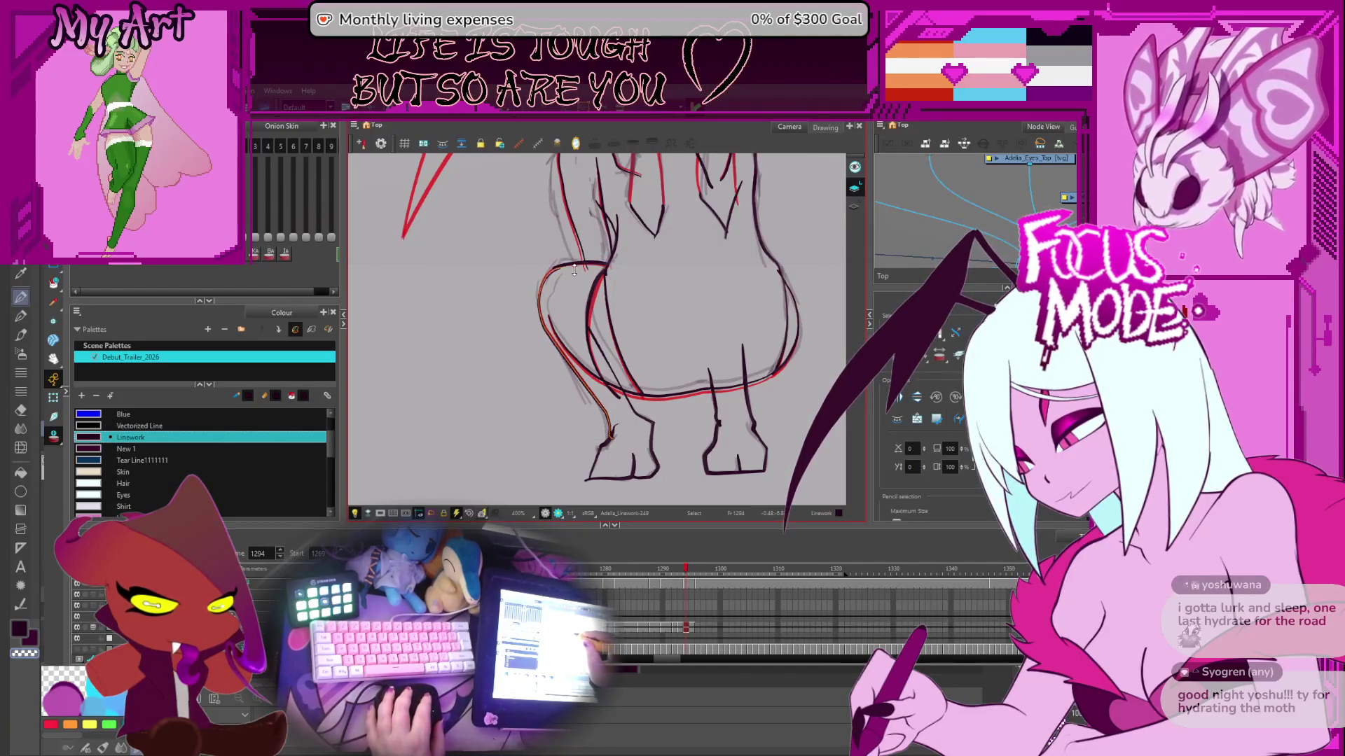
scroll(549, 280, up, 2)
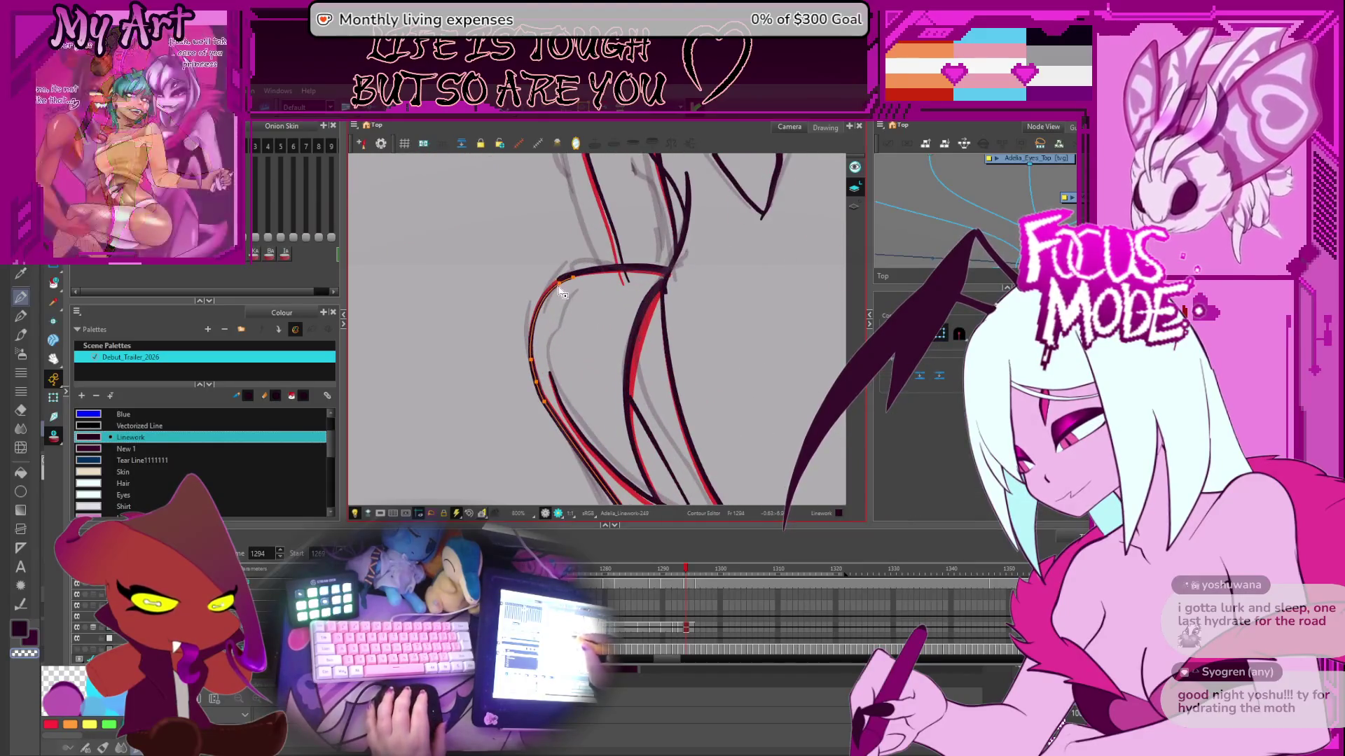
scroll(571, 281, down, 4)
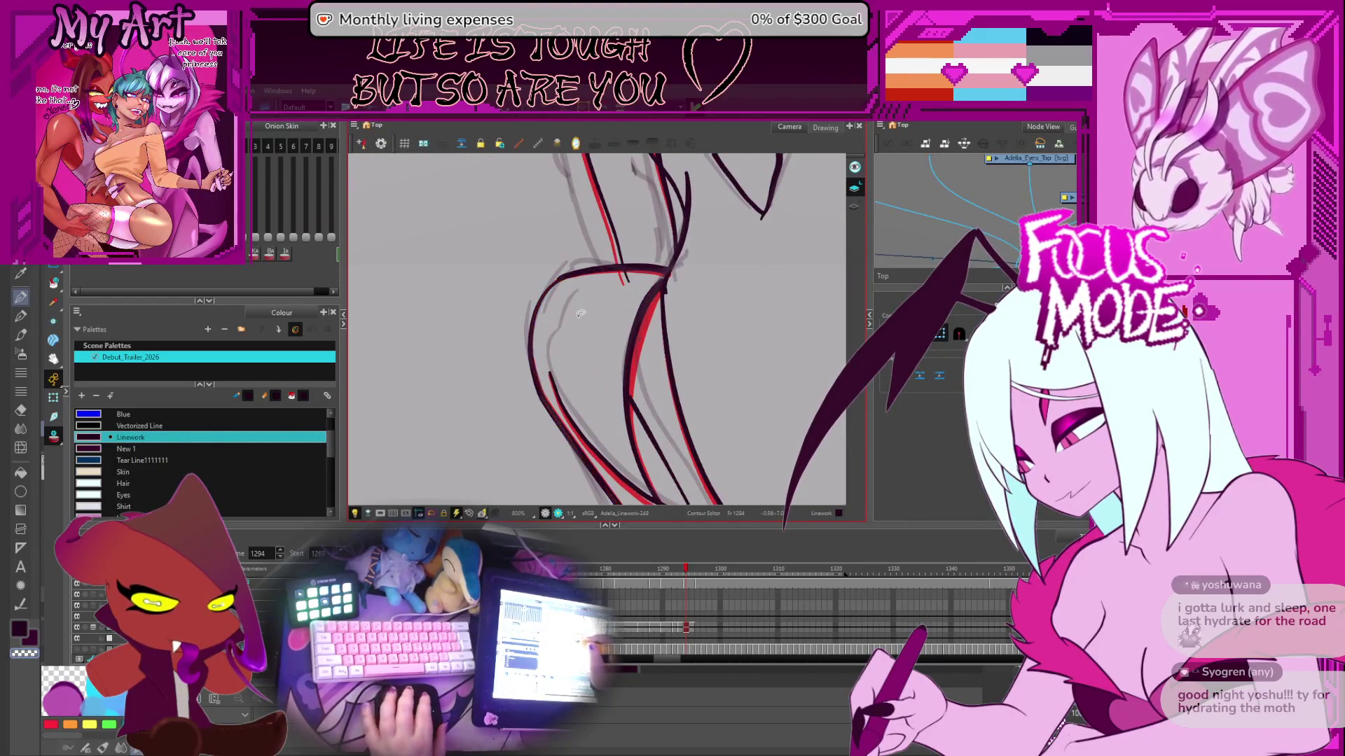
key(.)
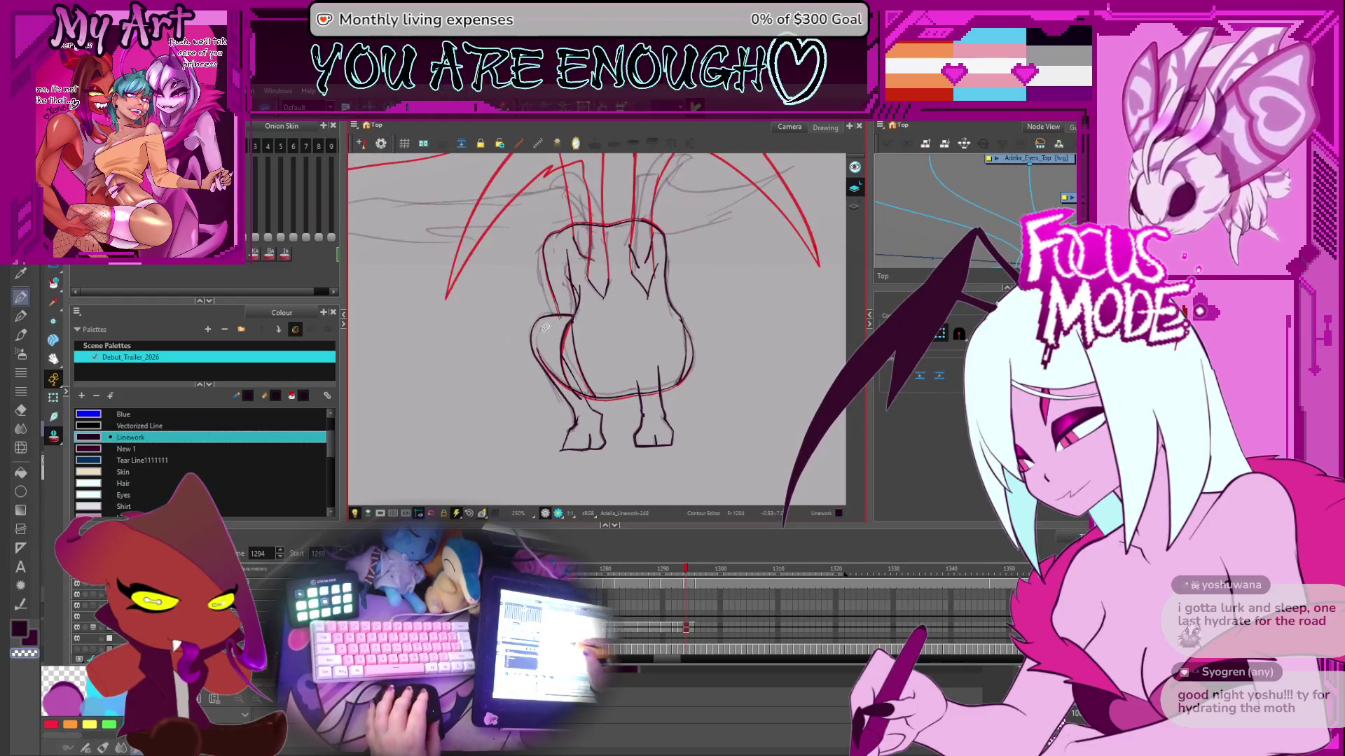
scroll(610, 358, up, 2)
- Select the body's left outline and step through frames 1294 to 1297, back to 1295
click(530, 347)
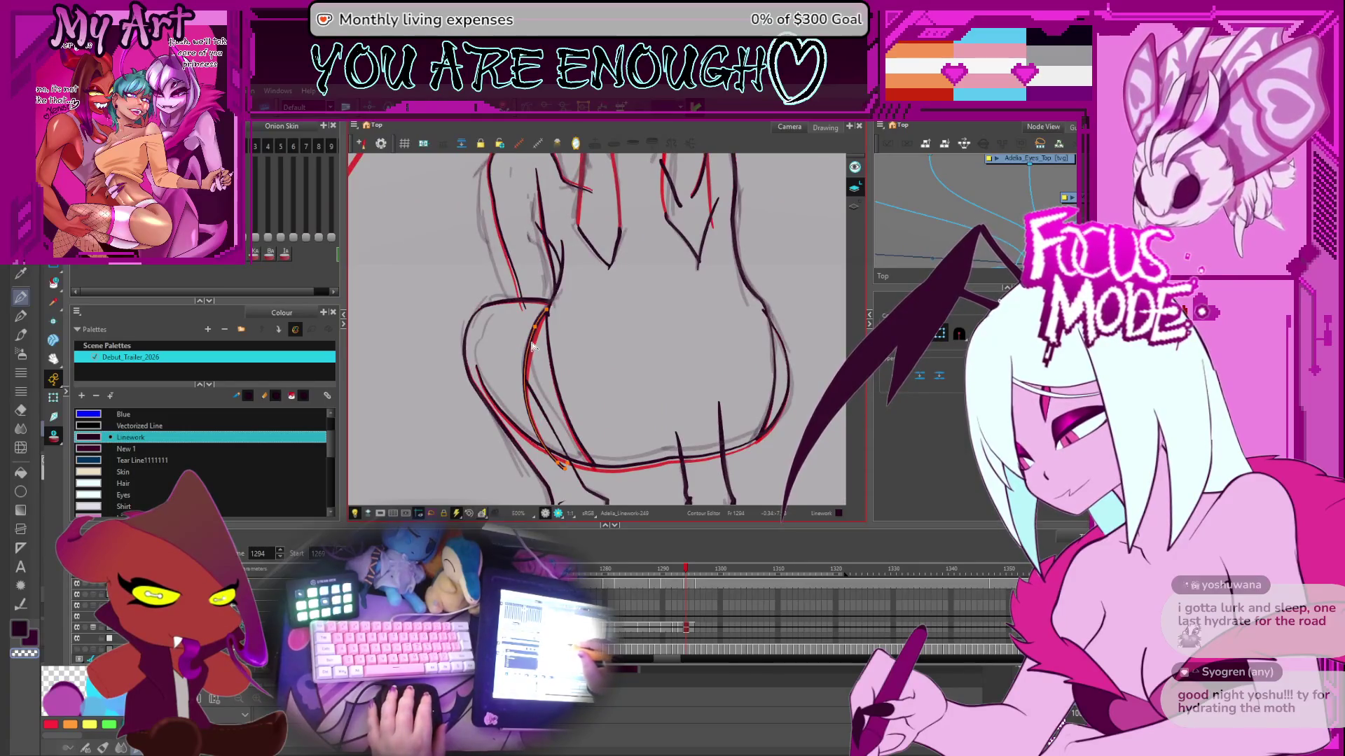
scroll(610, 341, down, 2)
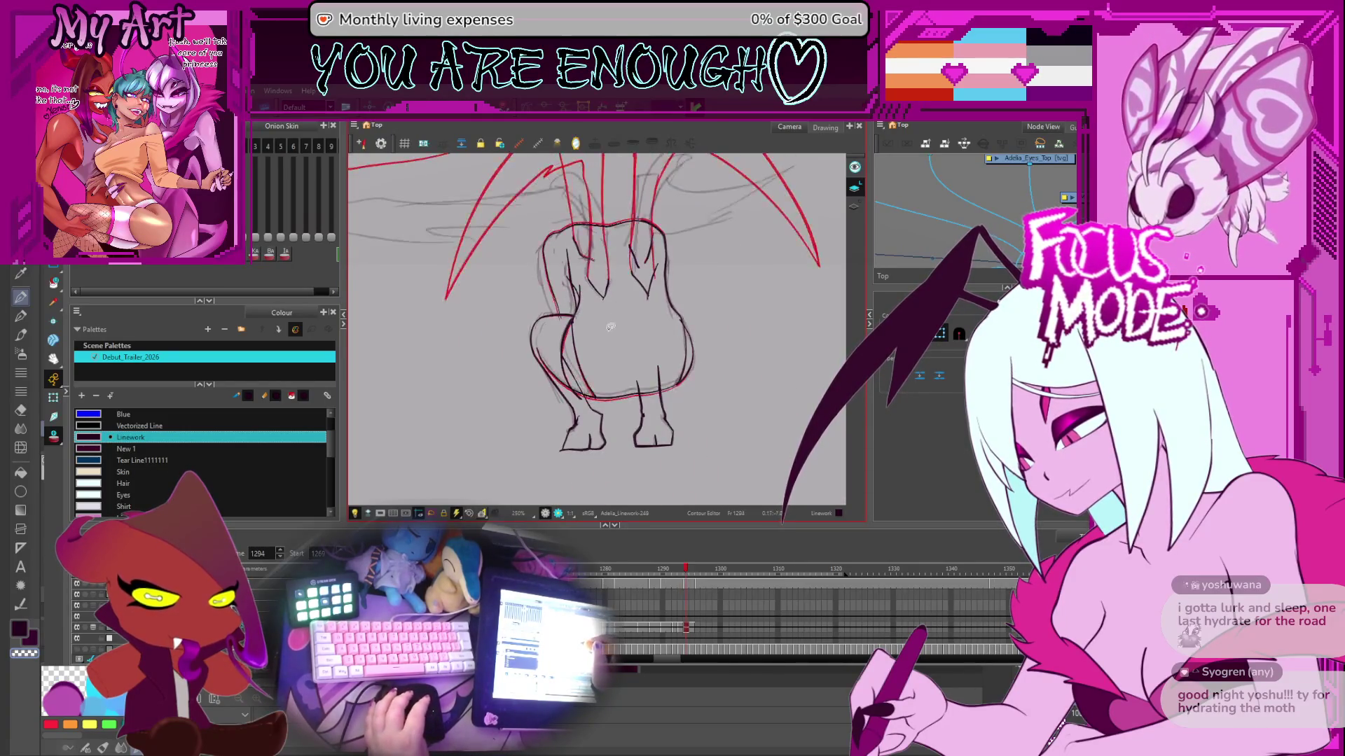
key(.)
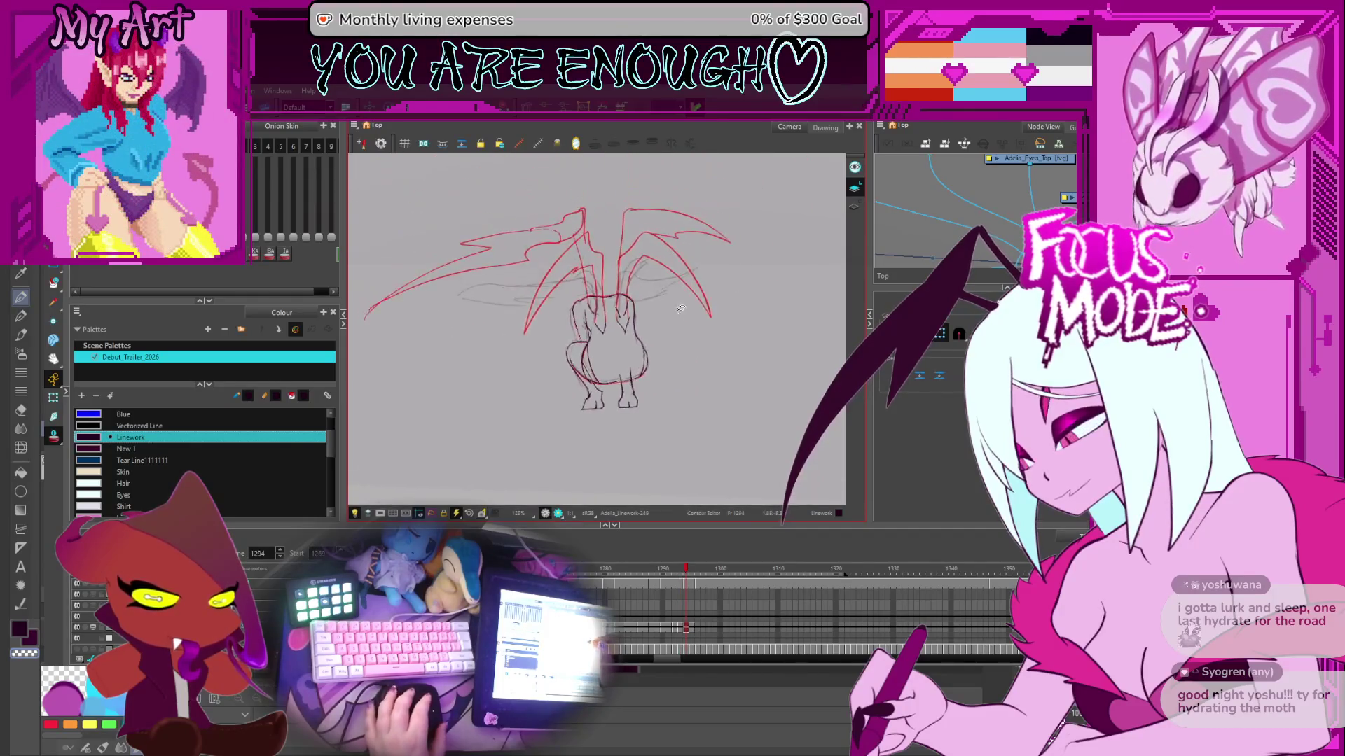
key(.)
scroll(651, 327, down, 1)
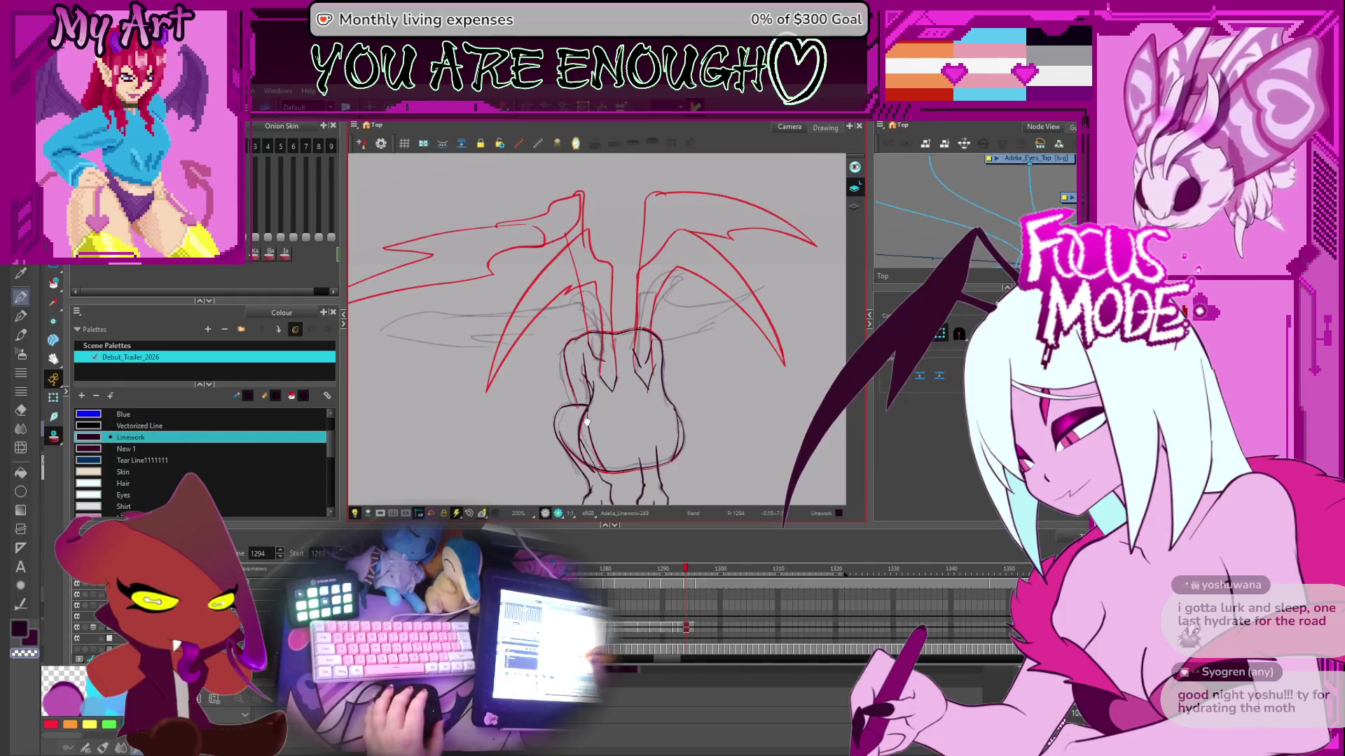
scroll(578, 374, up, 2)
key(alt+b)
drag(579, 373, 610, 399)
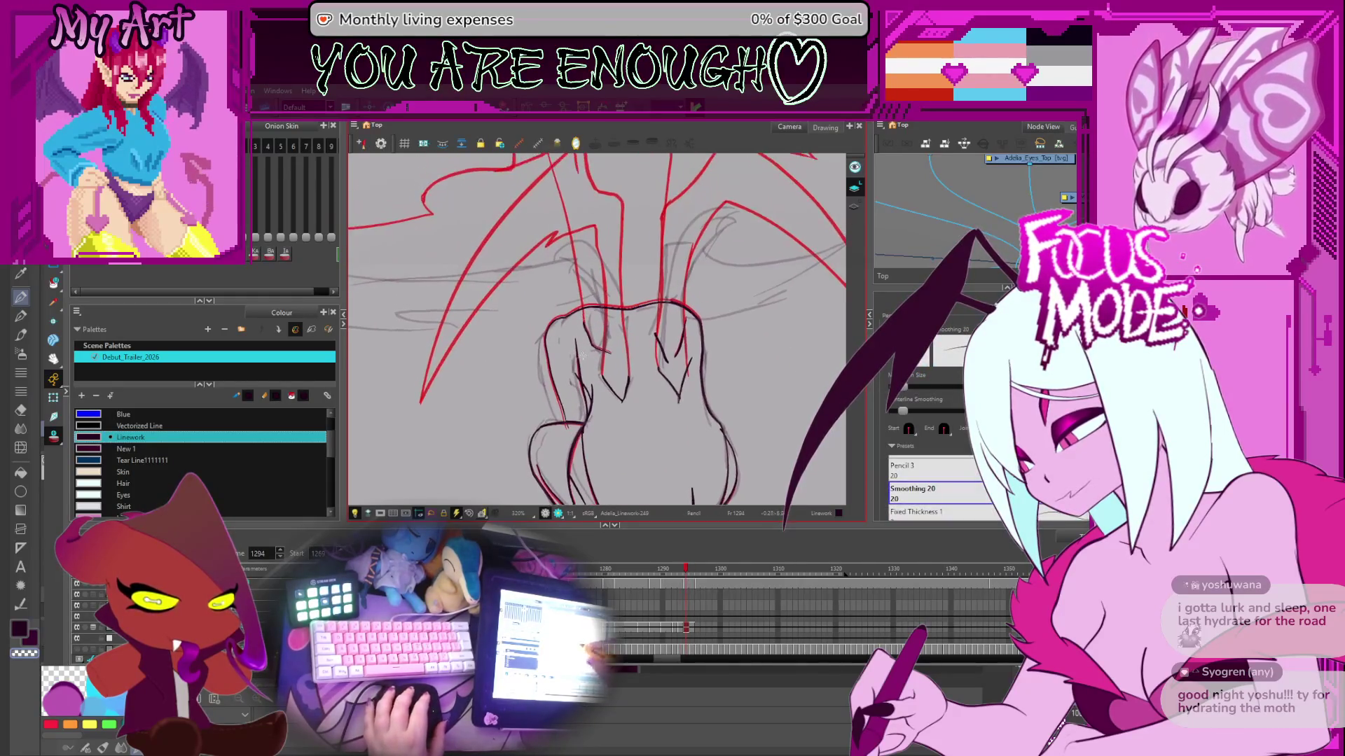
key(period)
key(period)
key(period)
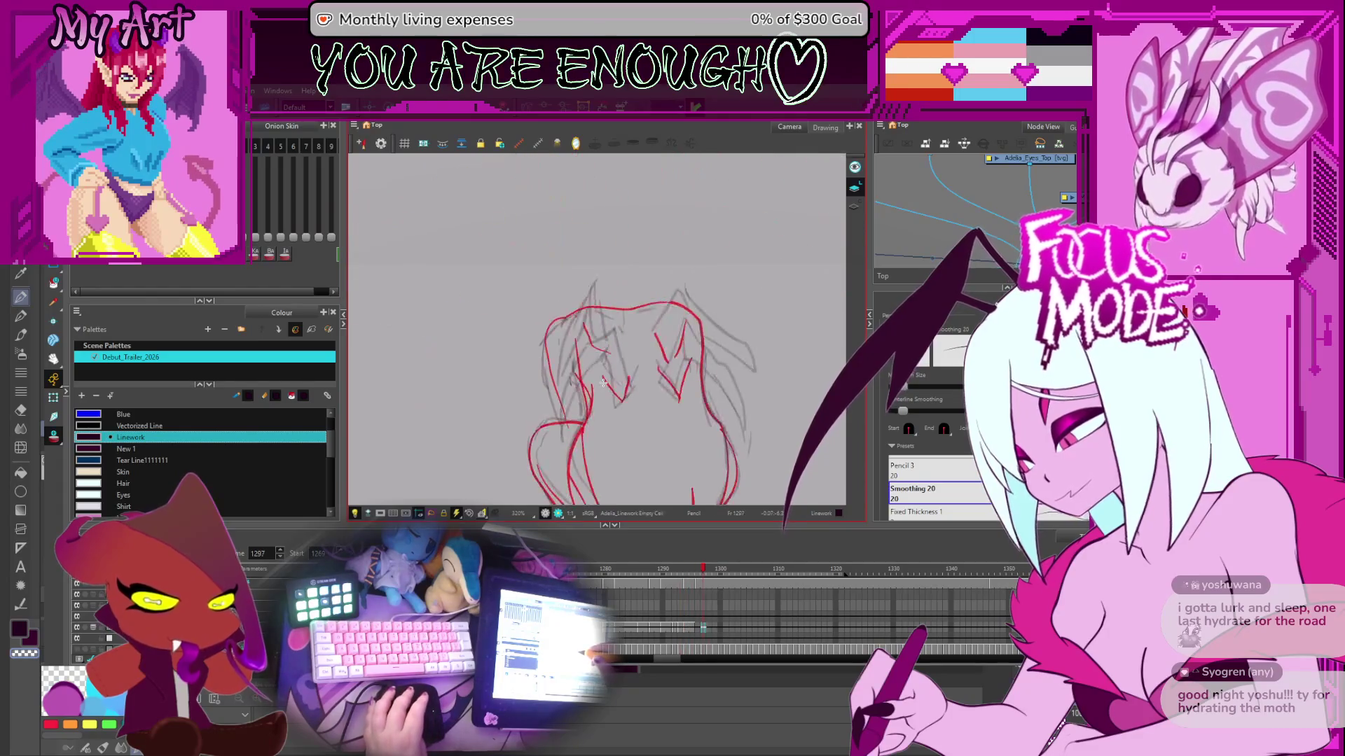
key(comma)
key(comma)
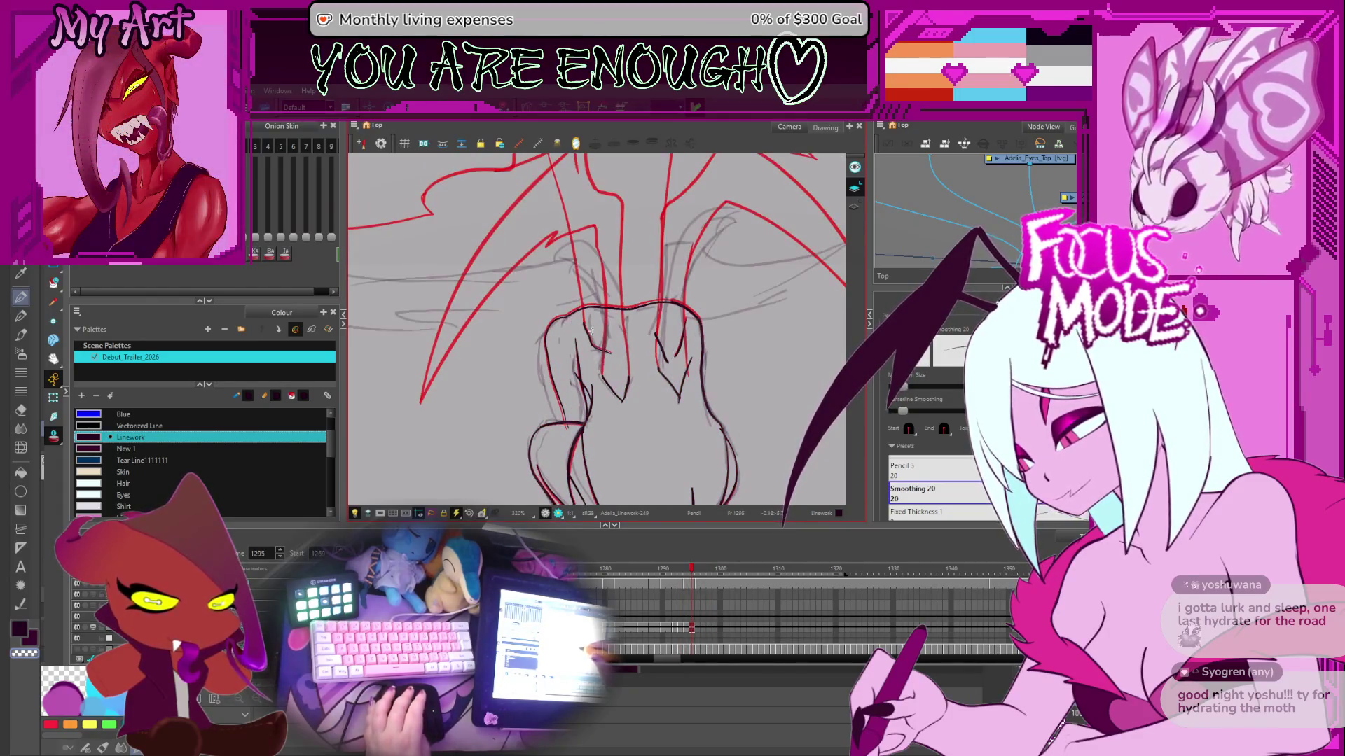
- Flip back and forth between neighbouring drawings, settling on frame 1294
scroll(595, 339, down, 2)
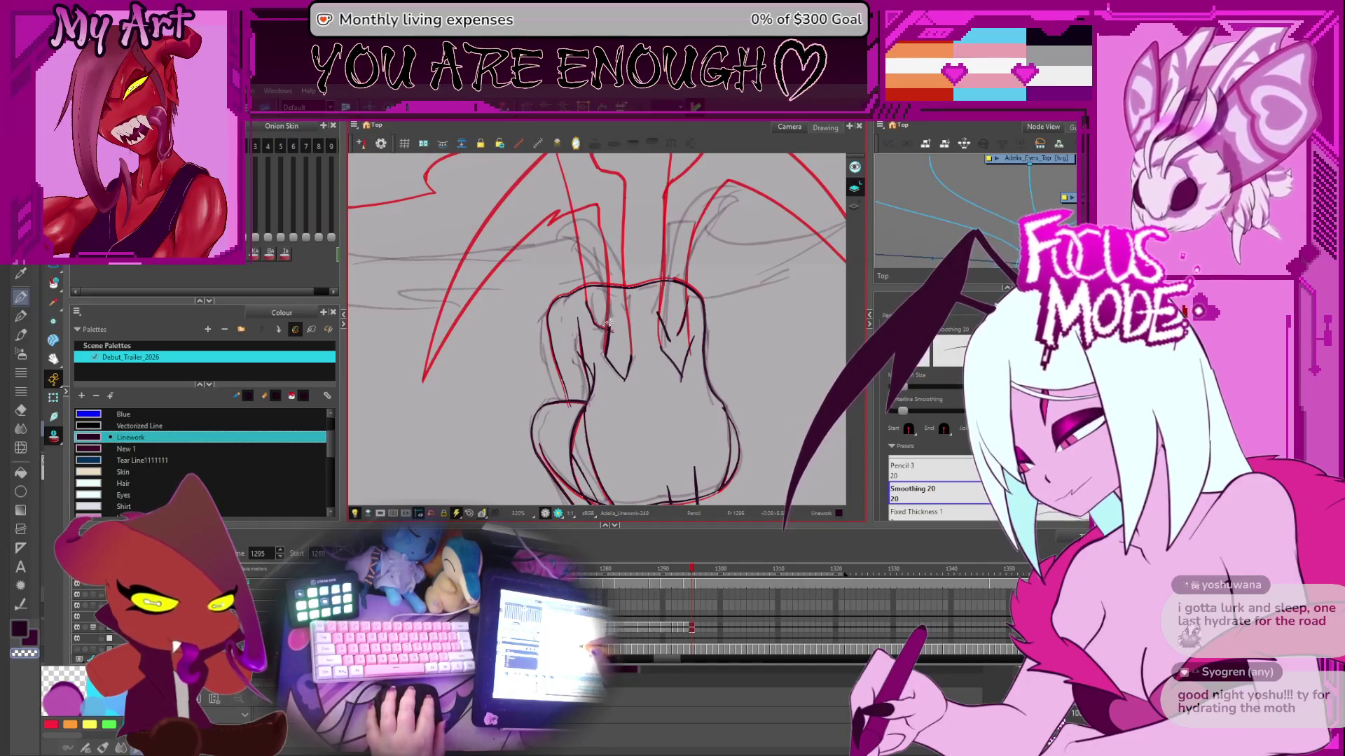
key(period)
scroll(630, 361, up, 2)
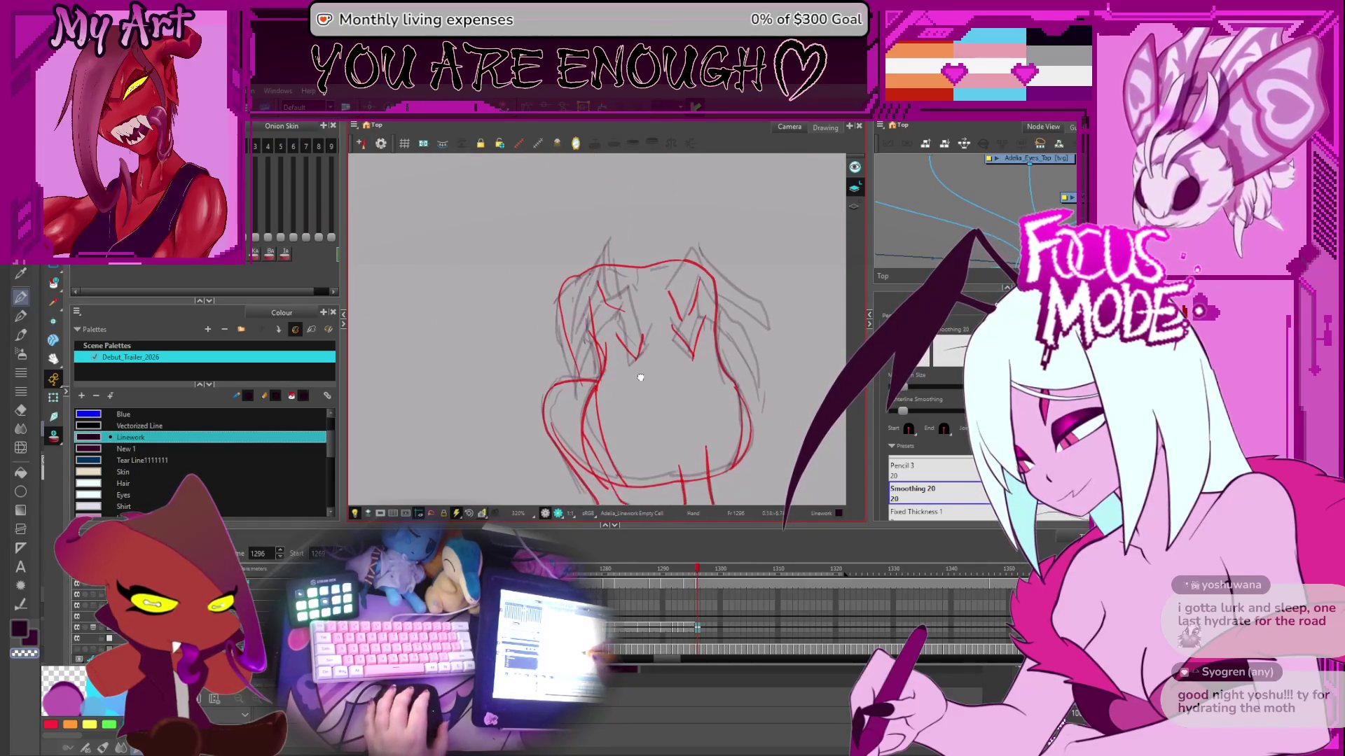
key(comma)
key(comma)
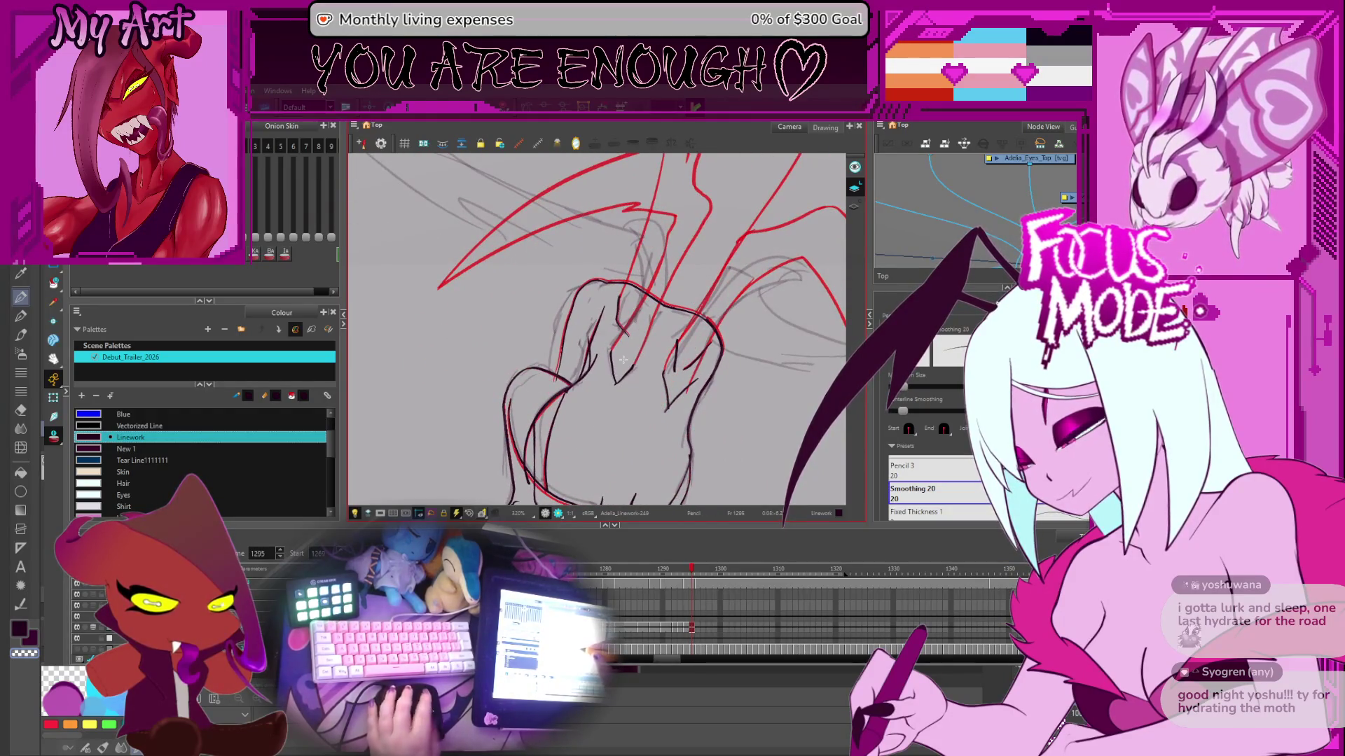
key(period)
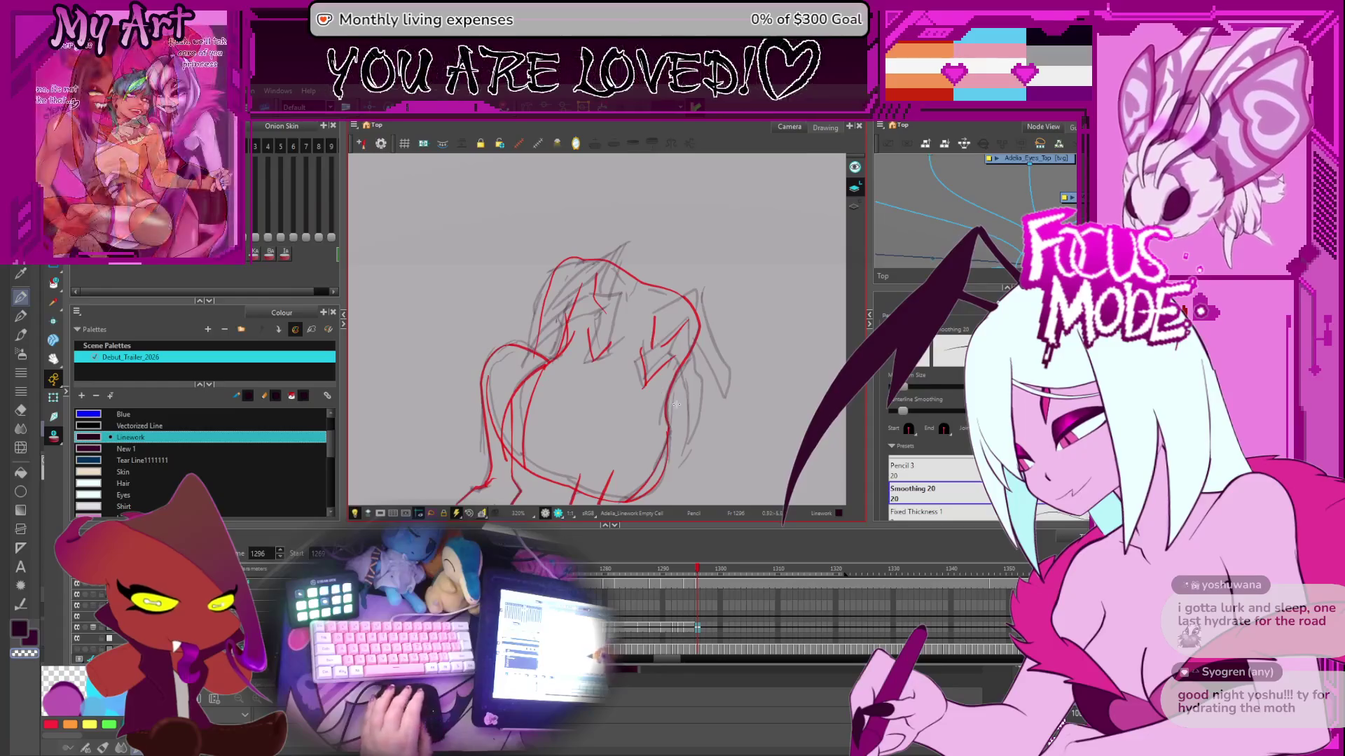
key(period)
key(comma)
key(comma)
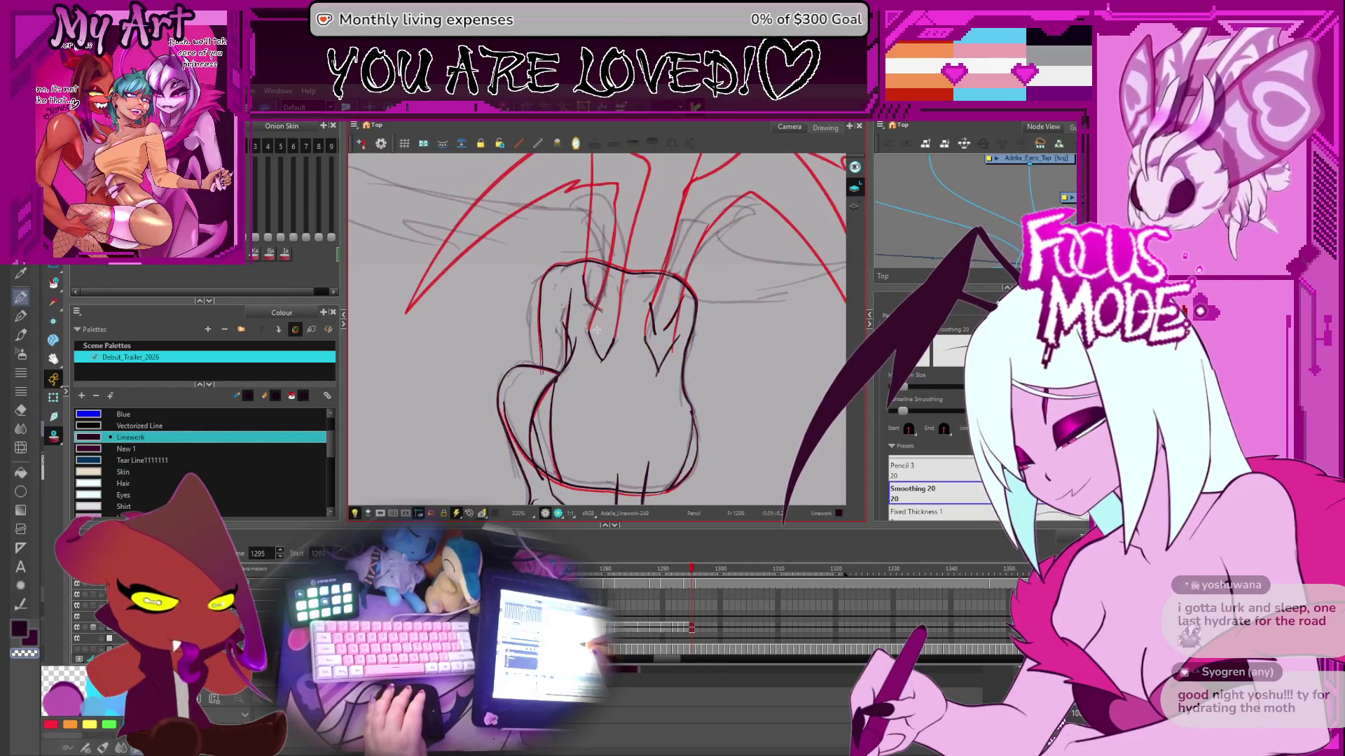
key(comma)
key(comma)
key(period)
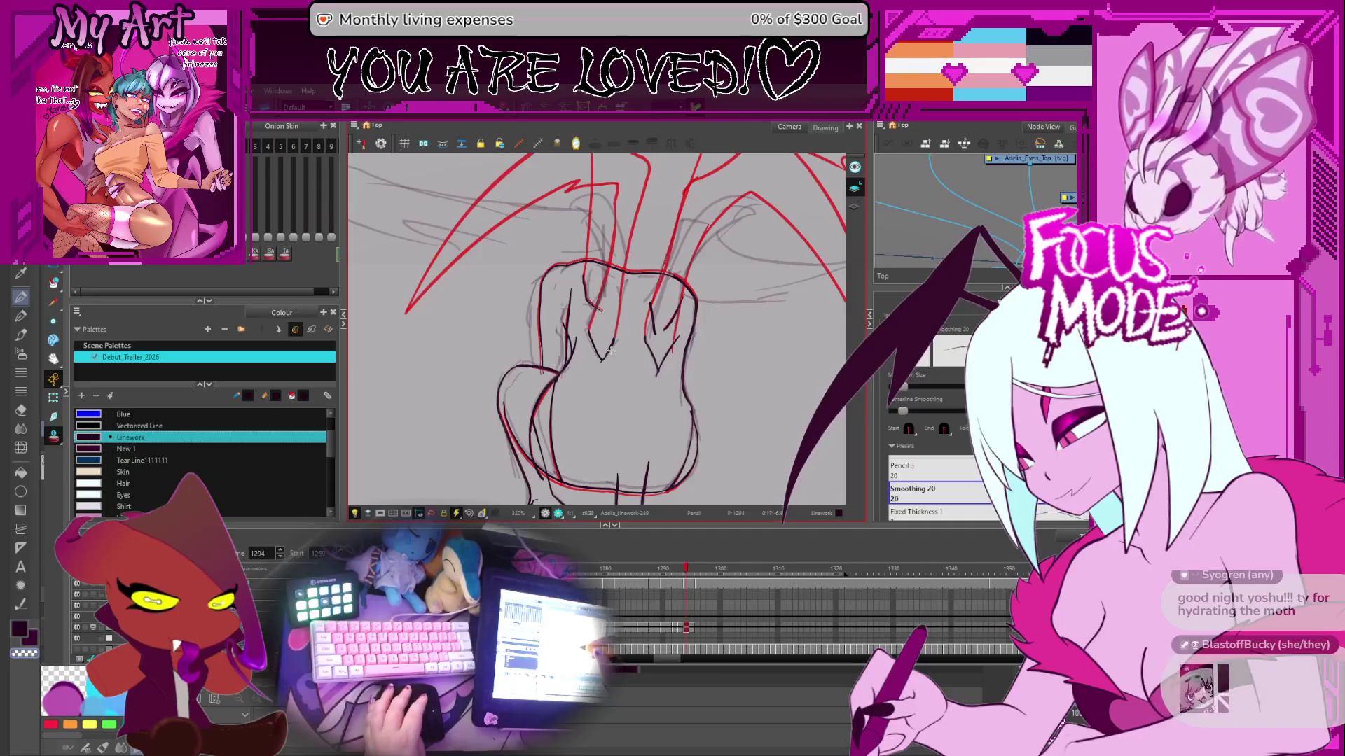
scroll(594, 331, up, 2)
- Zoom in and rotate onto the chest, then select the V-shaped stroke
drag(711, 388, 722, 328)
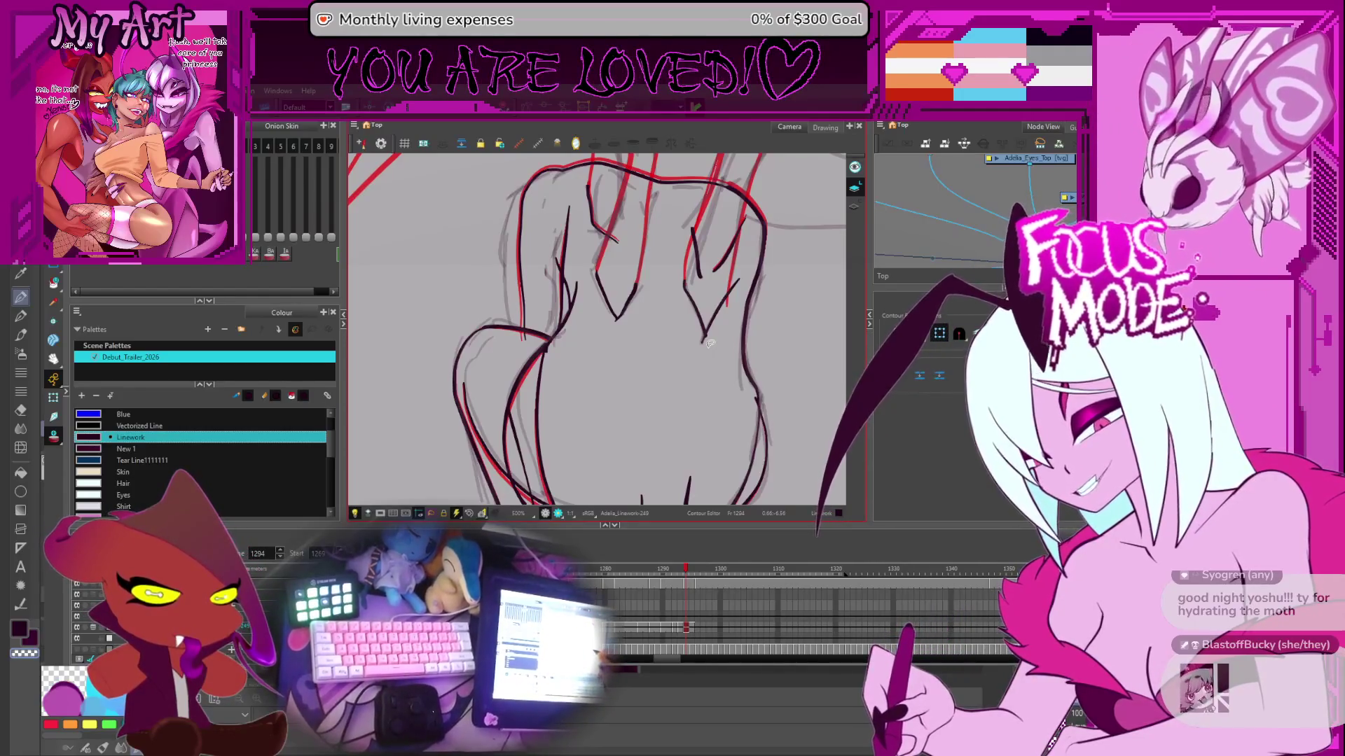
drag(709, 343, 691, 327)
click(653, 309)
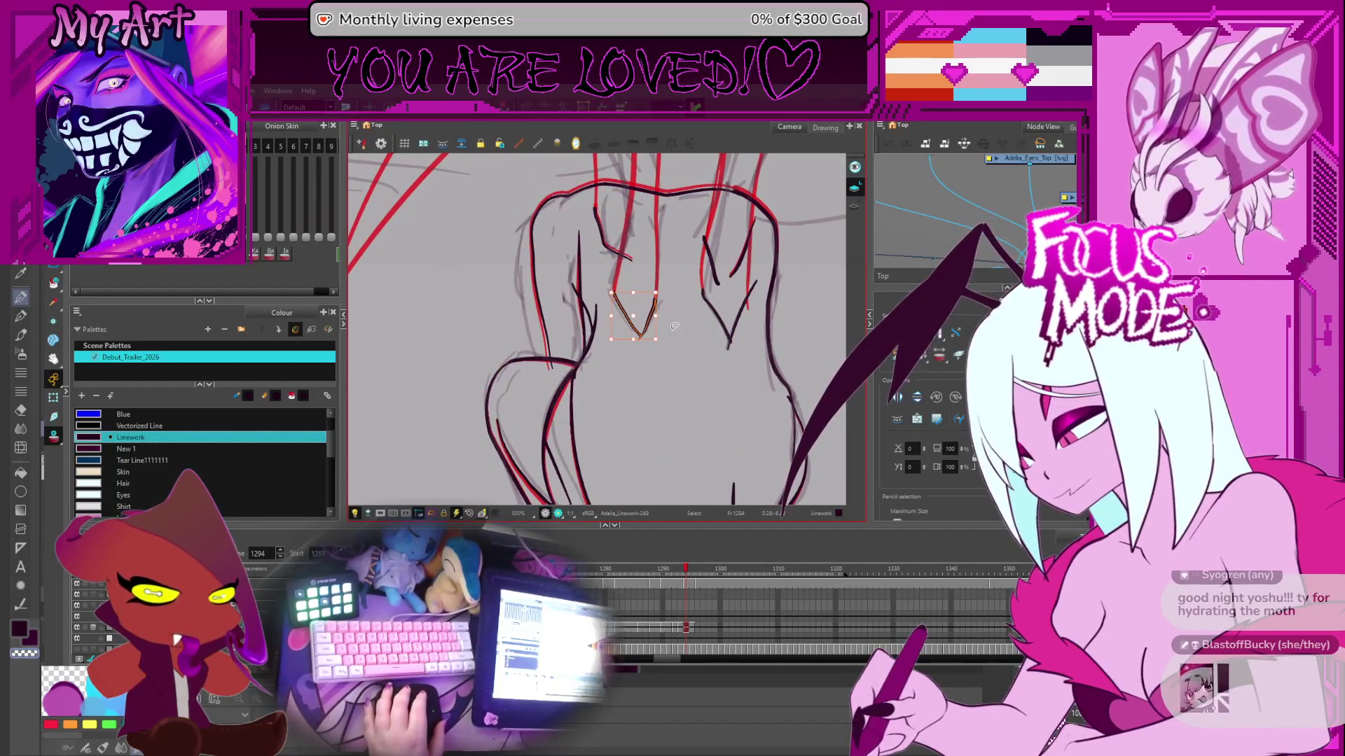
key(alt+q)
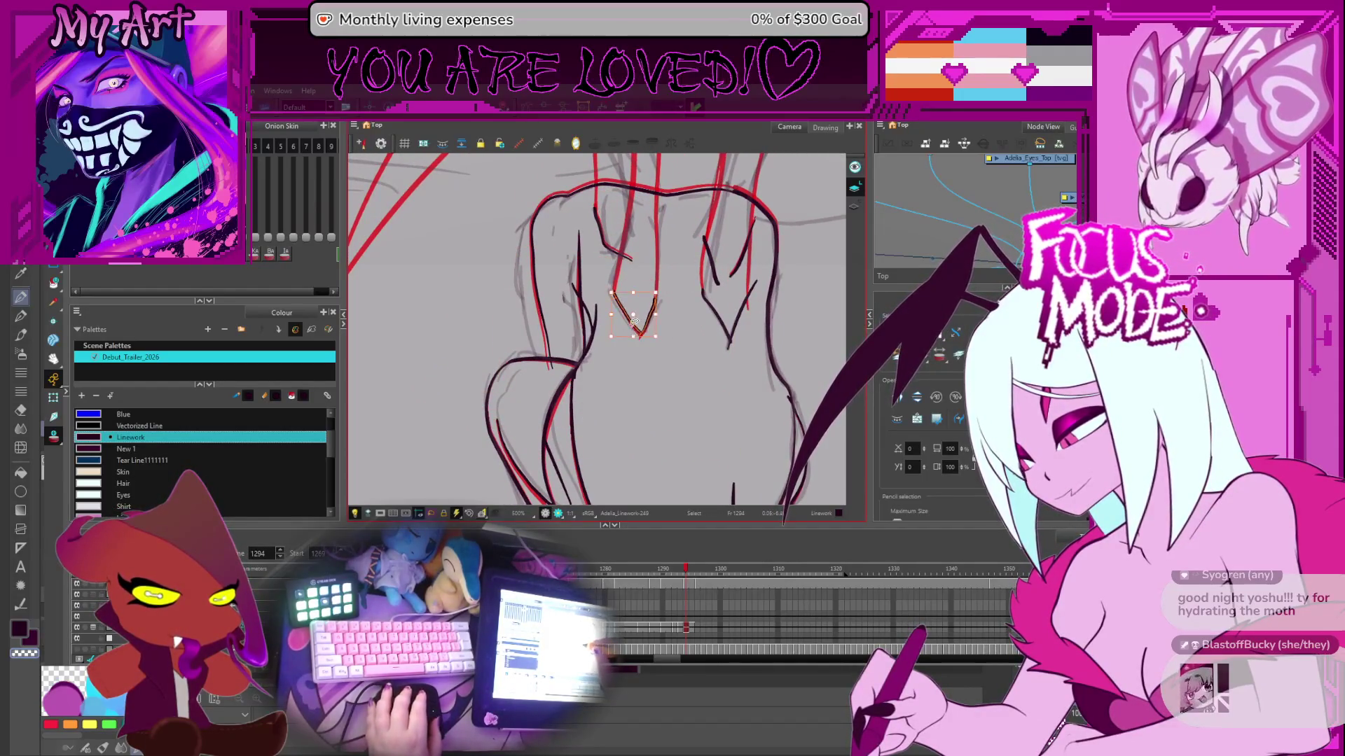
key(alt+s)
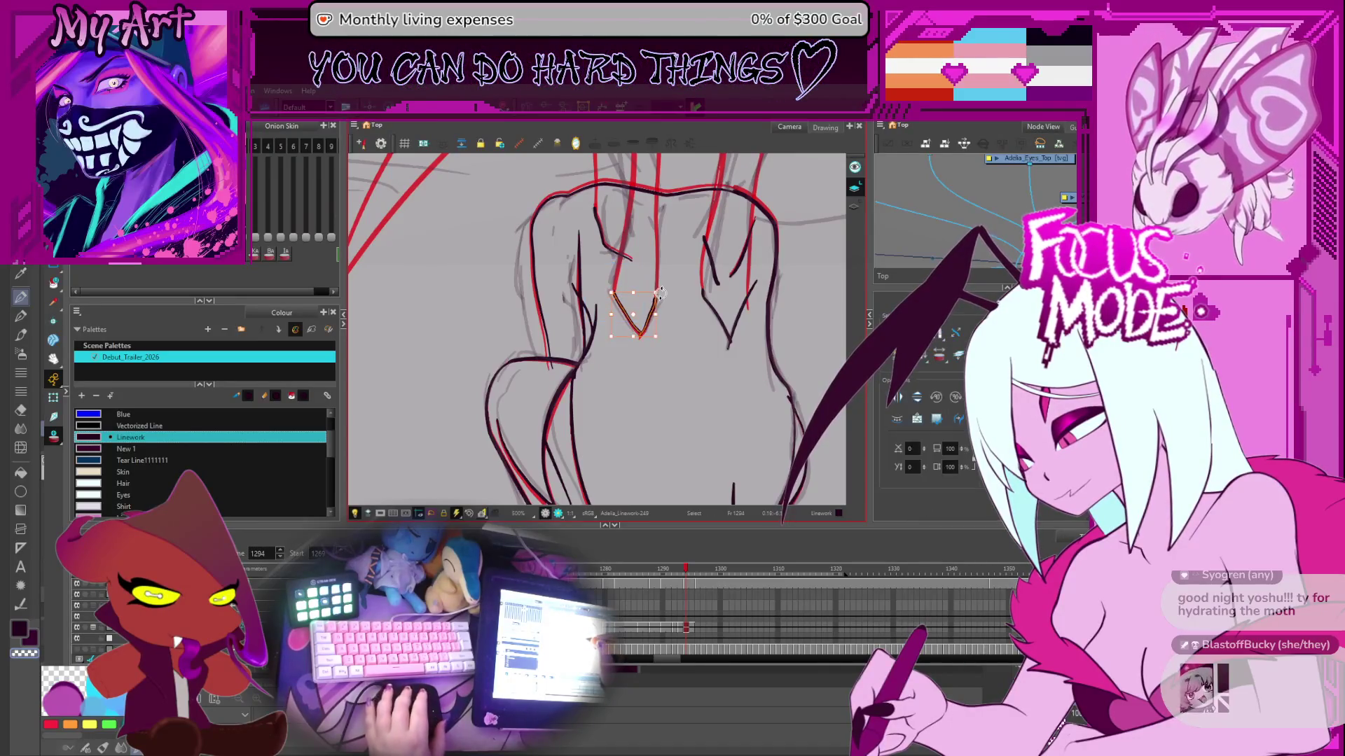
scroll(654, 266, up, 2)
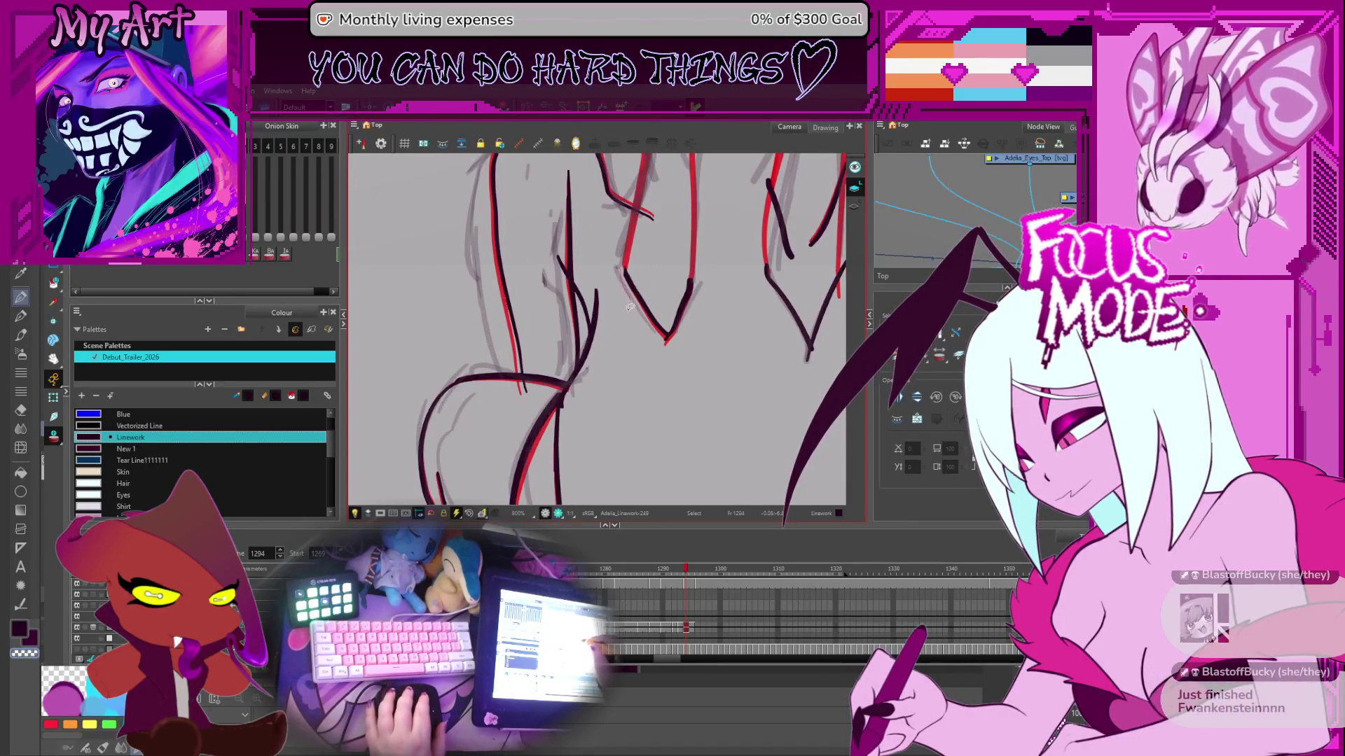
drag(625, 323, 599, 344)
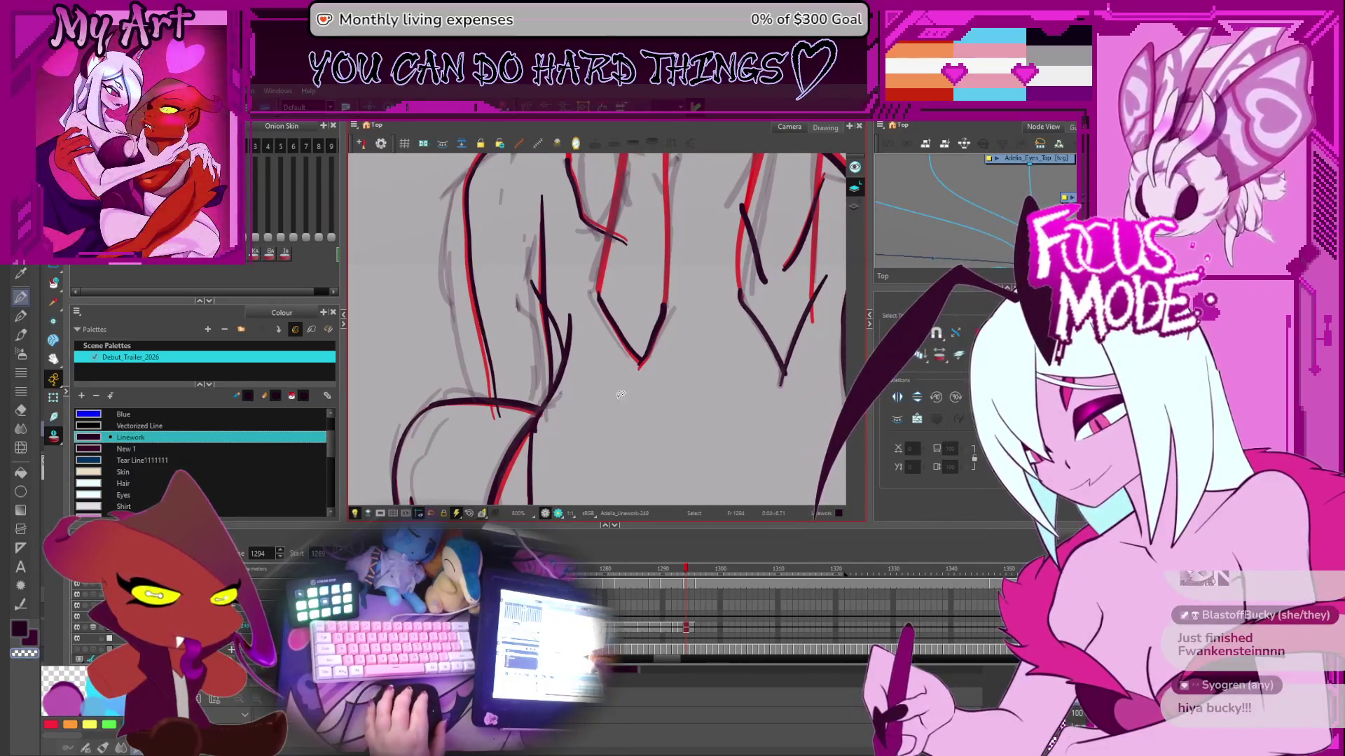
drag(628, 392, 630, 350)
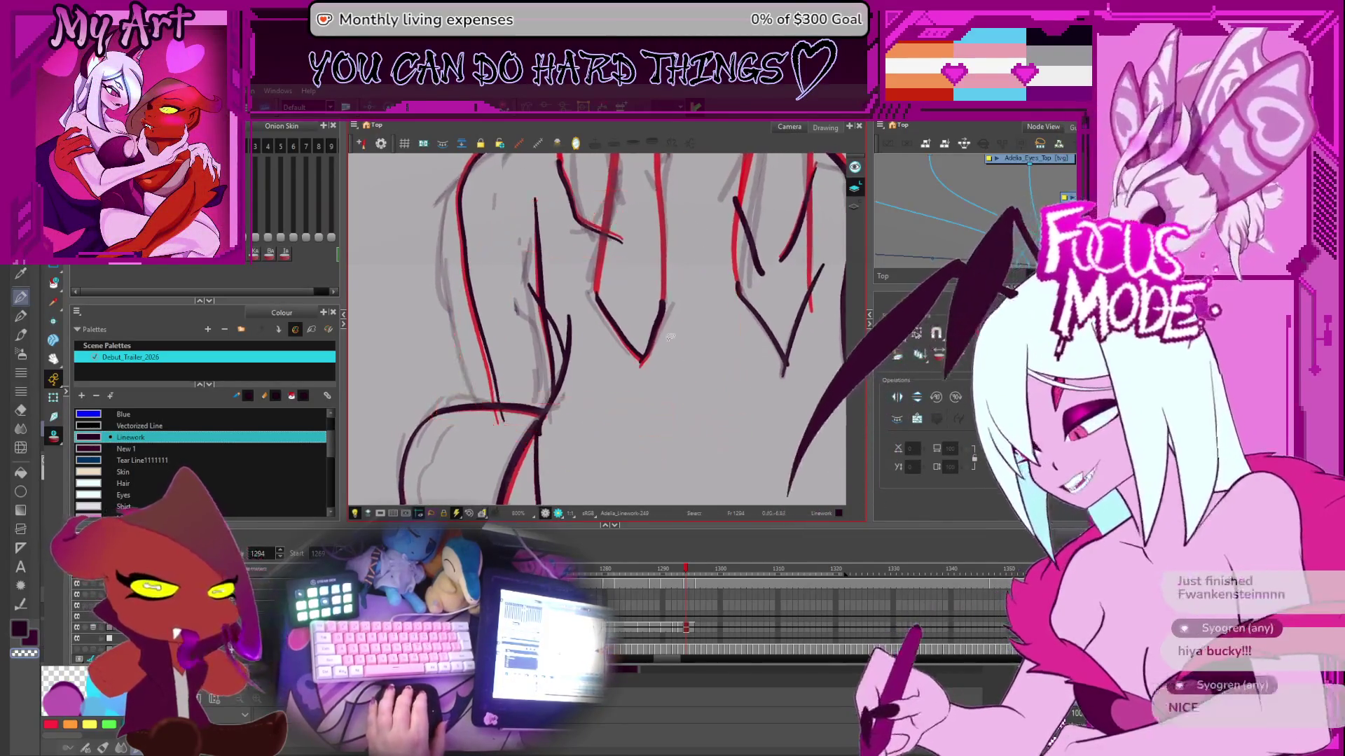
- Box-select the V's right-hand points and its bottom tip point with the Contour Editor
key(alt+q)
scroll(629, 350, up, 3)
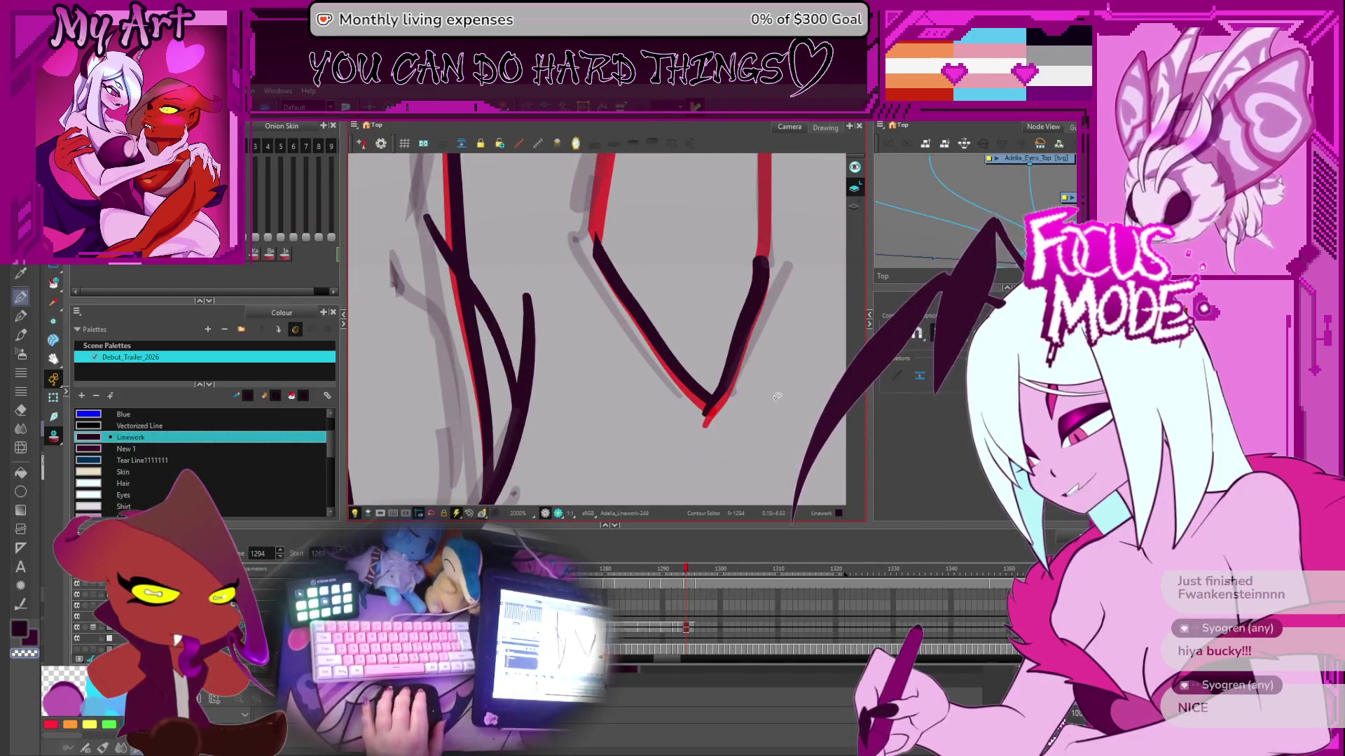
click(918, 349)
drag(764, 258, 702, 431)
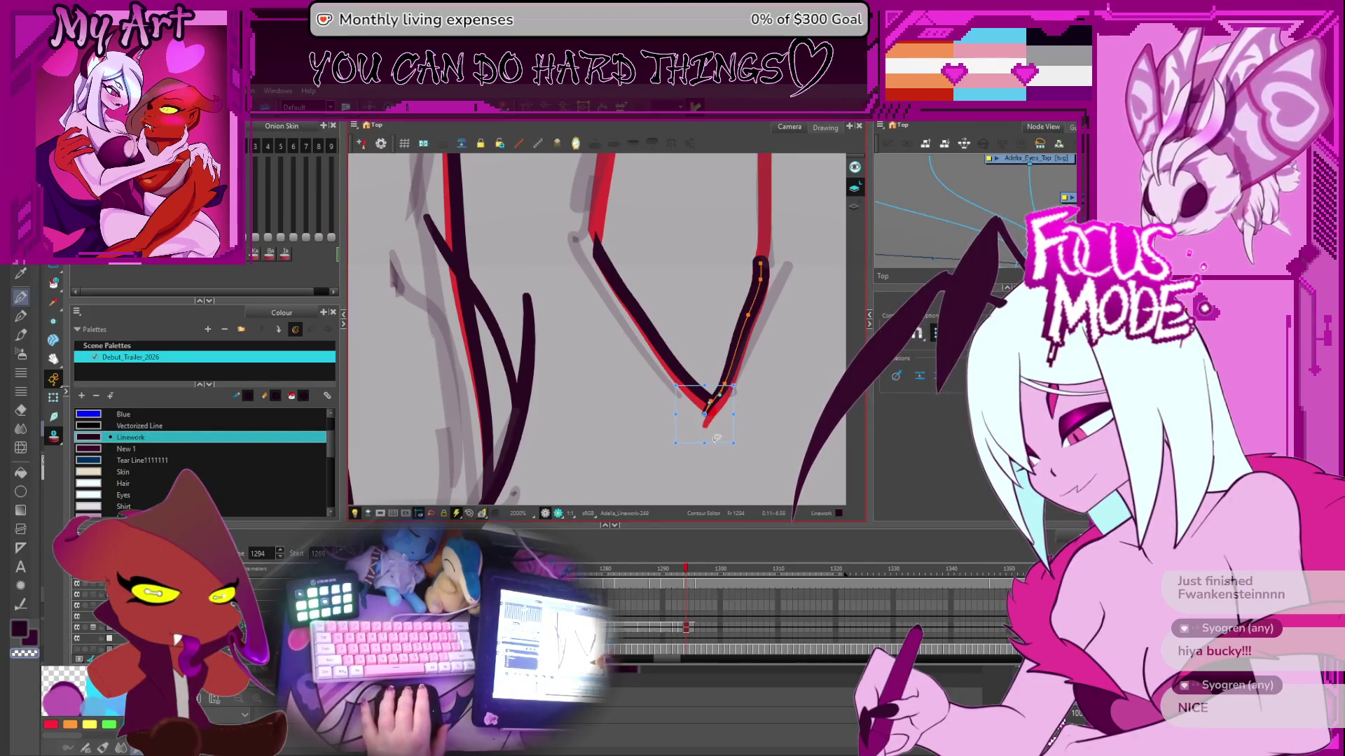
click(727, 404)
scroll(728, 404, down, 2)
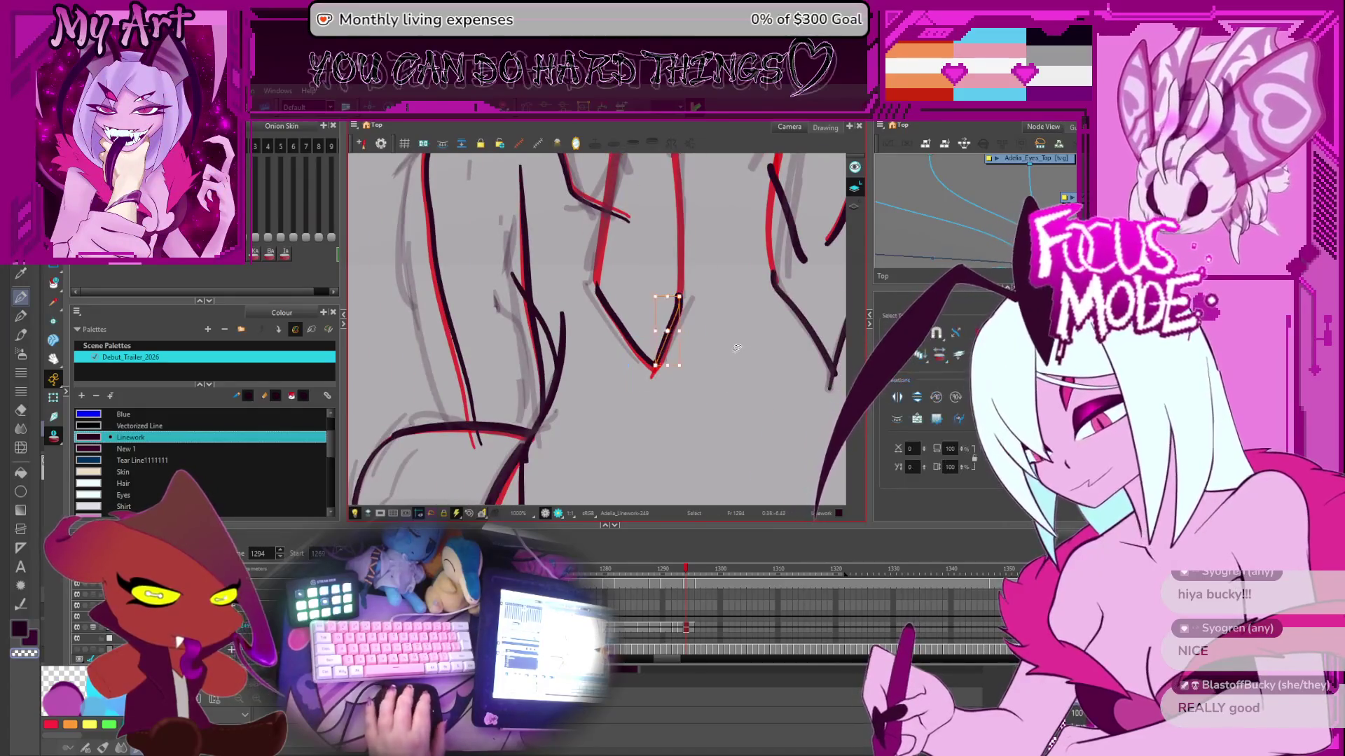
key(alt+s)
- Select both V strokes, squash them vertically and narrow them horizontally
shift+click(589, 371)
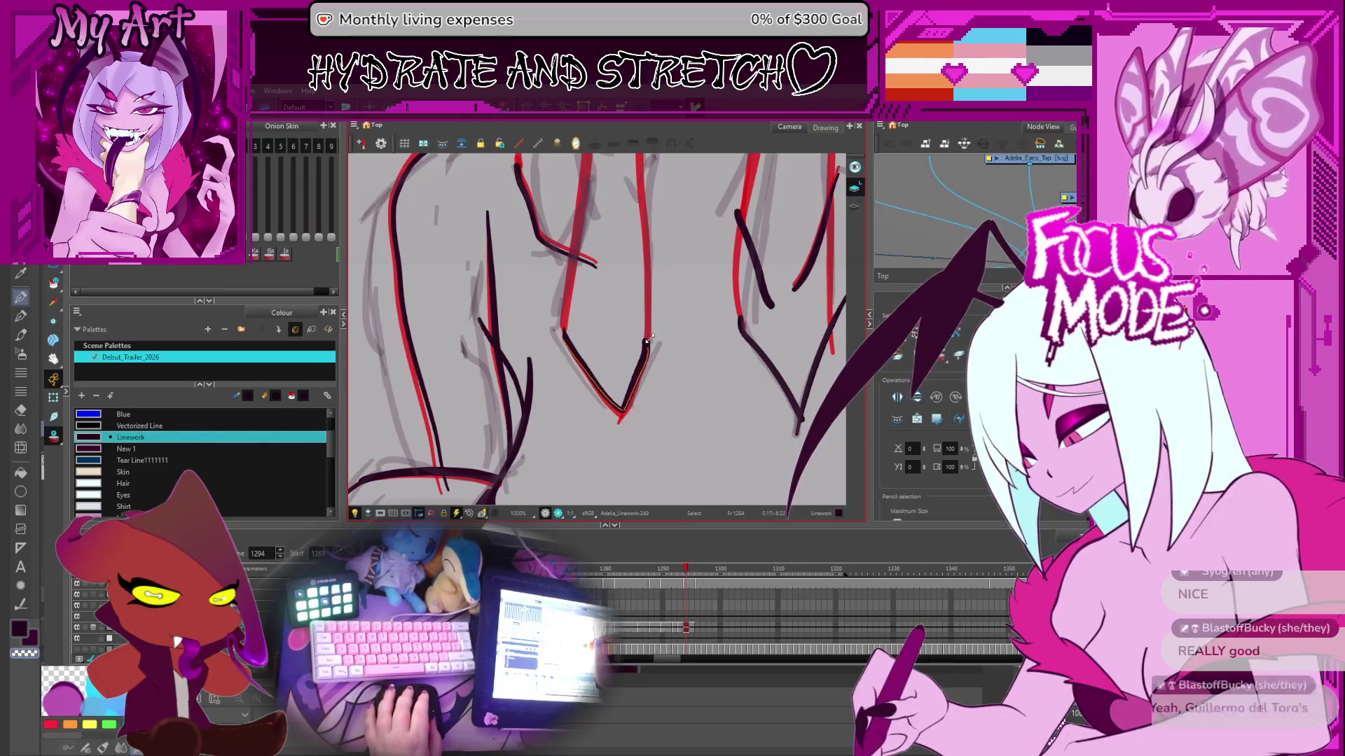
drag(649, 332, 644, 345)
drag(561, 379, 621, 381)
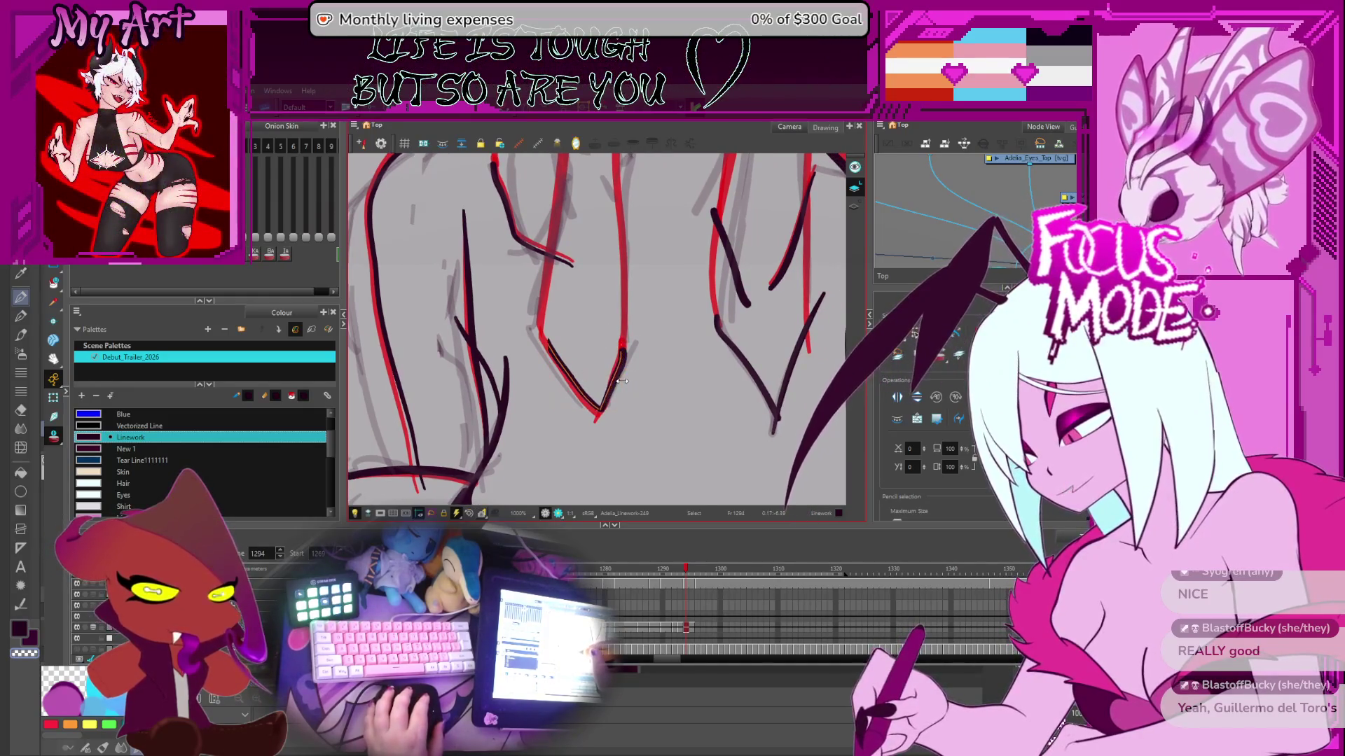
key(2)
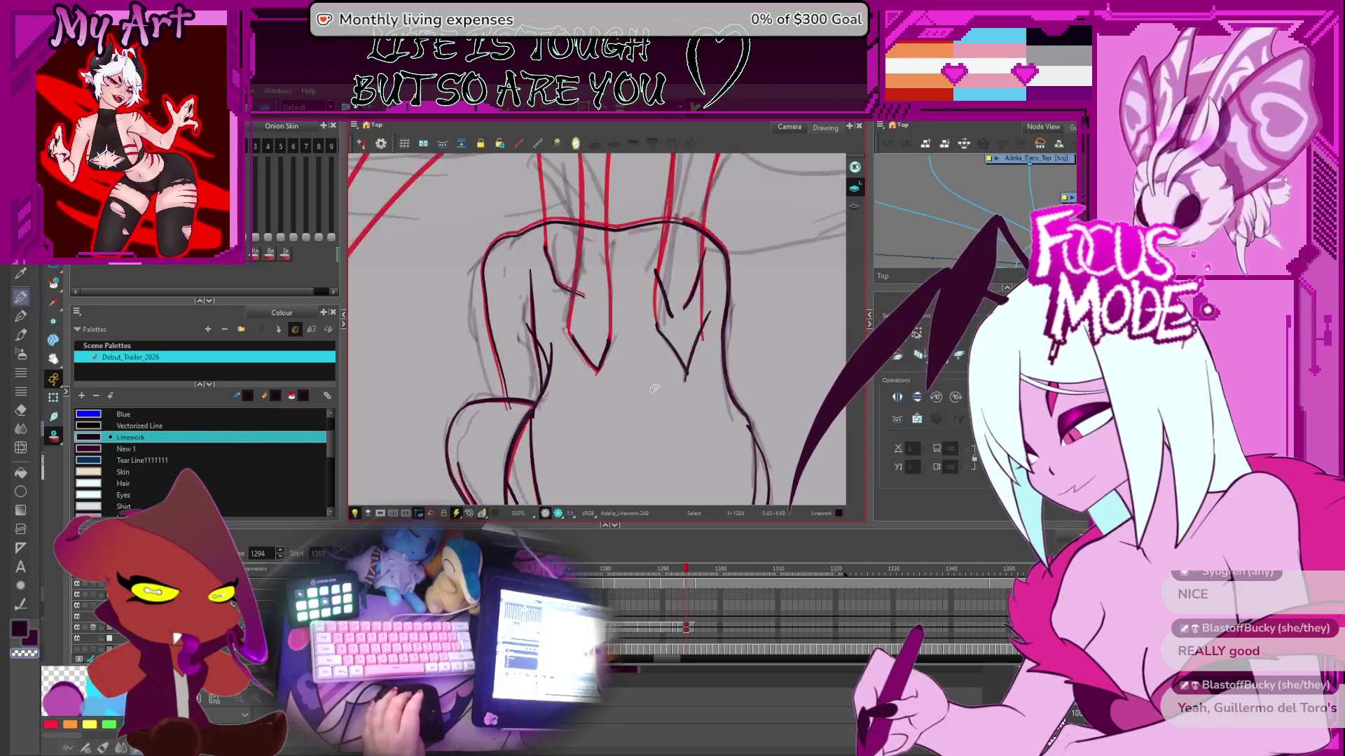
drag(662, 332, 615, 317)
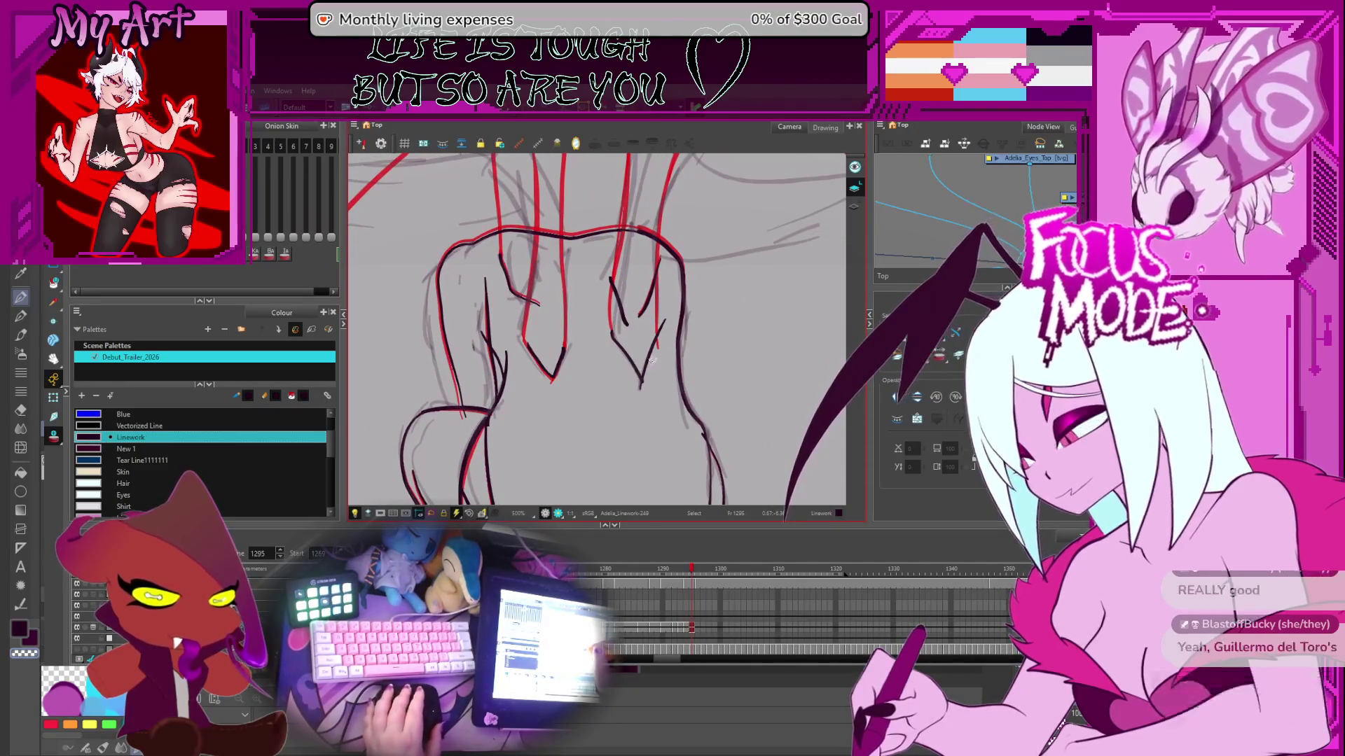
- Rotate the view for inking and undo the stray black stroke along the lower wing line
key(alt+slash)
drag(733, 360, 615, 390)
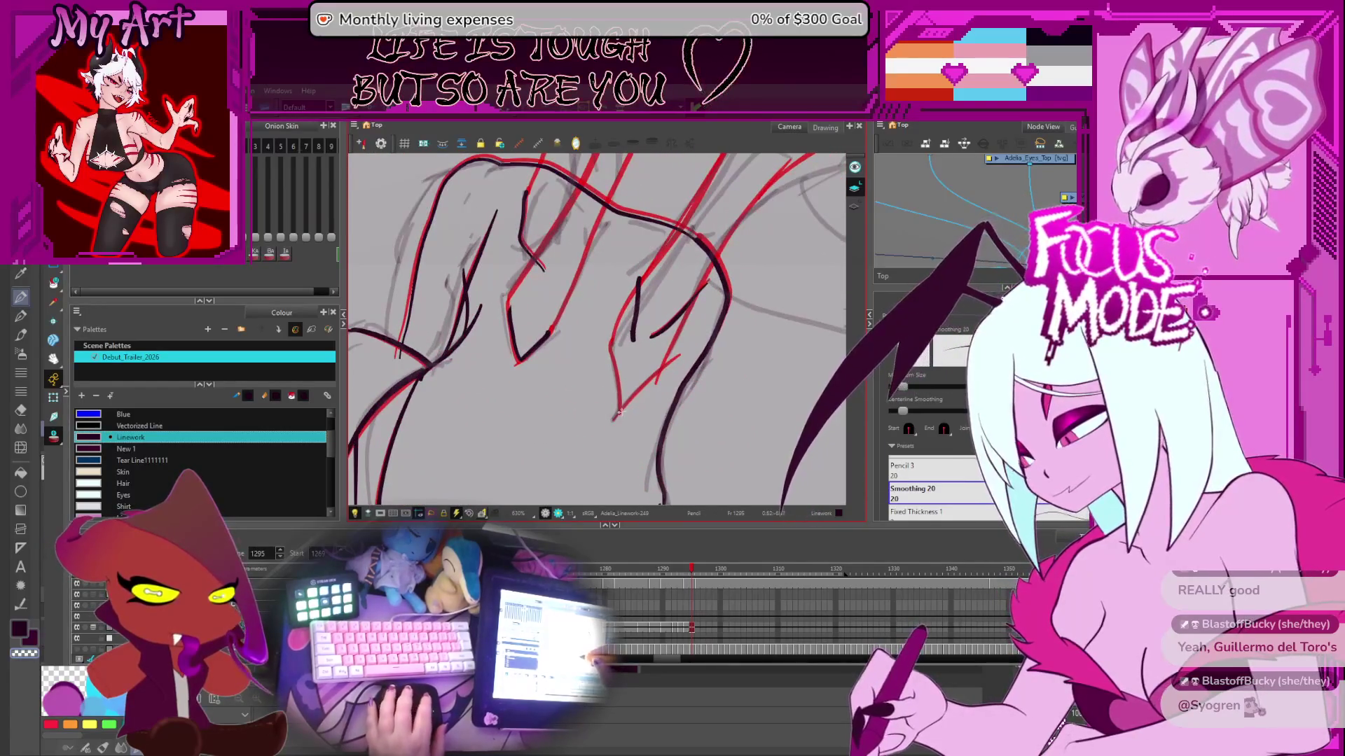
drag(619, 400, 559, 391)
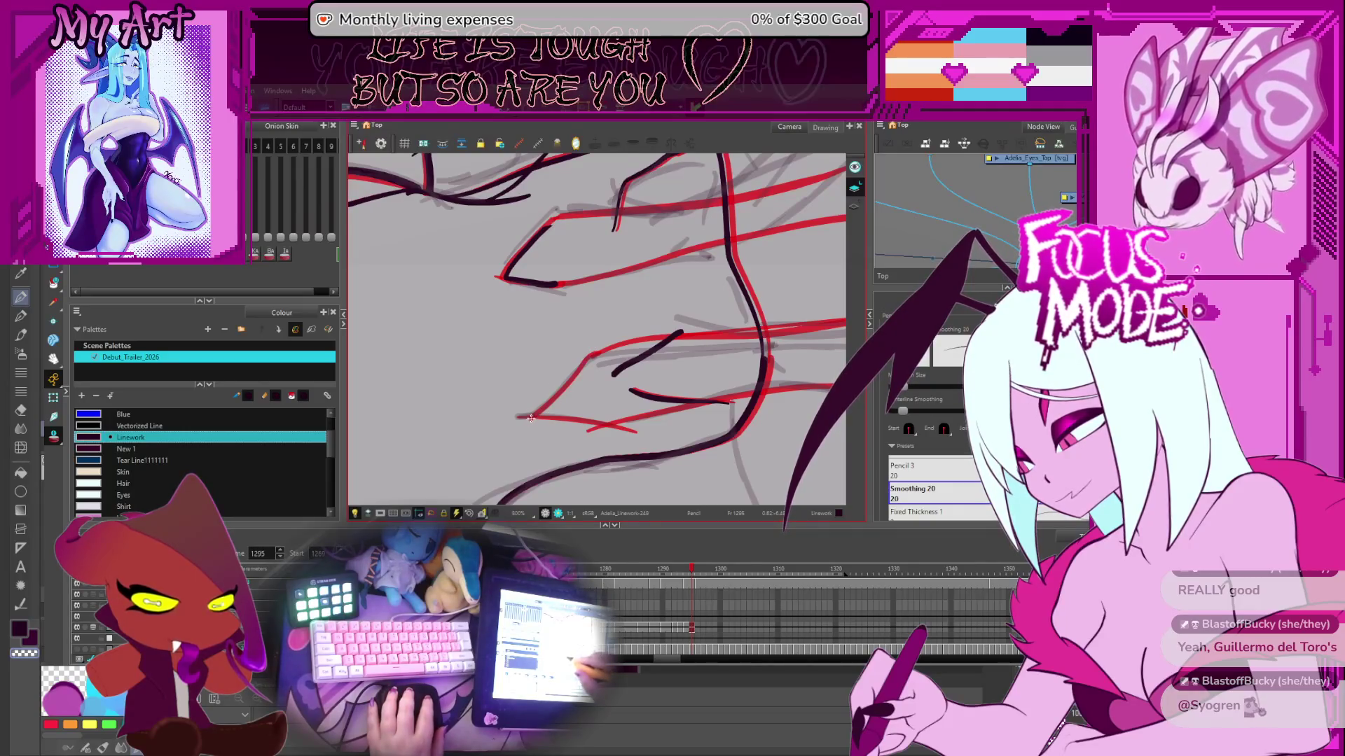
mouse_move(553, 386)
mouse_down()
mouse_move(685, 280)
mouse_move(624, 432)
mouse_up()
scroll(624, 432, up, 1)
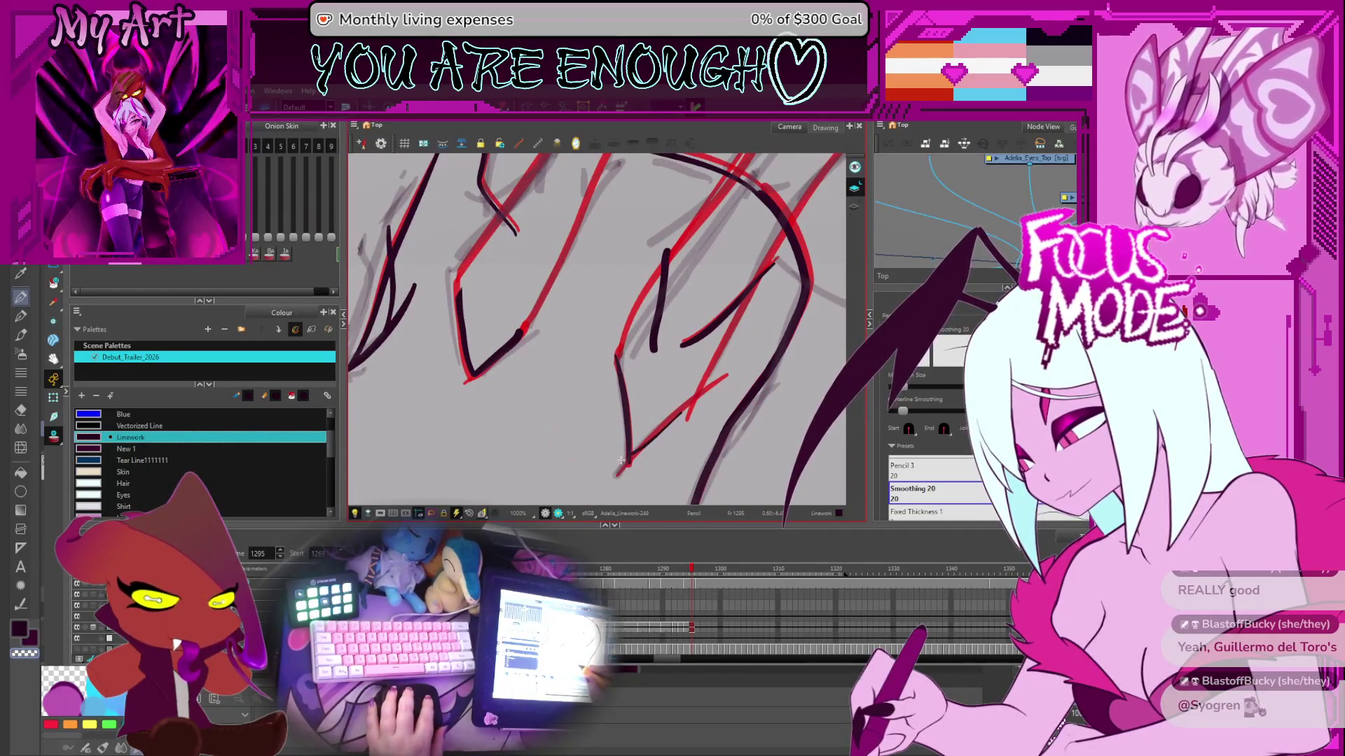
key(ctrl+z)
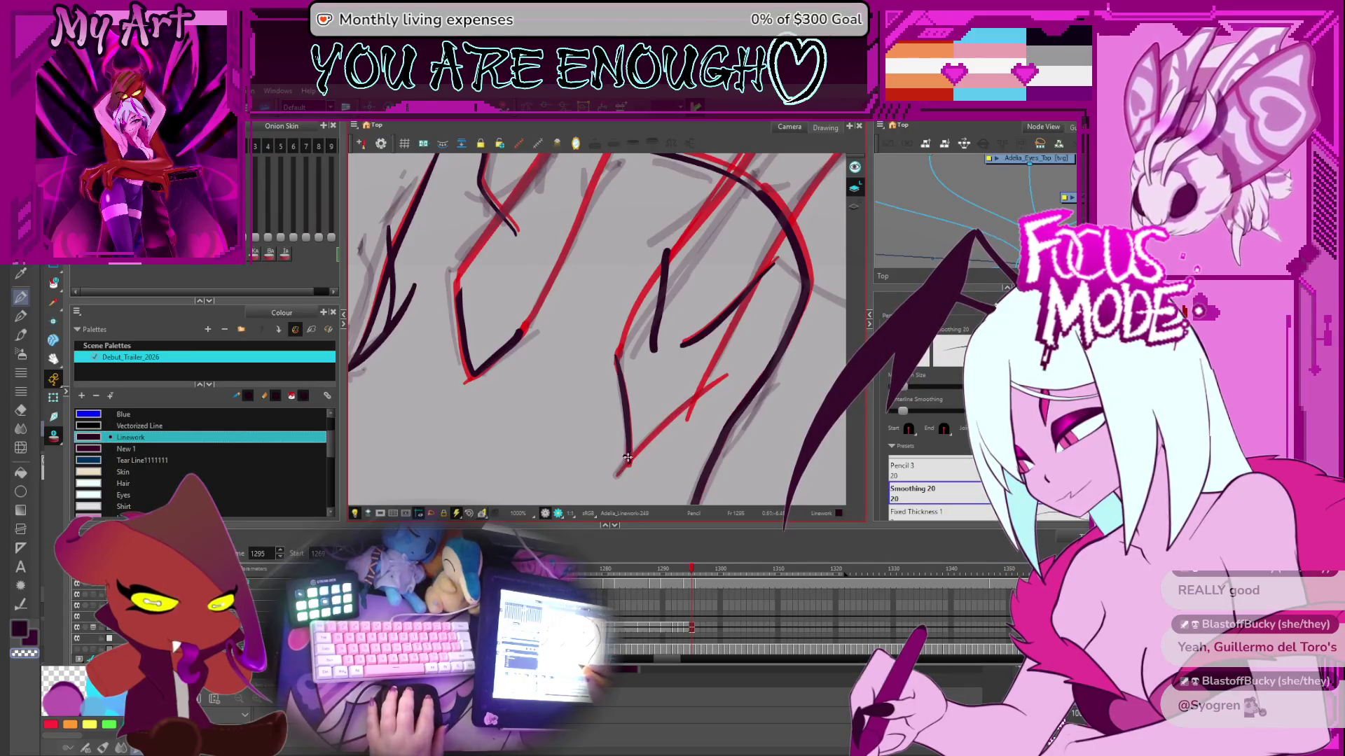
- Try the Cutter tool, then reselect and check the V stroke at a different zoom
key(alt+t)
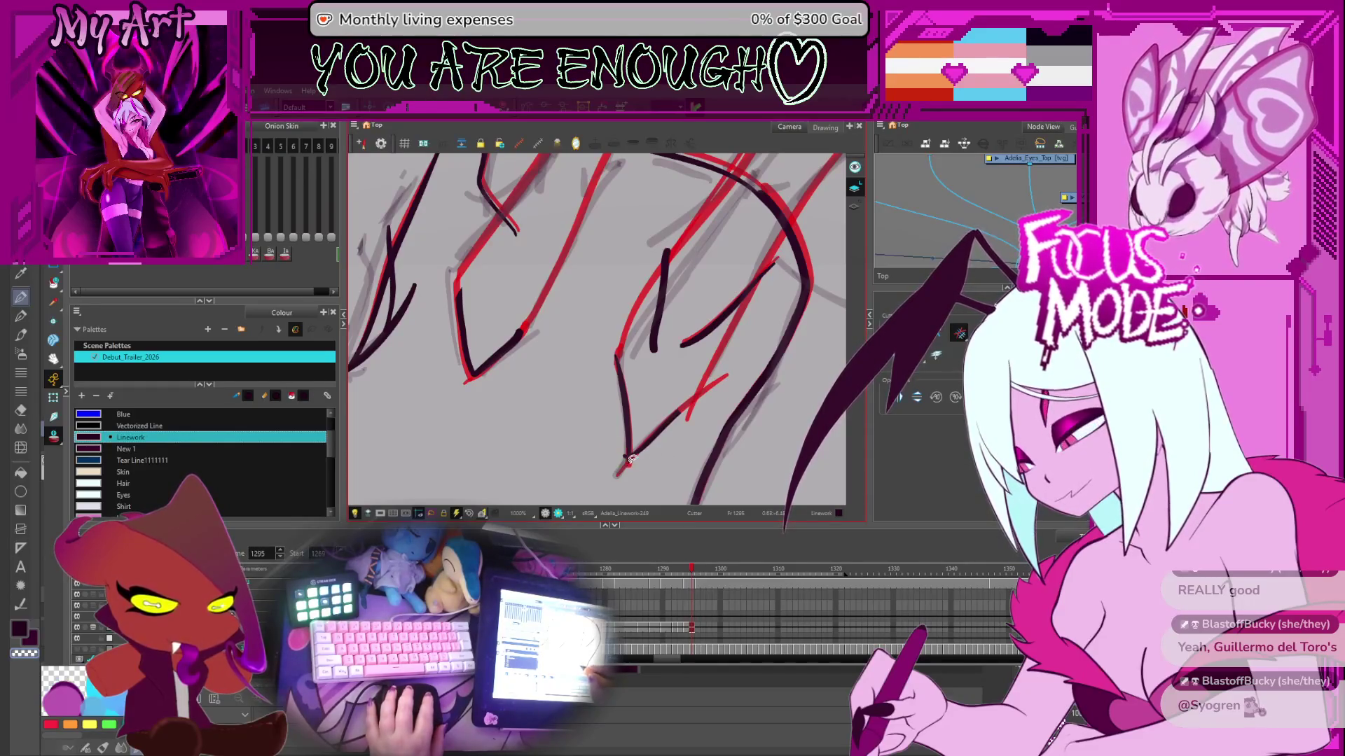
key(2)
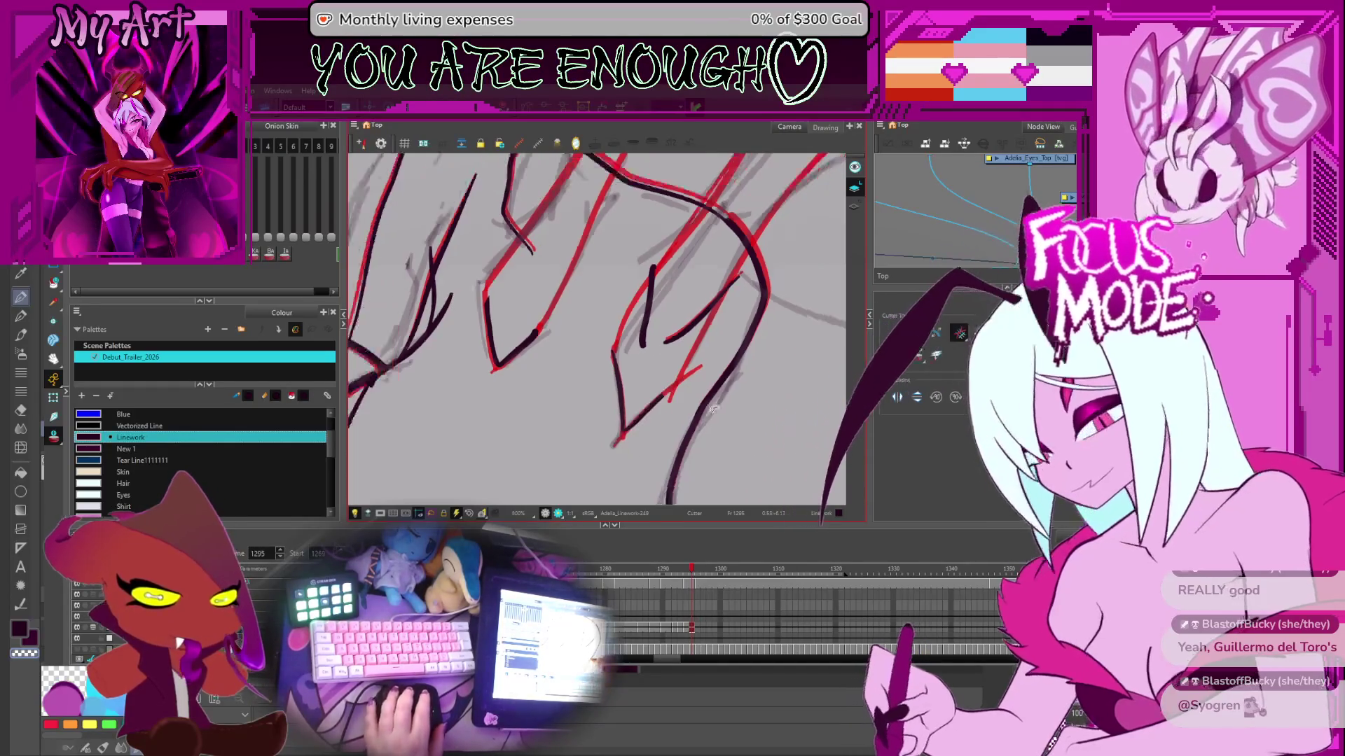
key(alt+s)
key(1)
key(1)
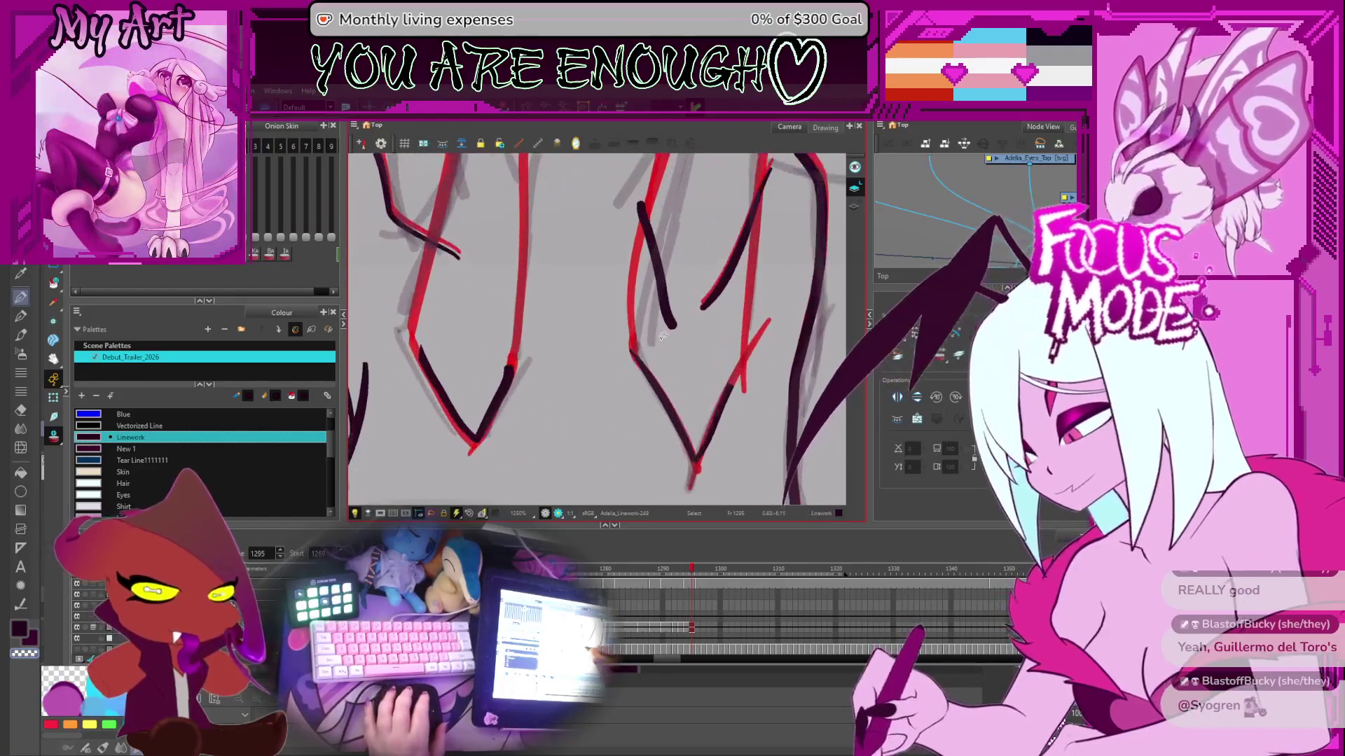
click(648, 338)
click(664, 360)
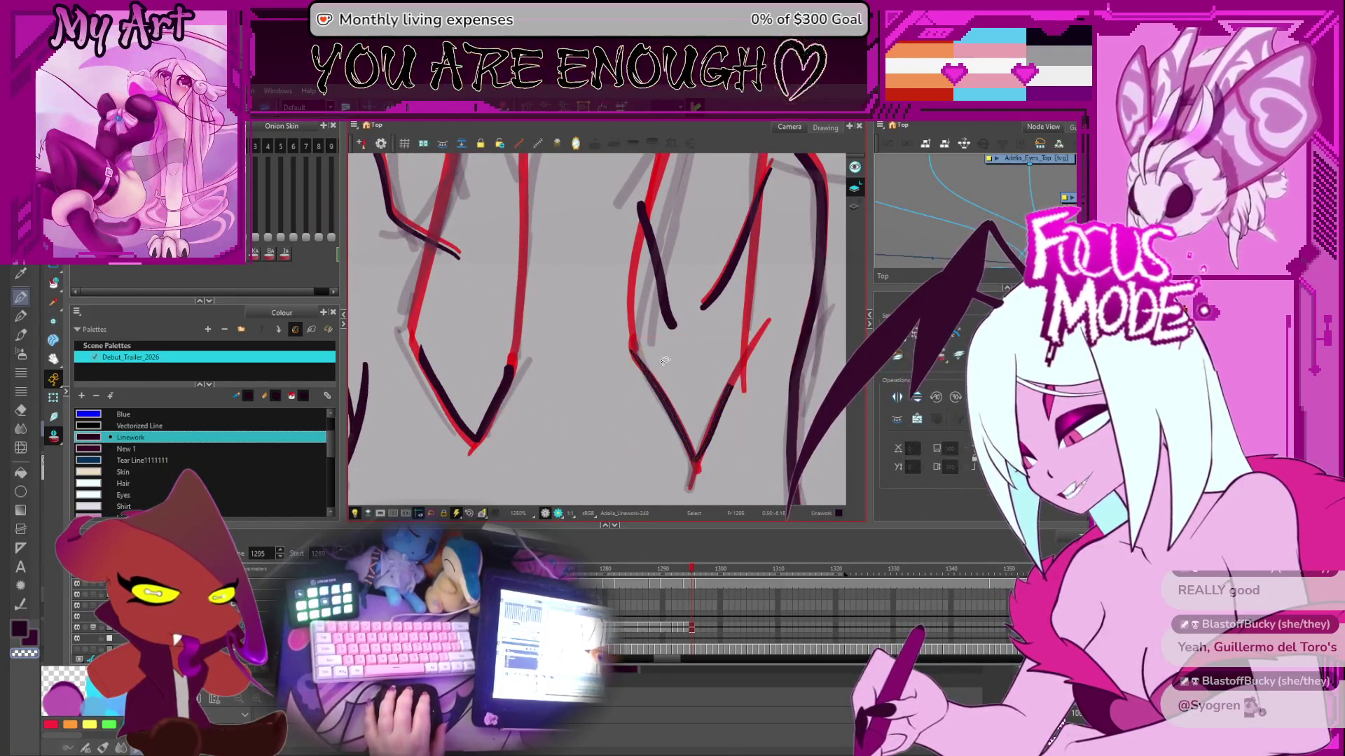
key(2)
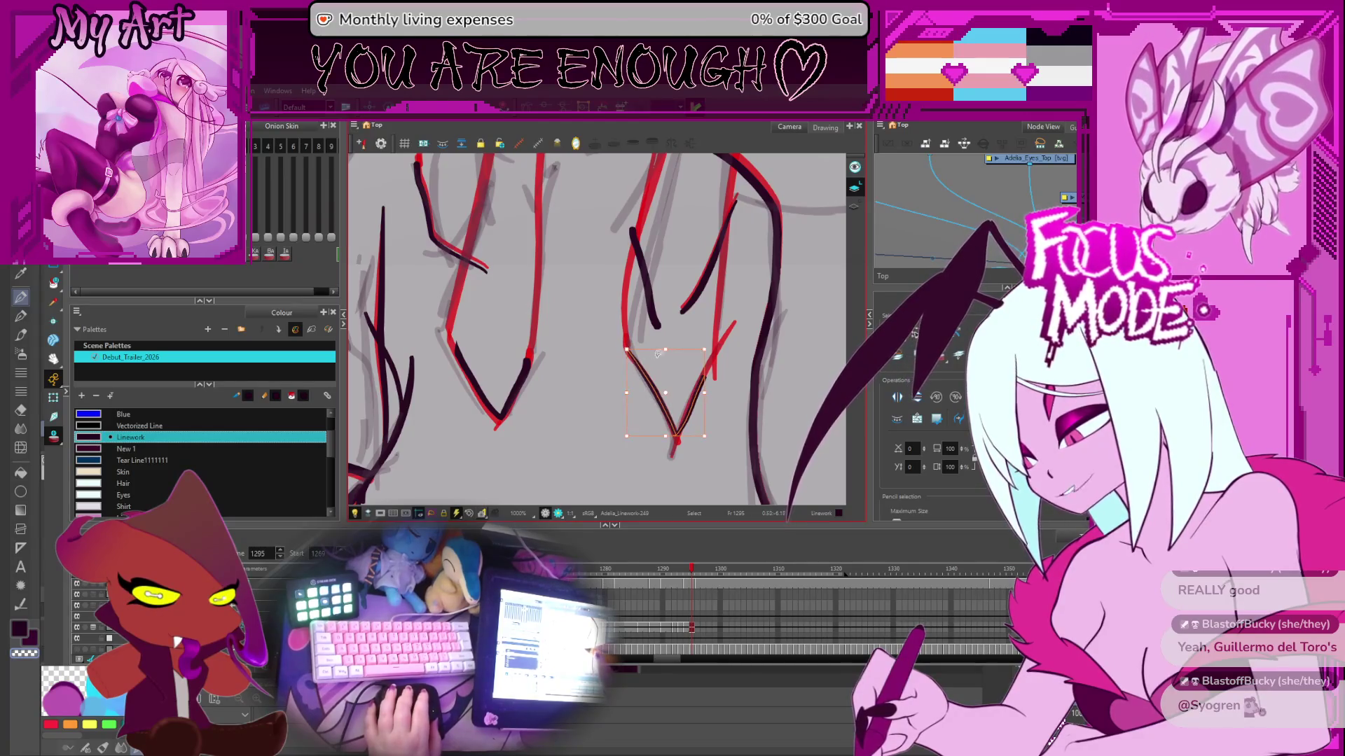
- Zoom out and recentre the view on the whole drawing
key(2)
key(2)
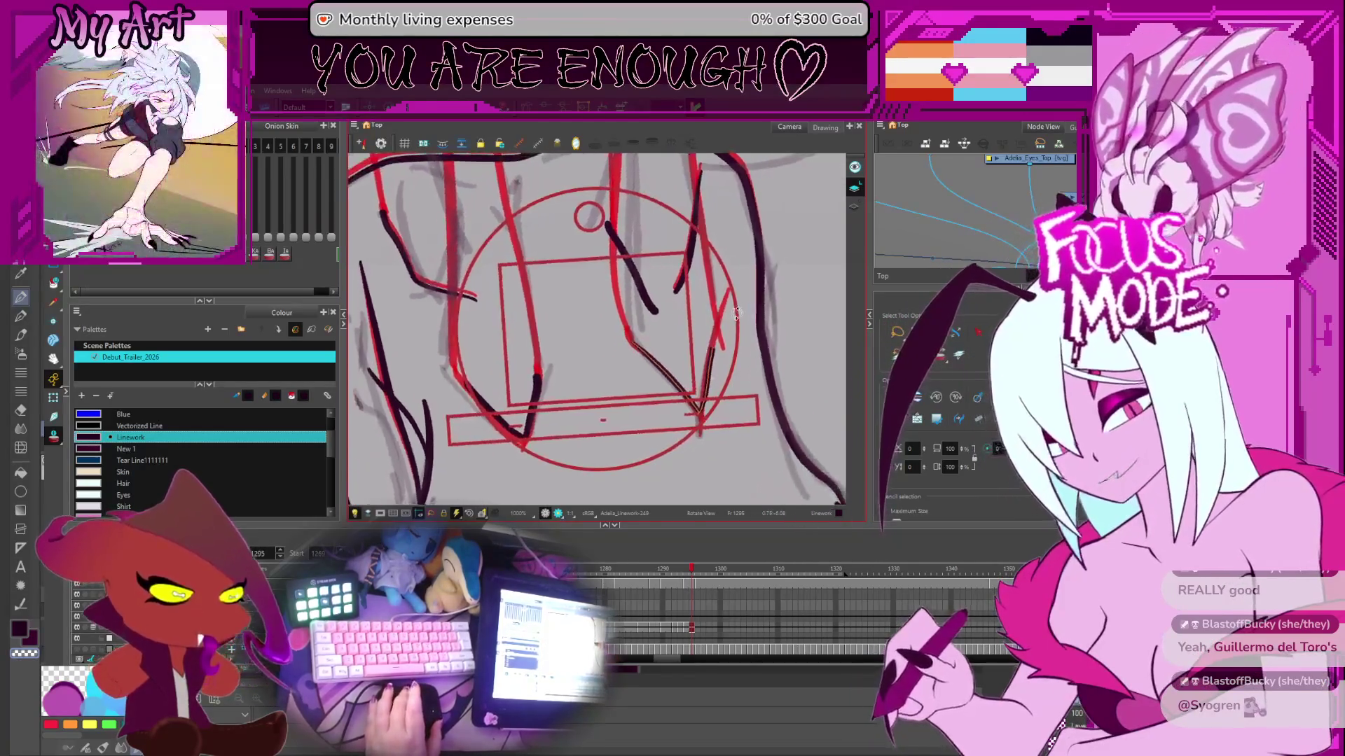
drag(706, 297, 751, 275)
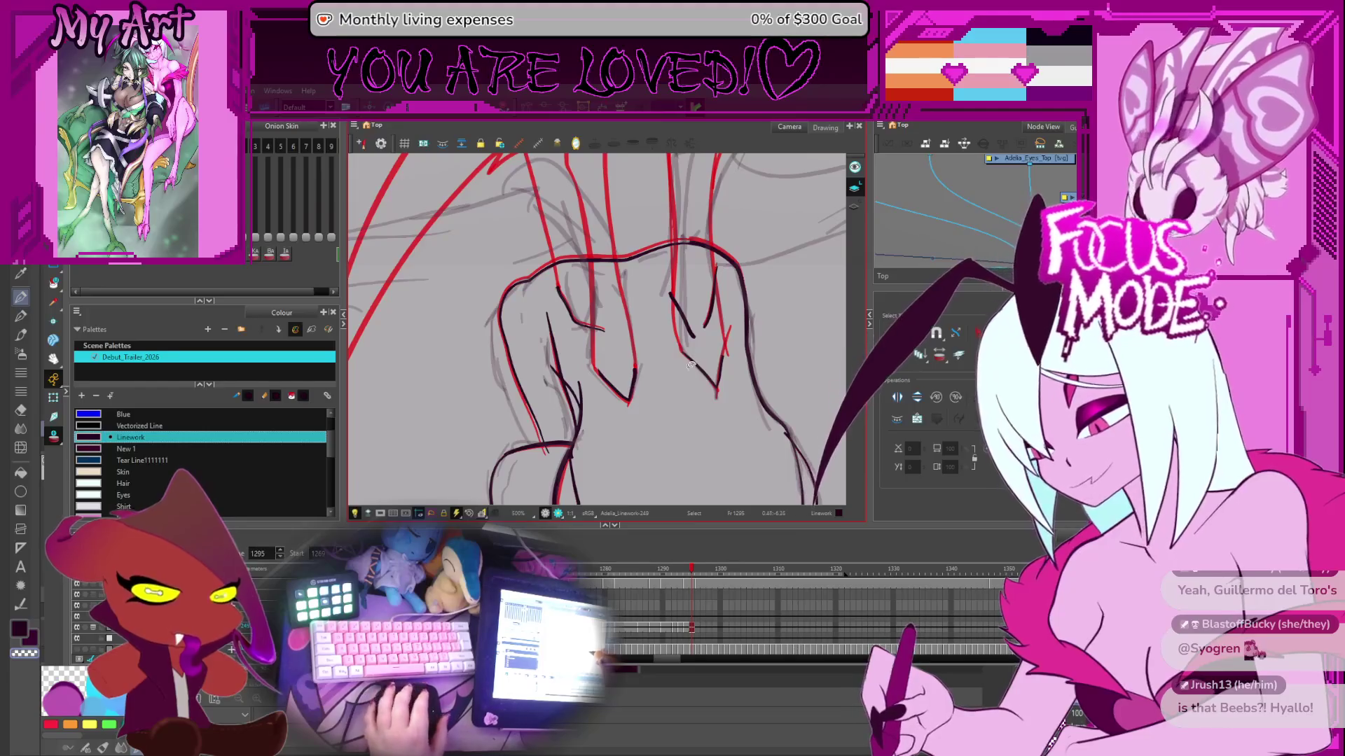
drag(690, 365, 709, 435)
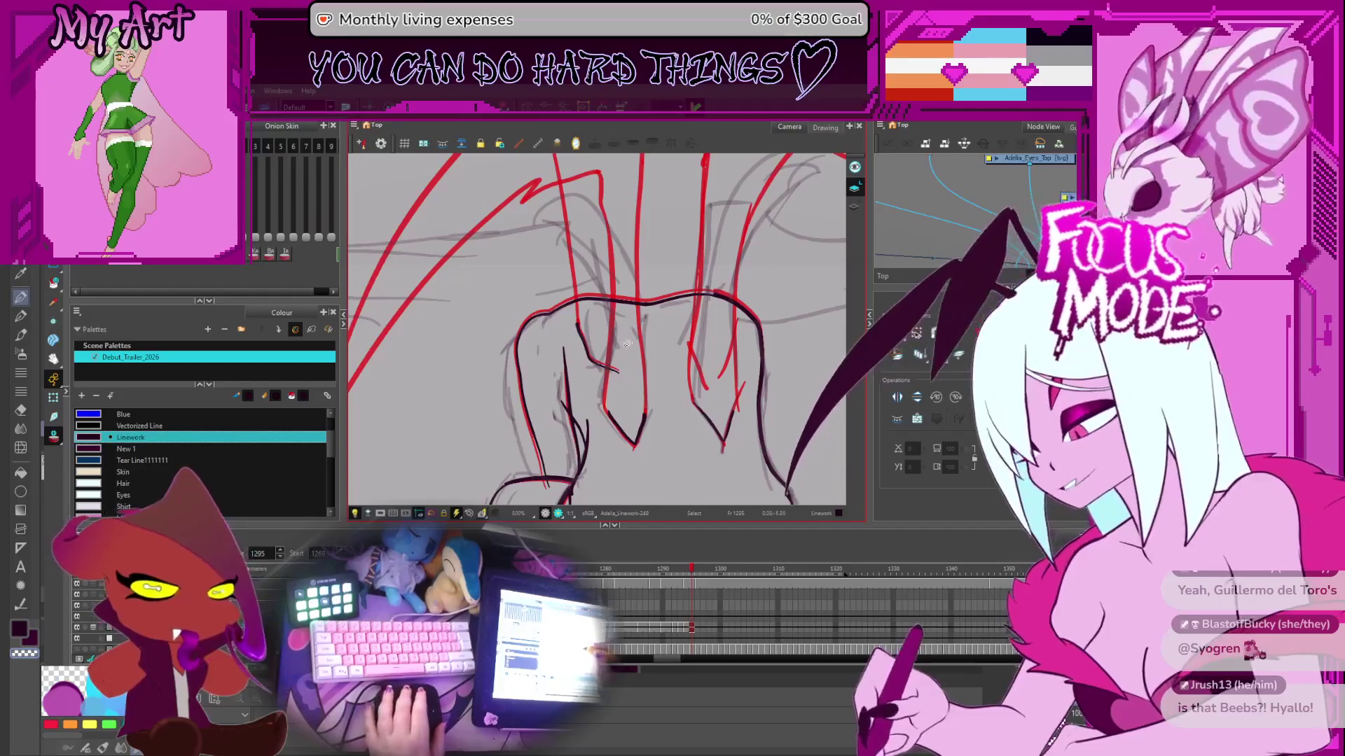
key(1)
- Flip repeatedly between frames 1294 and 1295 to check the wing motion, then pick the Pencil
key(comma)
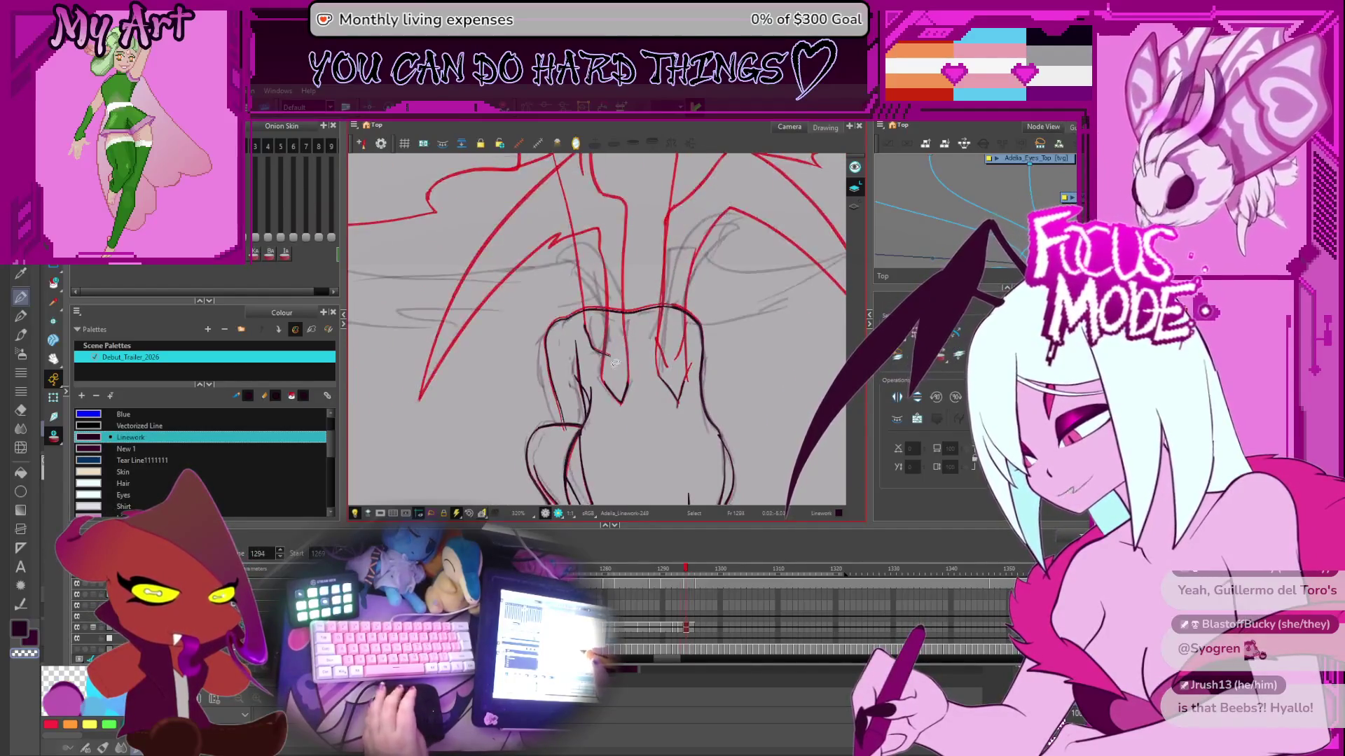
key(period)
key(period)
key(comma)
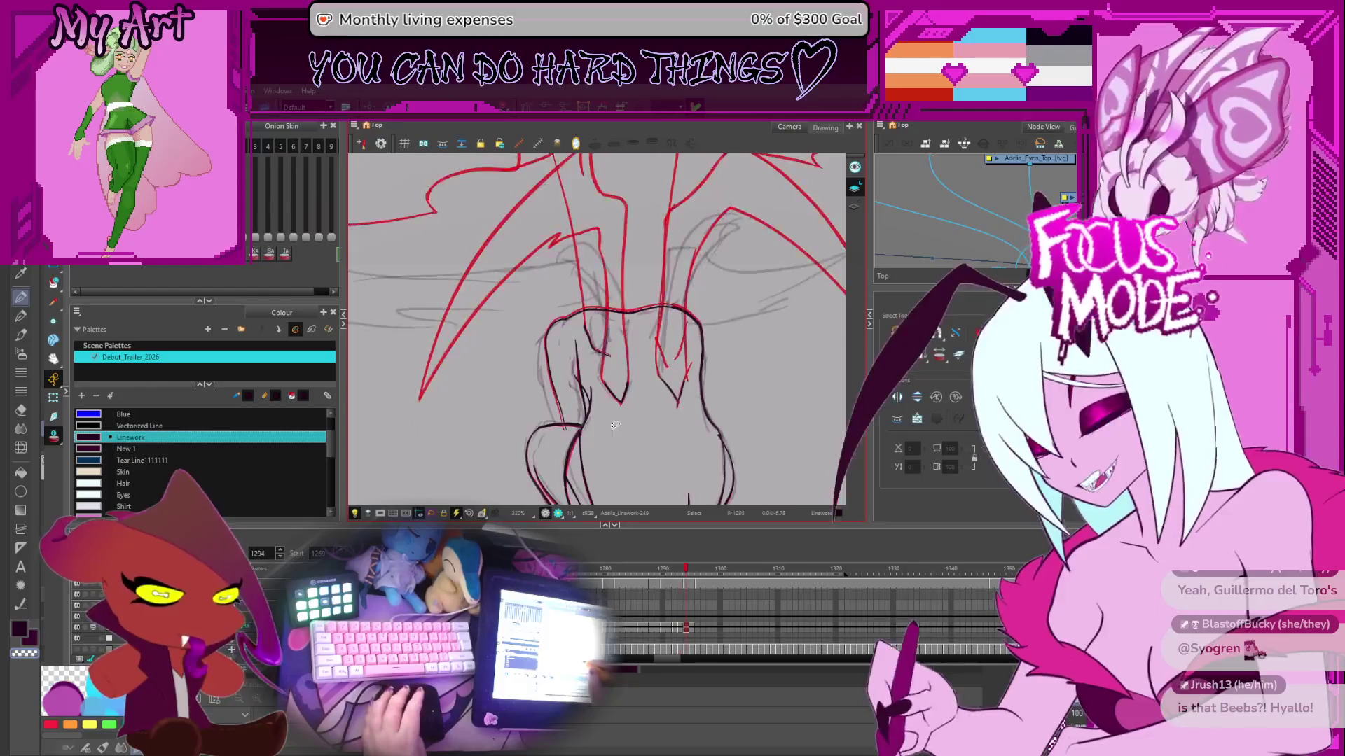
key(period)
key(comma)
key(comma)
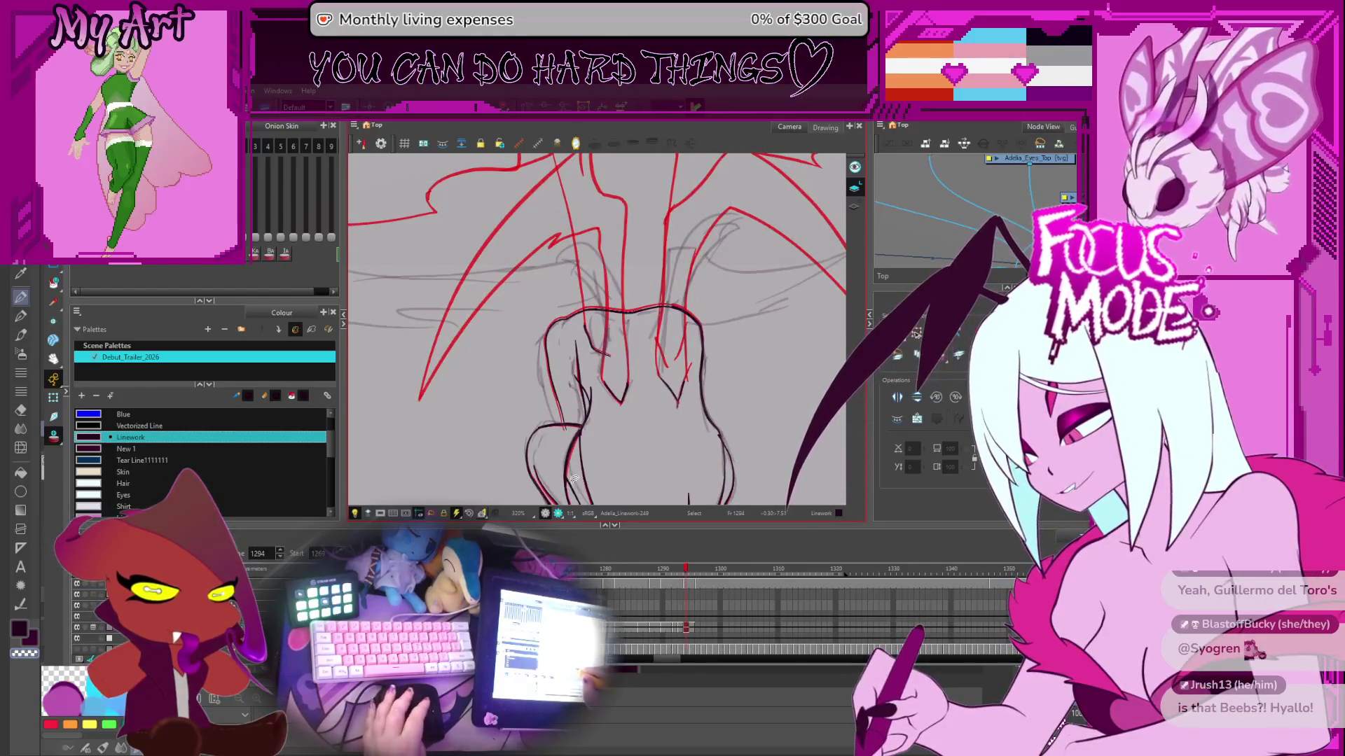
key(period)
key(comma)
key(period)
key(comma)
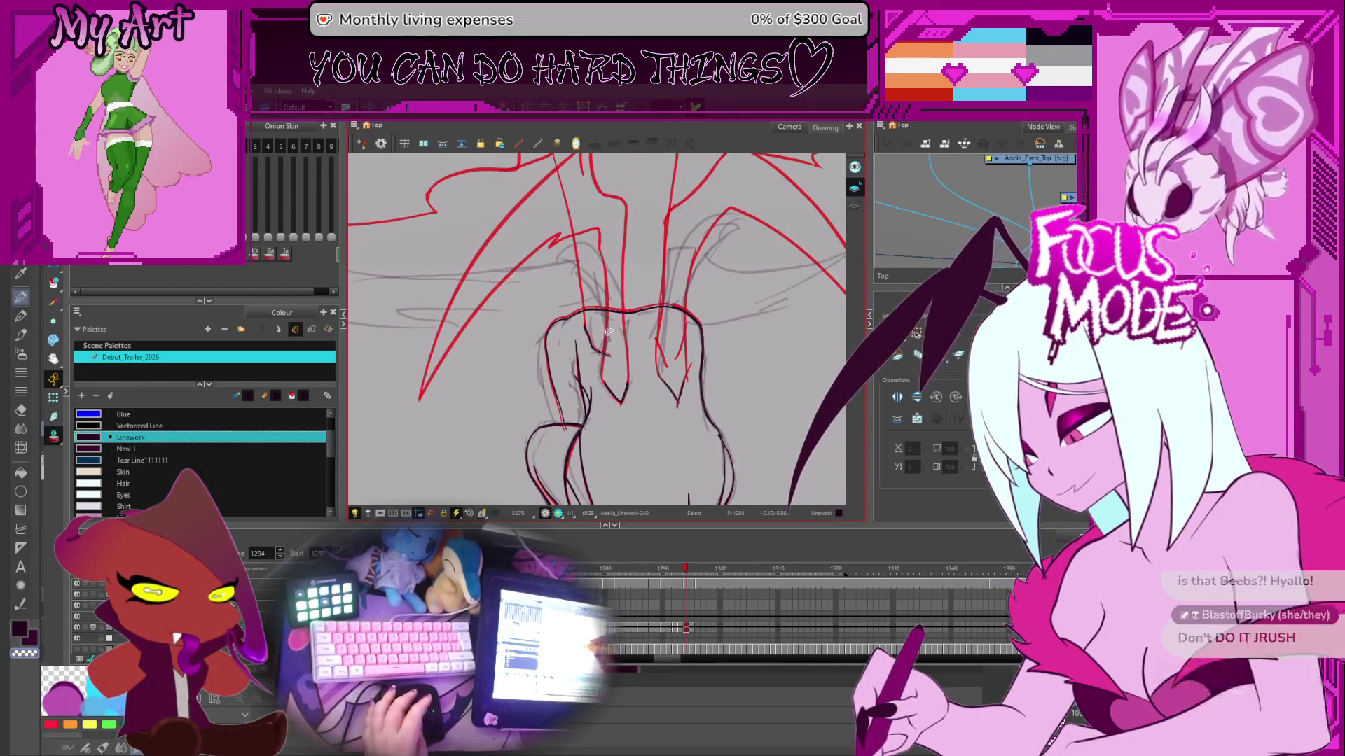
key(alt+slash)
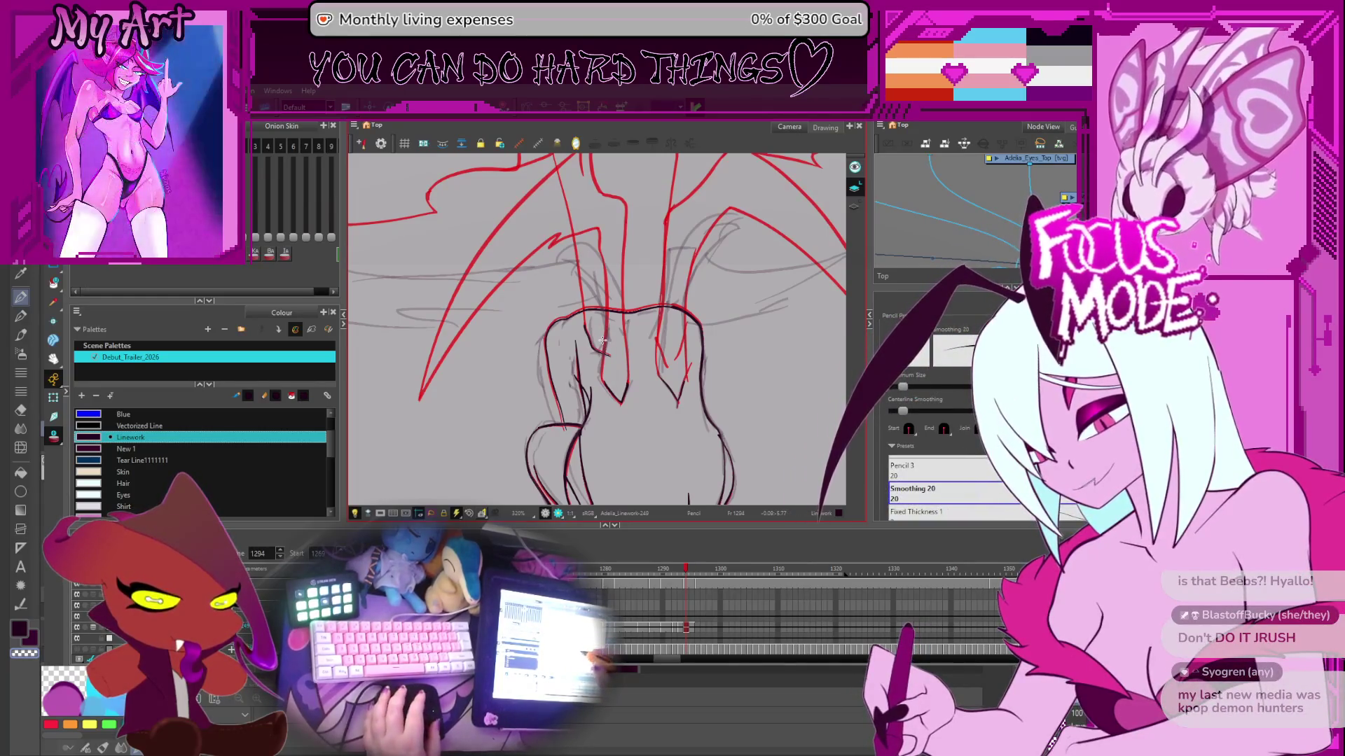
- Pan and tilt the view to trace body and wing-arm lines, then pick the V stroke to reshape
drag(677, 338, 656, 357)
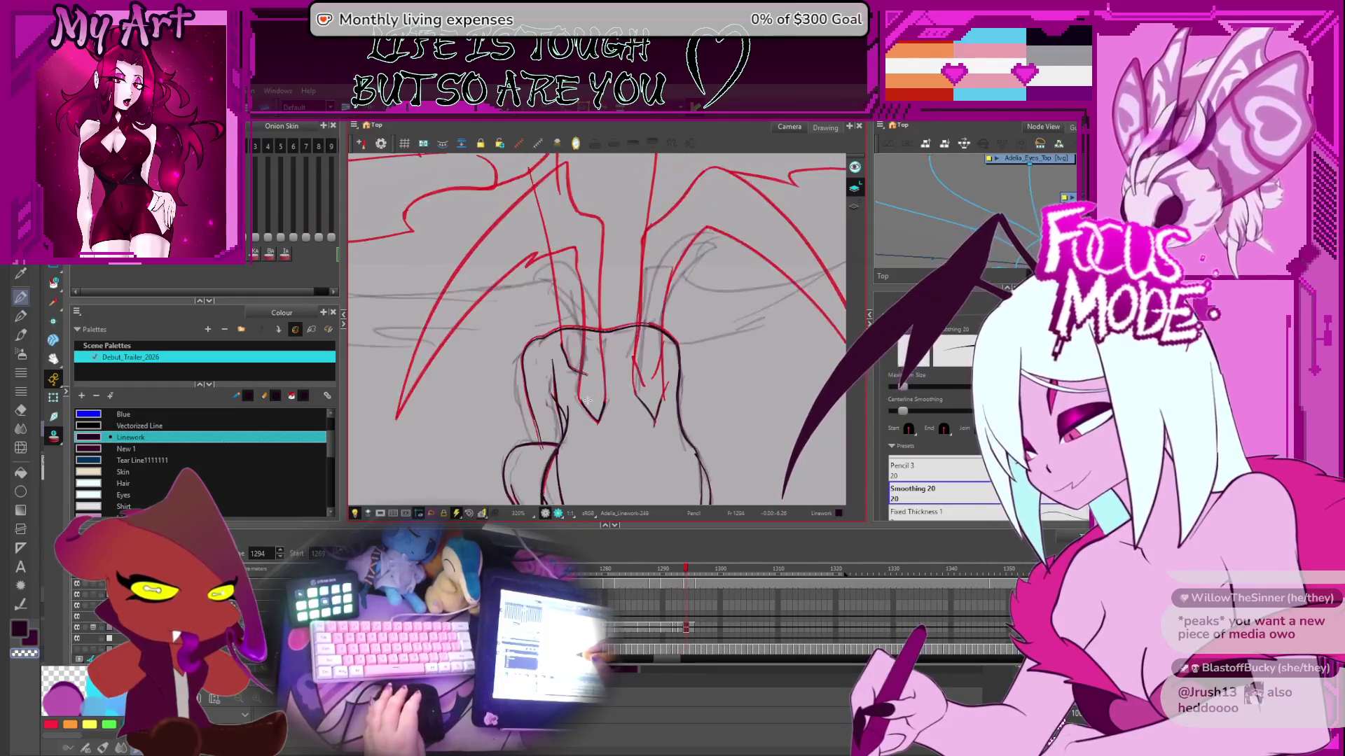
drag(578, 384, 586, 359)
key(space)
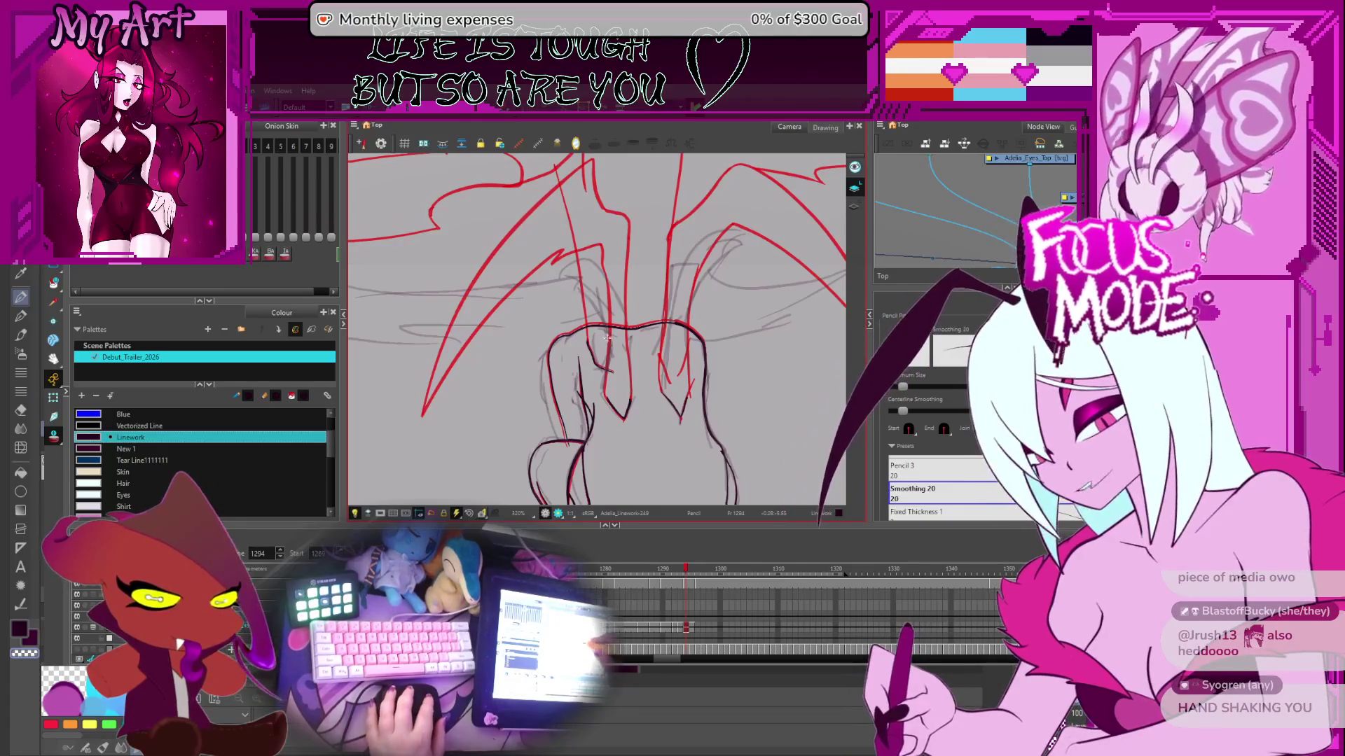
drag(606, 337, 605, 305)
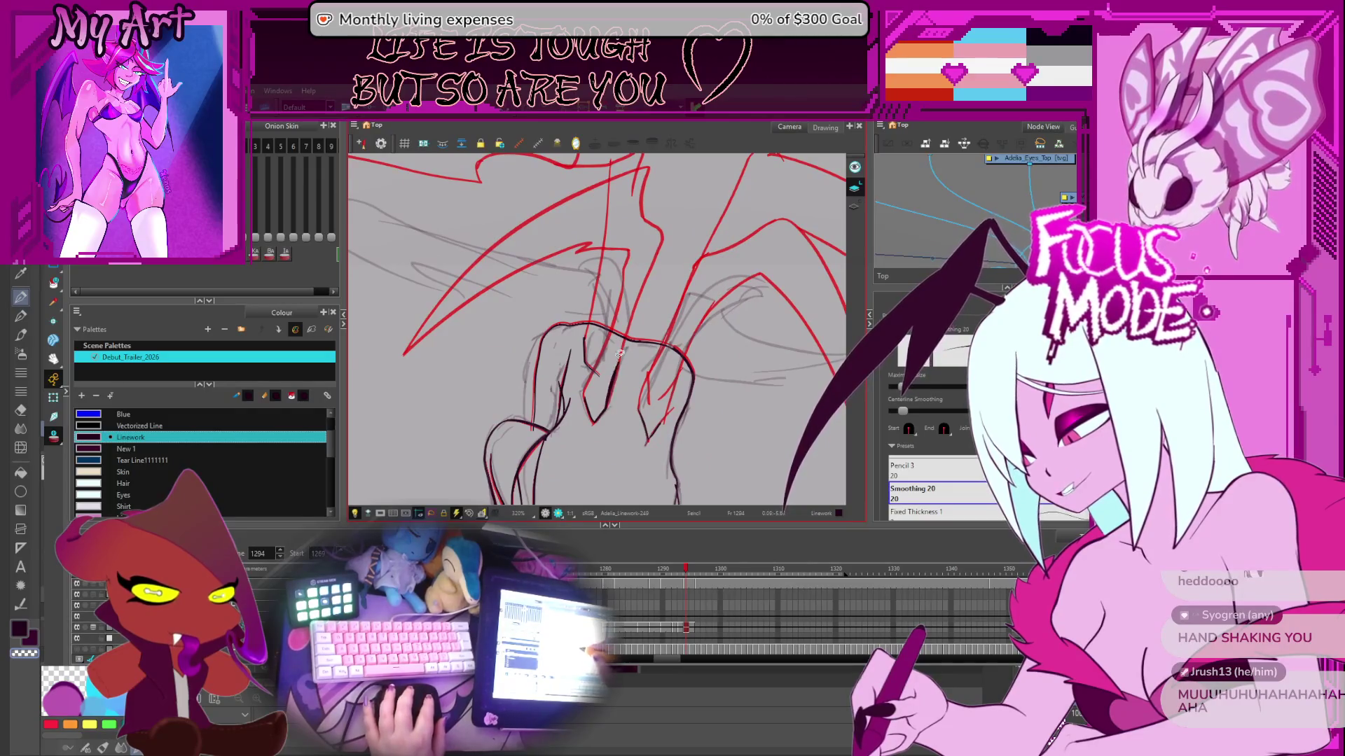
scroll(619, 353, up, 1)
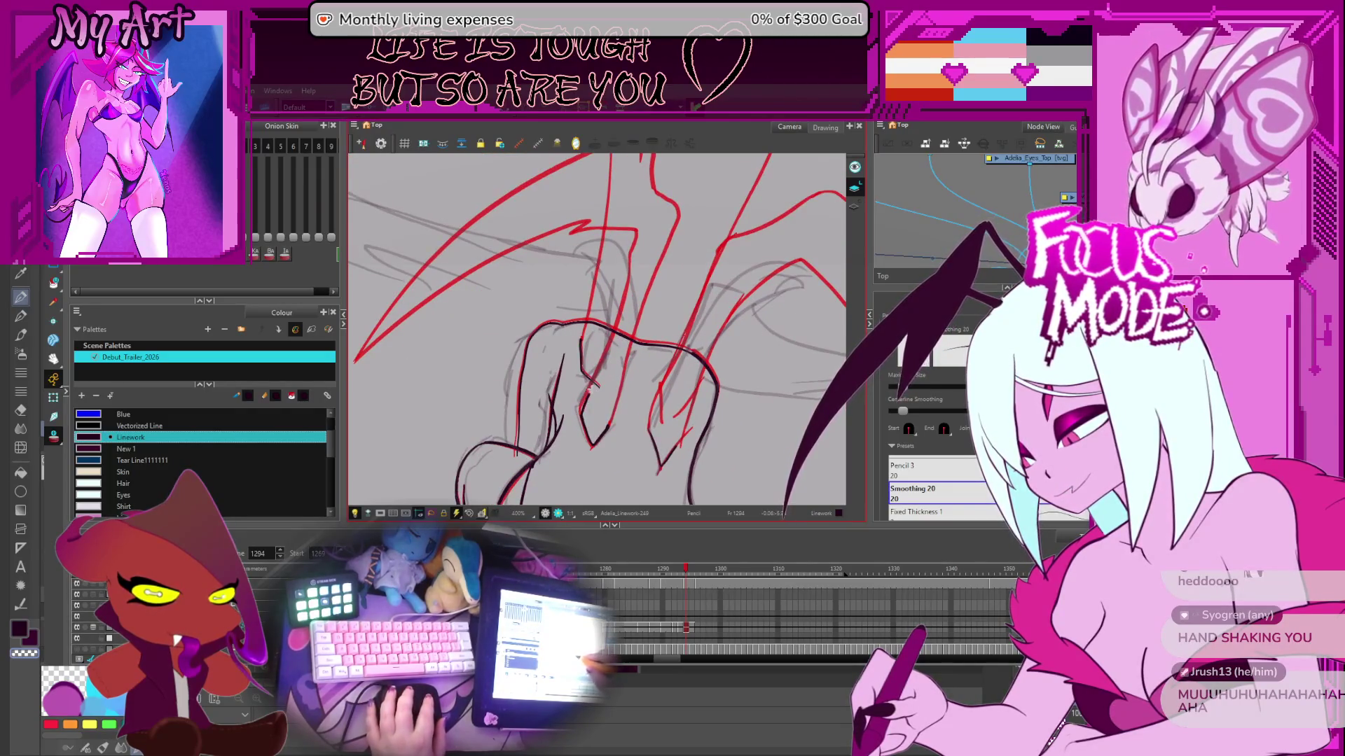
scroll(587, 403, up, 3)
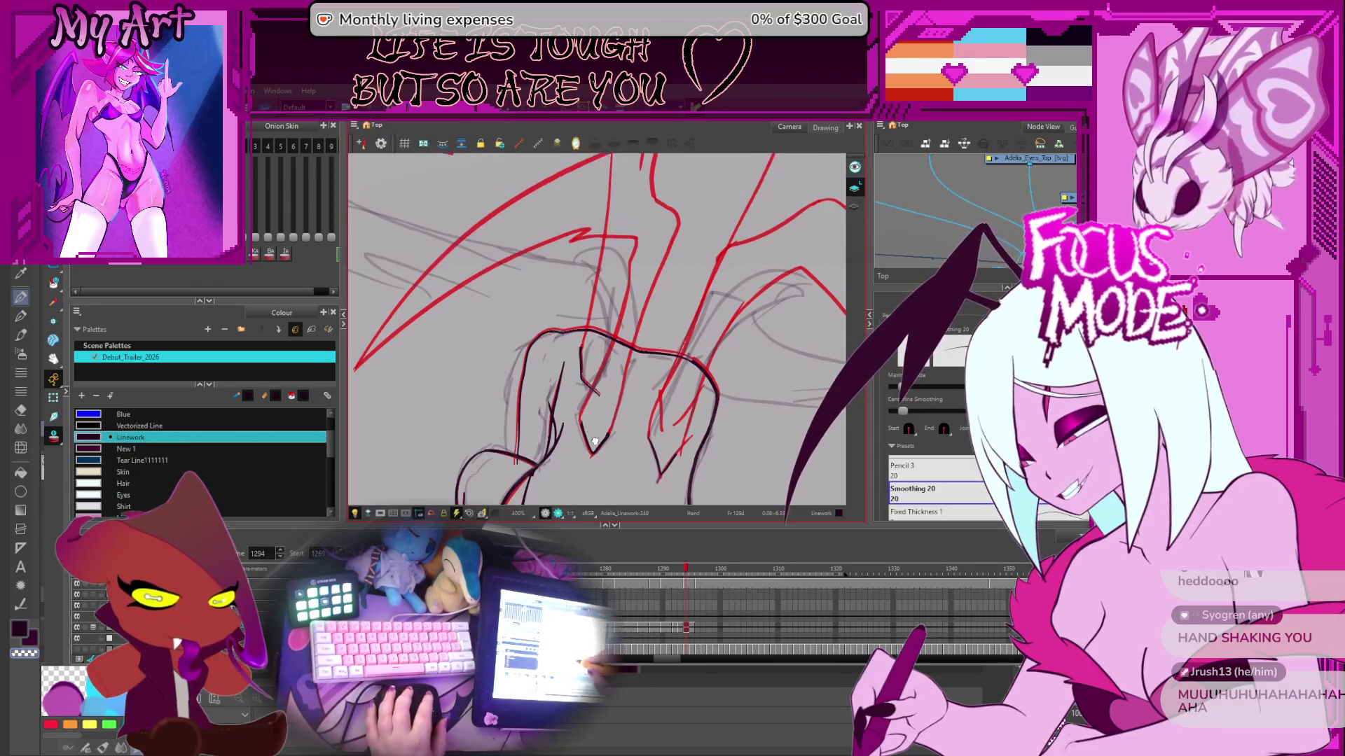
key(alt+q)
click(606, 391)
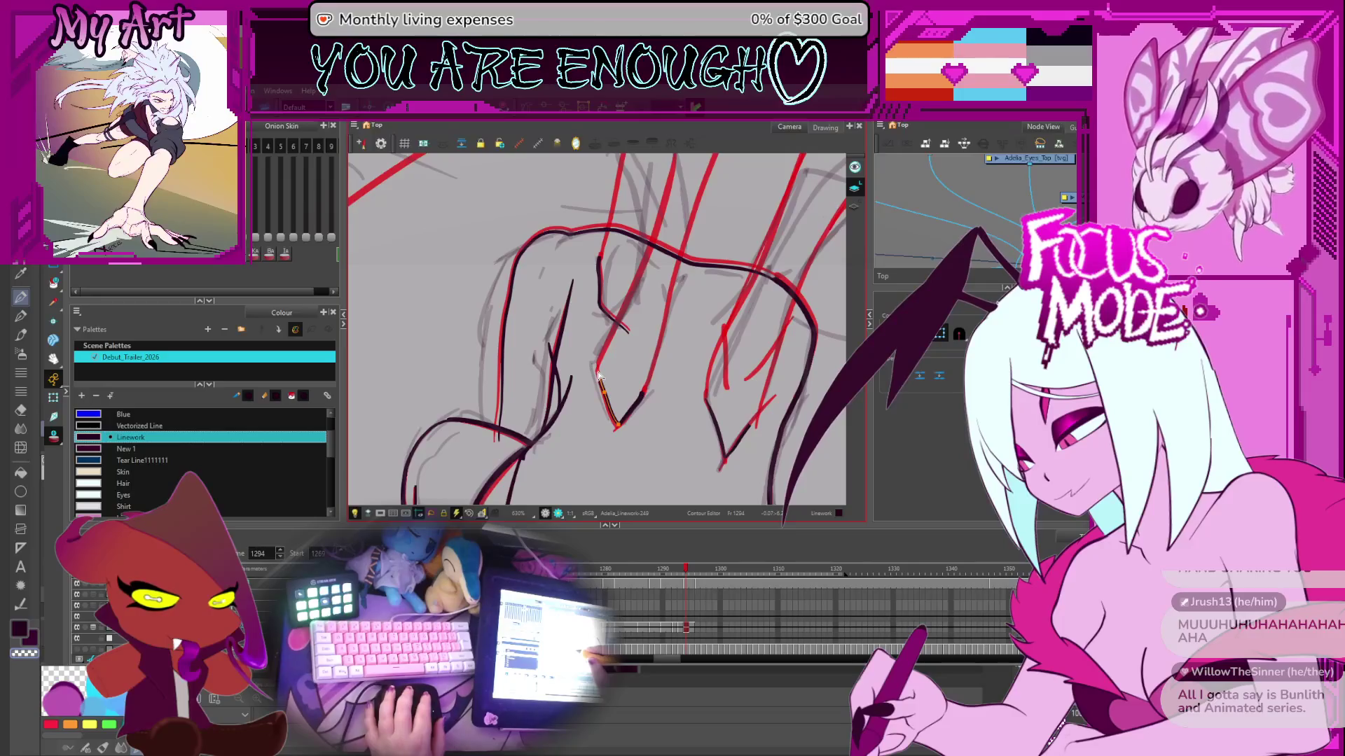
- Zoom and rotate the view to tidy the V-shaped stroke's contour points
drag(615, 389, 594, 434)
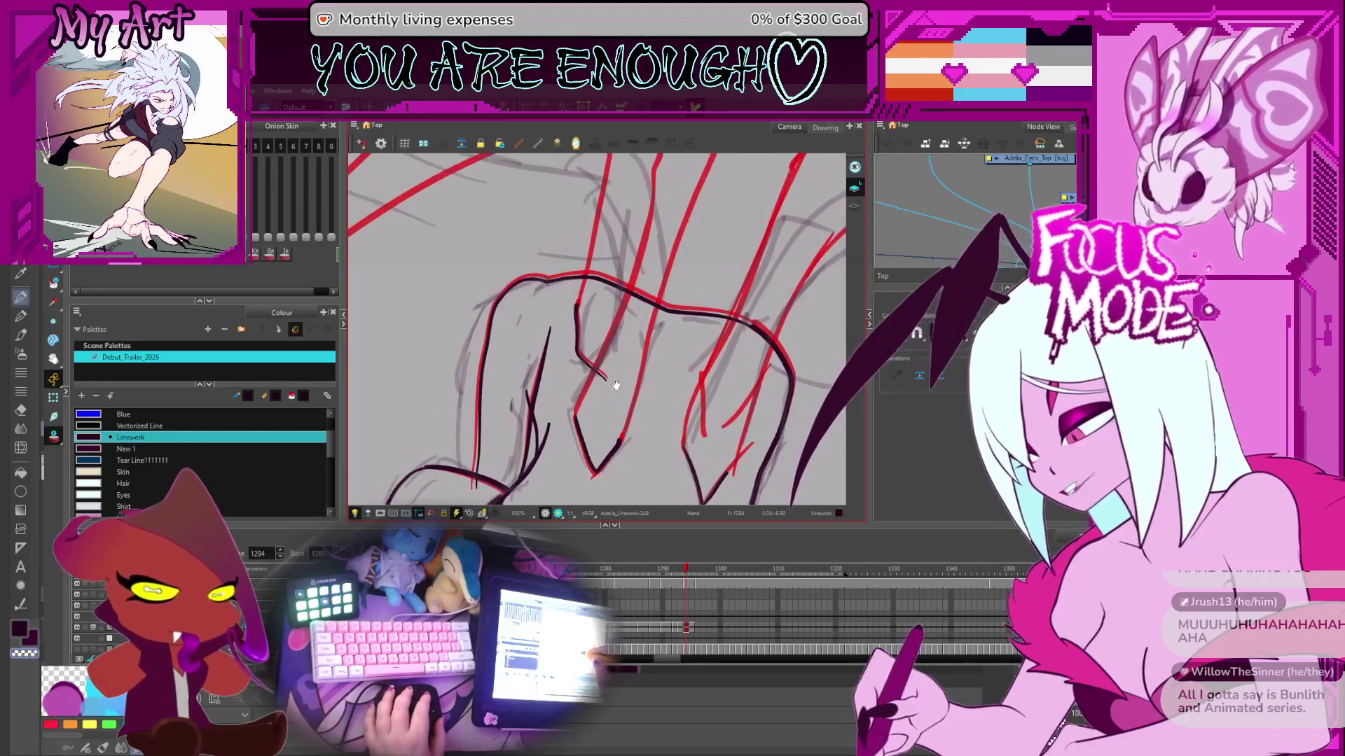
scroll(573, 422, up, 3)
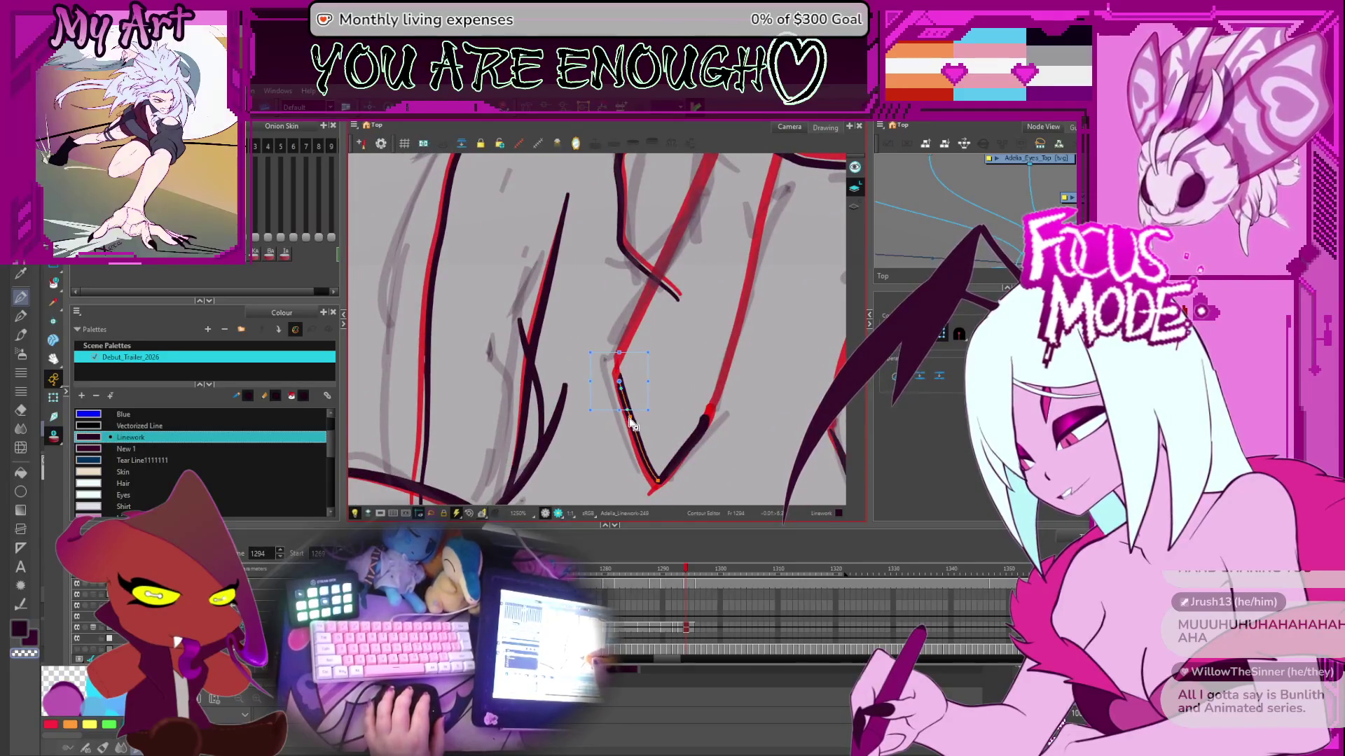
scroll(645, 354, down, 1)
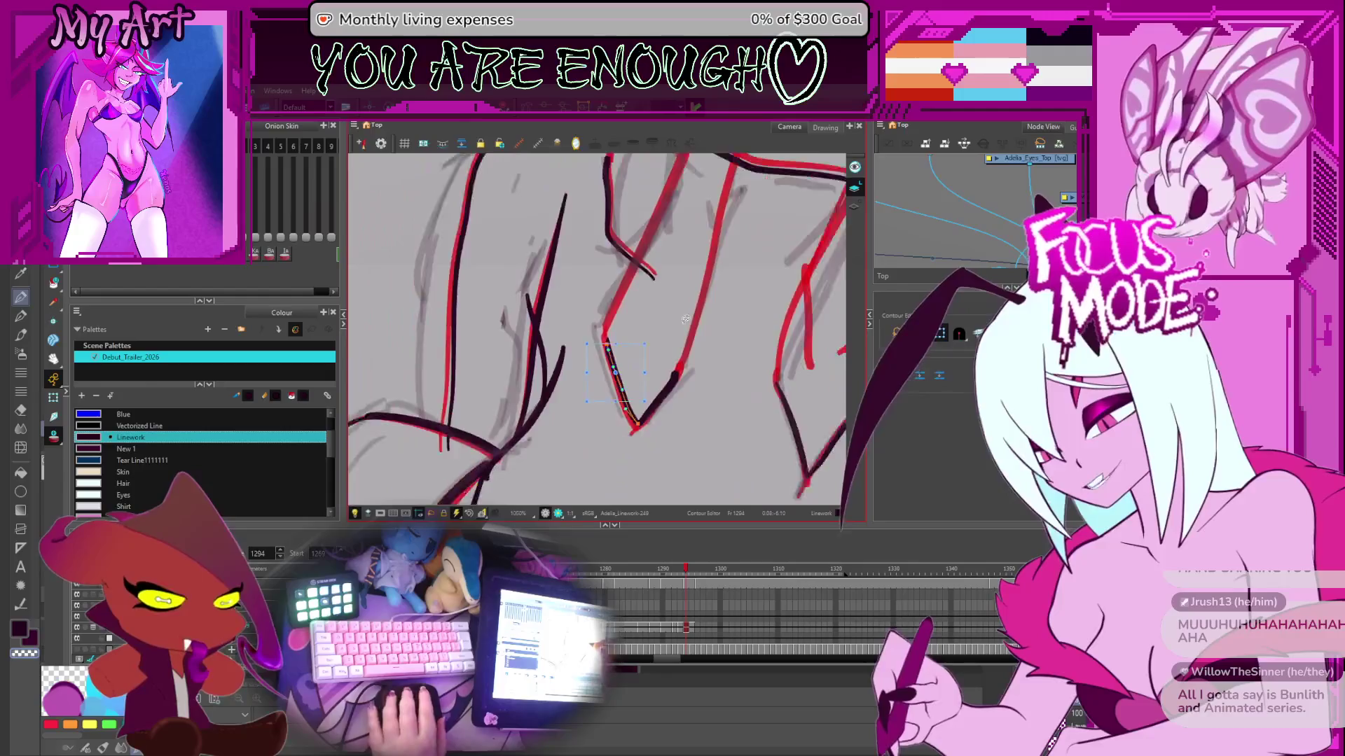
scroll(685, 320, down, 2)
mouse_move(704, 336)
mouse_down()
mouse_move(723, 361)
mouse_move(672, 351)
mouse_up()
scroll(665, 343, down, 2)
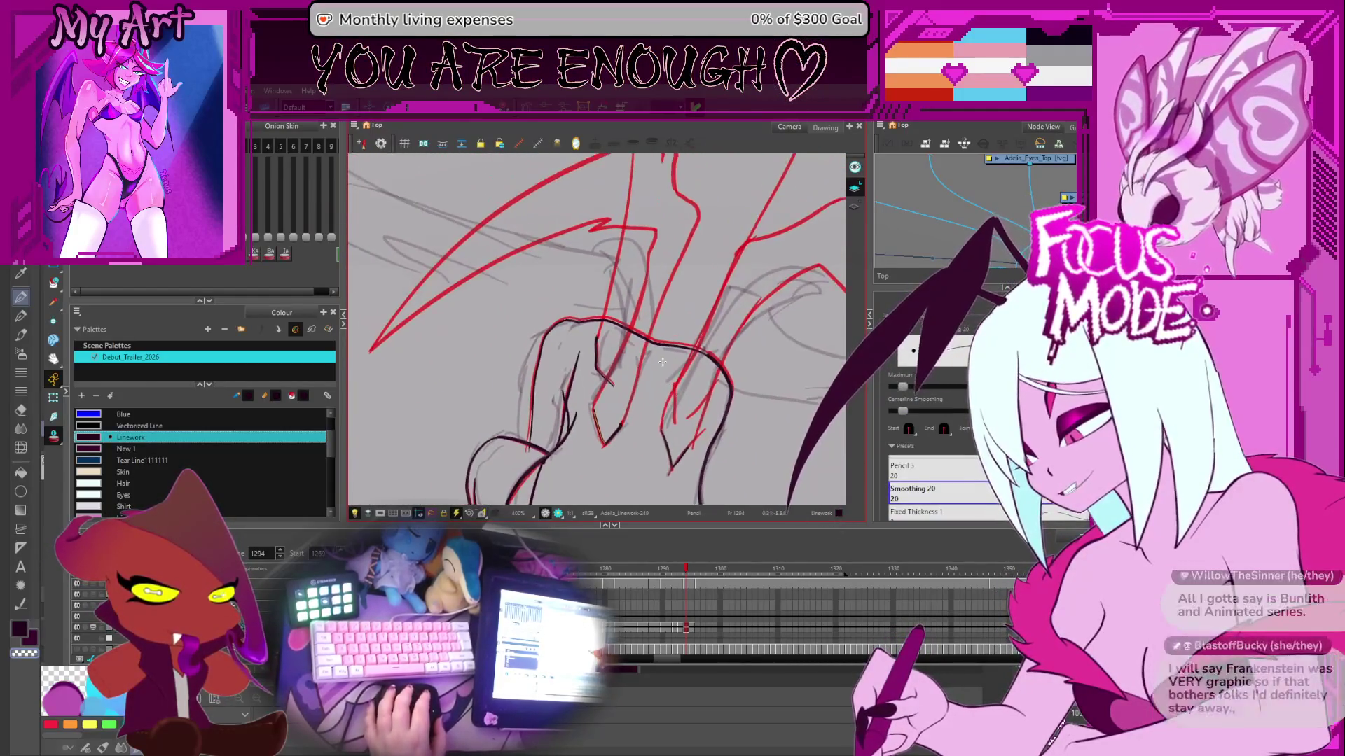
- Flip between frames 1294 and 1295 to compare, ending back on frame 1294
key(period)
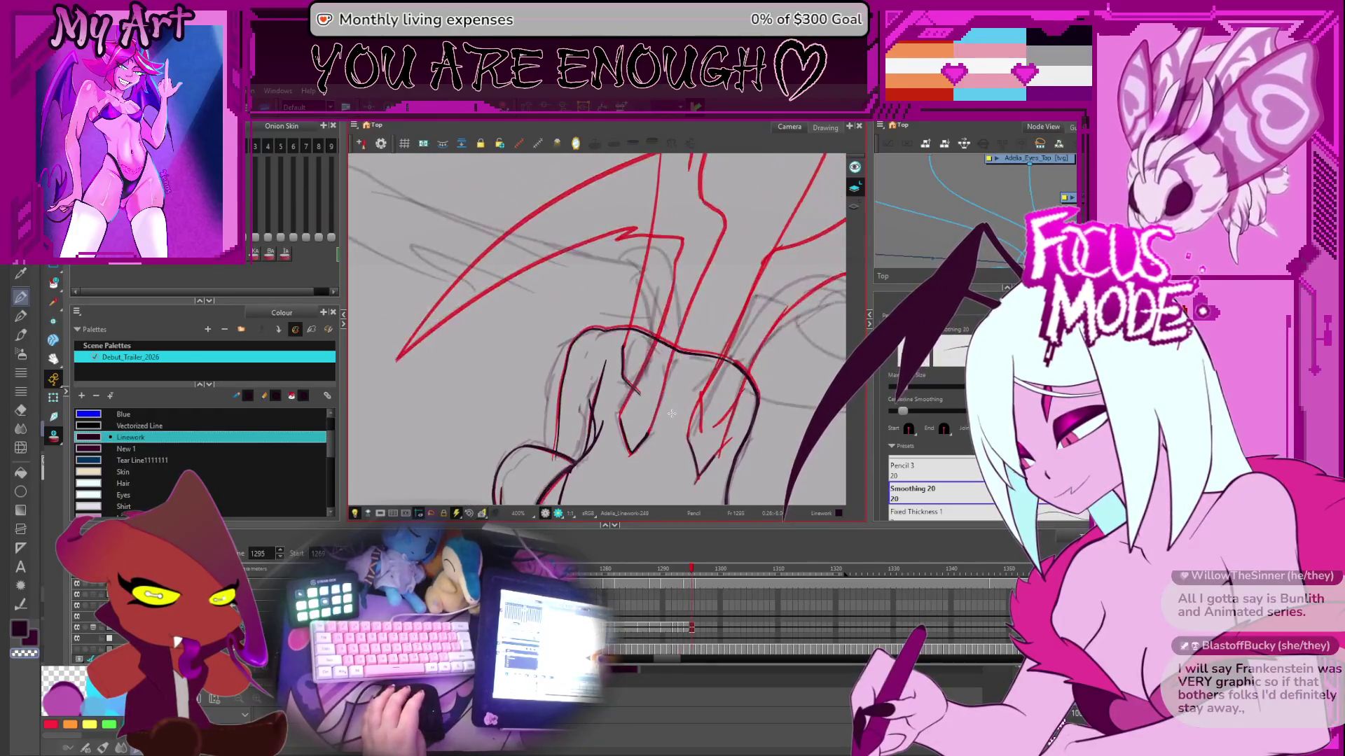
key(comma)
key(comma)
key(period)
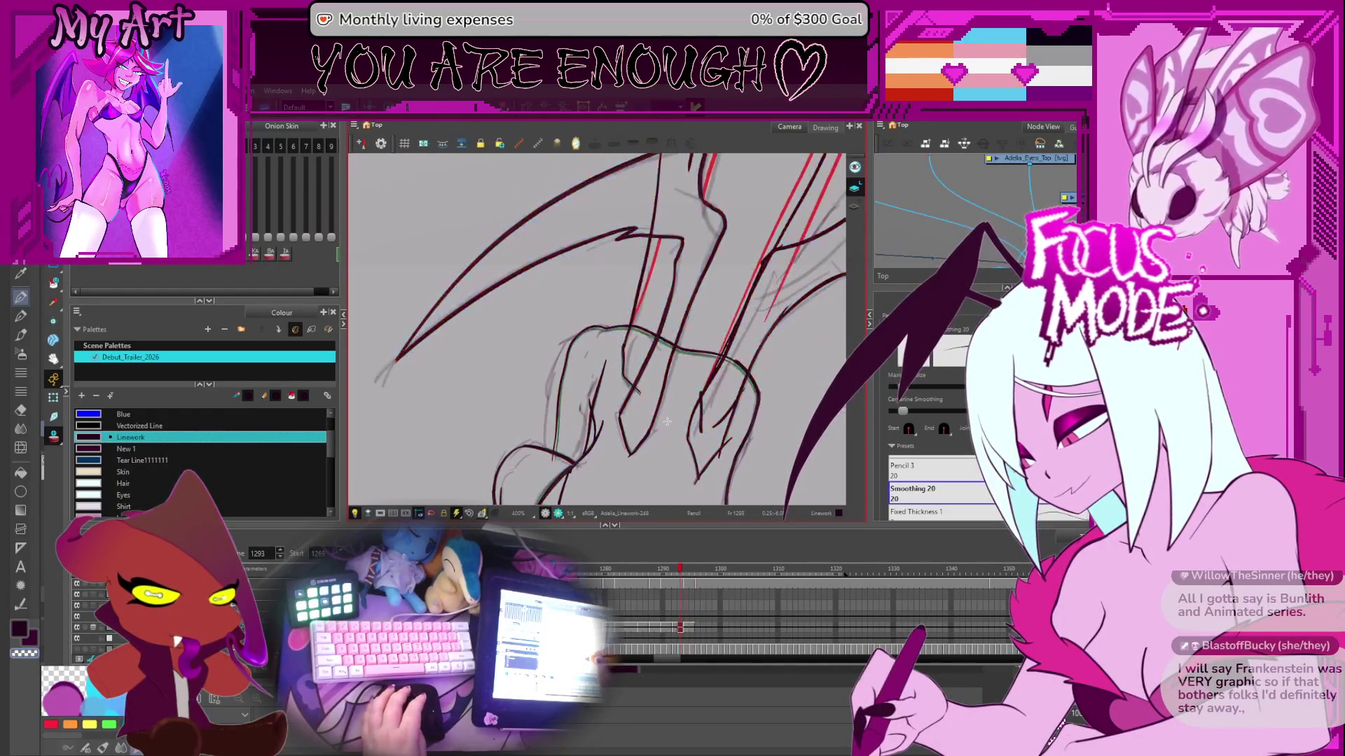
key(period)
key(comma)
key(comma)
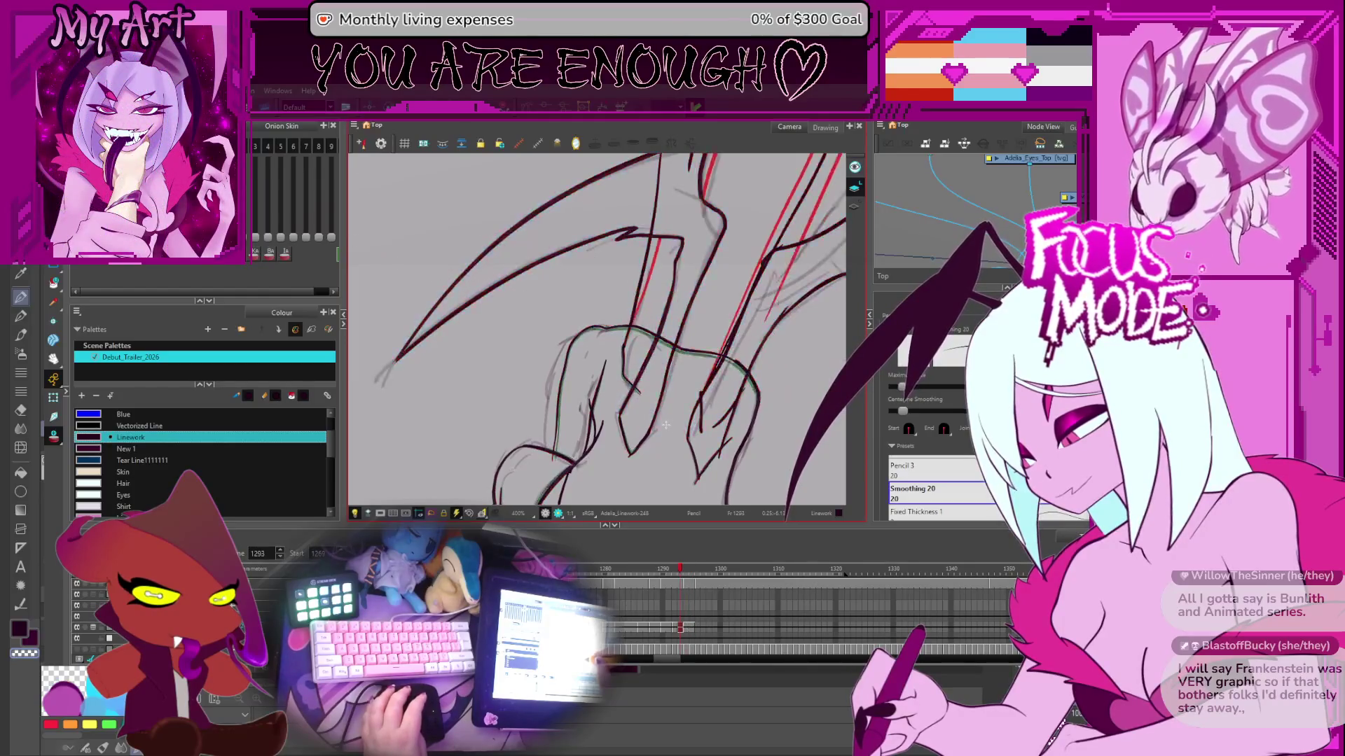
key(period)
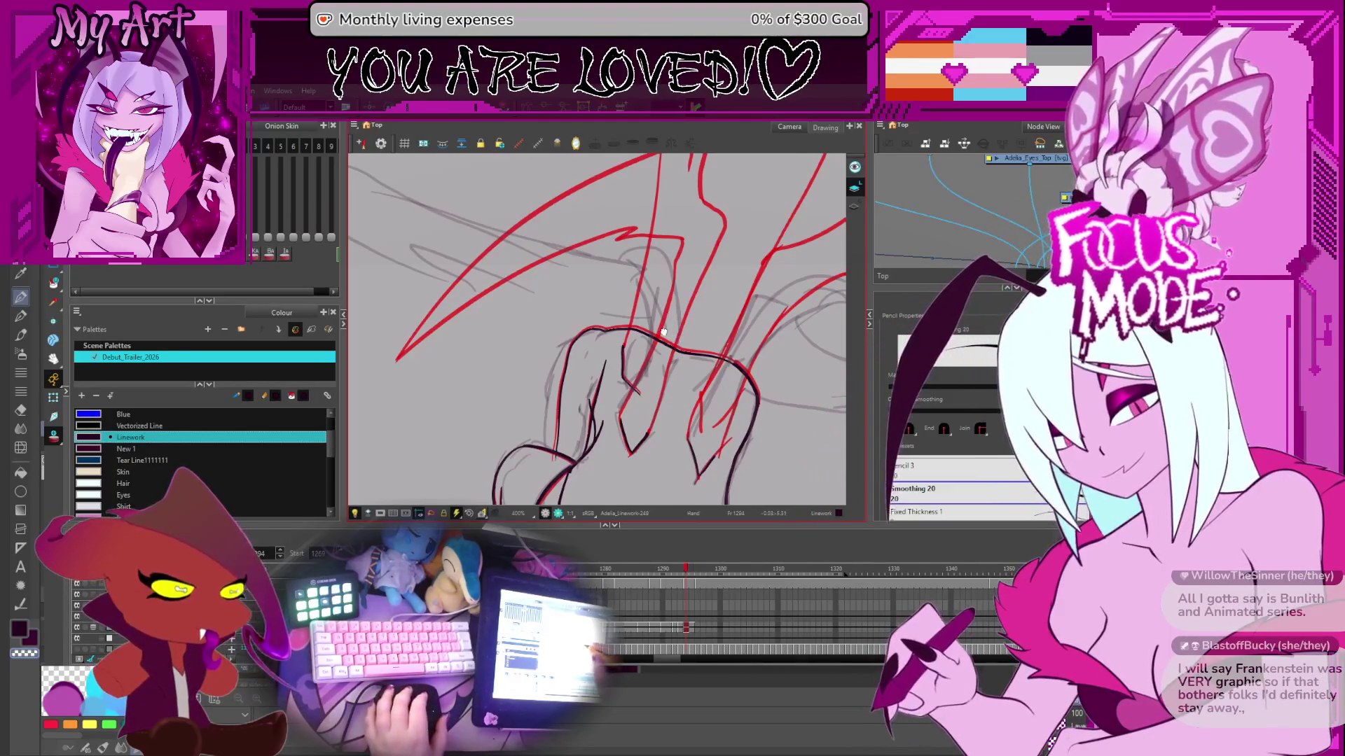
- Pan the canvas up and right to keep inking the wing lineart on frame 1294
mouse_move(662, 331)
mouse_down()
mouse_move(678, 304)
mouse_move(741, 302)
mouse_move(699, 319)
mouse_up()
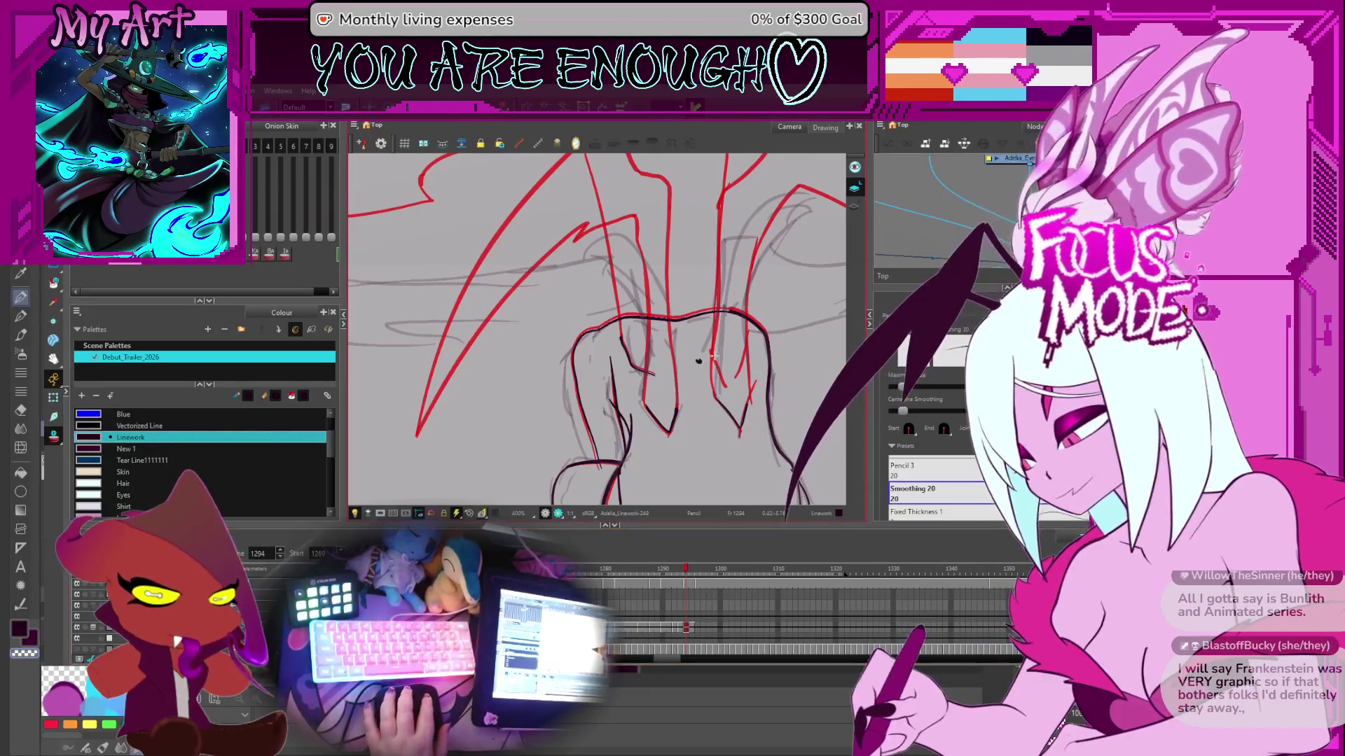
- Zoom and rotate the canvas to ink extra dark lines along the wing arms and shoulders
scroll(760, 342, down, 2)
mouse_move(743, 330)
mouse_down()
mouse_move(760, 342)
mouse_move(633, 344)
mouse_move(698, 400)
mouse_move(609, 398)
mouse_up()
scroll(760, 342, down, 1)
scroll(632, 345, up, 2)
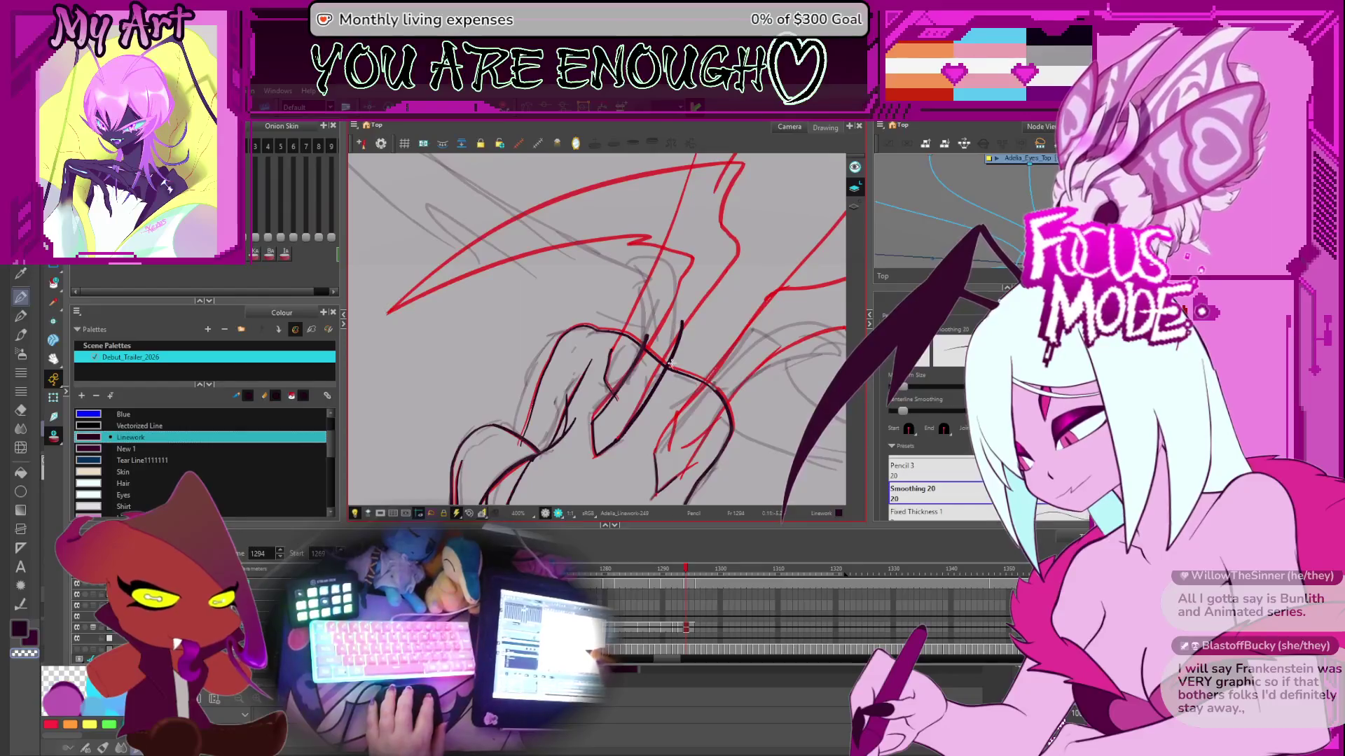
mouse_move(798, 448)
mouse_down()
mouse_move(730, 263)
mouse_move(693, 272)
mouse_up()
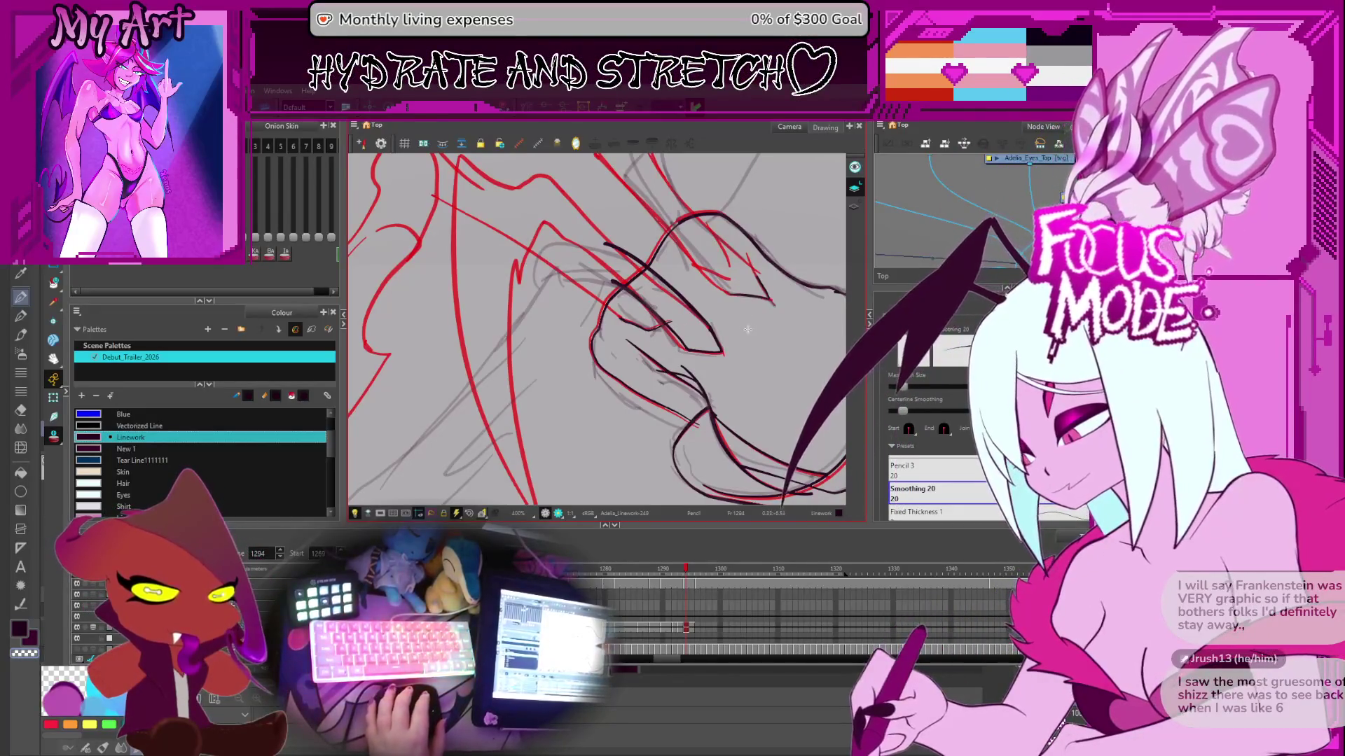
- Rotate and zoom out over the full creature, then select the upper part of a dark arm stroke
drag(747, 329, 754, 418)
scroll(672, 361, down, 1)
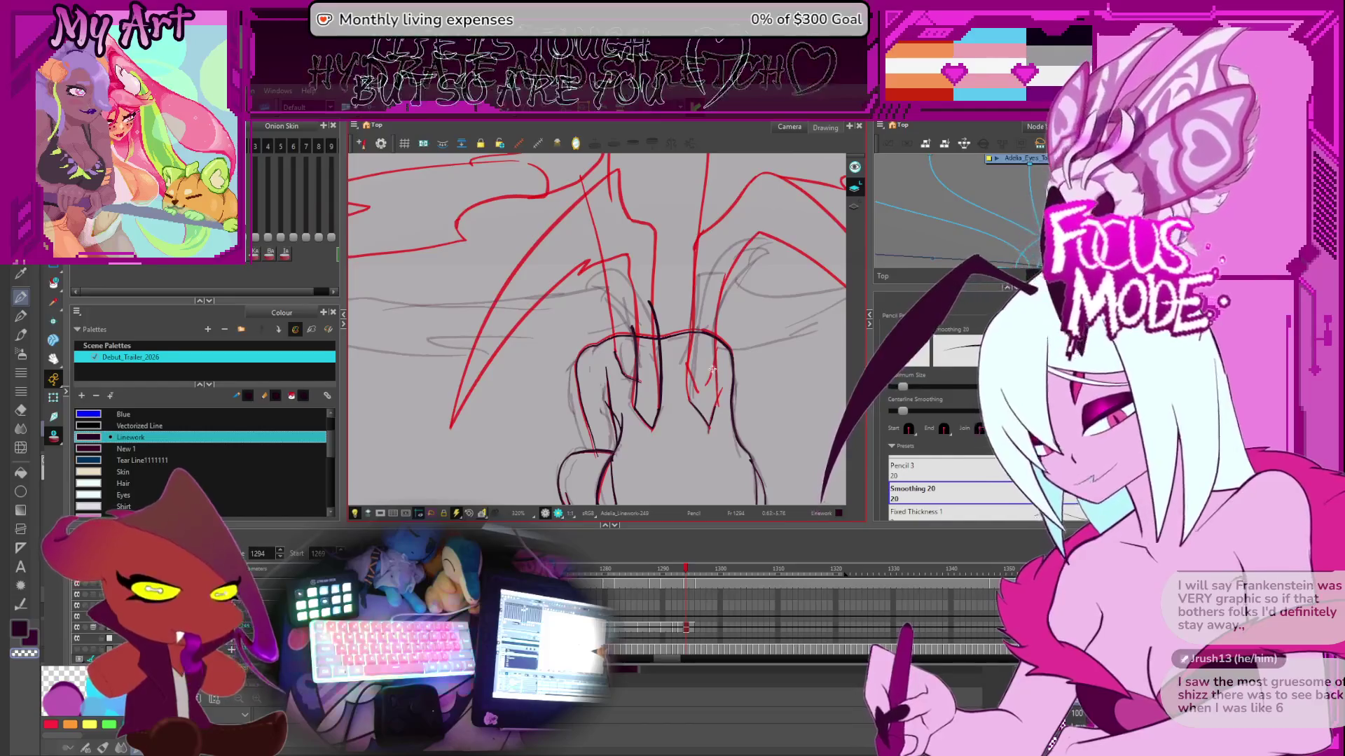
scroll(712, 369, down, 2)
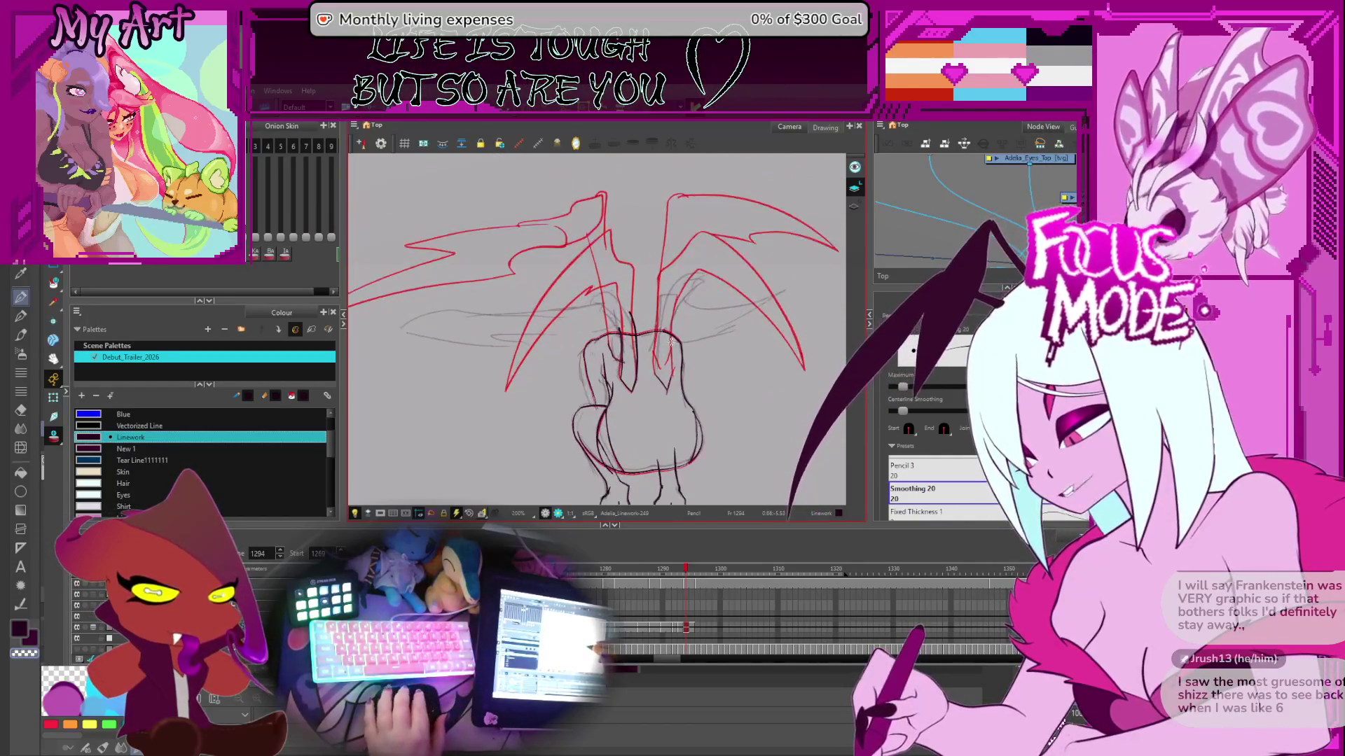
key(alt+q)
scroll(658, 343, up, 2)
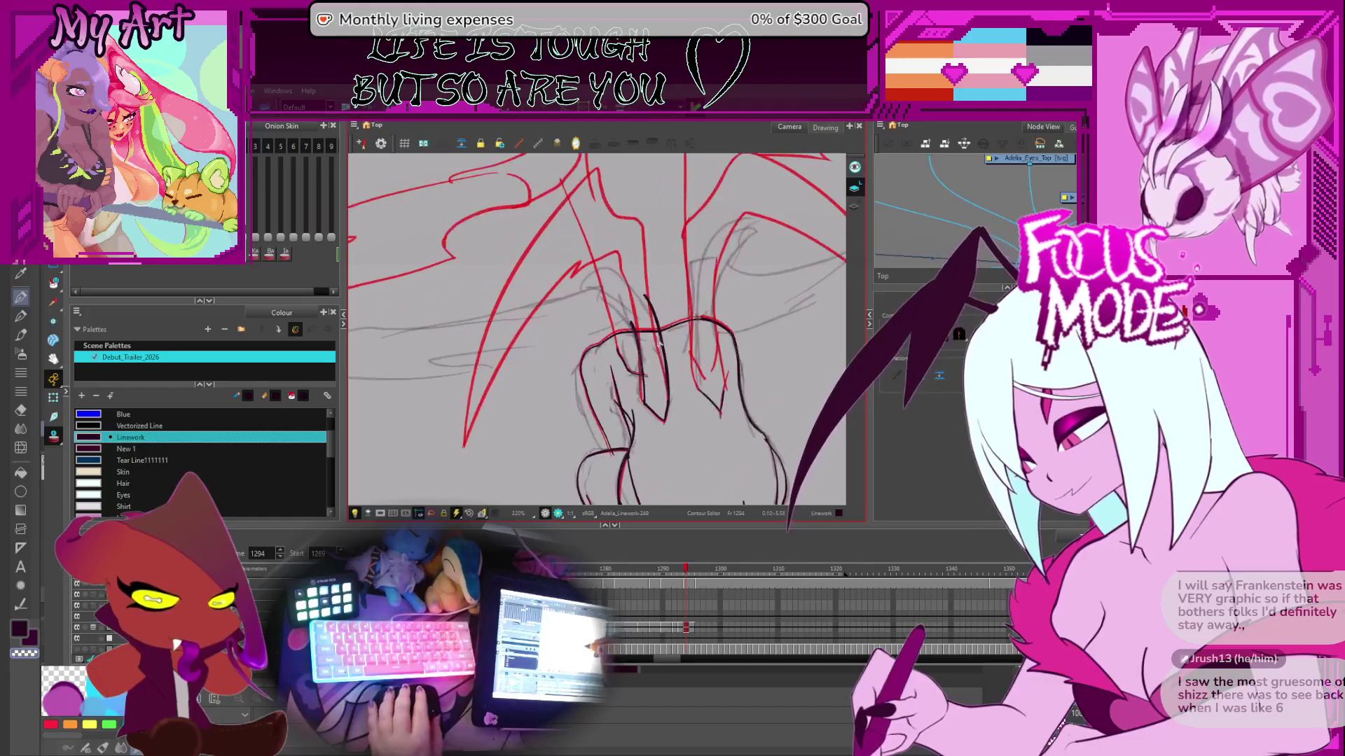
click(667, 358)
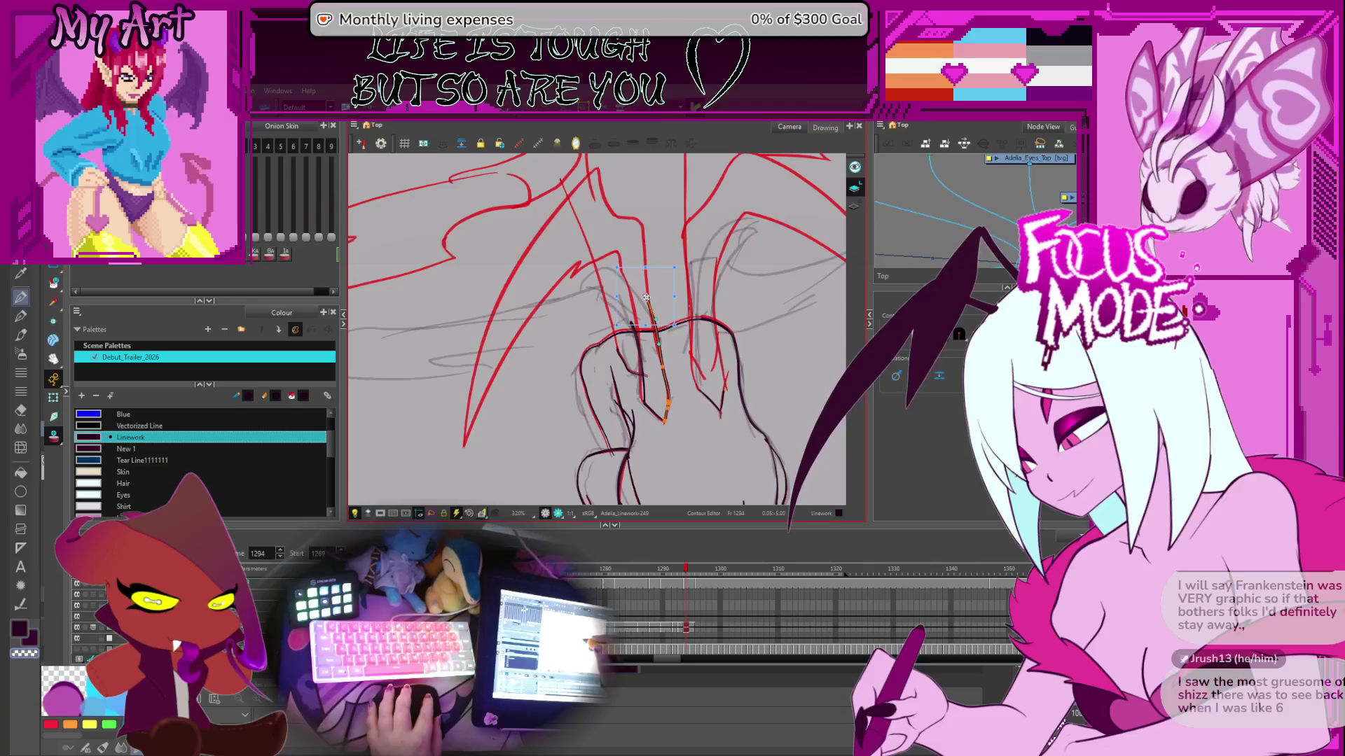
click(646, 303)
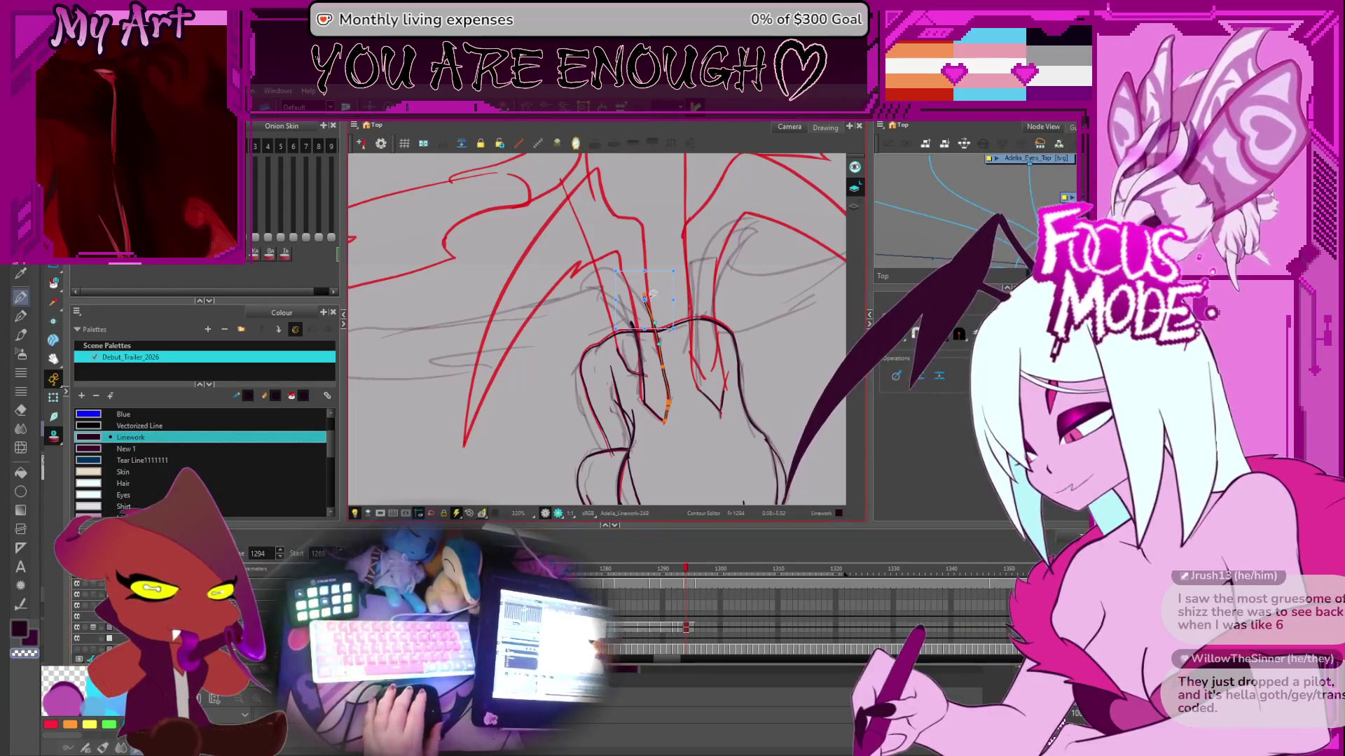
- Trace a dark curved line over the red wing sketch near the body joint
key(alt+/)
mouse_move(718, 311)
mouse_down()
mouse_move(623, 308)
mouse_move(632, 315)
mouse_up()
scroll(605, 325, down, 2)
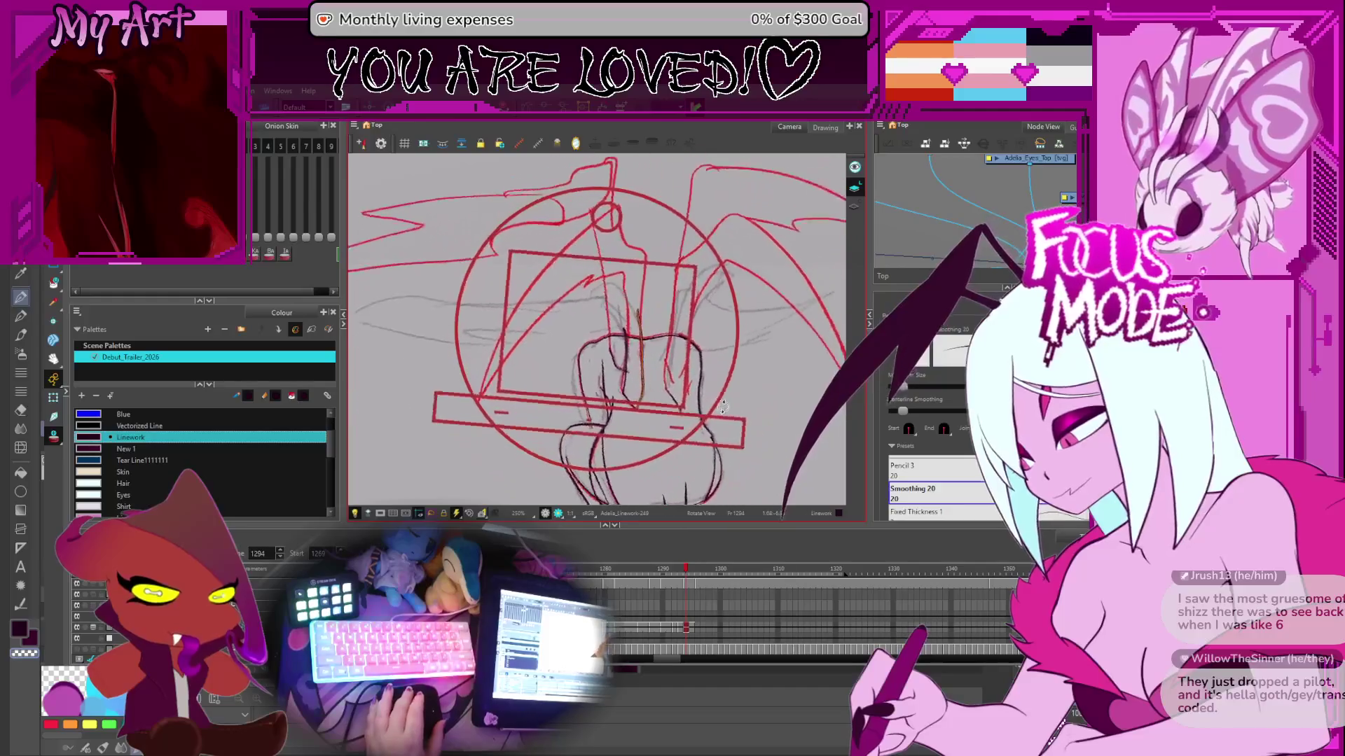
scroll(632, 315, up, 2)
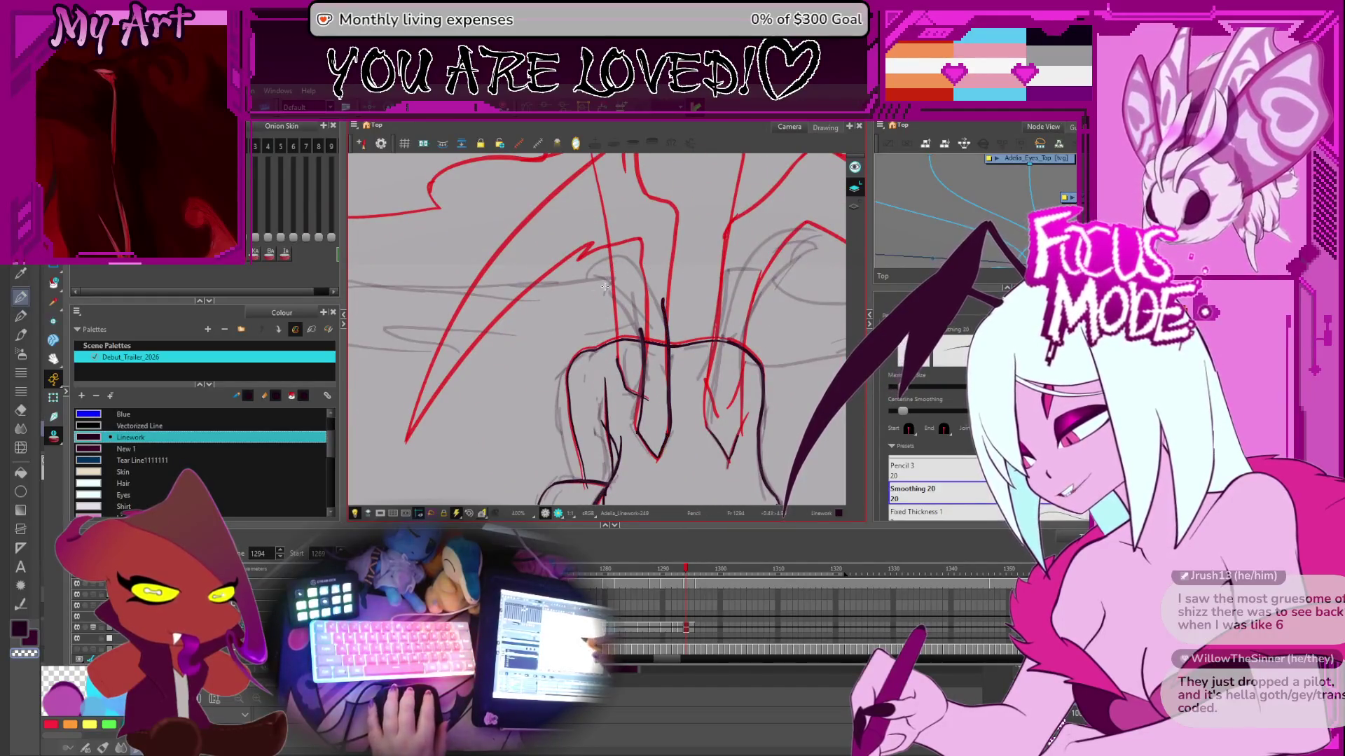
mouse_move(619, 263)
mouse_down()
mouse_move(554, 320)
mouse_move(598, 260)
mouse_up()
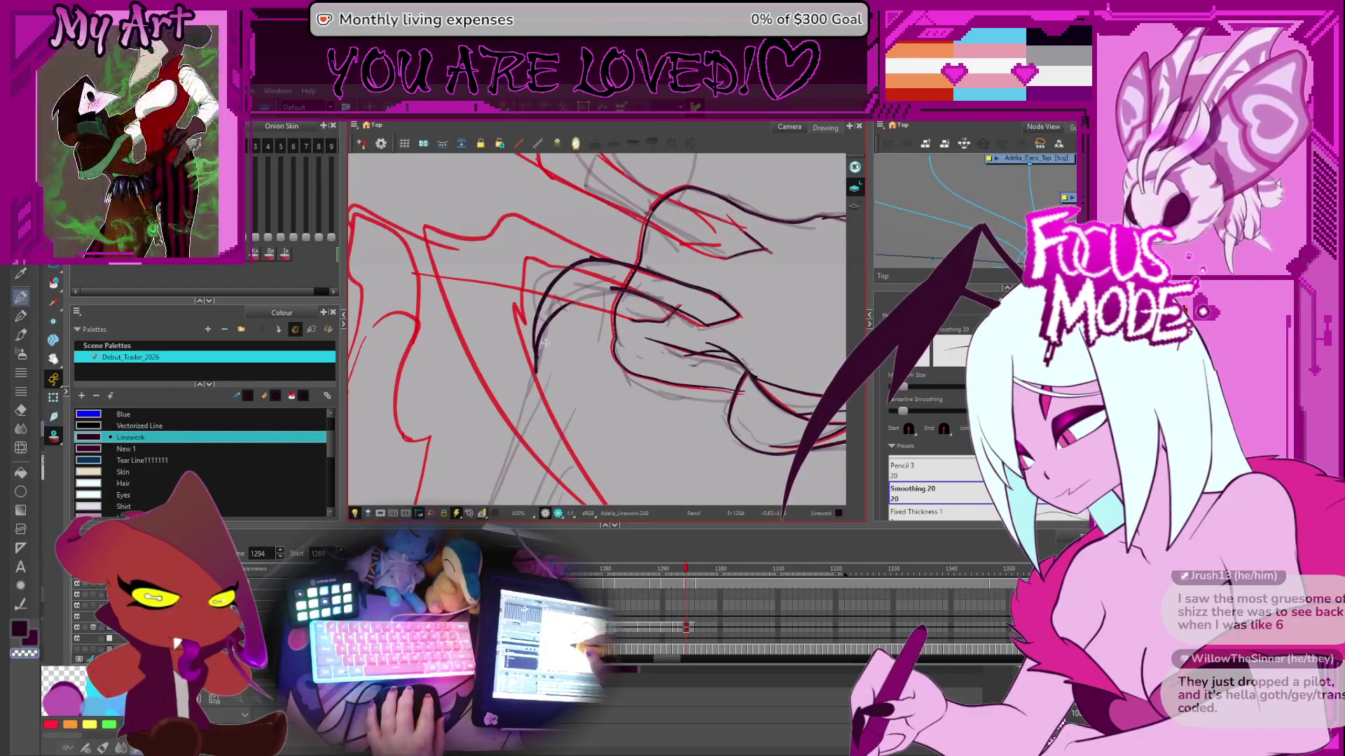
drag(553, 347, 606, 293)
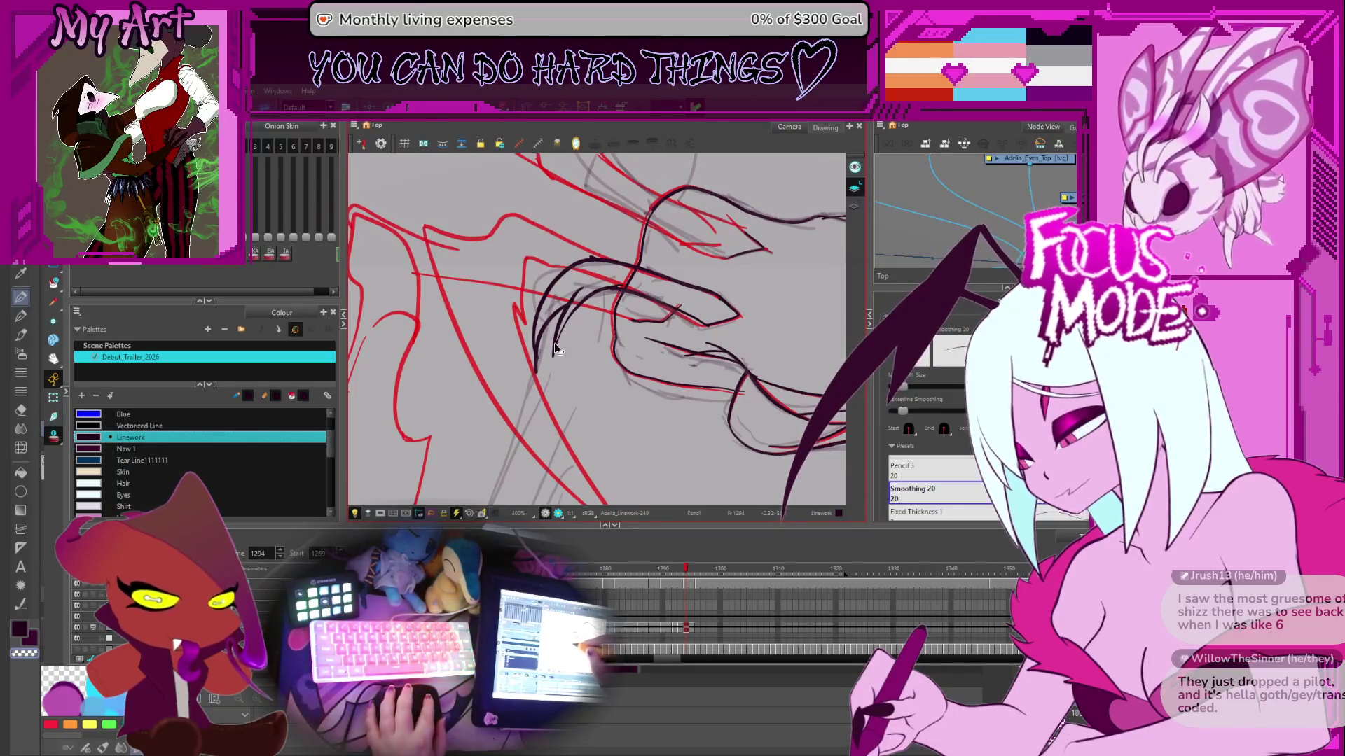
- Trim the stray end of the new stroke with the Cutter
key(alt+t)
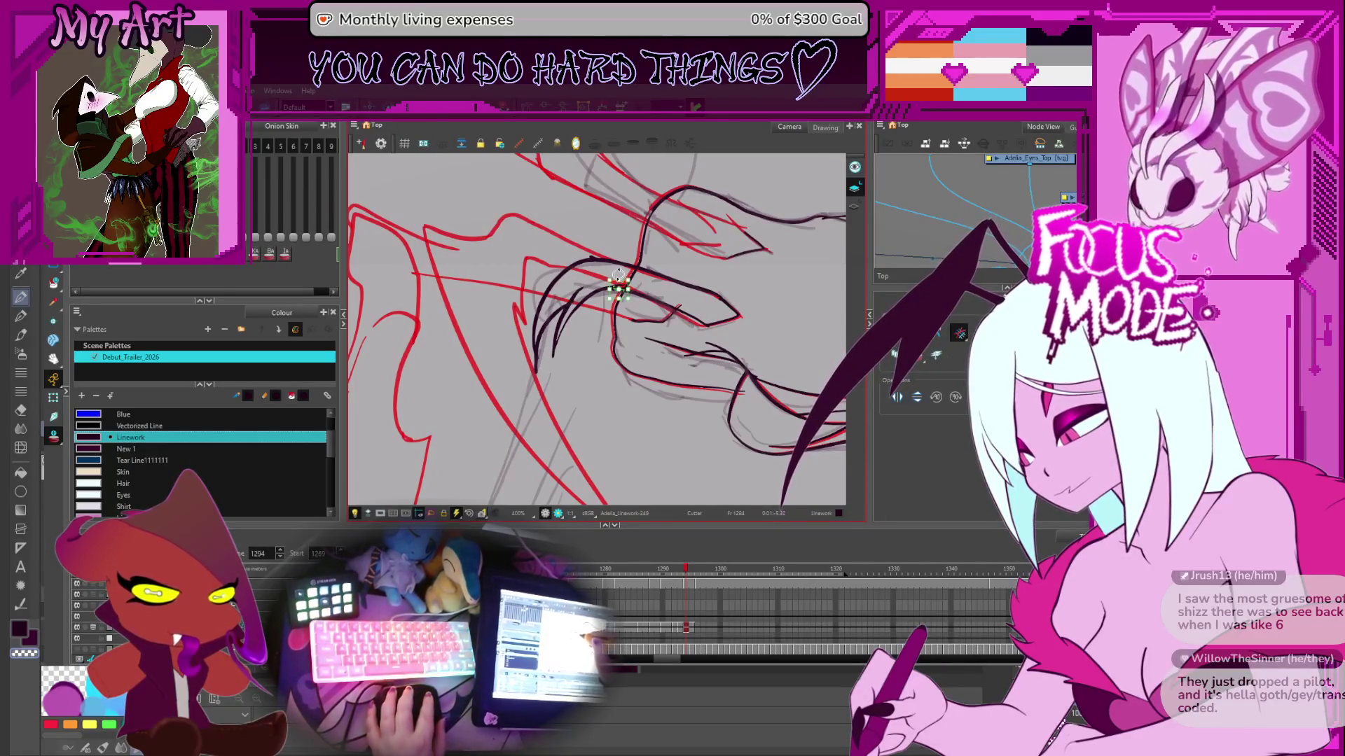
click(662, 277)
key(alt+b)
key(2)
key(2)
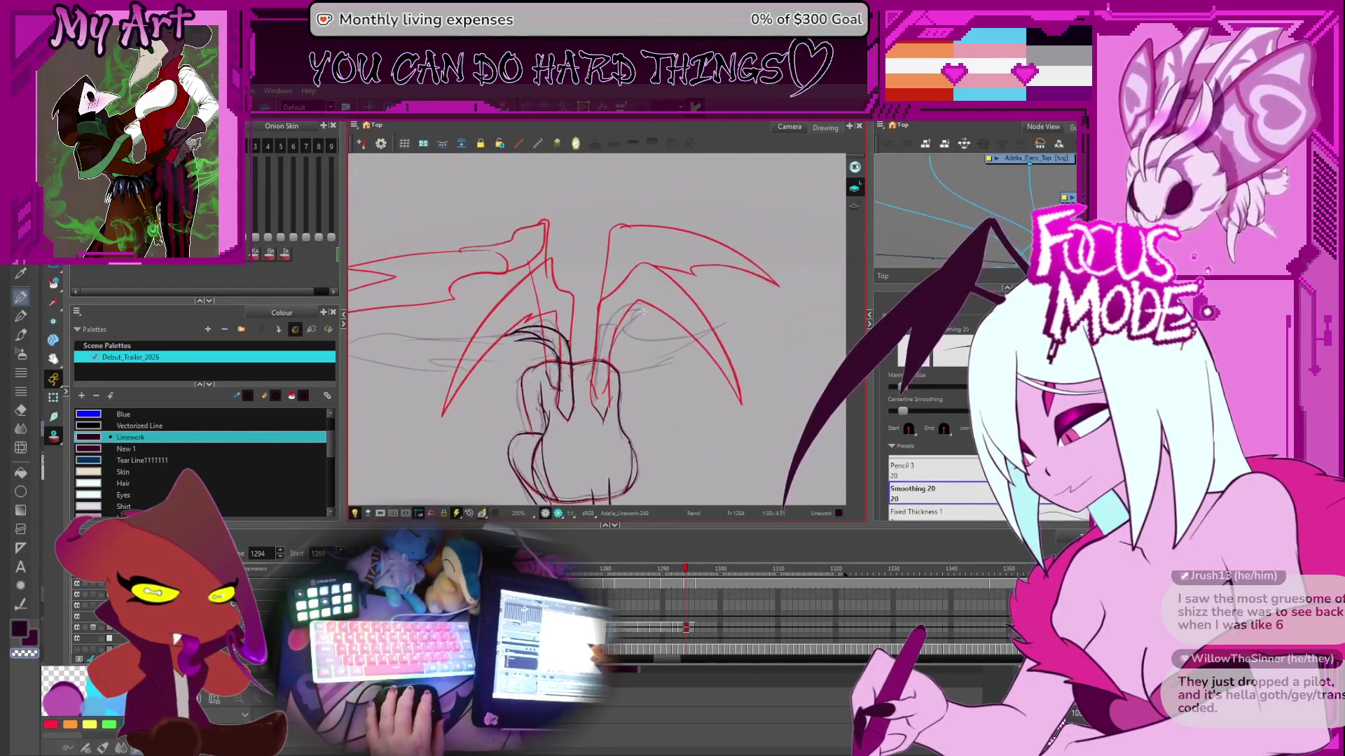
- Trace a second dark wing line, undoing the bad attempt and redrawing it
drag(666, 397, 666, 371)
key(1)
key(1)
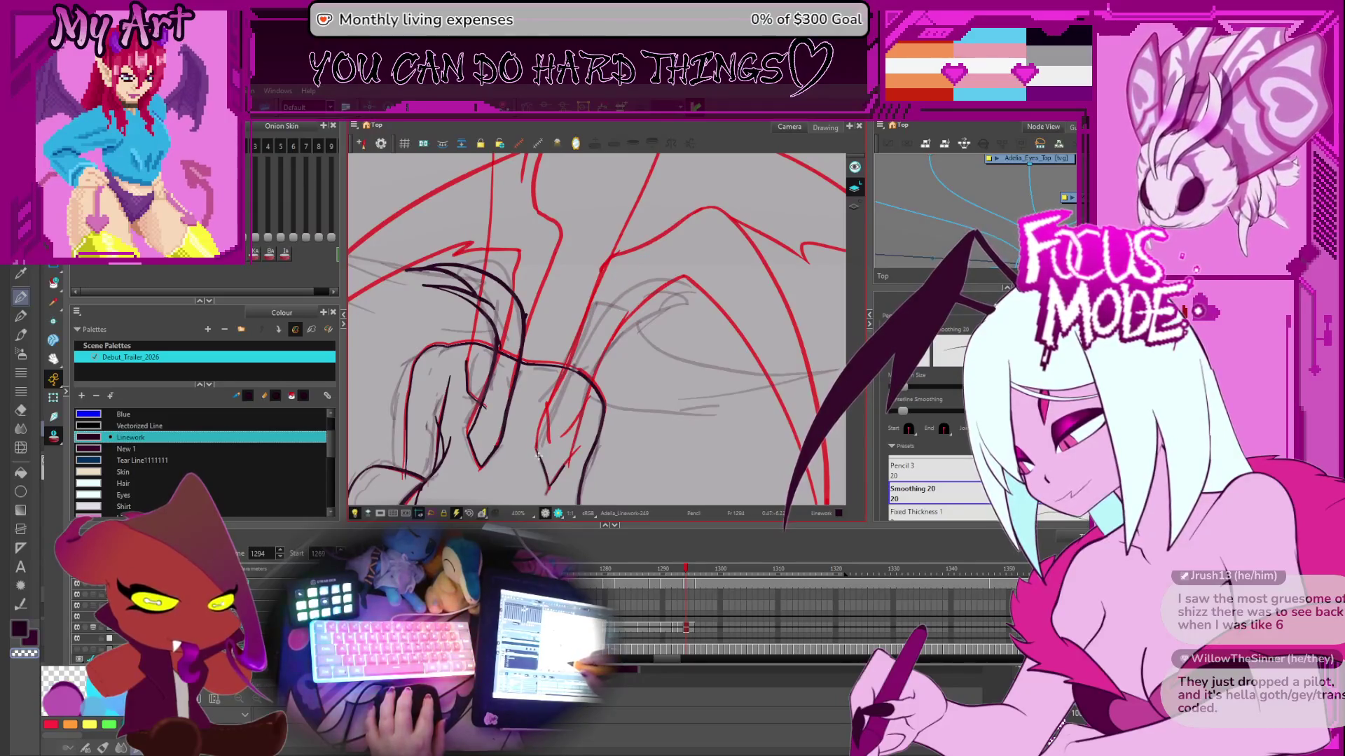
drag(538, 445, 633, 295)
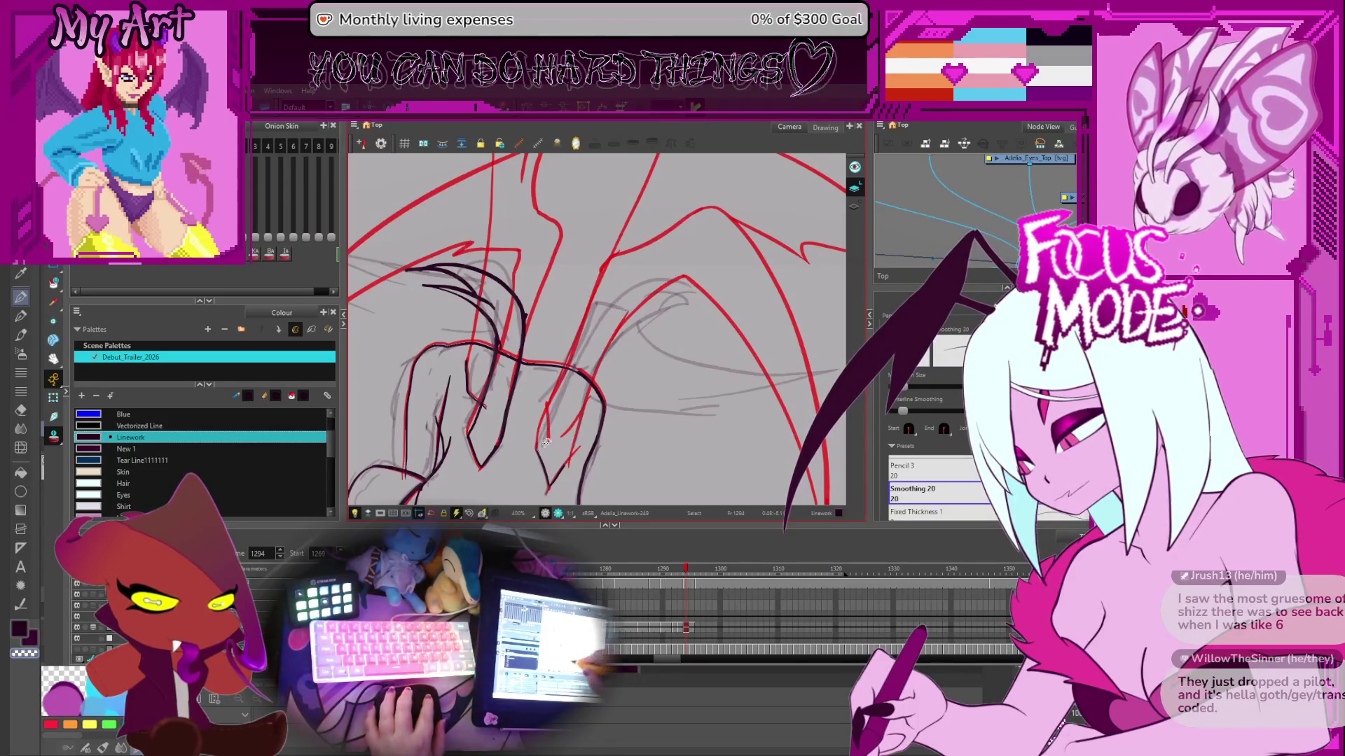
key(ctrl+z)
mouse_move(538, 442)
mouse_down()
mouse_move(588, 335)
mouse_move(689, 280)
mouse_move(650, 308)
mouse_move(569, 421)
mouse_move(581, 441)
mouse_move(630, 402)
mouse_up()
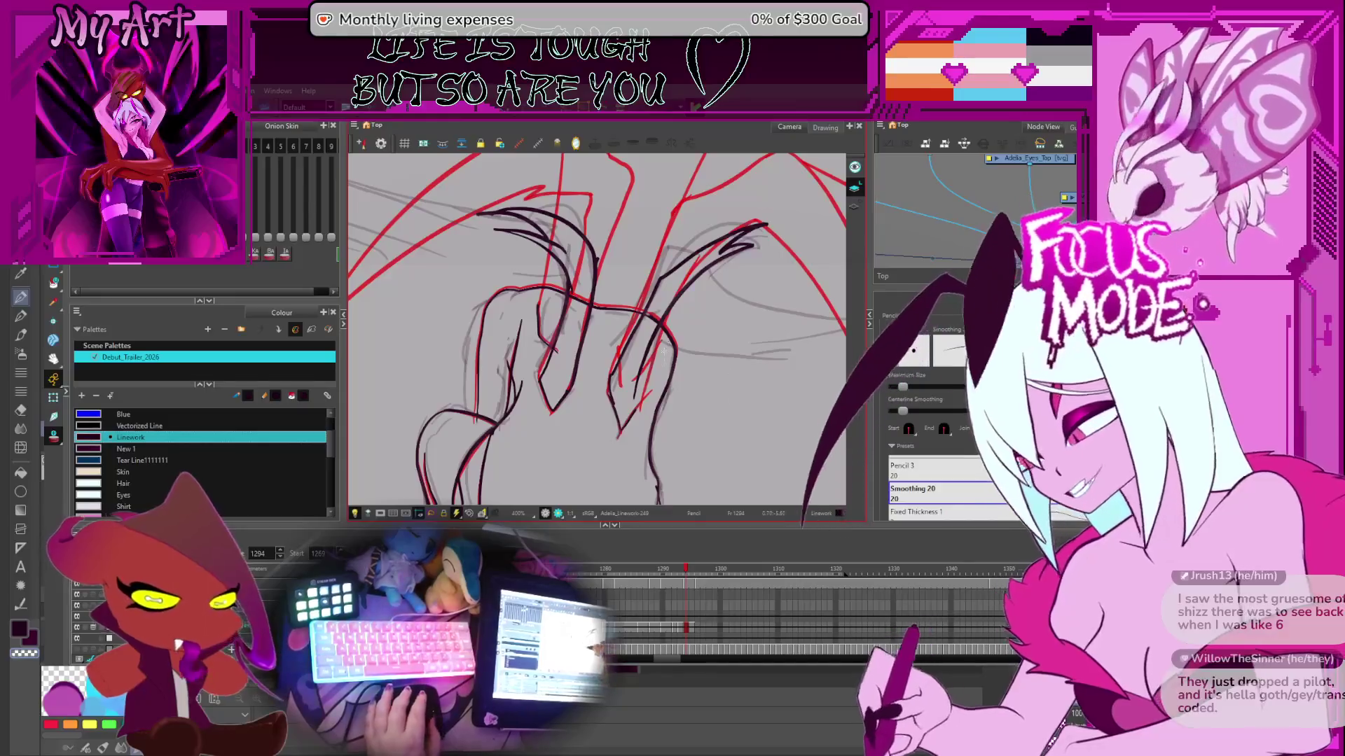
scroll(640, 387, up, 3)
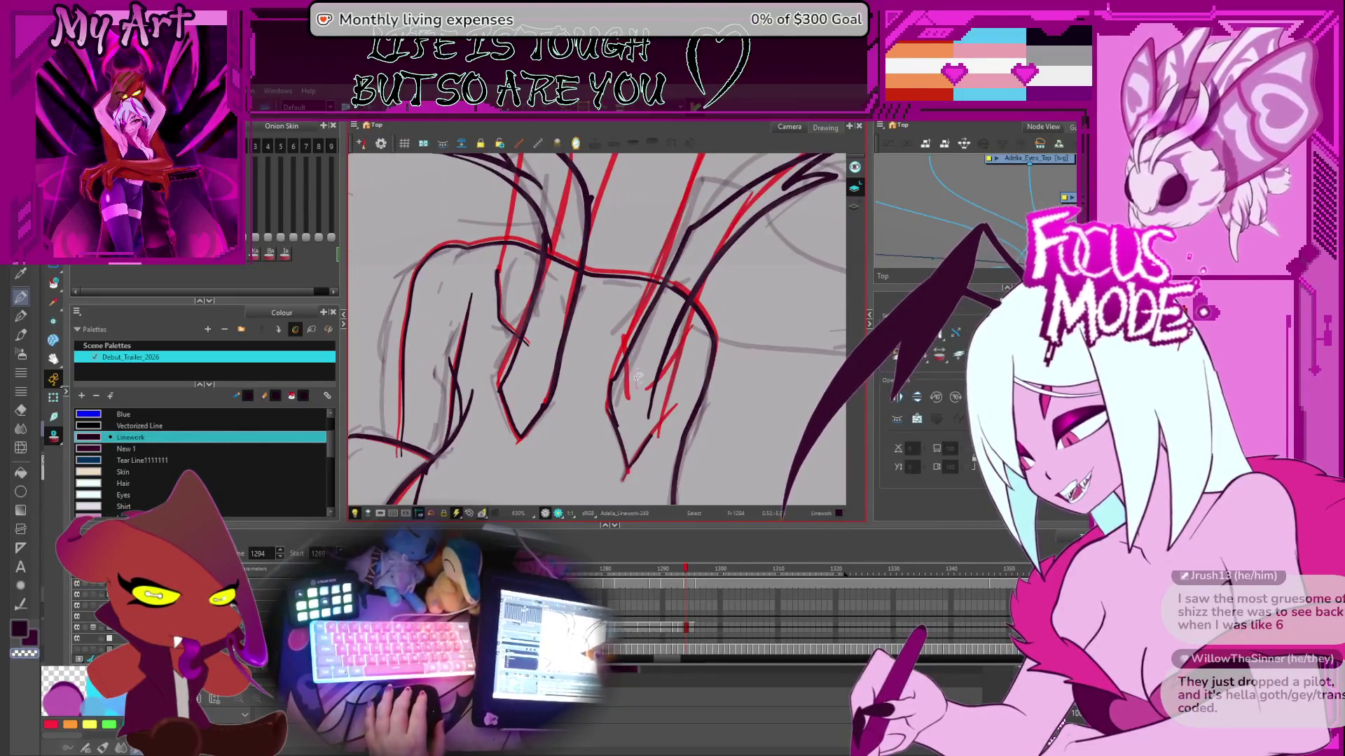
- Show the points of the new stroke and the short stroke at the wing base
click(629, 398)
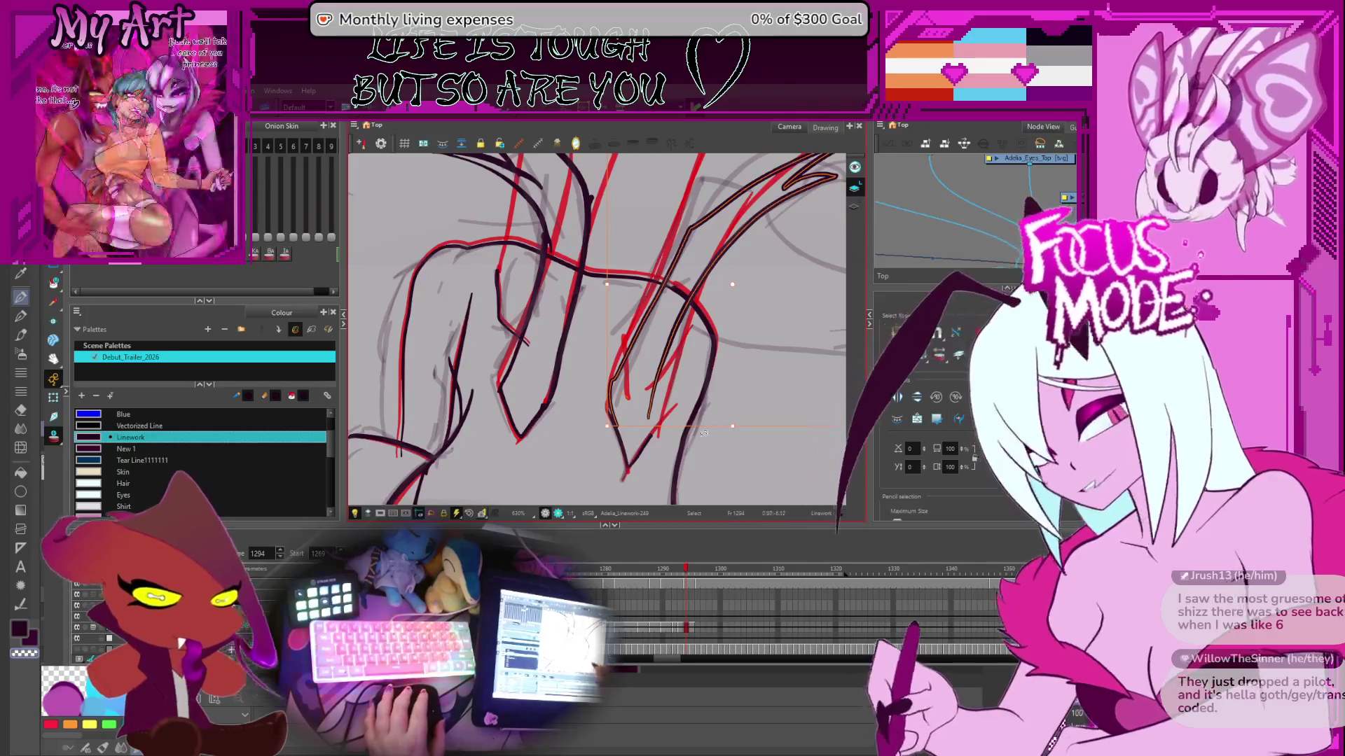
mouse_move(728, 448)
mouse_down()
mouse_move(749, 390)
mouse_move(710, 401)
mouse_up()
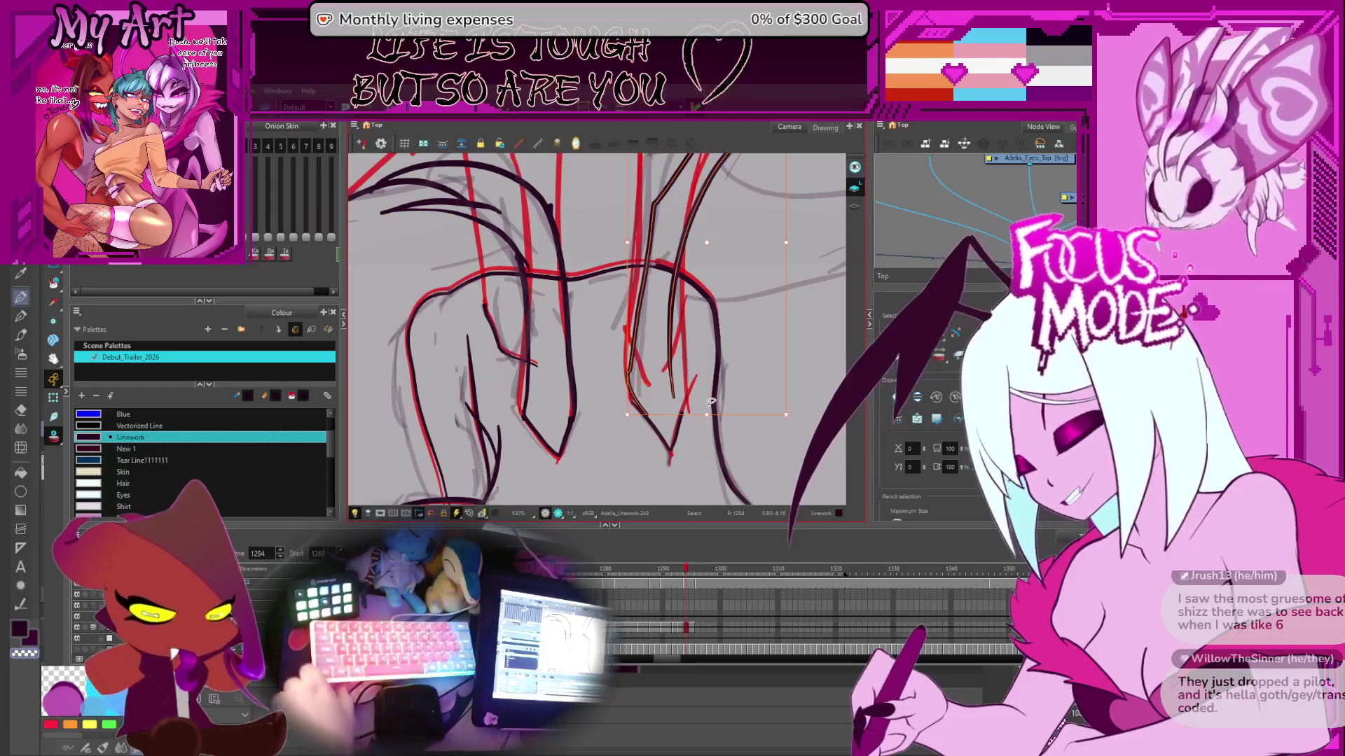
key(2)
key(1)
key(1)
key(1)
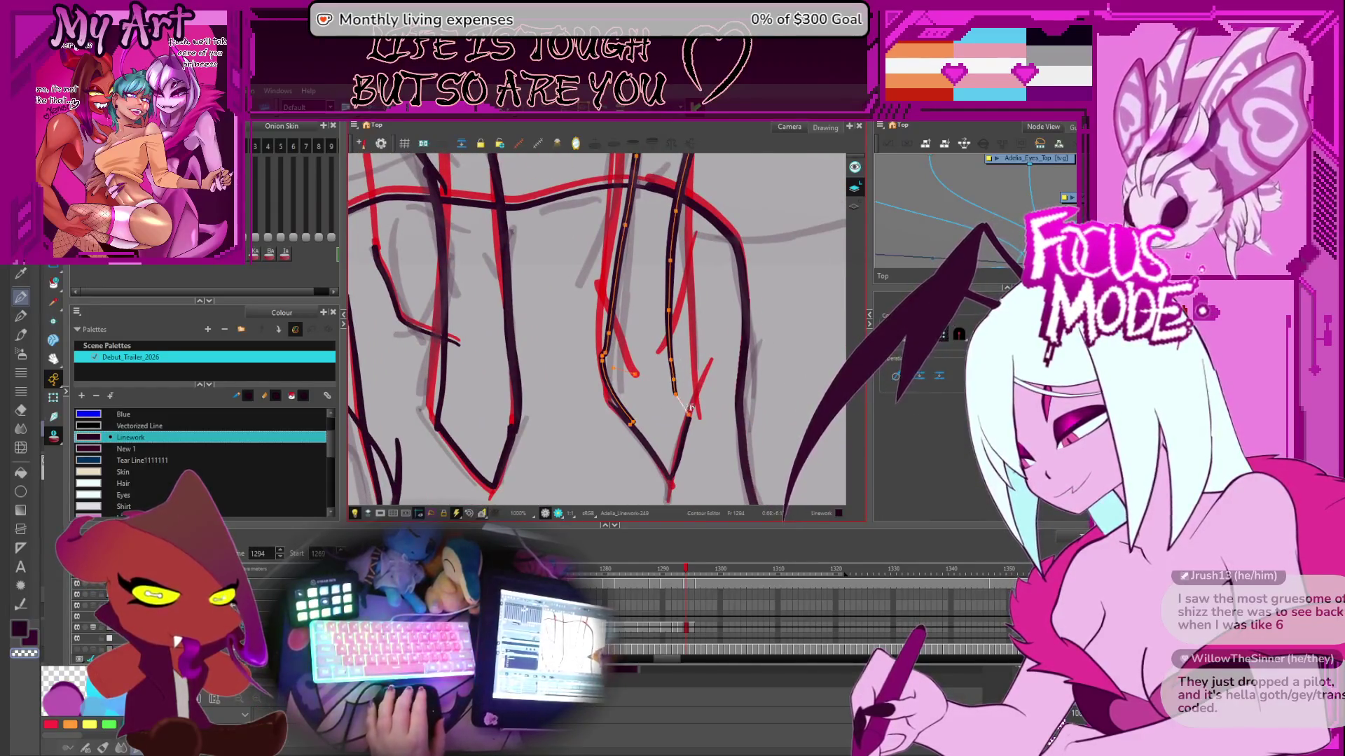
click(628, 369)
key(2)
key(2)
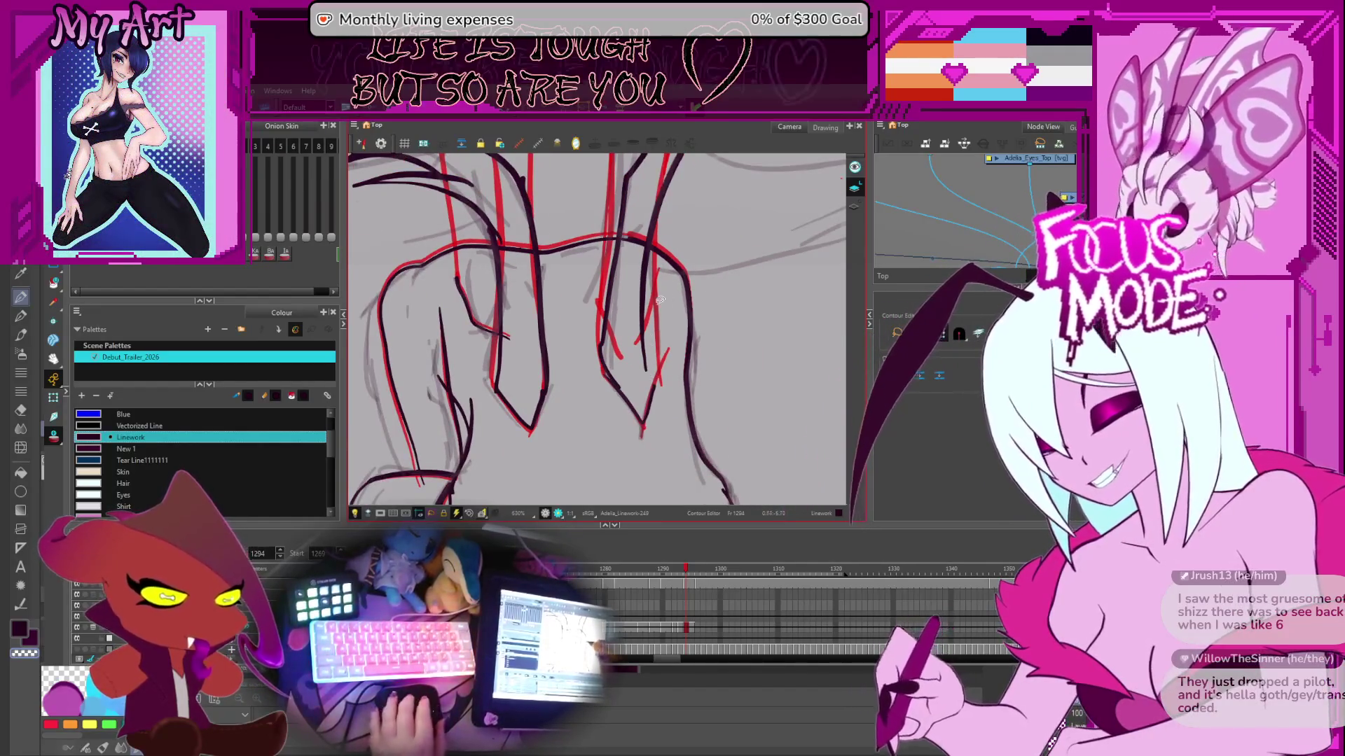
key(2)
- Show the points of the long black vertical stroke and its lower curve for reshaping
key(1)
key(1)
key(1)
click(676, 394)
click(672, 399)
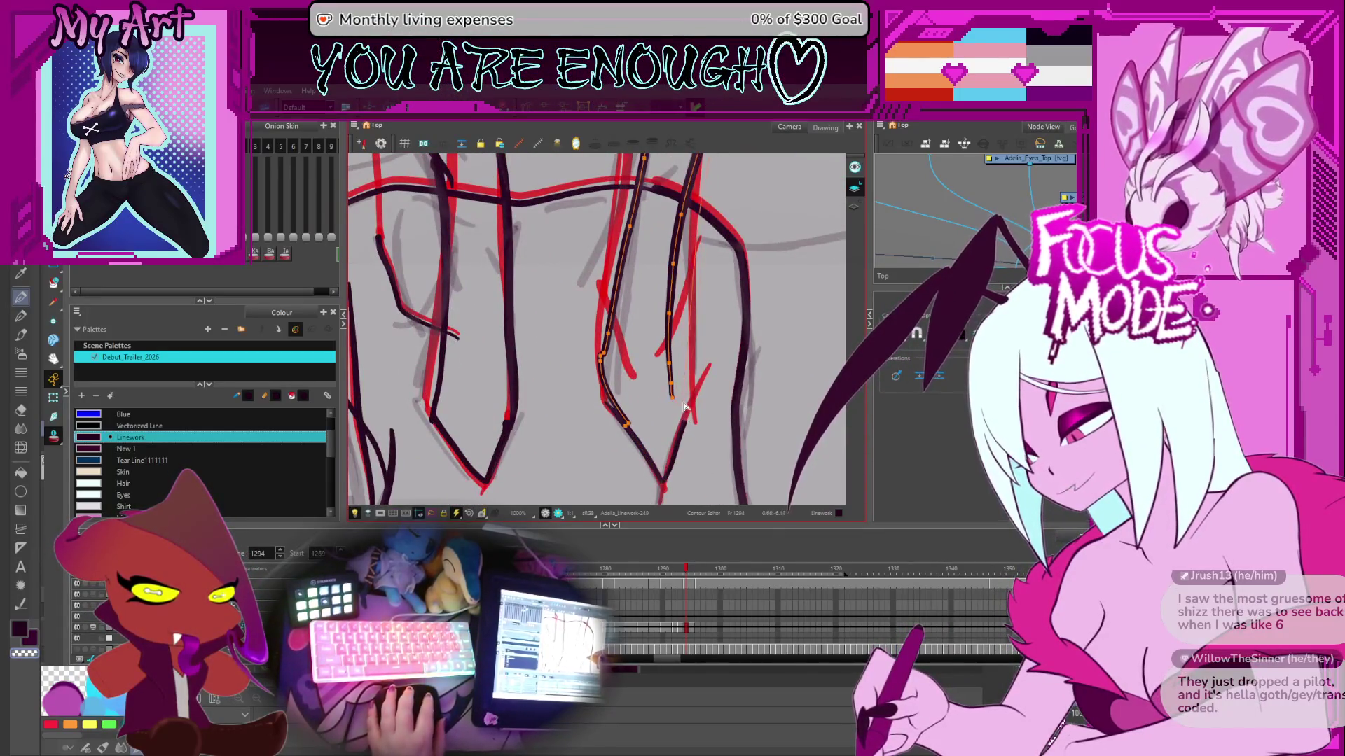
click(678, 400)
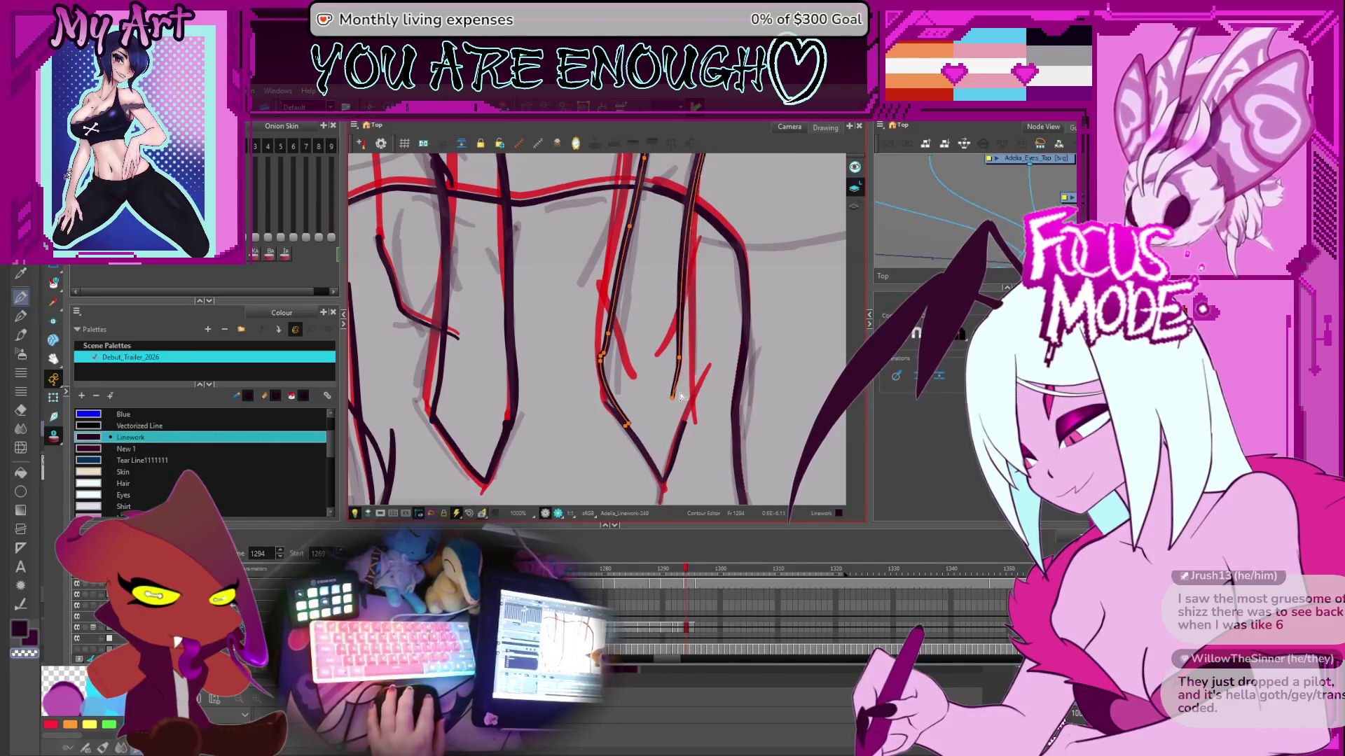
click(676, 402)
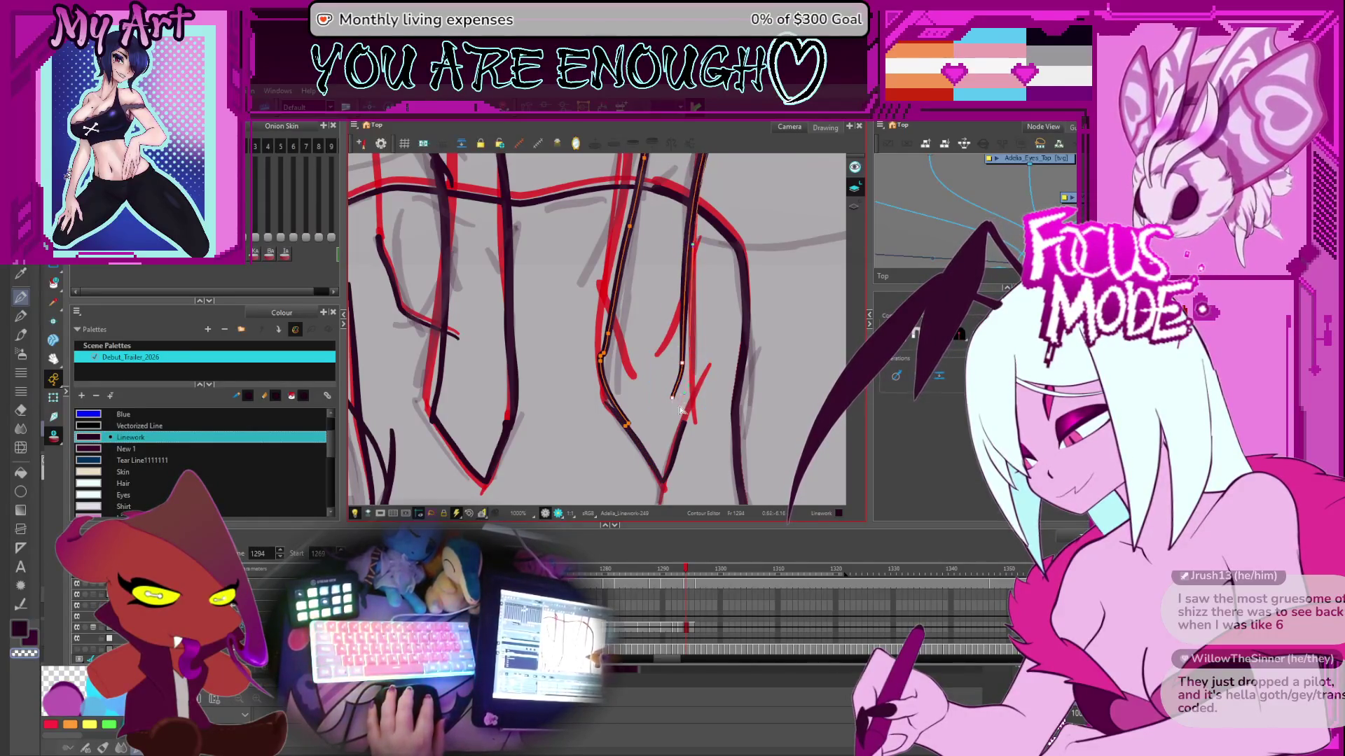
scroll(685, 424, down, 3)
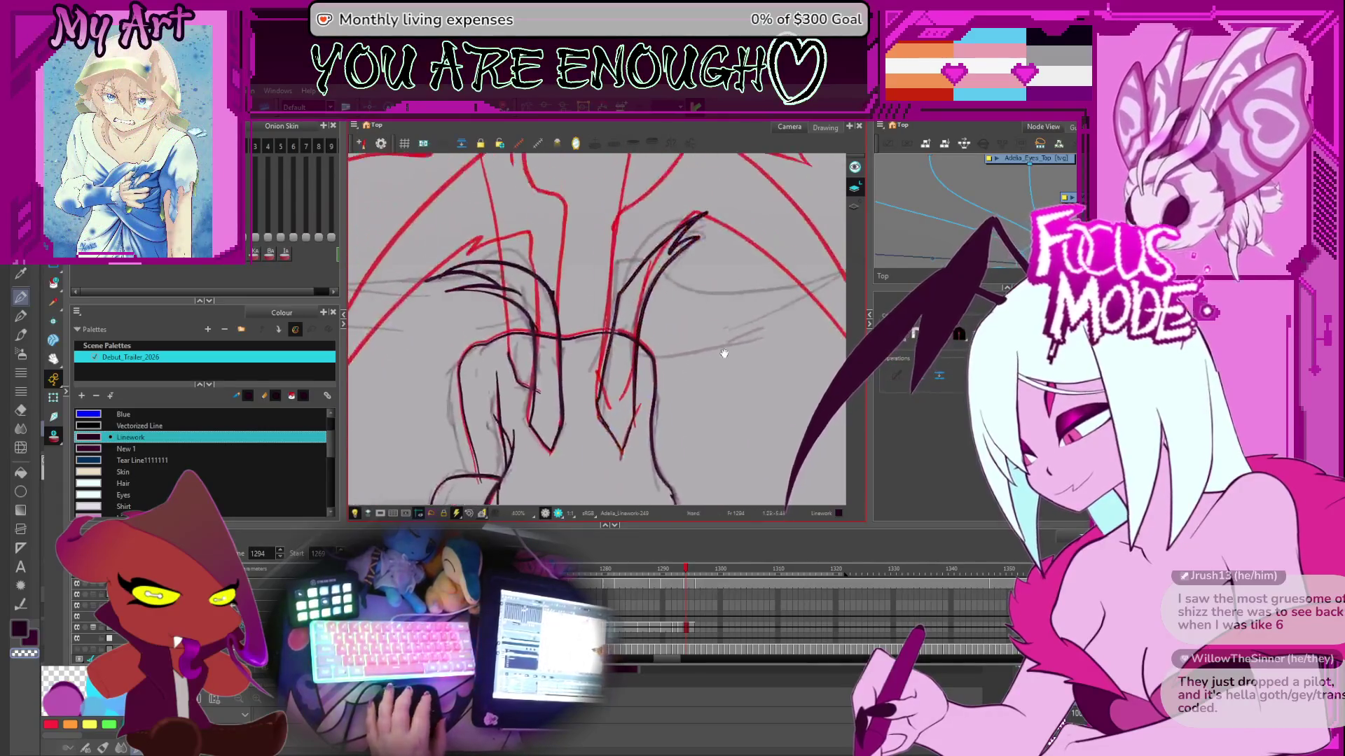
- Select the tip points of the right wing stroke and nudge them up-left
scroll(689, 322, down, 2)
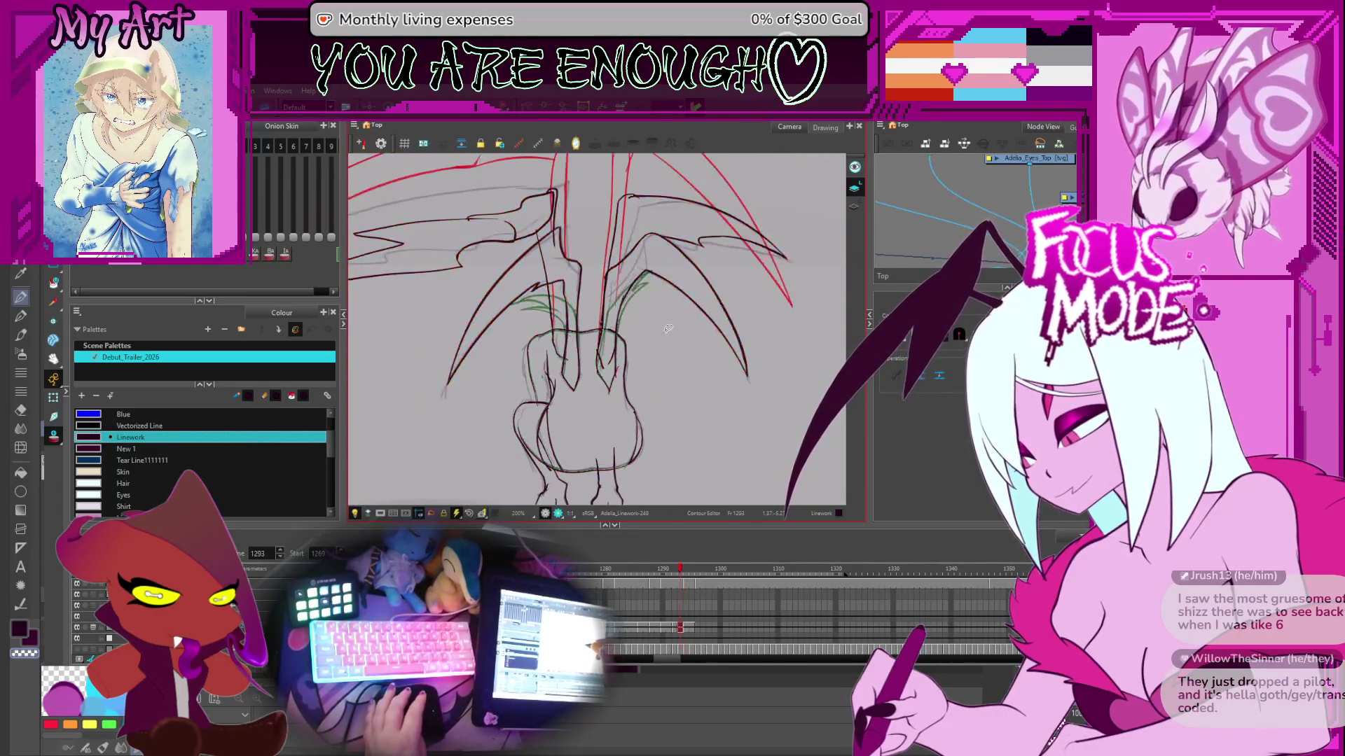
scroll(681, 406, up, 2)
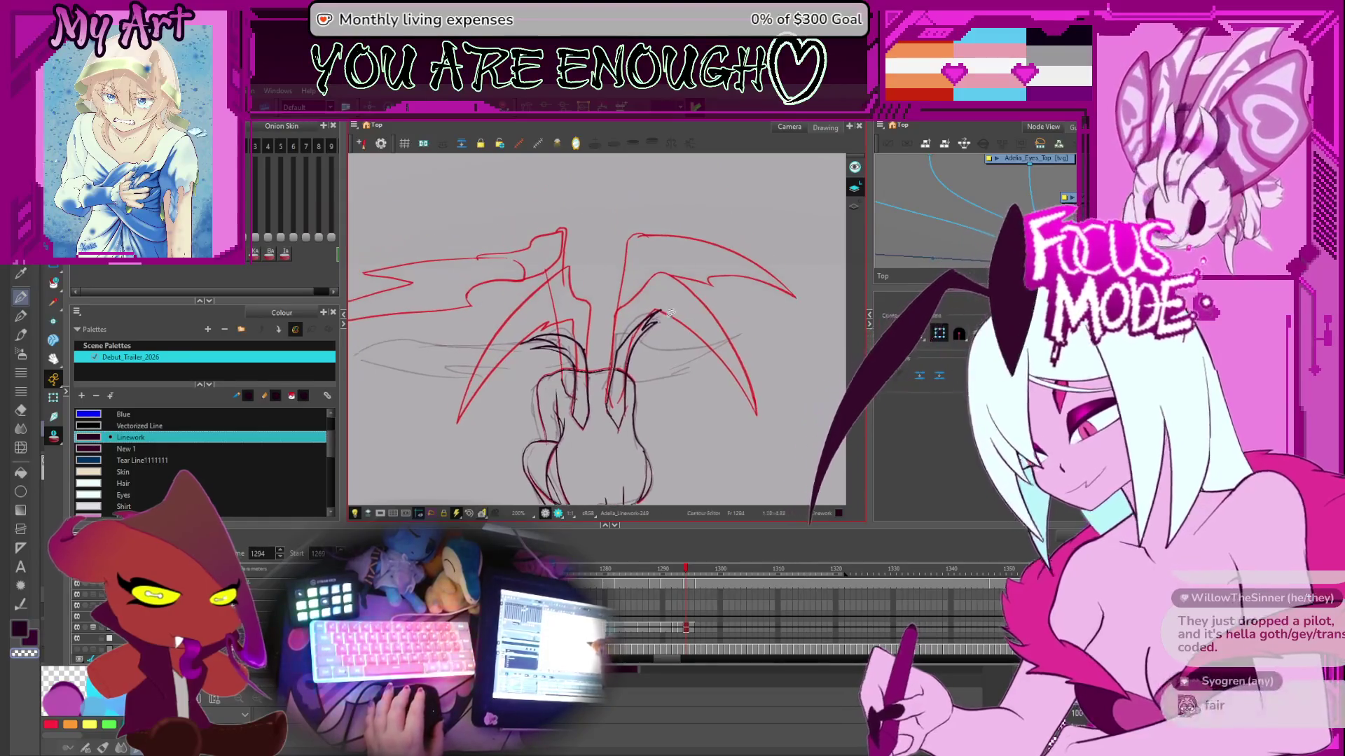
drag(681, 405, 669, 365)
click(677, 260)
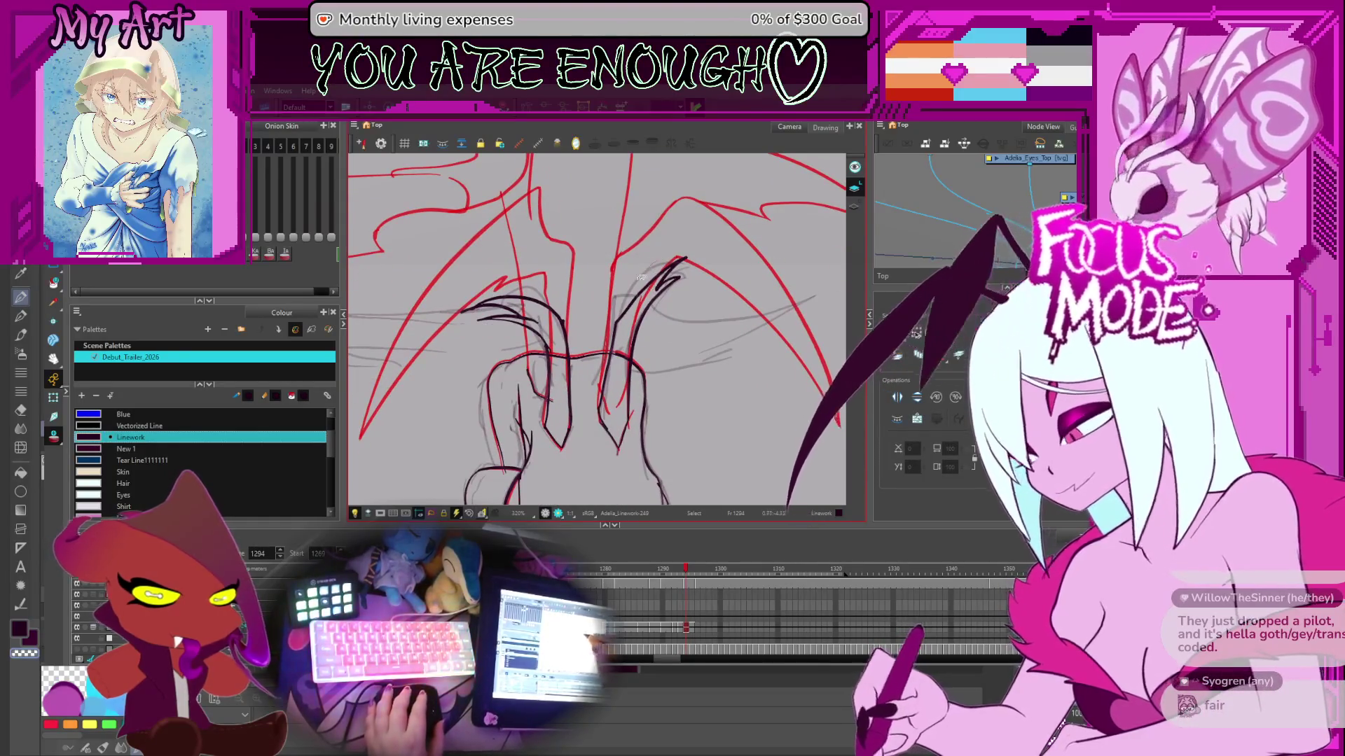
key(alt+q)
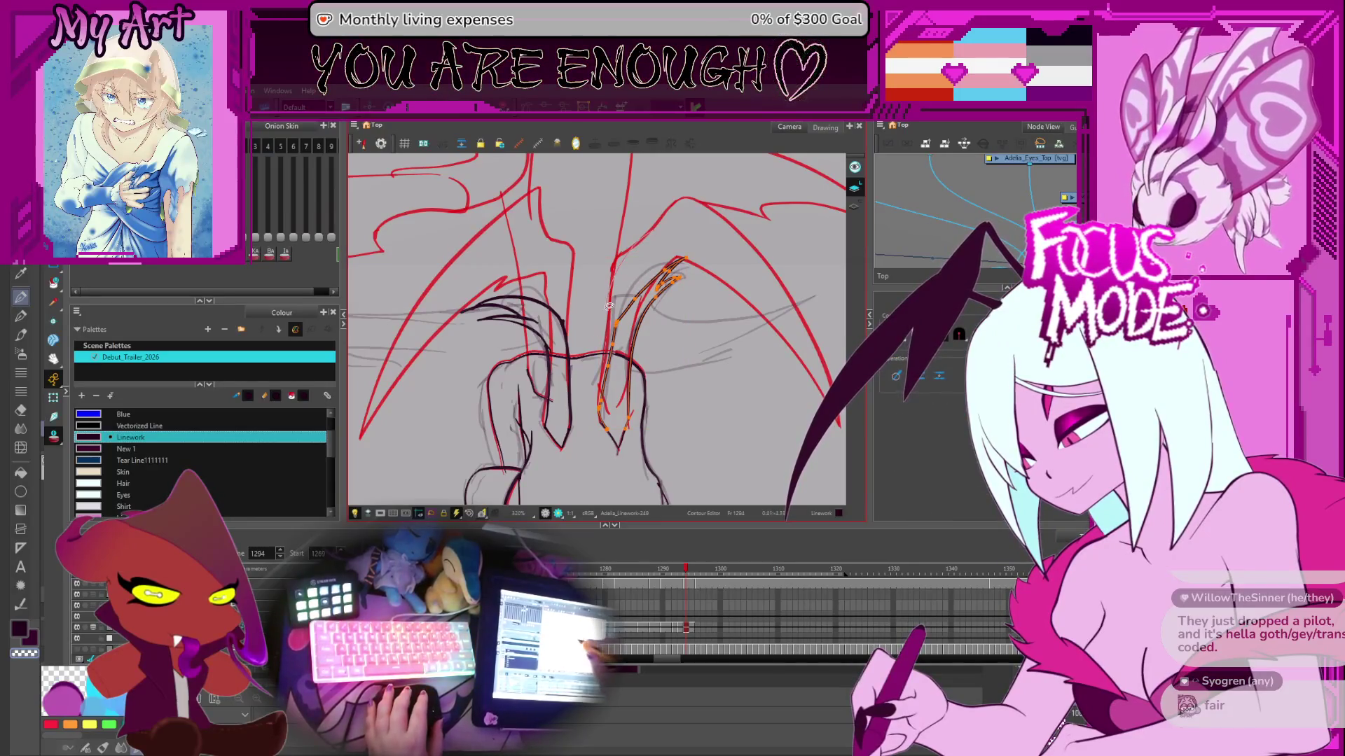
click(652, 306)
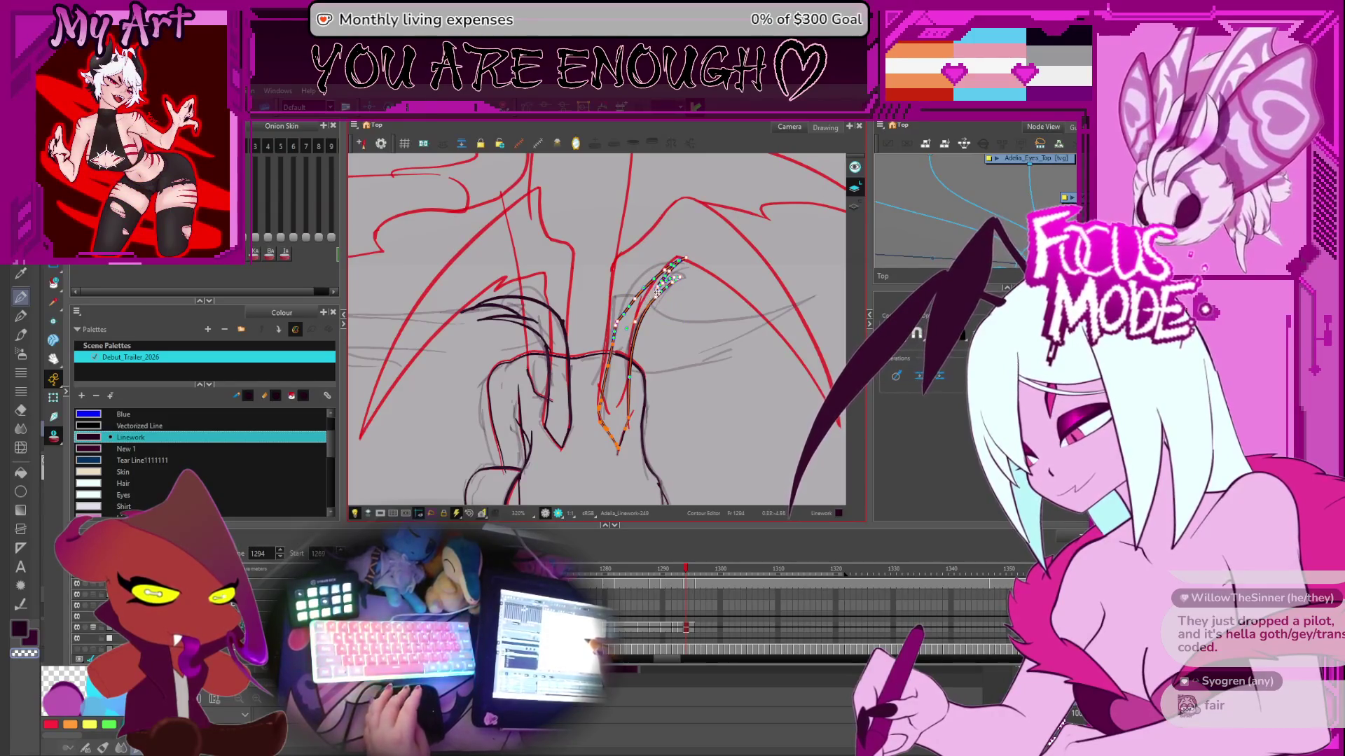
drag(664, 297, 653, 309)
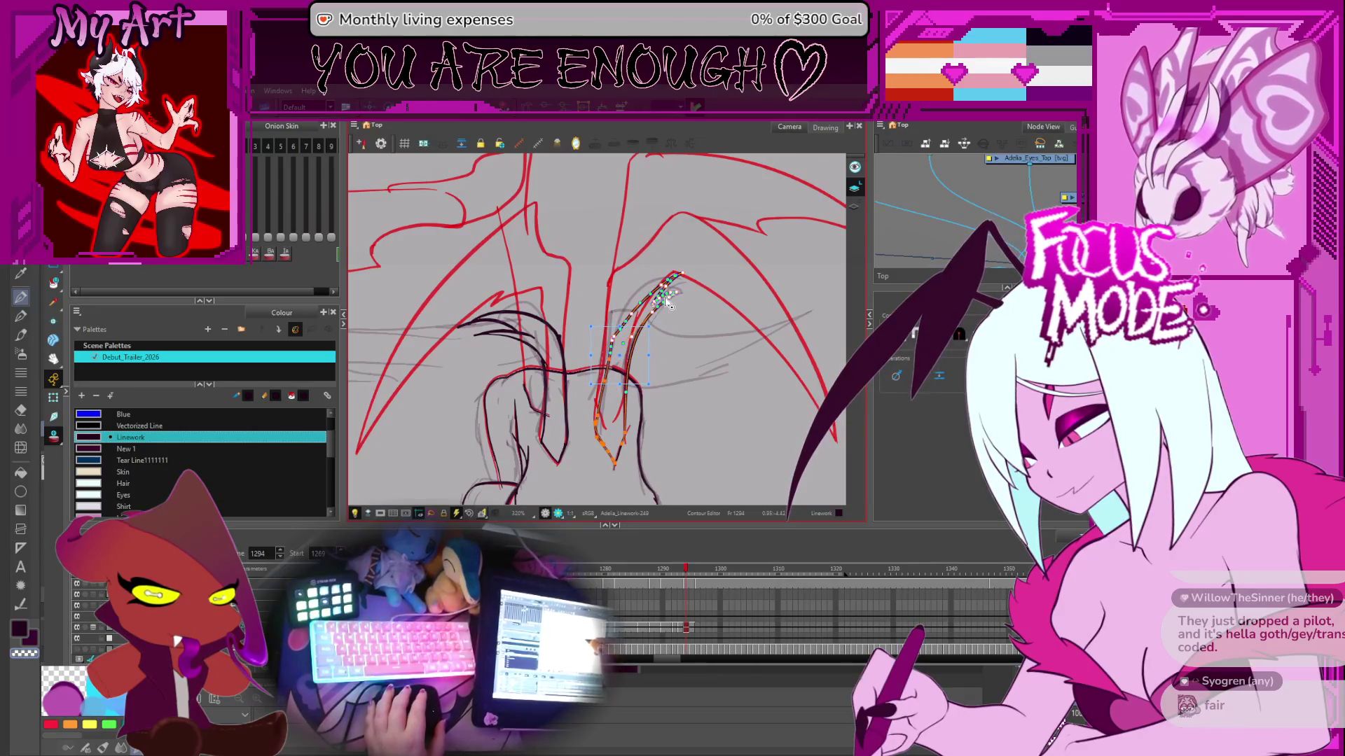
drag(665, 302, 651, 316)
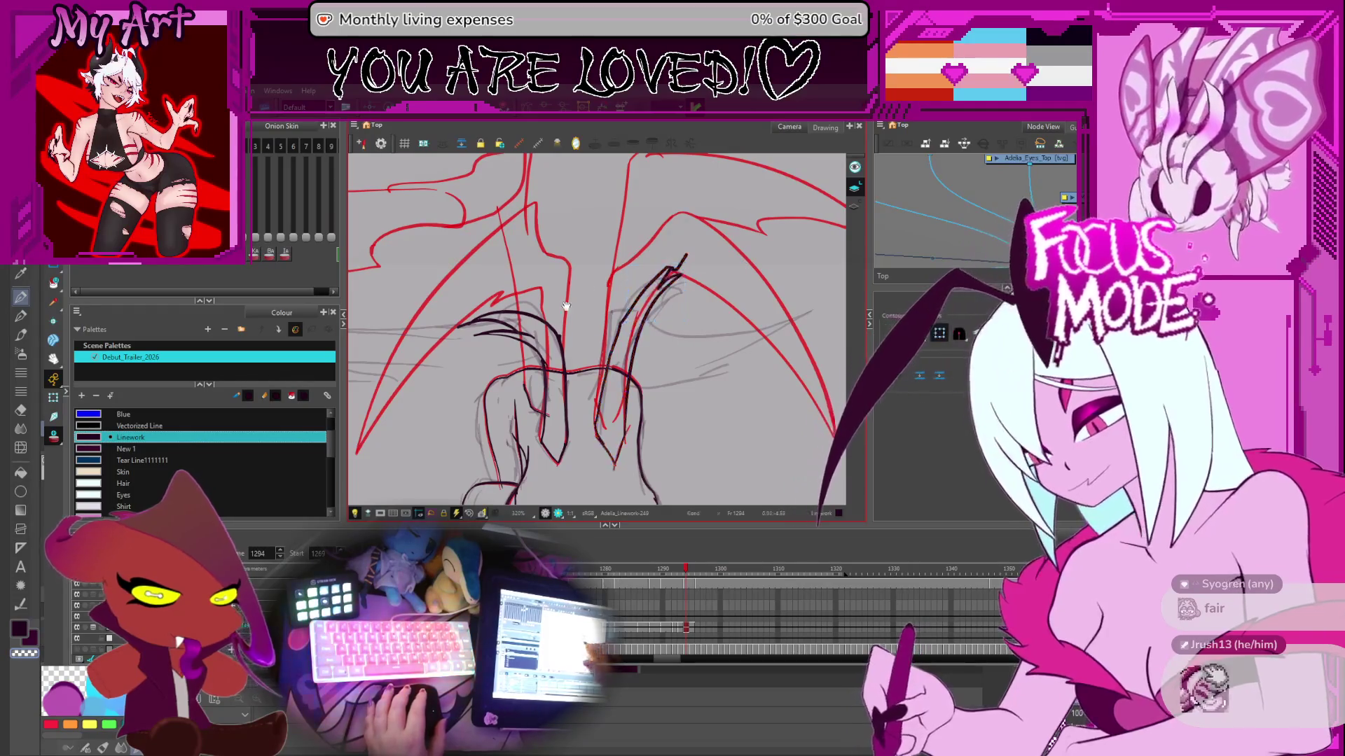
- Box-select the points of the left black strands, then deselect to check
drag(577, 305, 623, 305)
mouse_move(504, 301)
mouse_down()
mouse_move(592, 350)
mouse_move(581, 298)
mouse_move(602, 338)
mouse_up()
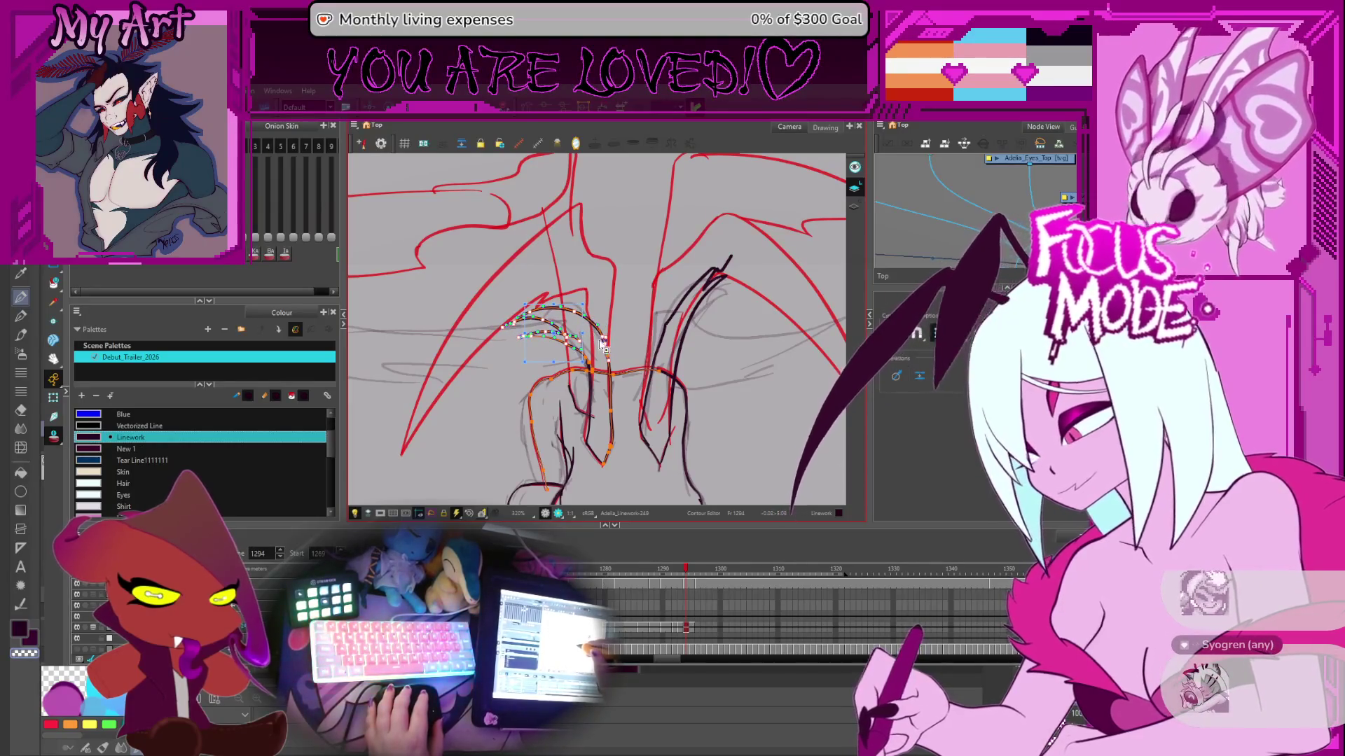
click(599, 316)
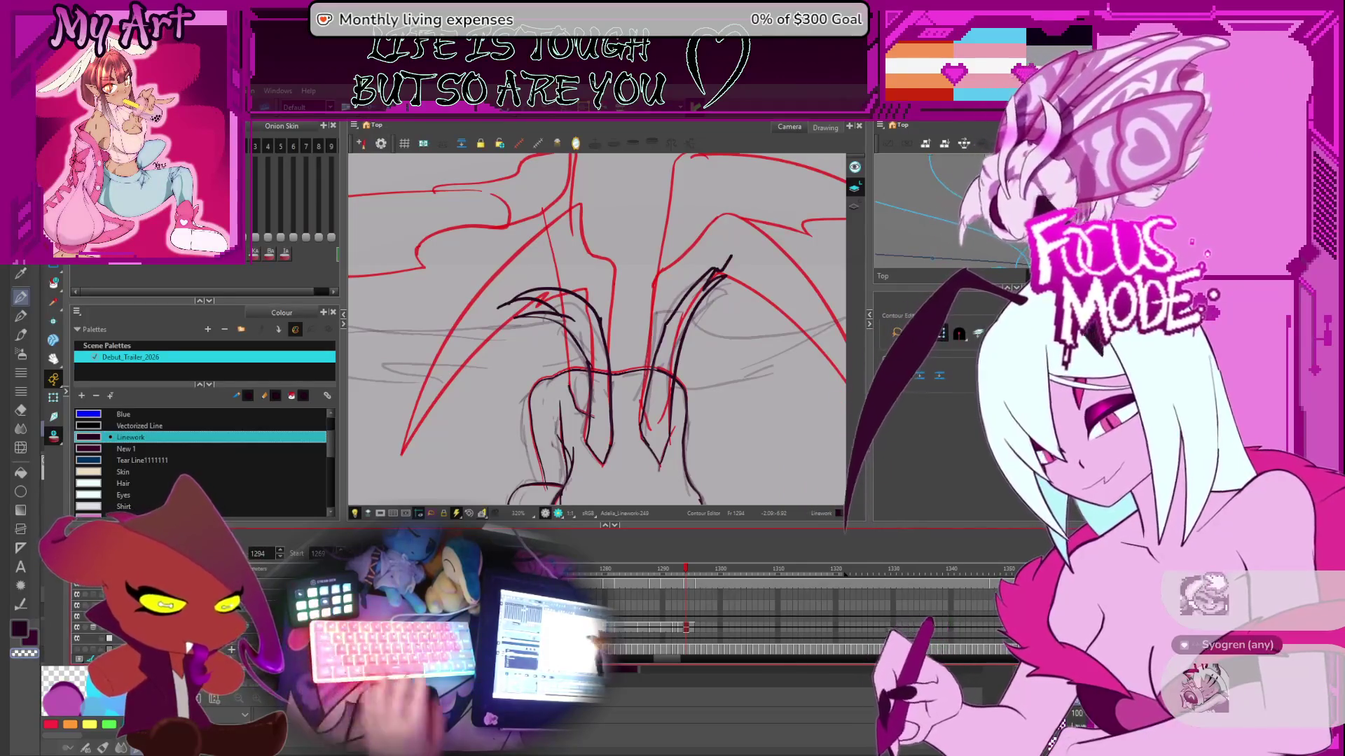
- Cut away the stray lines near the top of the drawing
key(2)
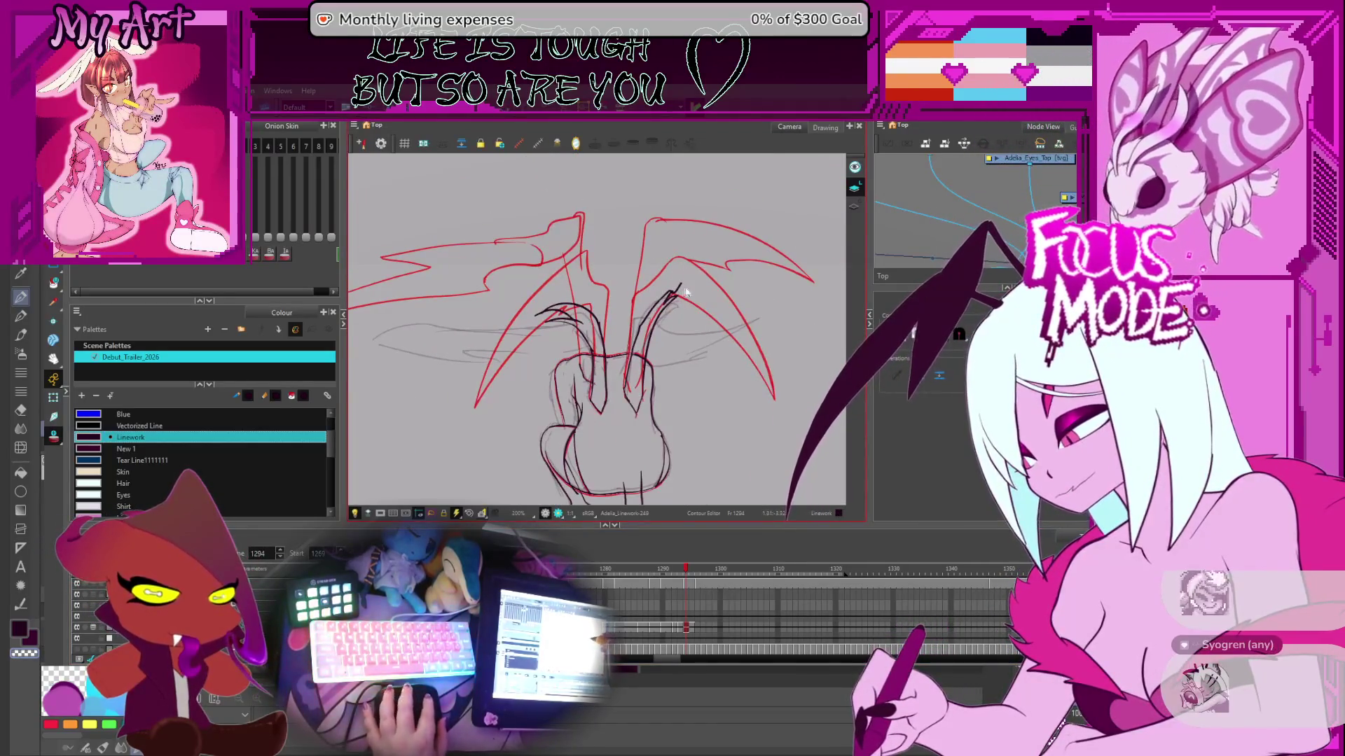
scroll(689, 291, up, 3)
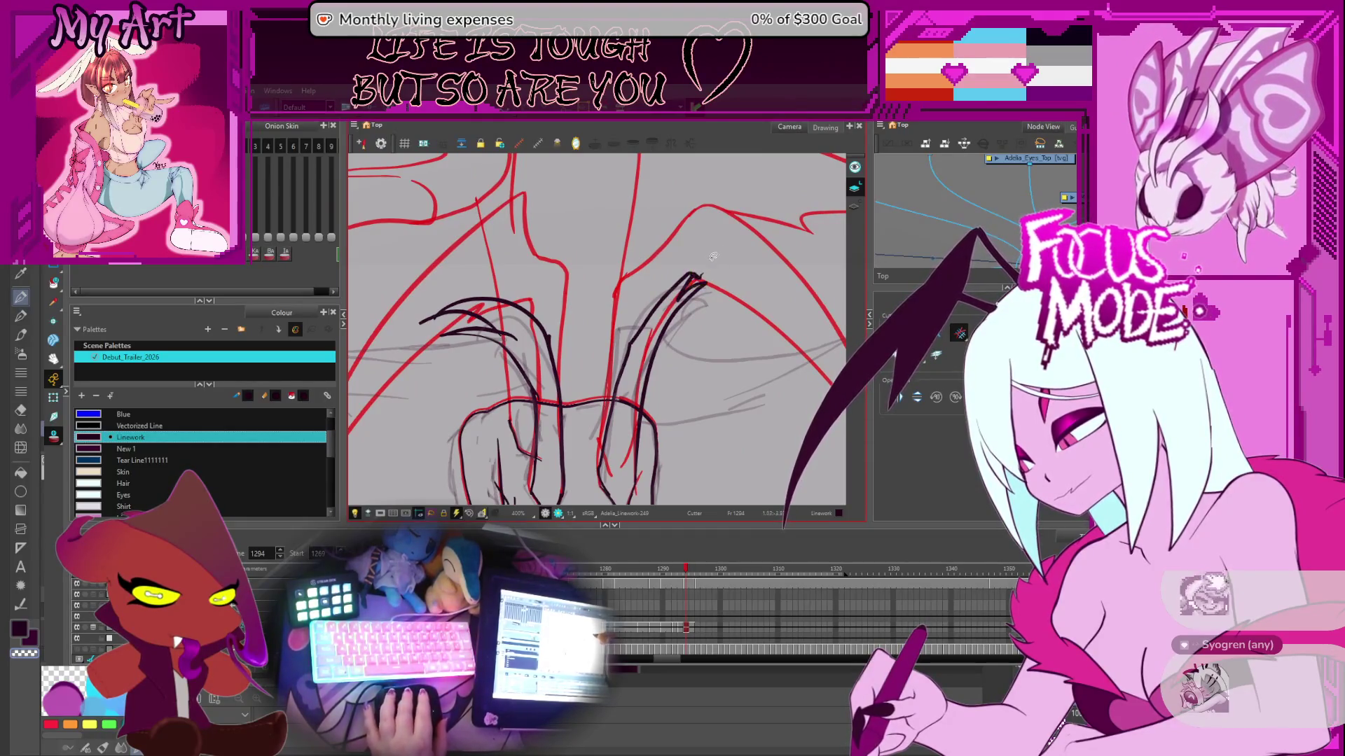
drag(726, 245, 726, 246)
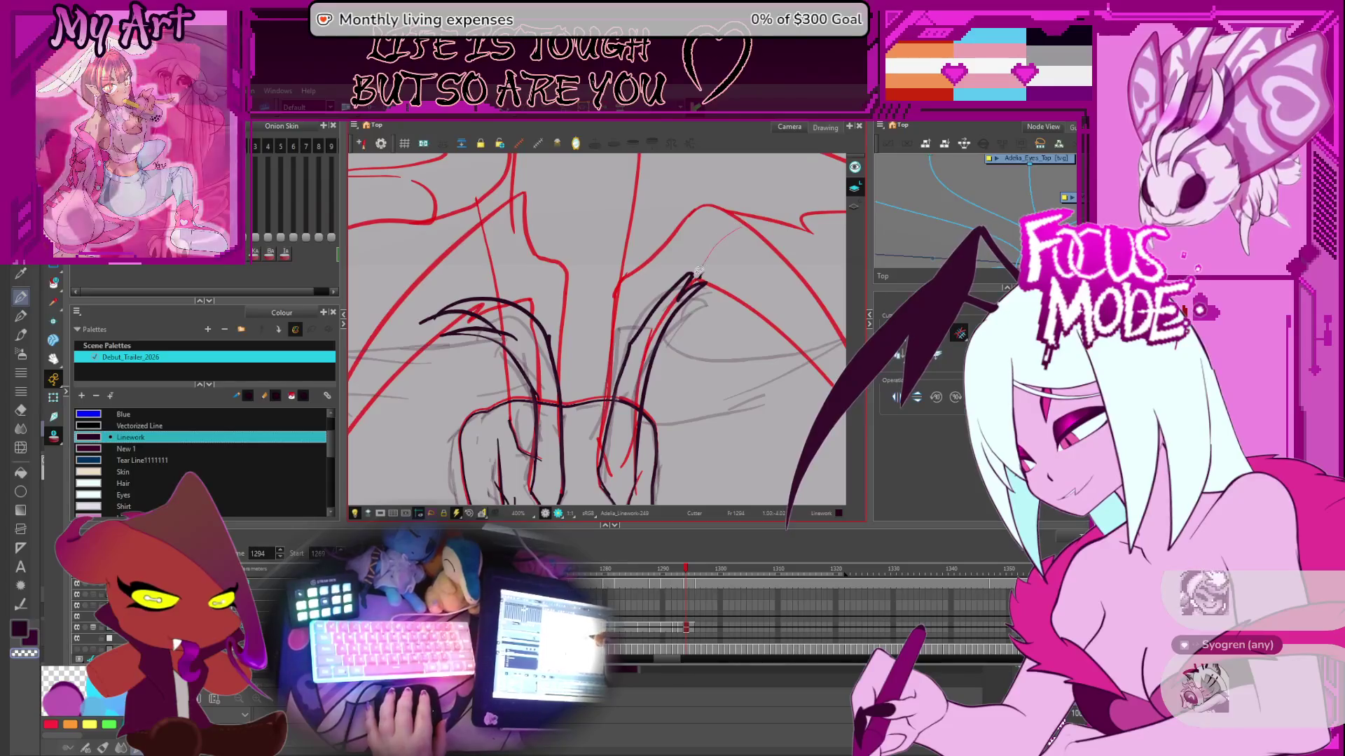
key(shift+z)
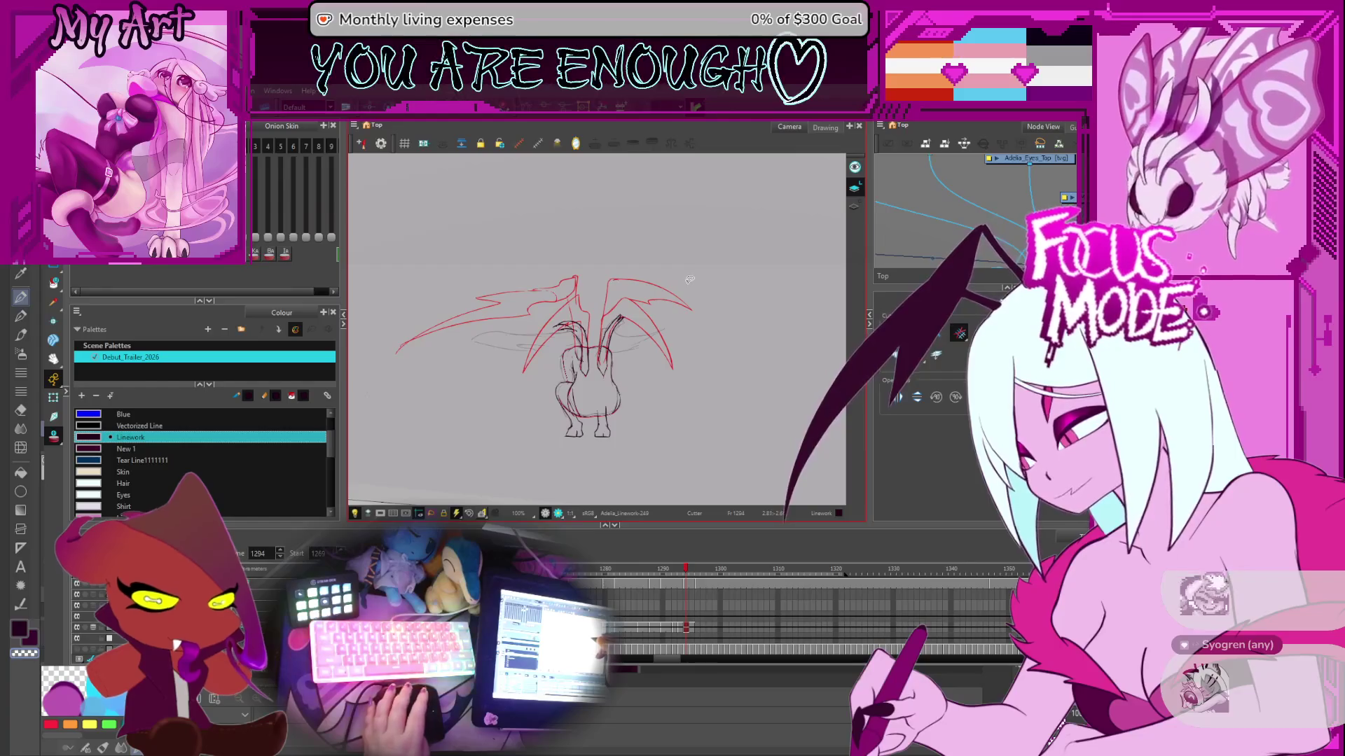
- Trace a long dark line along the left wing's lower strut, redrawing it once
key(2)
key(alt+/)
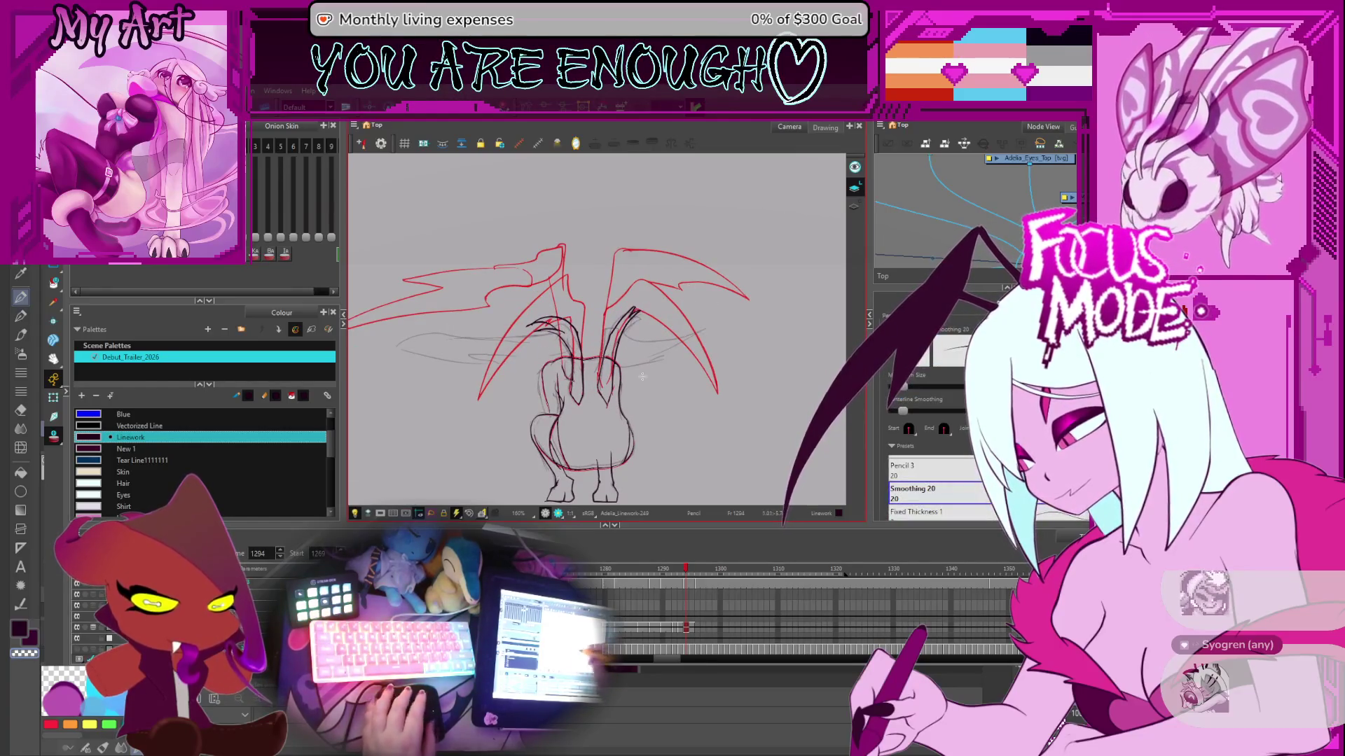
scroll(554, 378, up, 3)
mouse_move(531, 392)
mouse_down()
mouse_move(554, 378)
mouse_move(585, 399)
mouse_up()
drag(485, 401, 709, 288)
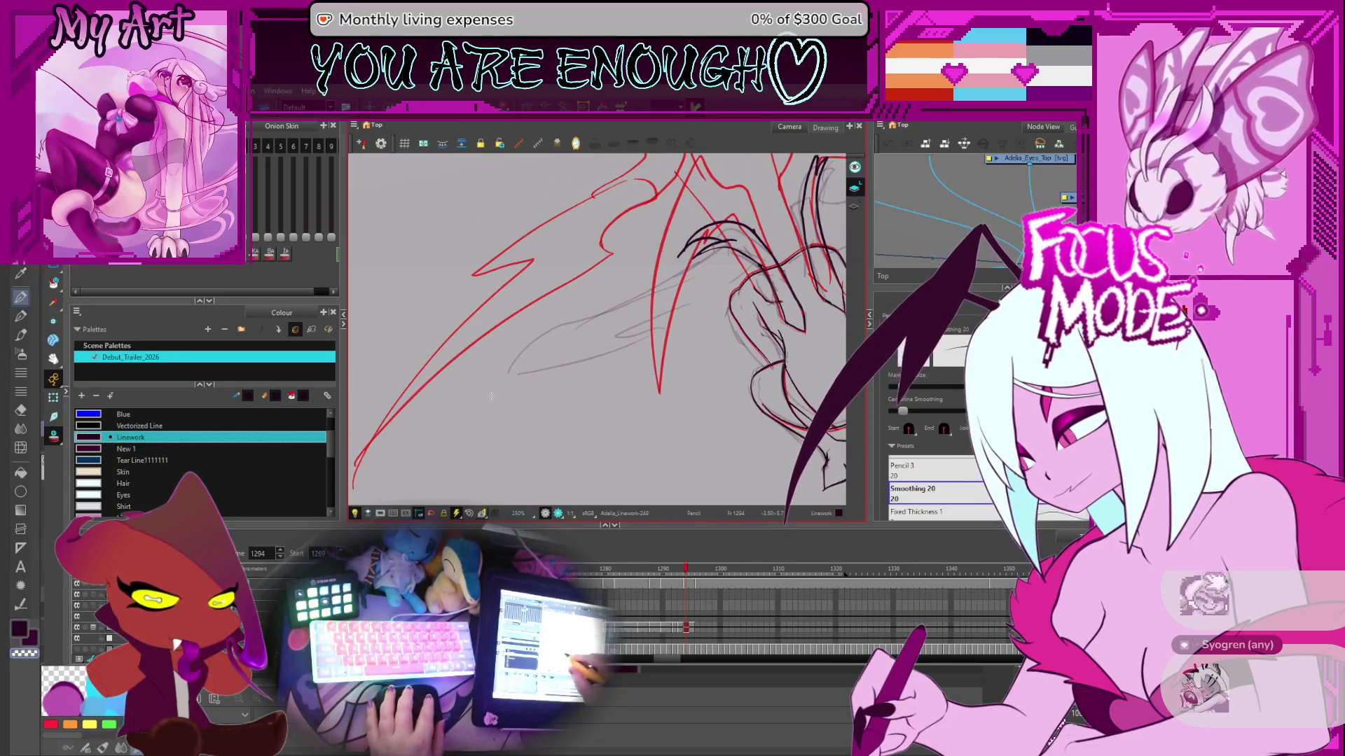
drag(488, 396, 719, 302)
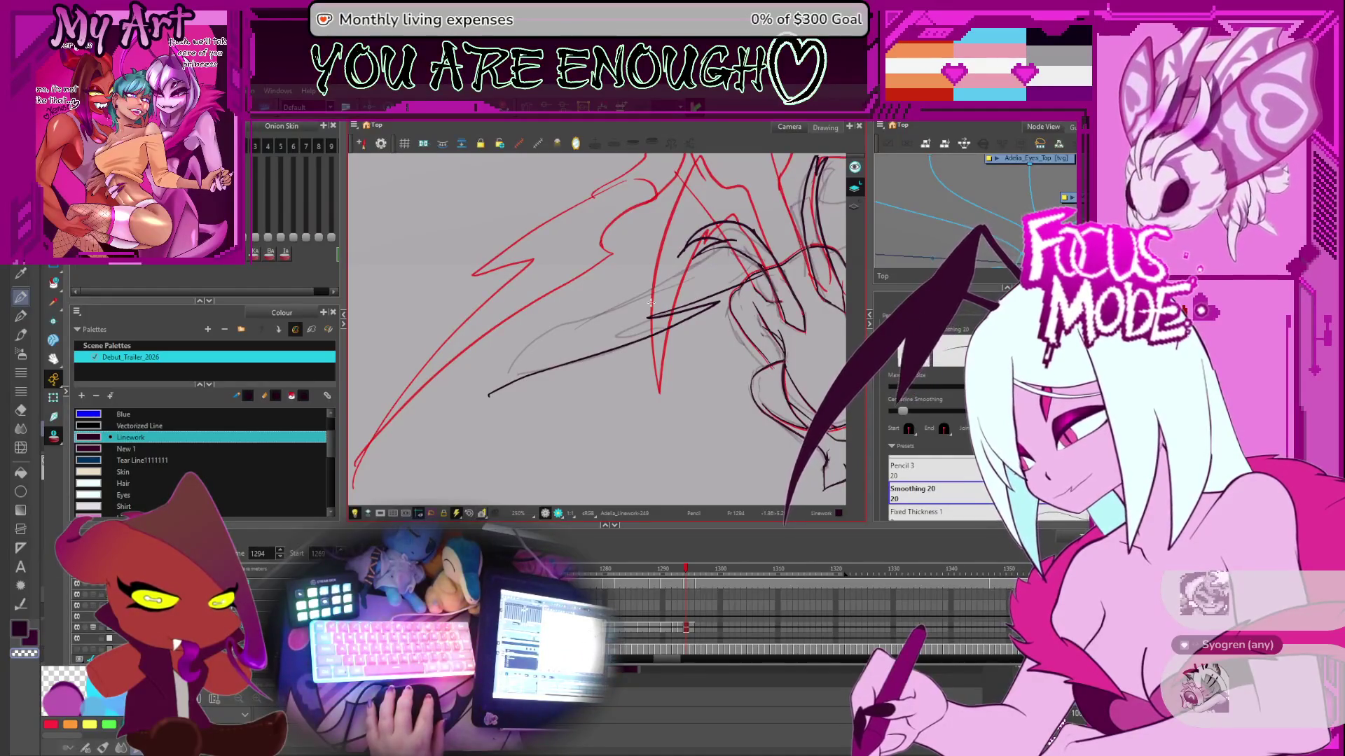
drag(650, 303, 535, 448)
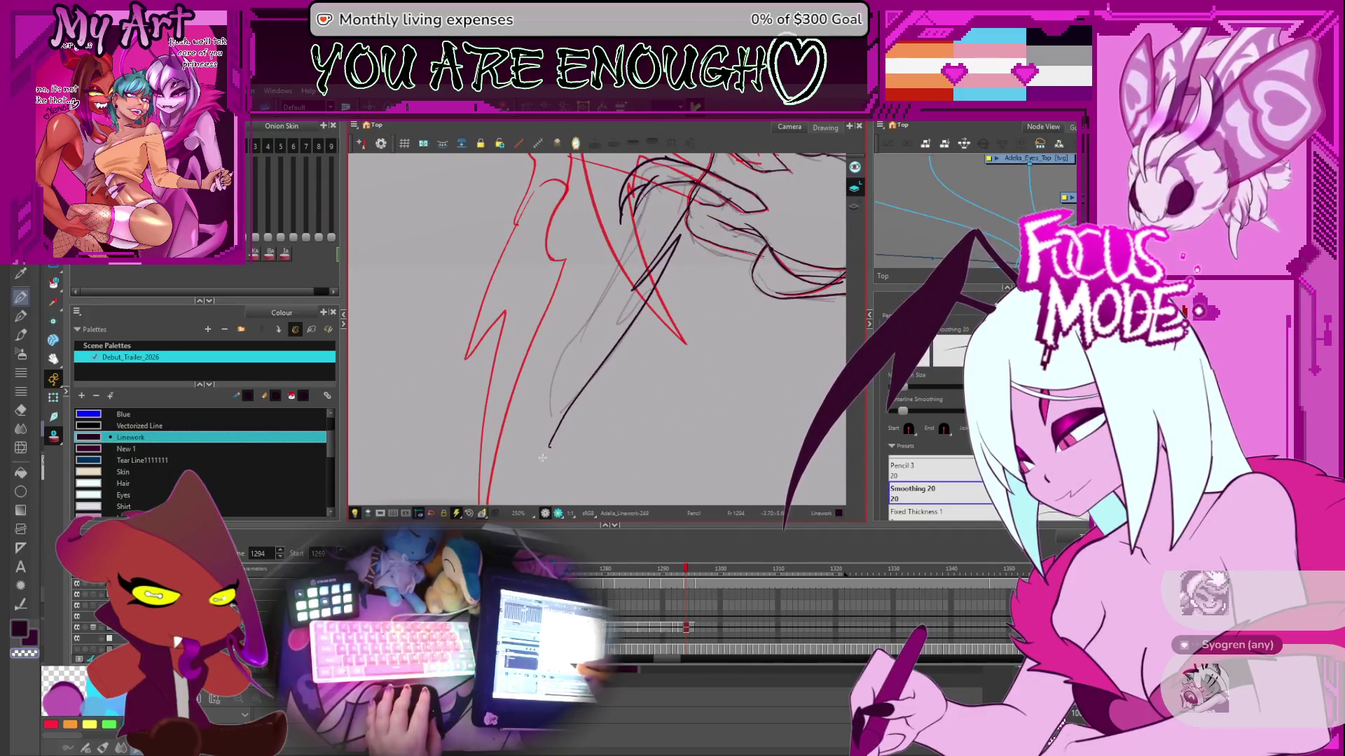
key(alt+q)
click(551, 442)
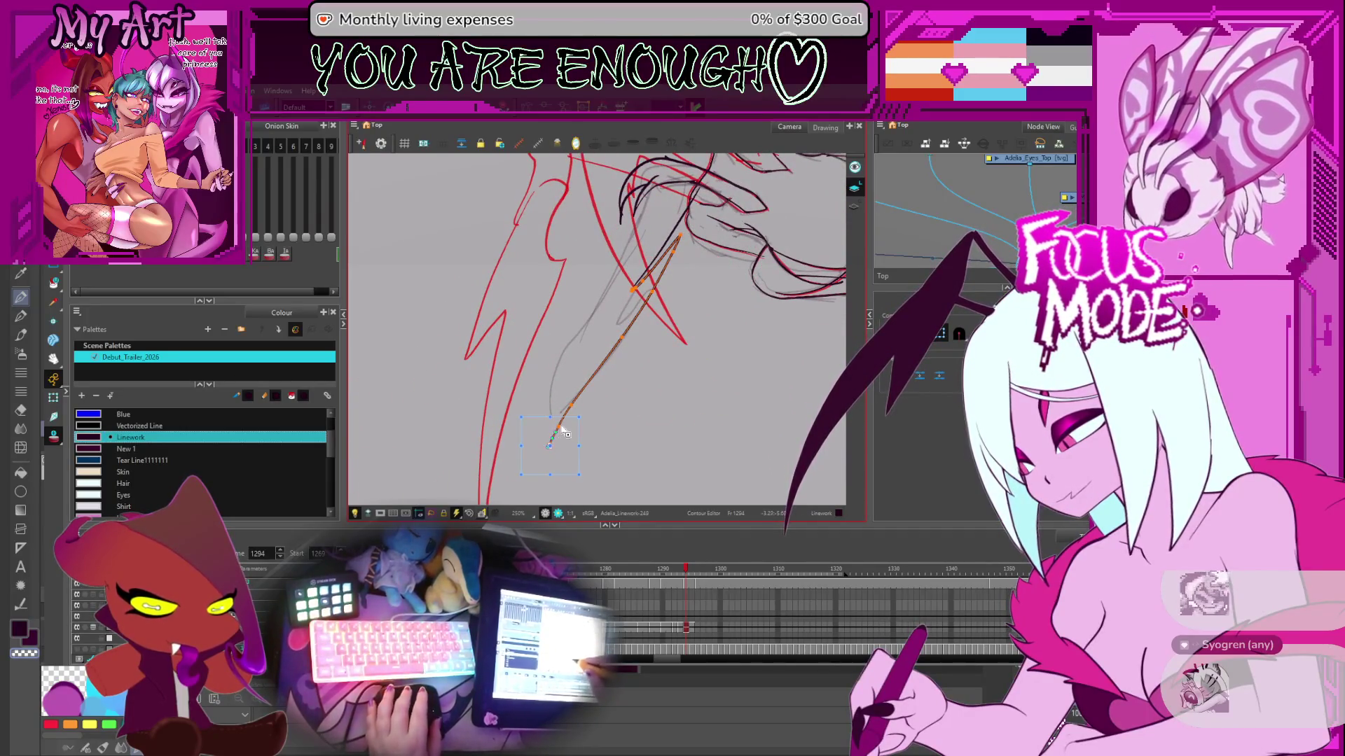
- Pull the strut line's lower endpoint down and left onto the sketch
shift+click(728, 224)
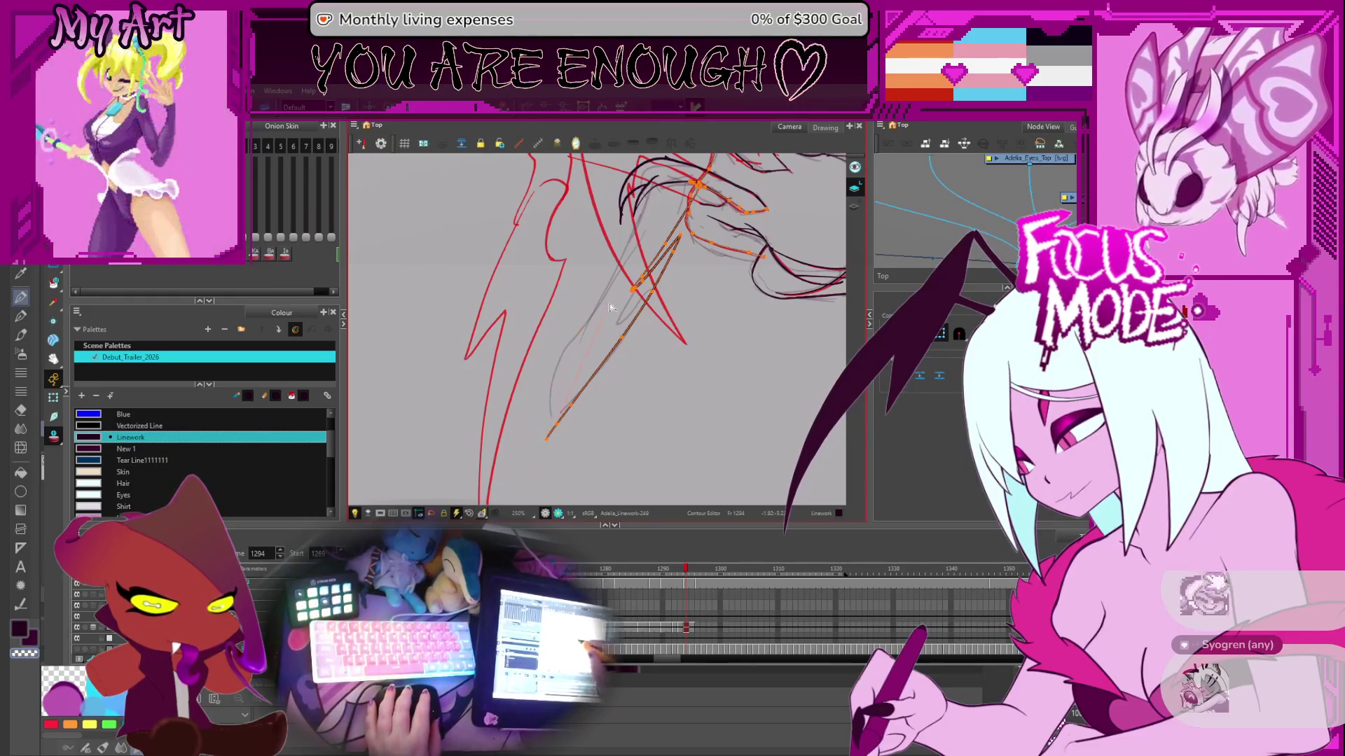
drag(550, 432, 538, 435)
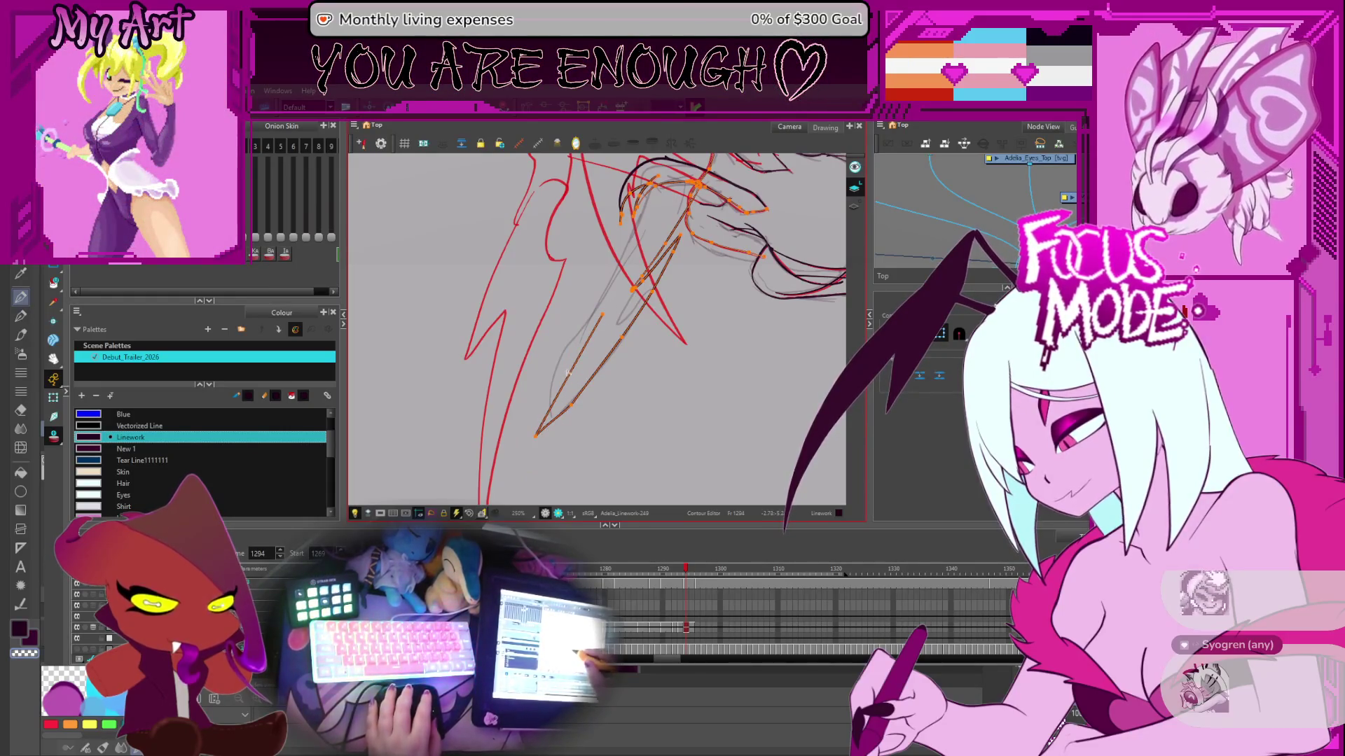
click(599, 338)
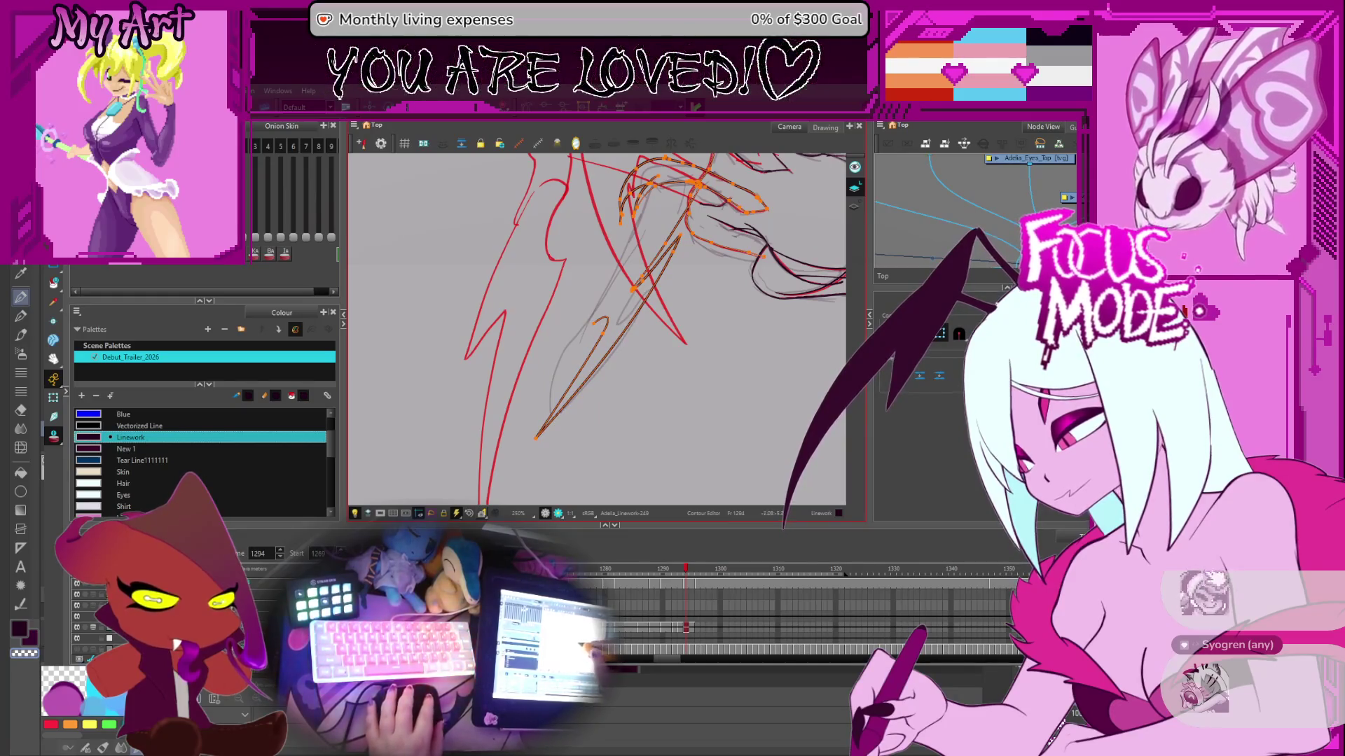
drag(603, 324, 599, 389)
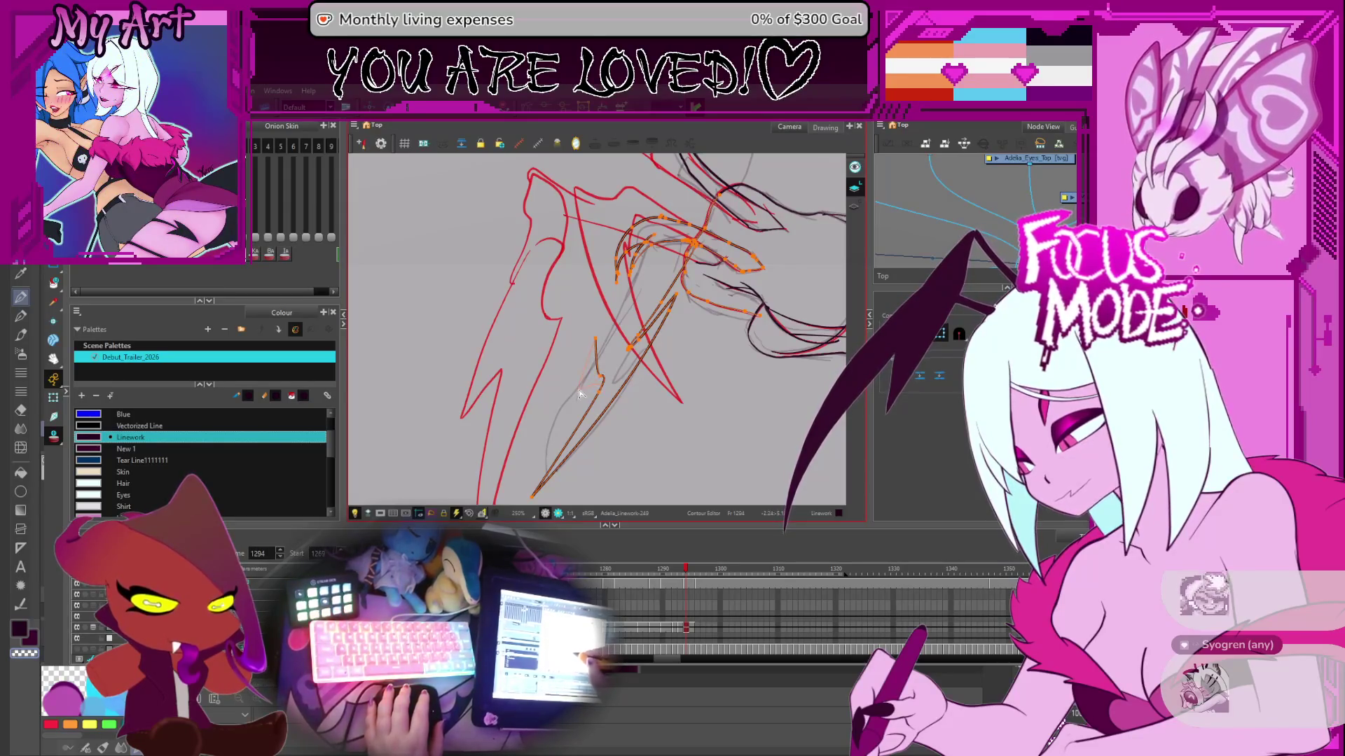
- Review the wing joint and bend the selected thin stroke upward into a curve
click(597, 341)
drag(650, 329, 627, 382)
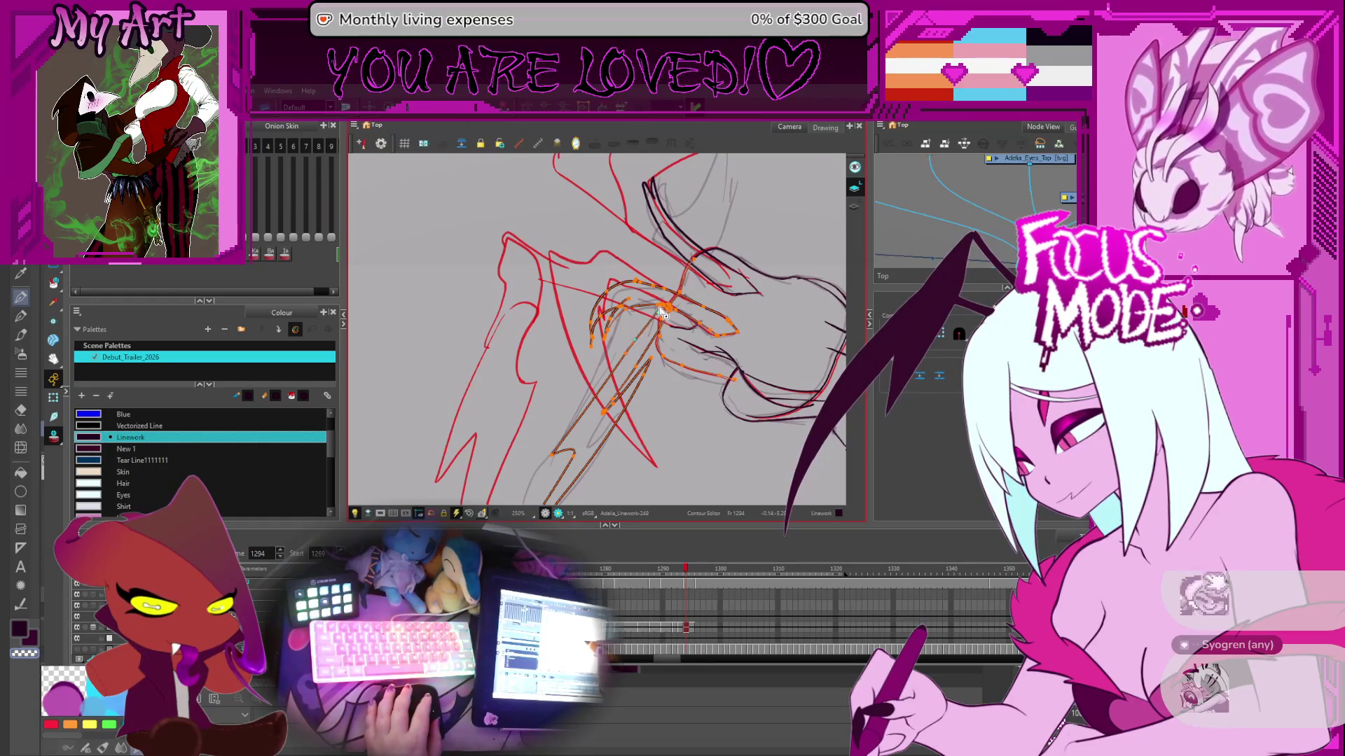
key(2)
key(2)
key(1)
key(1)
key(1)
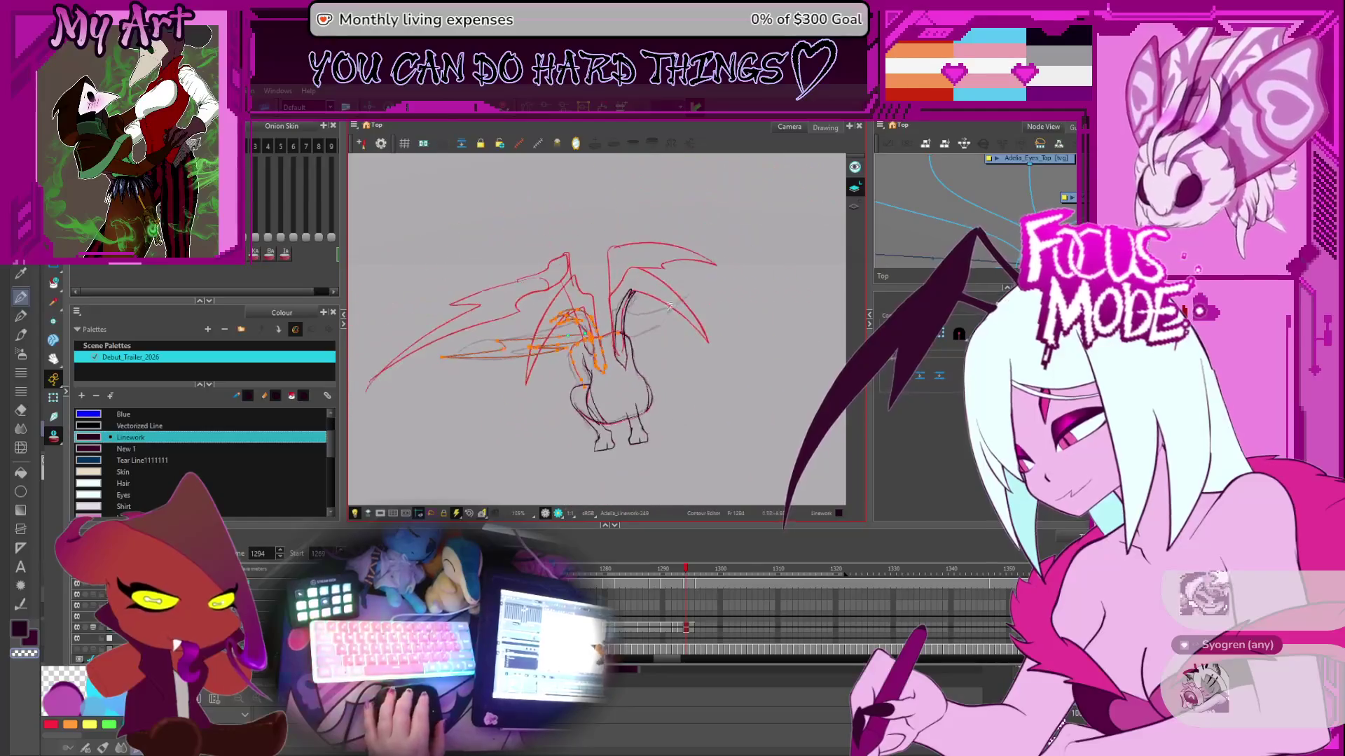
key(2)
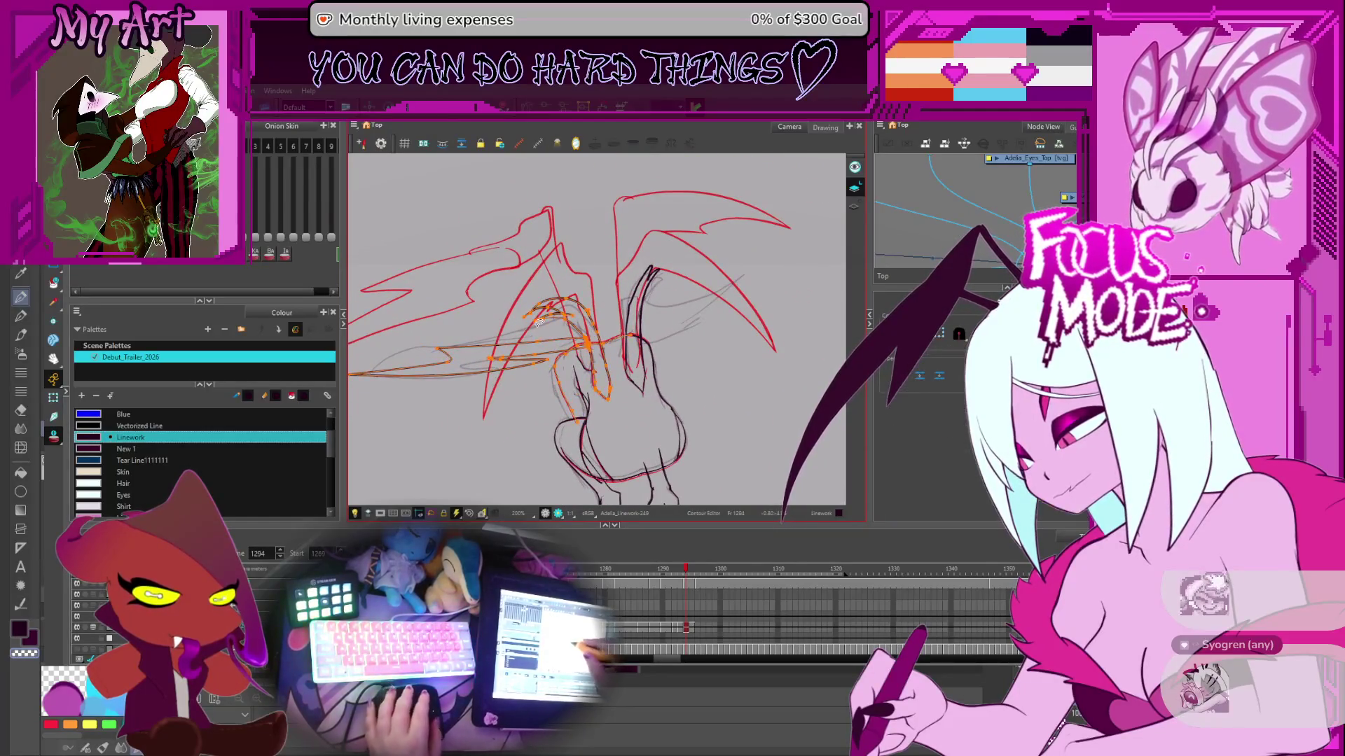
scroll(539, 335, up, 2)
mouse_move(561, 350)
mouse_down()
mouse_move(567, 334)
mouse_move(549, 328)
mouse_move(573, 329)
mouse_up()
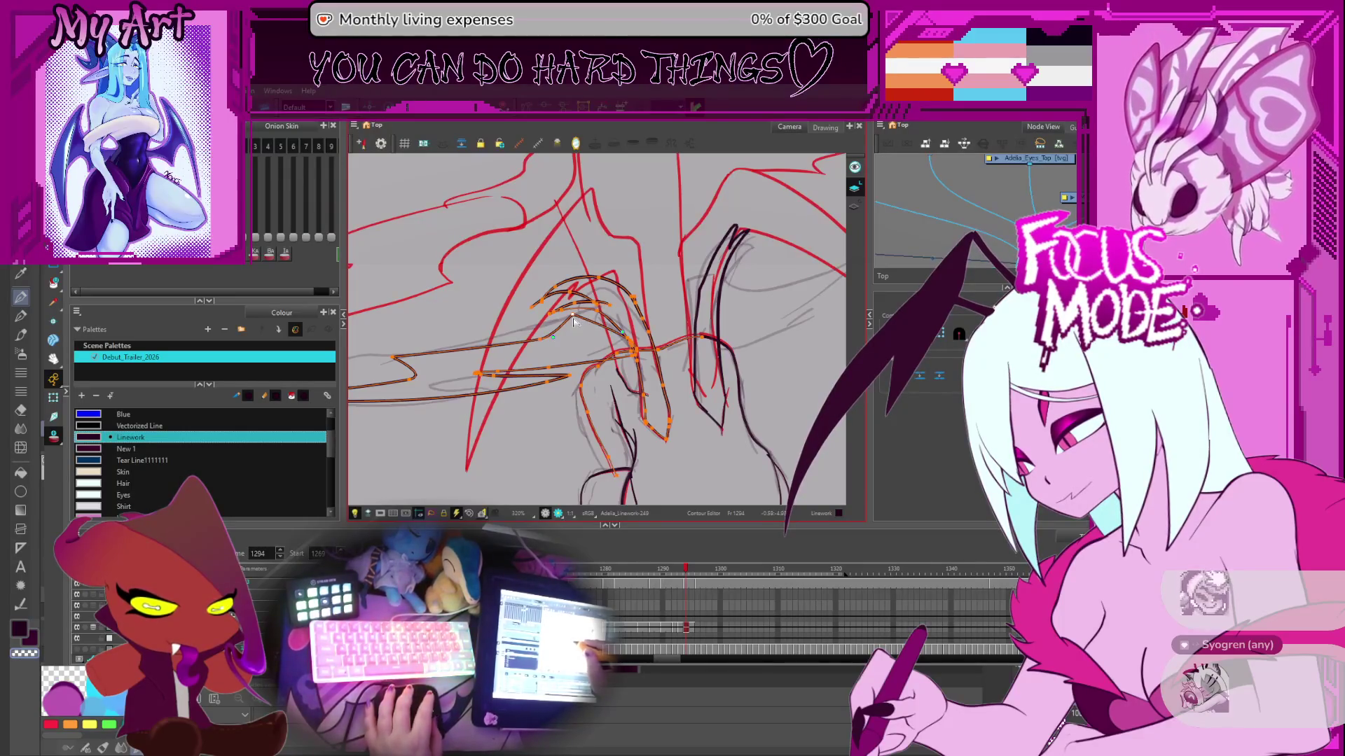
- Replace the overlong wing stroke with a shorter redrawn one
scroll(583, 334, up, 2)
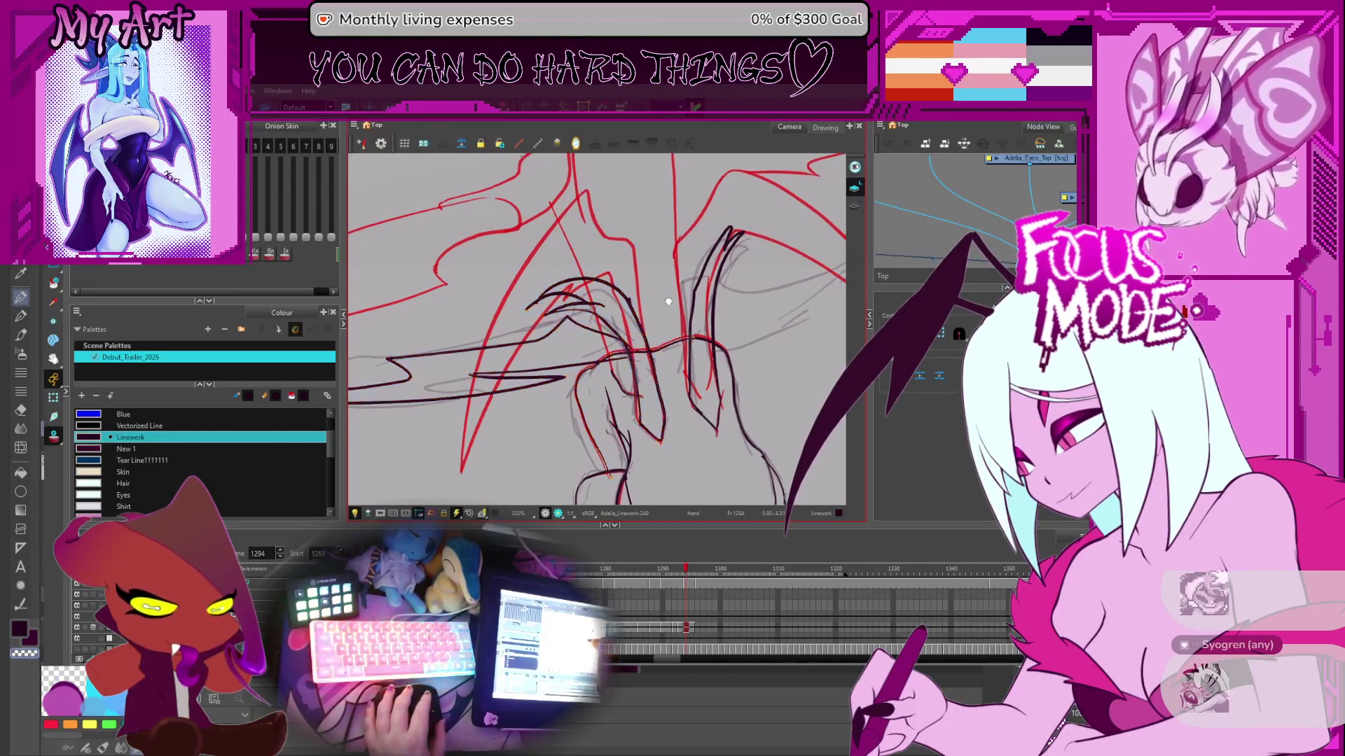
key(alt+slash)
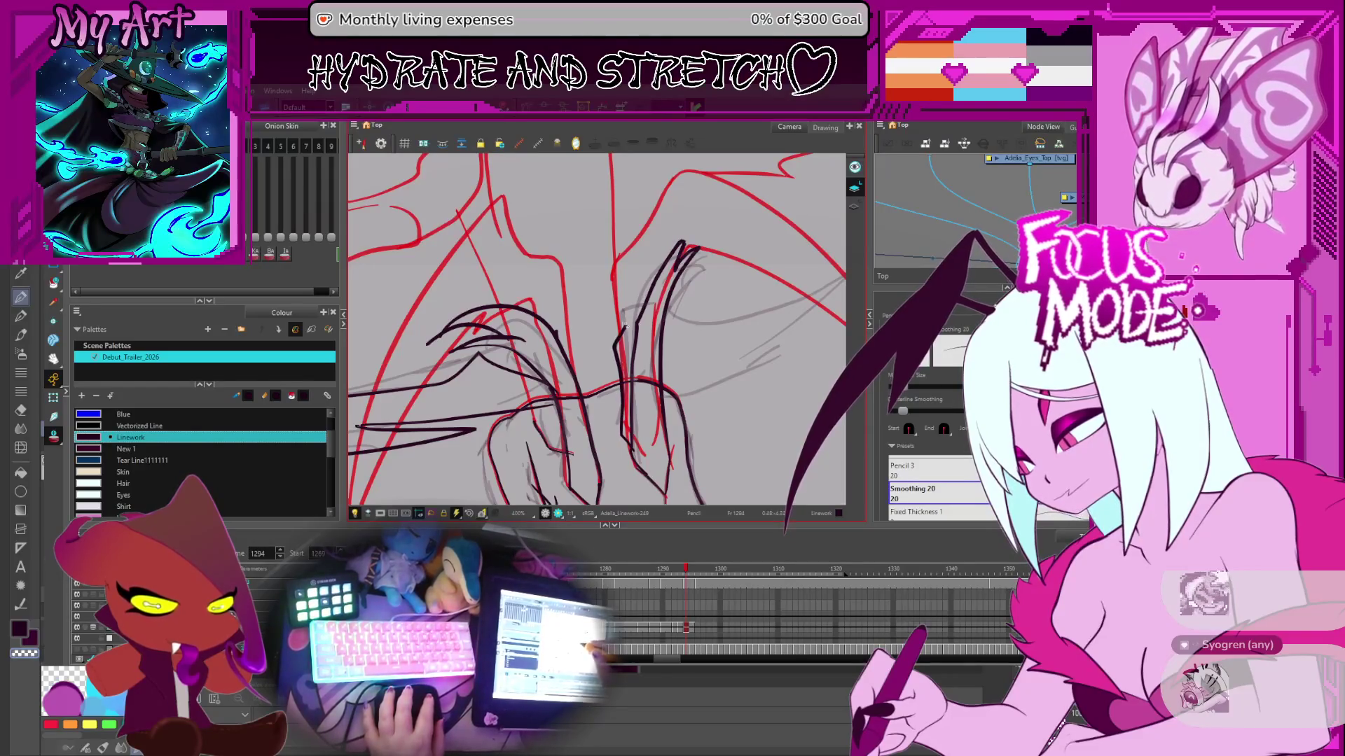
drag(596, 329, 560, 340)
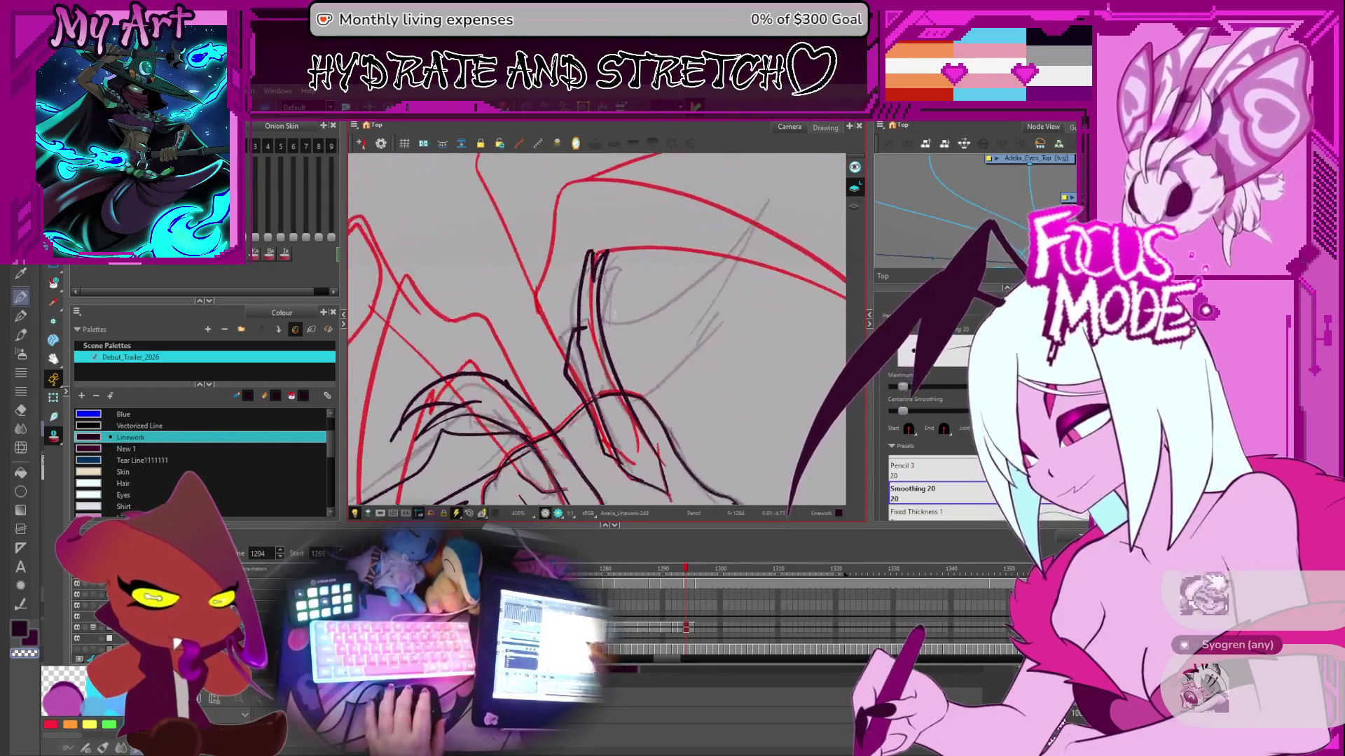
key(ctrl+z)
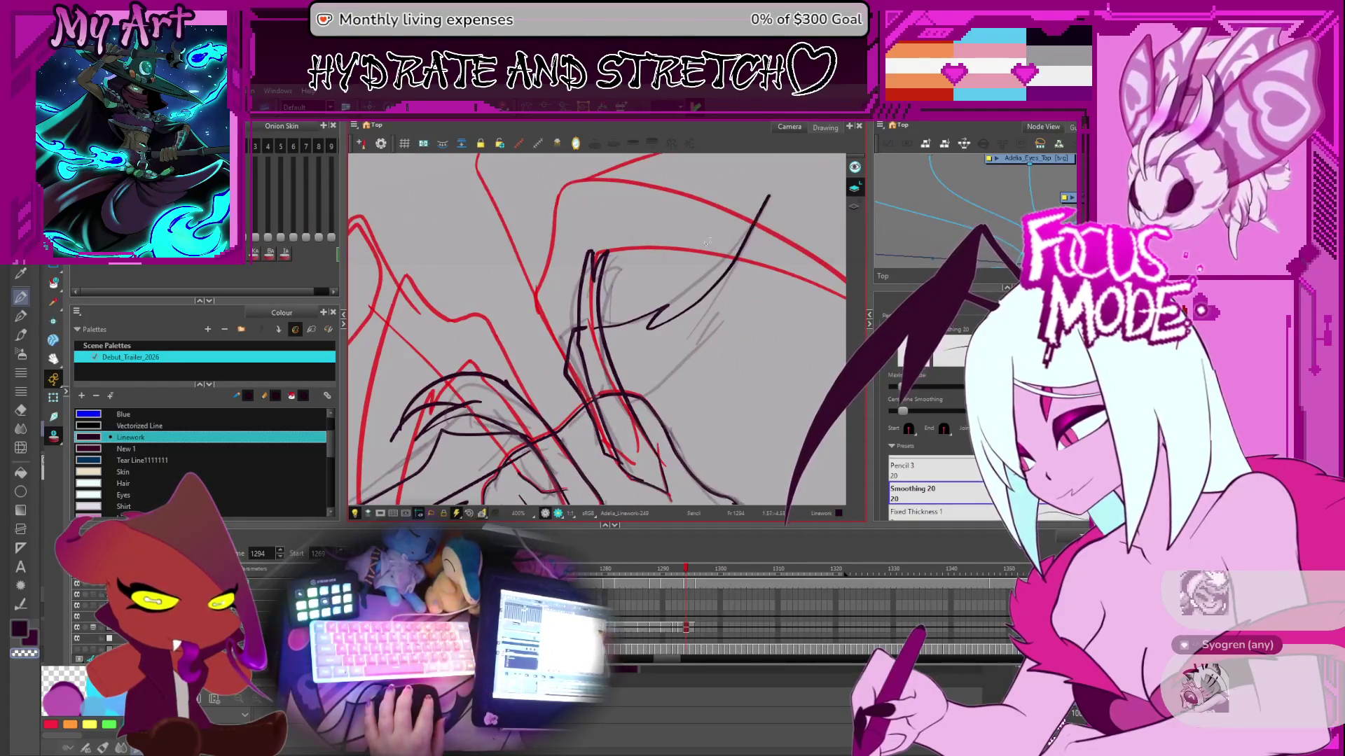
mouse_move(592, 330)
mouse_down()
mouse_move(644, 319)
mouse_move(589, 476)
mouse_move(602, 312)
mouse_up()
- Select and delete the stray black stroke
scroll(603, 312, down, 2)
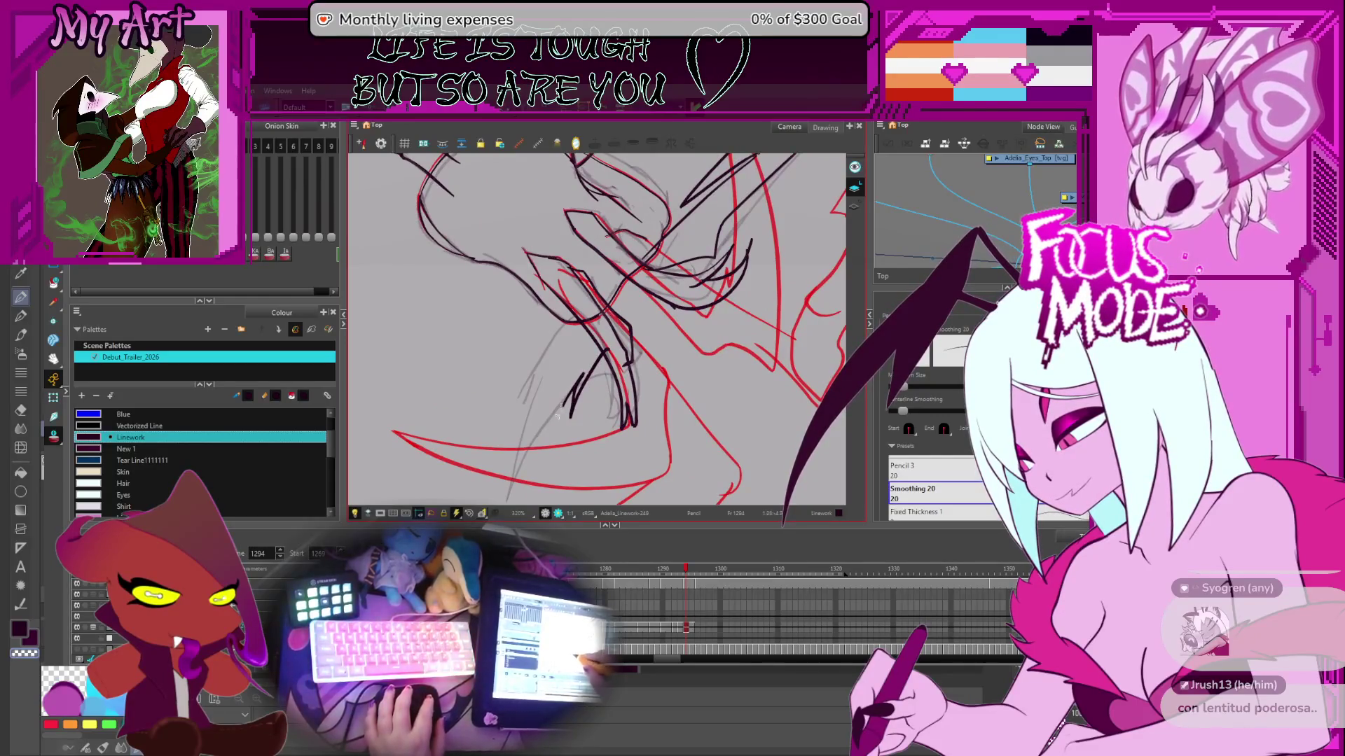
key(alt+s)
drag(560, 405, 539, 460)
key(Delete)
drag(620, 366, 614, 360)
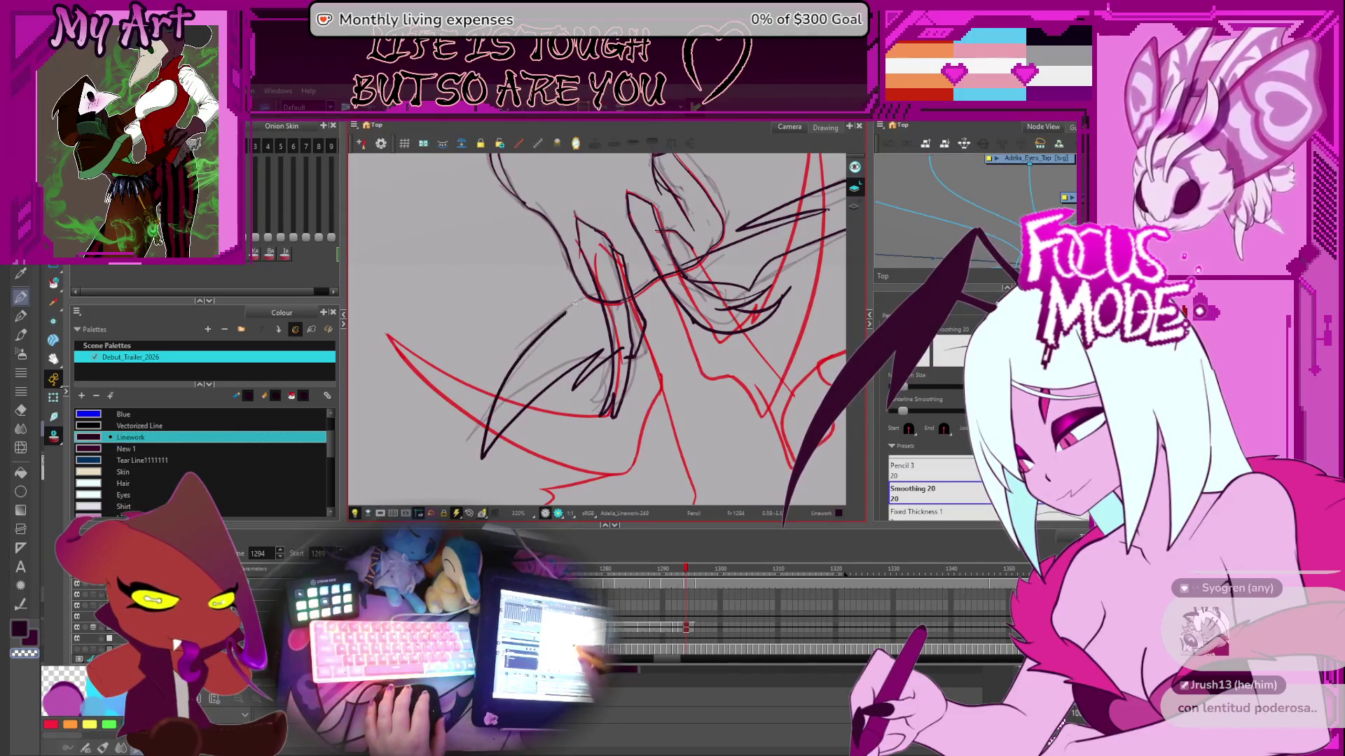
scroll(535, 388, up, 1)
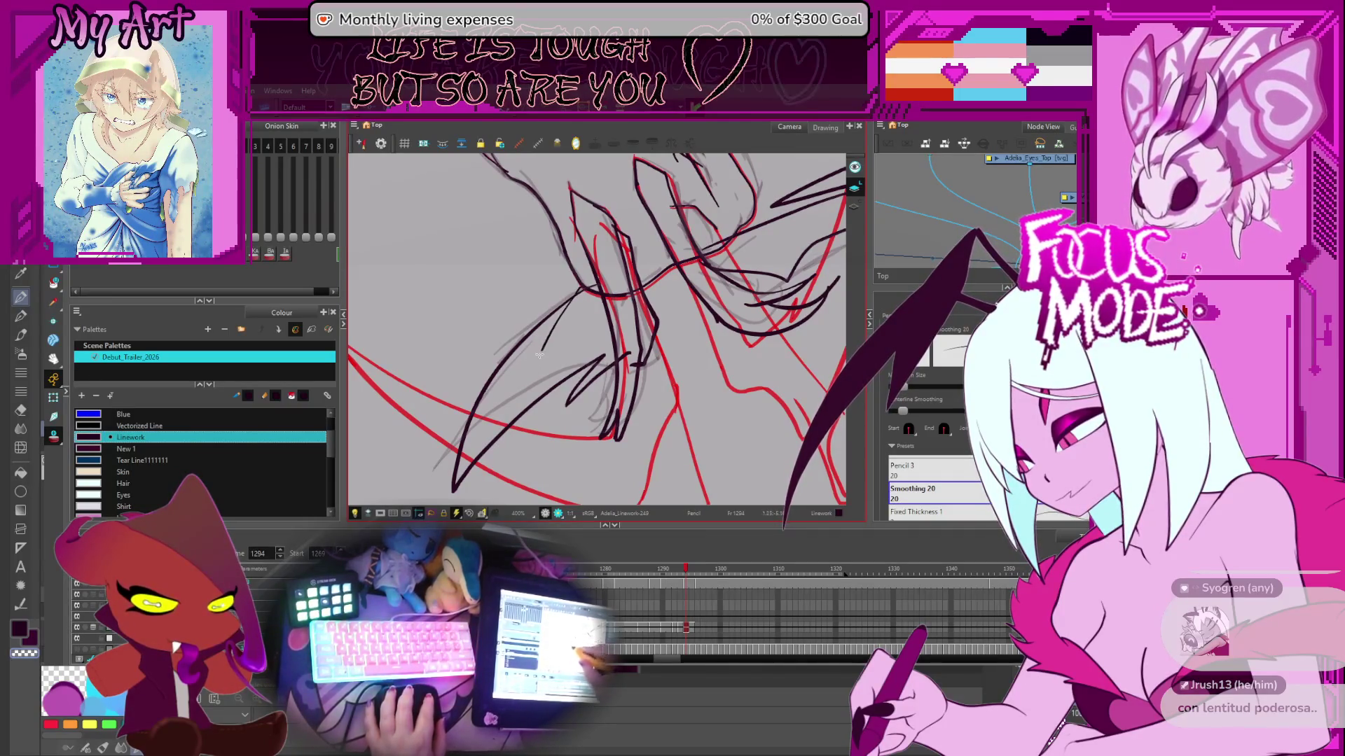
- Cut overlapping line ends, then advance to frame 1297
key(alt+t)
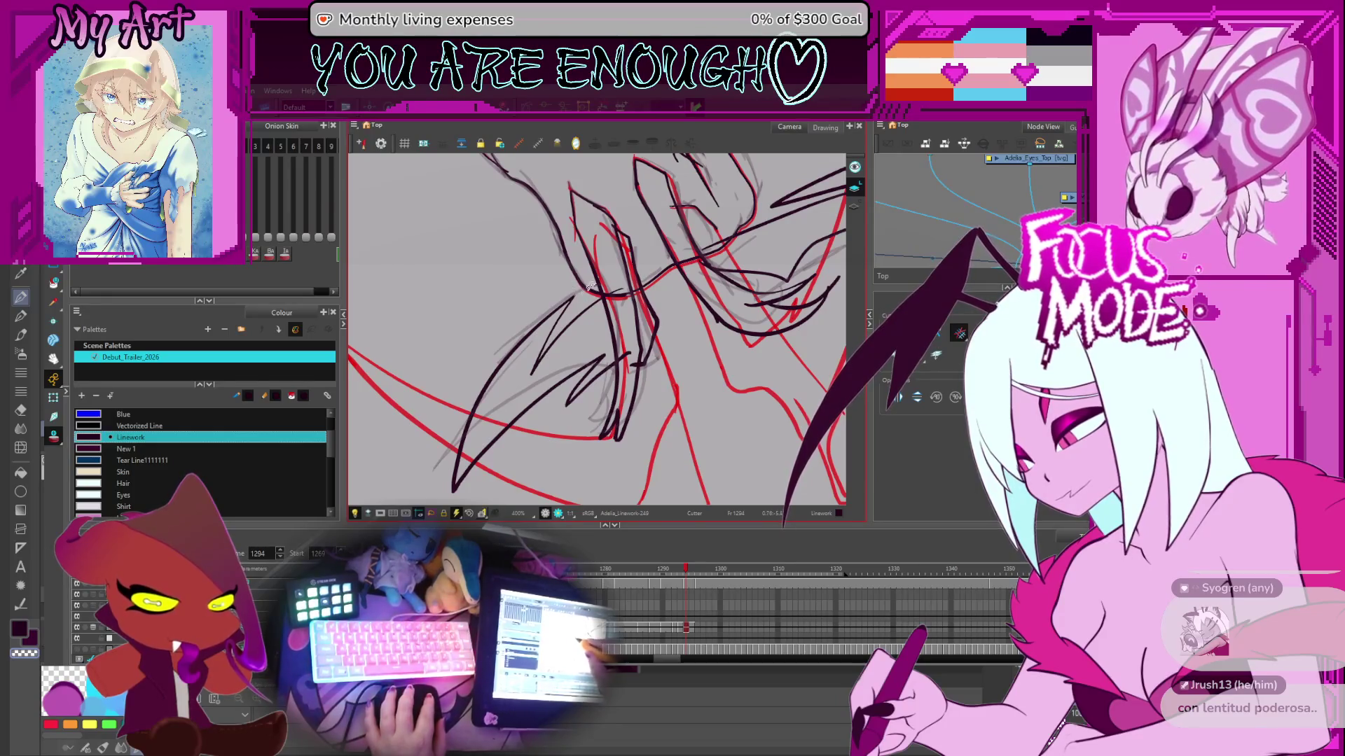
scroll(619, 290, down, 2)
drag(619, 289, 598, 312)
scroll(599, 311, up, 2)
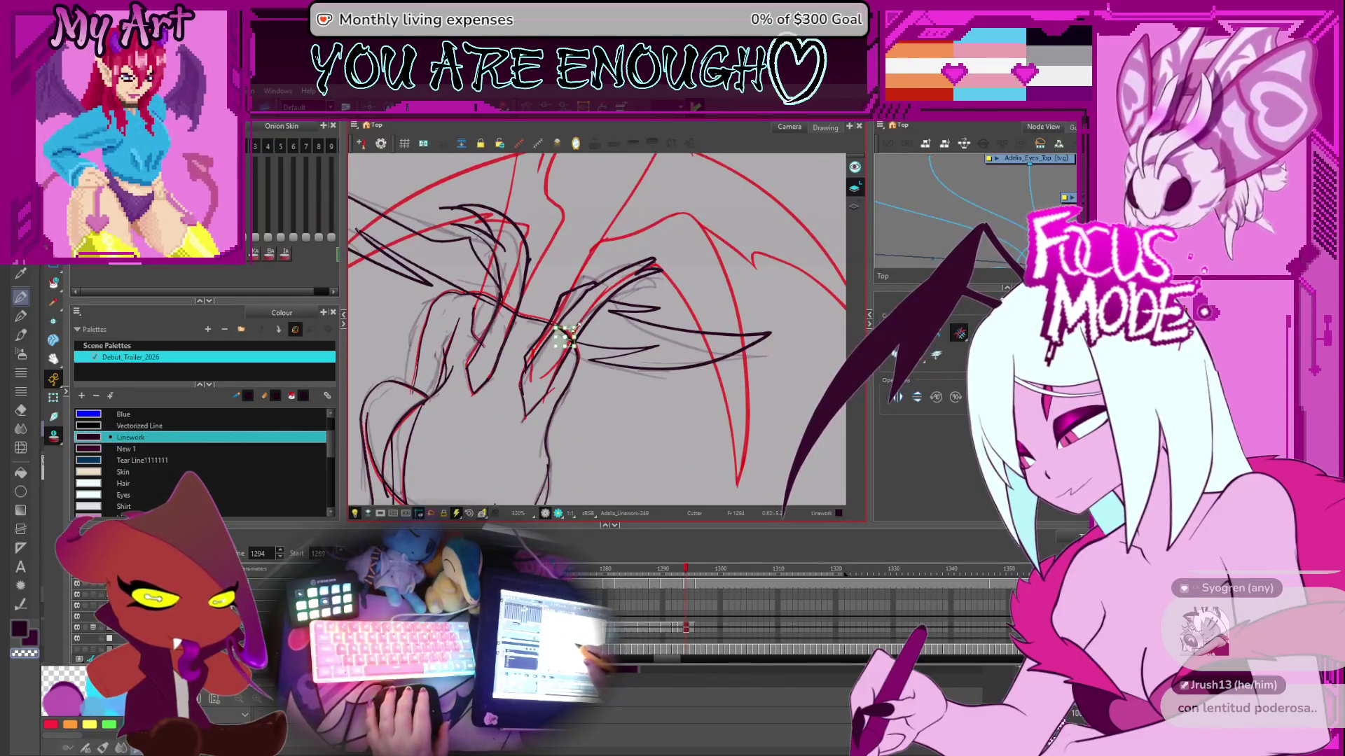
scroll(564, 338, down, 5)
key(period)
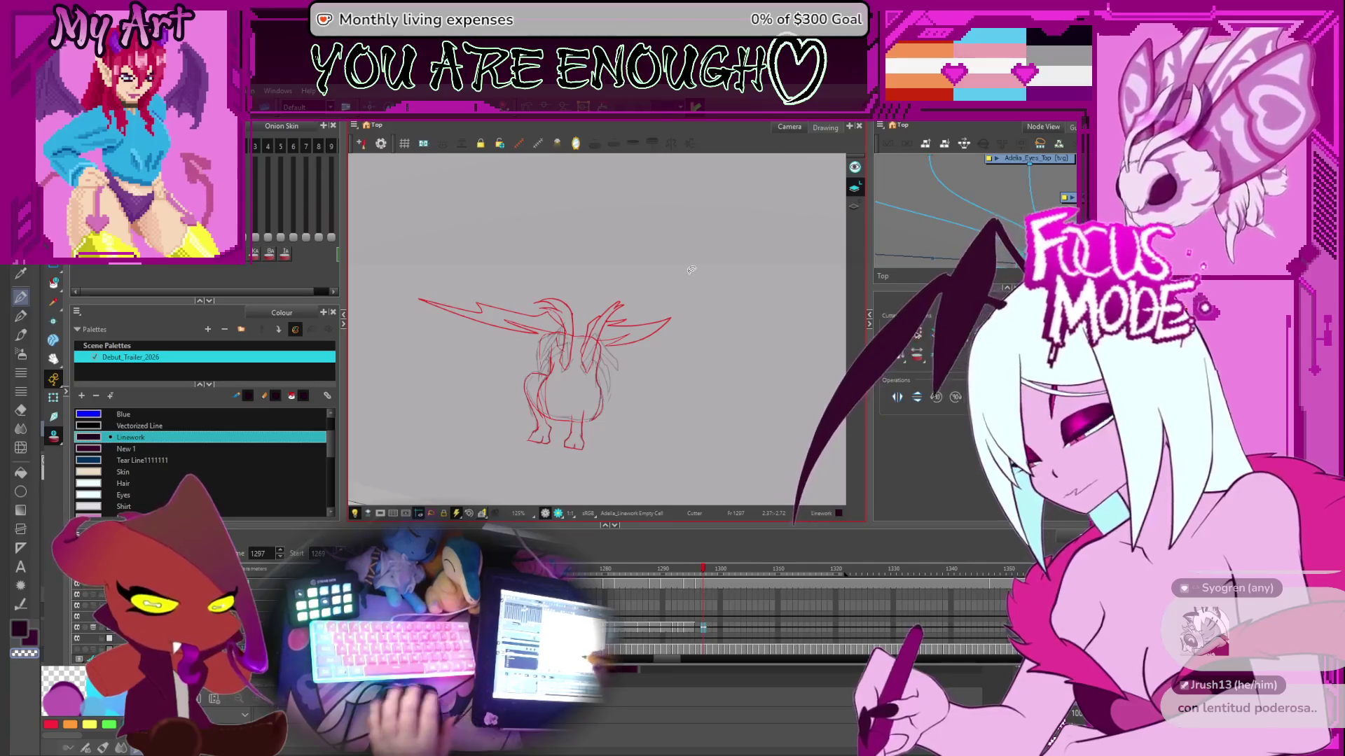
- Go back to frame 1295 and rotate the view to review its body, leg and strut lines
scroll(690, 272, up, 2)
key(comma)
key(comma)
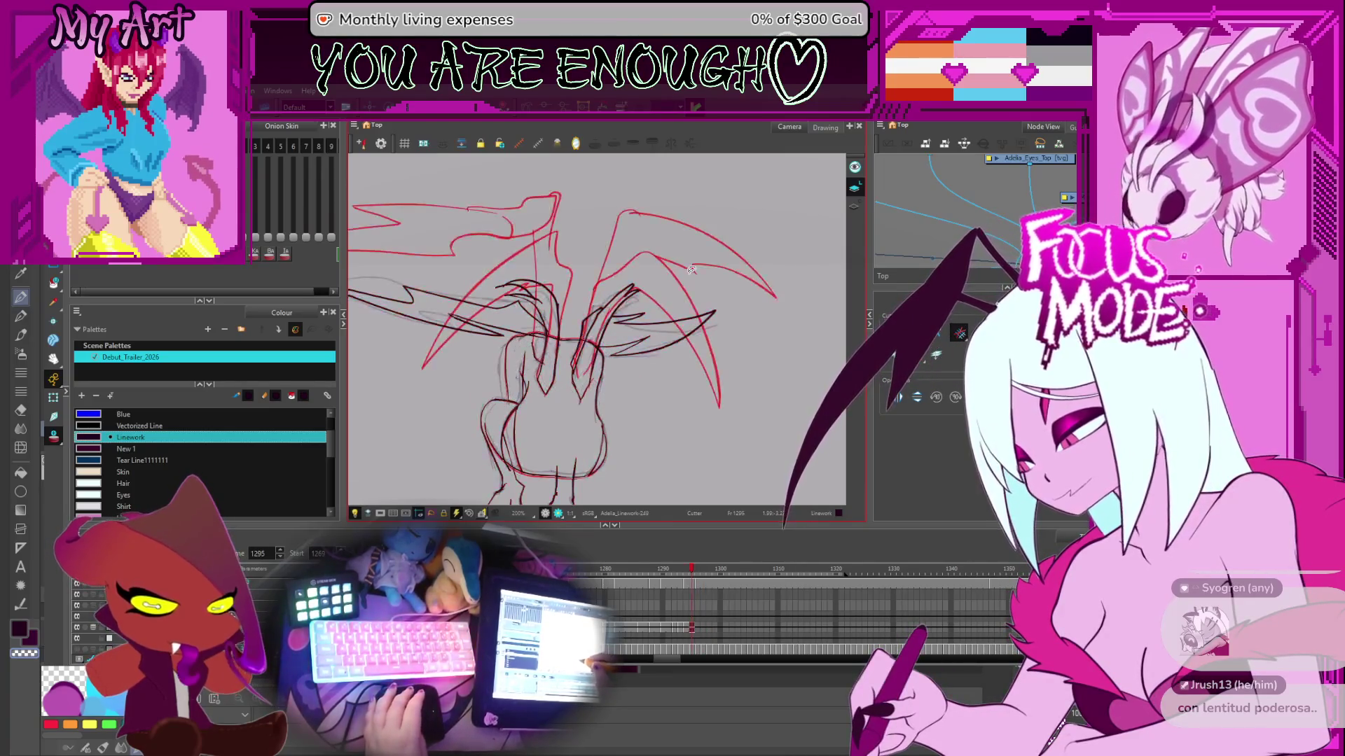
mouse_move(690, 269)
mouse_down()
mouse_move(645, 384)
mouse_move(700, 354)
mouse_up()
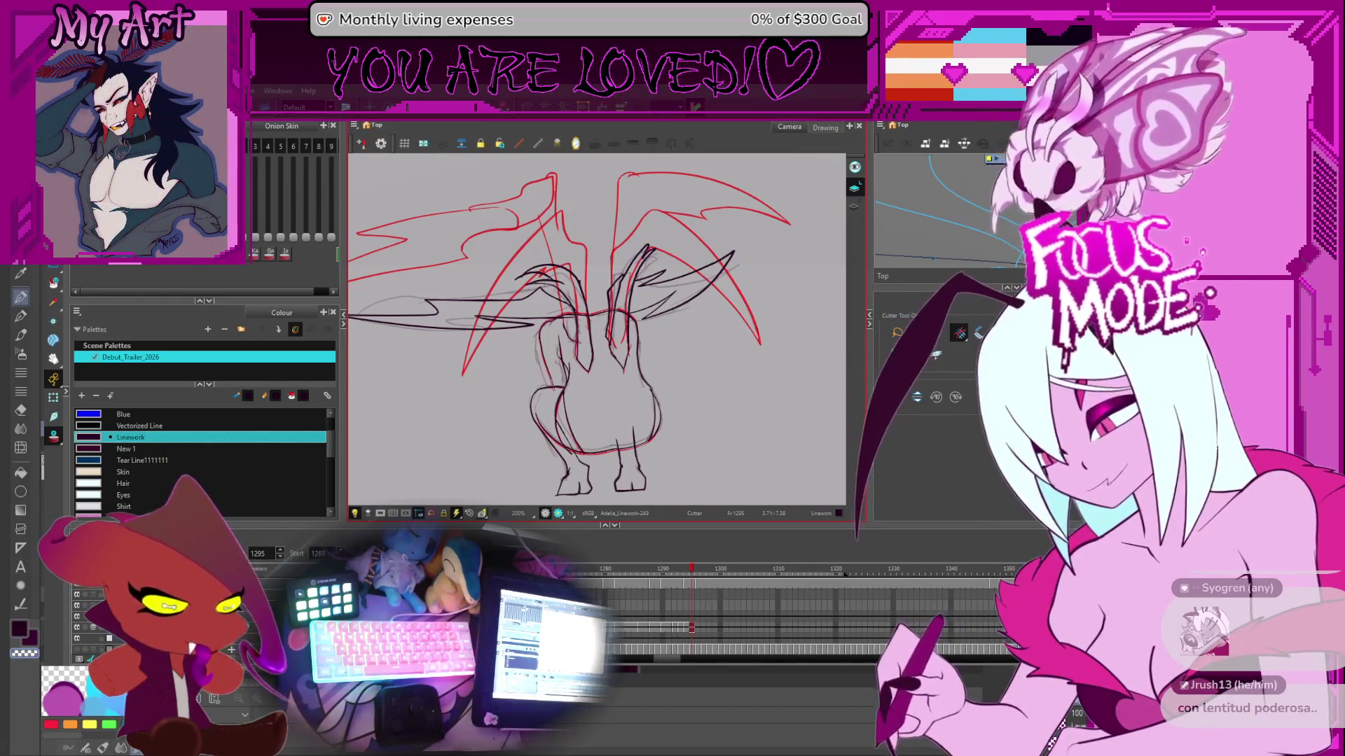
scroll(802, 329, up, 2)
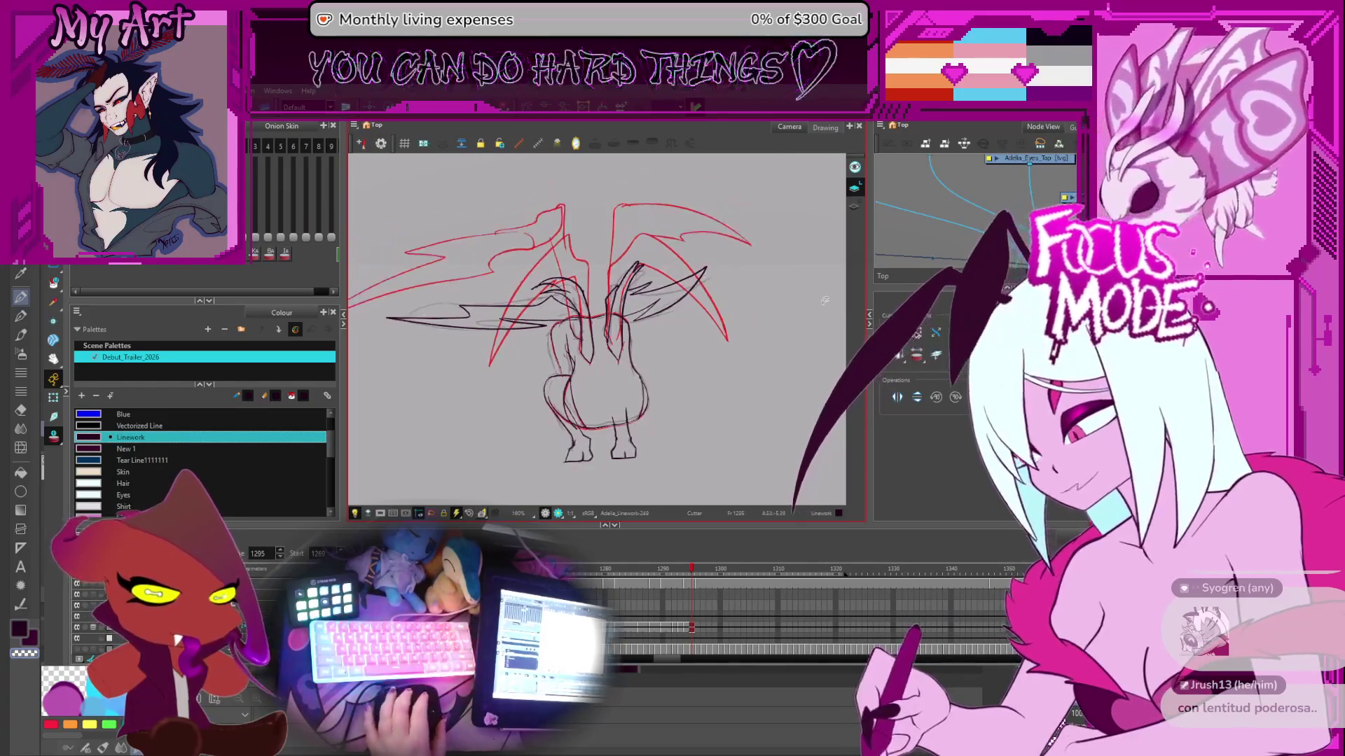
key(alt+slash)
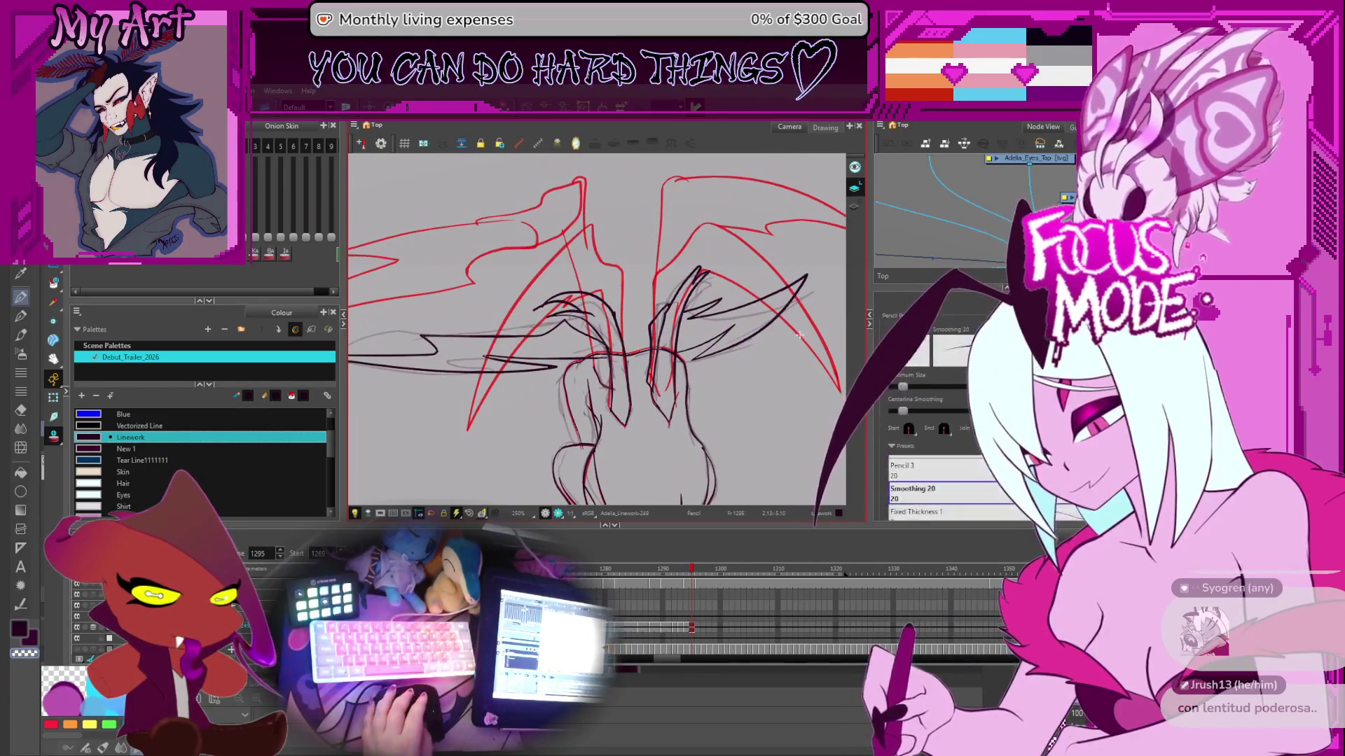
scroll(700, 330, down, 2)
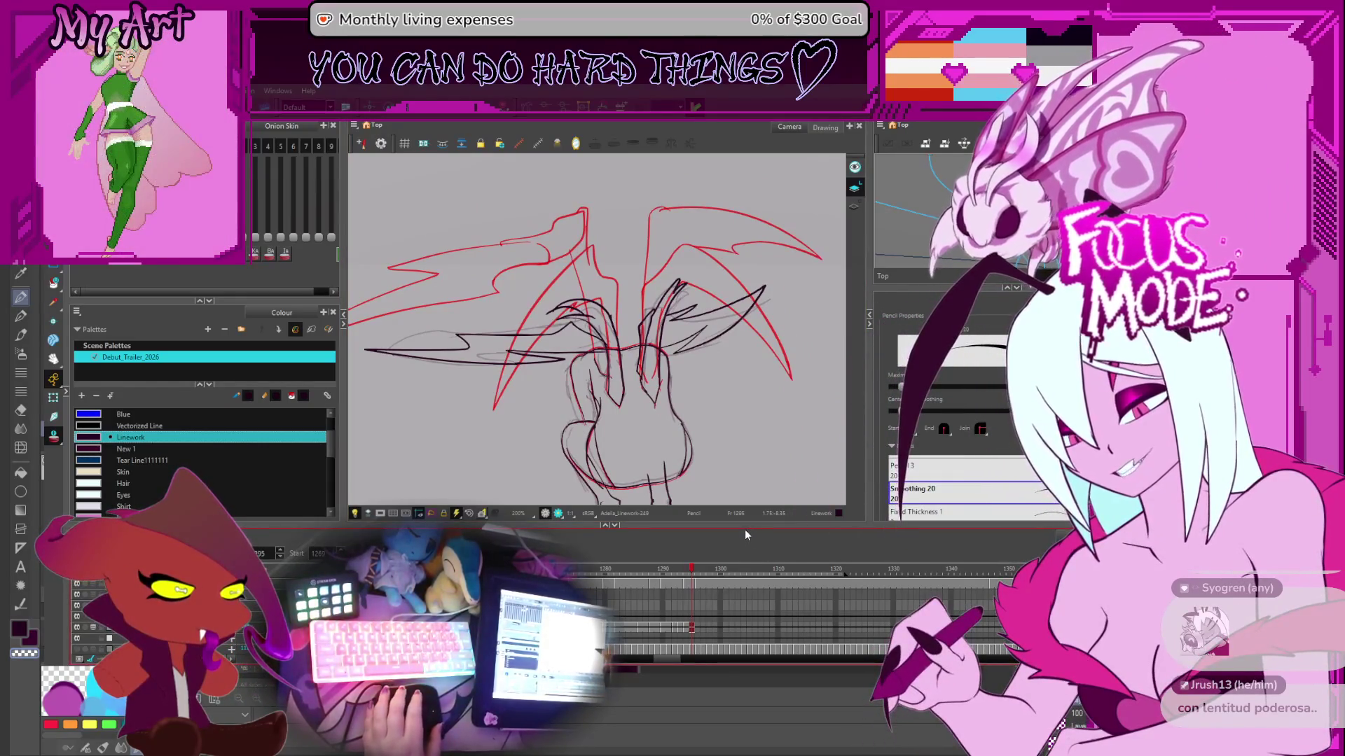
scroll(645, 339, up, 2)
scroll(645, 339, up, 4)
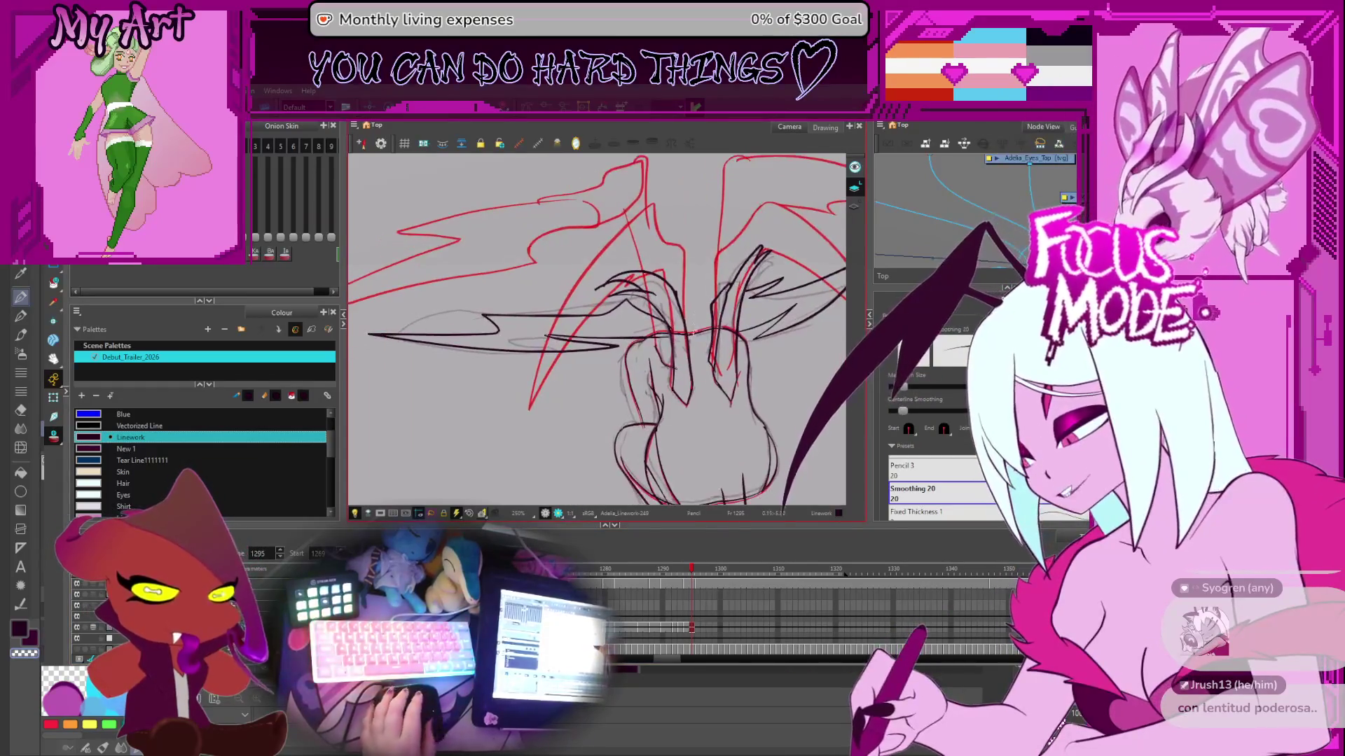
key(alt+q)
- Select the long horizontal wing stroke, lower curve and long right arc, then zoom out to 200%
click(657, 350)
shift+click(672, 352)
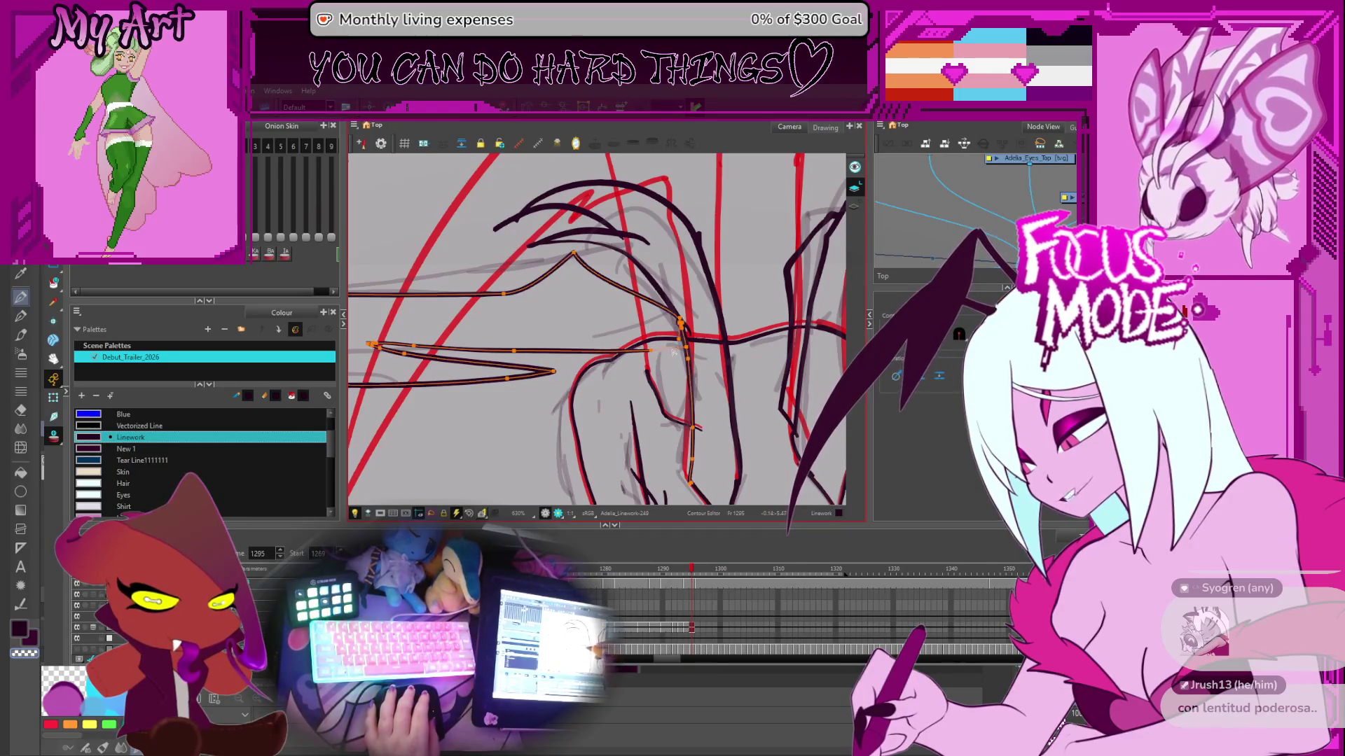
shift+click(657, 356)
drag(636, 360, 666, 366)
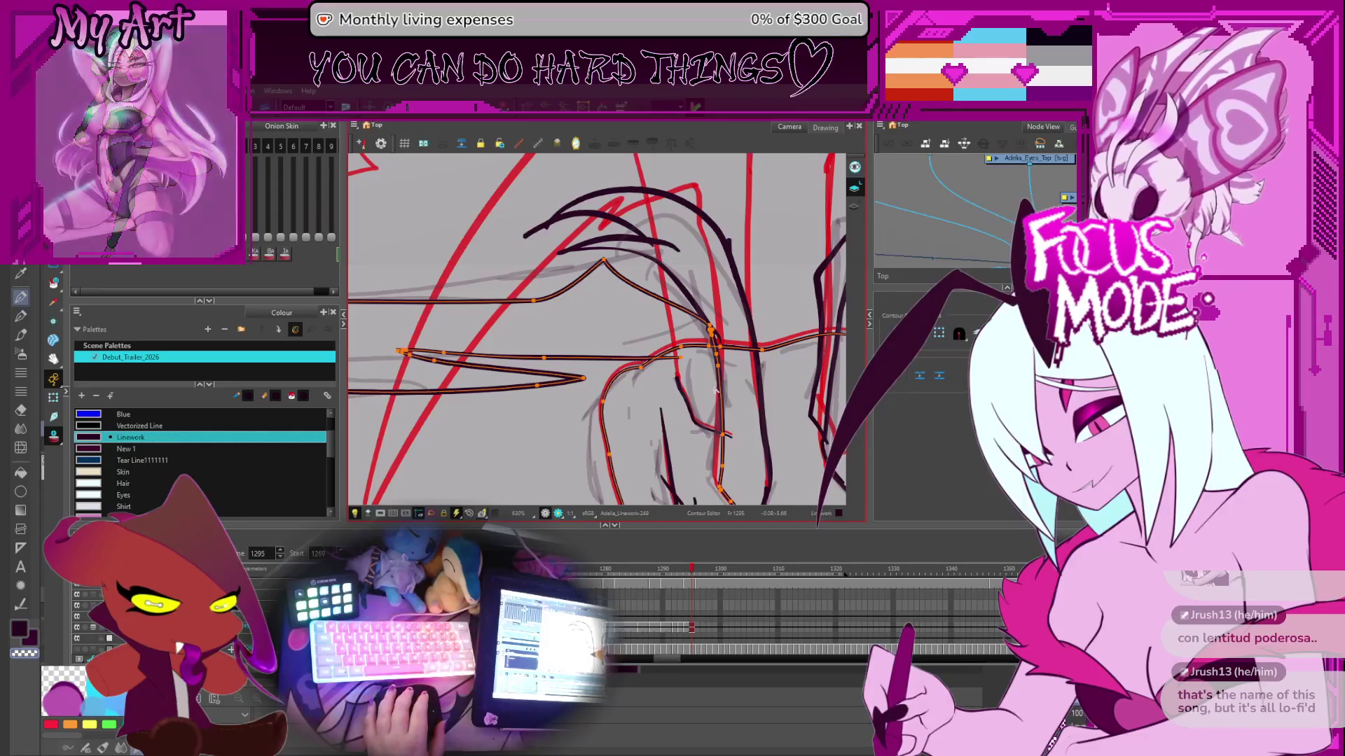
key(space)
drag(716, 385, 715, 386)
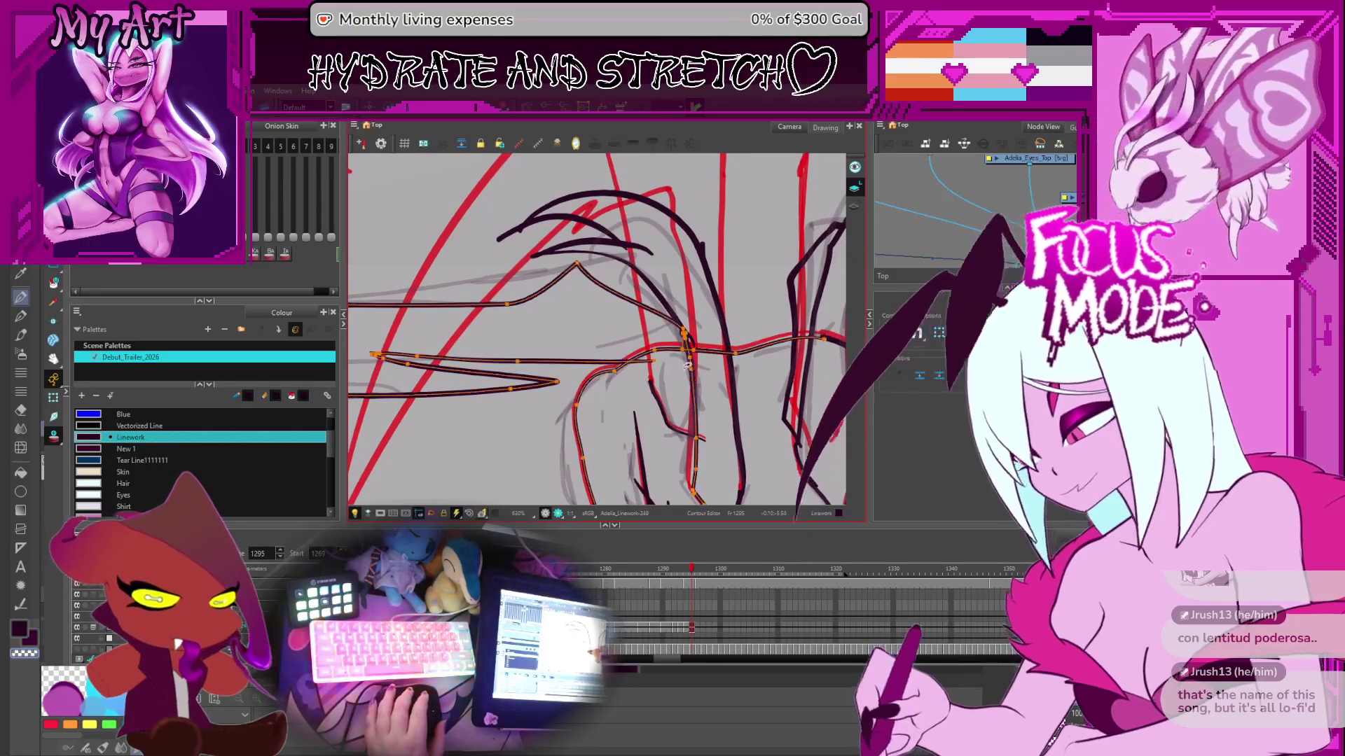
shift+click(652, 389)
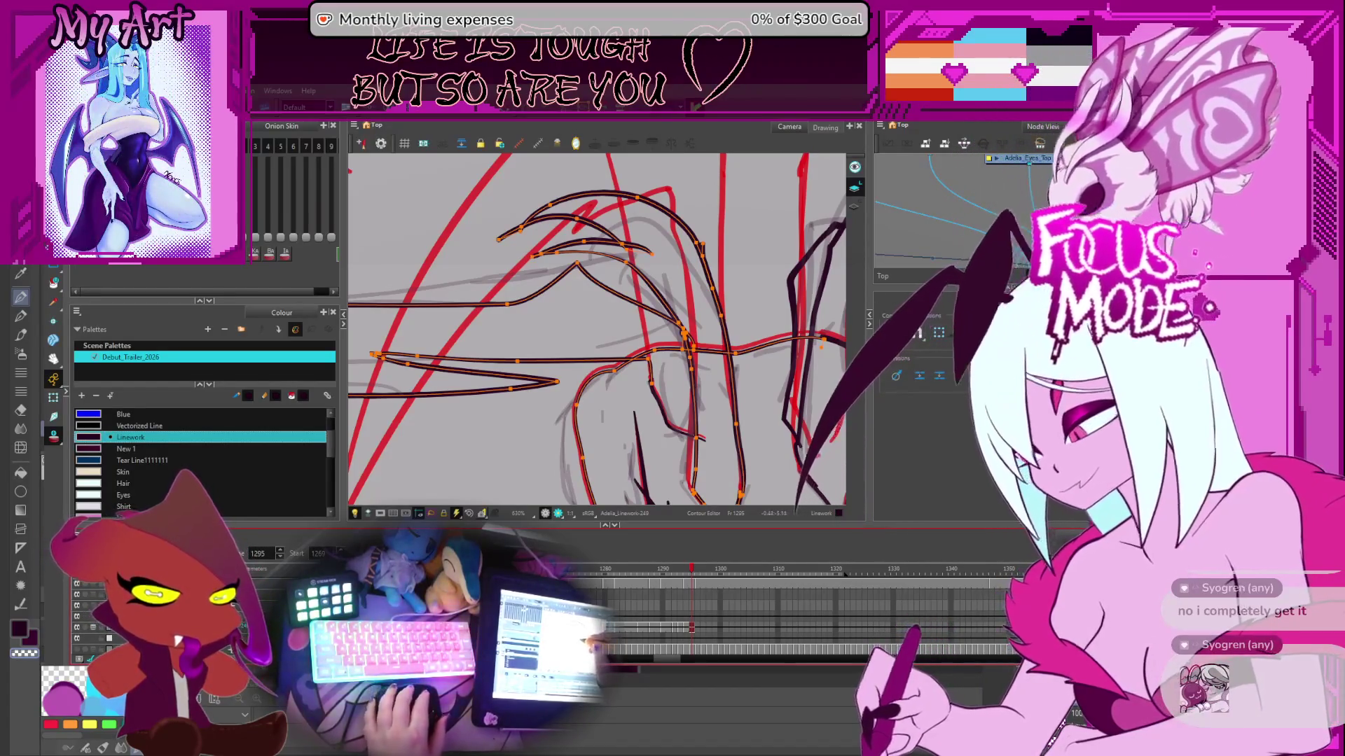
scroll(611, 329, down, 5)
drag(609, 334, 611, 325)
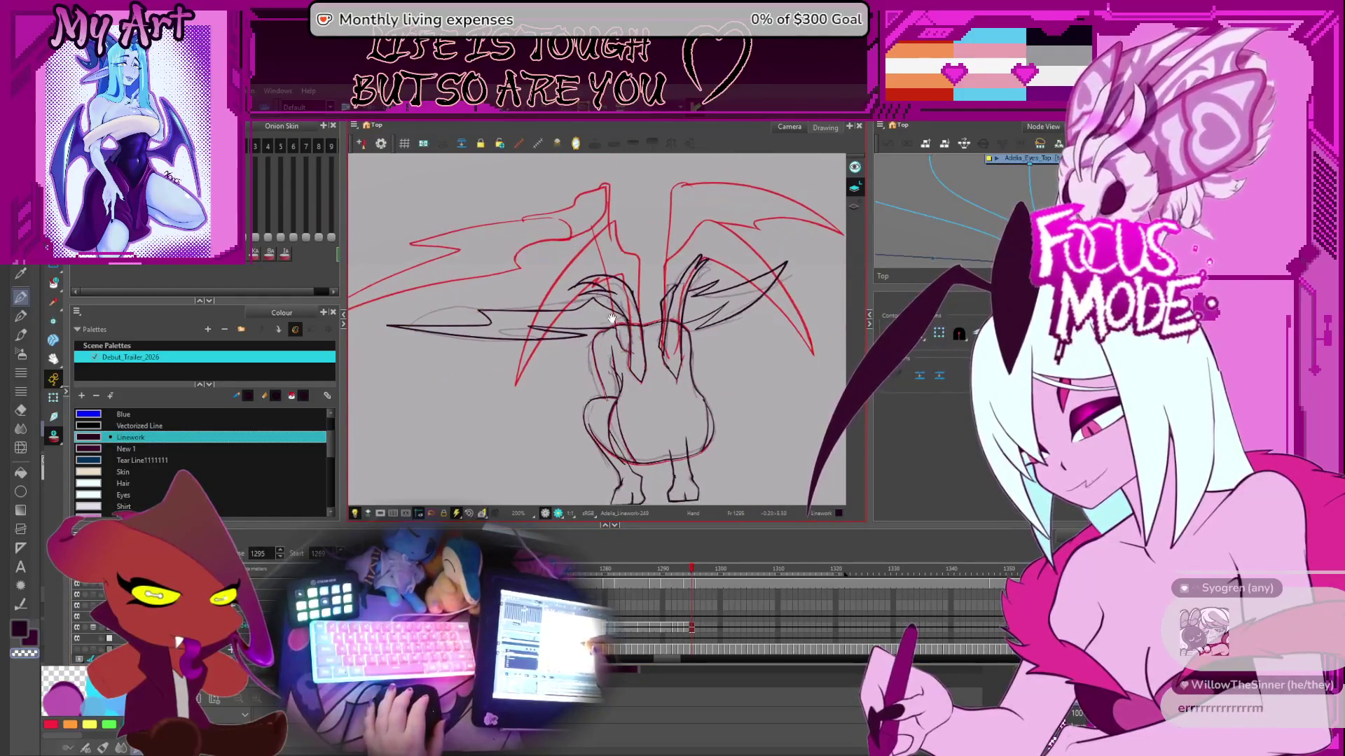
- Select the left-wing and centre strokes, then clear the selection
click(532, 327)
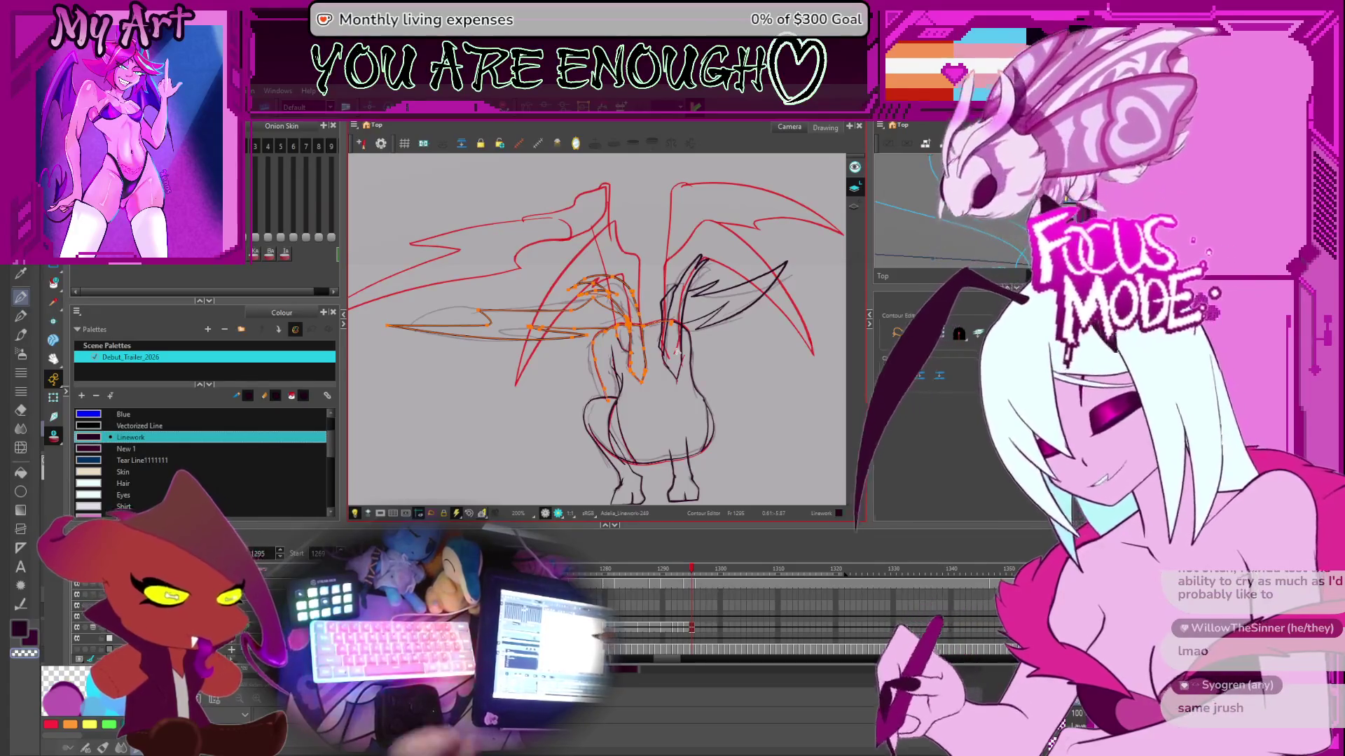
click(726, 335)
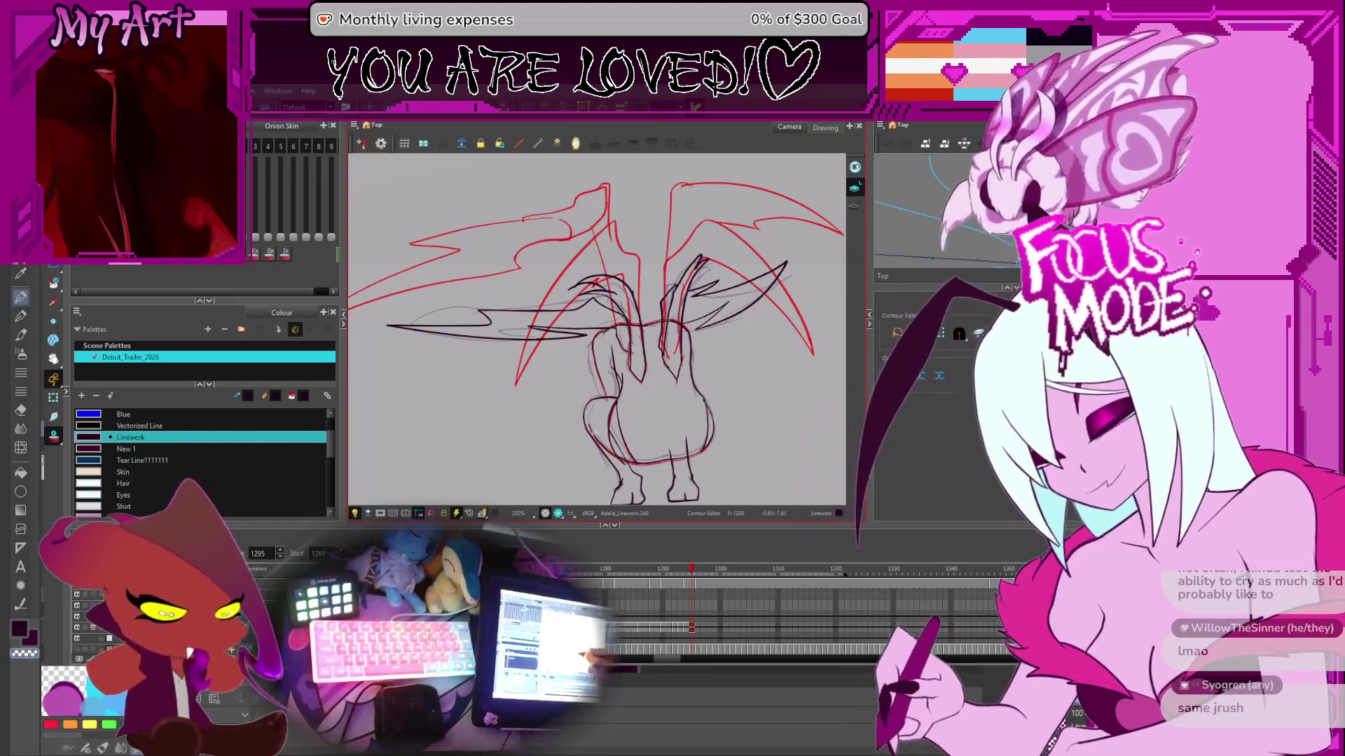
key(1)
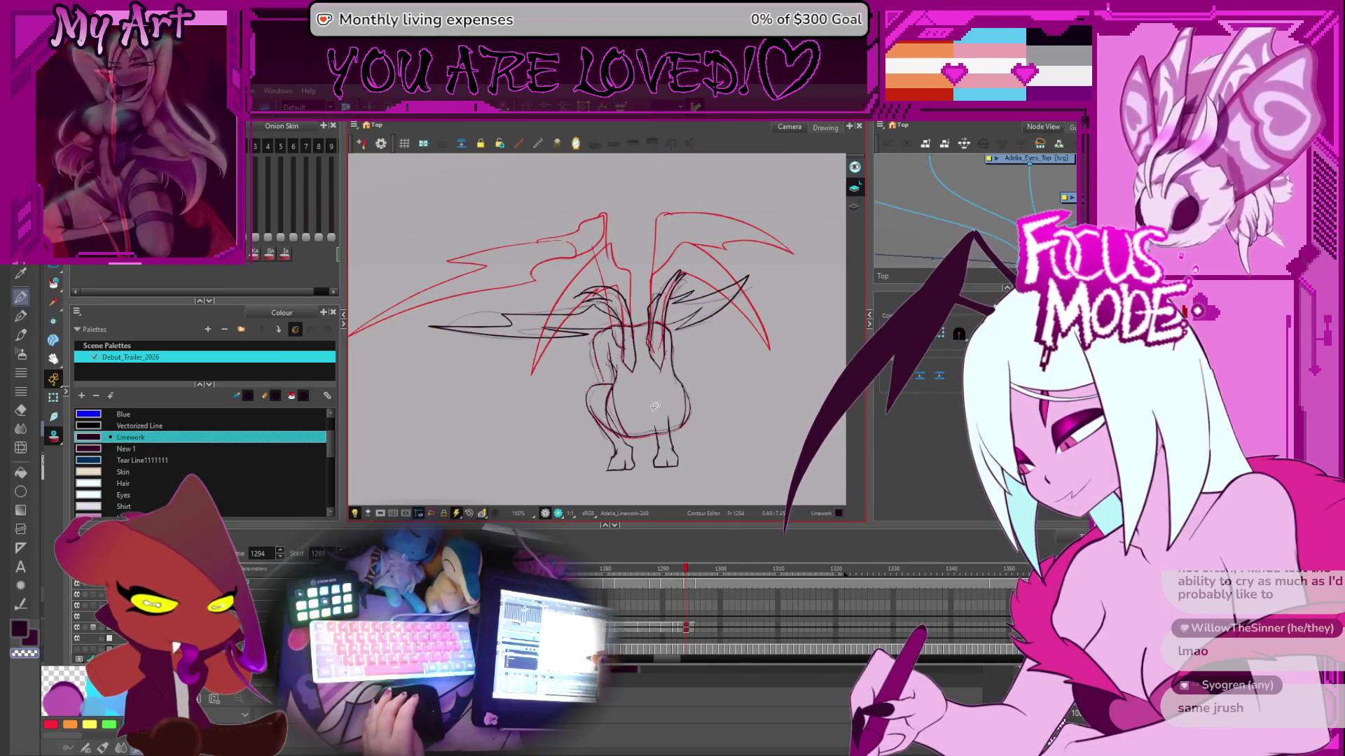
- Flip between frames 1292 and 1296 to compare the wing drawings
key(comma)
key(comma)
key(period)
key(period)
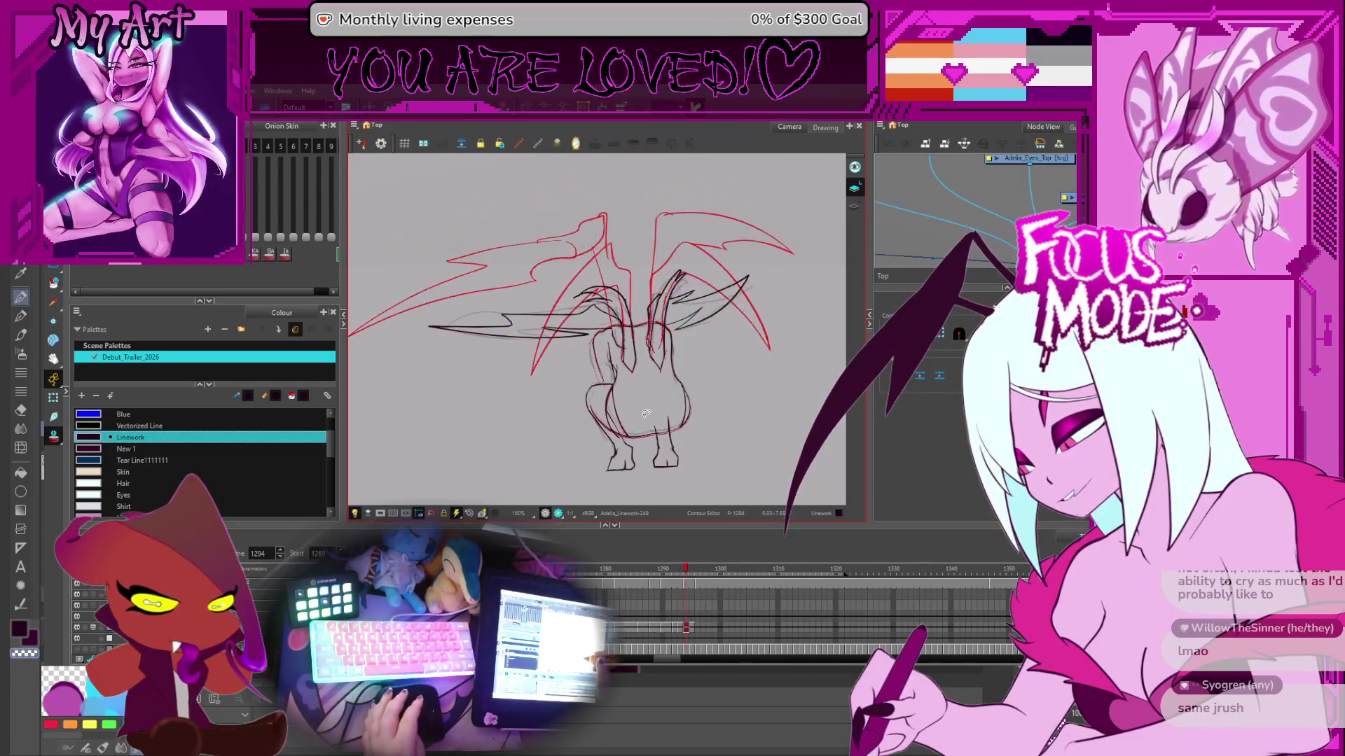
key(comma)
key(comma)
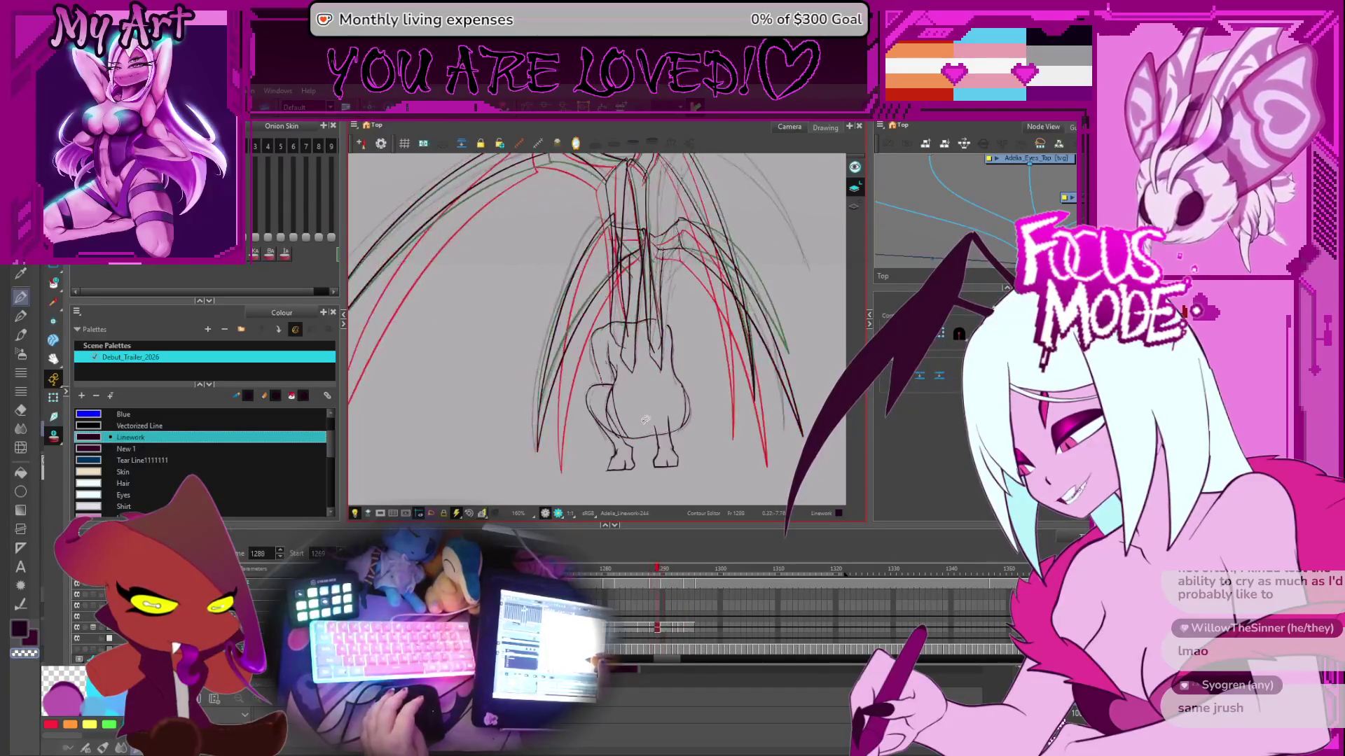
key(period)
key(period)
key(period)
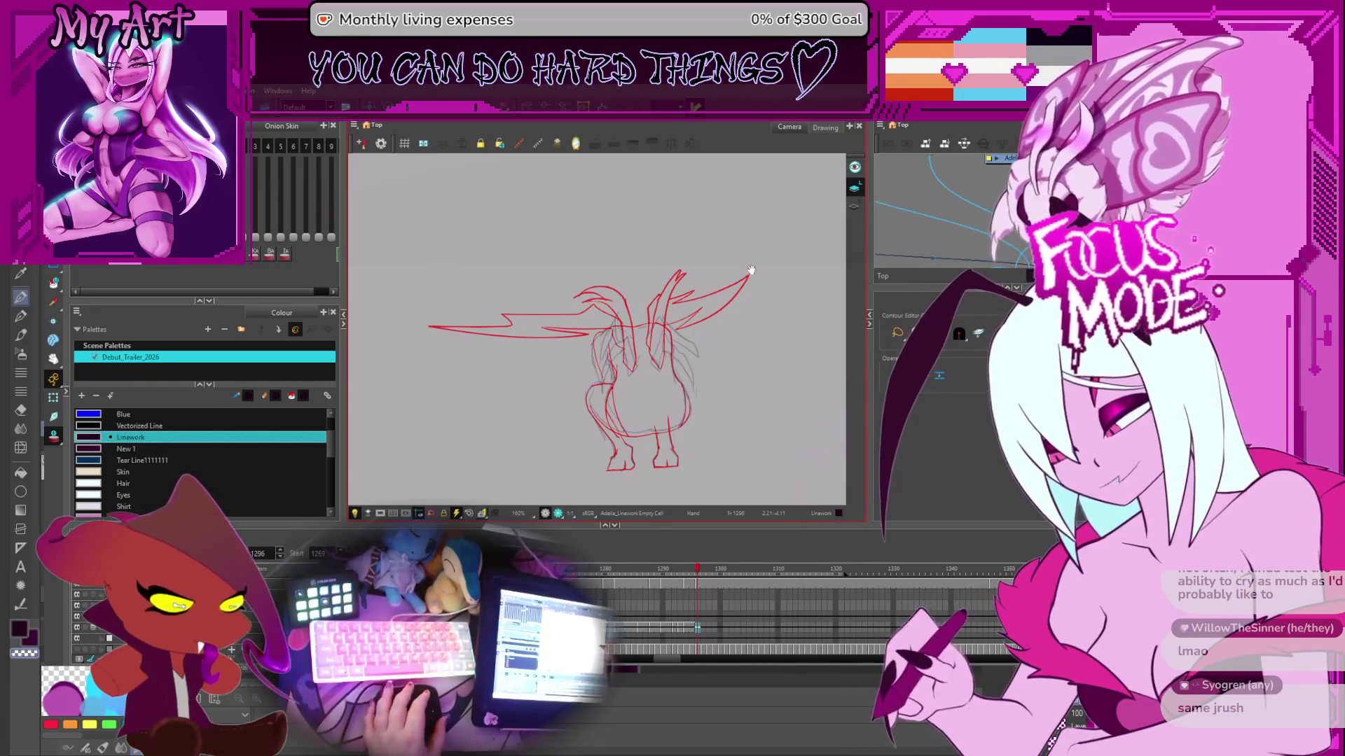
scroll(639, 320, up, 4)
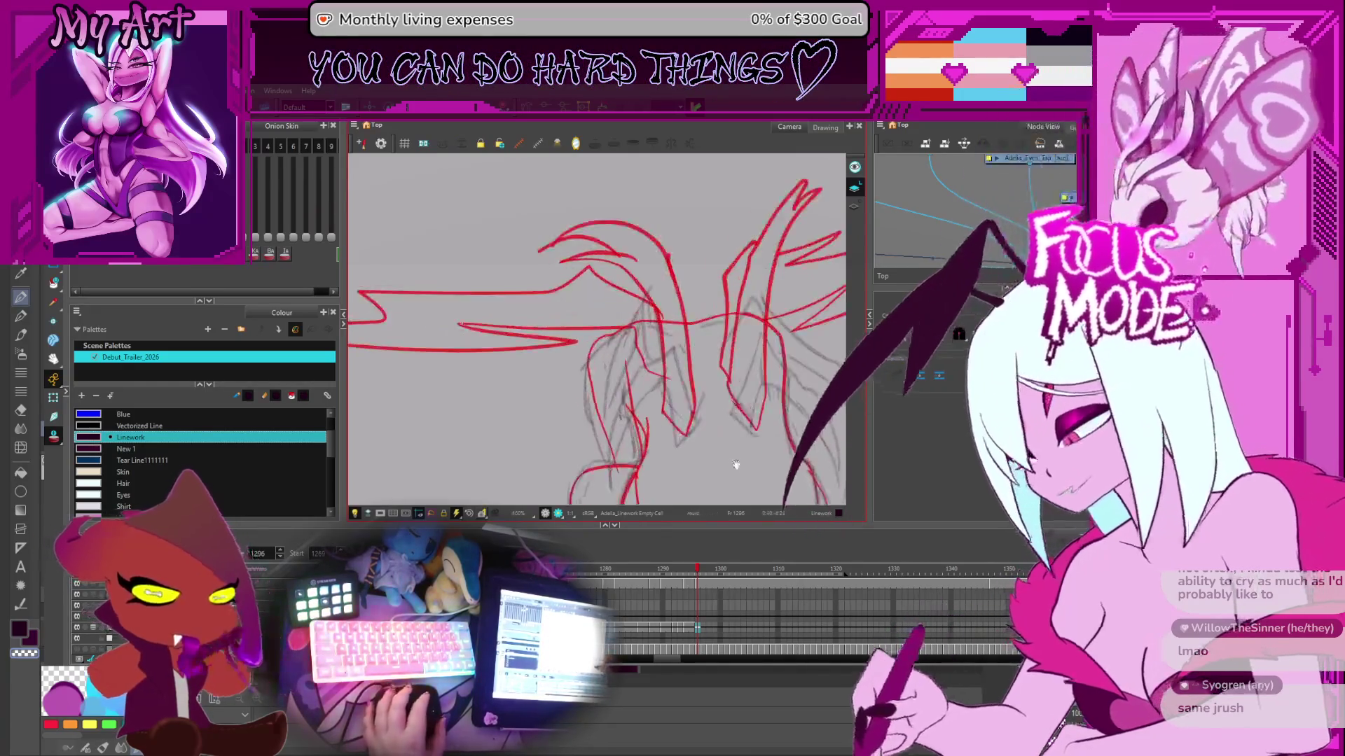
key(comma)
key(period)
key(comma)
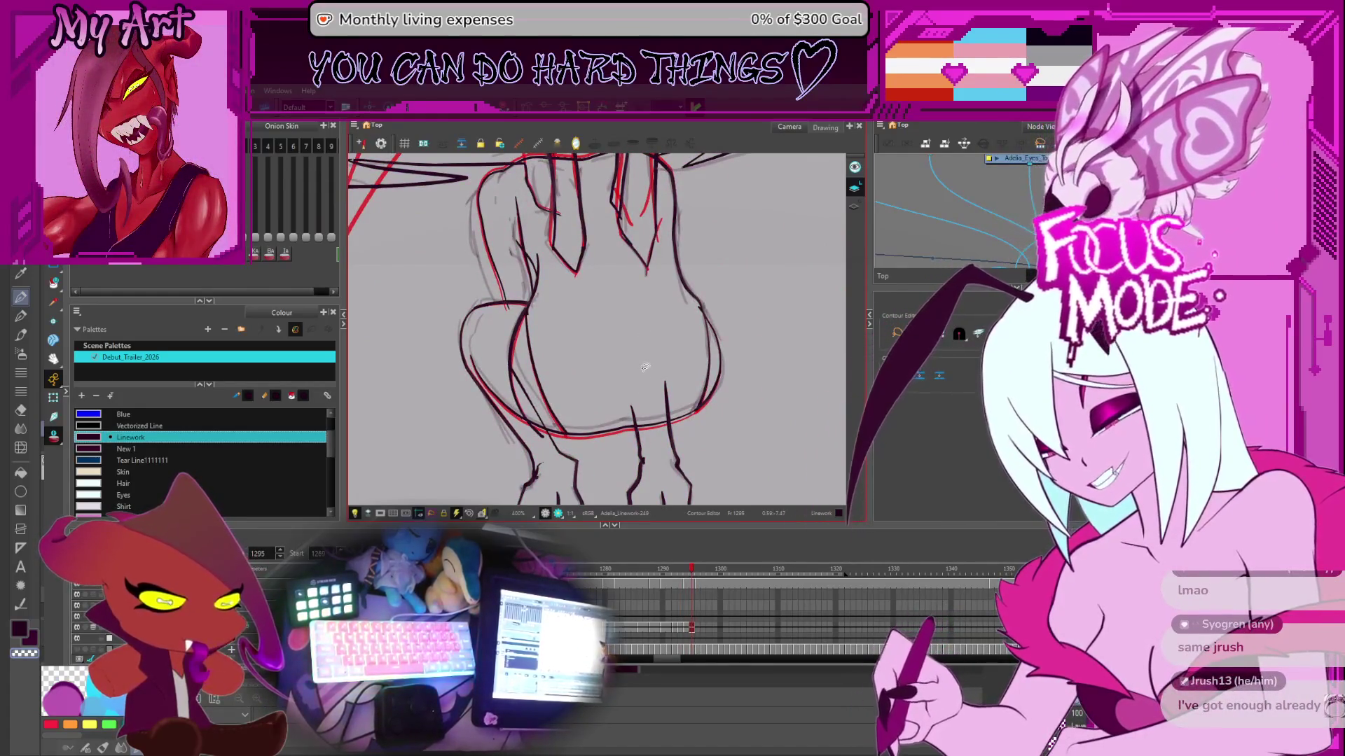
key(period)
key(comma)
key(period)
key(comma)
key(comma)
key(period)
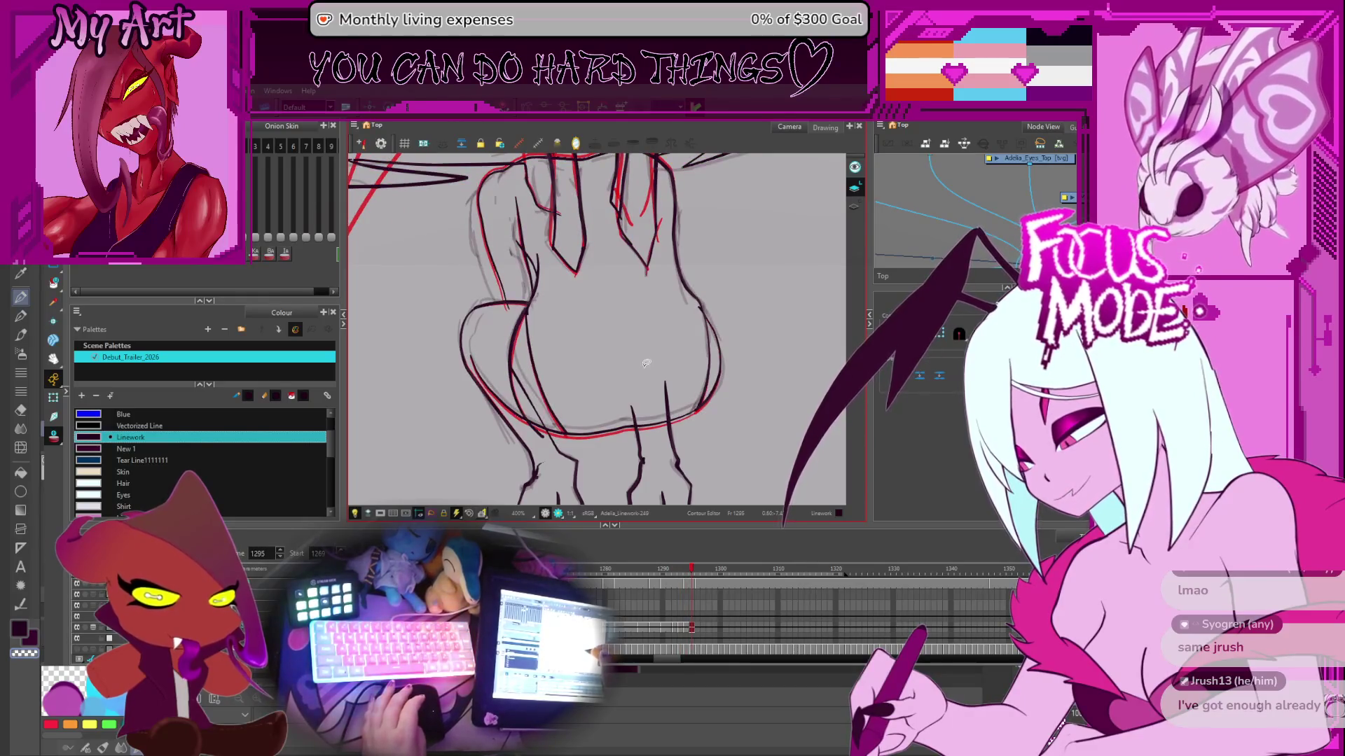
scroll(645, 363, down, 2)
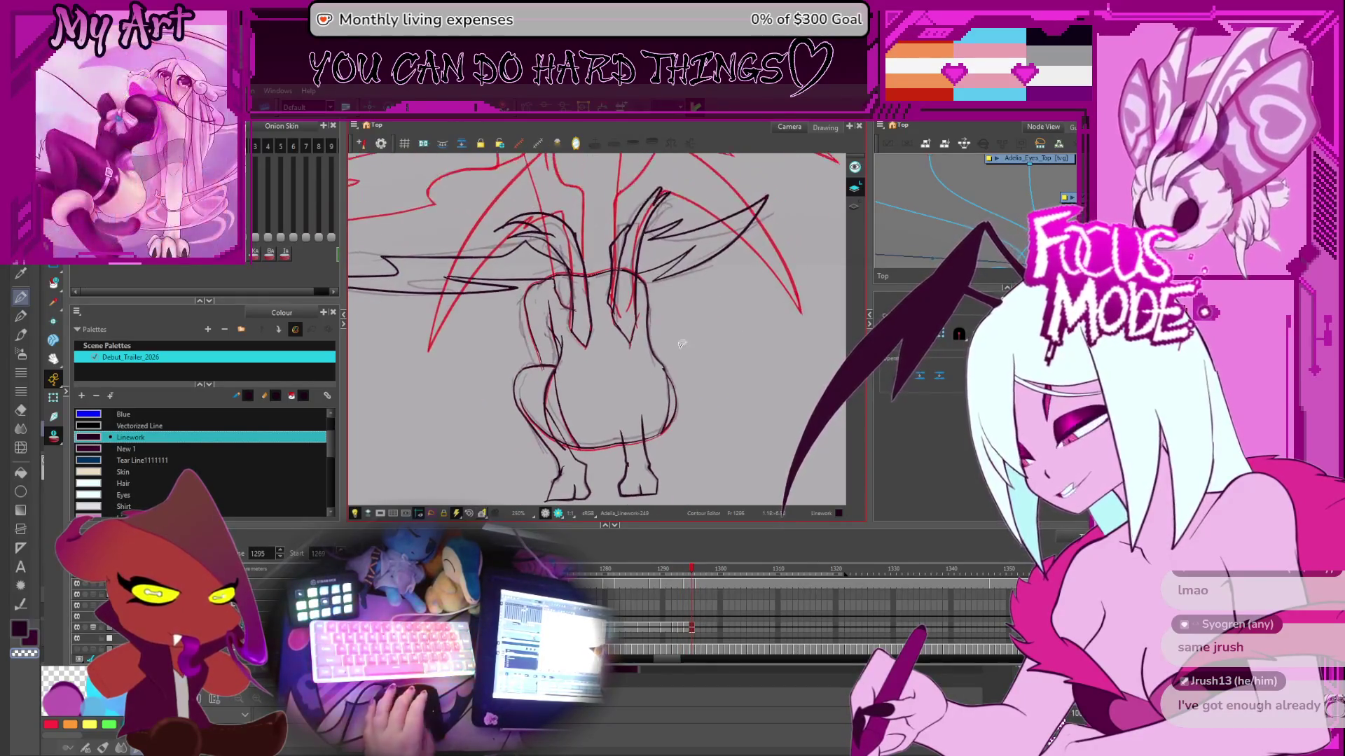
key(comma)
key(period)
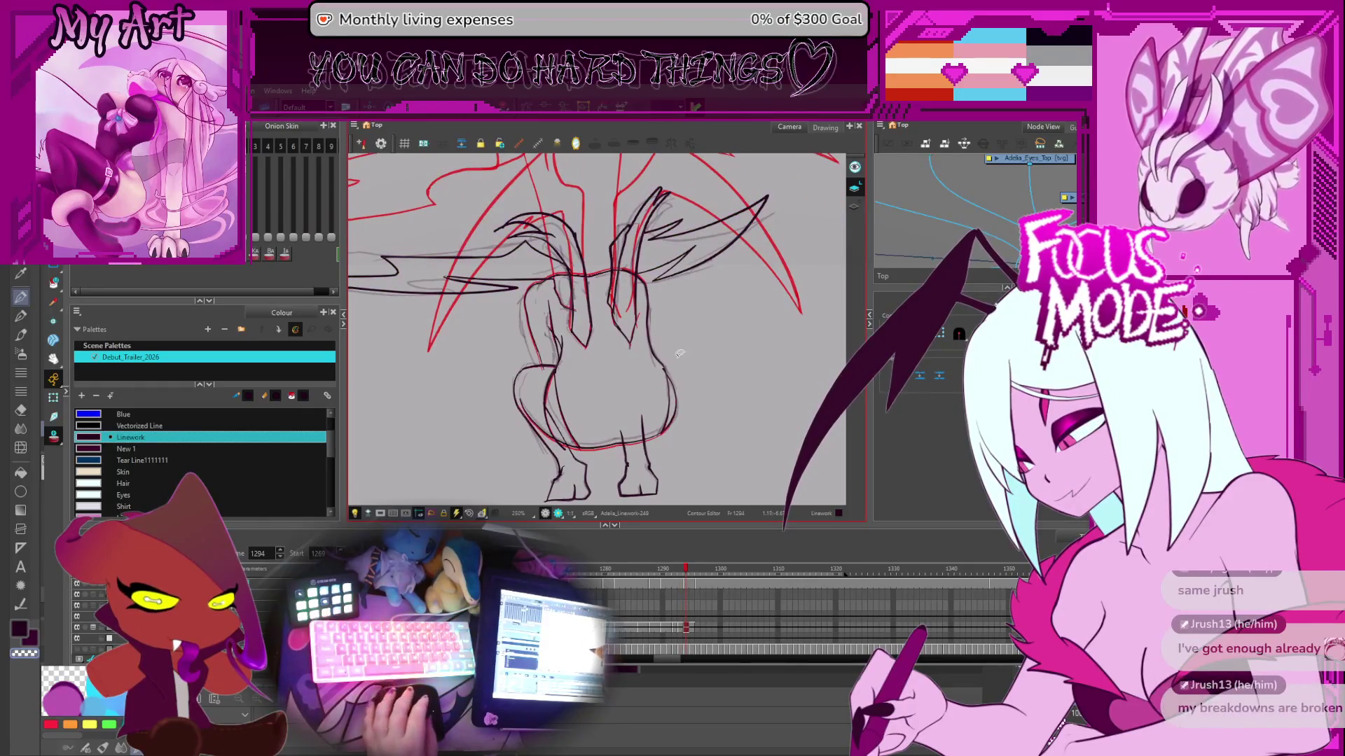
scroll(699, 347, up, 2)
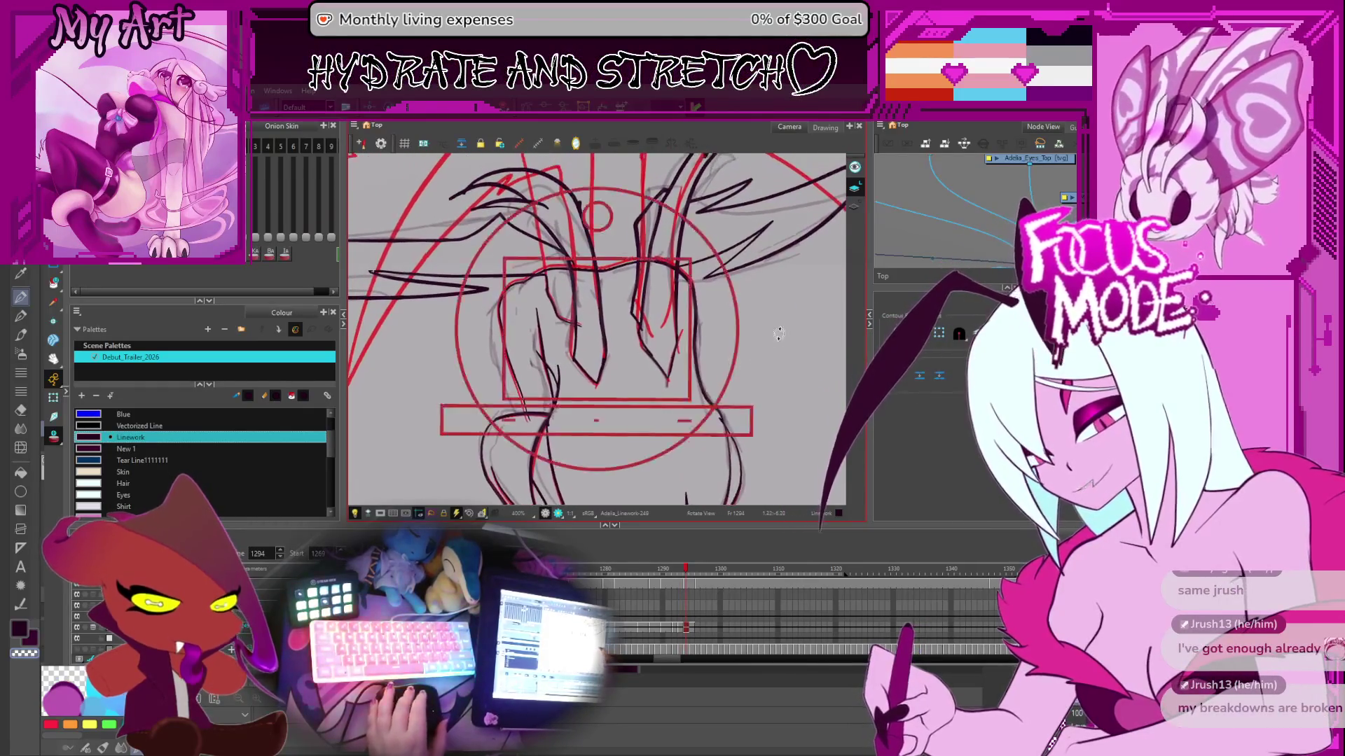
scroll(770, 346, down, 2)
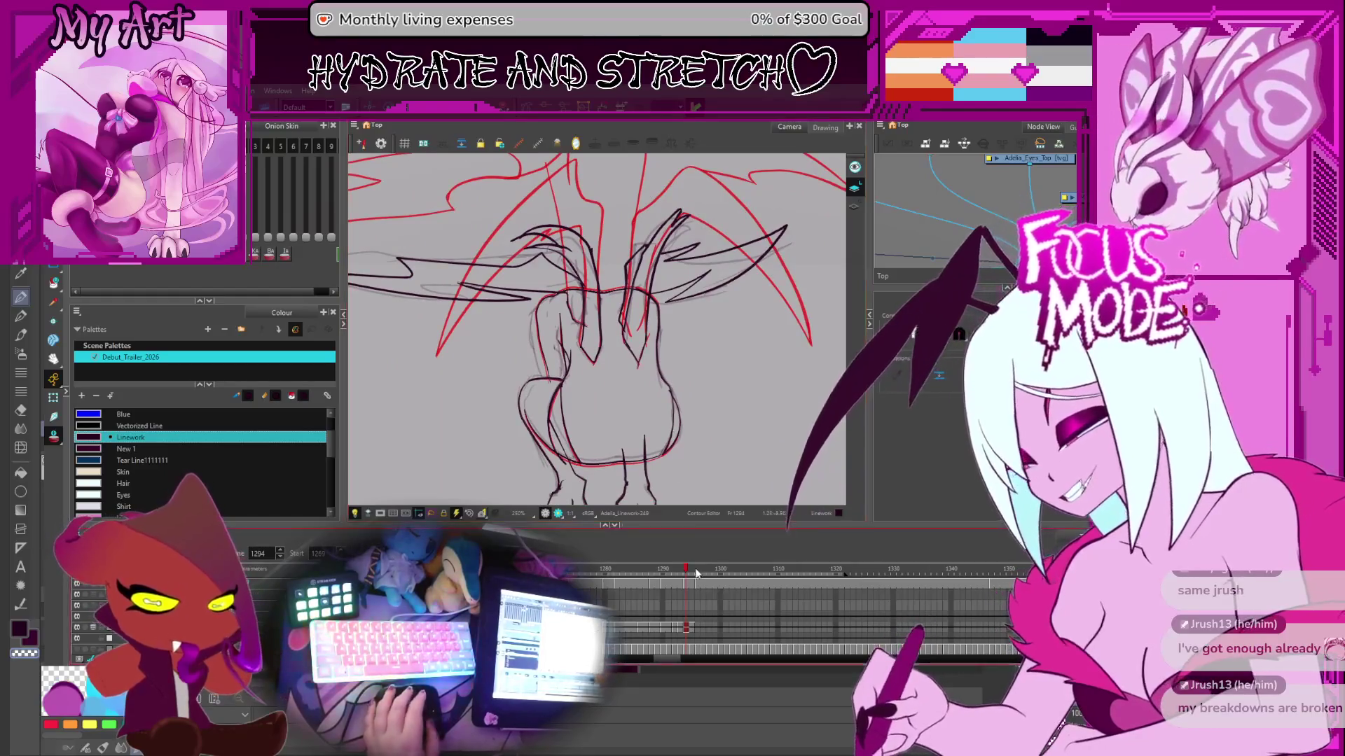
scroll(703, 628, up, 2)
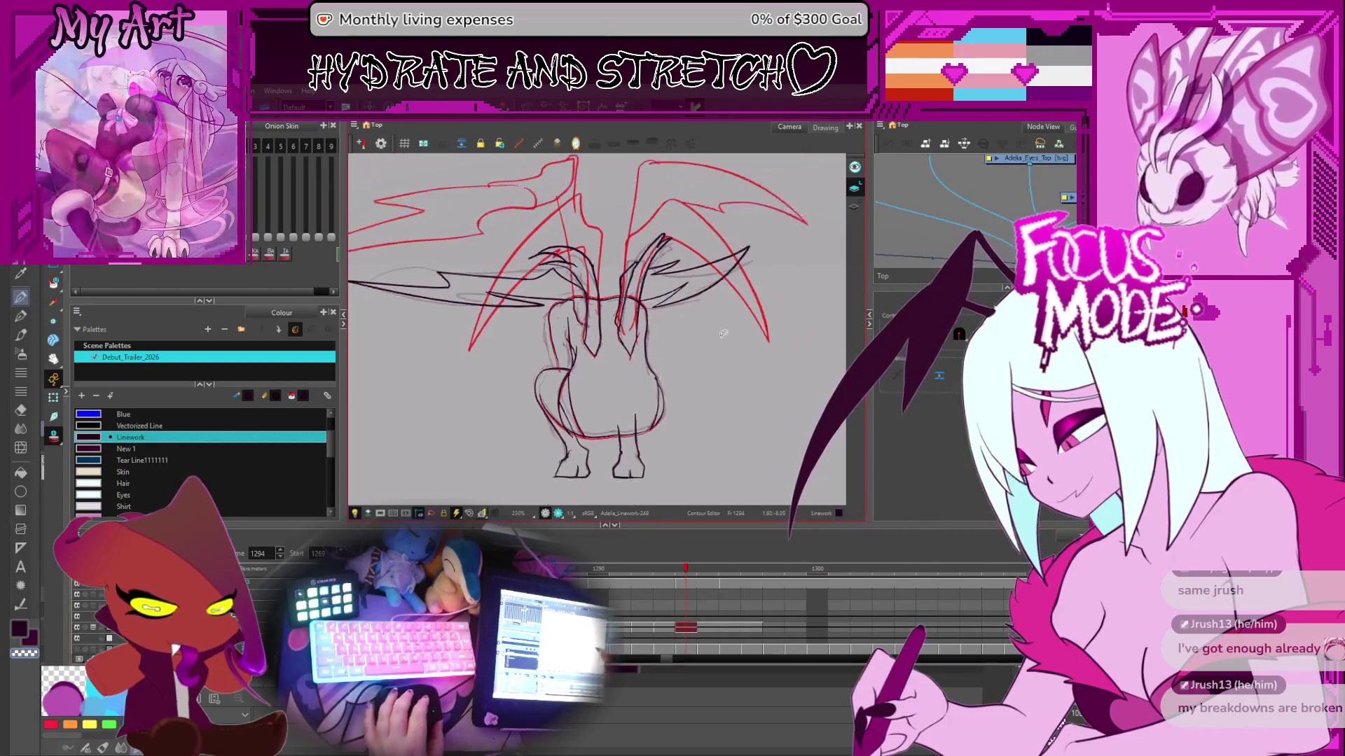
scroll(595, 329, down, 1)
- Substitute drawing Linework-250 on this frame, dropping the big red wing sketch
key(alt+s)
click(511, 282)
key(Escape)
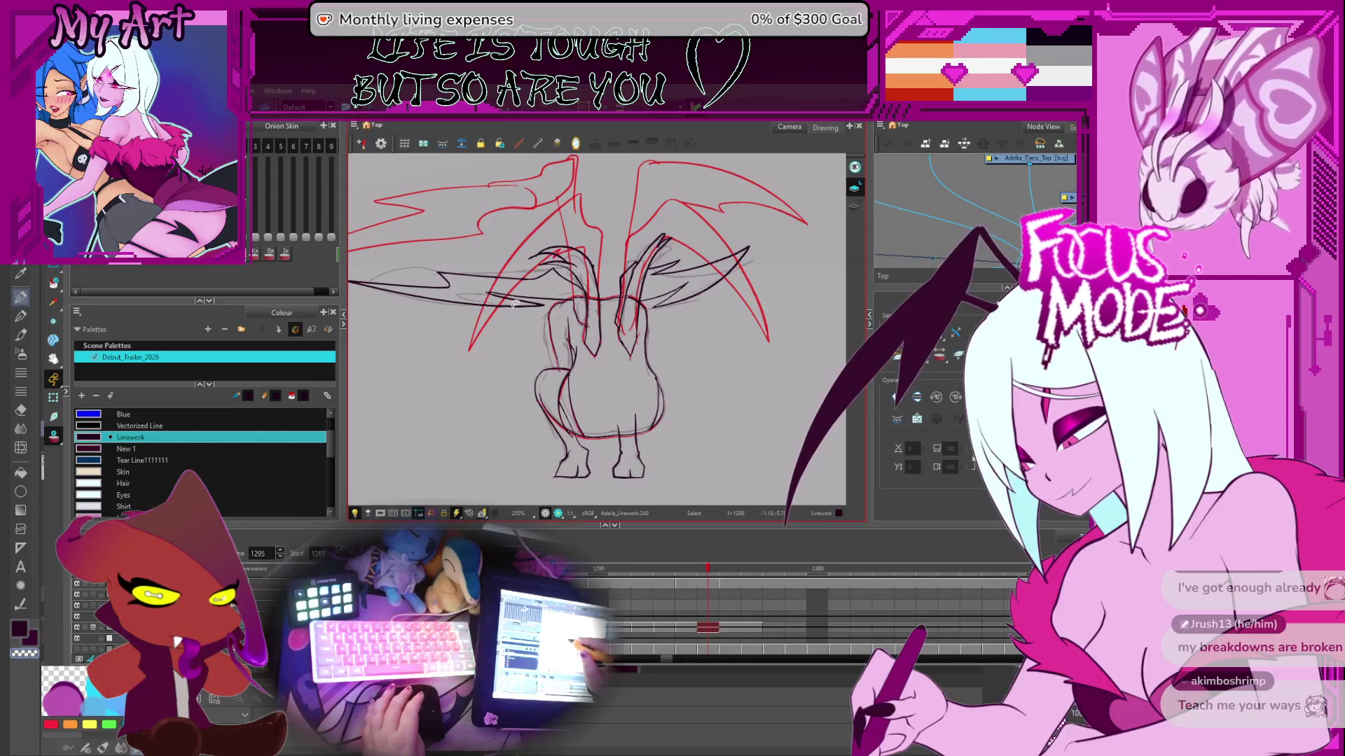
key(alt+shift+r)
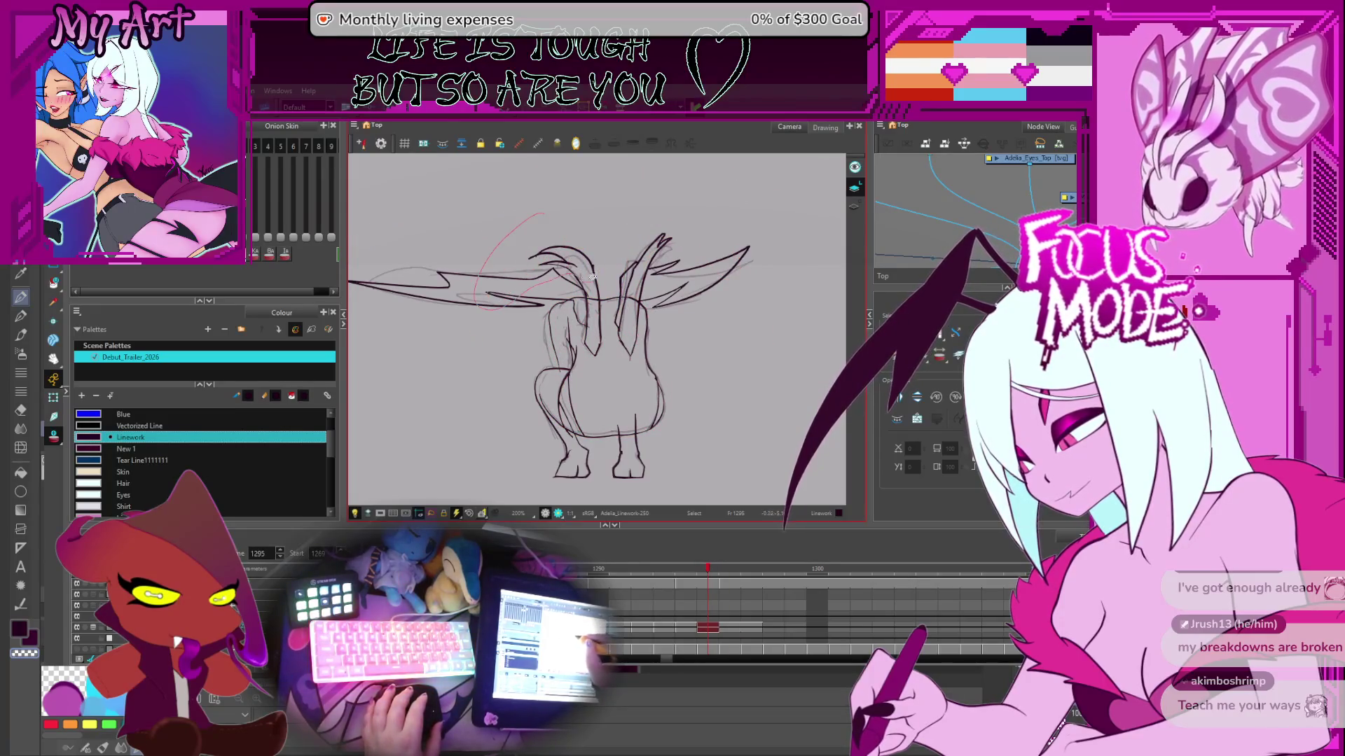
- Select both wings' strokes and flip between frames 1293–1295 to compare big and small wings
key(ctrl+a)
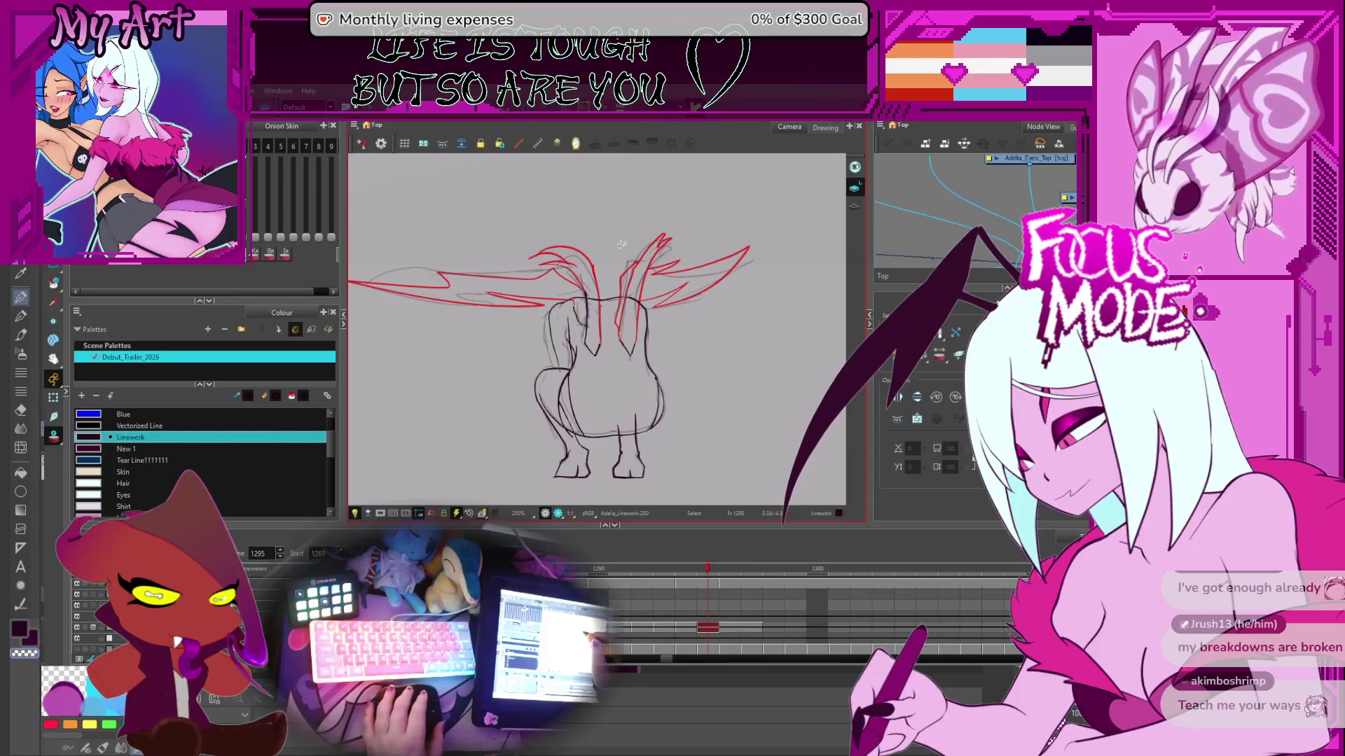
drag(621, 243, 625, 243)
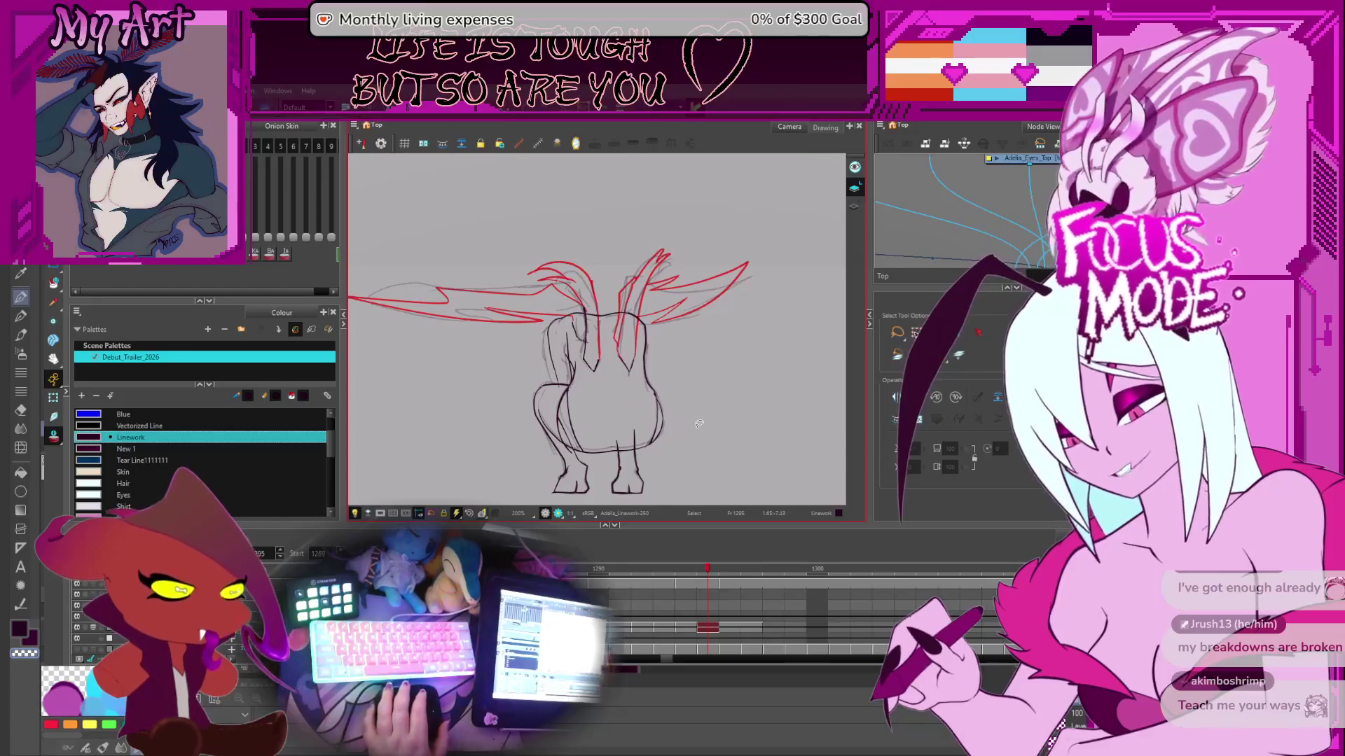
key(comma)
key(period)
key(comma)
key(period)
key(comma)
key(comma)
key(period)
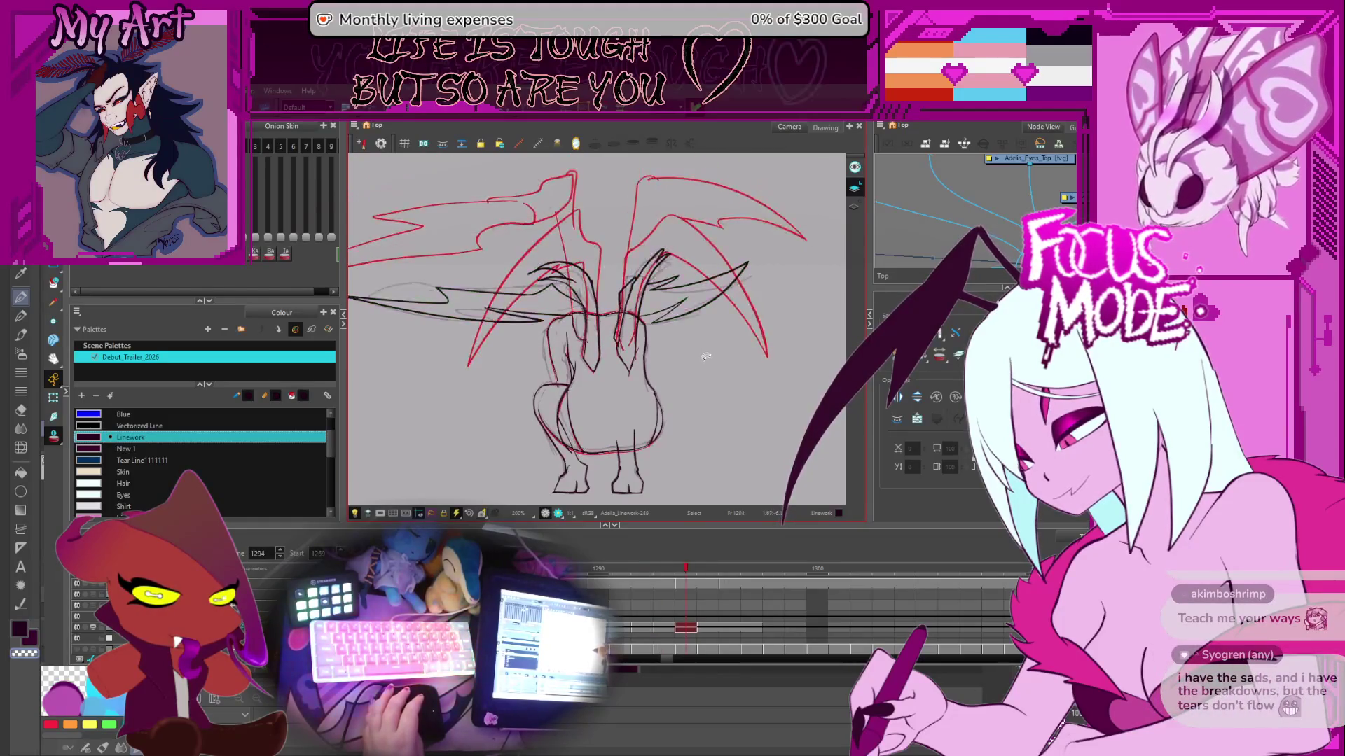
key(period)
key(comma)
key(period)
key(comma)
key(comma)
key(period)
key(period)
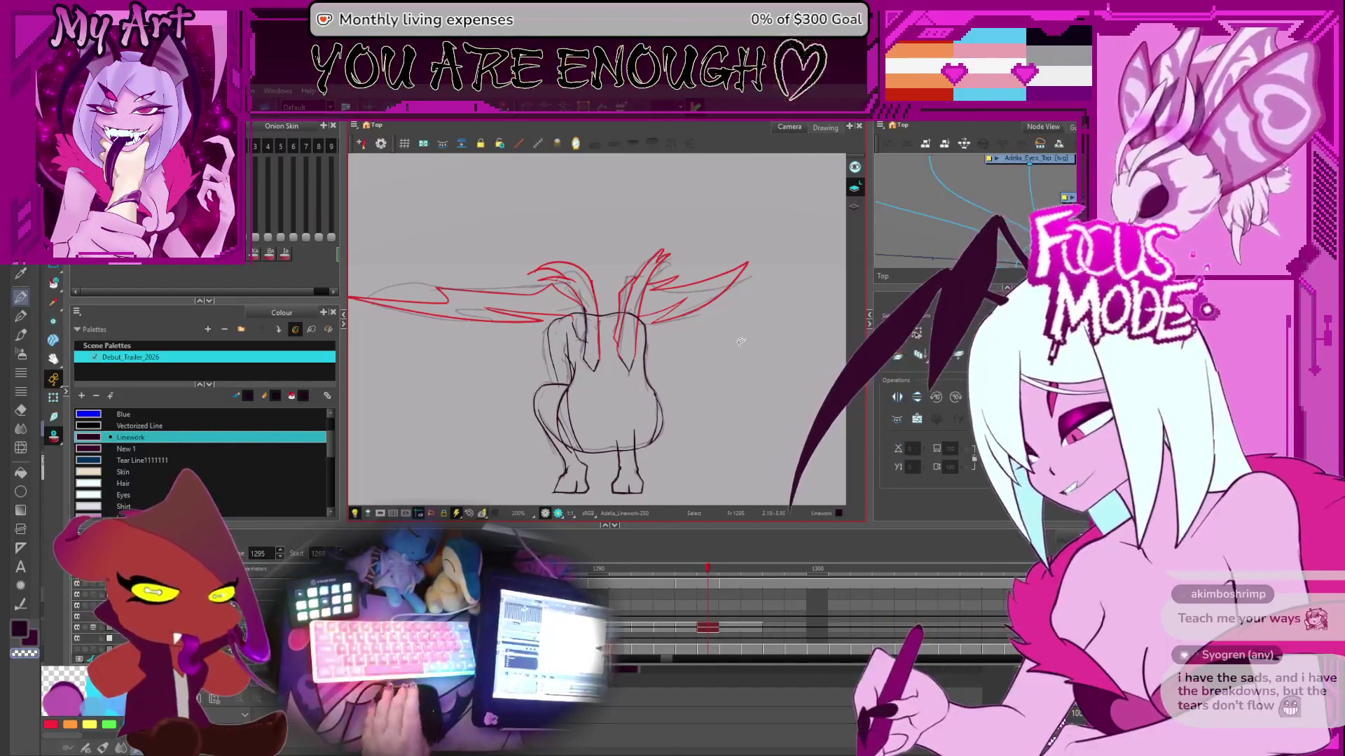
- Toggle between the raised-wing frame and its neighbour, ending on the raised-wing drawing at 1293
key(period)
key(comma)
key(period)
key(comma)
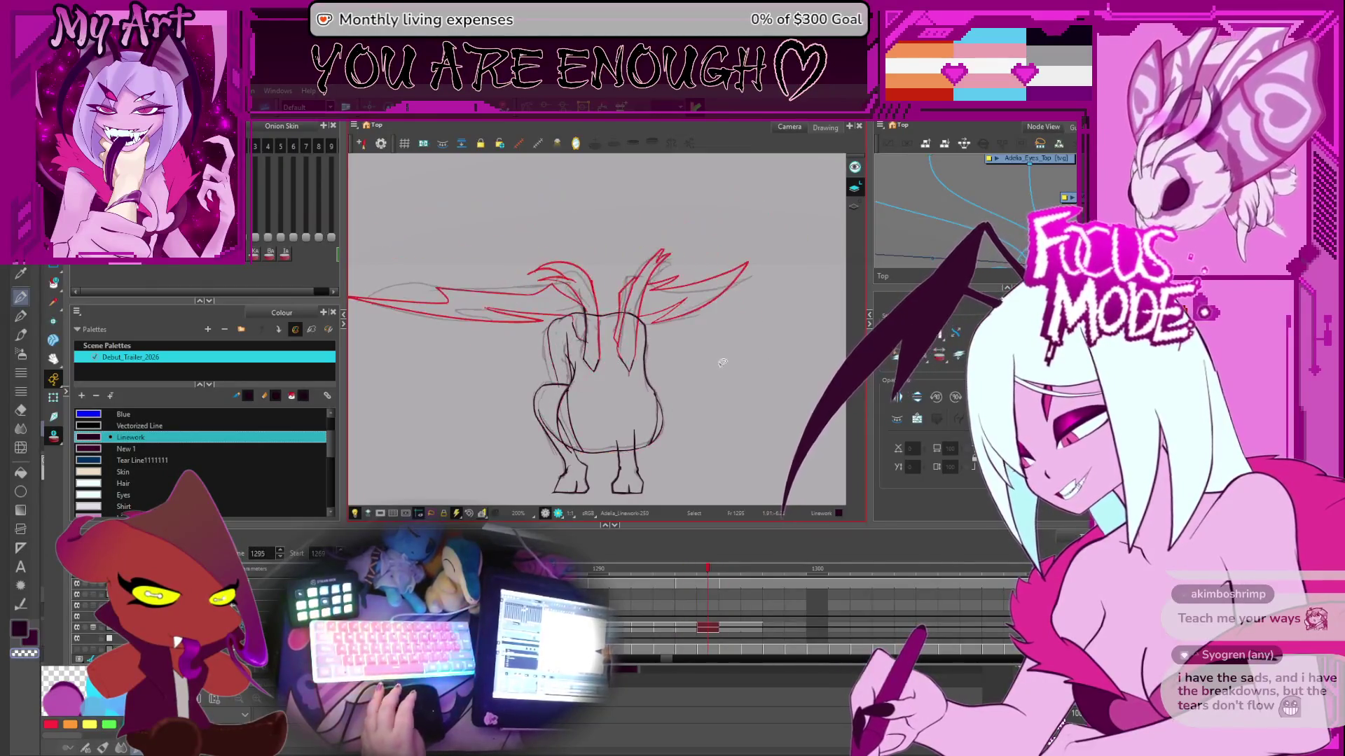
key(period)
key(comma)
key(period)
key(period)
key(comma)
key(comma)
key(period)
key(comma)
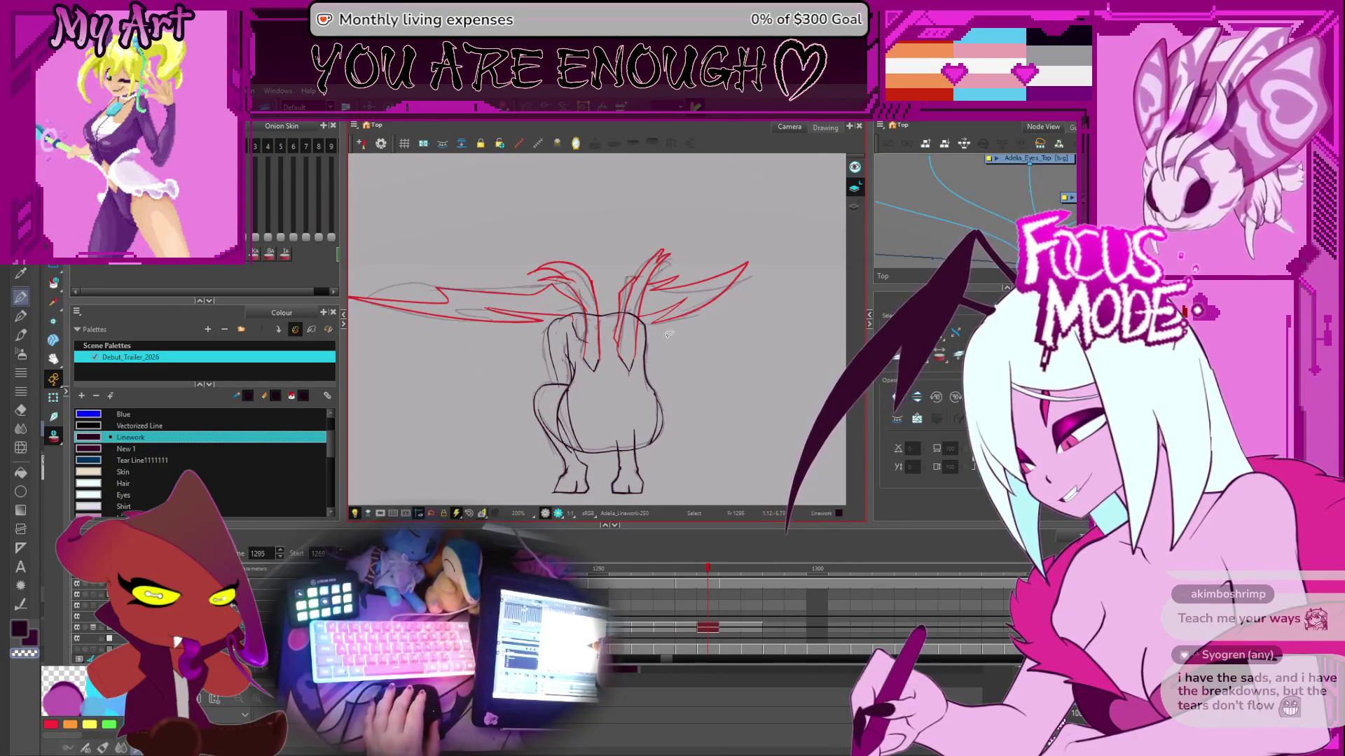
key(period)
key(comma)
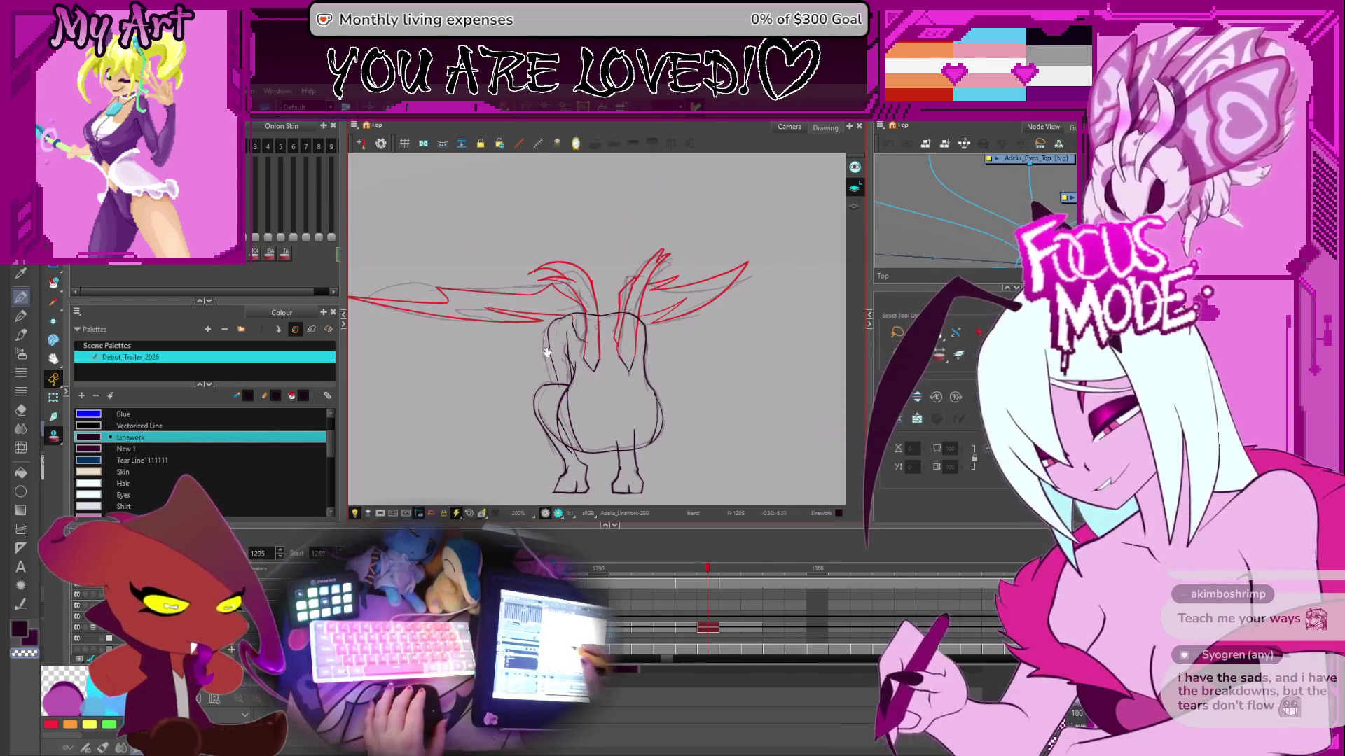
key(comma)
key(comma)
- On frame 1295, reset the view rotation and play the animation to check the wing motion
scroll(593, 314, down, 5)
mouse_move(593, 315)
mouse_down()
mouse_move(693, 339)
mouse_move(698, 389)
mouse_up()
key(period)
key(period)
key(shift+x)
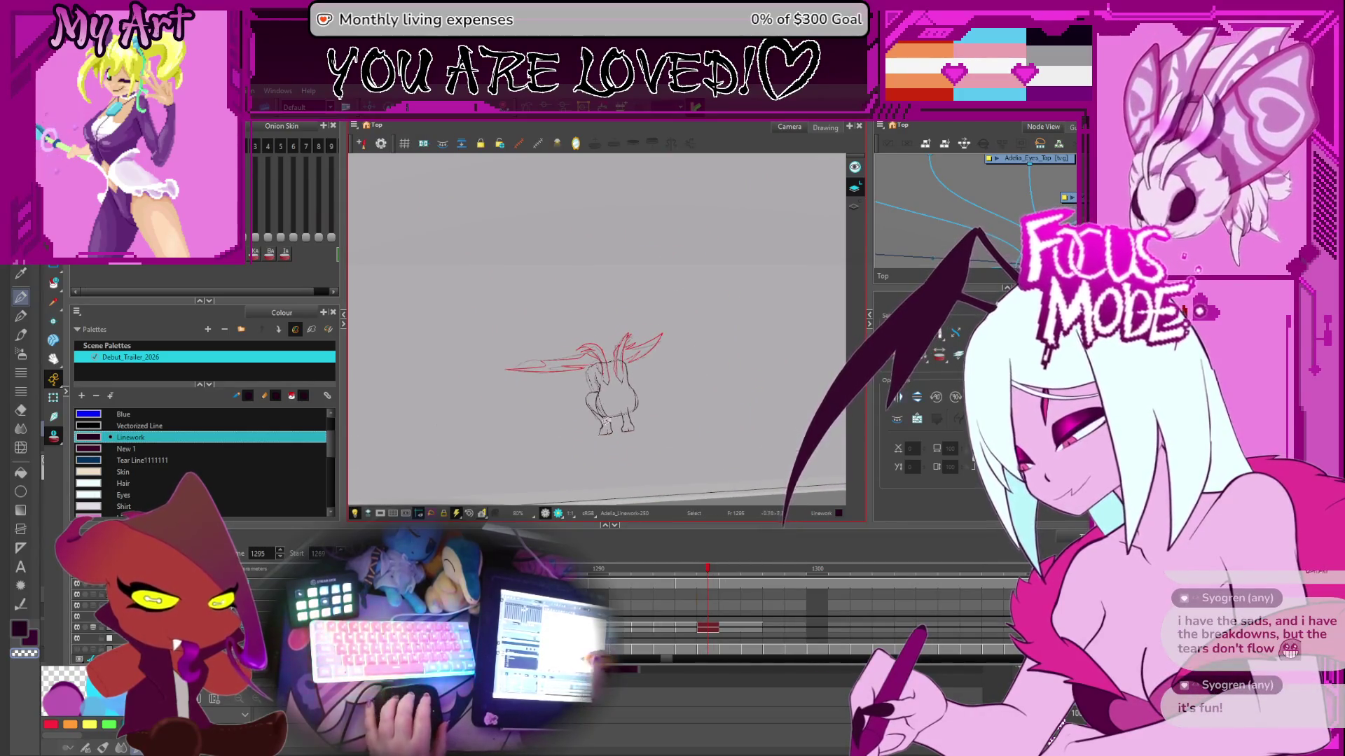
scroll(701, 361, down, 3)
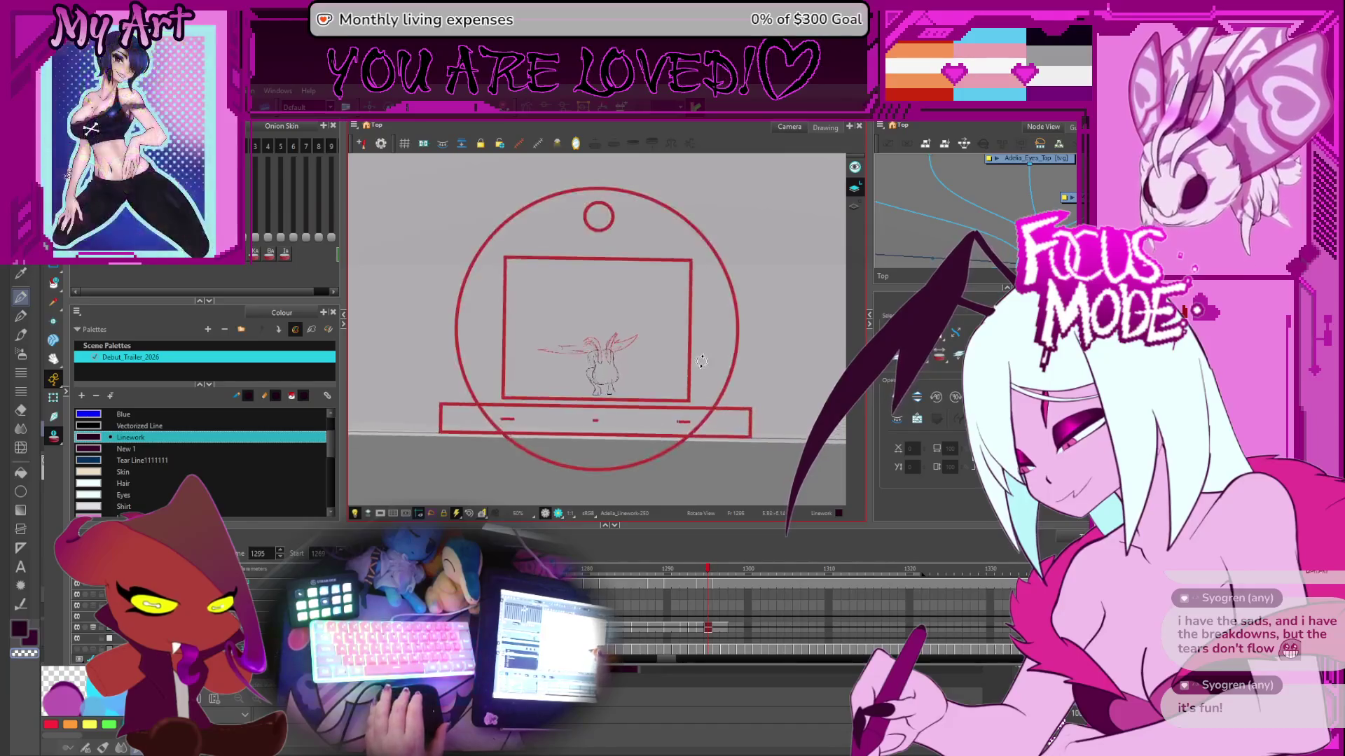
scroll(701, 362, up, 2)
scroll(595, 371, down, 2)
scroll(483, 387, up, 2)
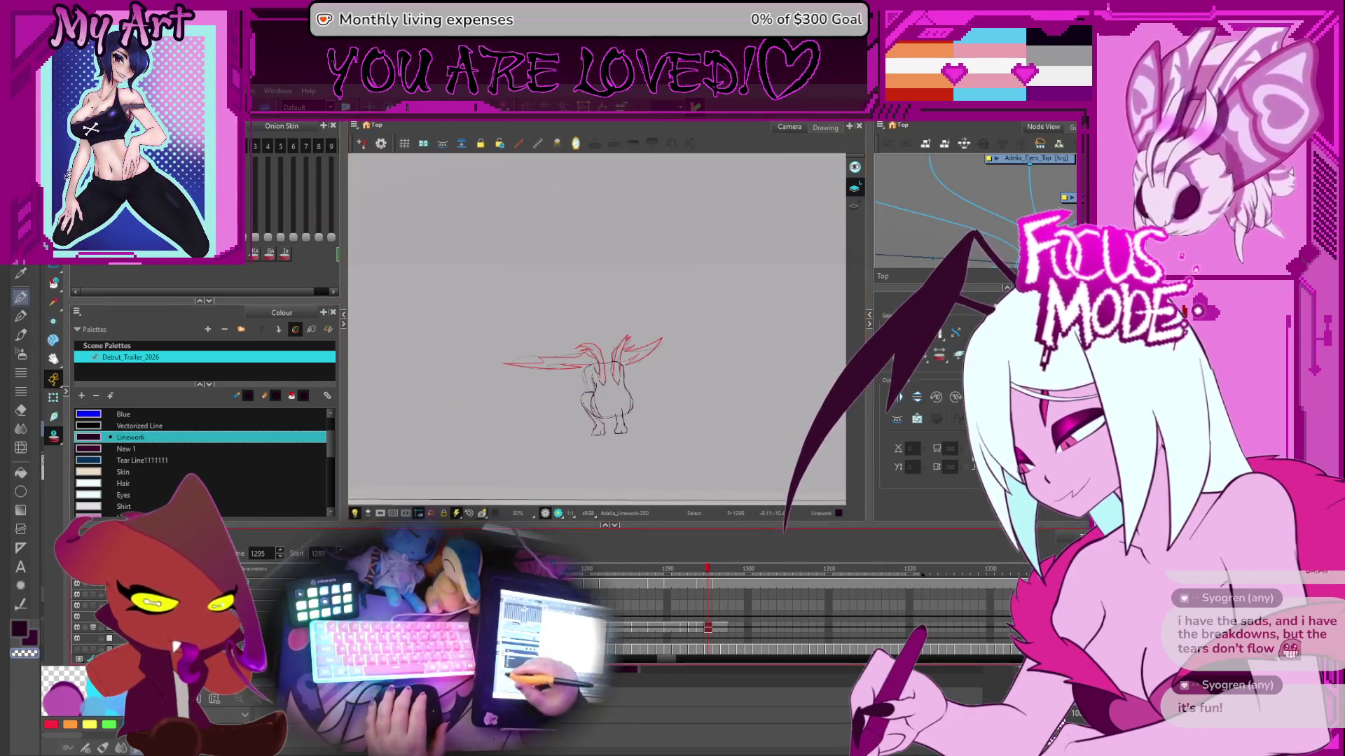
key(Return)
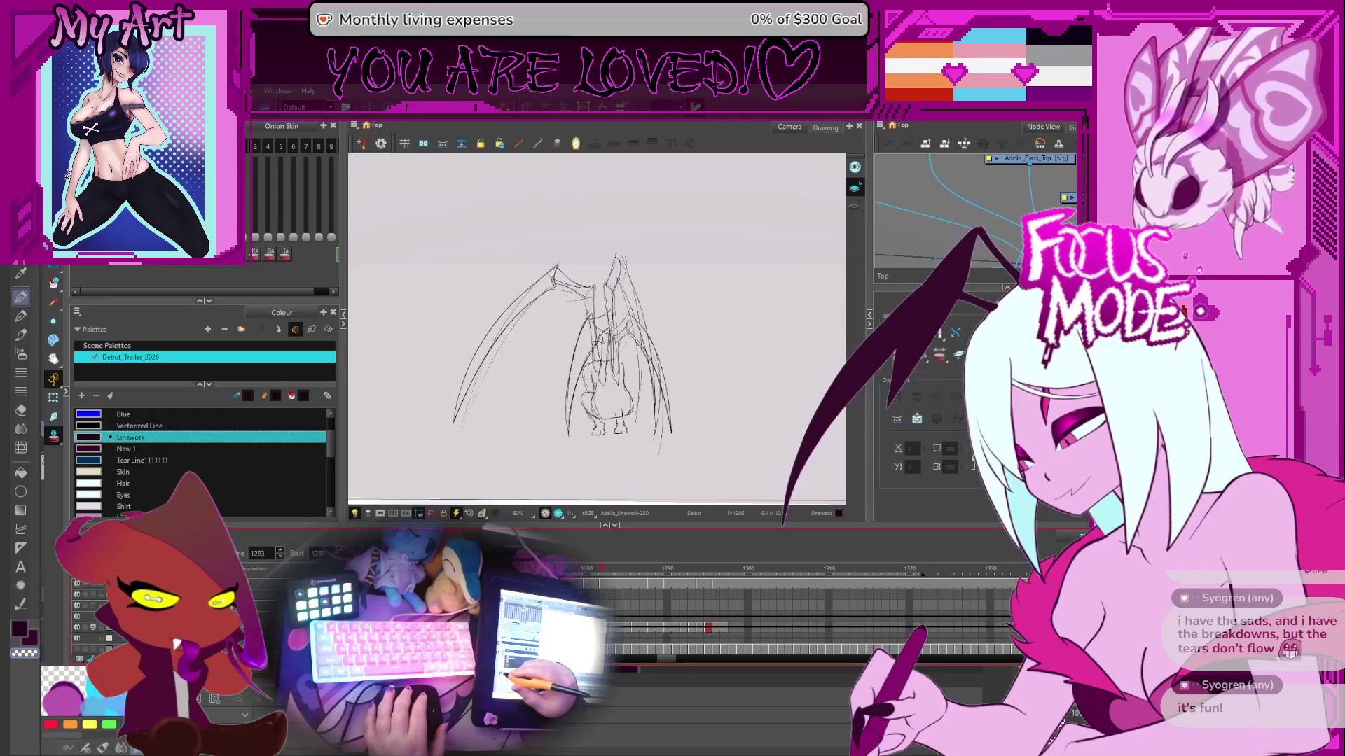
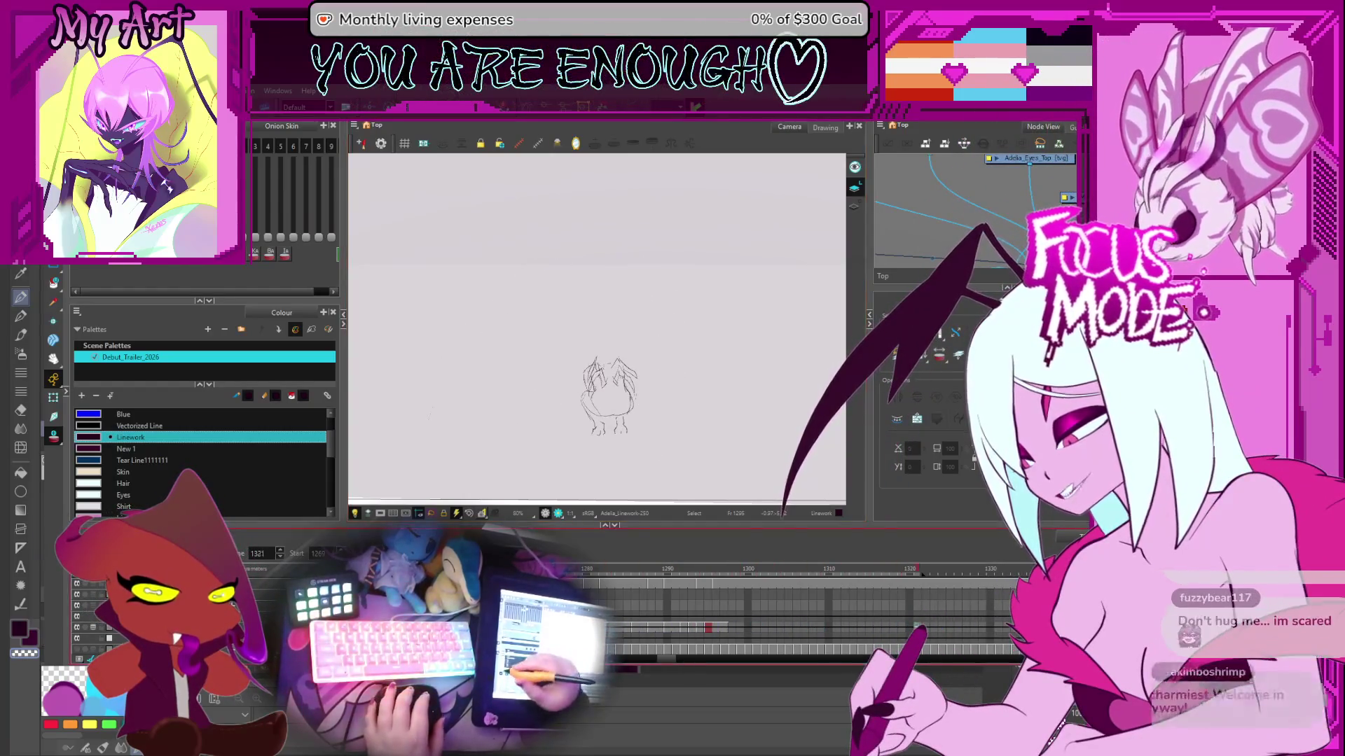
- Zoom the canvas and flip back and forth around frame 1294 to compare wing drawings
key(comma)
key(comma)
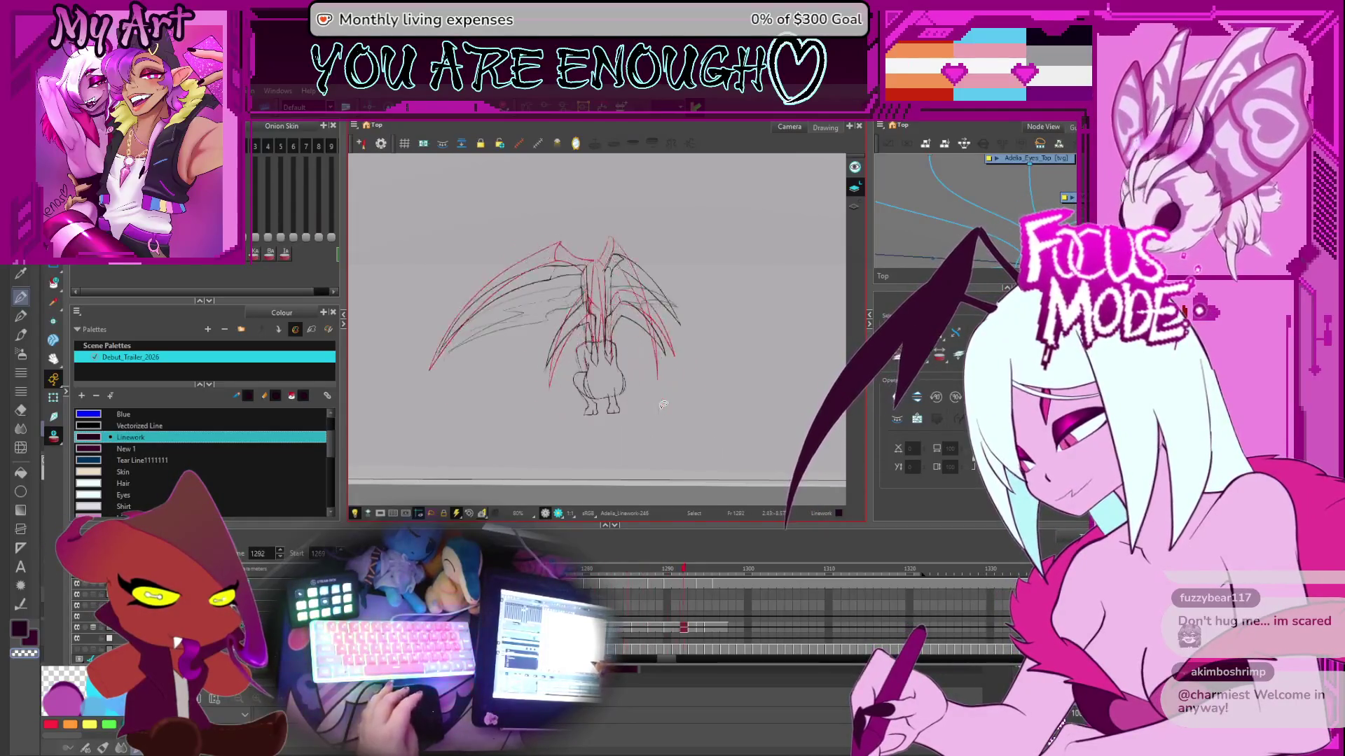
scroll(662, 405, up, 3)
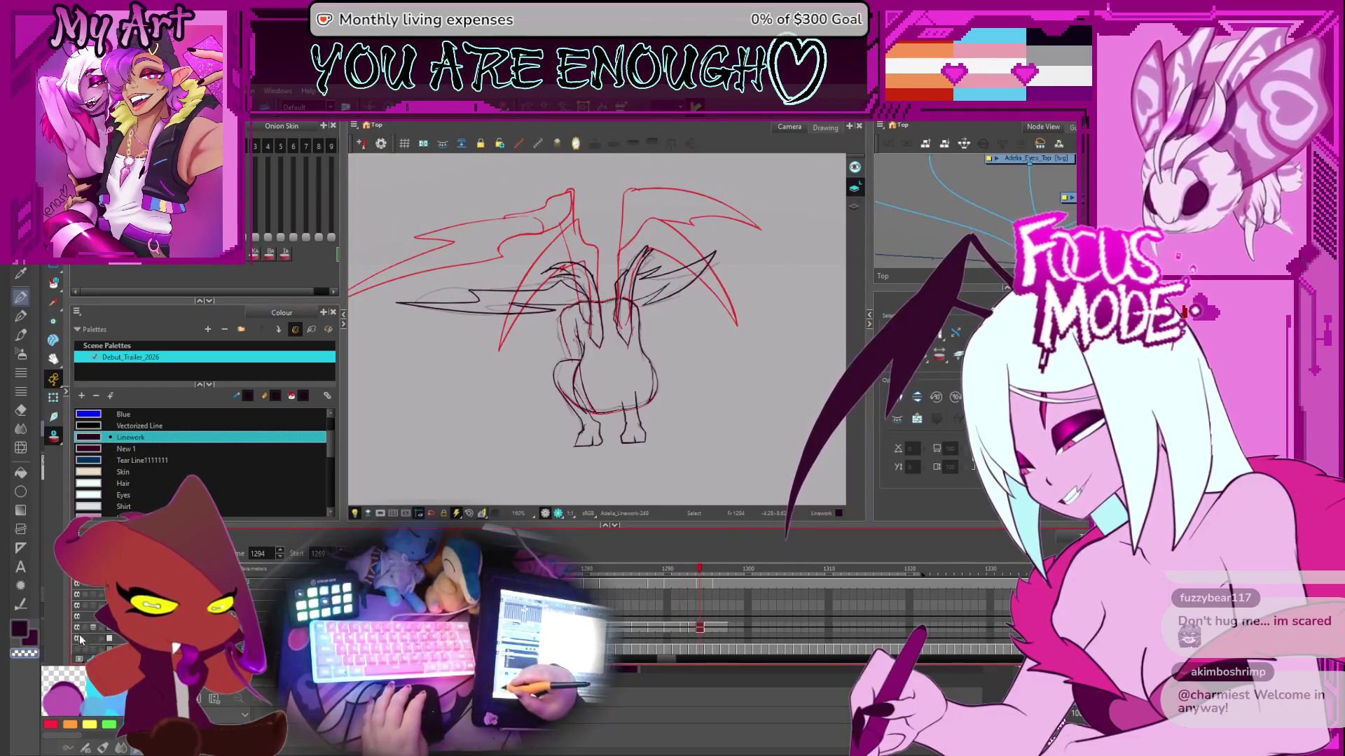
scroll(792, 612, down, 1)
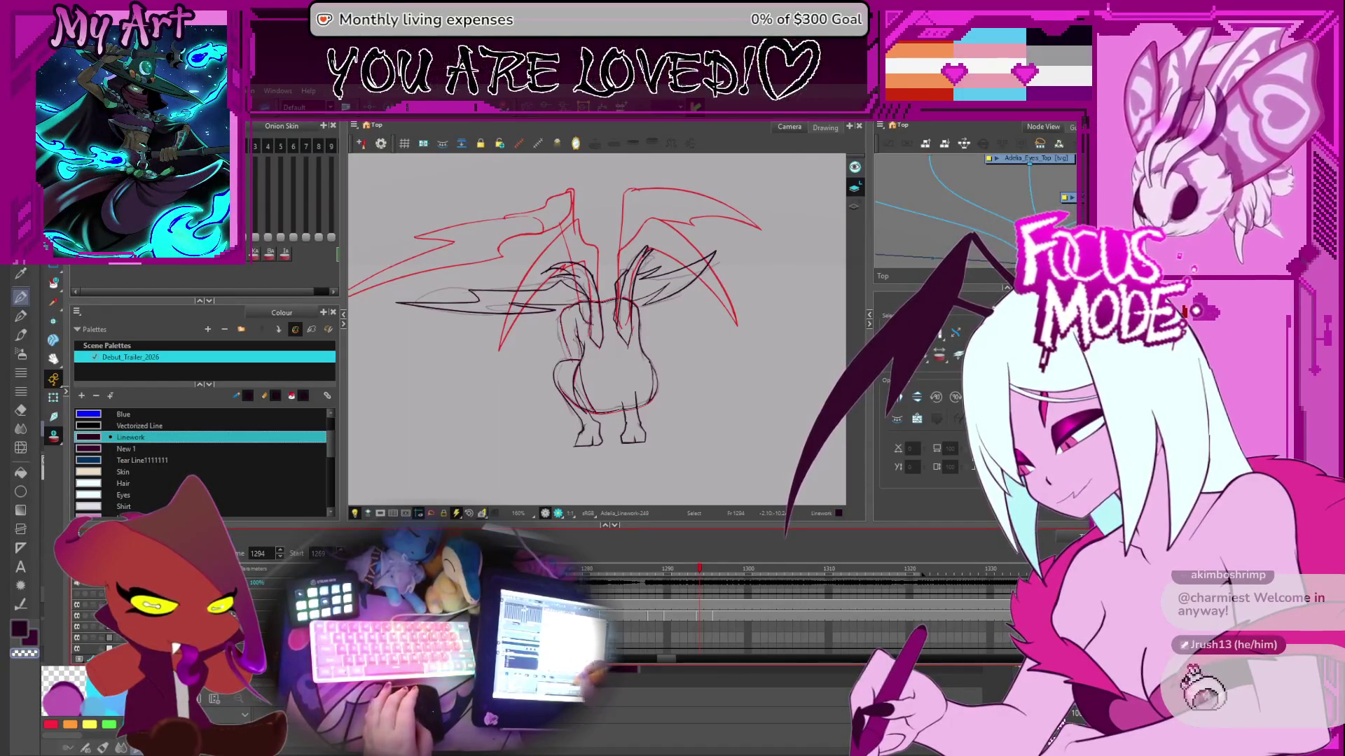
key(comma)
key(period)
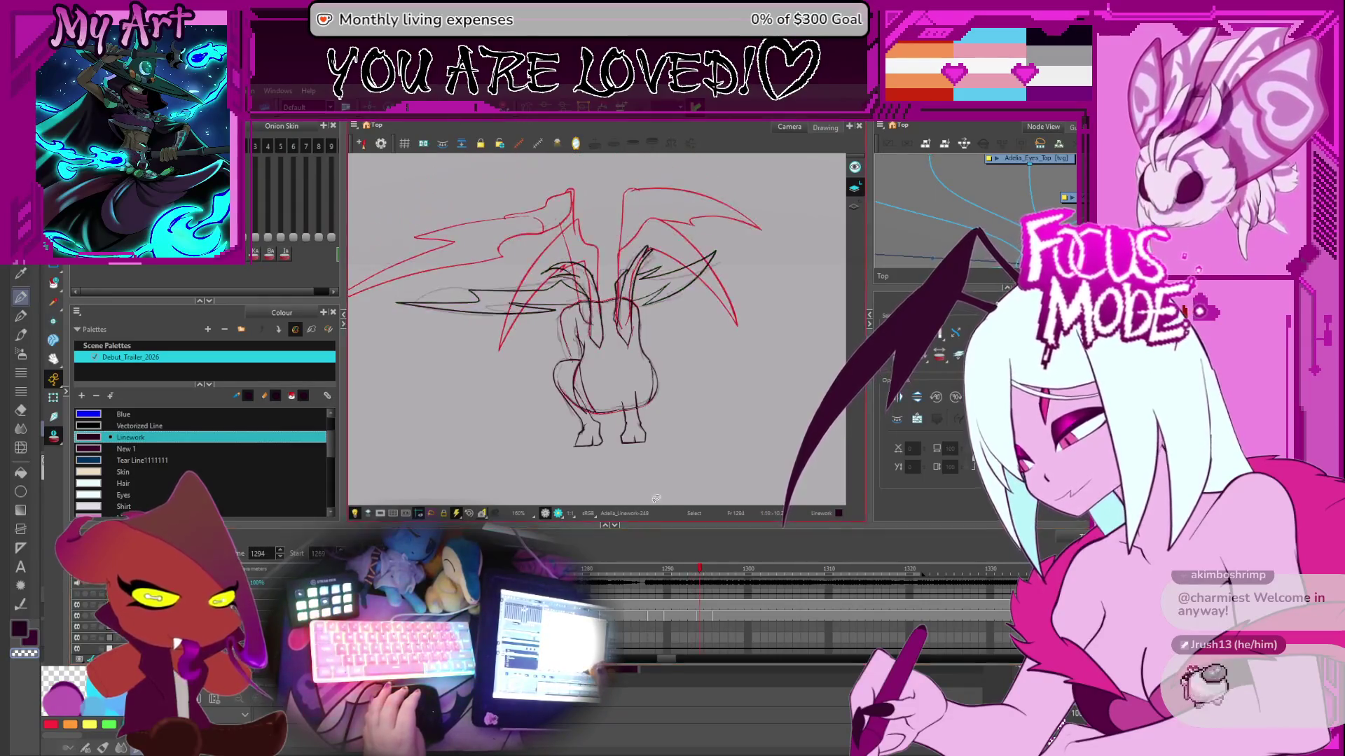
key(comma)
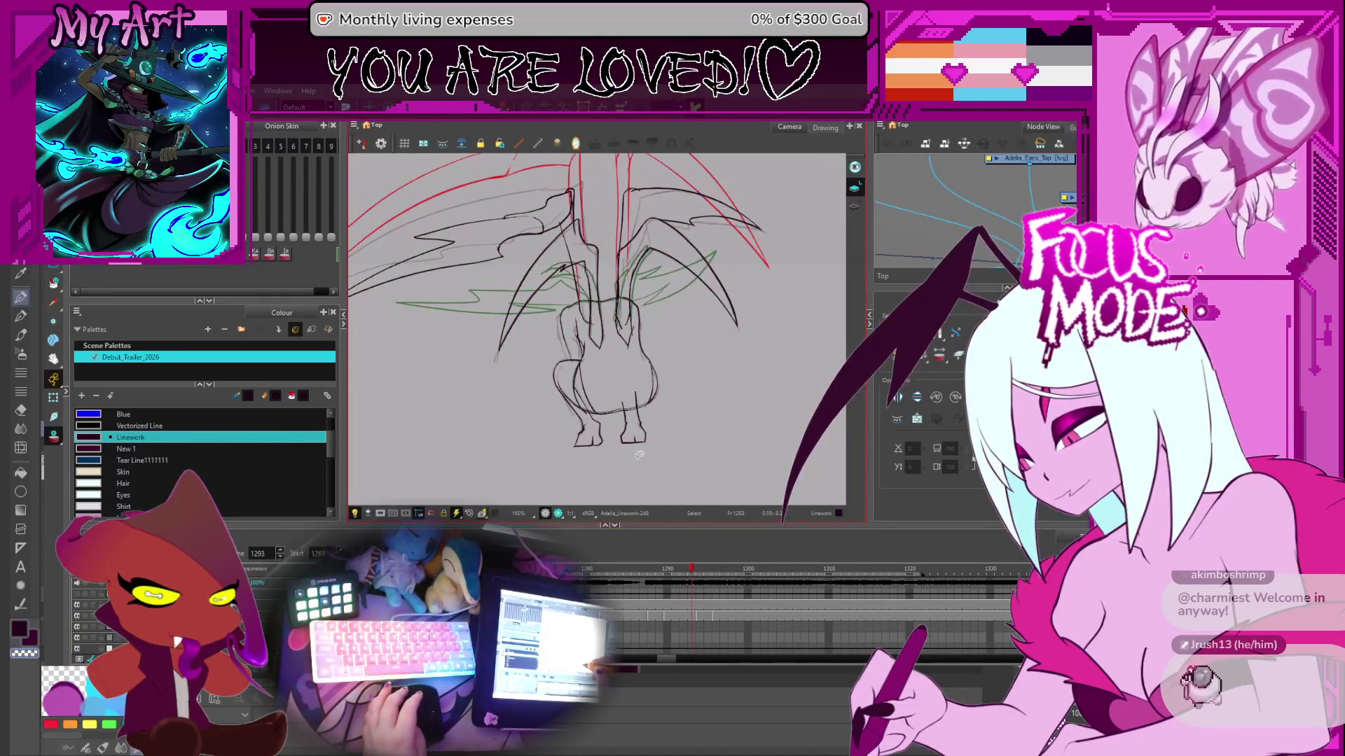
key(period)
key(period)
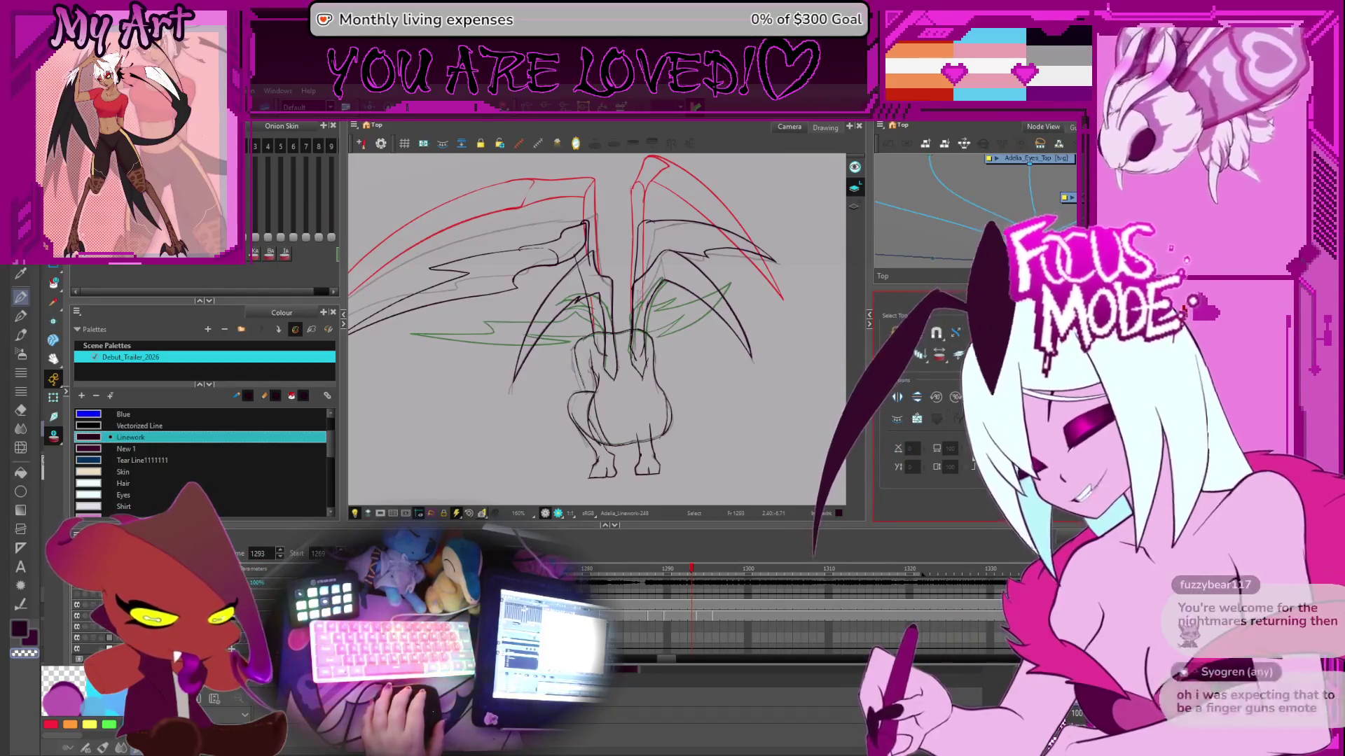
key(ctrl+z)
key(ctrl+z)
key(ctrl+z)
key(ctrl+z)
key(ctrl+z)
key(ctrl+z)
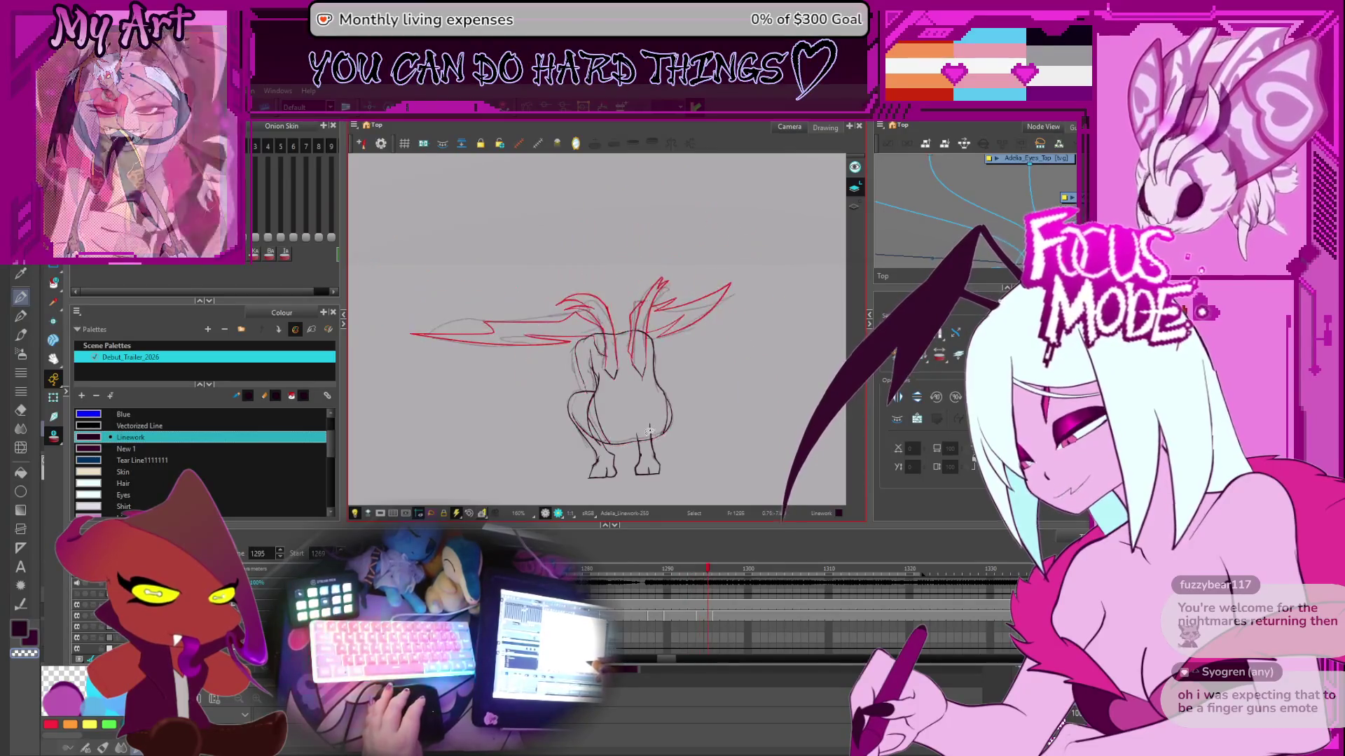
- Flip repeatedly between frames 1293, 1294 and 1295 to check the wing motion
key(period)
key(period)
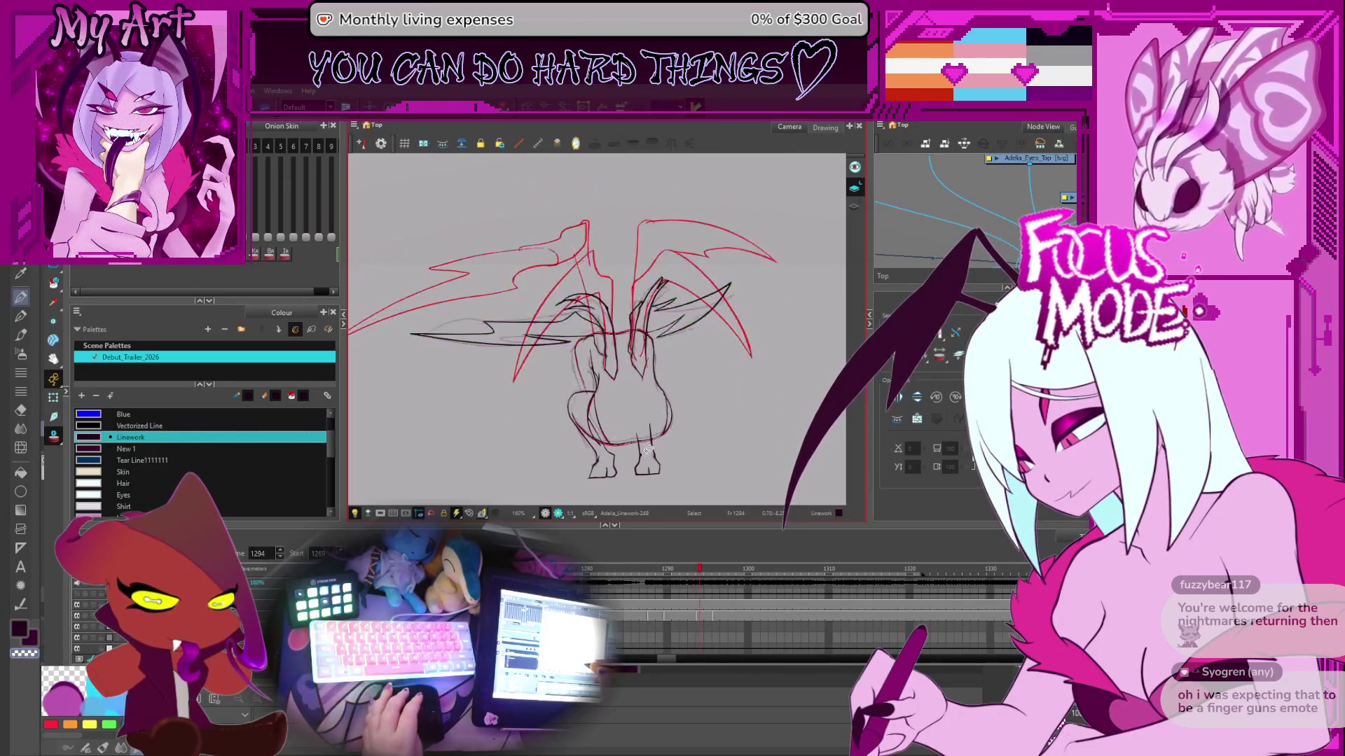
key(comma)
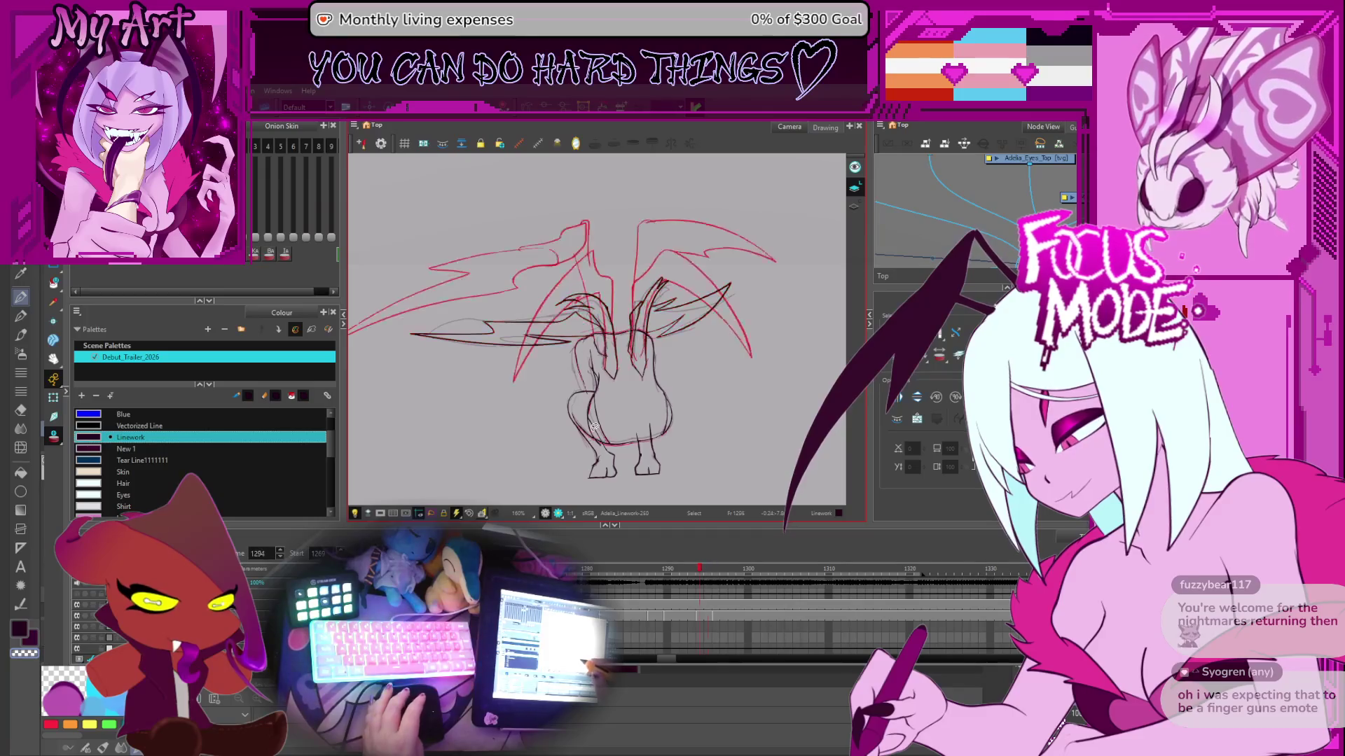
scroll(672, 618, down, 2)
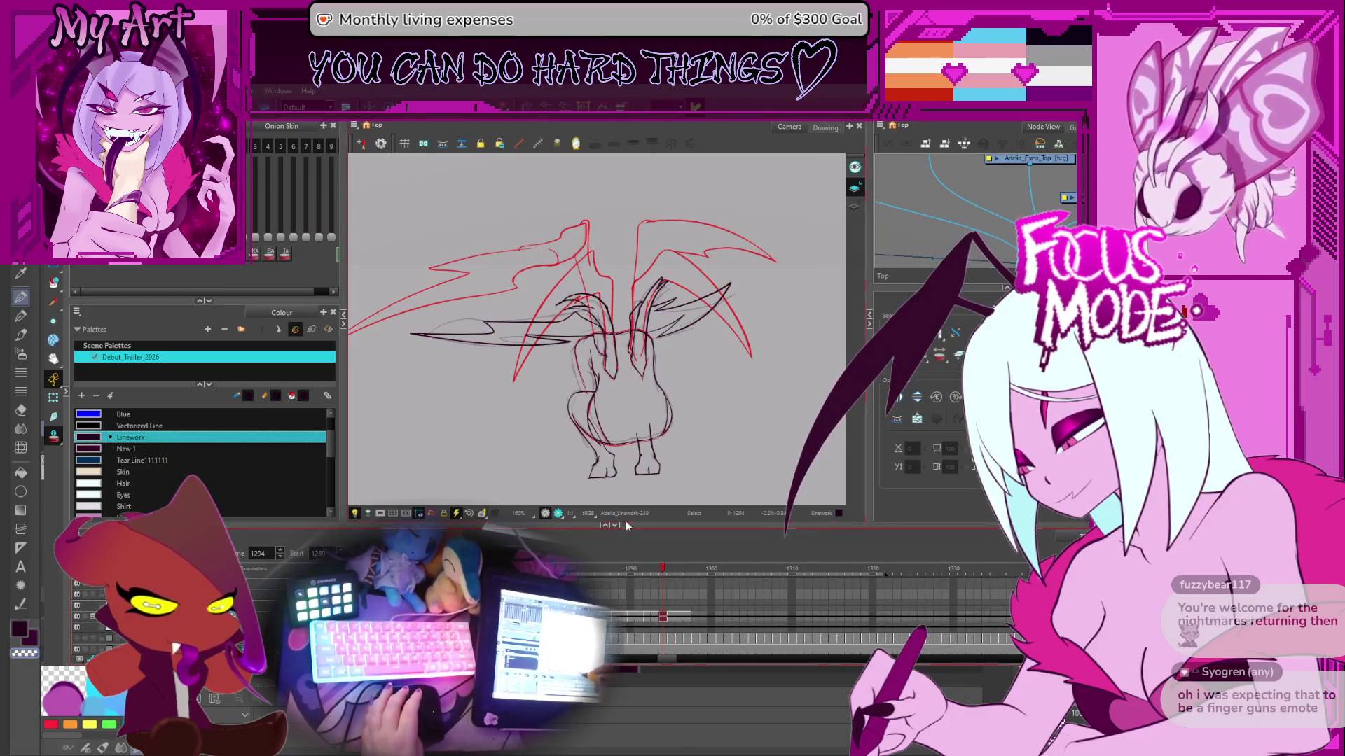
key(period)
key(comma)
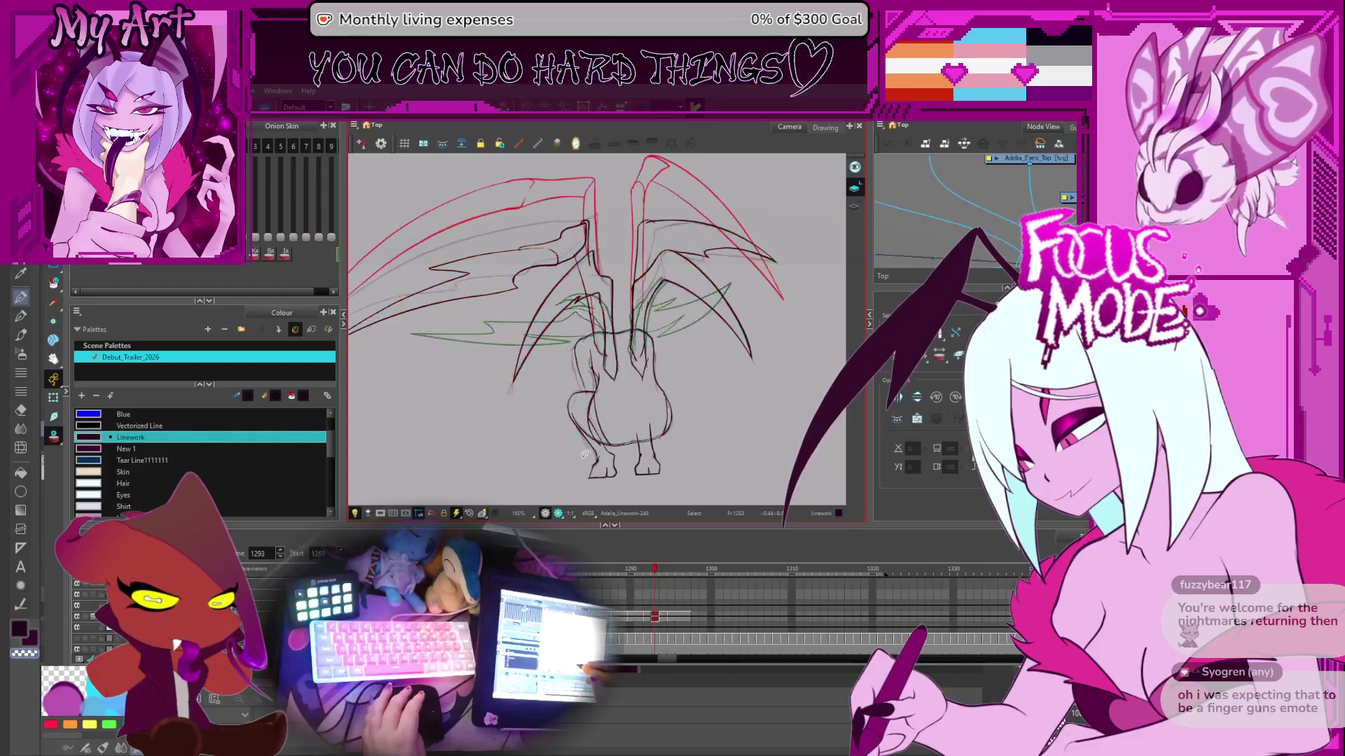
key(period)
key(comma)
key(comma)
key(period)
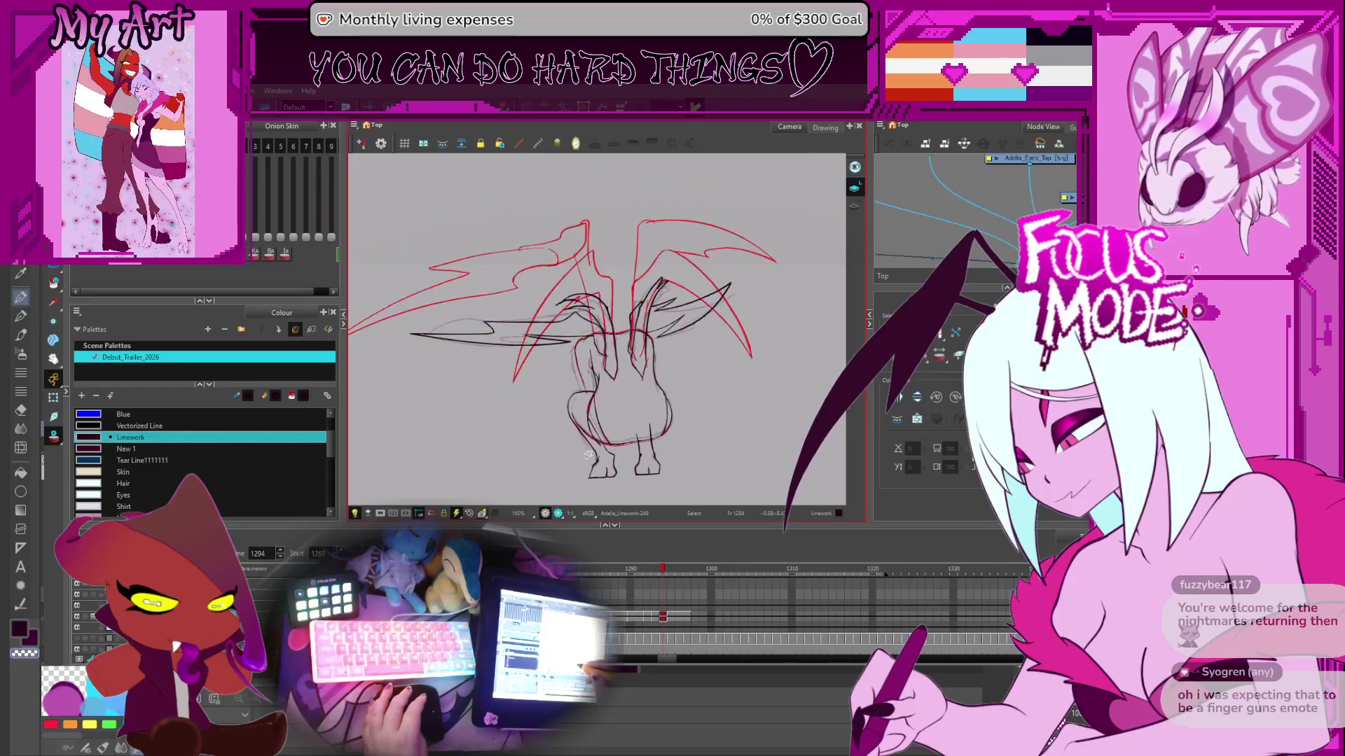
key(period)
scroll(620, 390, up, 5)
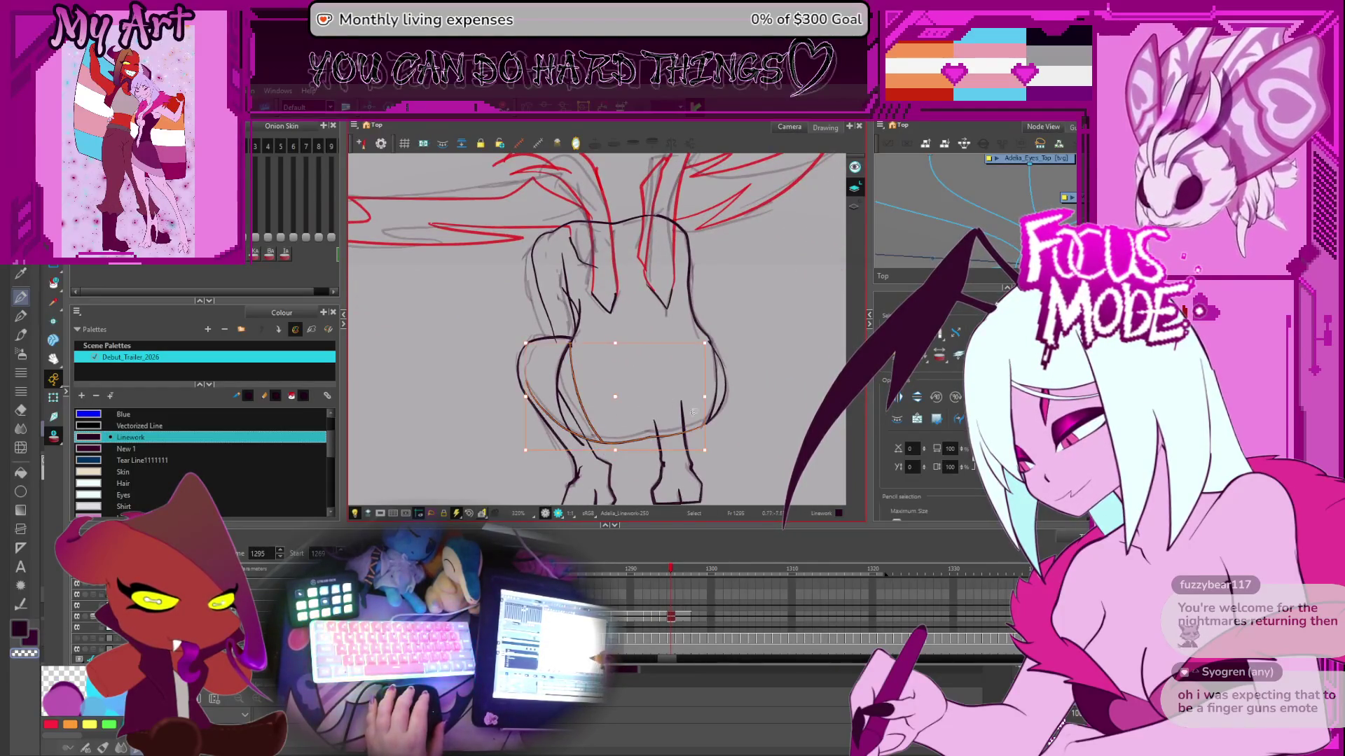
click(697, 370)
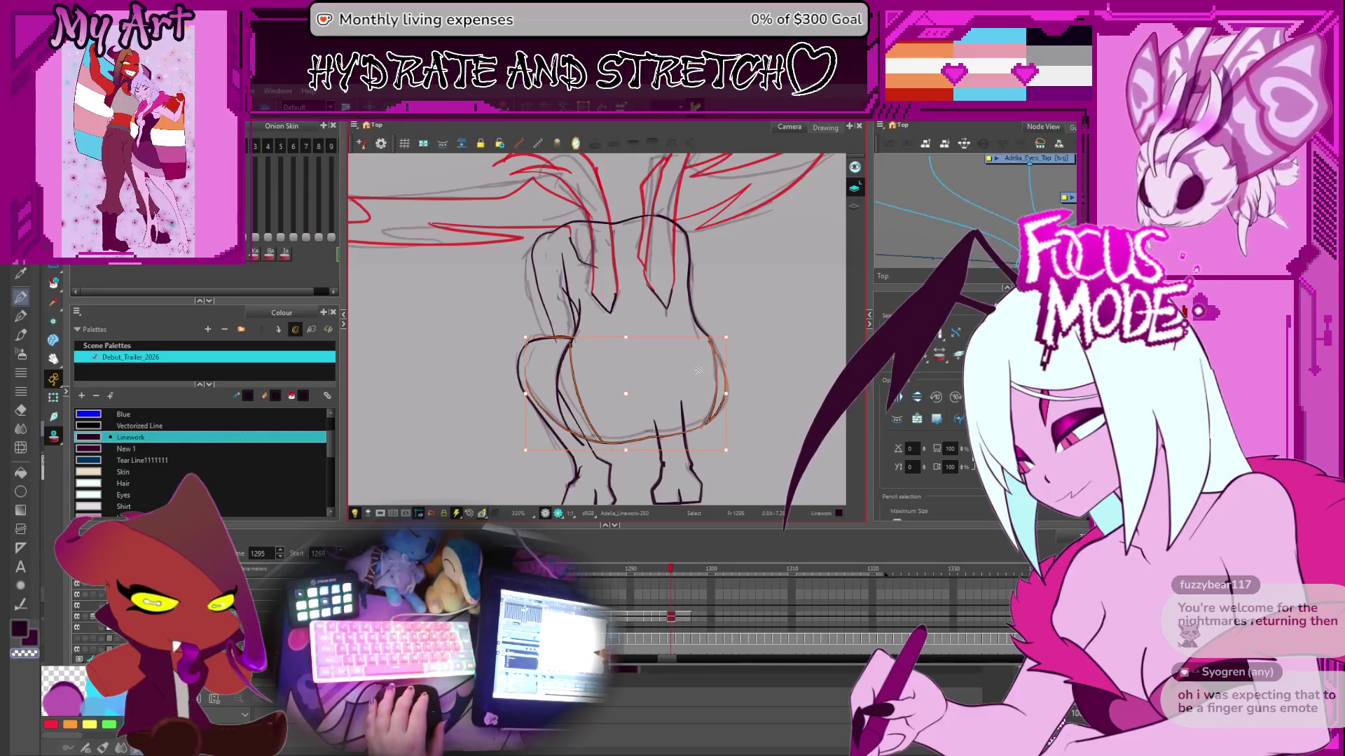
click(625, 462)
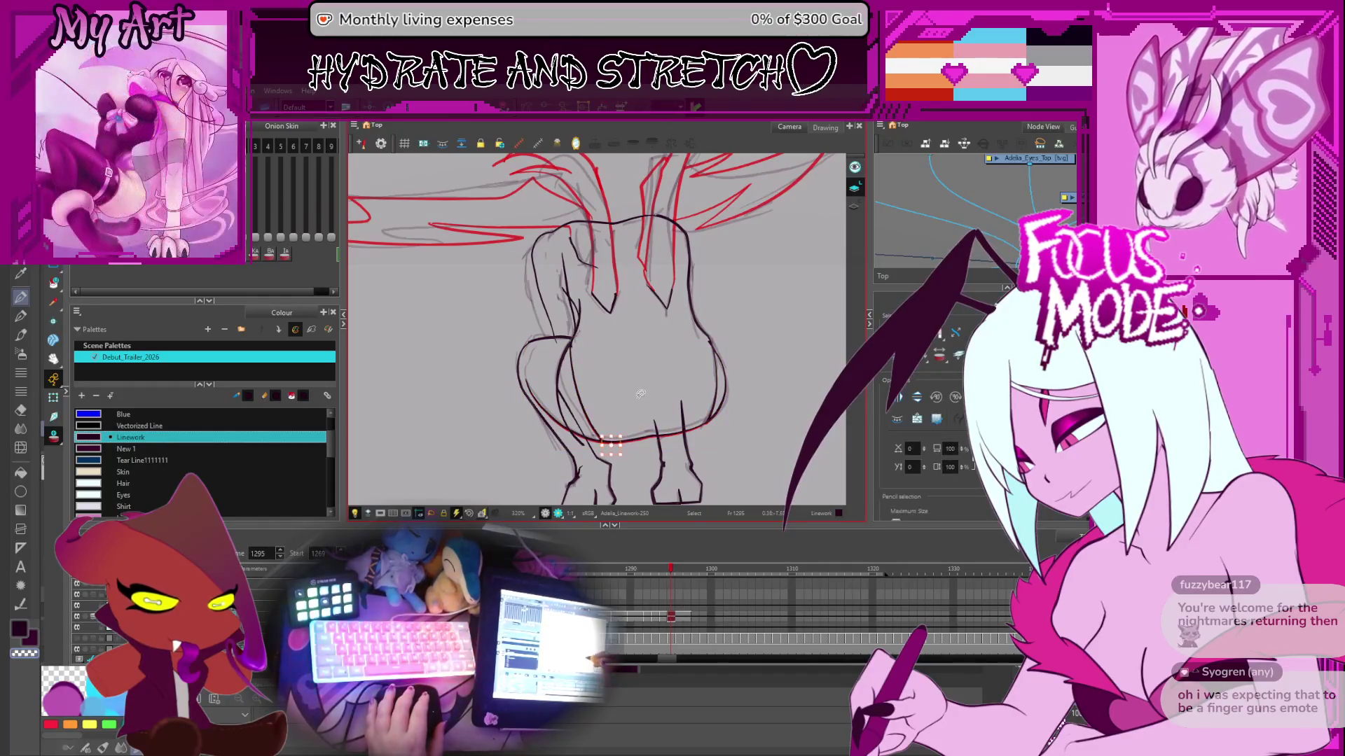
click(539, 344)
key(2)
key(2)
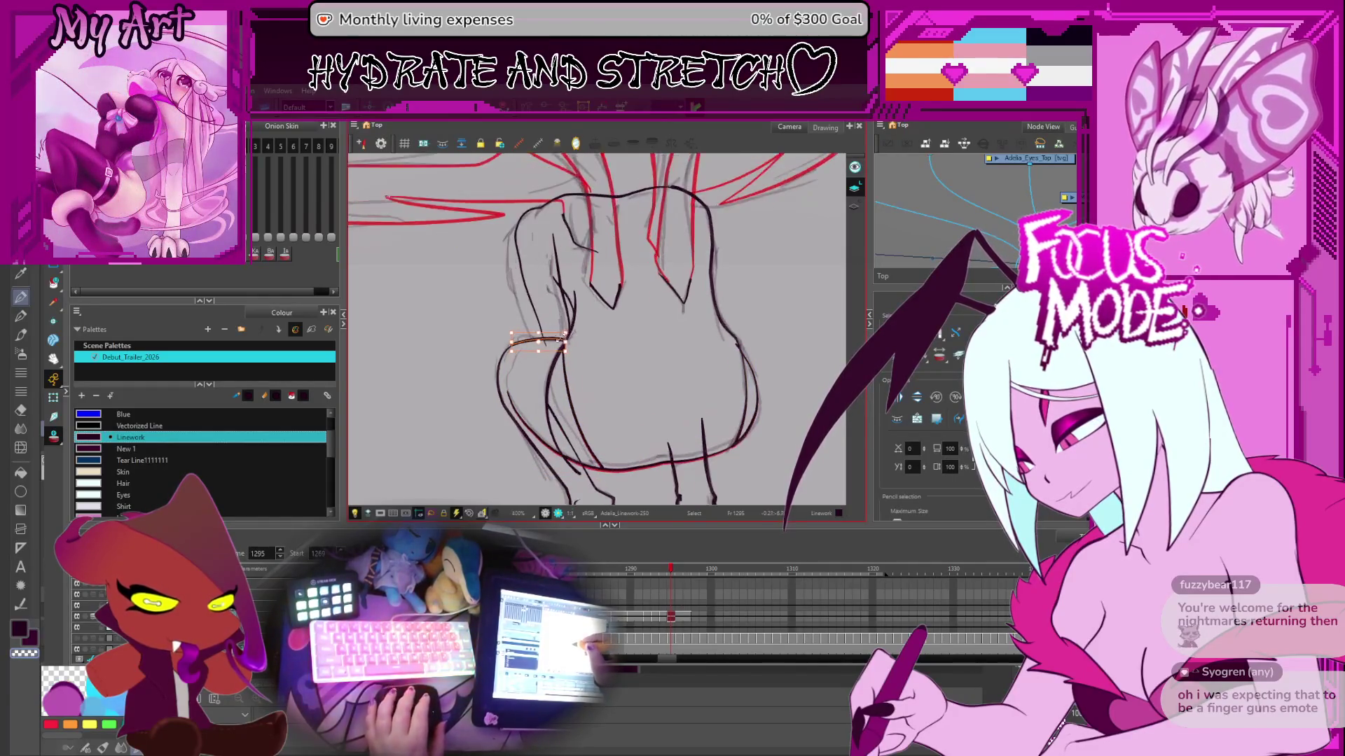
key(2)
key(2)
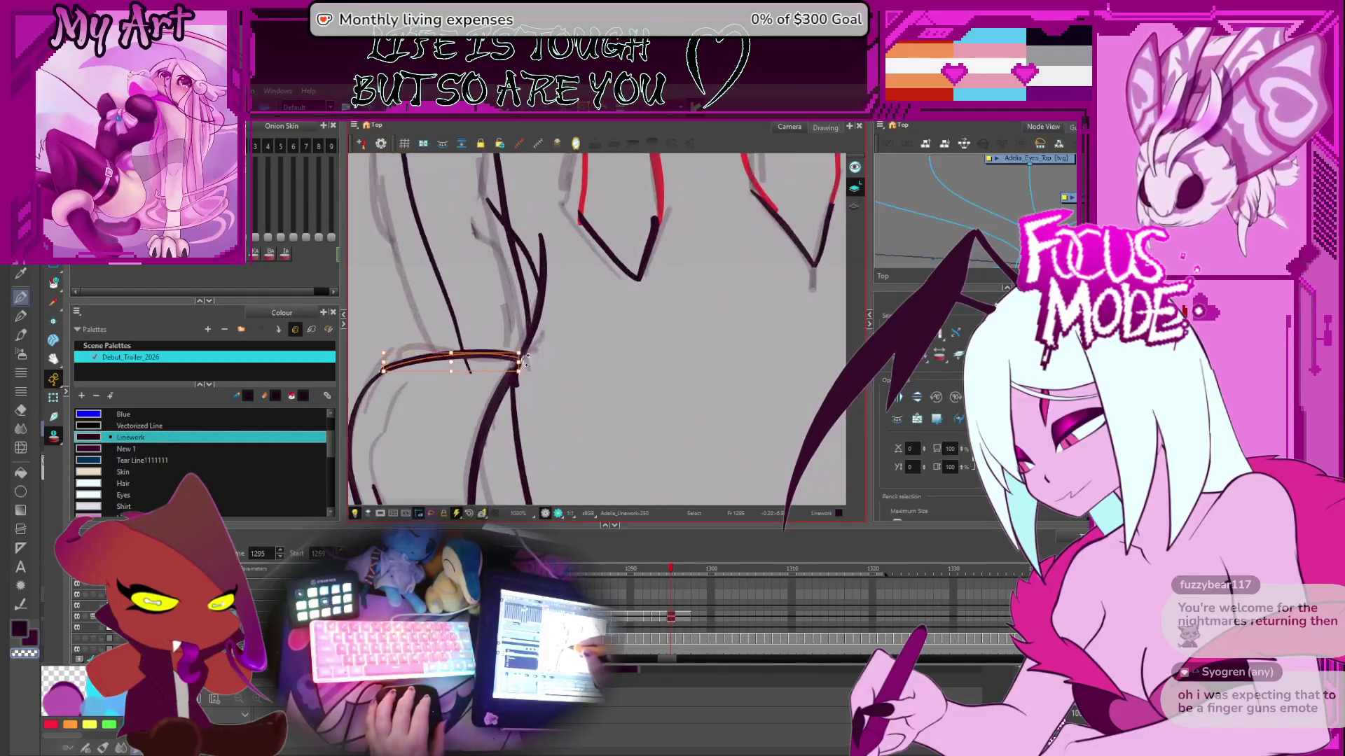
key(1)
key(1)
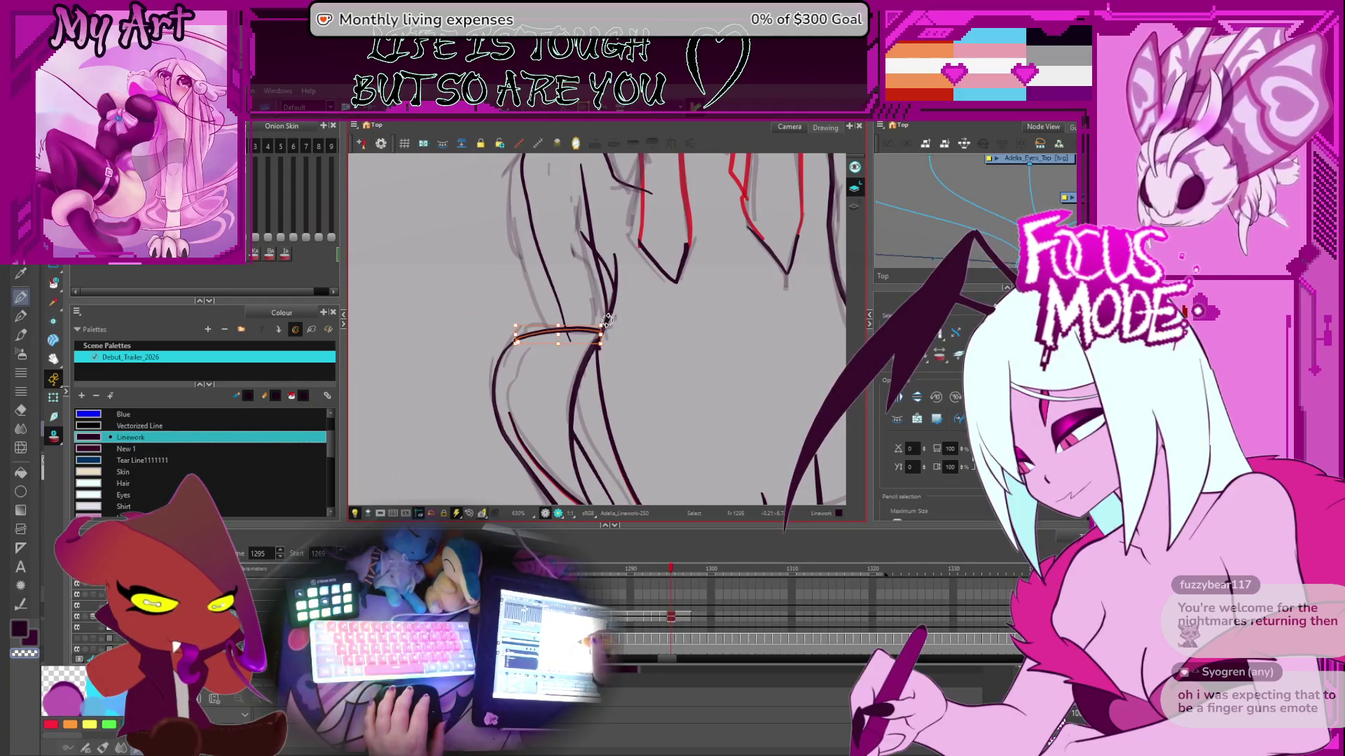
key(1)
key(1)
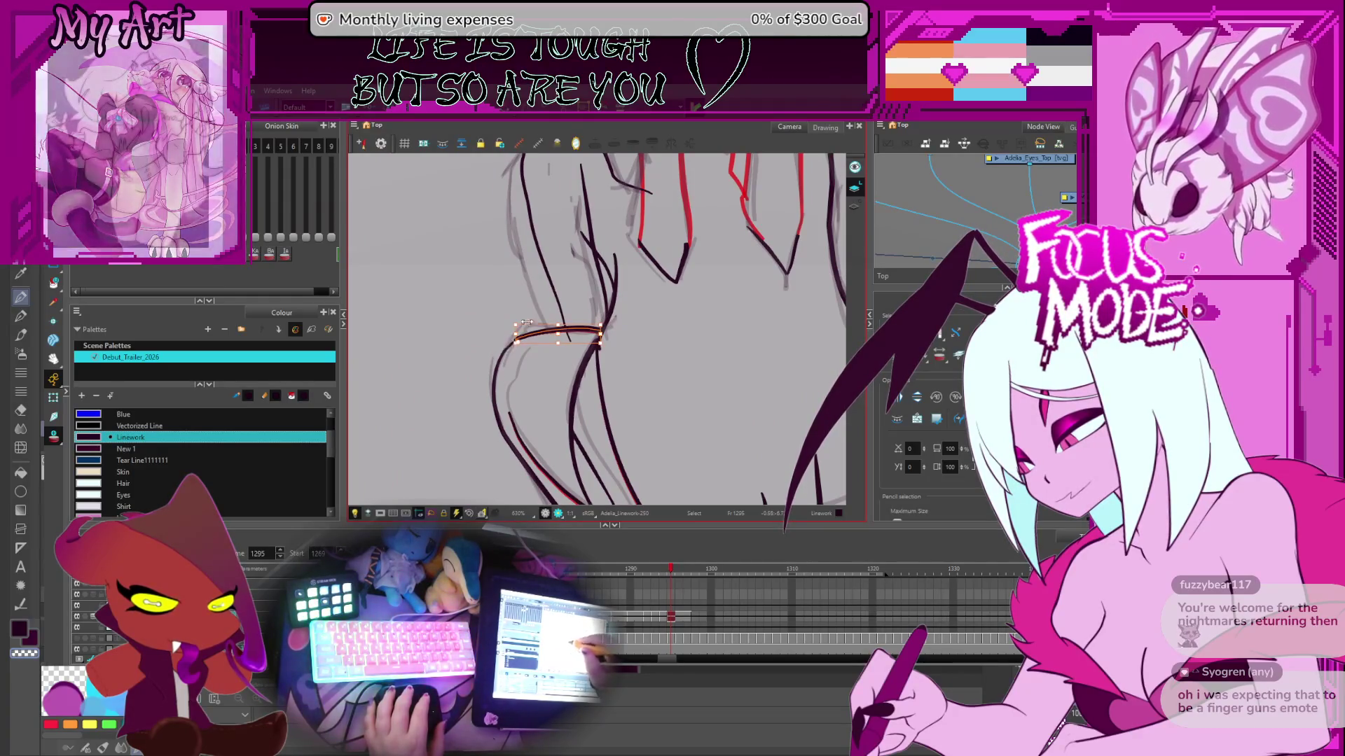
drag(767, 360, 756, 362)
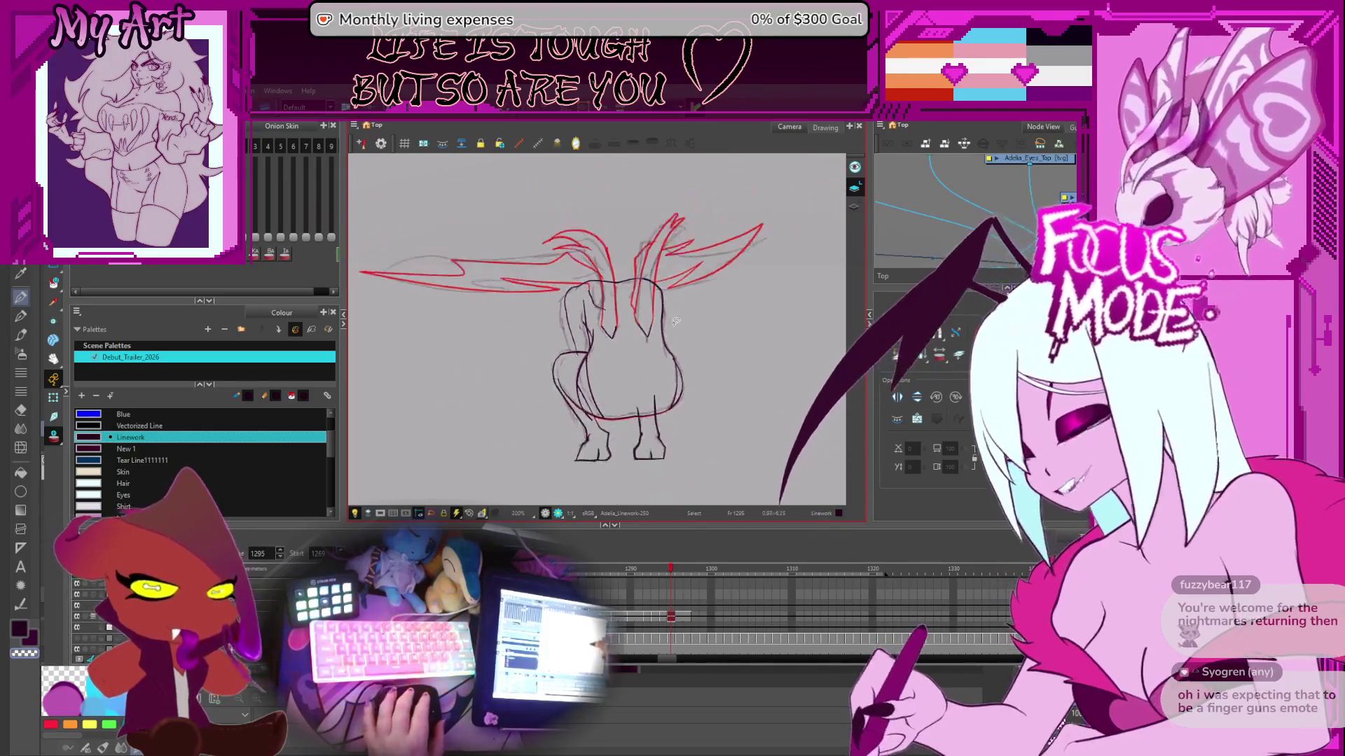
key(2)
key(2)
key(2)
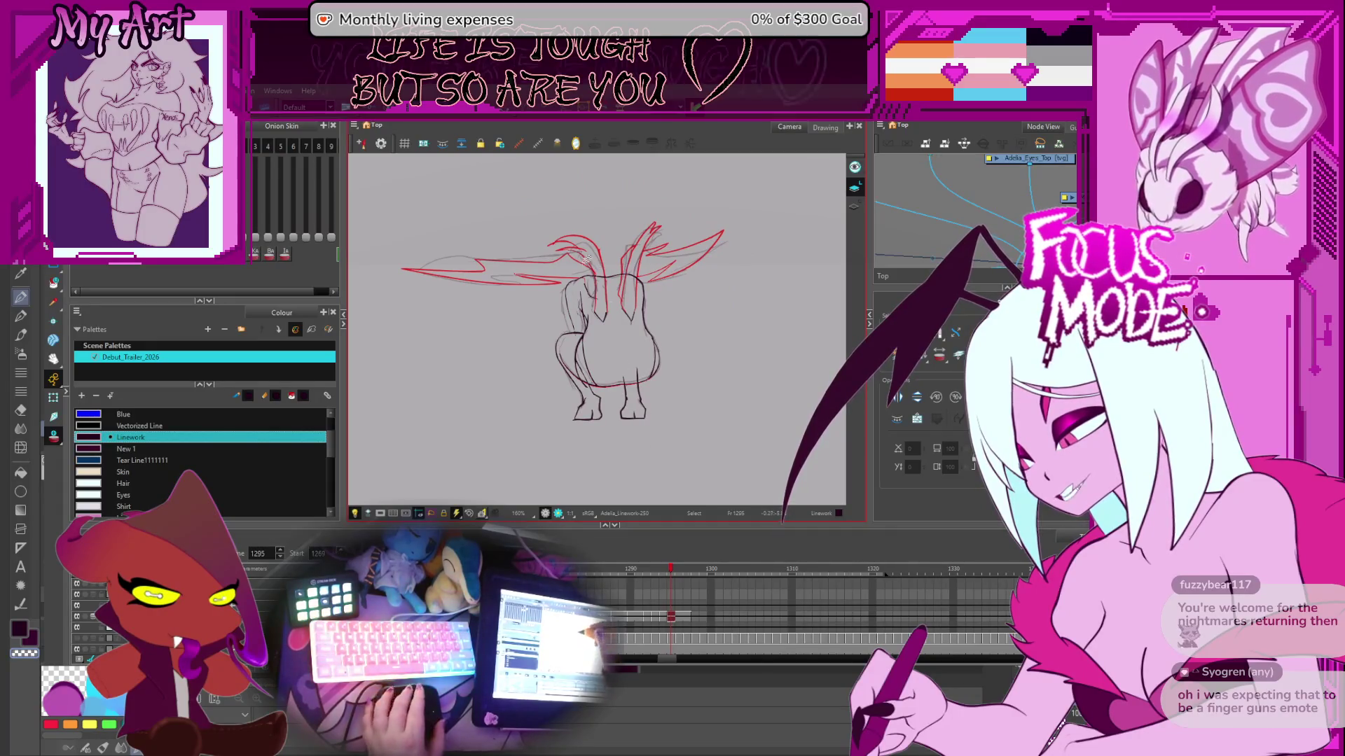
key(1)
key(1)
key(1)
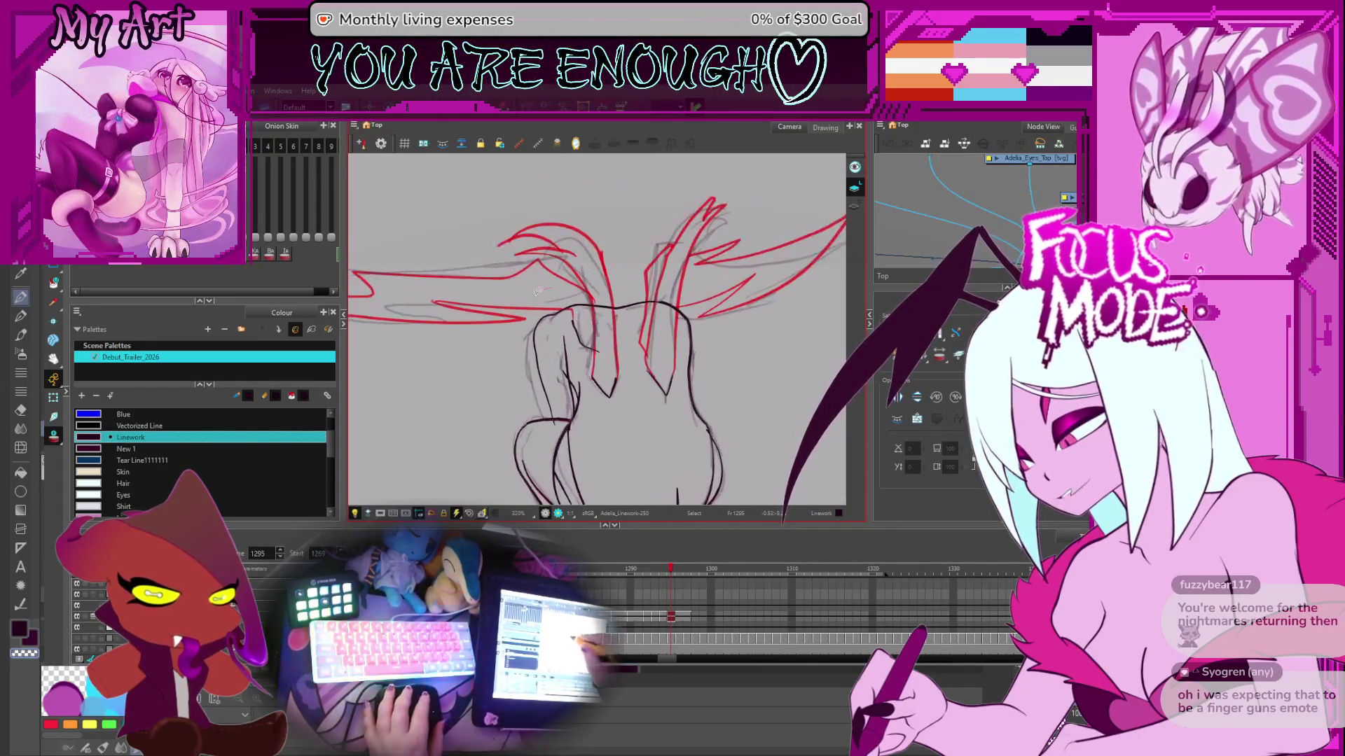
- Select the creature's back and body strokes on frame 1295 in the Contour Editor
drag(654, 335, 693, 343)
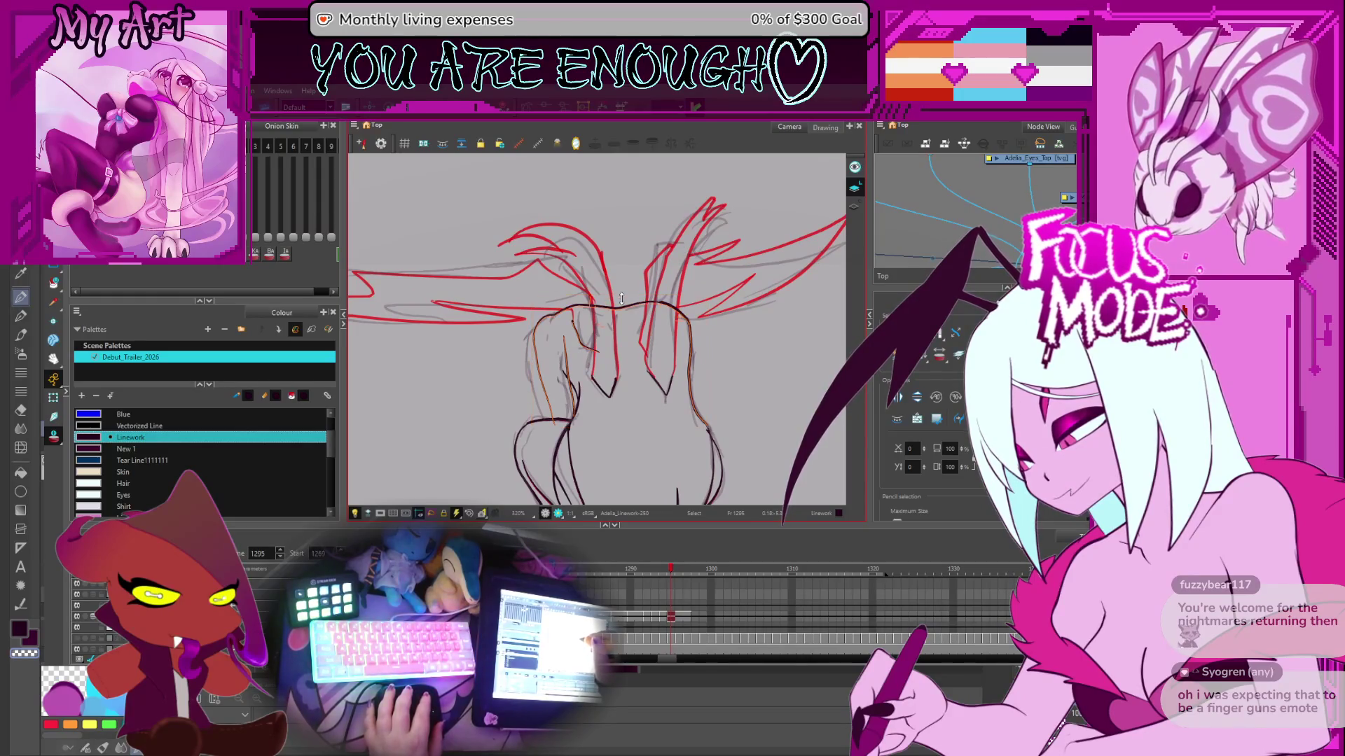
drag(622, 296, 631, 264)
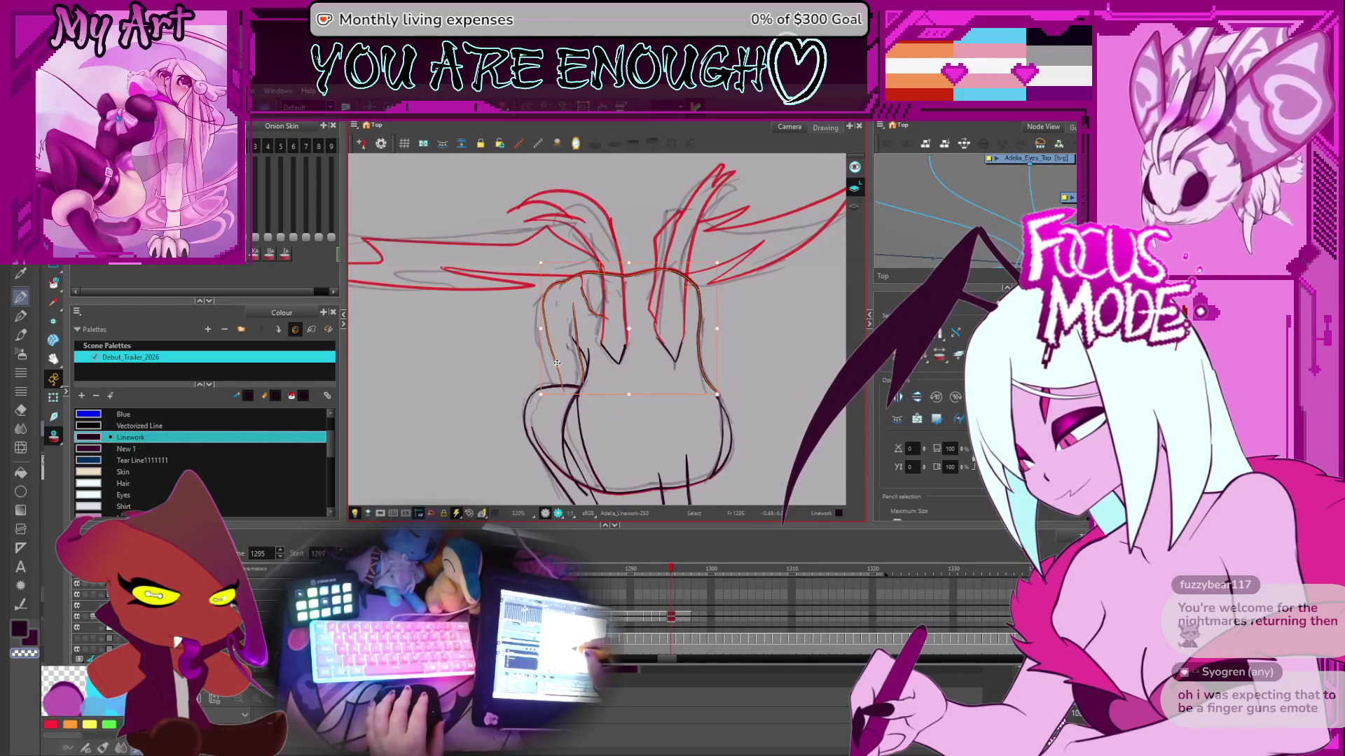
drag(573, 380, 603, 385)
key(alt+q)
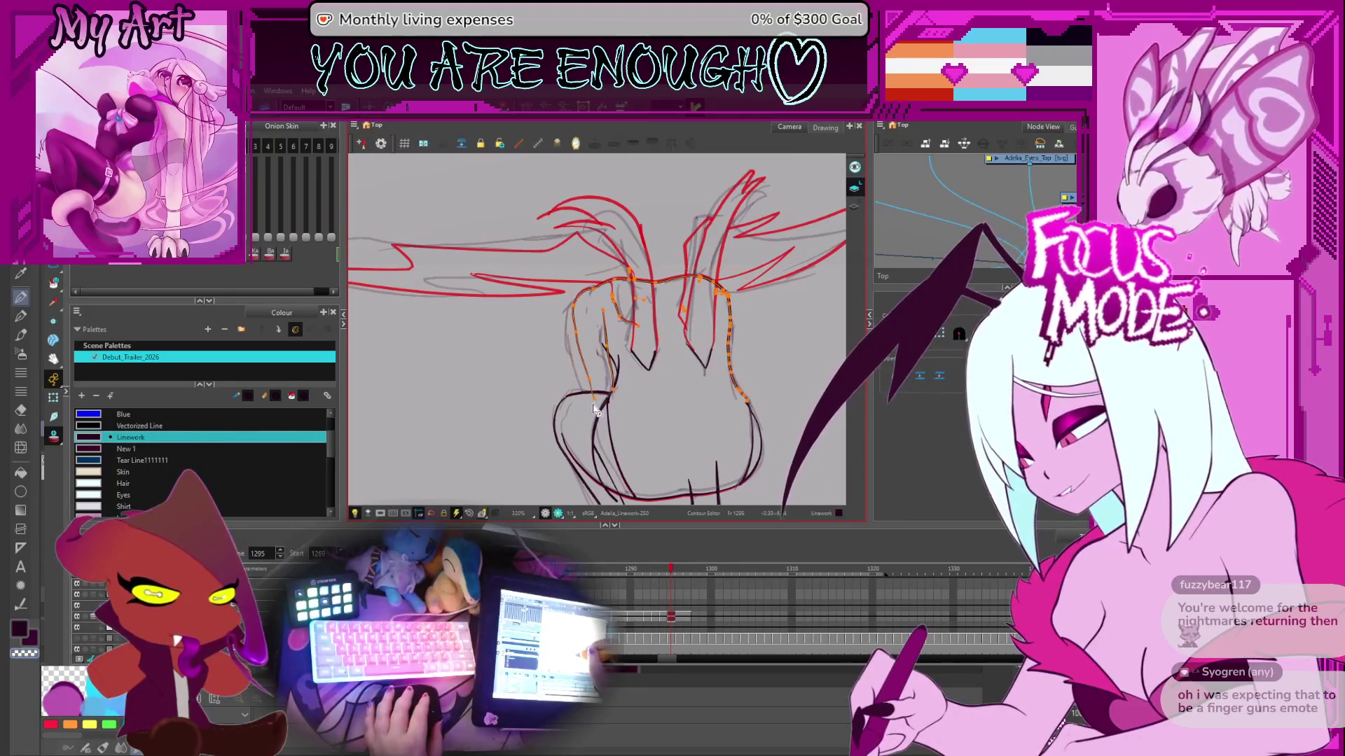
- Inspect the contour points up close, then check frame 1298 and return to frame 1295
key(2)
key(2)
key(2)
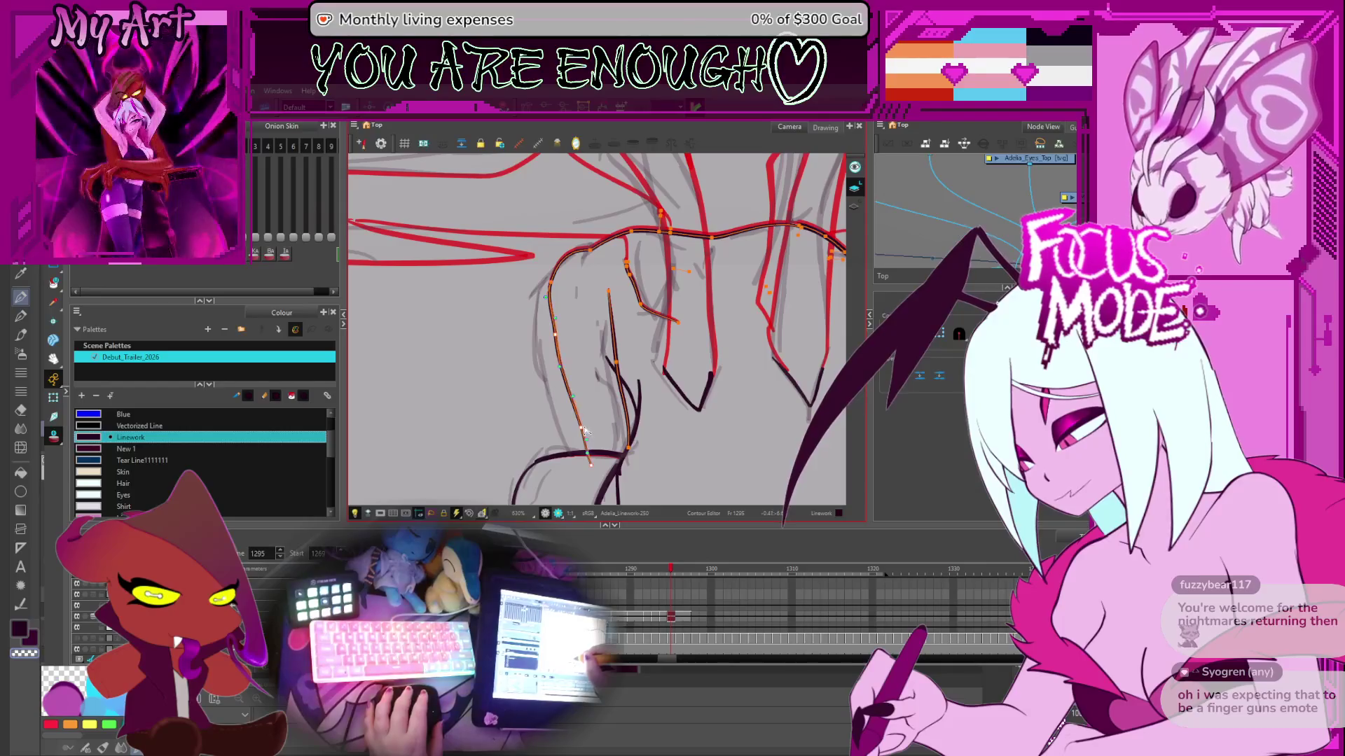
drag(700, 360, 627, 356)
key(1)
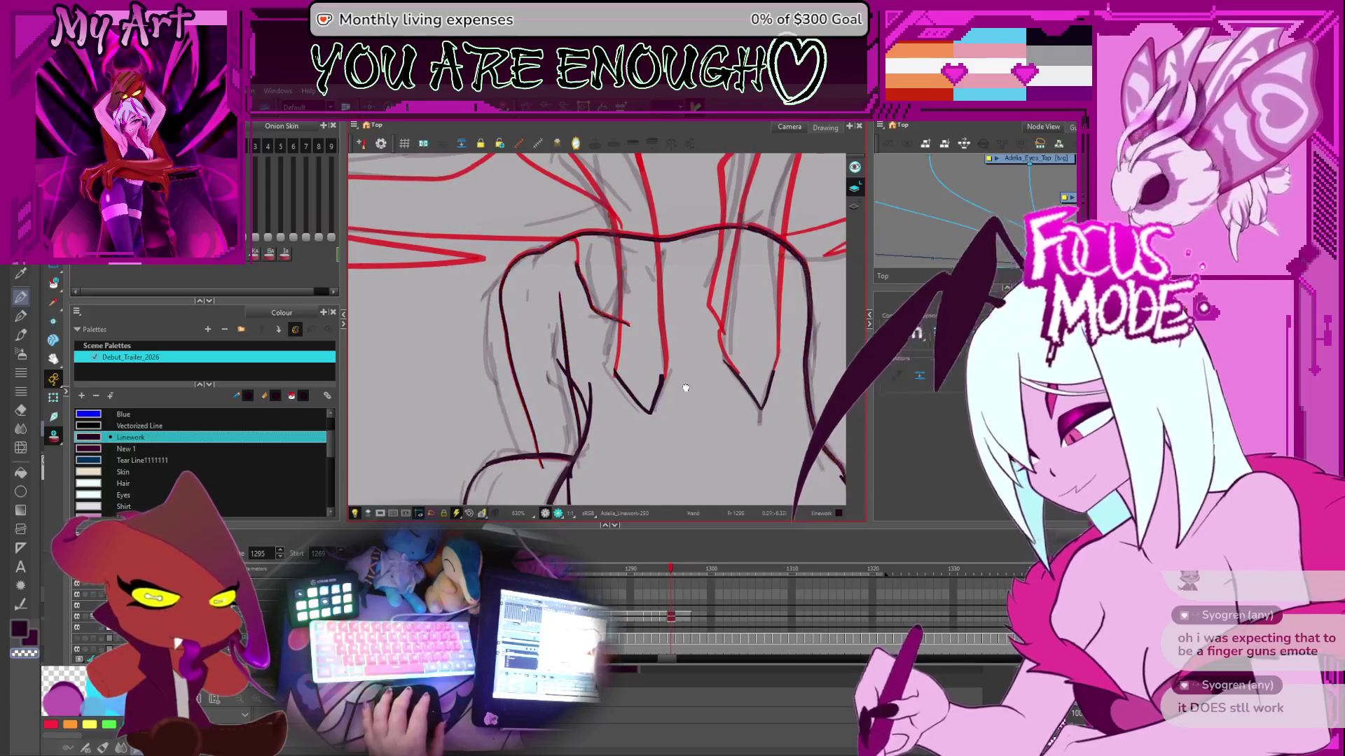
key(1)
key(1)
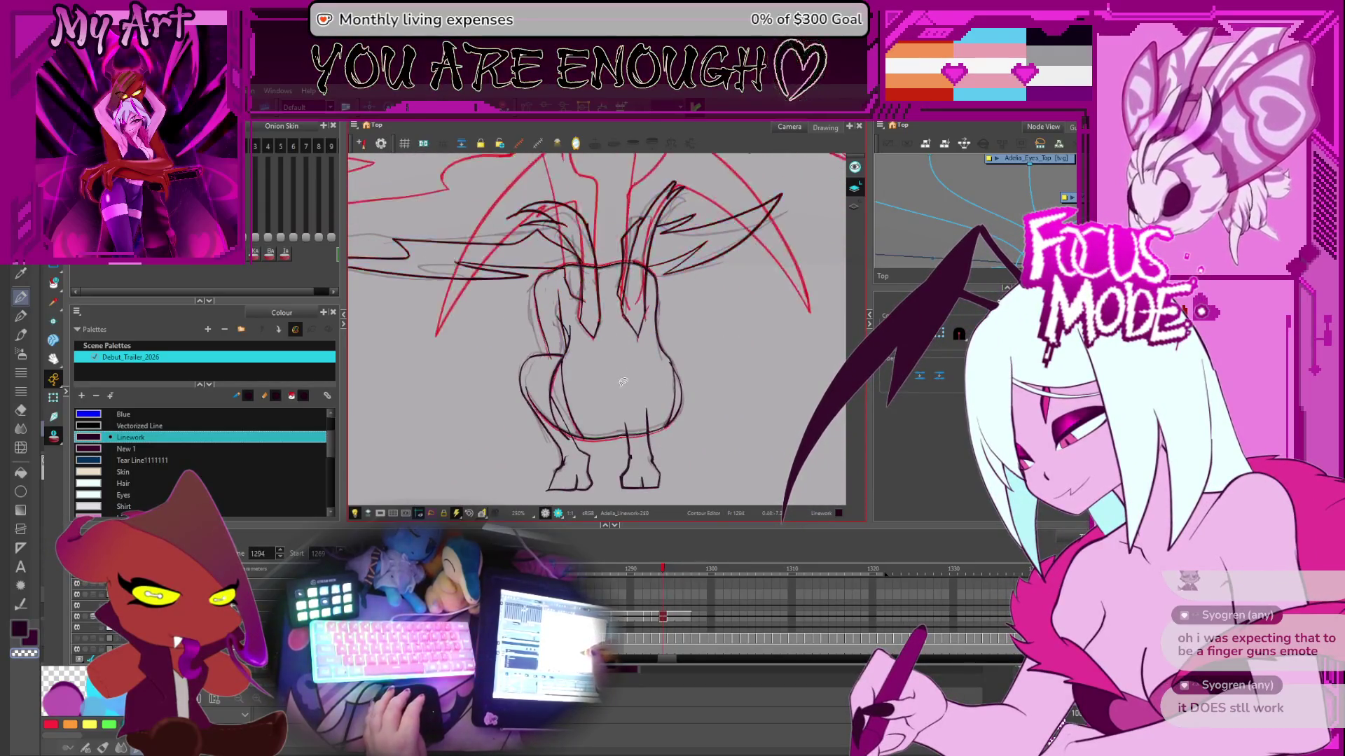
drag(619, 339, 625, 388)
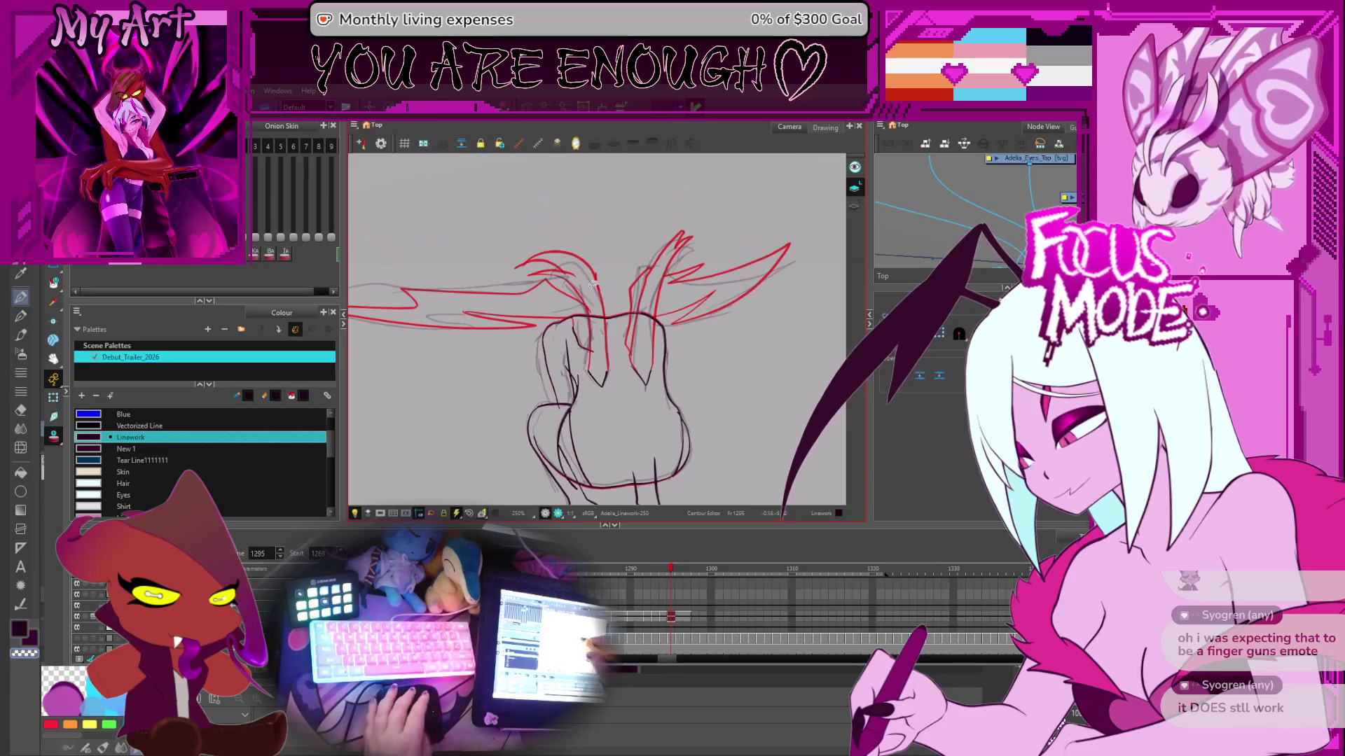
click(700, 619)
click(668, 579)
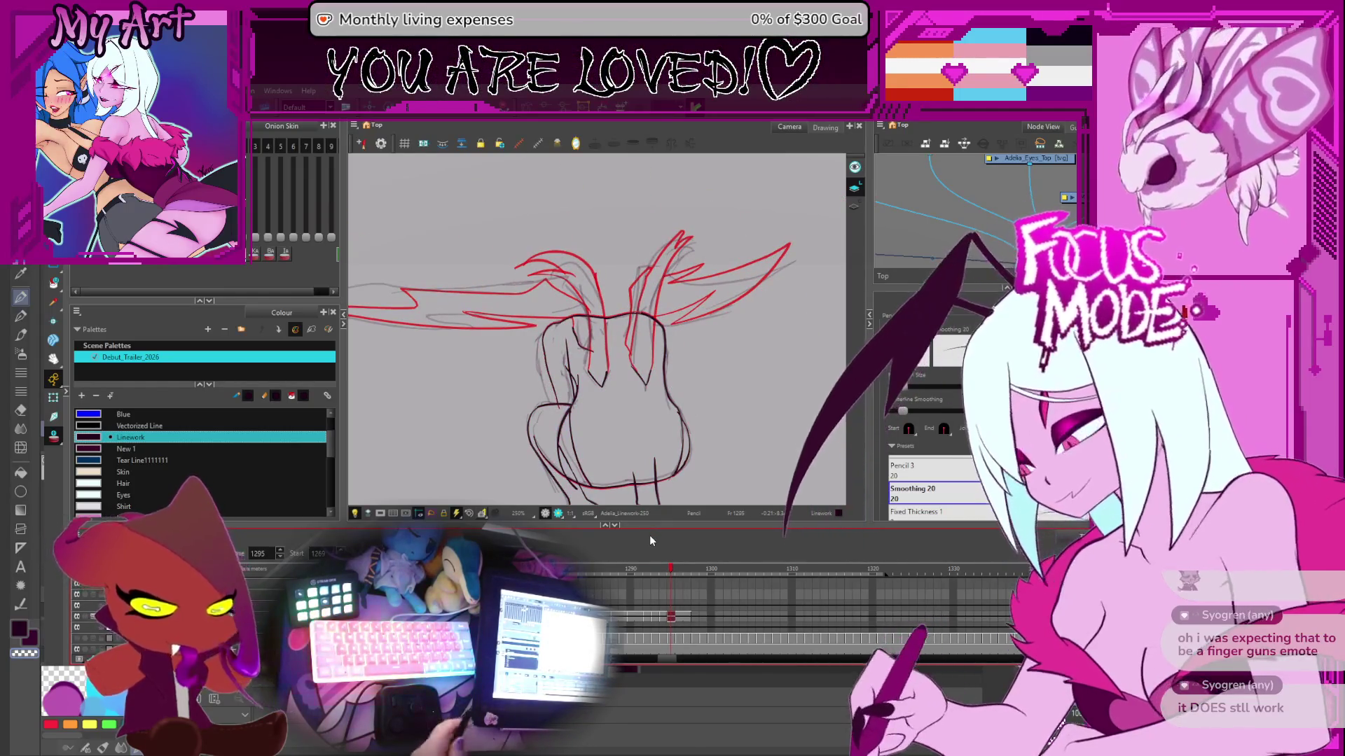
- Flip between neighbouring frames around 1295, ending on frame 1296
key(comma)
key(period)
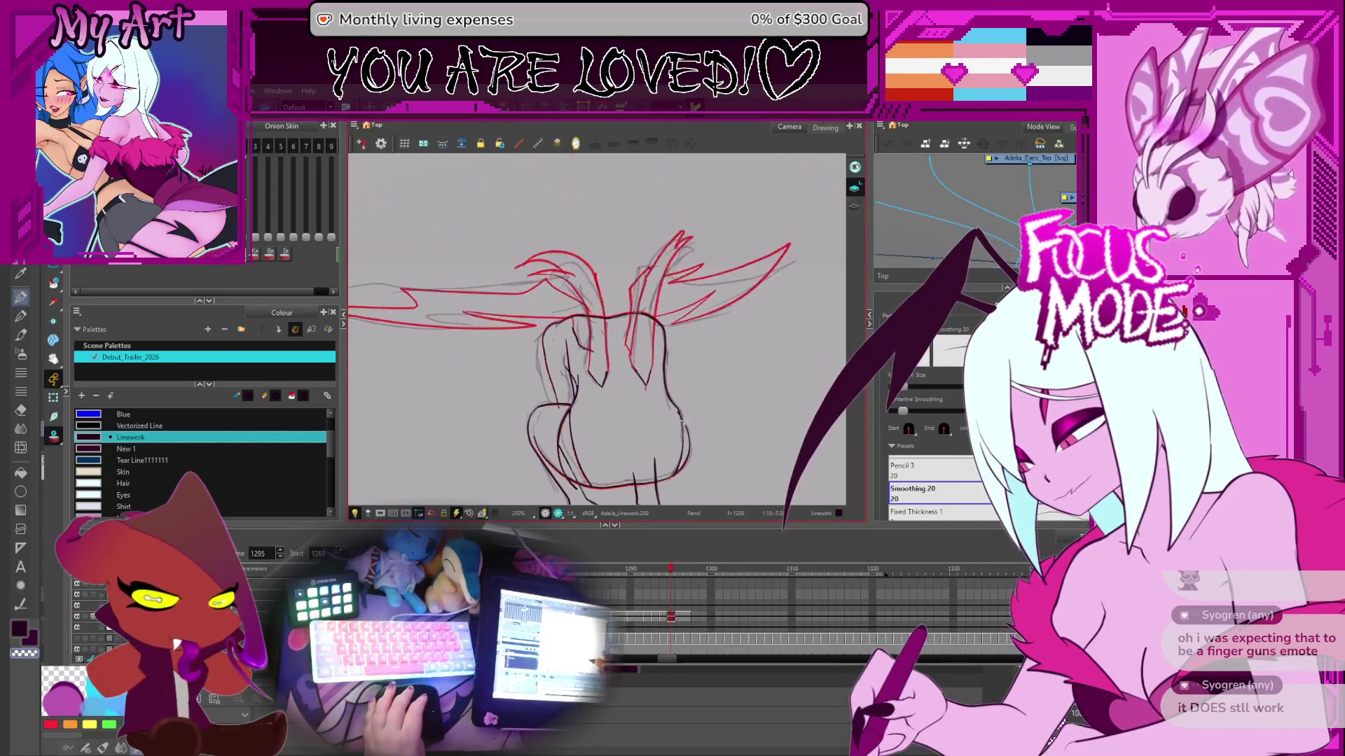
key(period)
key(comma)
key(period)
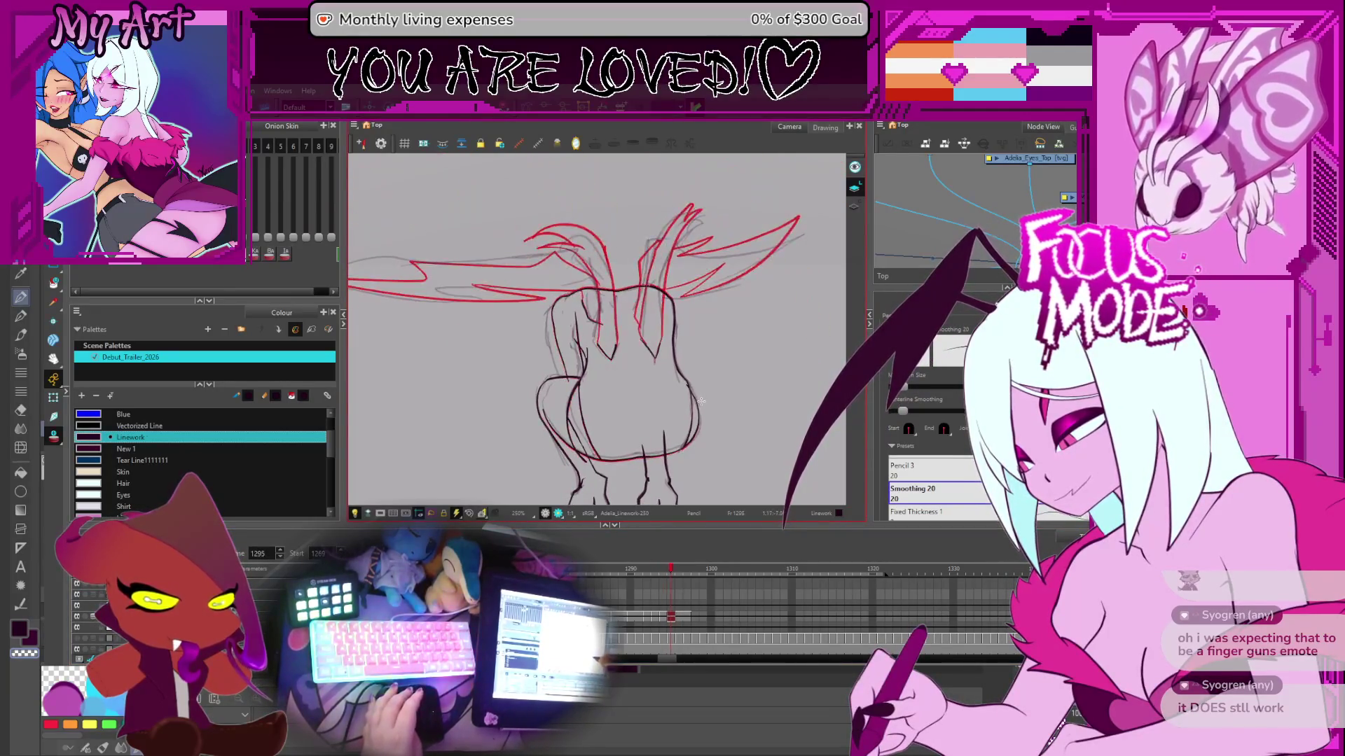
key(period)
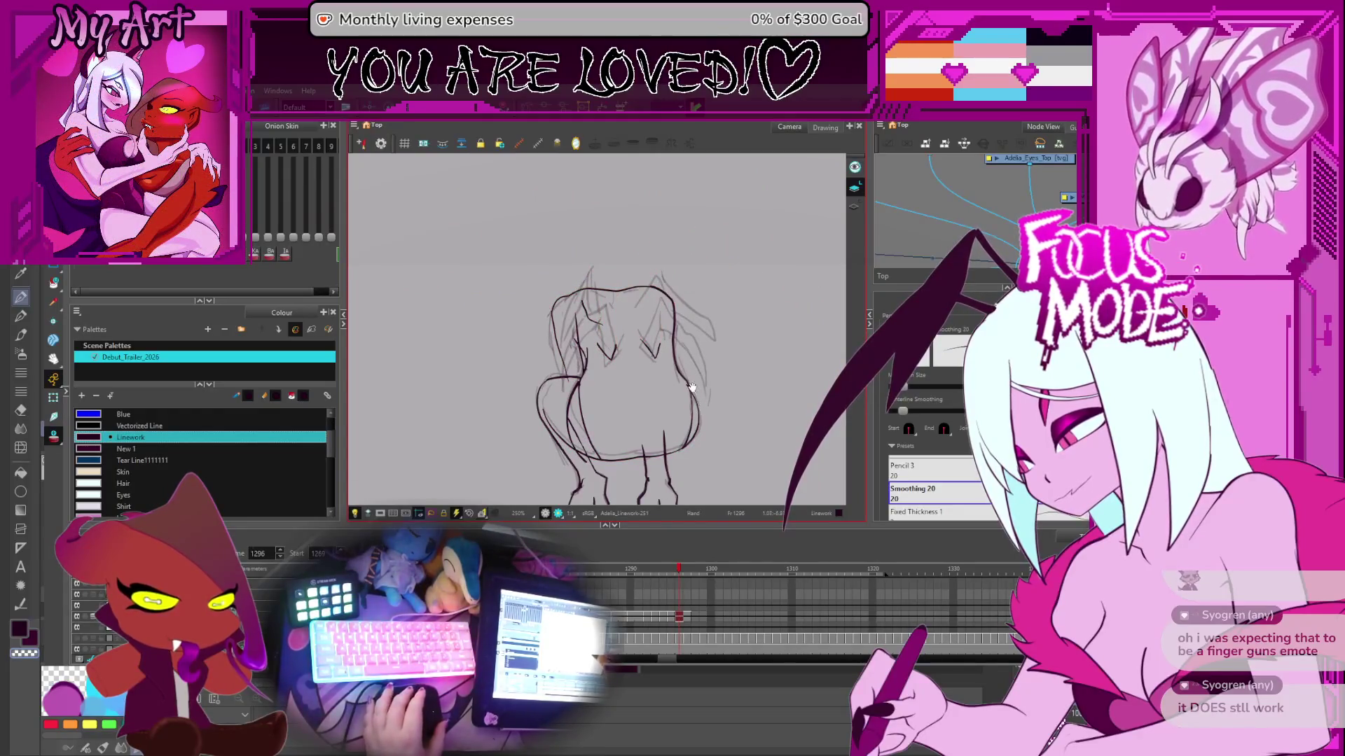
- Lasso the head outline strokes on frame 1296 with the Select tool
key(alt+s)
drag(587, 257, 576, 334)
drag(703, 298, 577, 339)
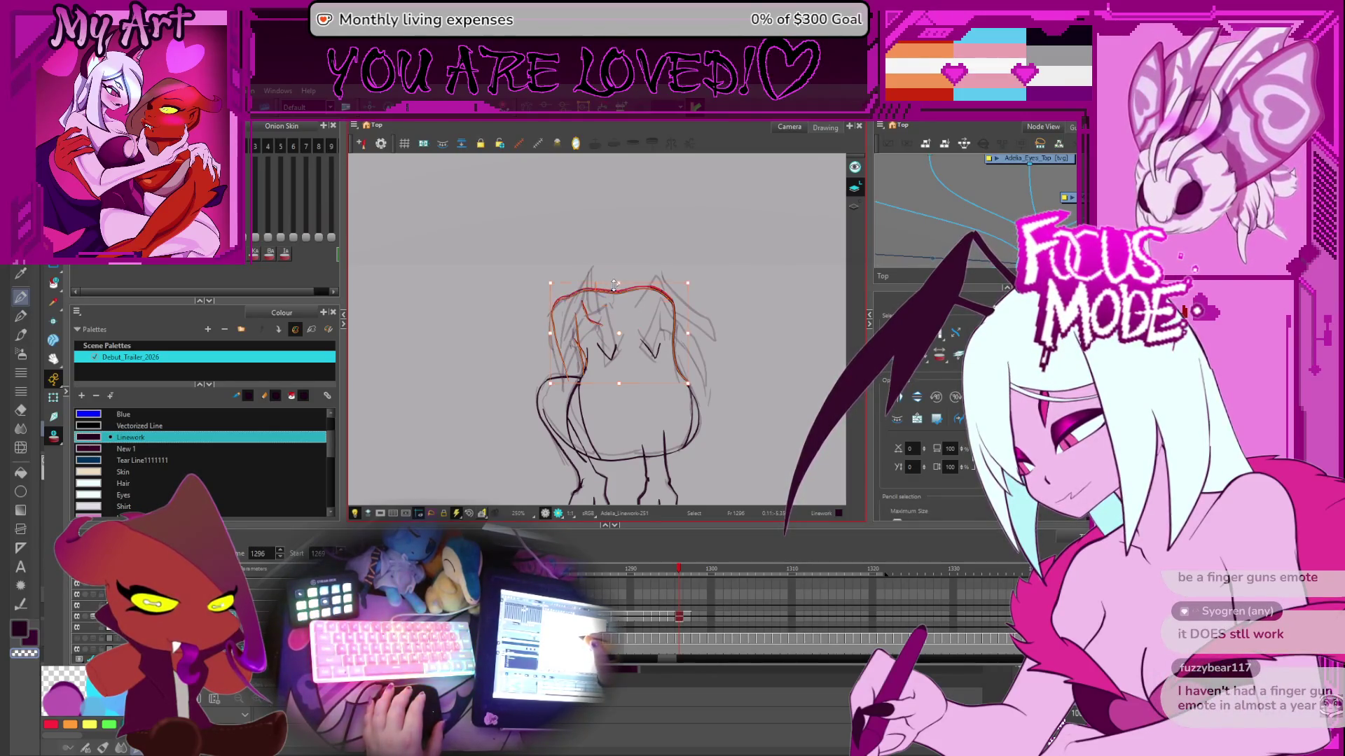
- Deselect the head strokes and select a short stroke on the lower body
scroll(612, 291, up, 2)
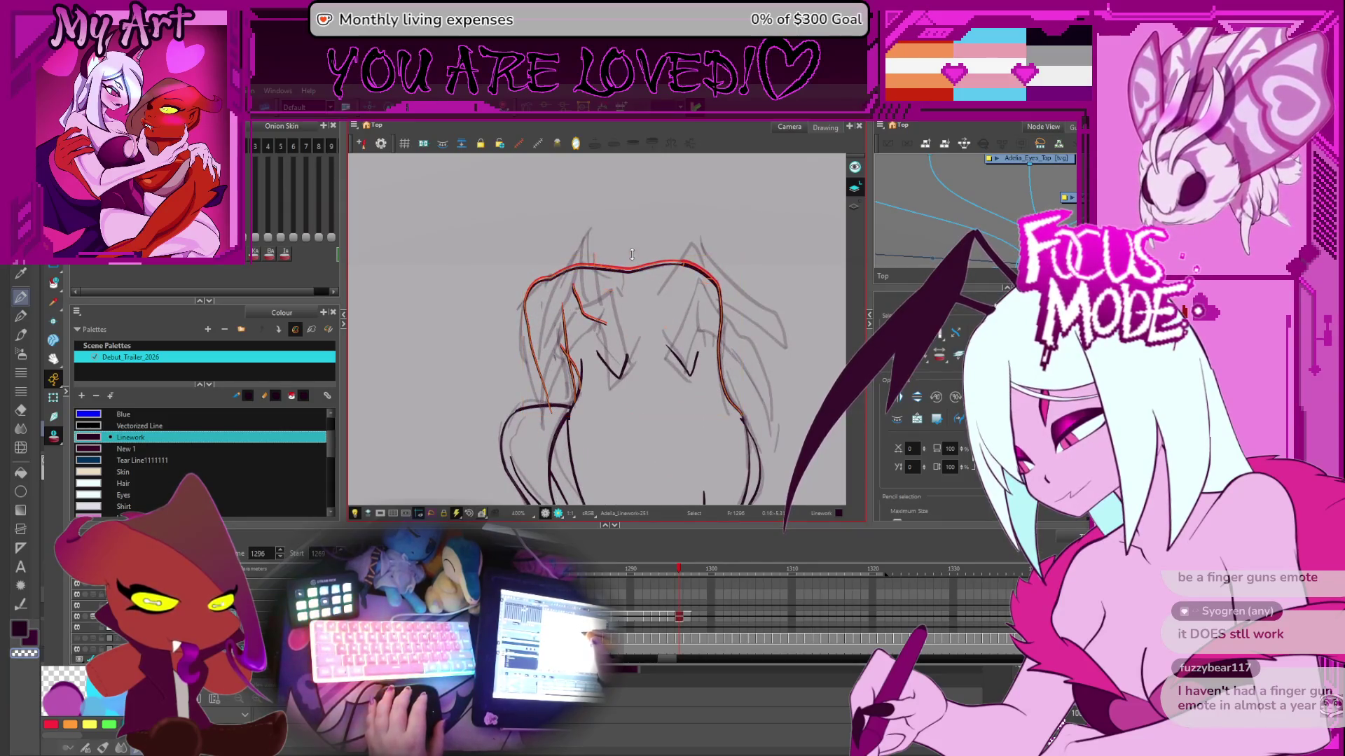
click(619, 217)
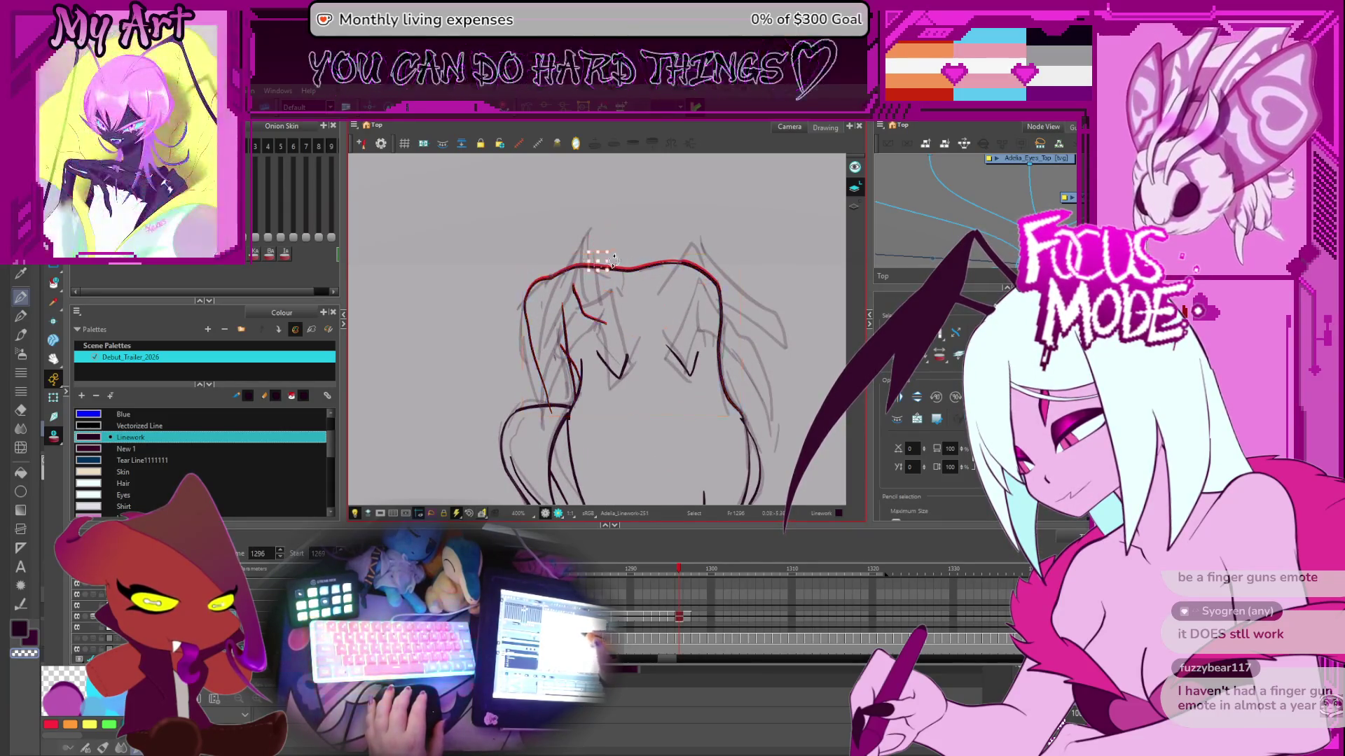
scroll(662, 242, down, 1)
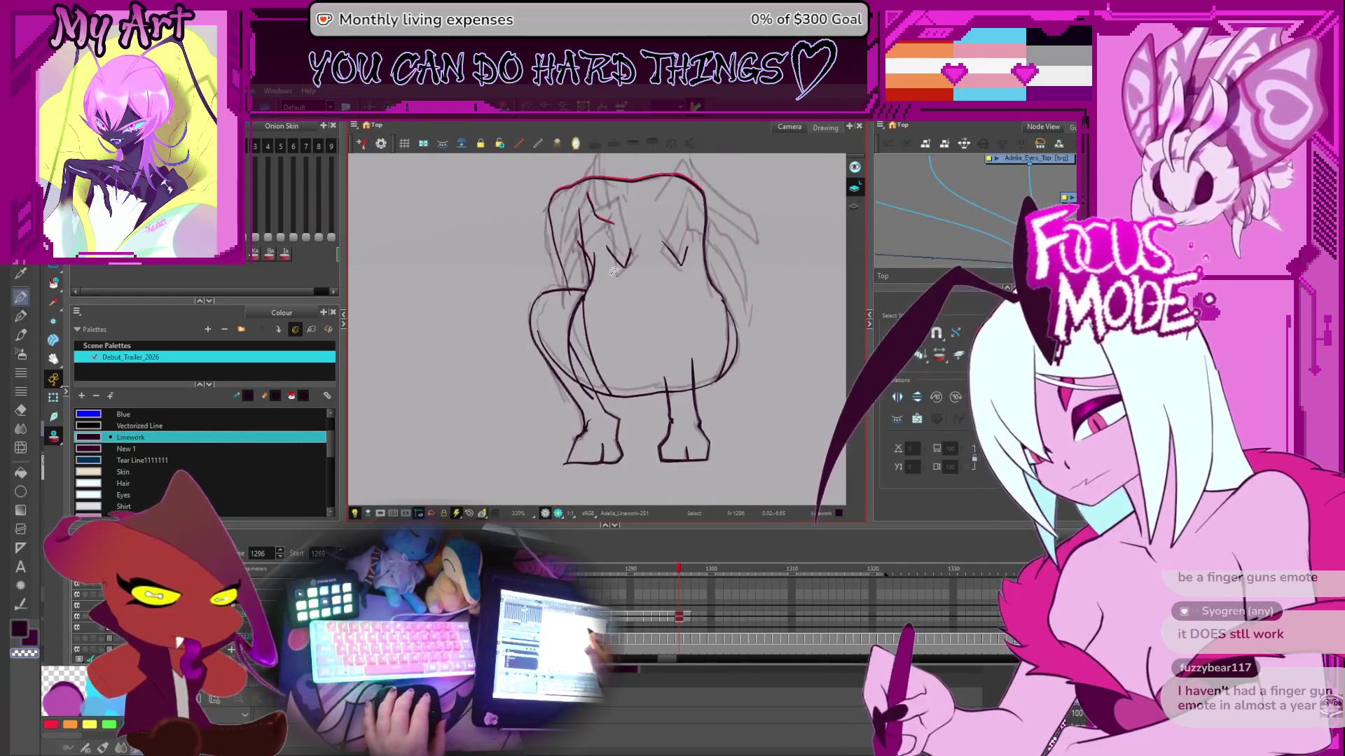
mouse_move(638, 386)
mouse_down()
mouse_move(623, 393)
mouse_move(625, 380)
mouse_up()
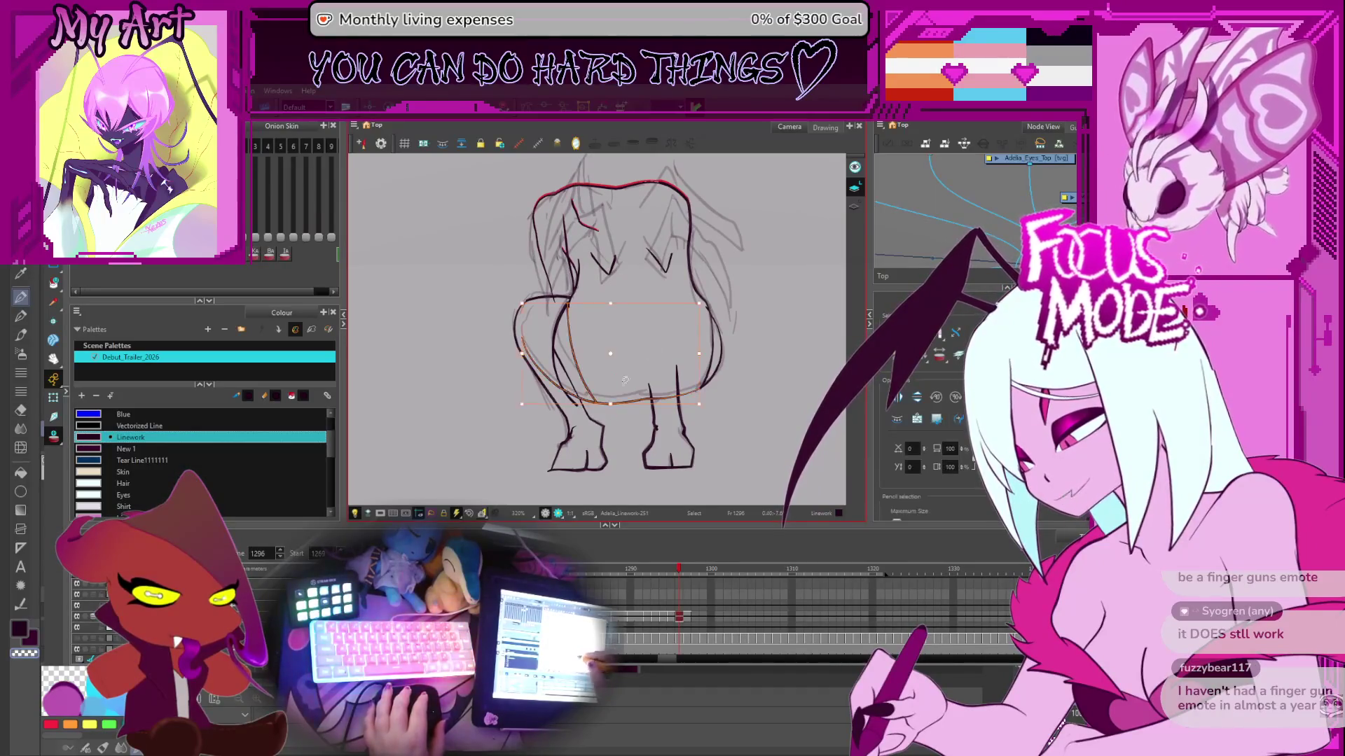
scroll(697, 364, up, 2)
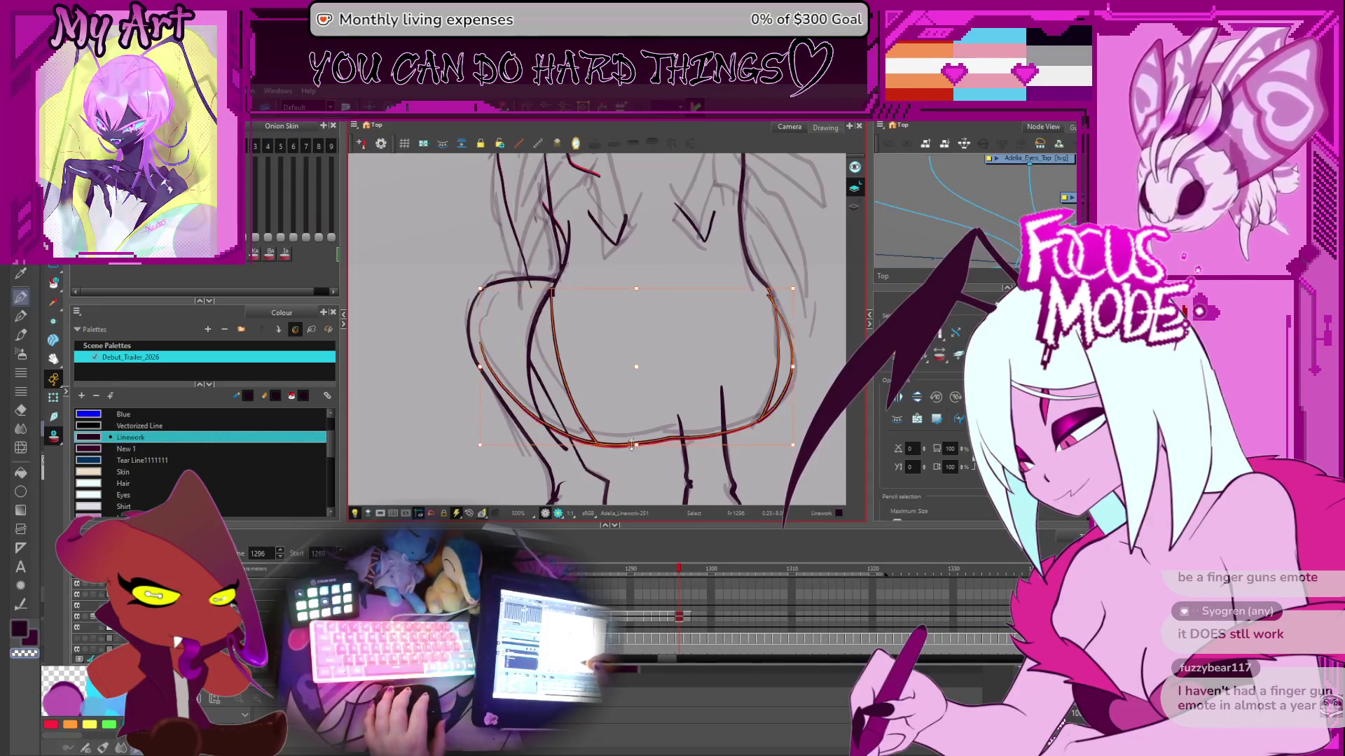
drag(637, 446, 658, 487)
click(530, 329)
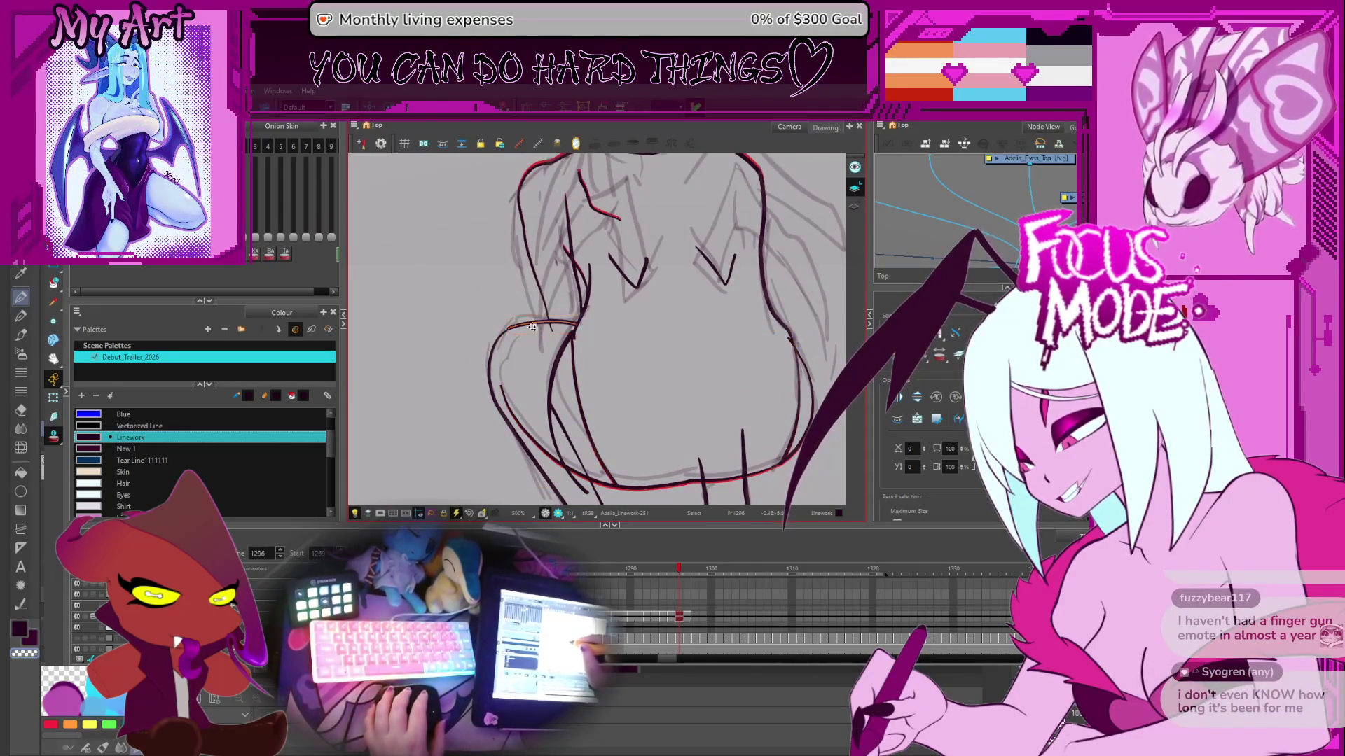
drag(555, 350, 619, 382)
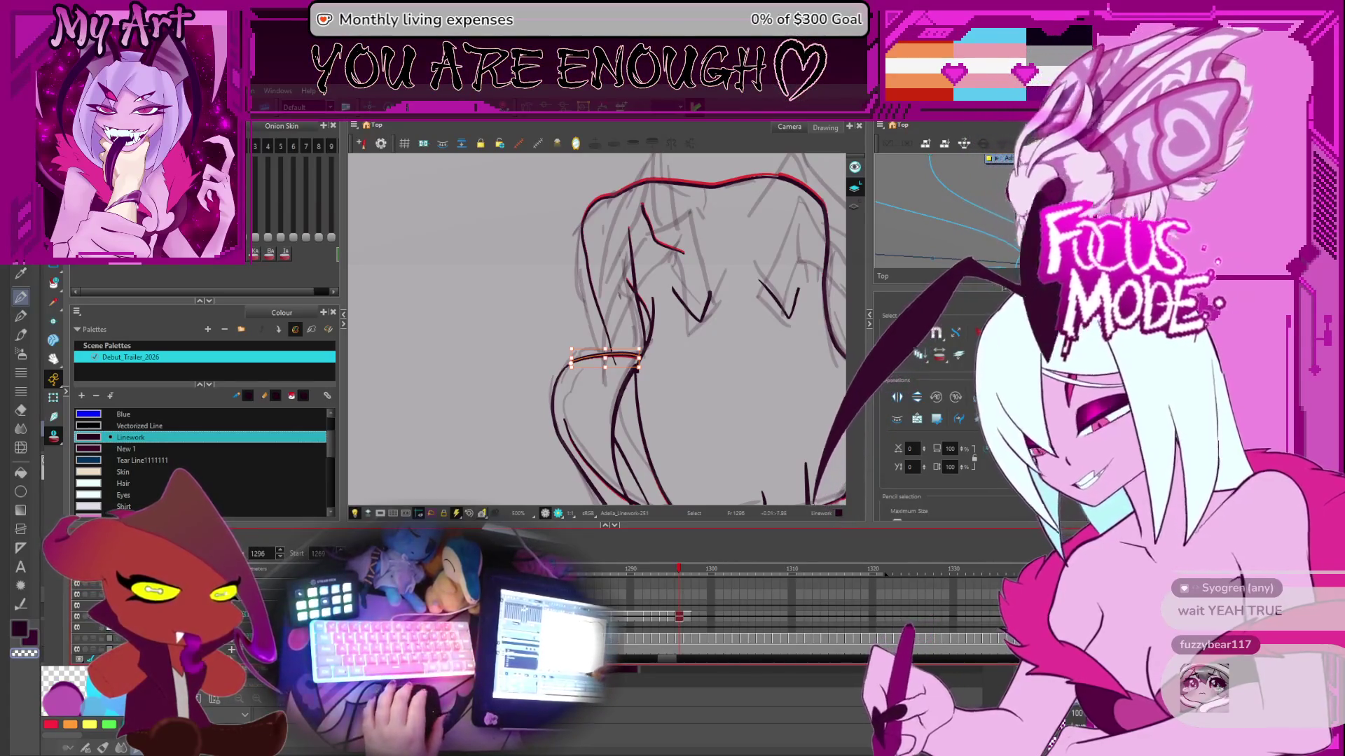
- Compare frame 1296 against frame 1298, then switch to Pencil and advance to frame 1298
scroll(694, 406, down, 2)
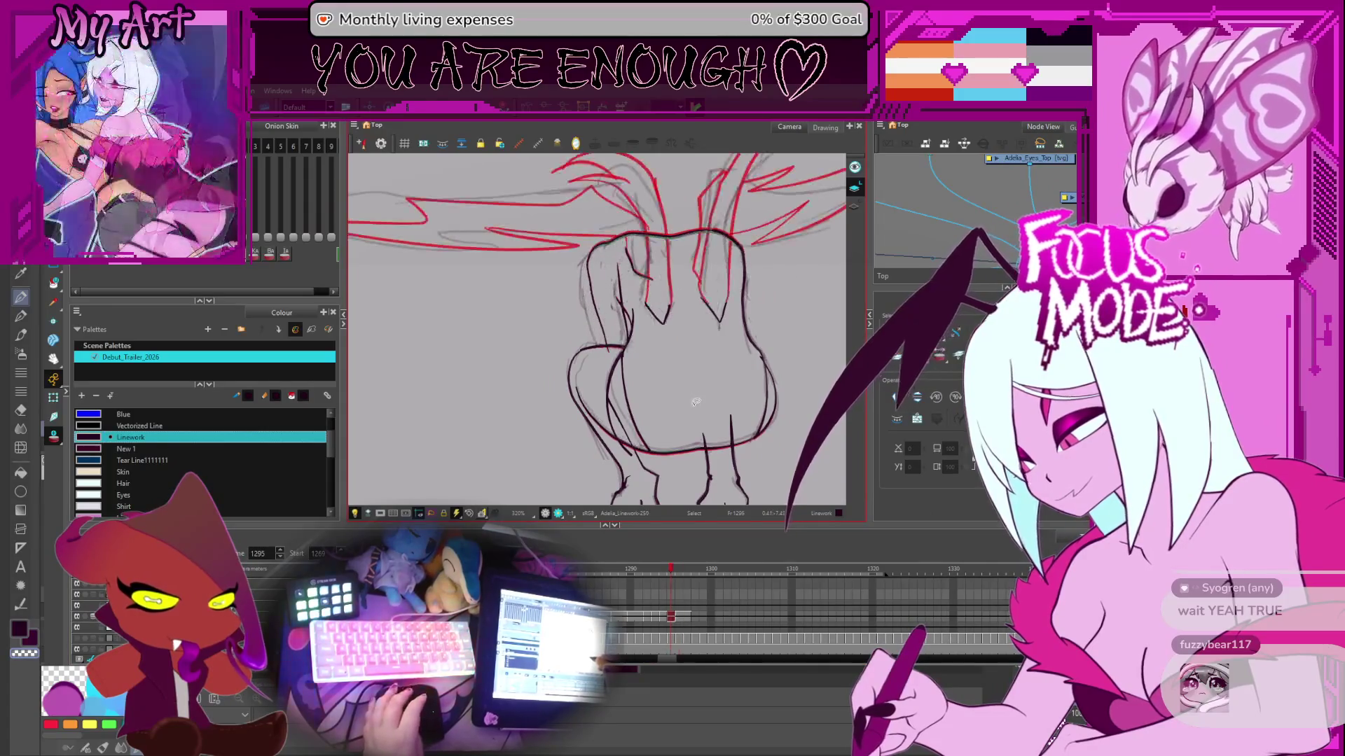
drag(693, 386, 696, 400)
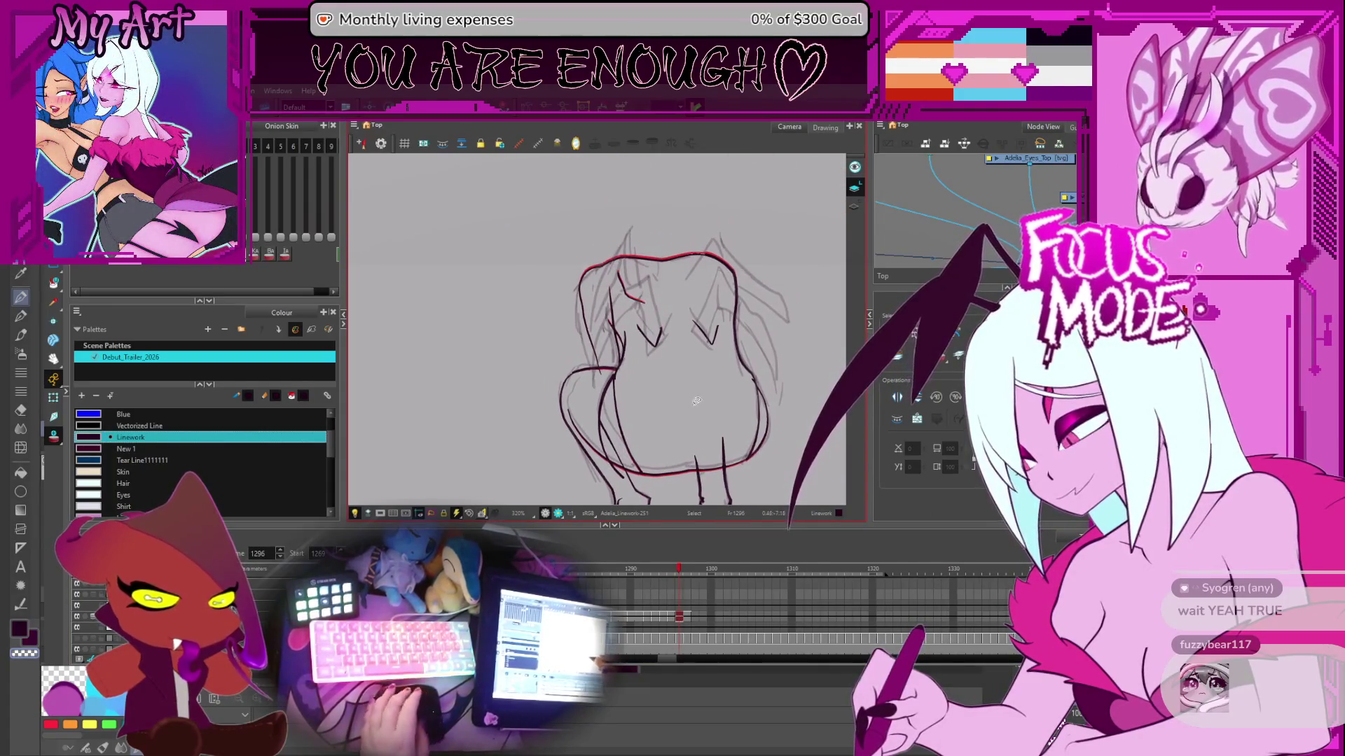
key(period)
key(period)
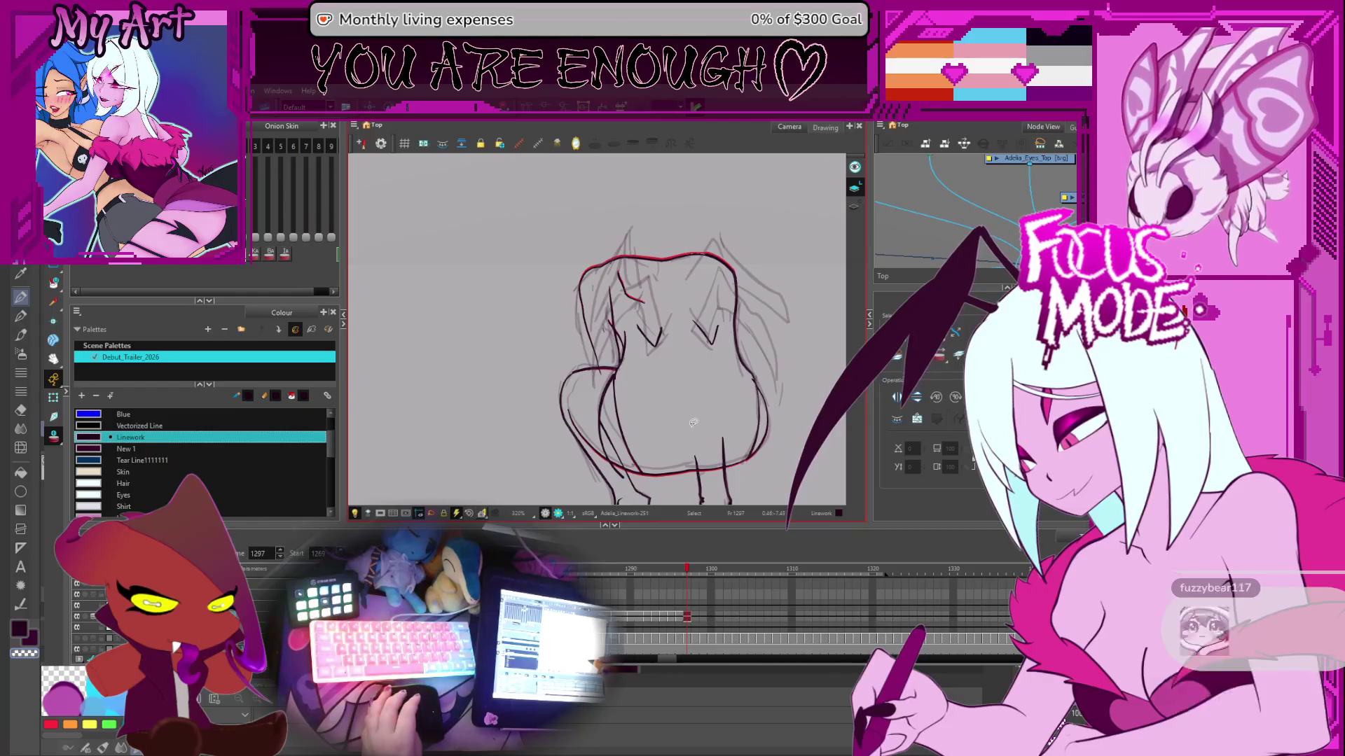
scroll(694, 423, down, 3)
key(comma)
key(comma)
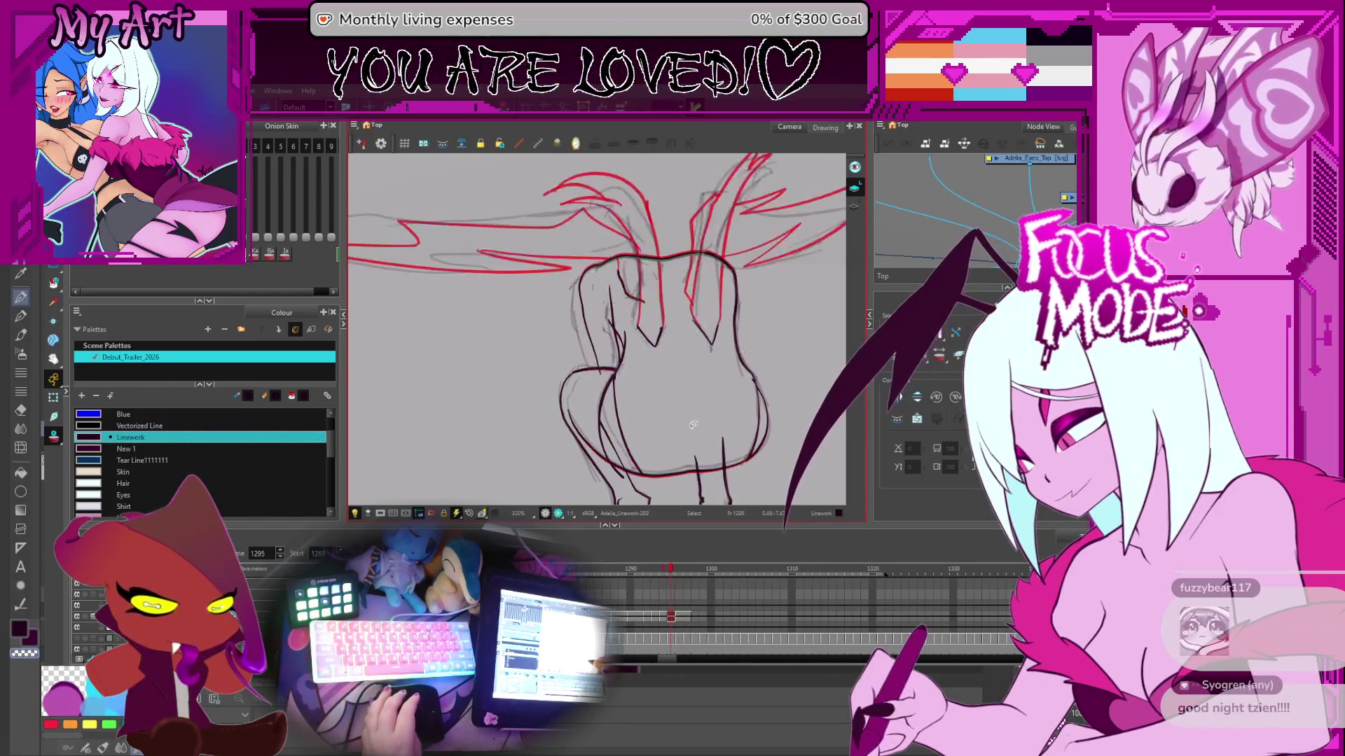
scroll(697, 410, up, 1)
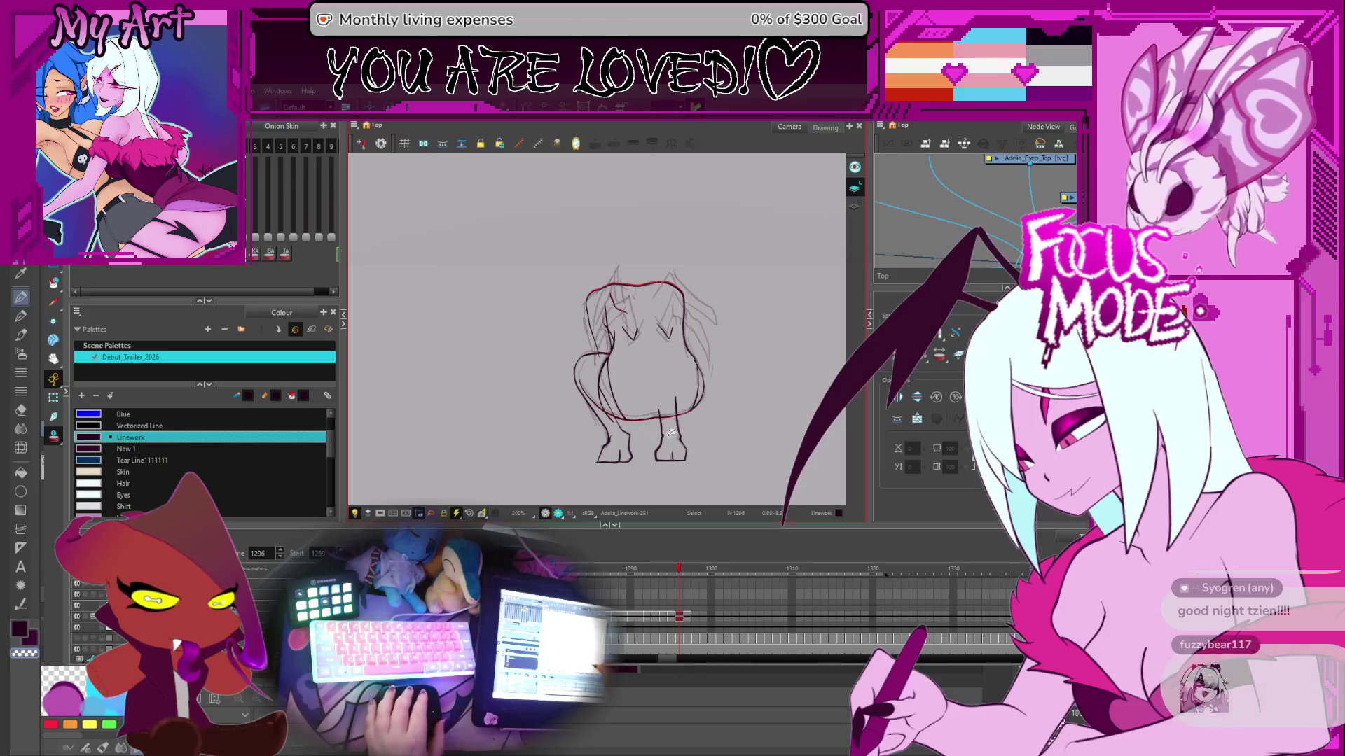
key(2)
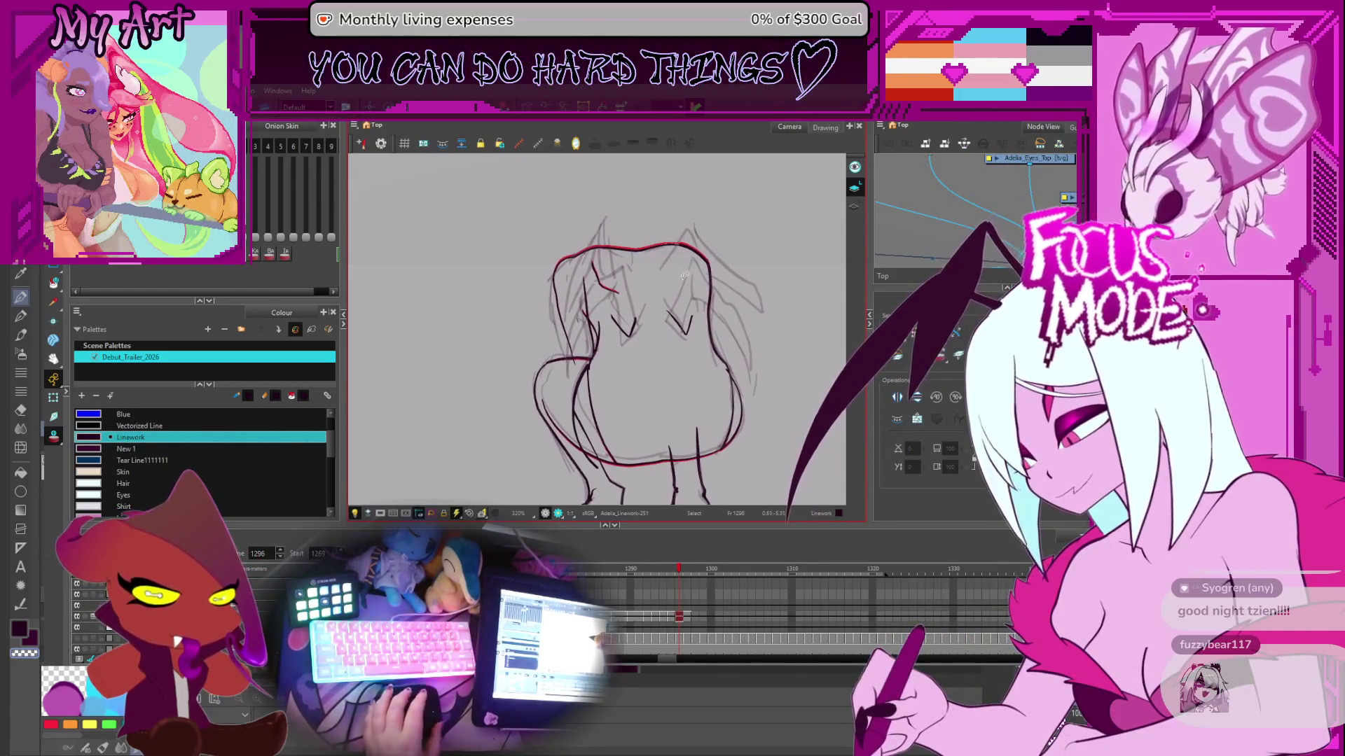
key(2)
key(alt+slash)
key(period)
key(period)
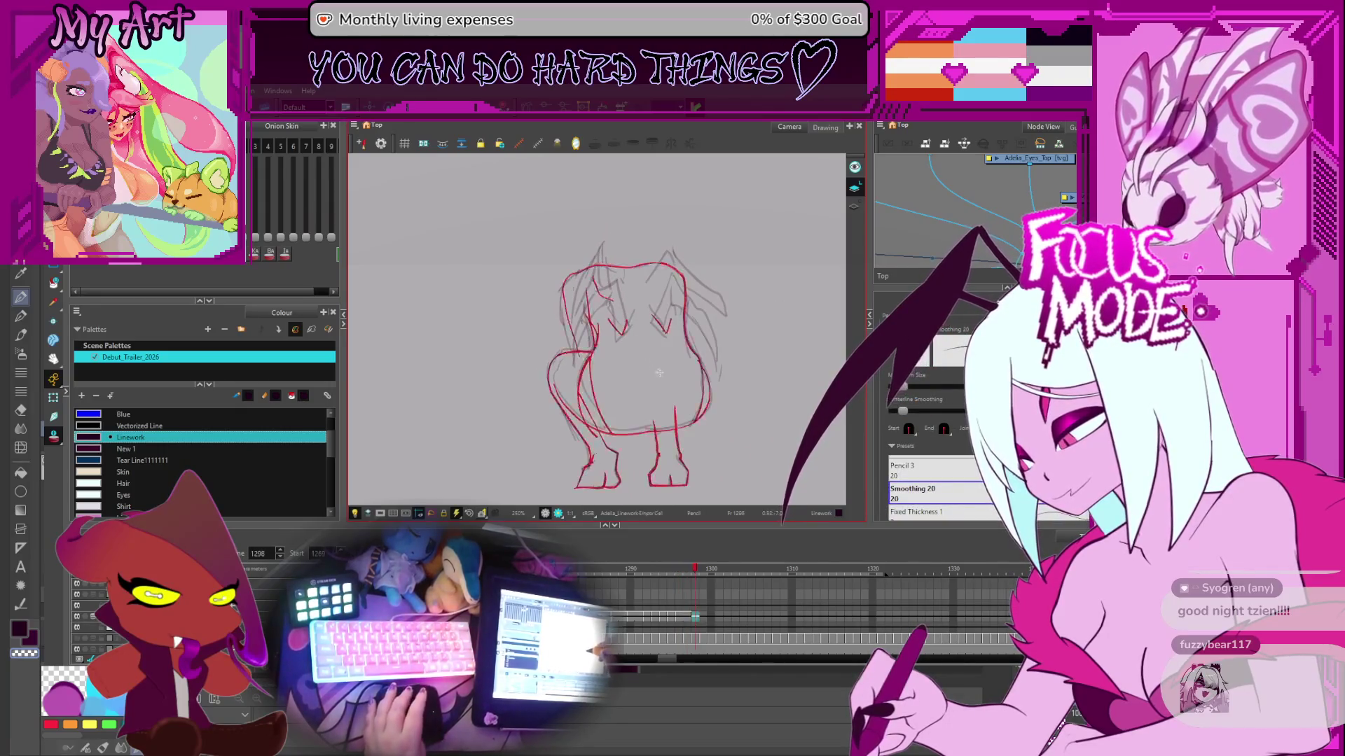
- Scrub the timeline to frames 1344 and 1350, then back to frame 1300
key(2)
key(2)
key(2)
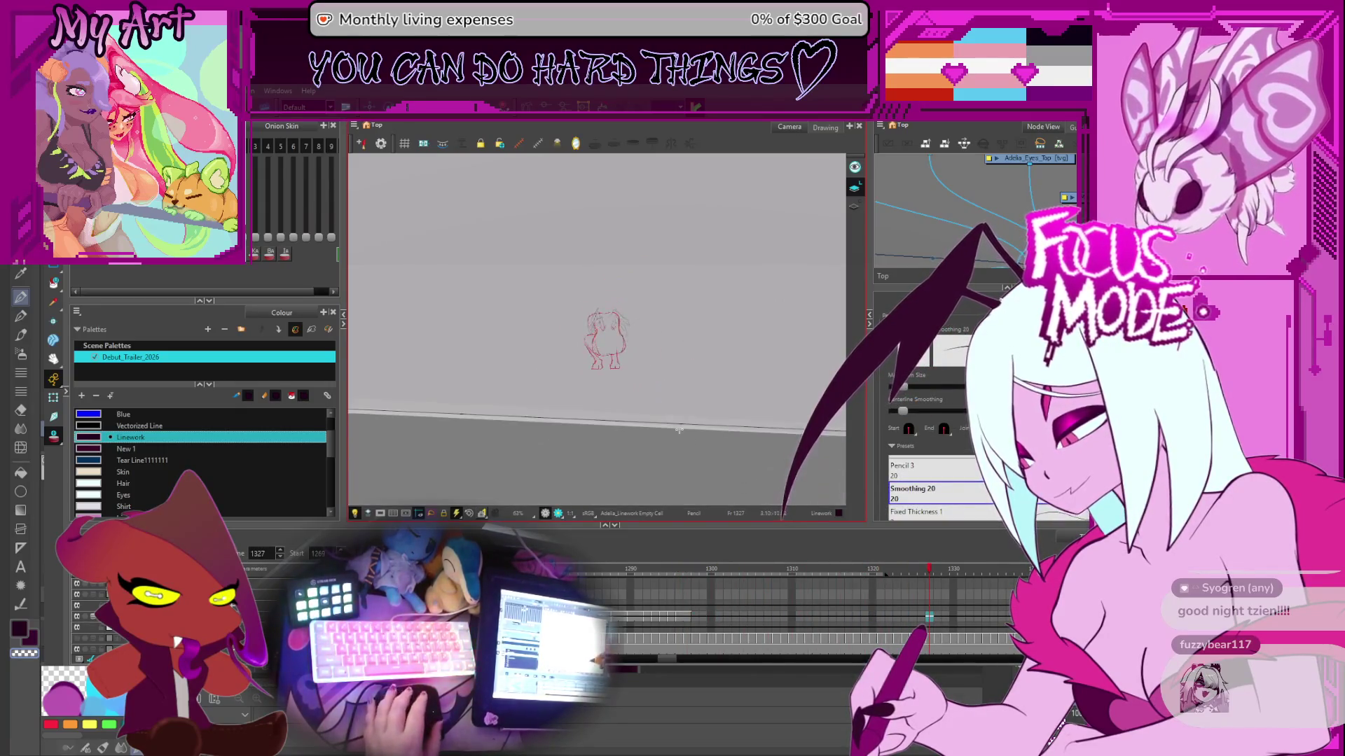
drag(706, 379, 740, 432)
key(2)
key(2)
key(2)
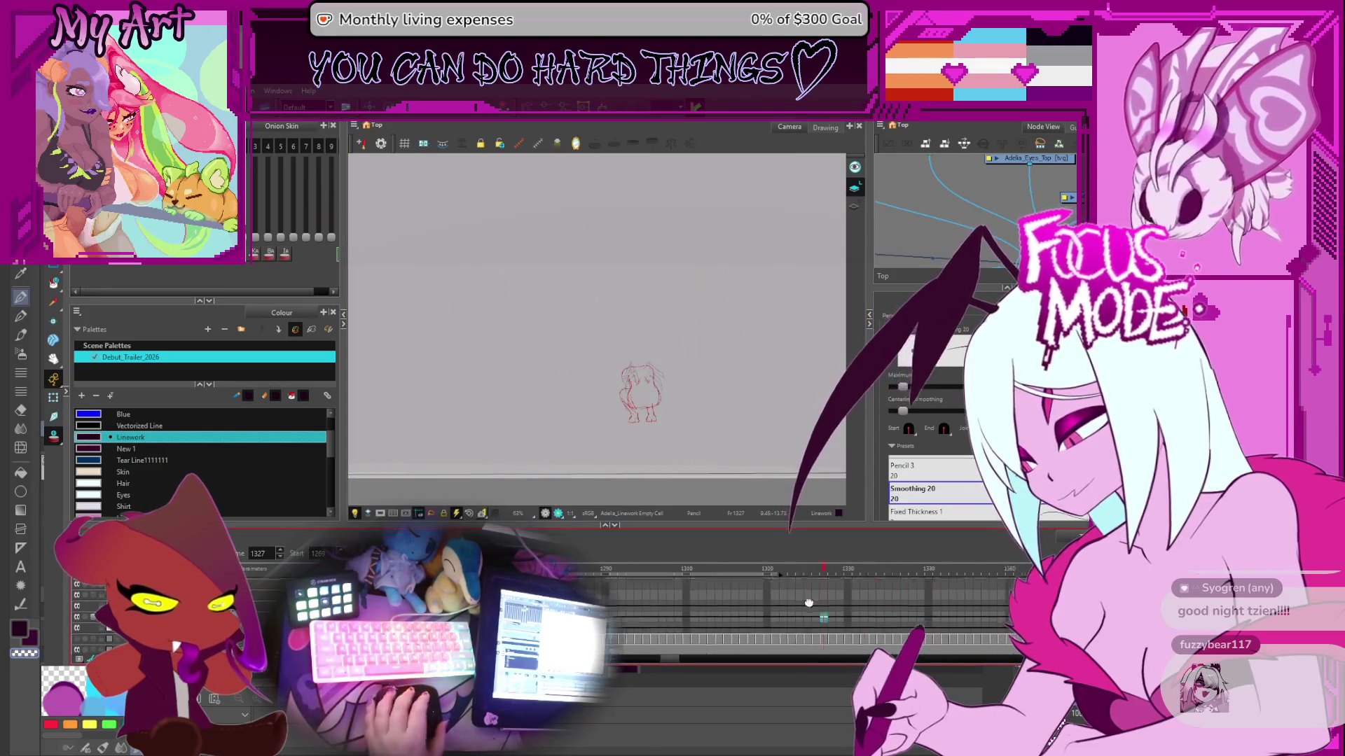
click(723, 595)
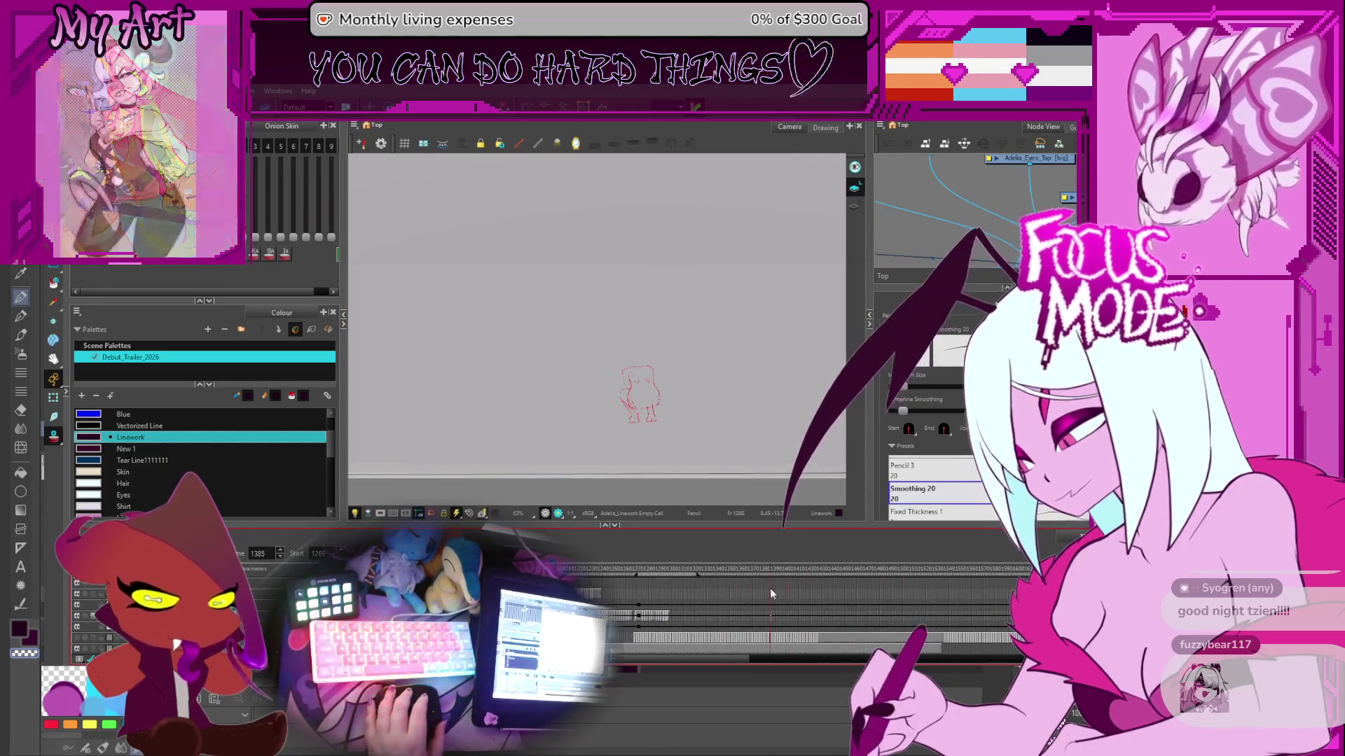
click(729, 591)
key(shift+z)
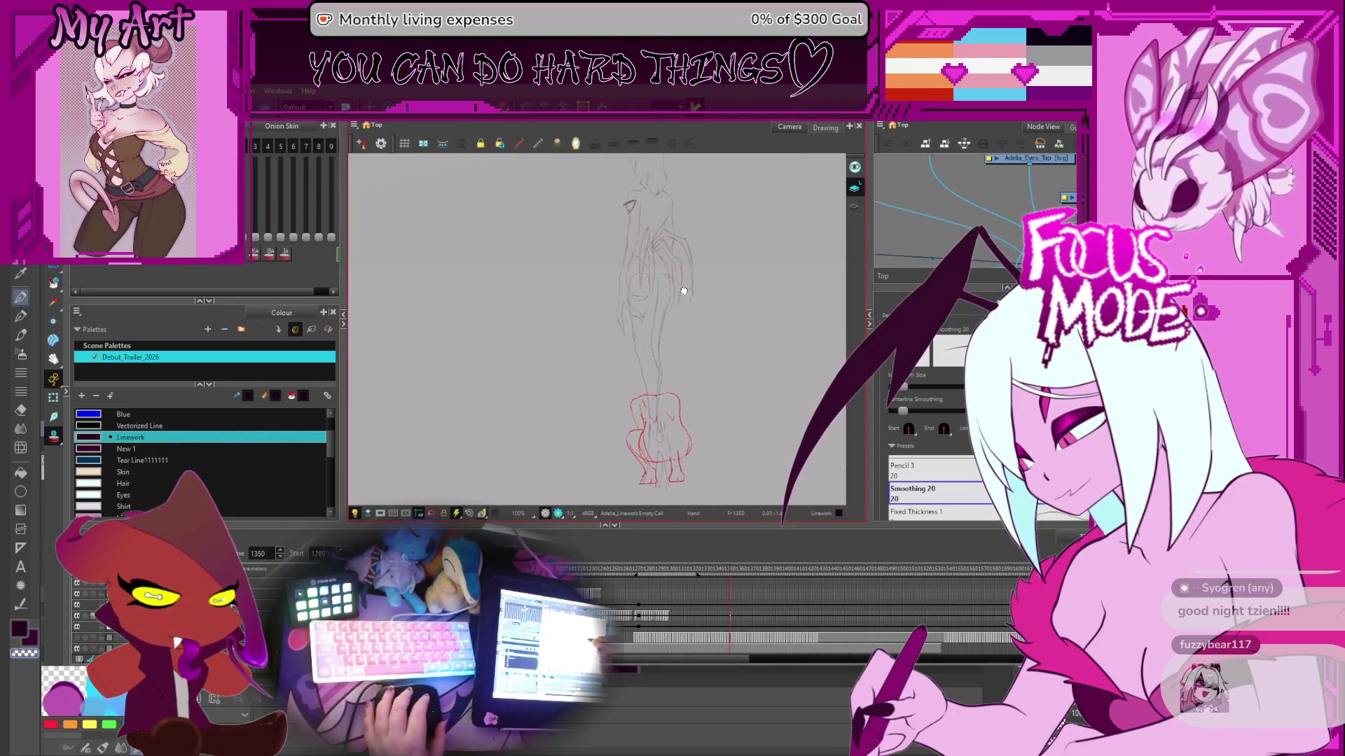
drag(674, 572, 665, 578)
click(671, 584)
- Step through frames 1296–1298, then scrub ahead through frames 1331 to 1357
scroll(549, 355, up, 3)
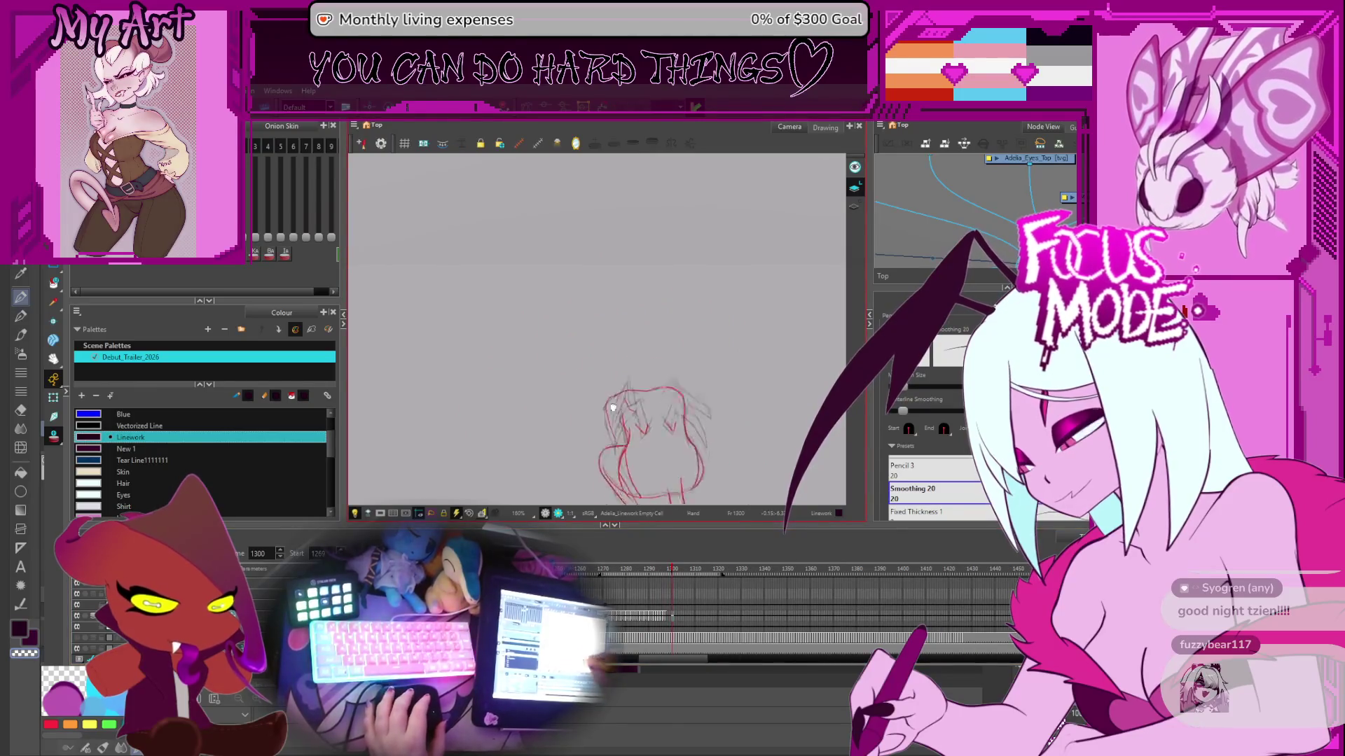
key(comma)
key(comma)
key(comma)
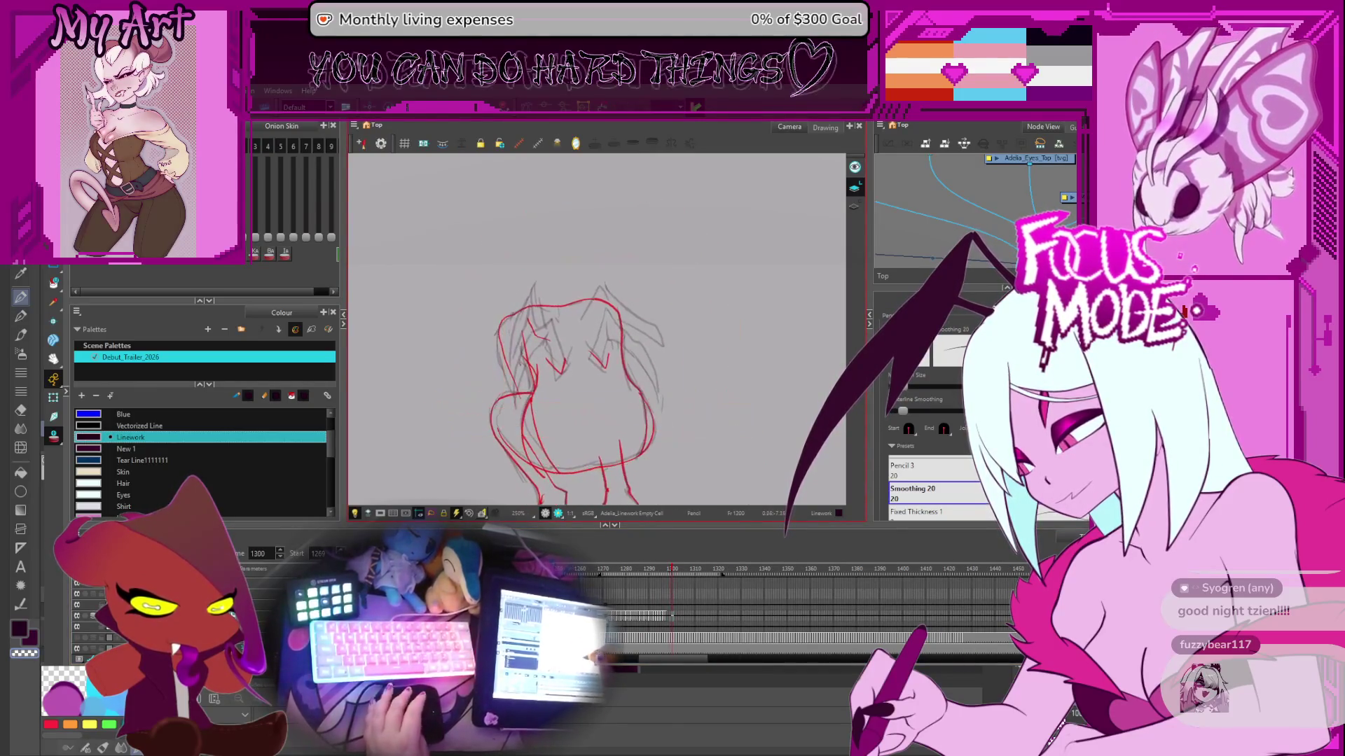
scroll(616, 406, up, 2)
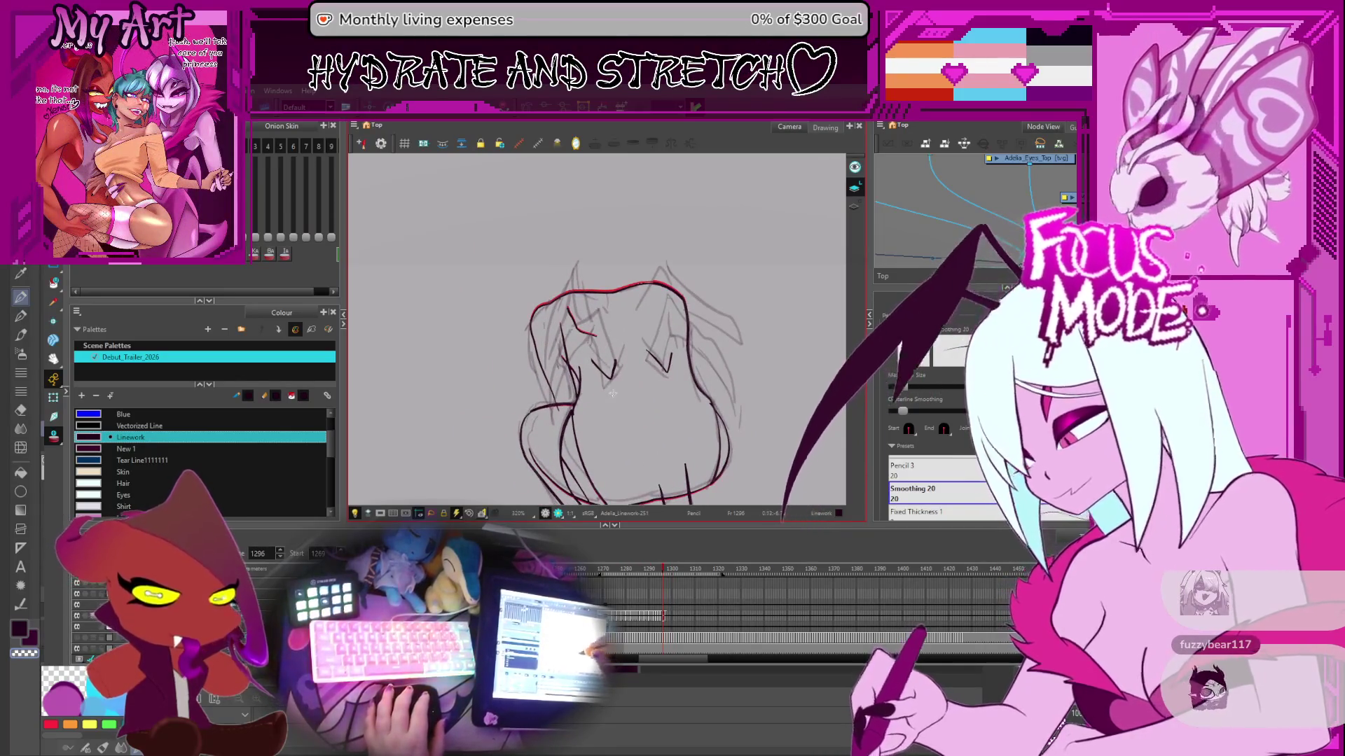
key(period)
key(period)
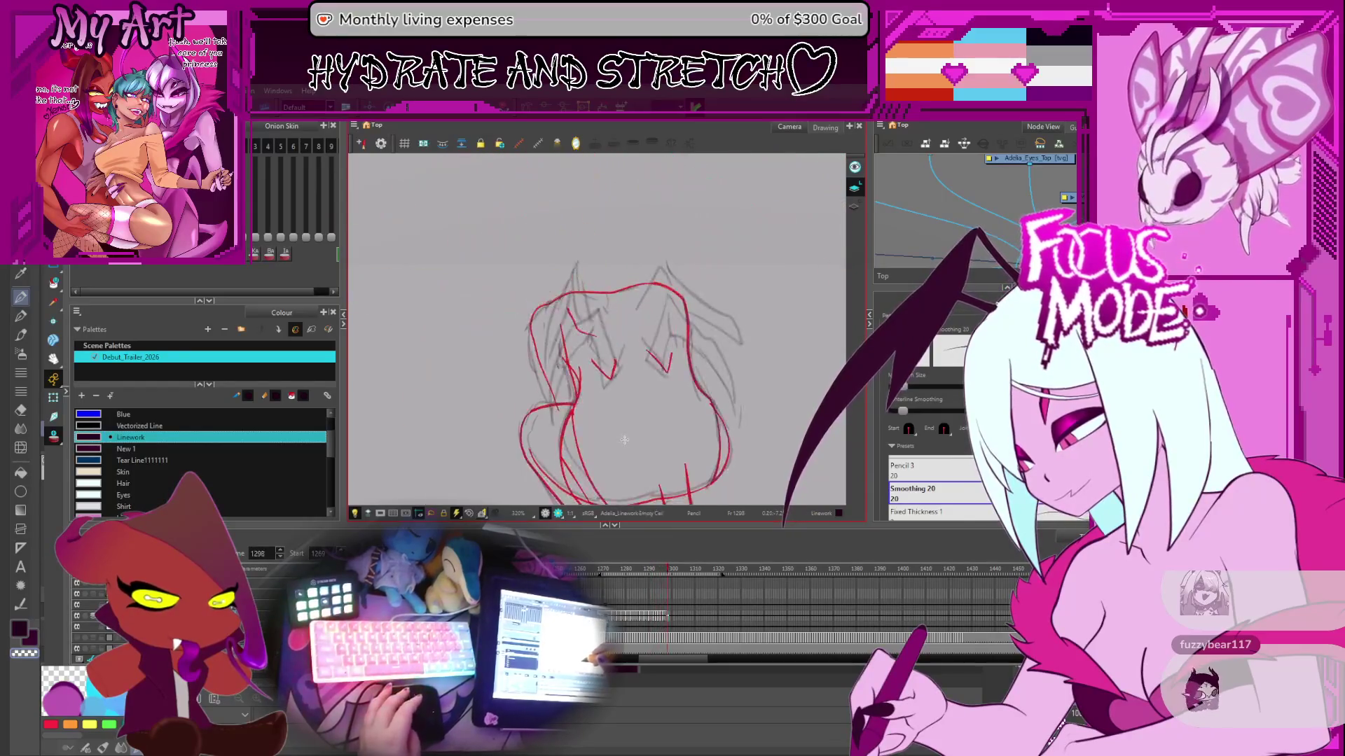
key(comma)
key(comma)
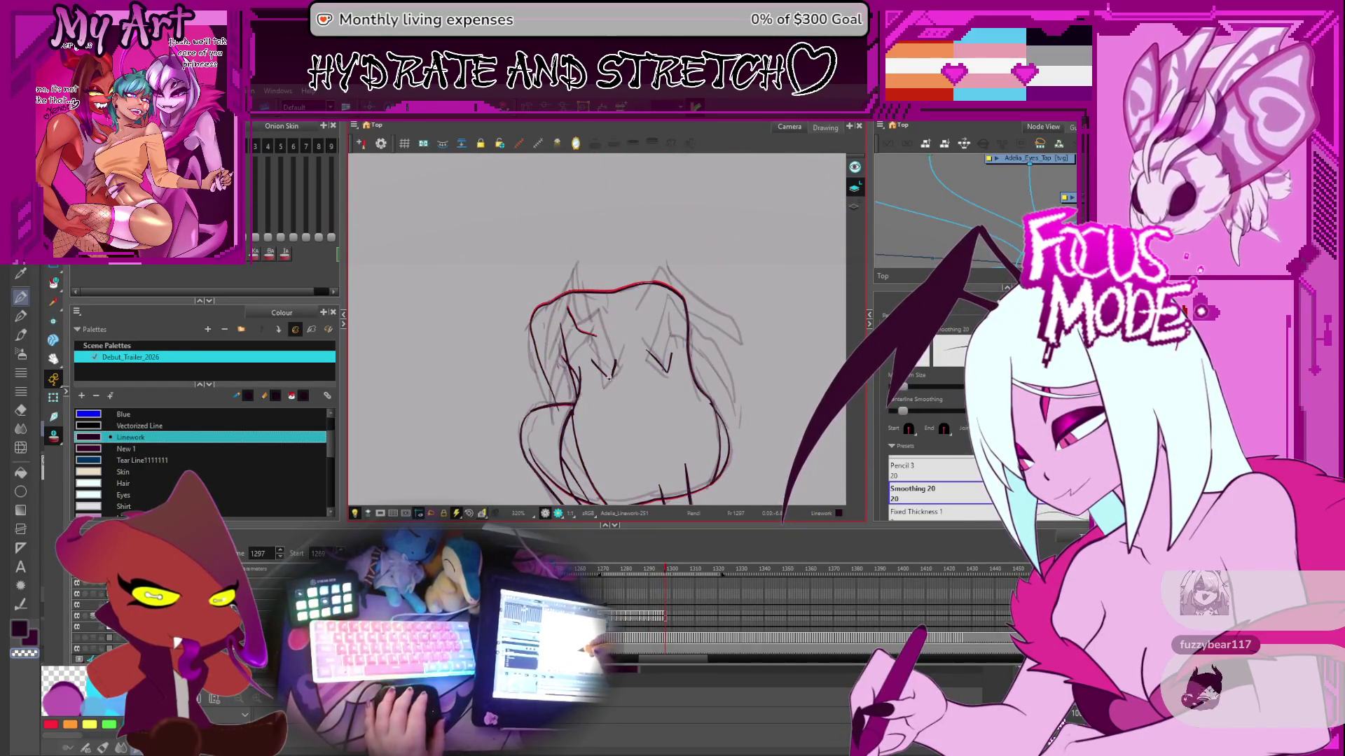
click(697, 571)
drag(697, 571, 753, 582)
click(735, 572)
scroll(736, 611, down, 2)
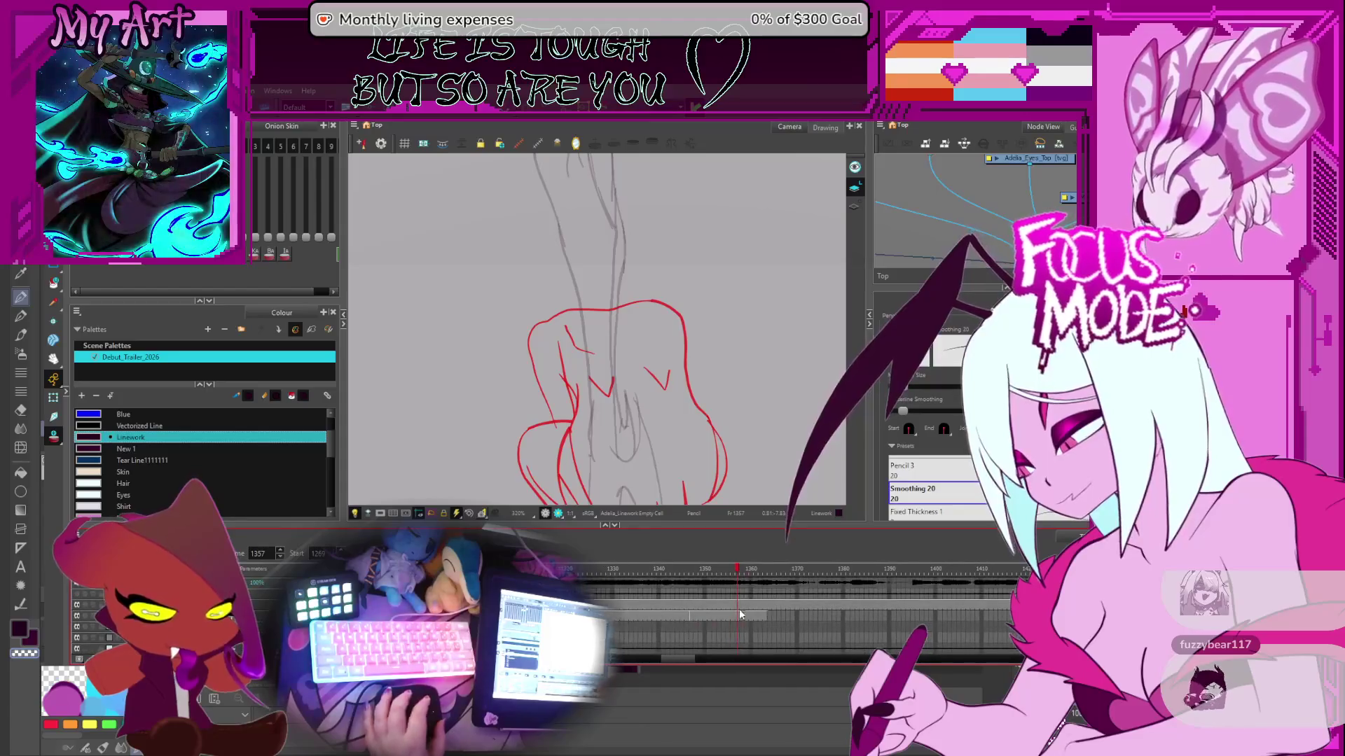
scroll(767, 613, up, 2)
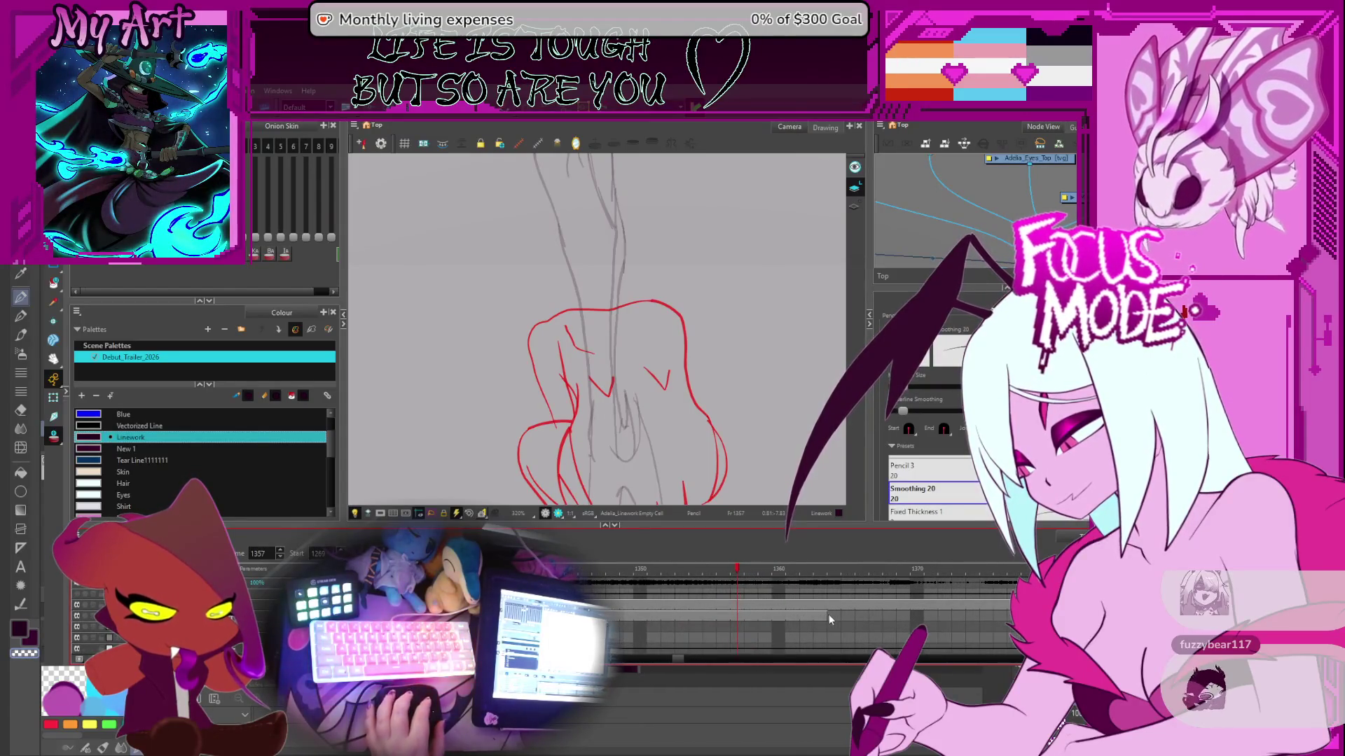
- Expose drawing Sketch-115 in the Sketch layer cell at frame 1364 and view the sketch
click(831, 614)
scroll(829, 613, up, 1)
key(F5)
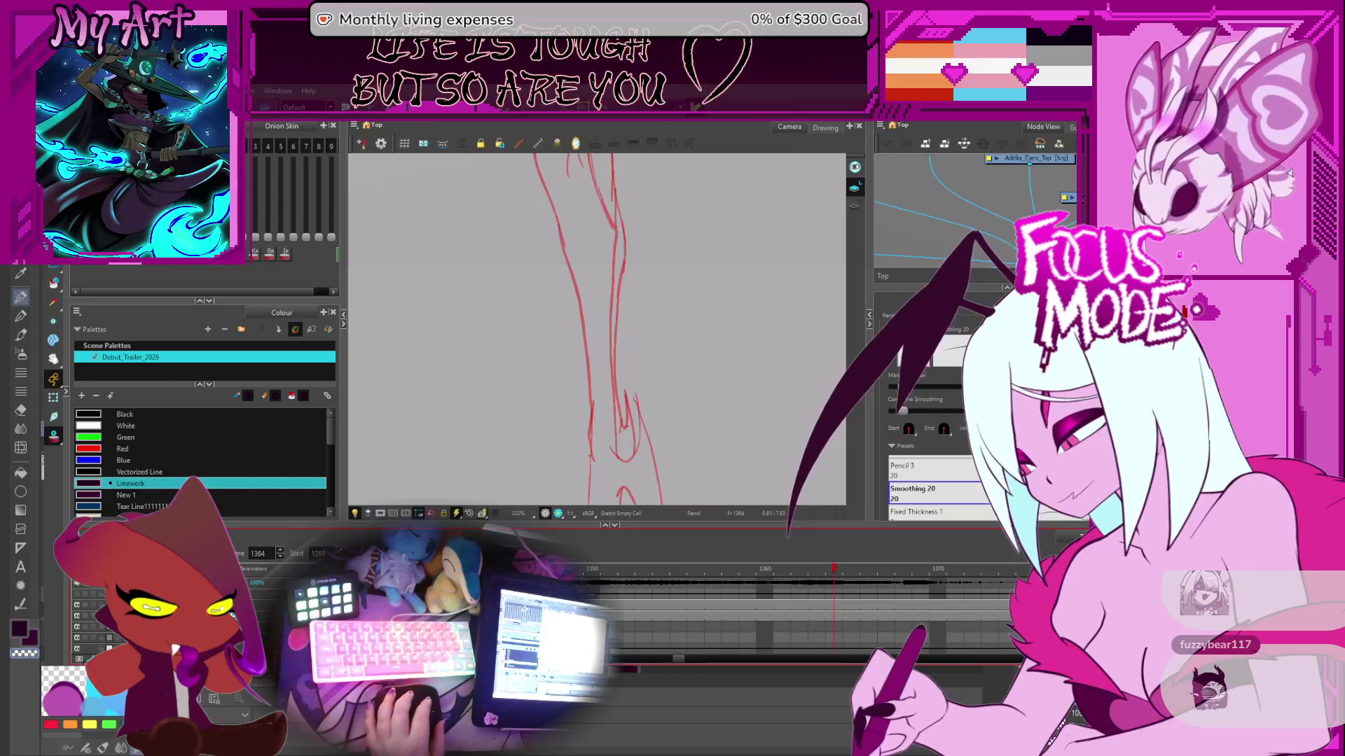
scroll(666, 264, down, 6)
drag(673, 264, 646, 353)
scroll(646, 354, up, 5)
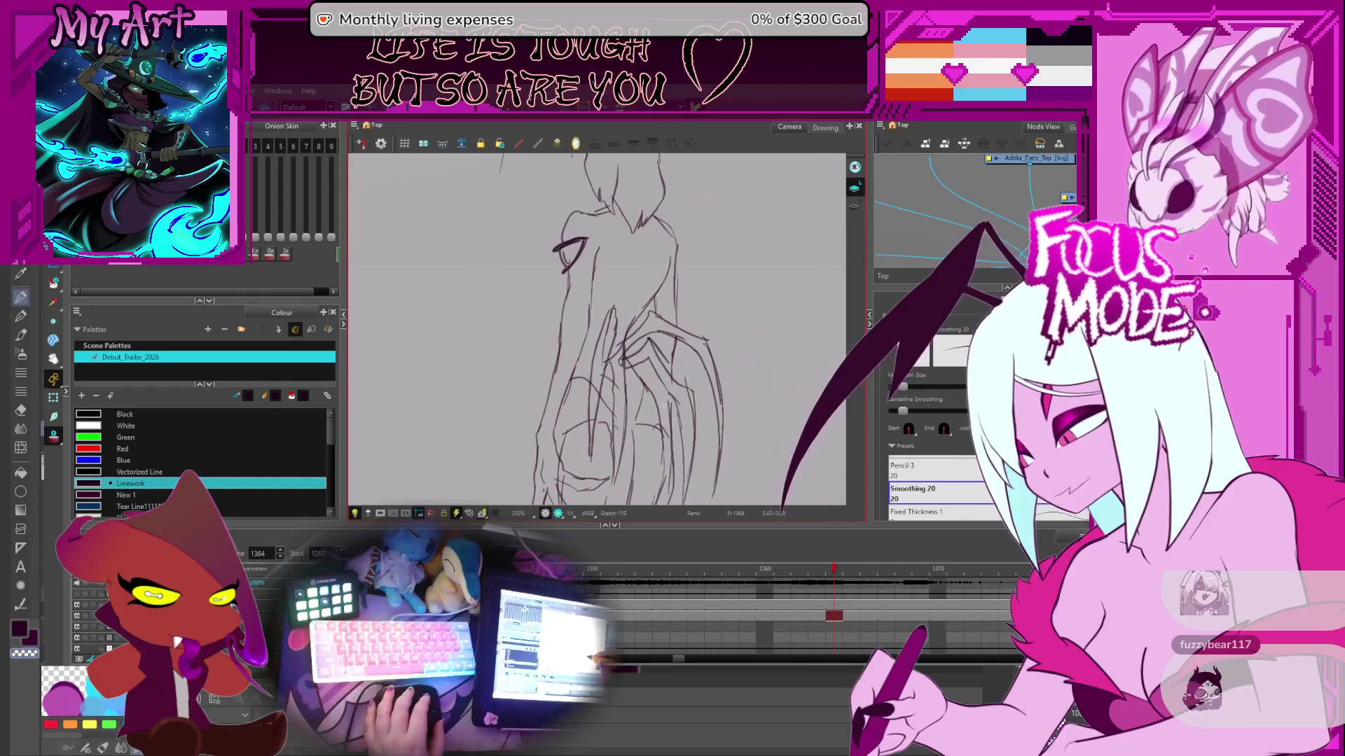
drag(658, 426, 650, 425)
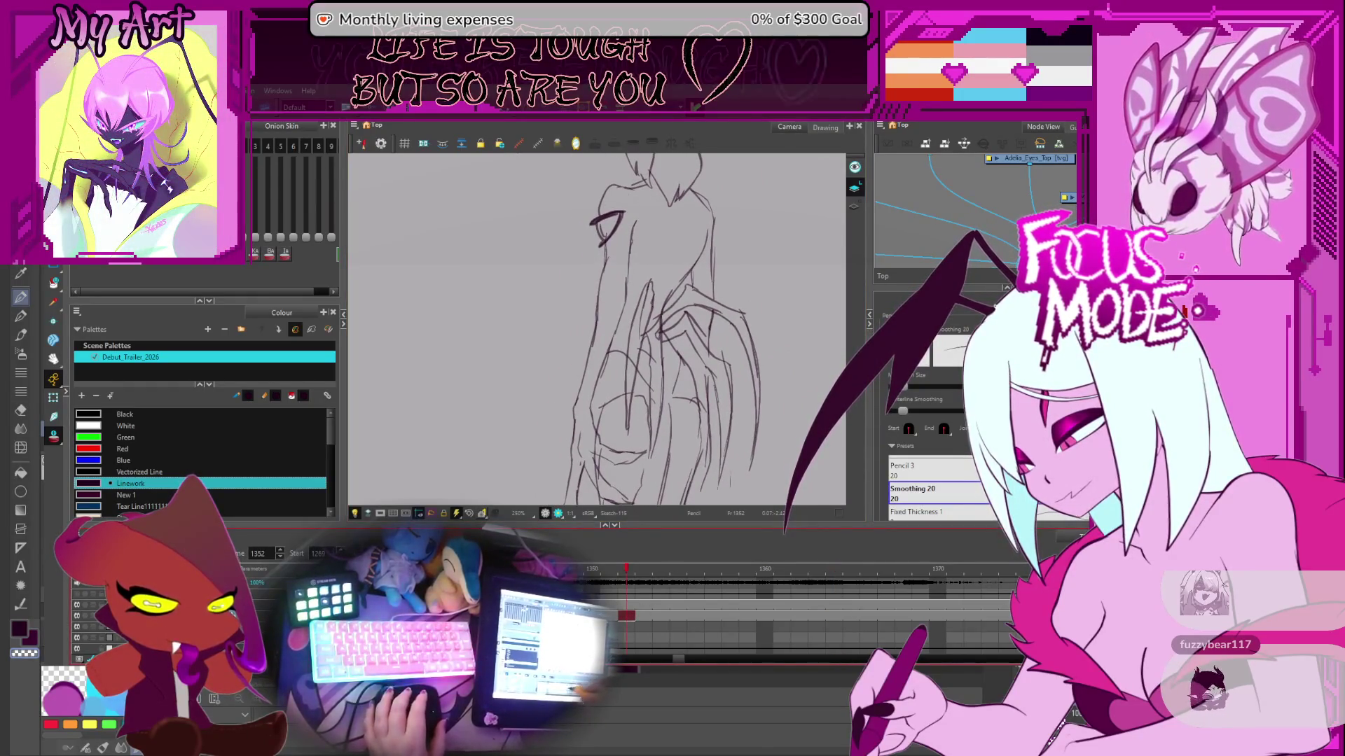
key(f)
- Drag the Timeline playhead back to frame 1296 with the body linework
scroll(631, 400, down, 5)
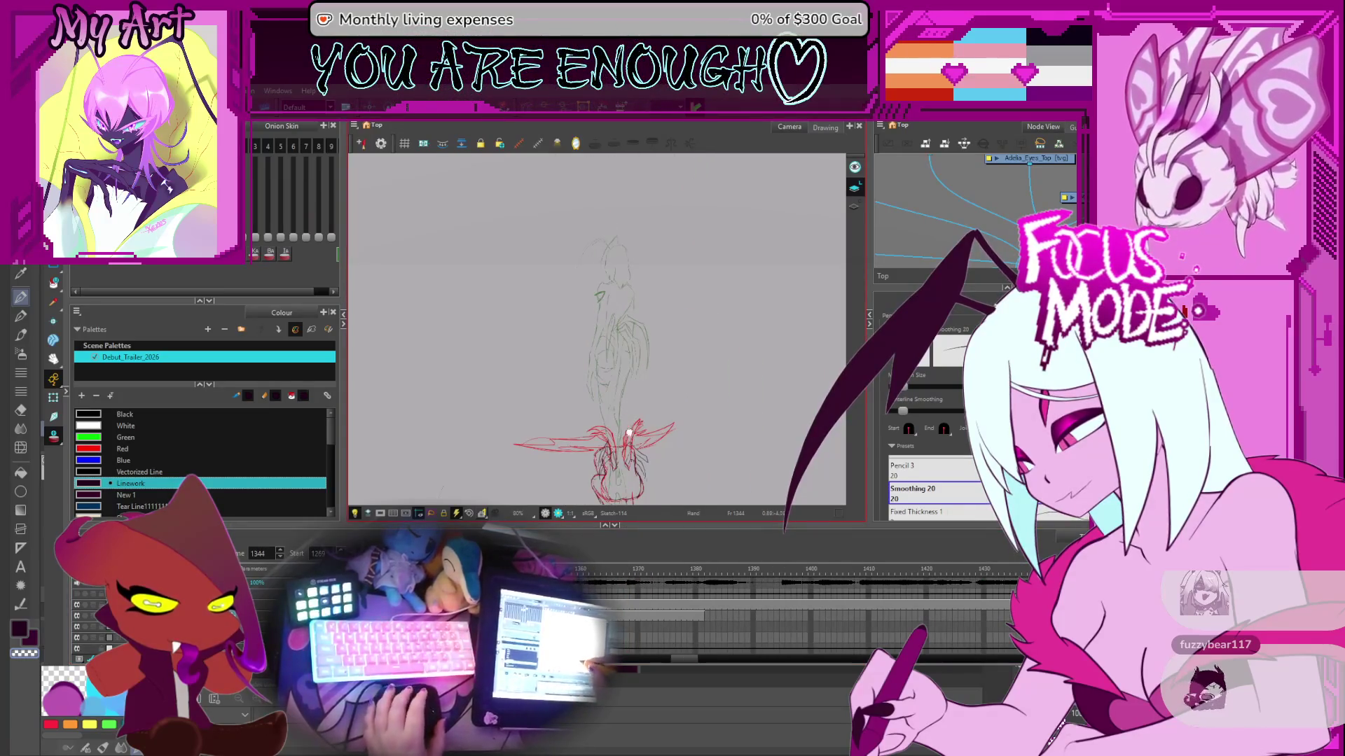
scroll(631, 436, up, 5)
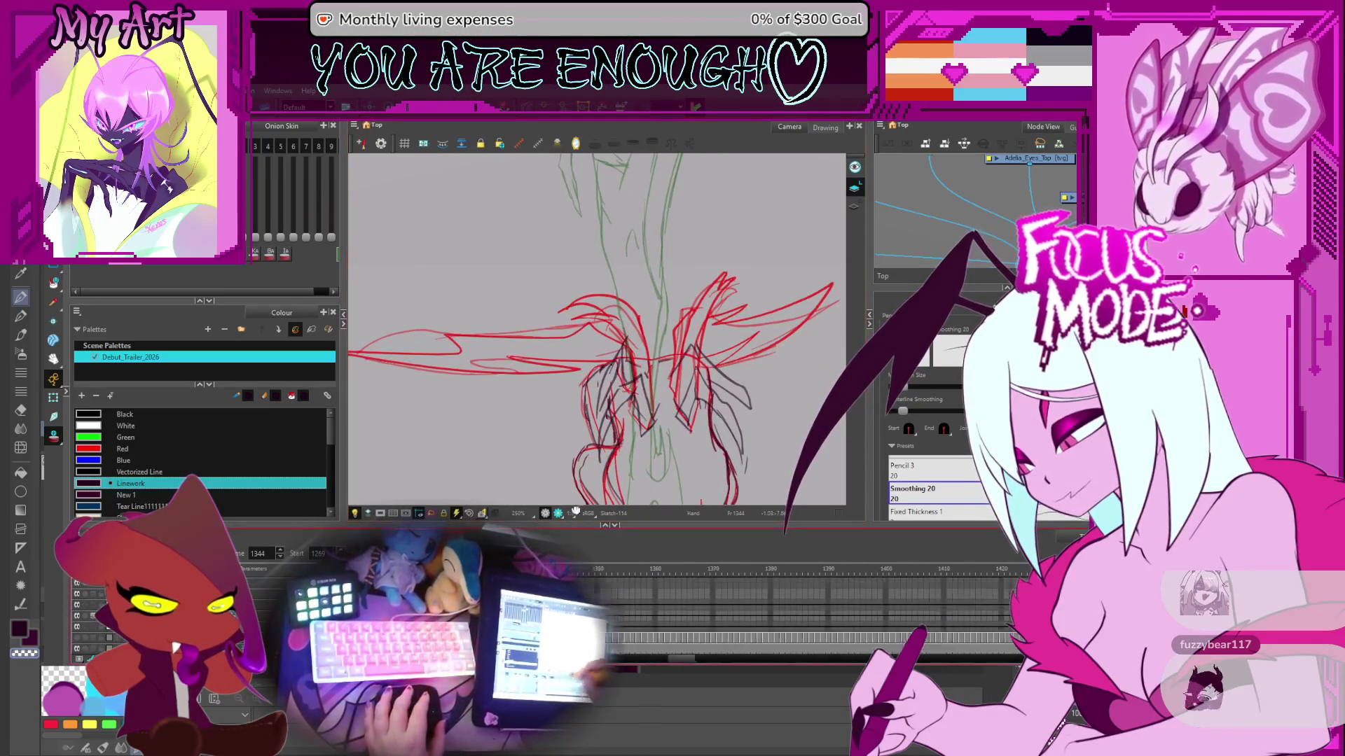
scroll(770, 609, left, 4)
drag(777, 571, 521, 571)
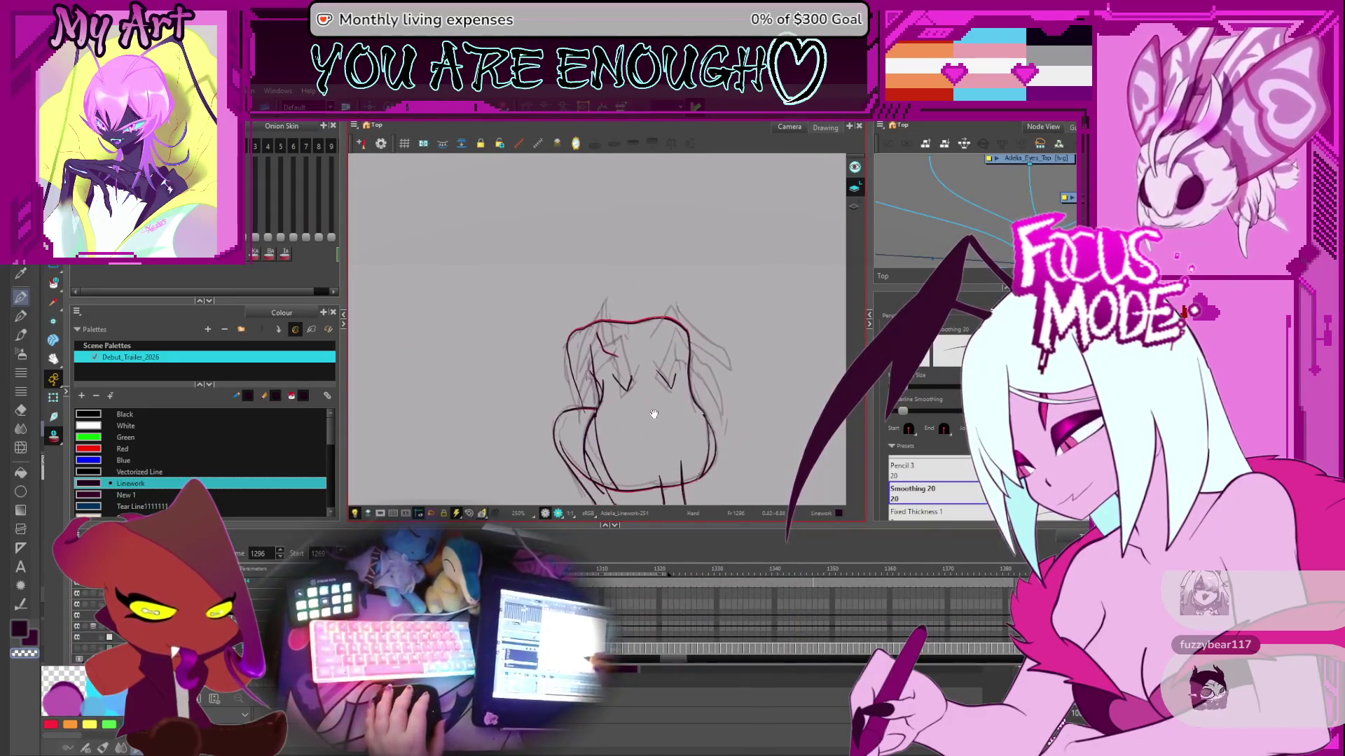
- Select the eye and hair strokes, then switch to Pencil with the Smoothing 10 preset
key(alt+s)
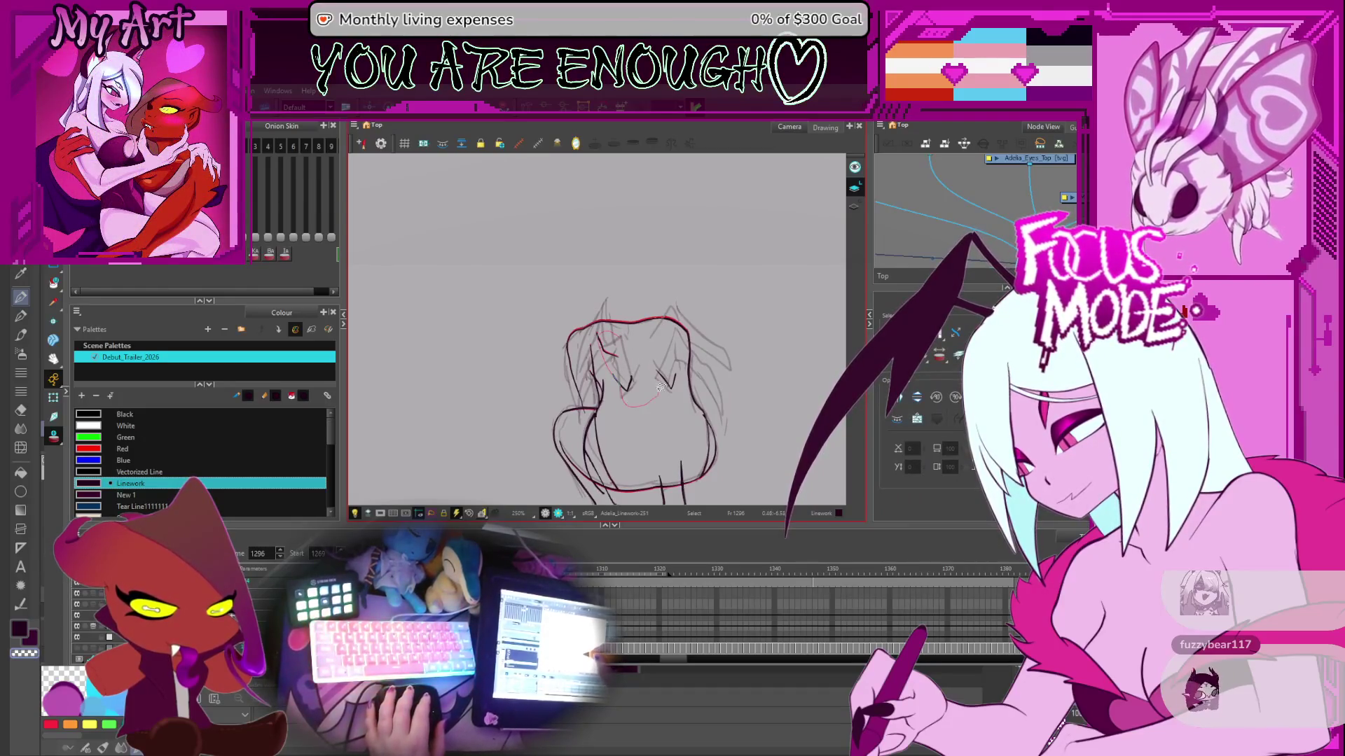
drag(661, 388, 634, 336)
key(alt+/)
key(2)
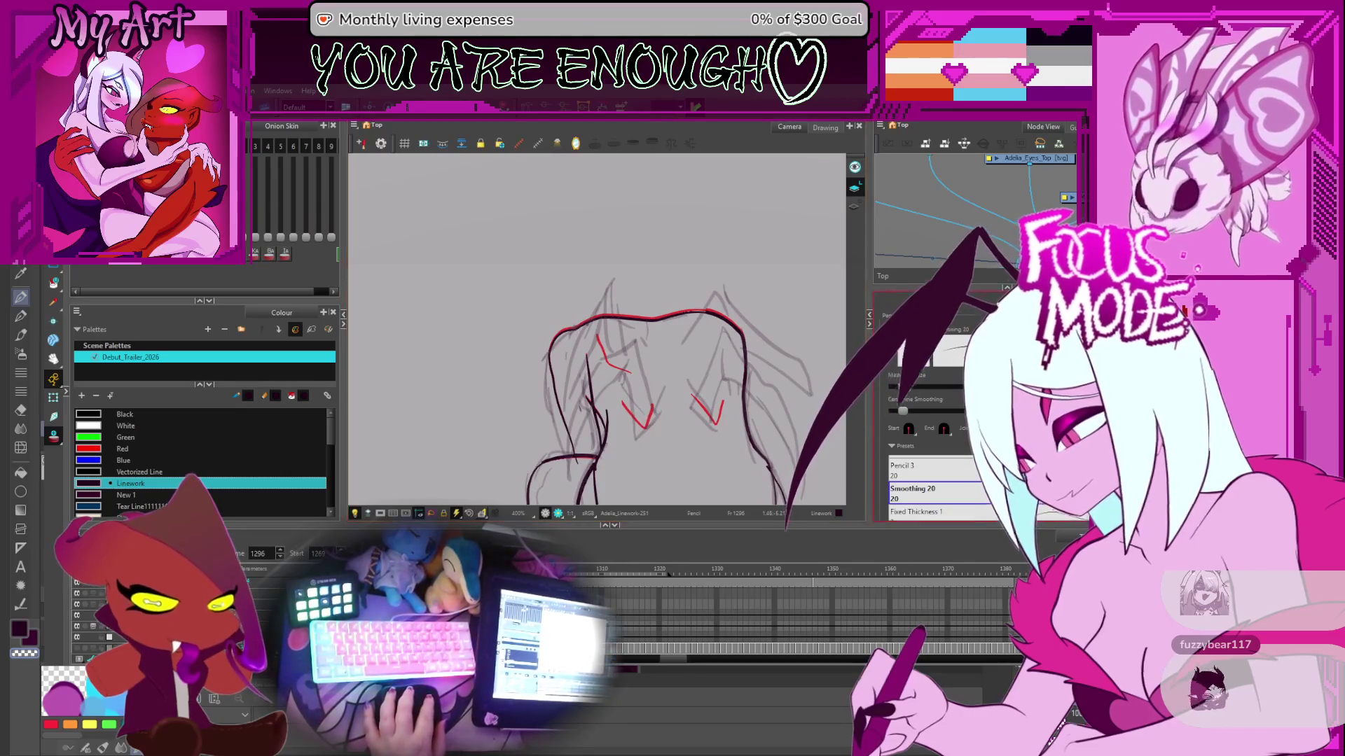
scroll(932, 490, up, 2)
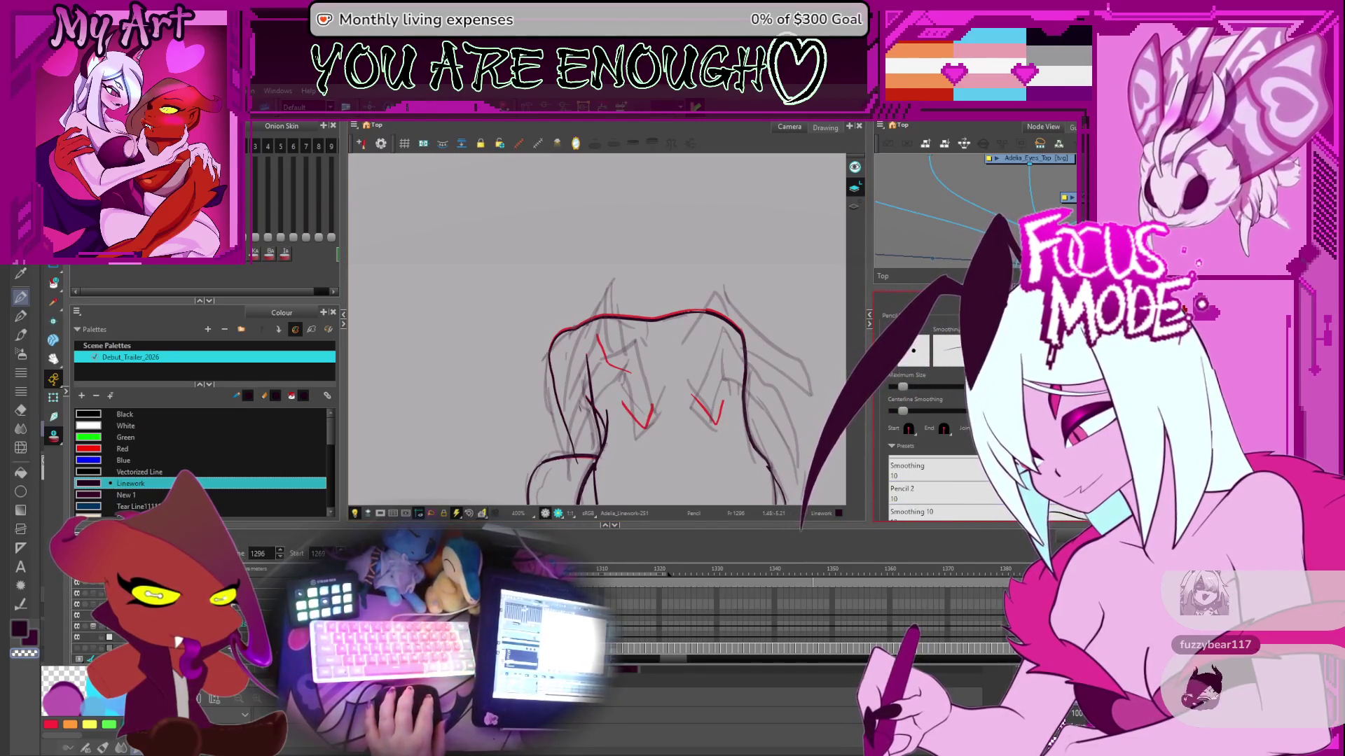
click(998, 515)
- Rotate the view and ink a black outline down the shoulder
drag(616, 392, 639, 439)
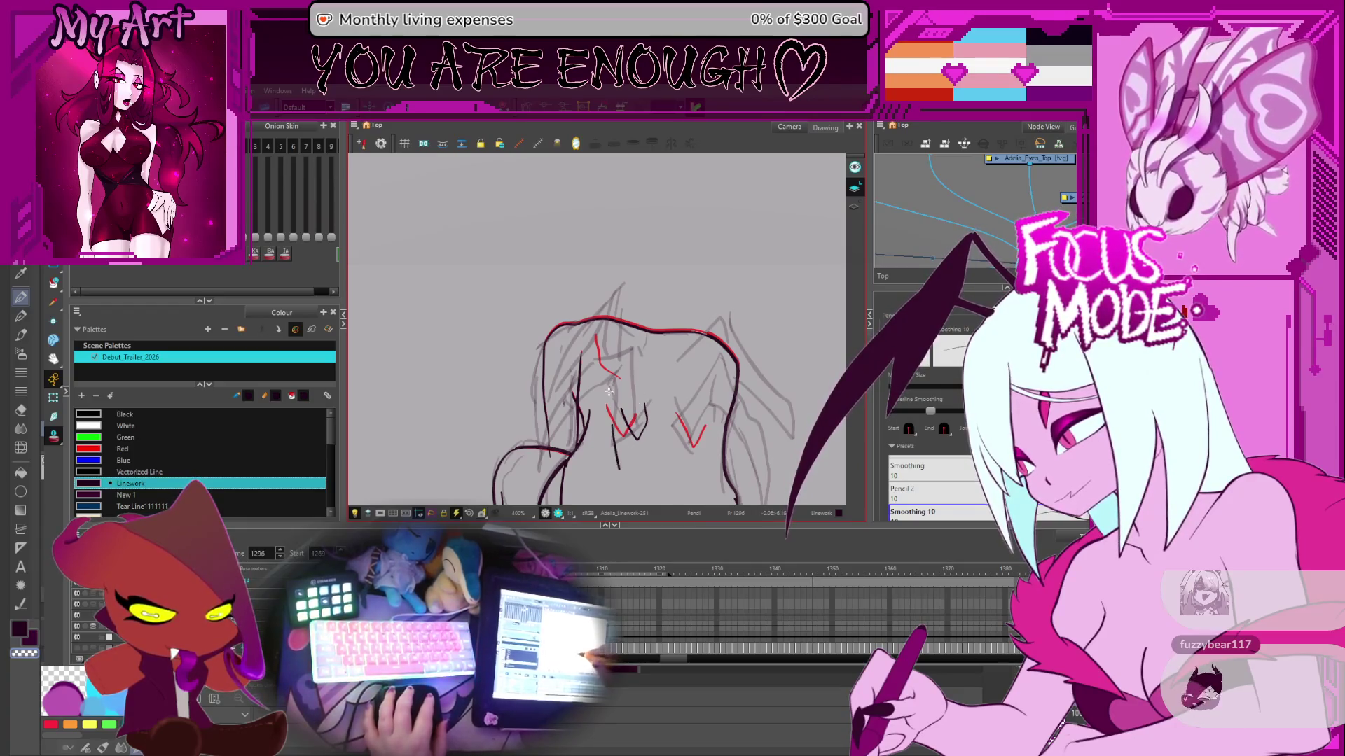
scroll(609, 392, down, 2)
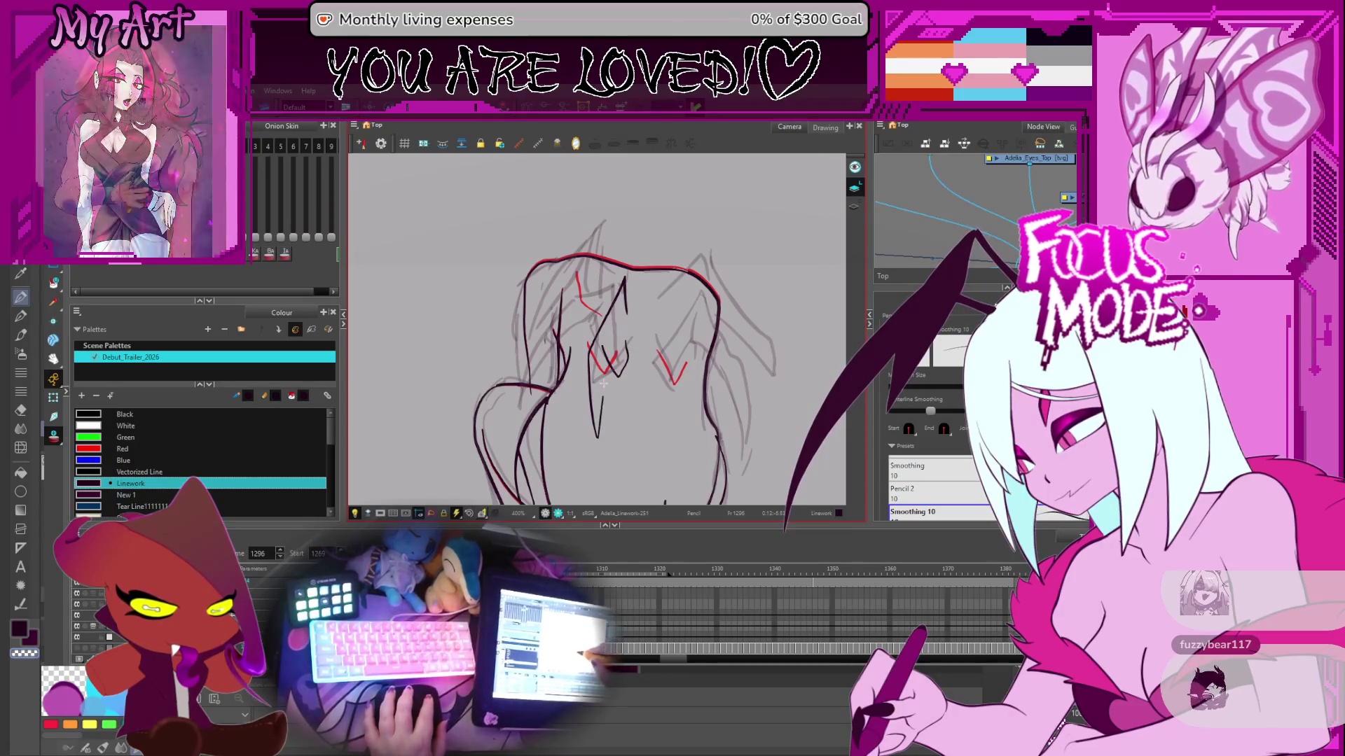
drag(596, 432, 560, 462)
scroll(519, 494, up, 3)
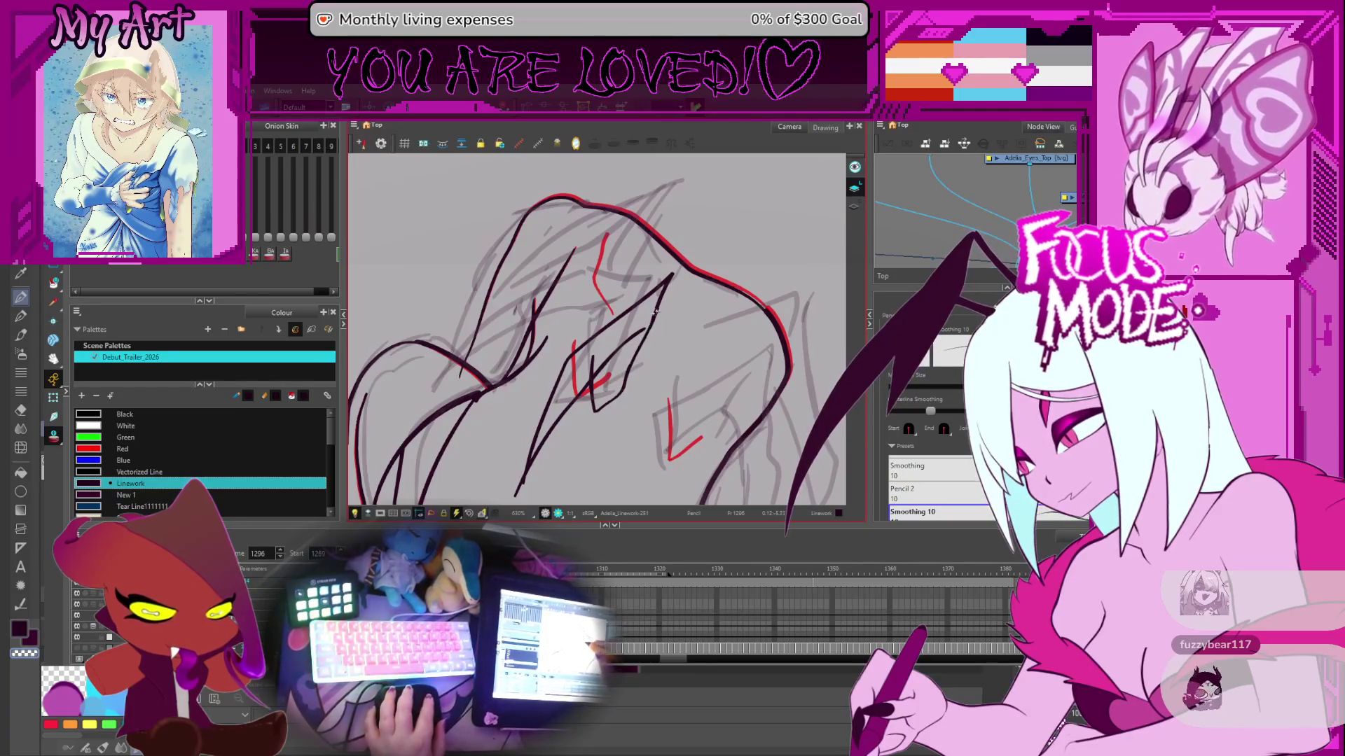
drag(658, 307, 625, 380)
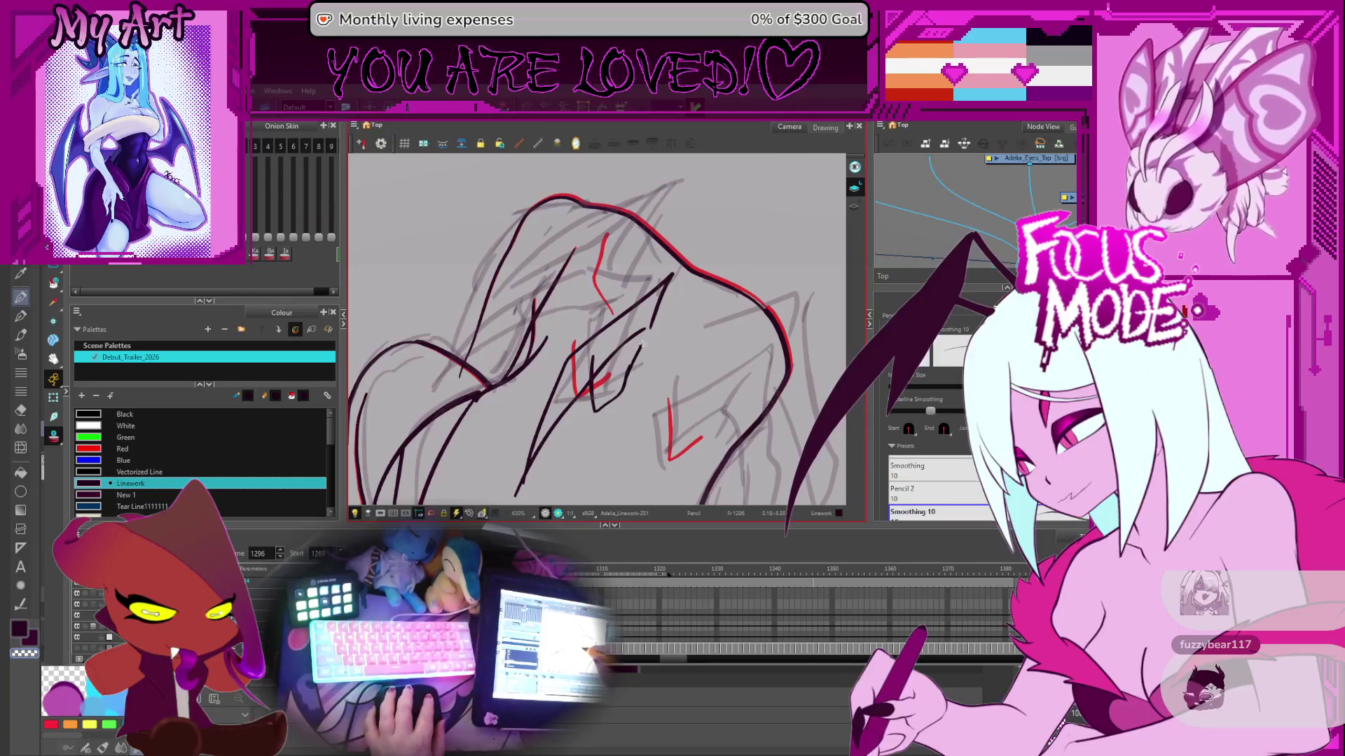
key(alt+t)
drag(594, 374, 650, 308)
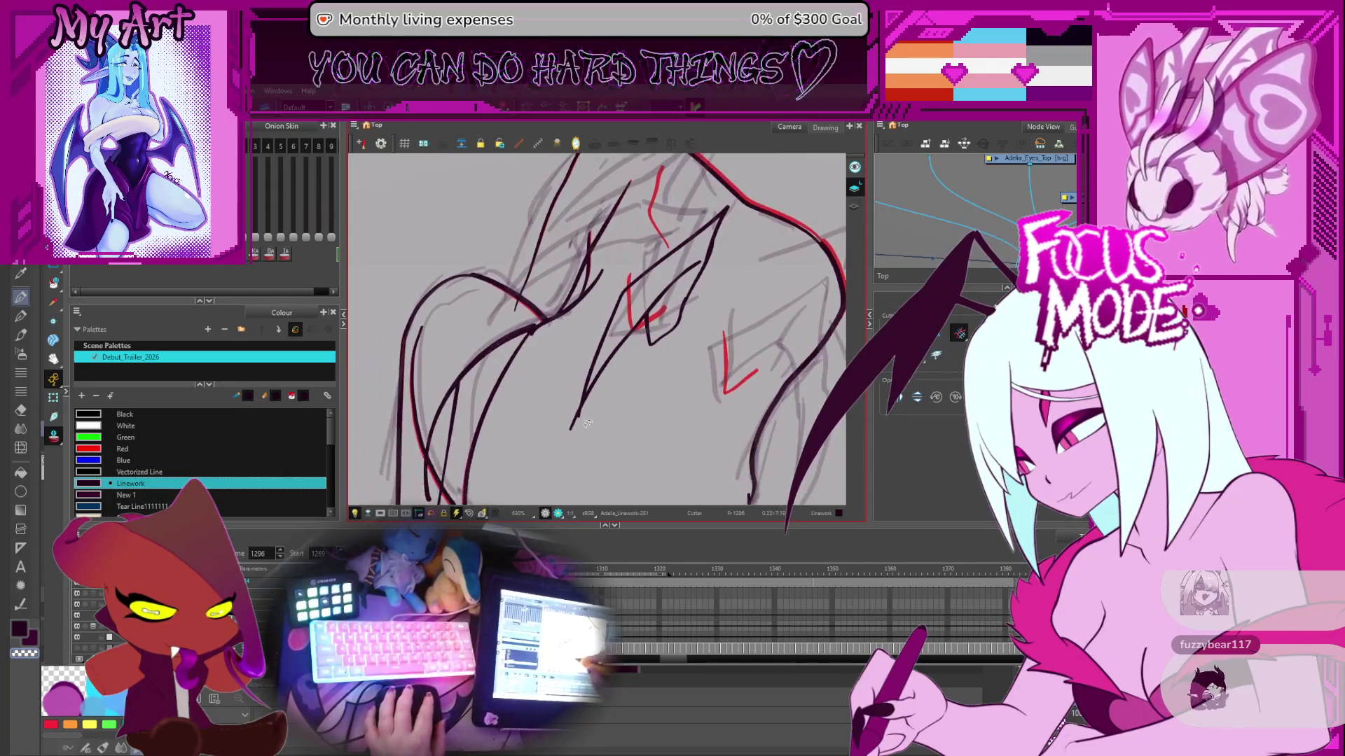
drag(643, 370, 623, 375)
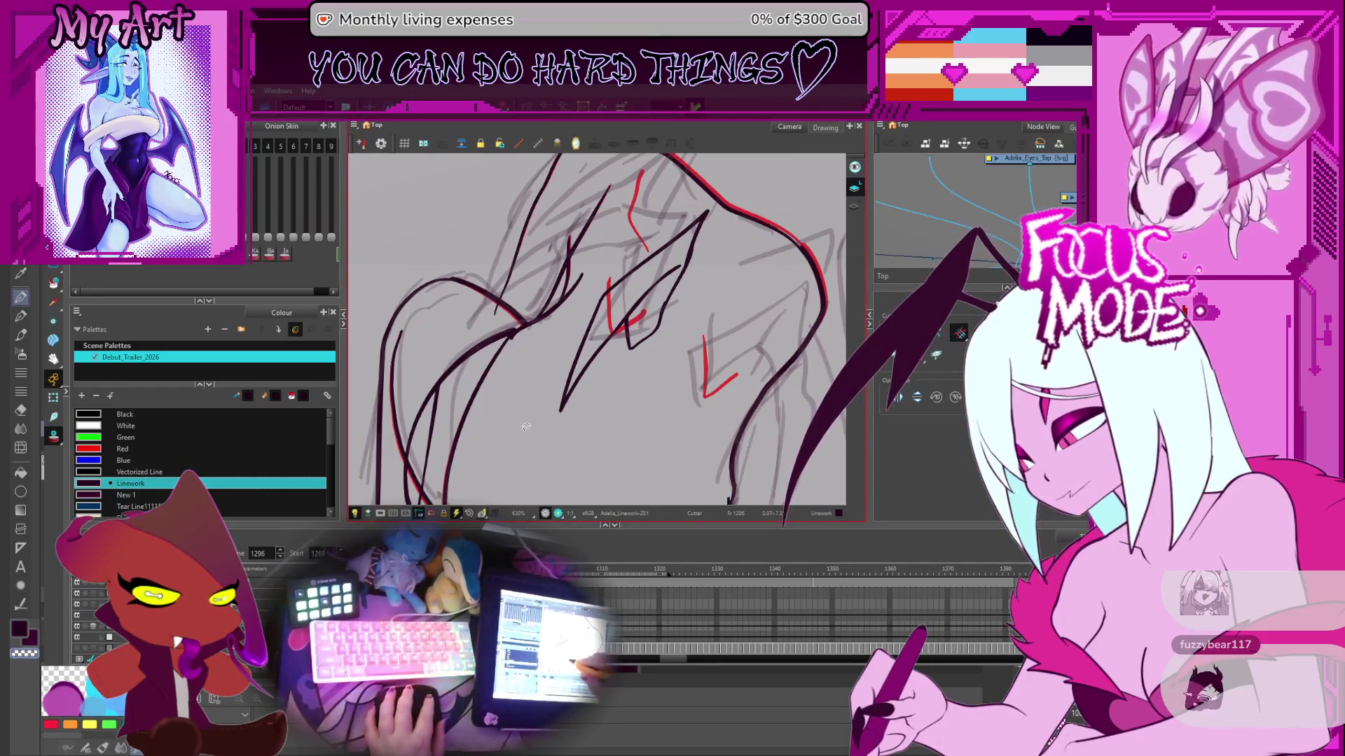
scroll(526, 427, down, 3)
key(alt+x)
scroll(712, 366, up, 3)
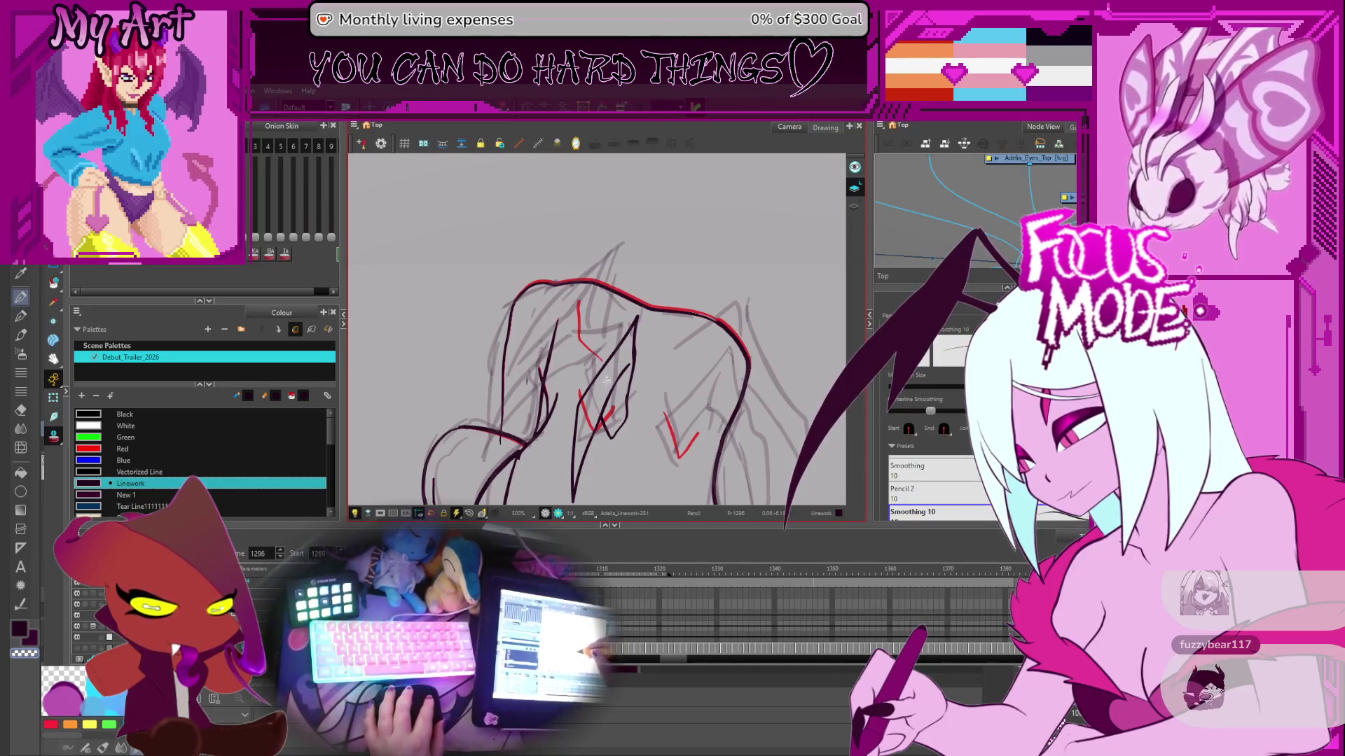
key(alt+s)
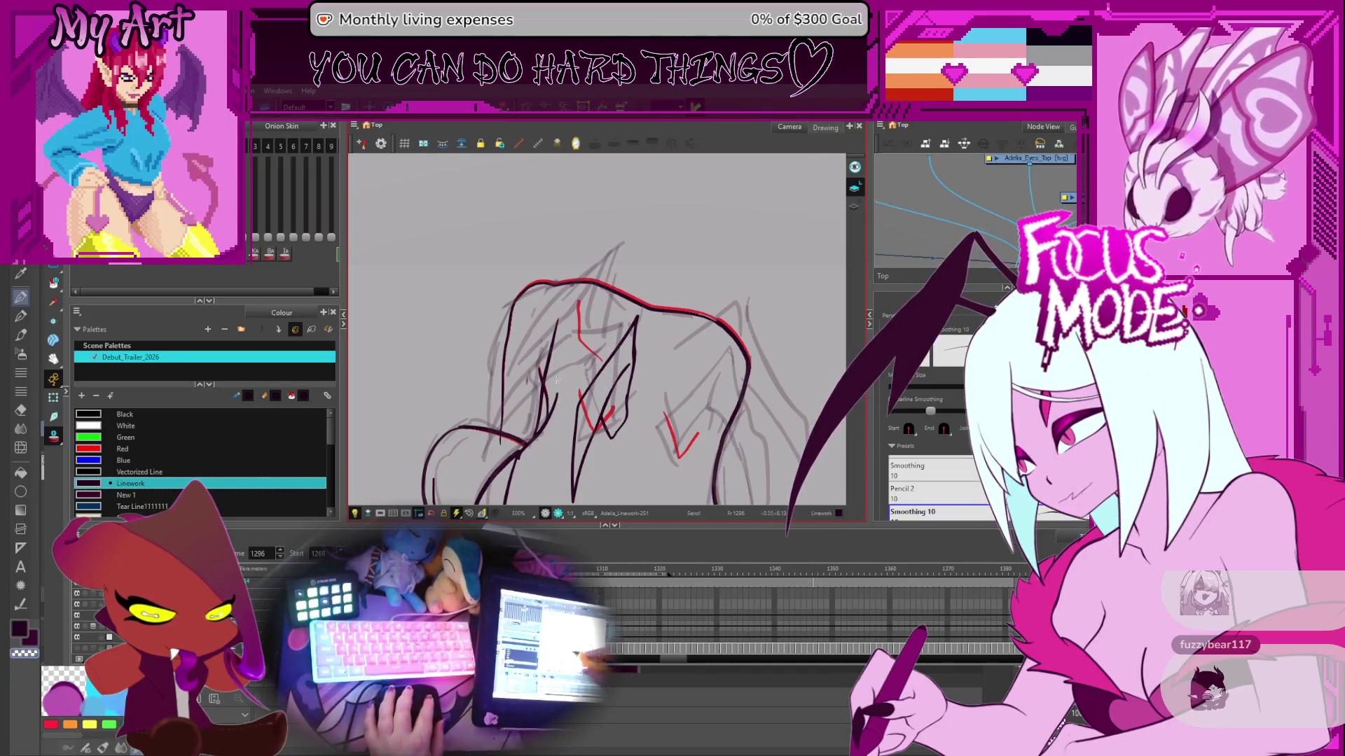
key(alt+s)
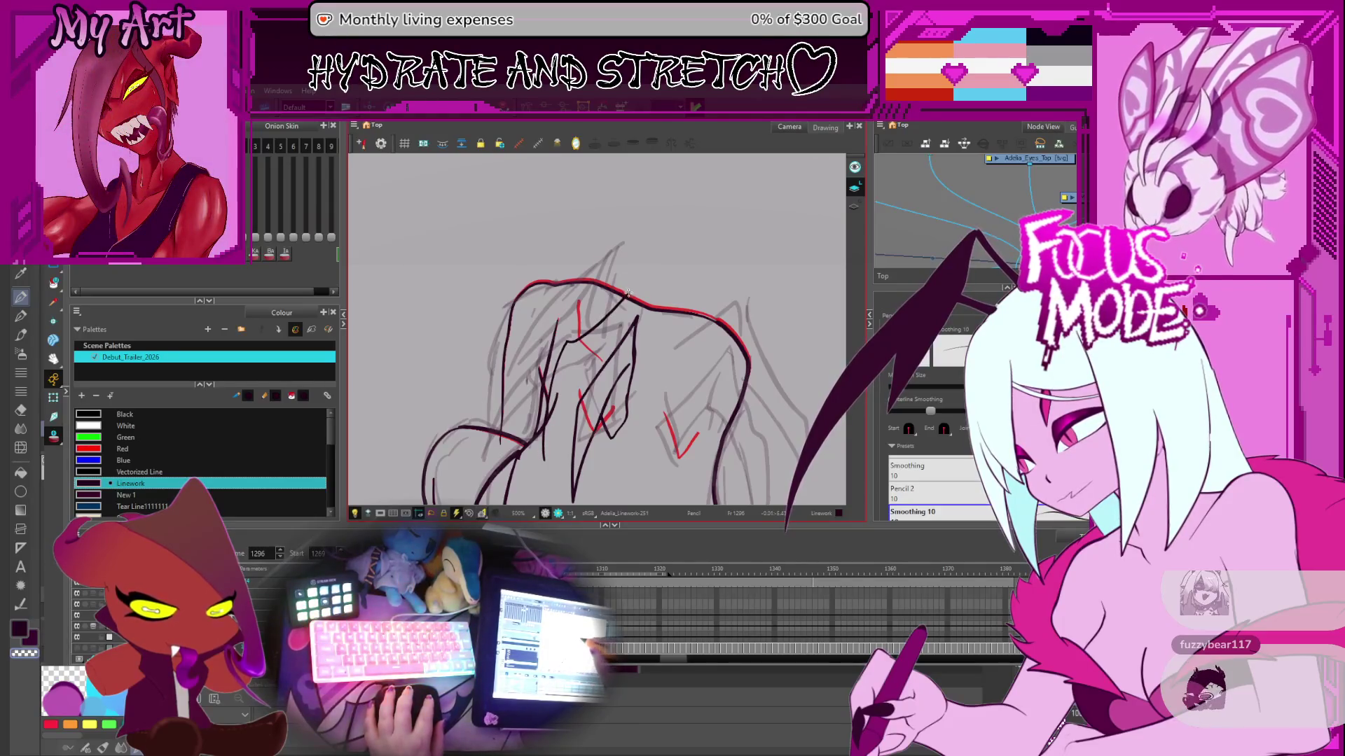
key(Delete)
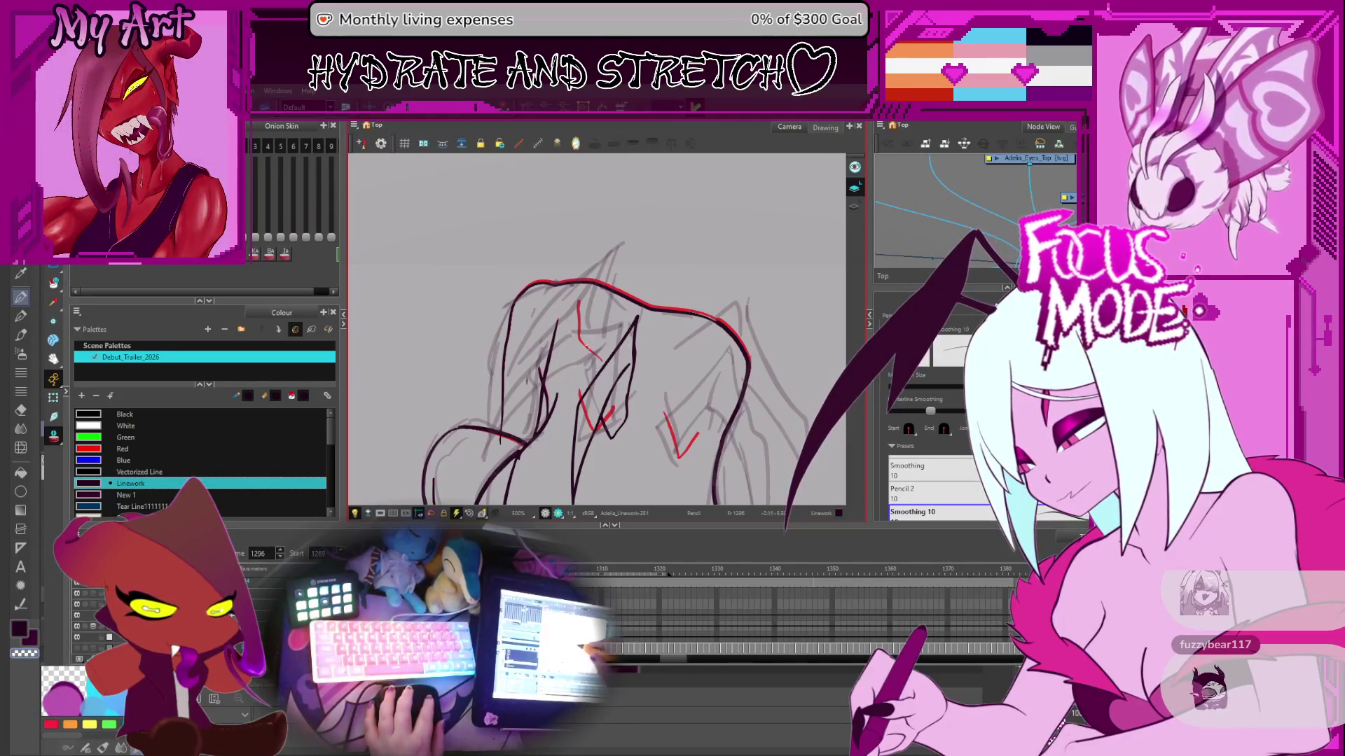
scroll(559, 379, down, 2)
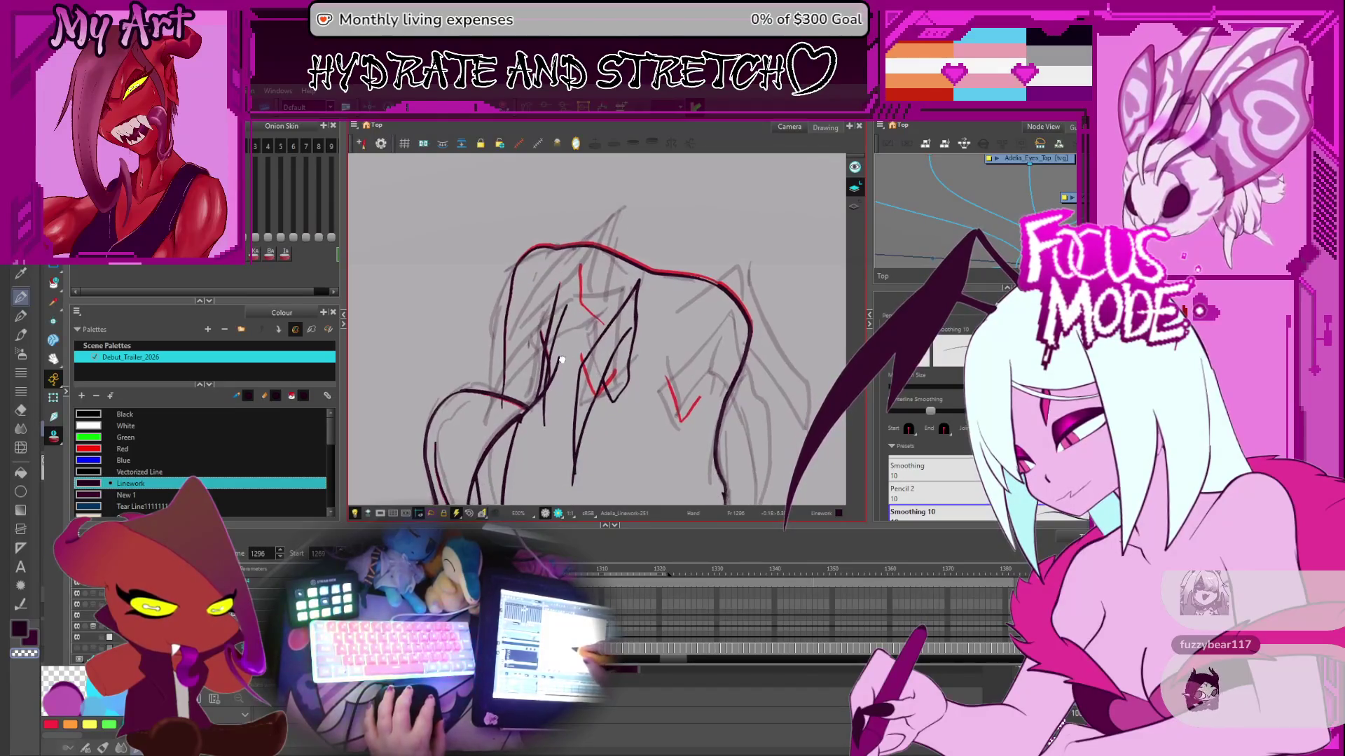
drag(548, 405, 548, 425)
mouse_move(537, 476)
mouse_down()
mouse_move(551, 339)
mouse_move(588, 304)
mouse_up()
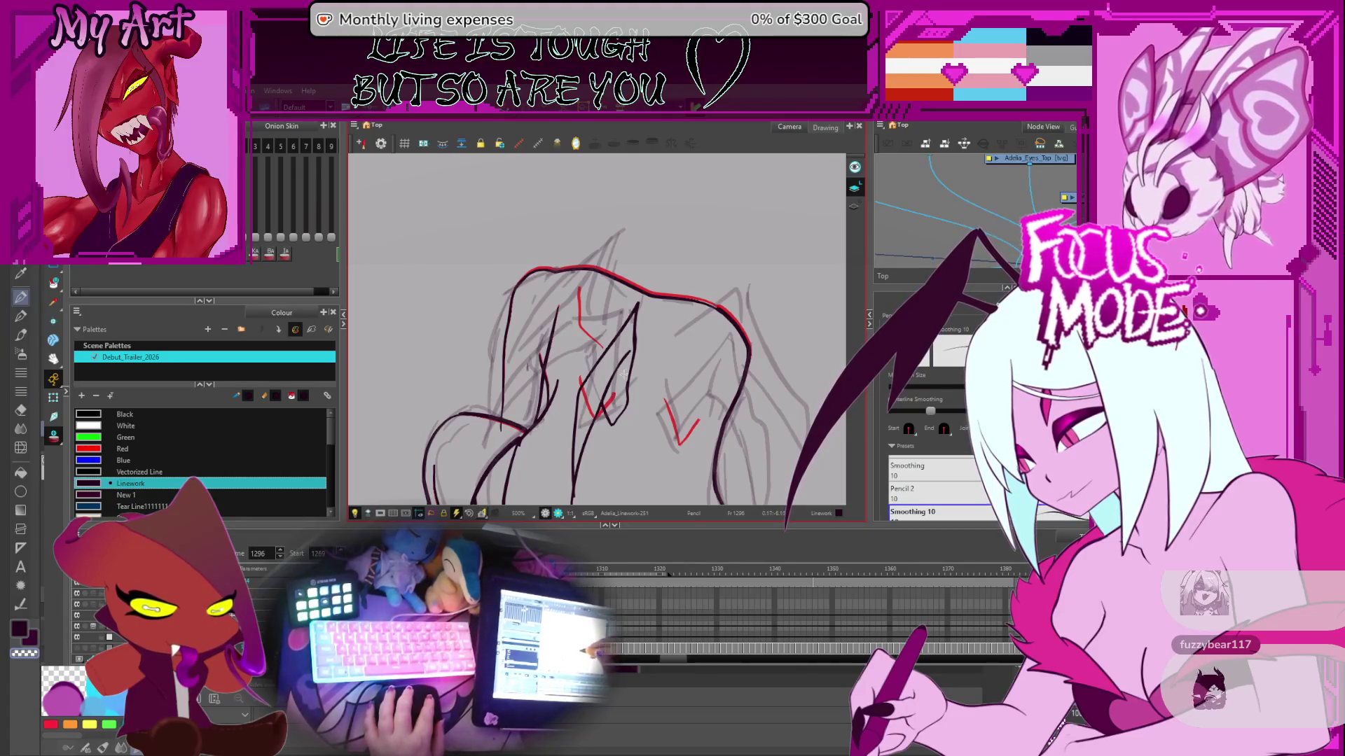
scroll(651, 401, down, 2)
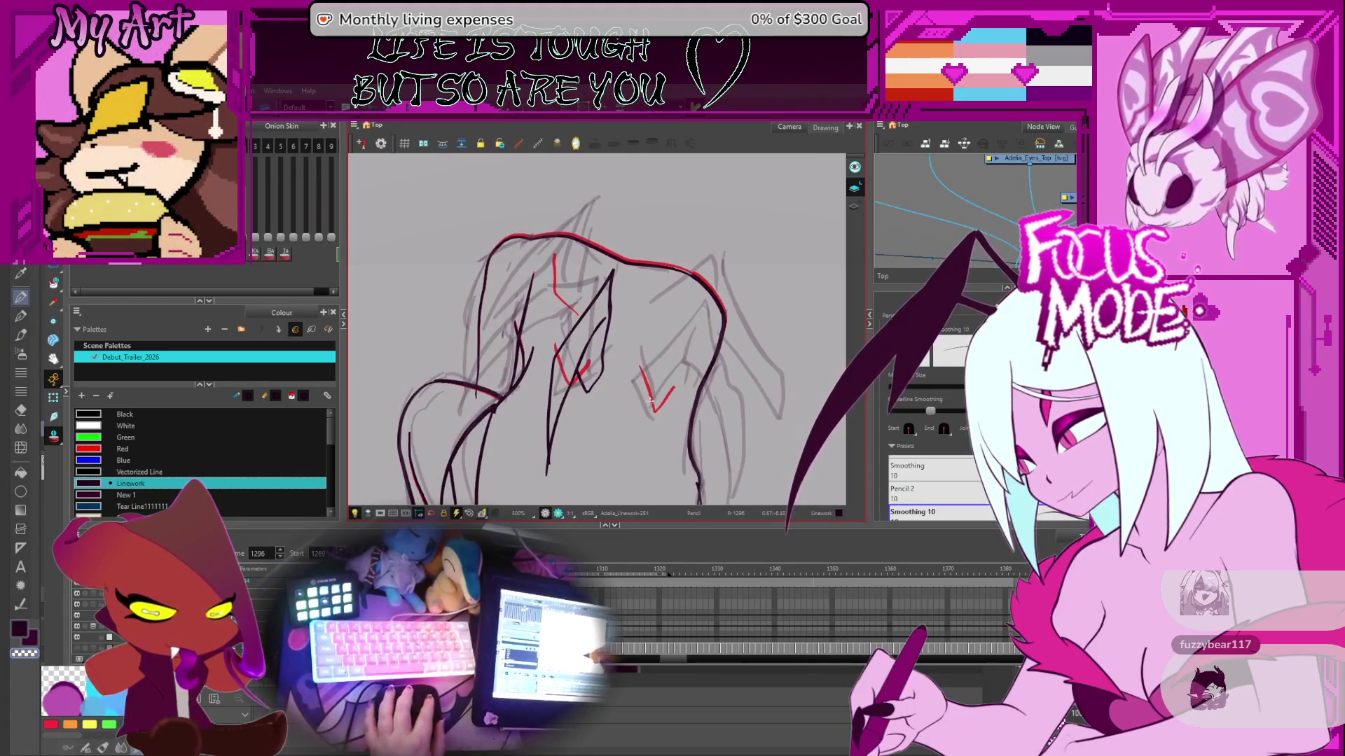
key(ctrl+z)
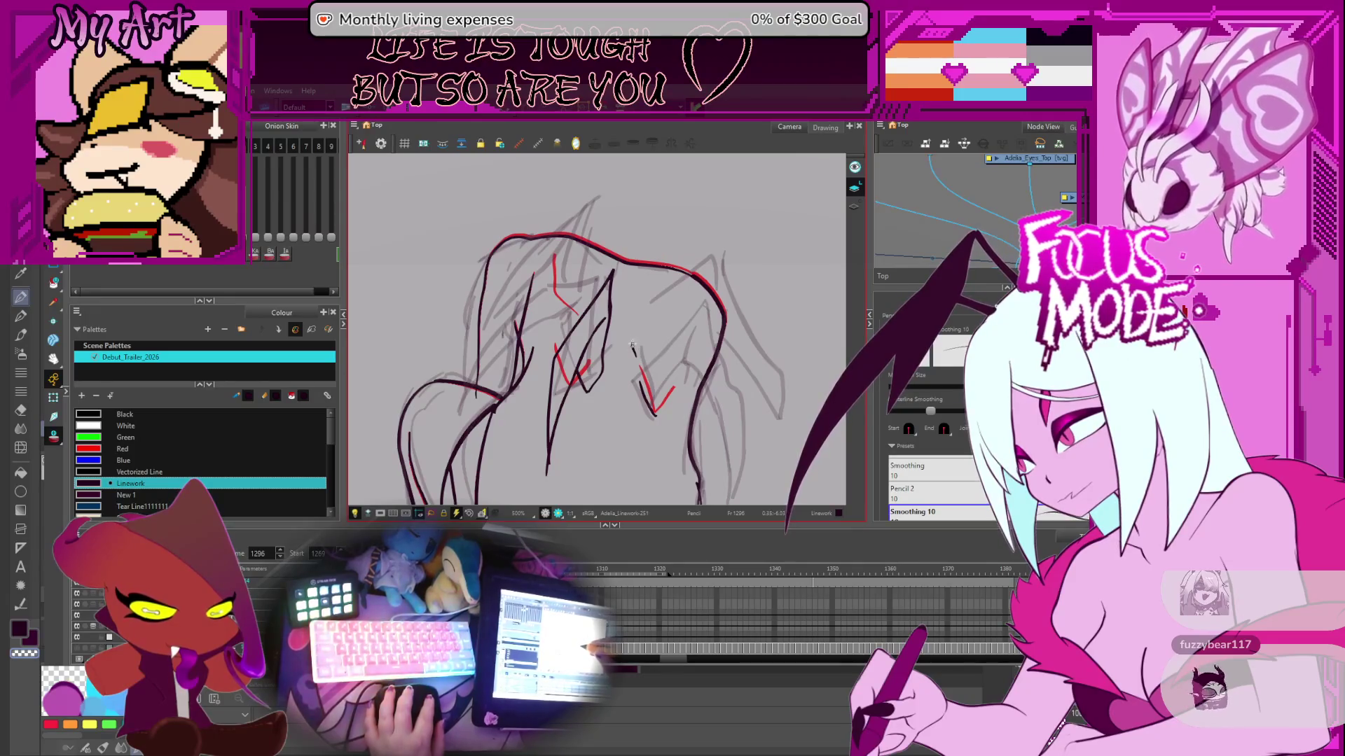
scroll(669, 307, down, 1)
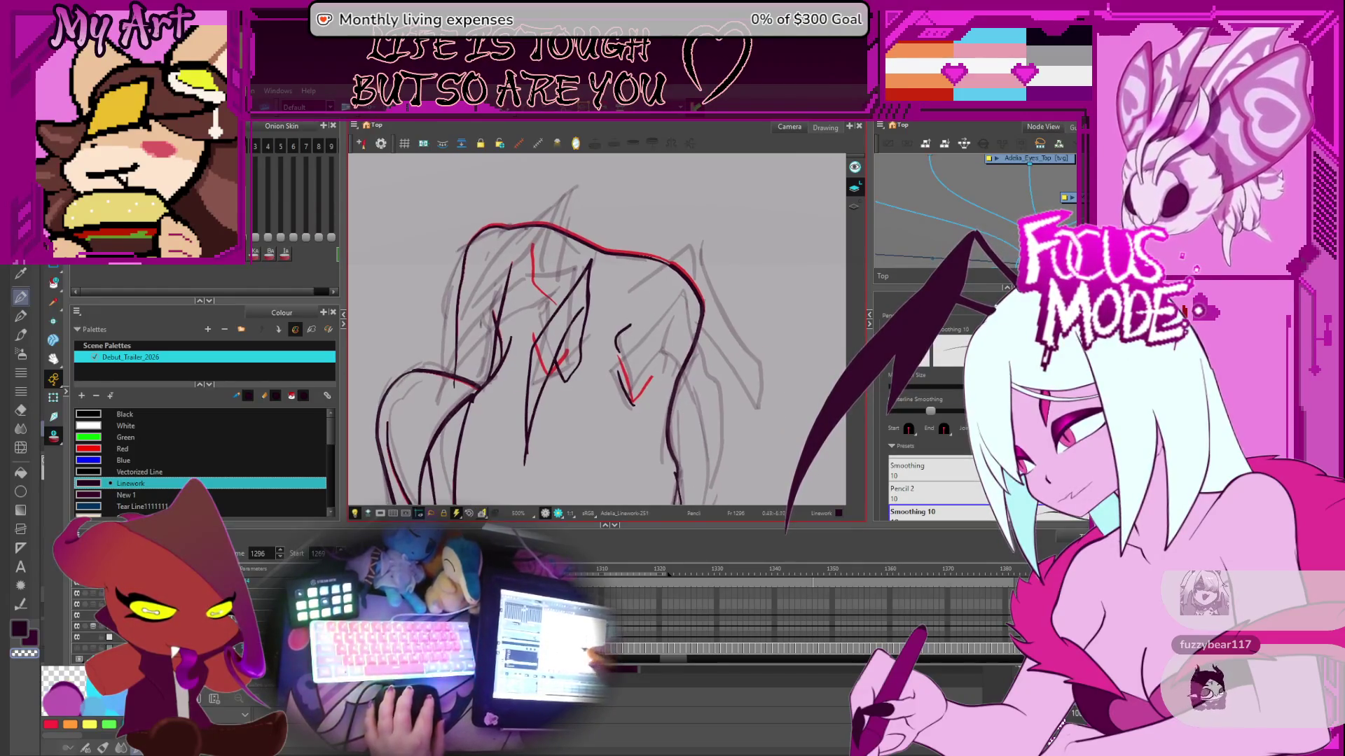
drag(641, 354, 665, 319)
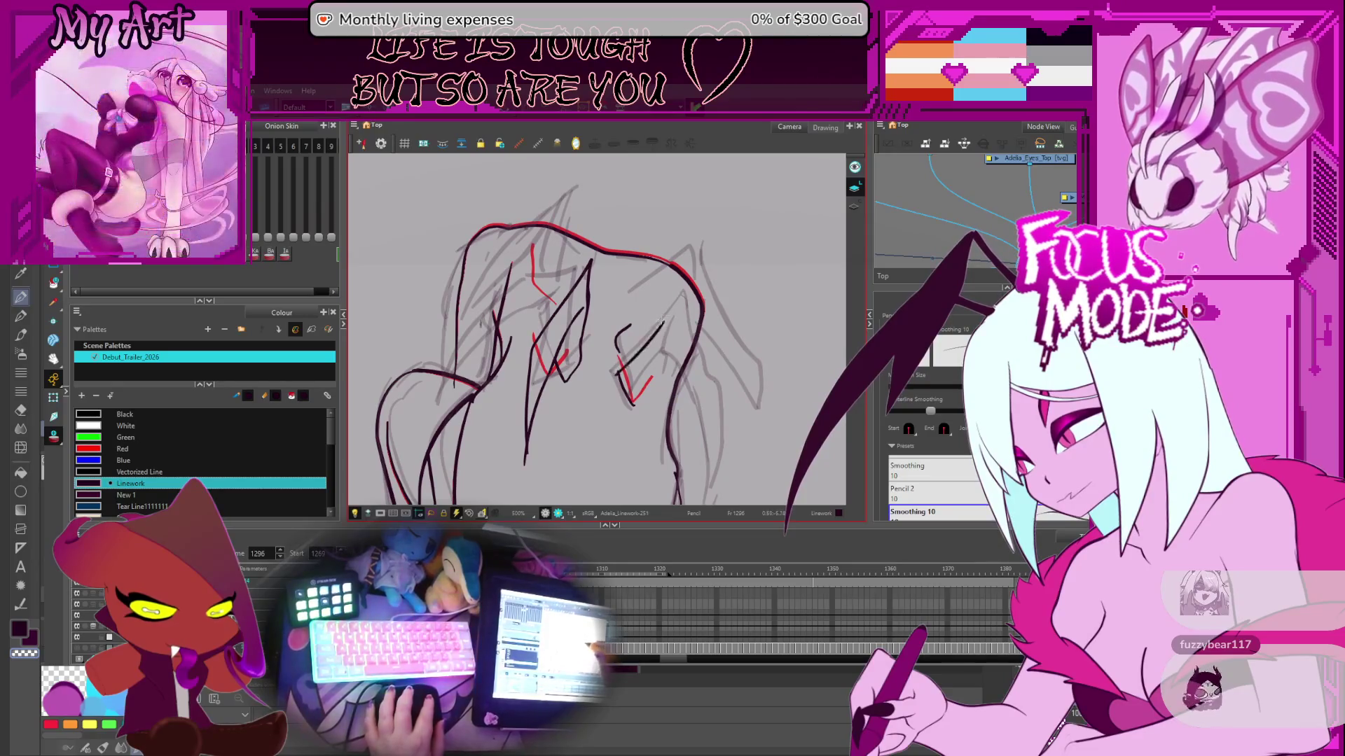
scroll(676, 342, down, 1)
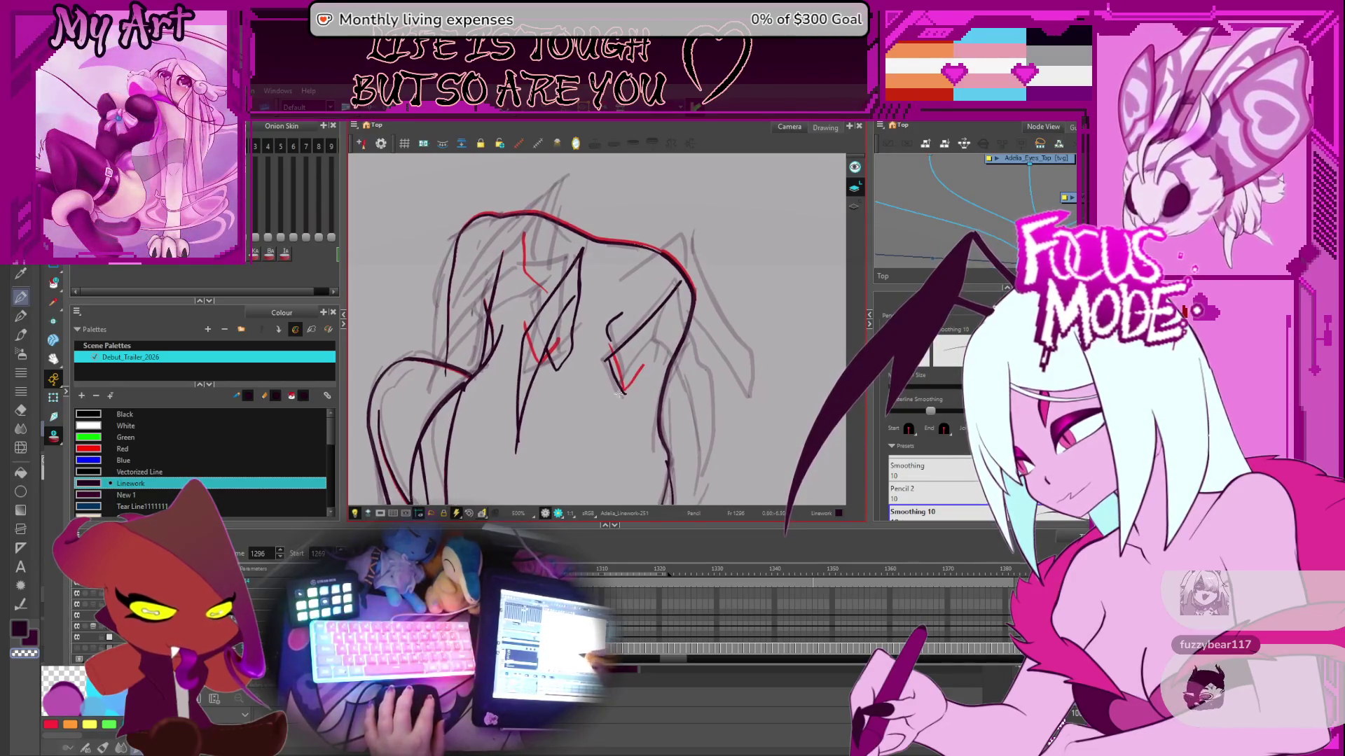
key(v)
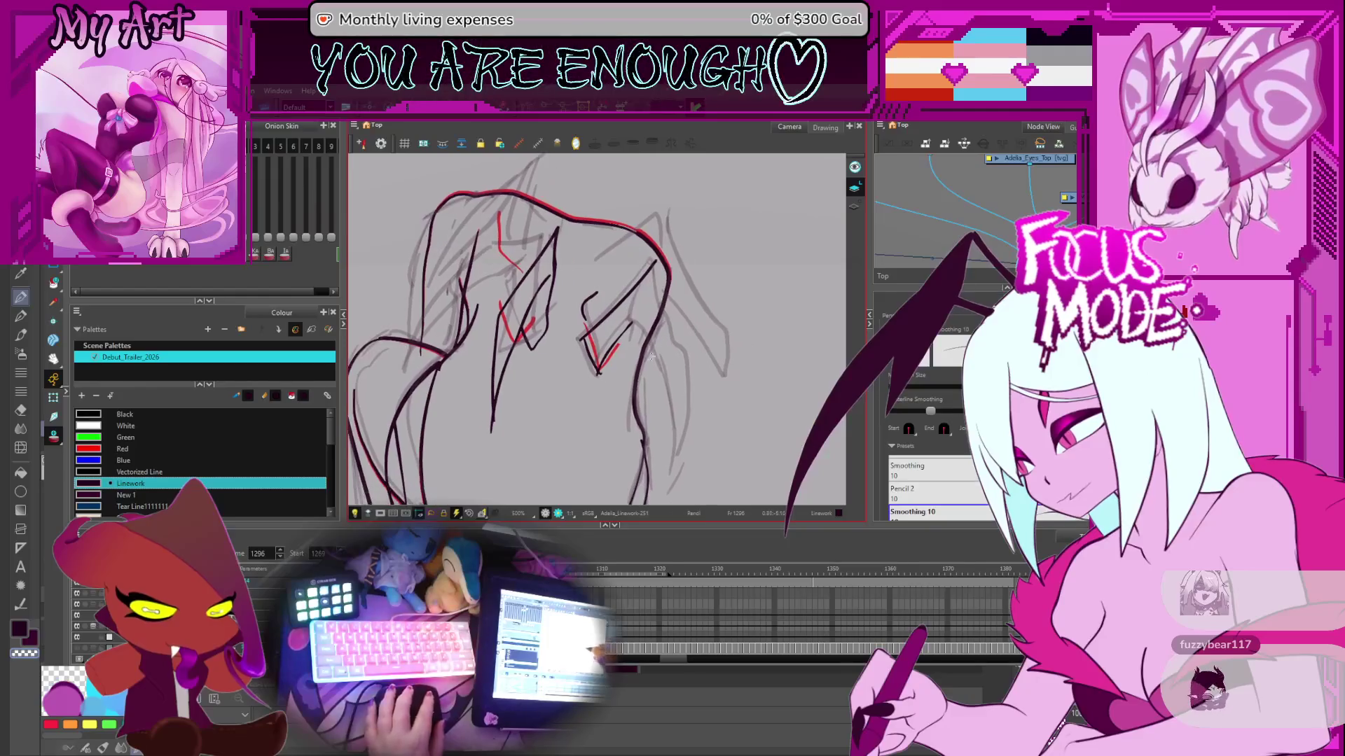
mouse_move(702, 444)
mouse_down()
mouse_move(559, 467)
mouse_move(623, 405)
mouse_up()
drag(656, 350, 638, 380)
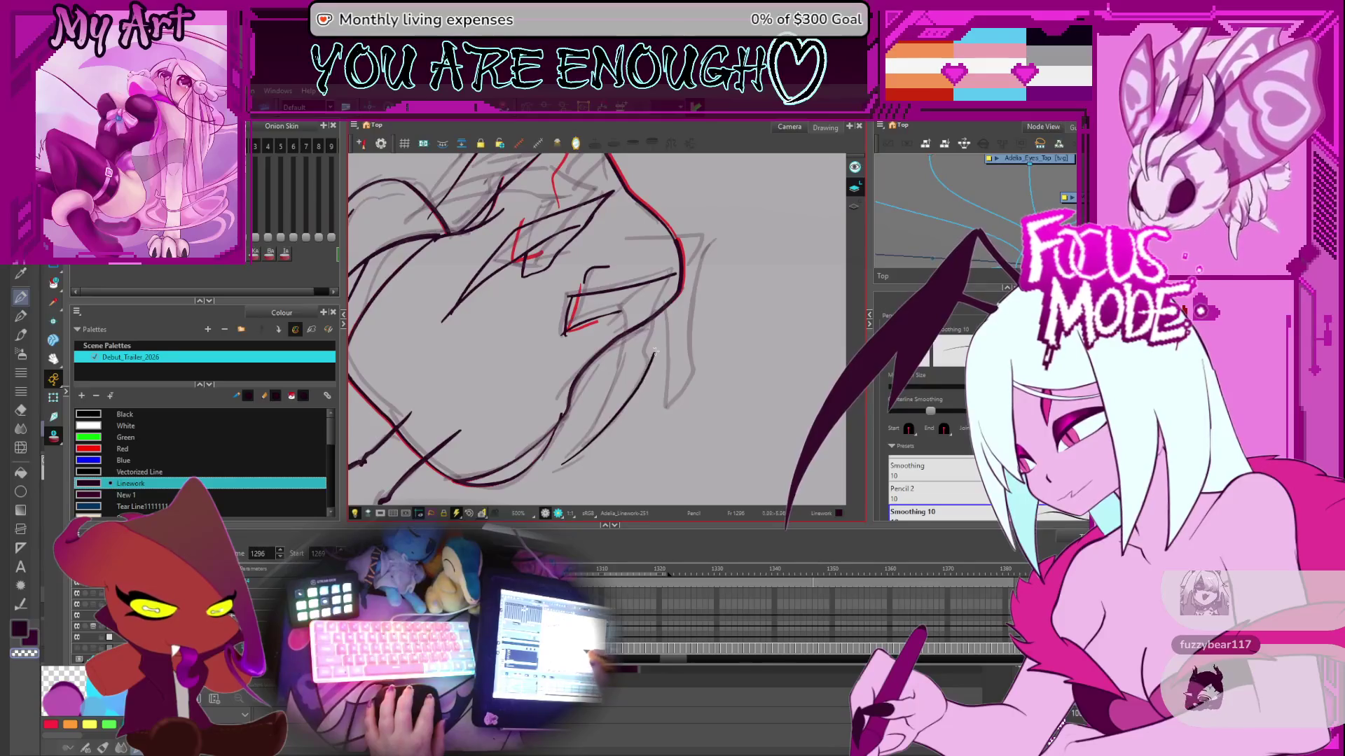
mouse_move(603, 410)
mouse_down()
mouse_move(556, 475)
mouse_move(582, 444)
mouse_up()
mouse_move(646, 337)
mouse_down()
mouse_move(625, 374)
mouse_move(626, 360)
mouse_up()
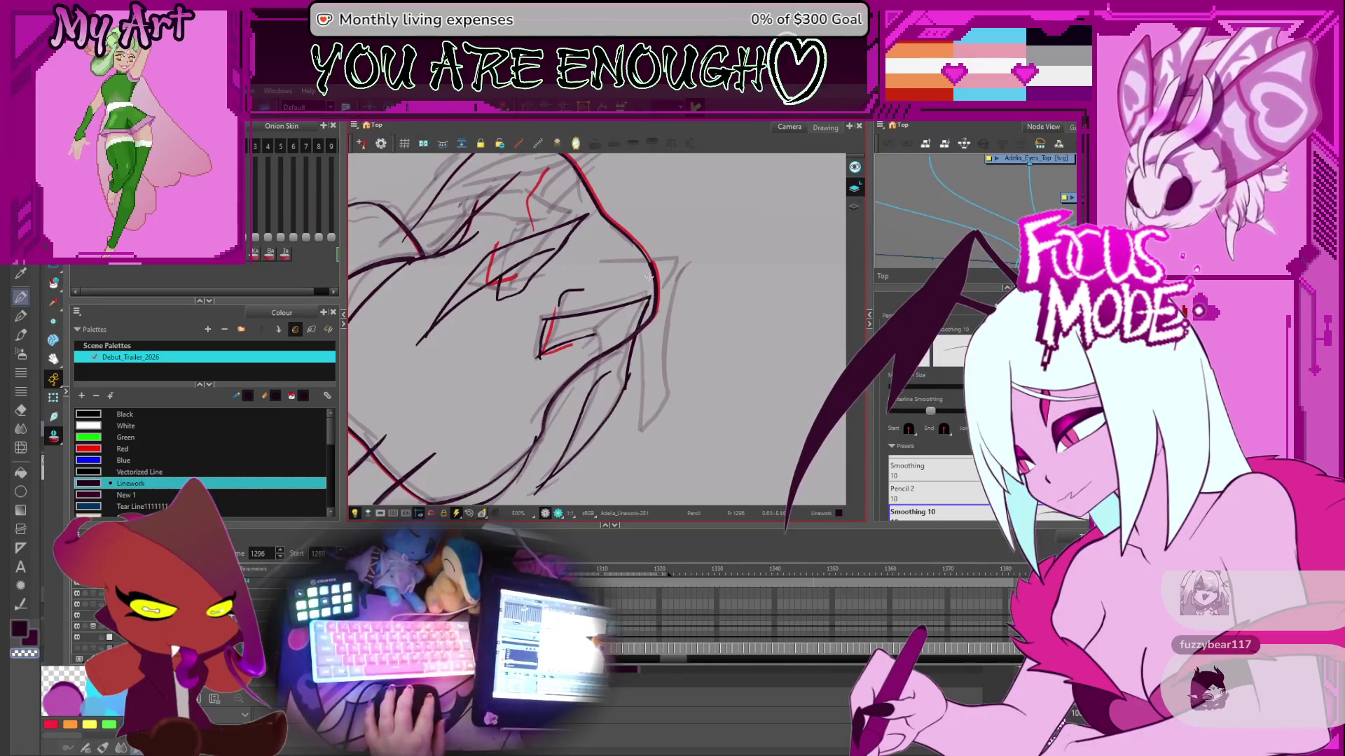
drag(594, 387, 609, 327)
key(ctrl+z)
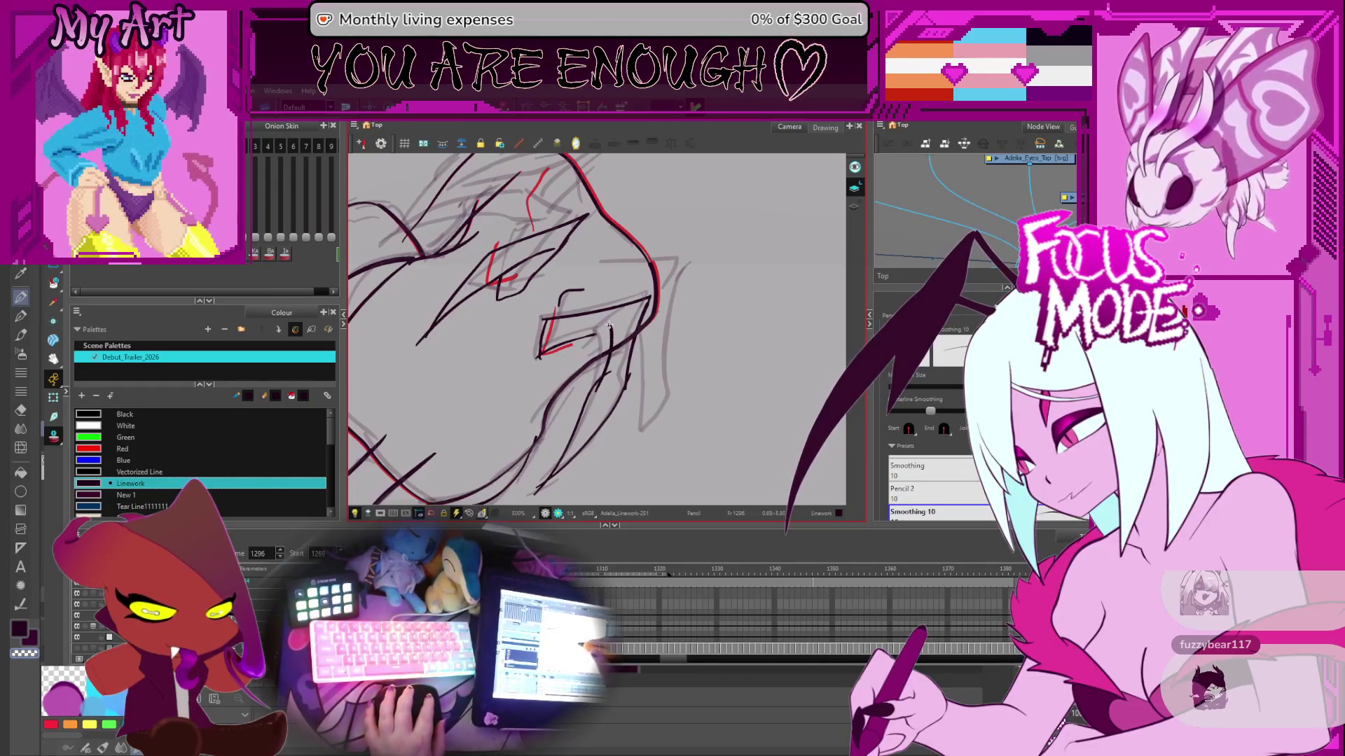
key(alt+q)
click(600, 339)
click(613, 340)
scroll(614, 340, down, 5)
click(661, 339)
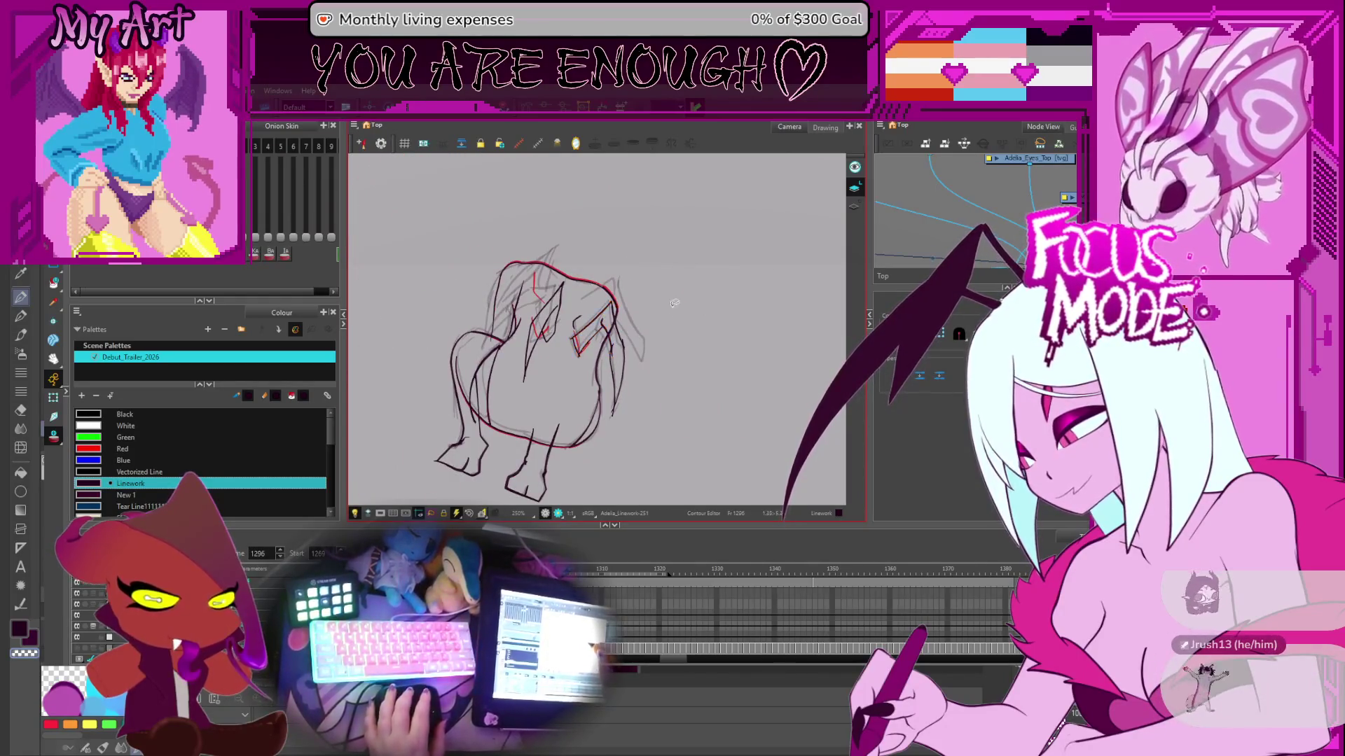
scroll(661, 339, up, 3)
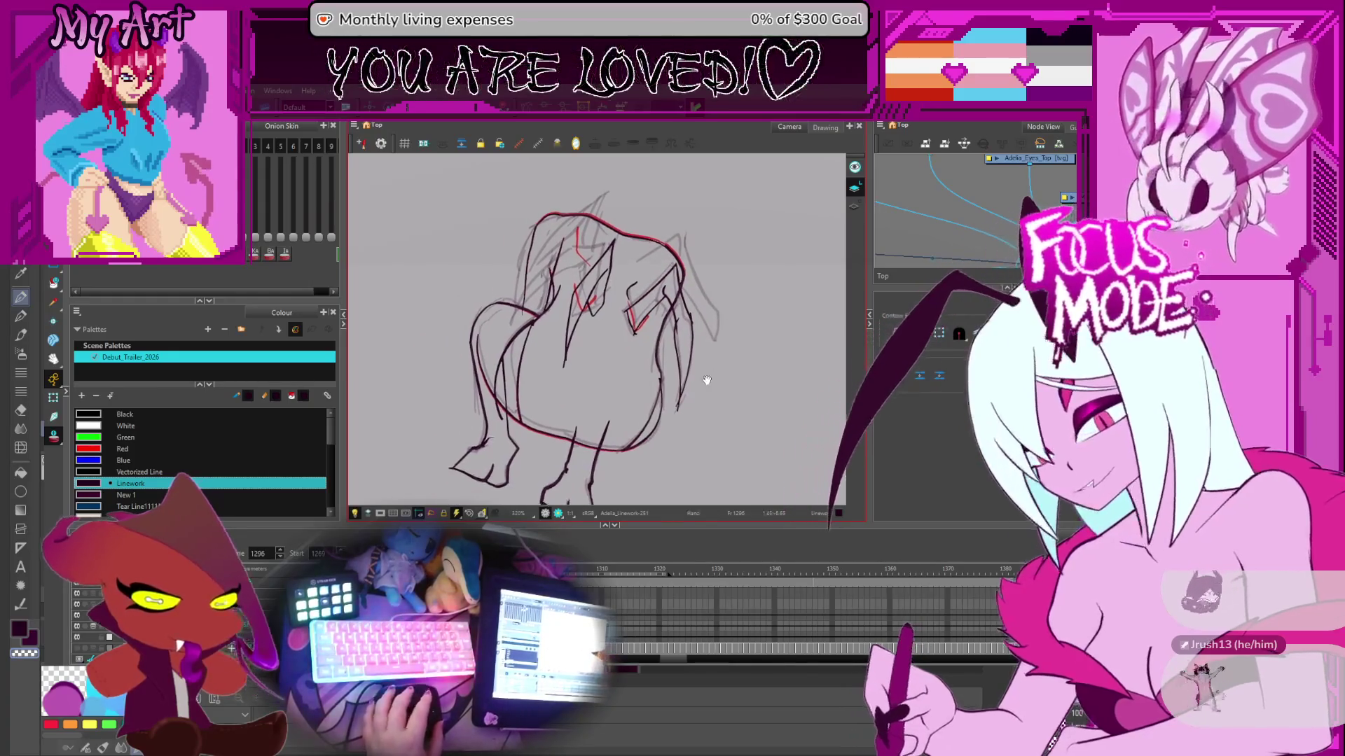
scroll(697, 322, up, 4)
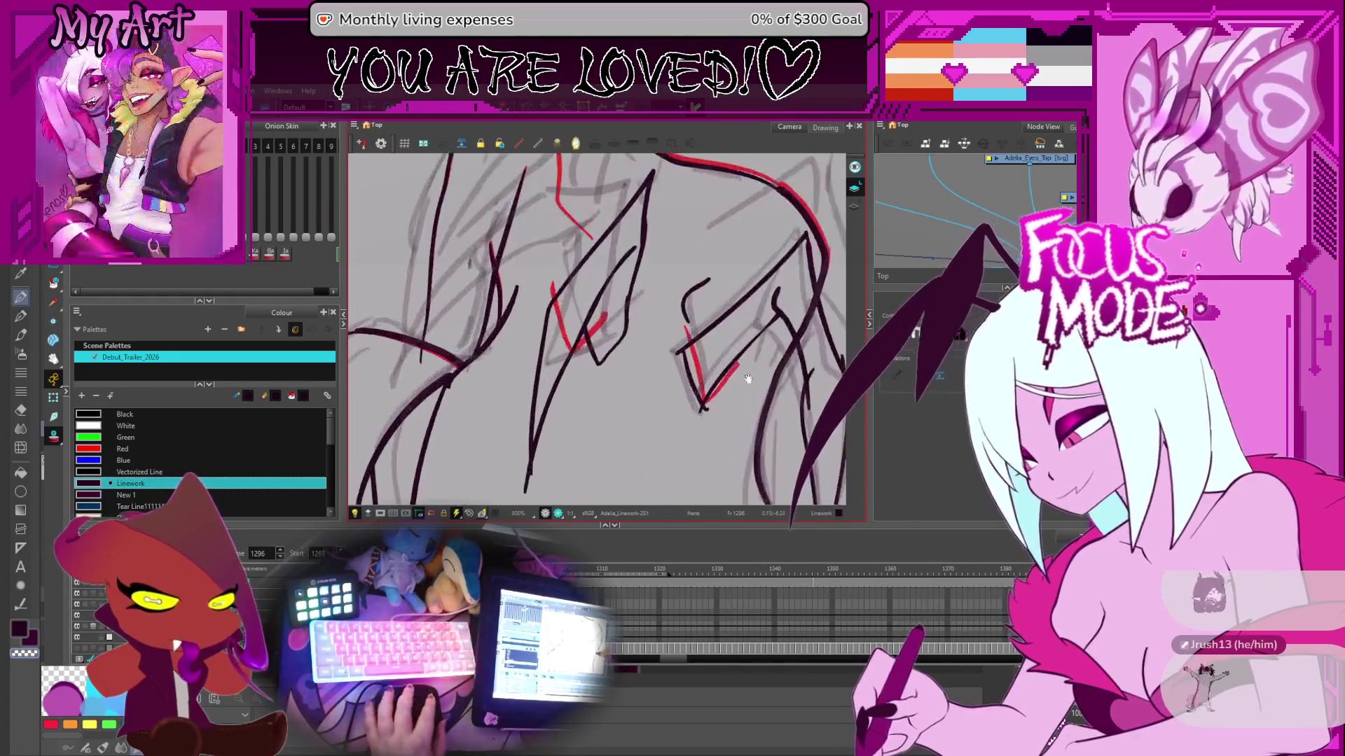
key(alt+t)
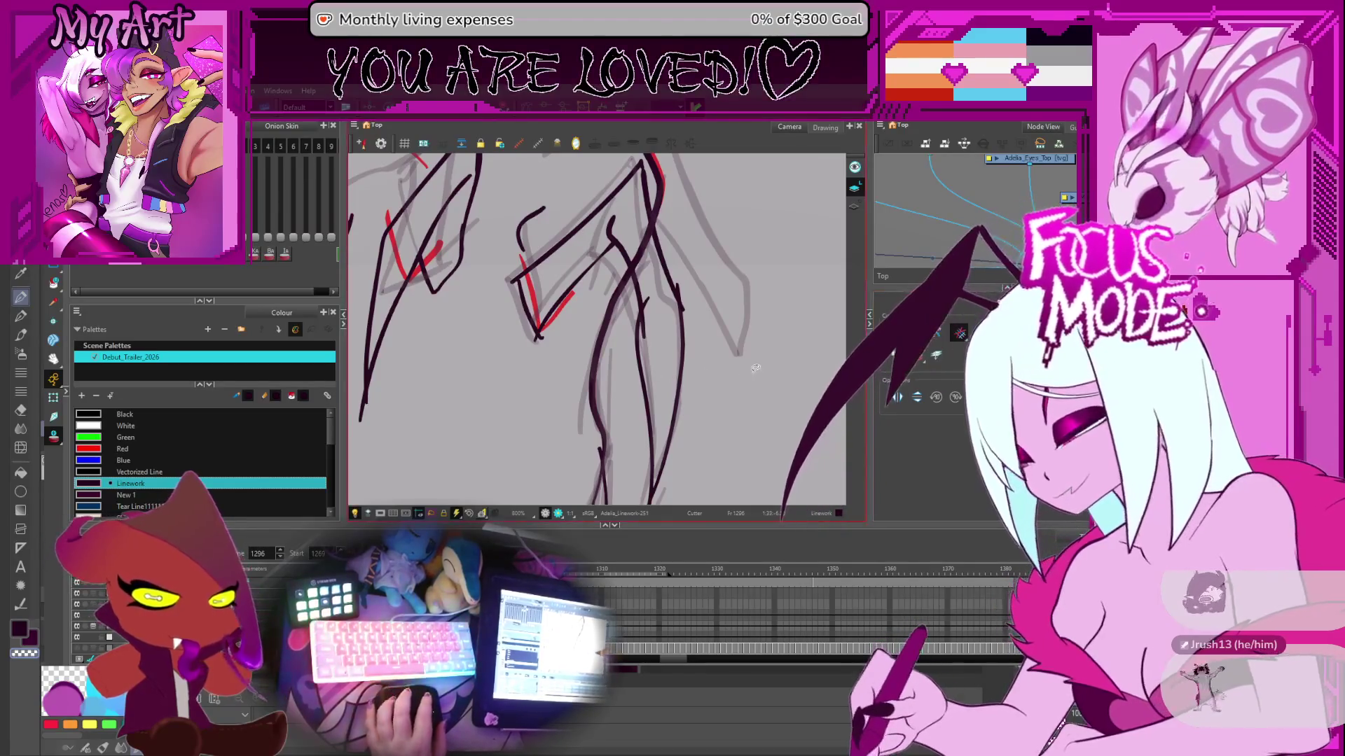
scroll(727, 326, down, 4)
scroll(727, 326, up, 3)
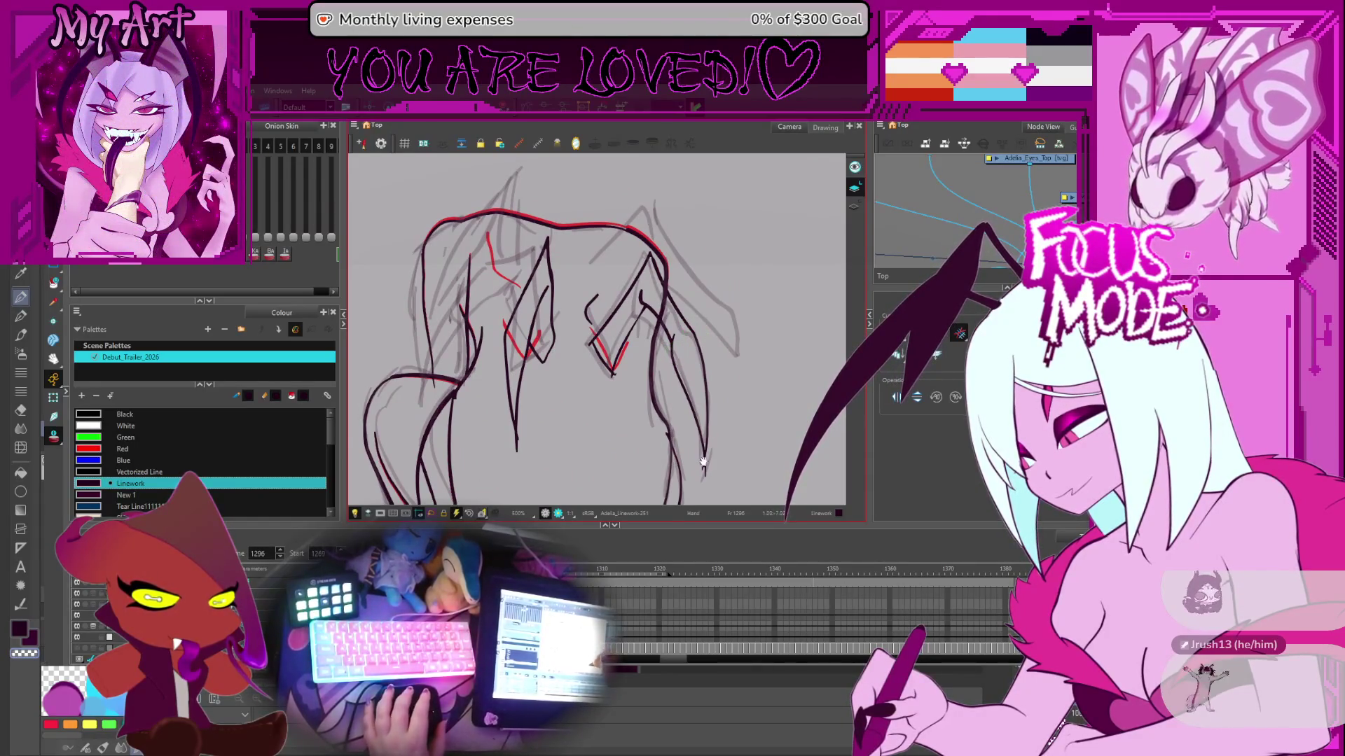
drag(697, 455, 689, 446)
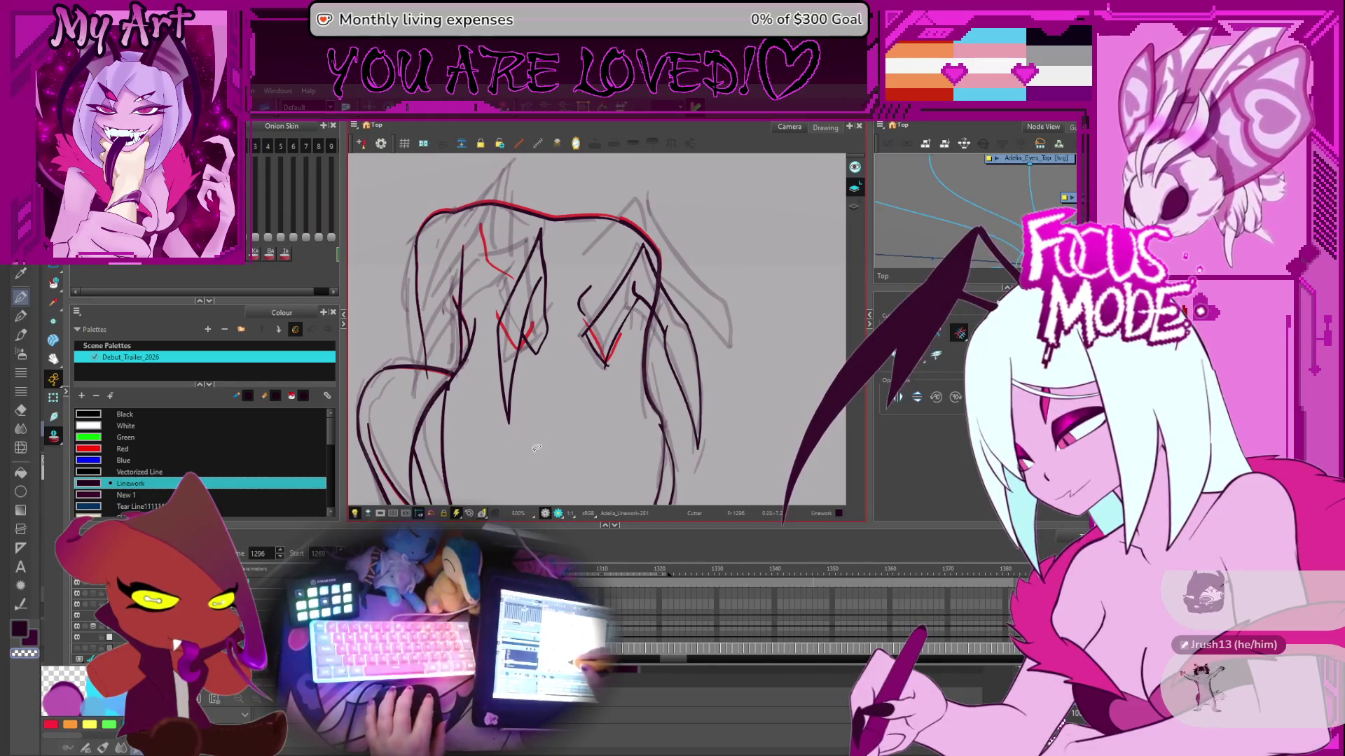
key(2)
key(2)
drag(550, 421, 582, 455)
drag(659, 419, 668, 424)
key(2)
key(2)
key(1)
key(1)
drag(695, 382, 697, 394)
key(1)
key(1)
key(1)
key(alt+q)
click(675, 440)
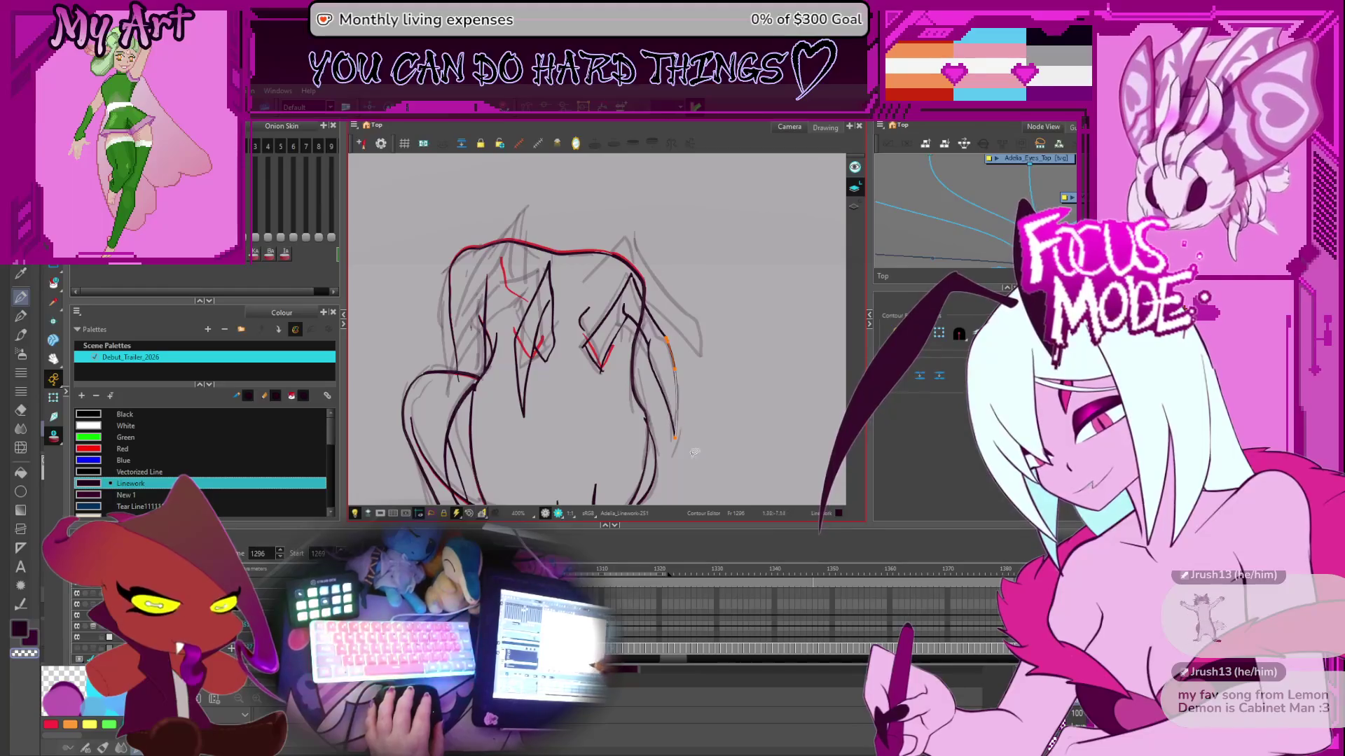
- Nudge the outer right-side stroke's points slightly upward, undoing two trial edits
click(668, 421)
shift+click(672, 415)
click(691, 416)
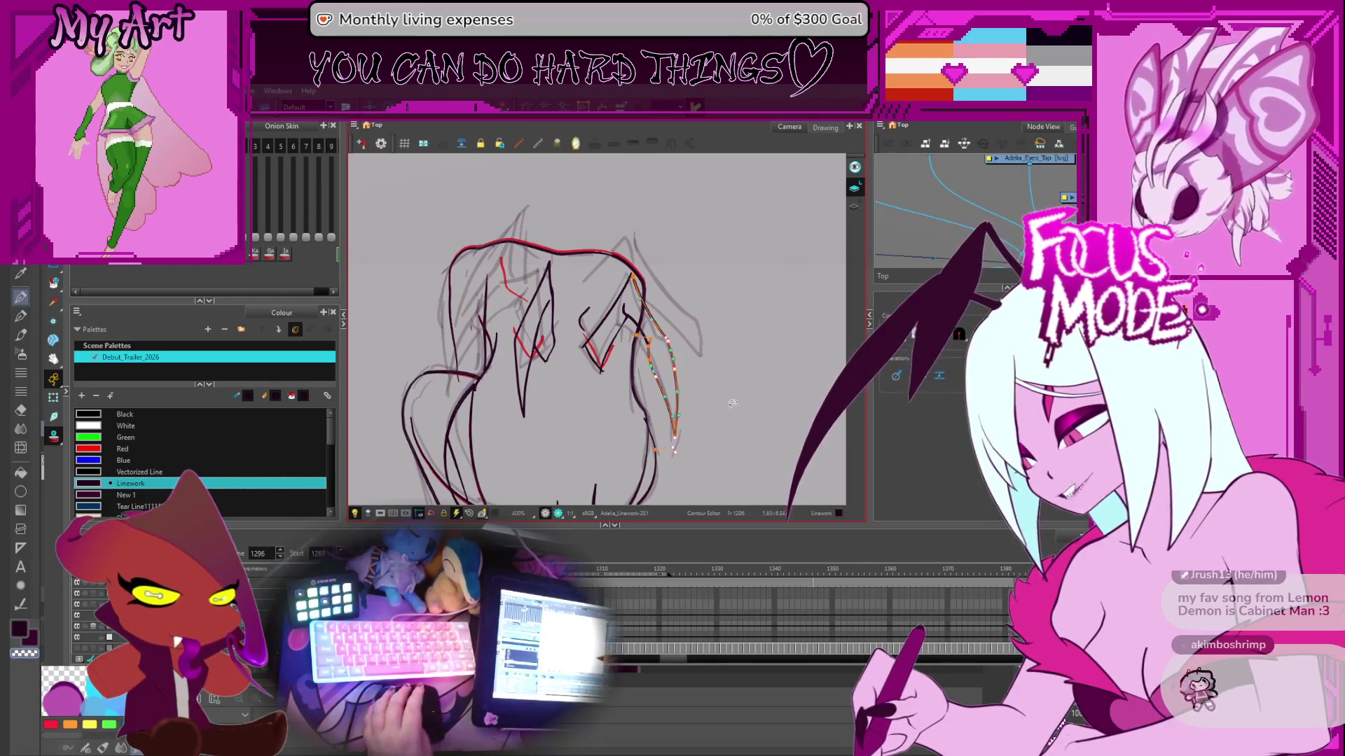
scroll(681, 357, up, 1)
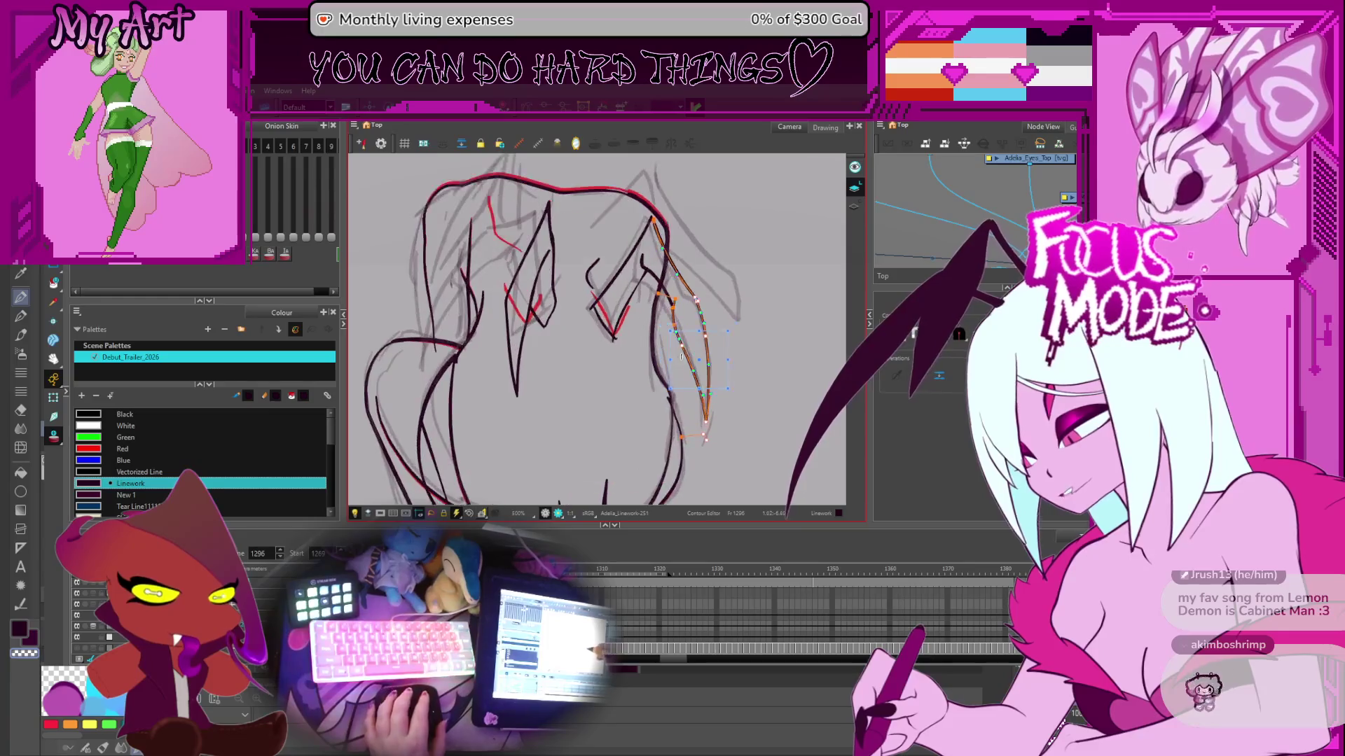
drag(697, 357, 698, 352)
click(716, 340)
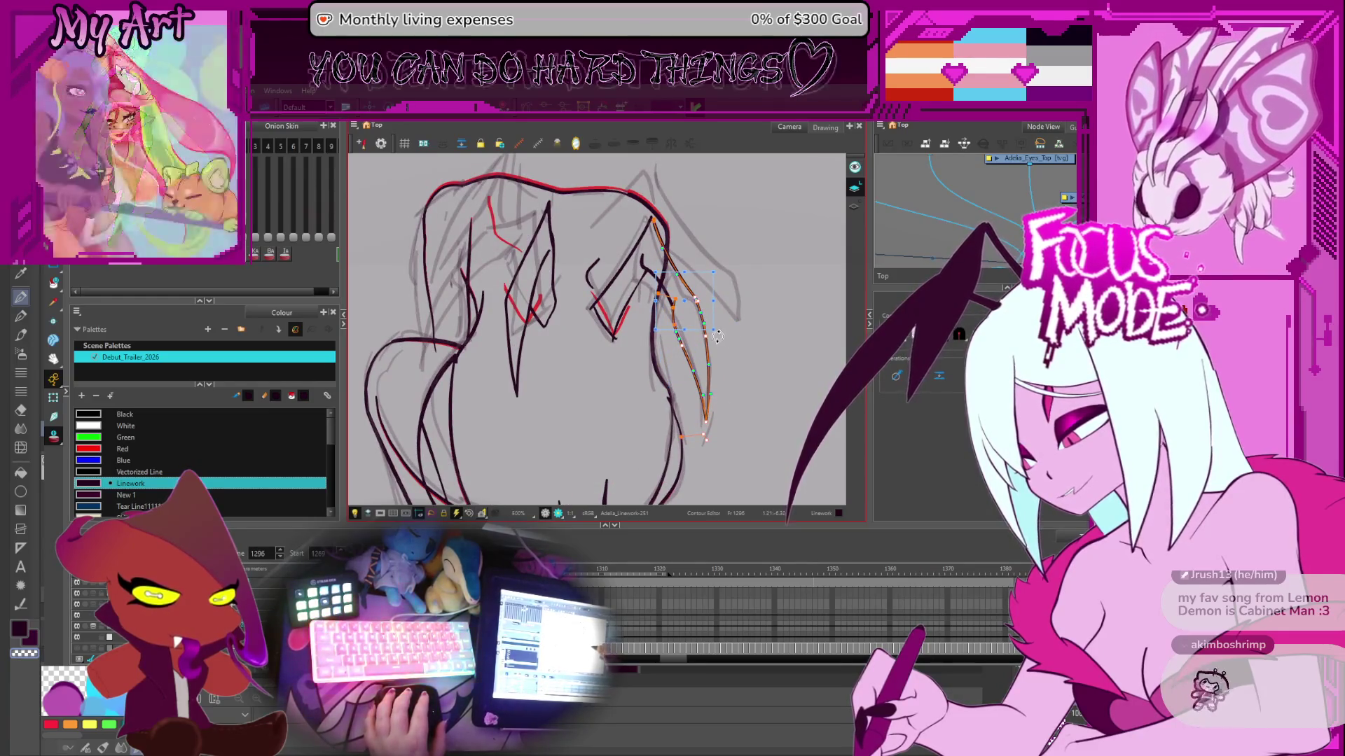
drag(654, 271, 715, 331)
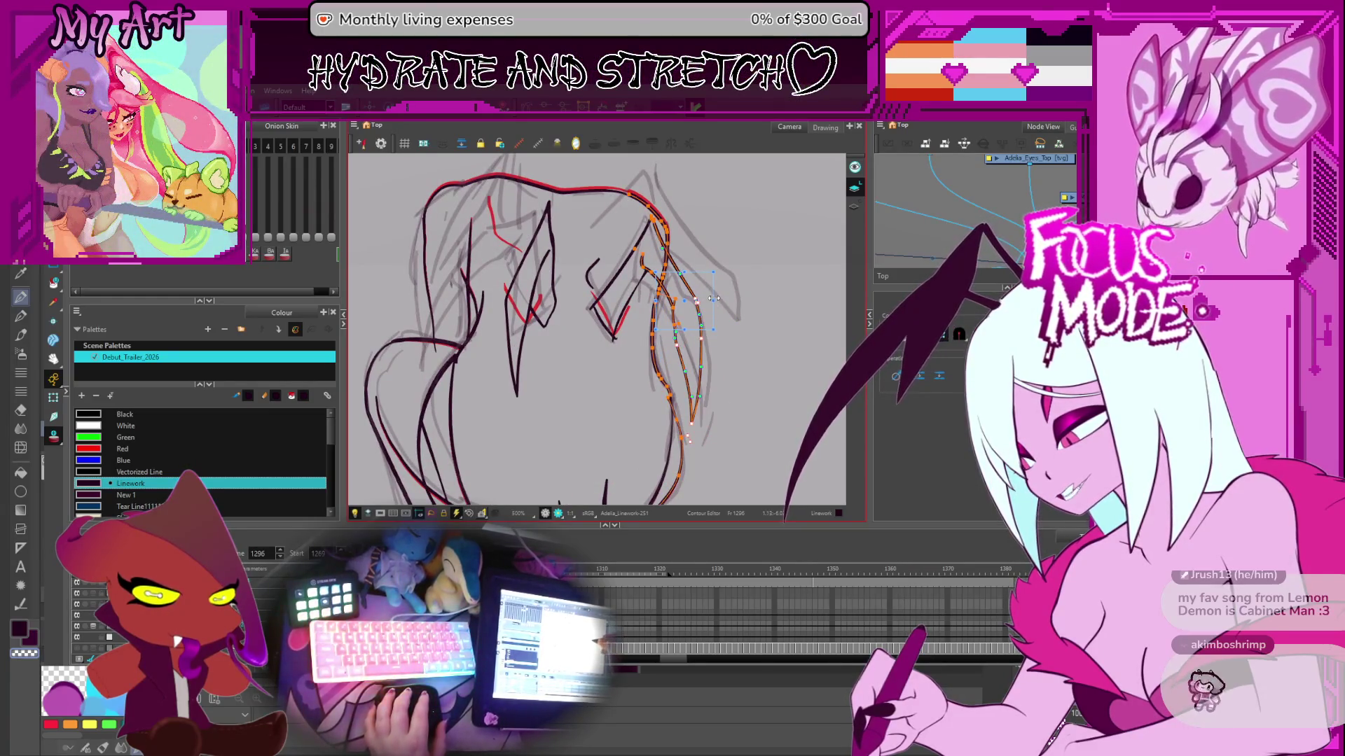
key(ctrl+z)
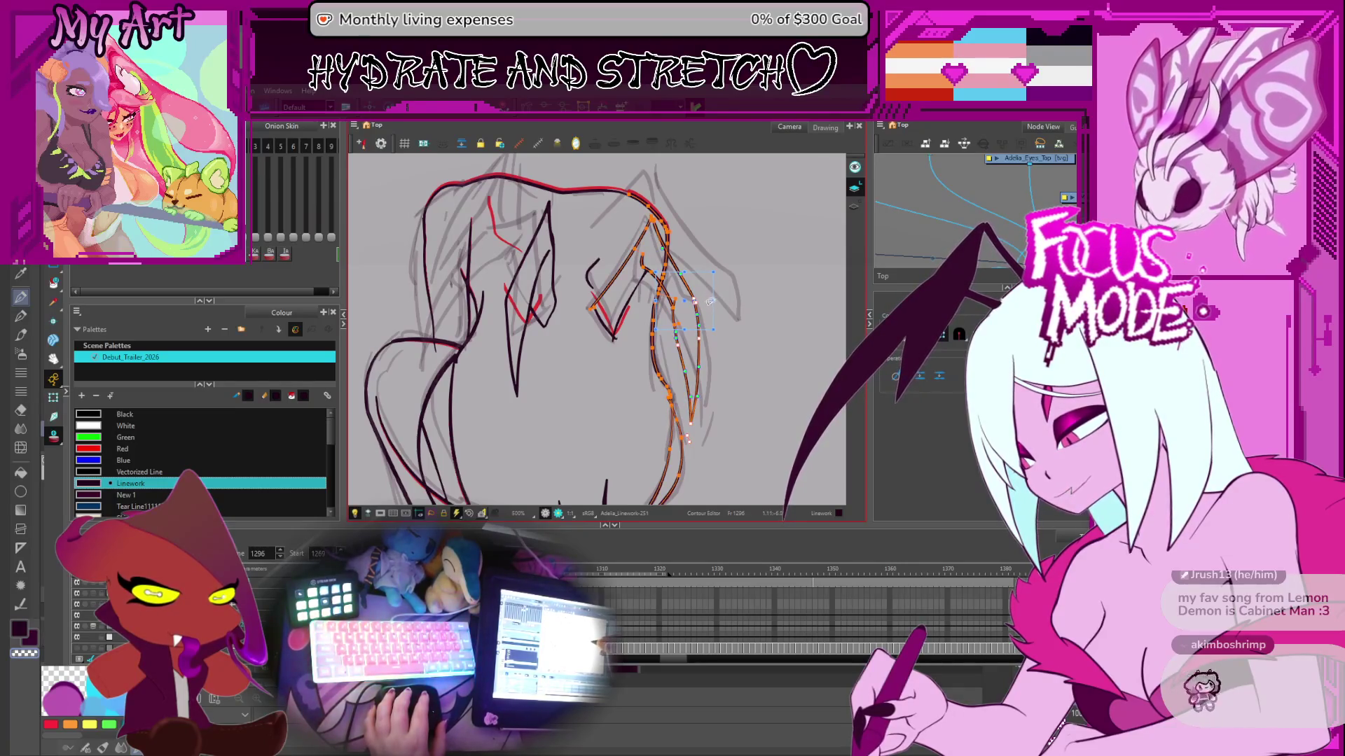
key(ctrl+z)
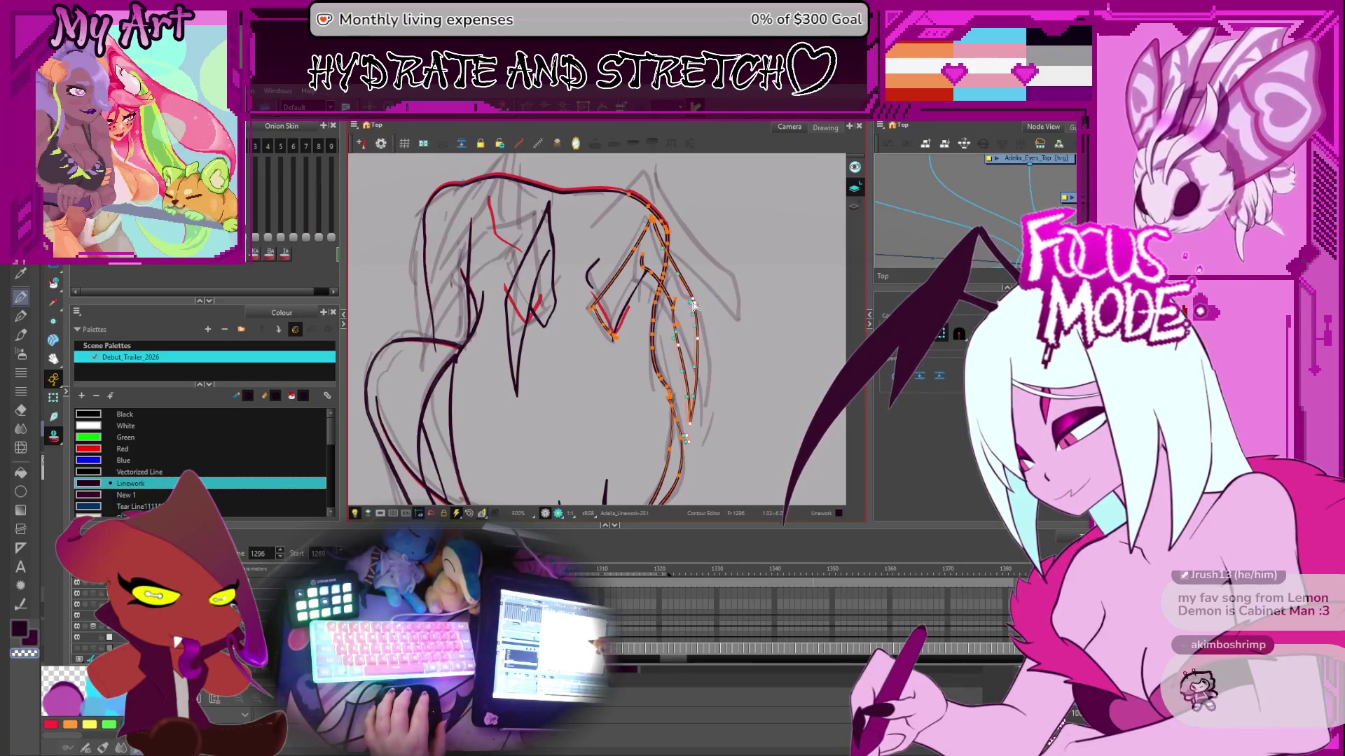
- Raise the lower stroke's points and reshape the inner stroke's curve on the right side
drag(714, 411, 657, 468)
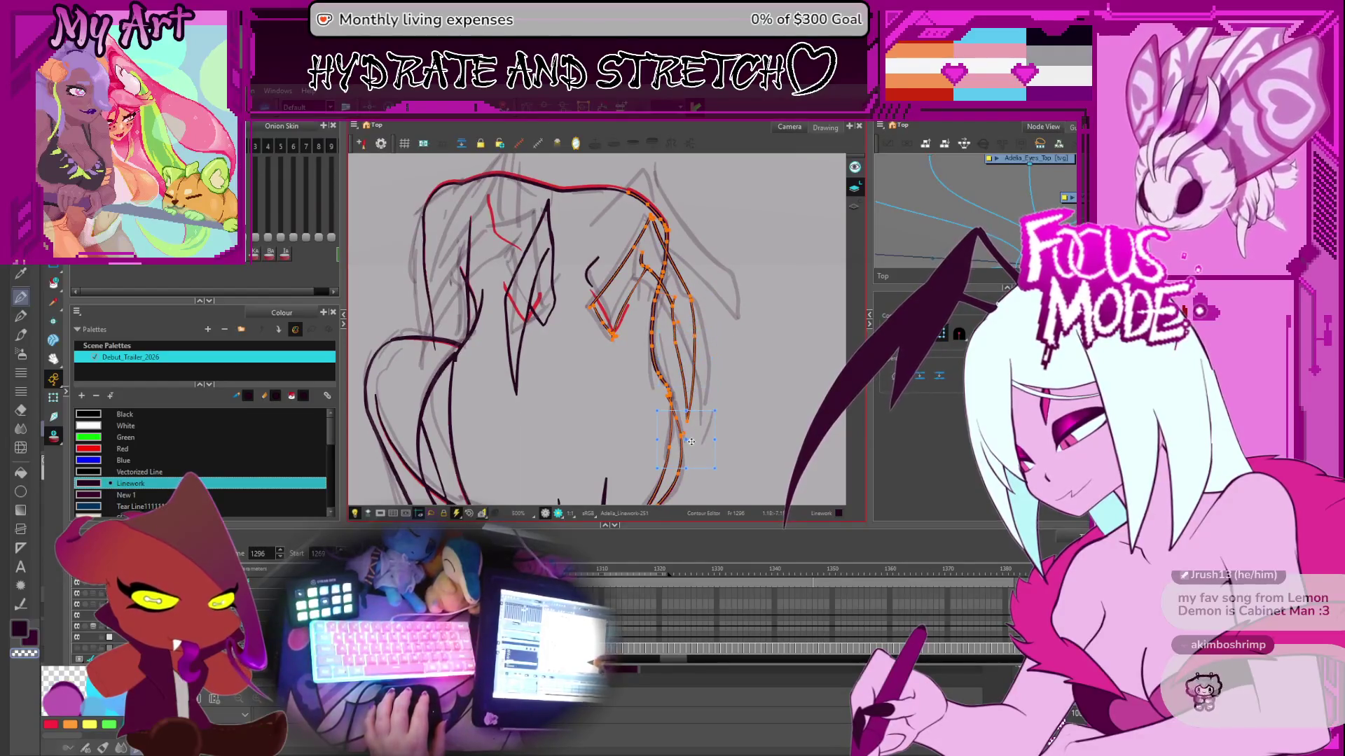
drag(713, 404, 655, 462)
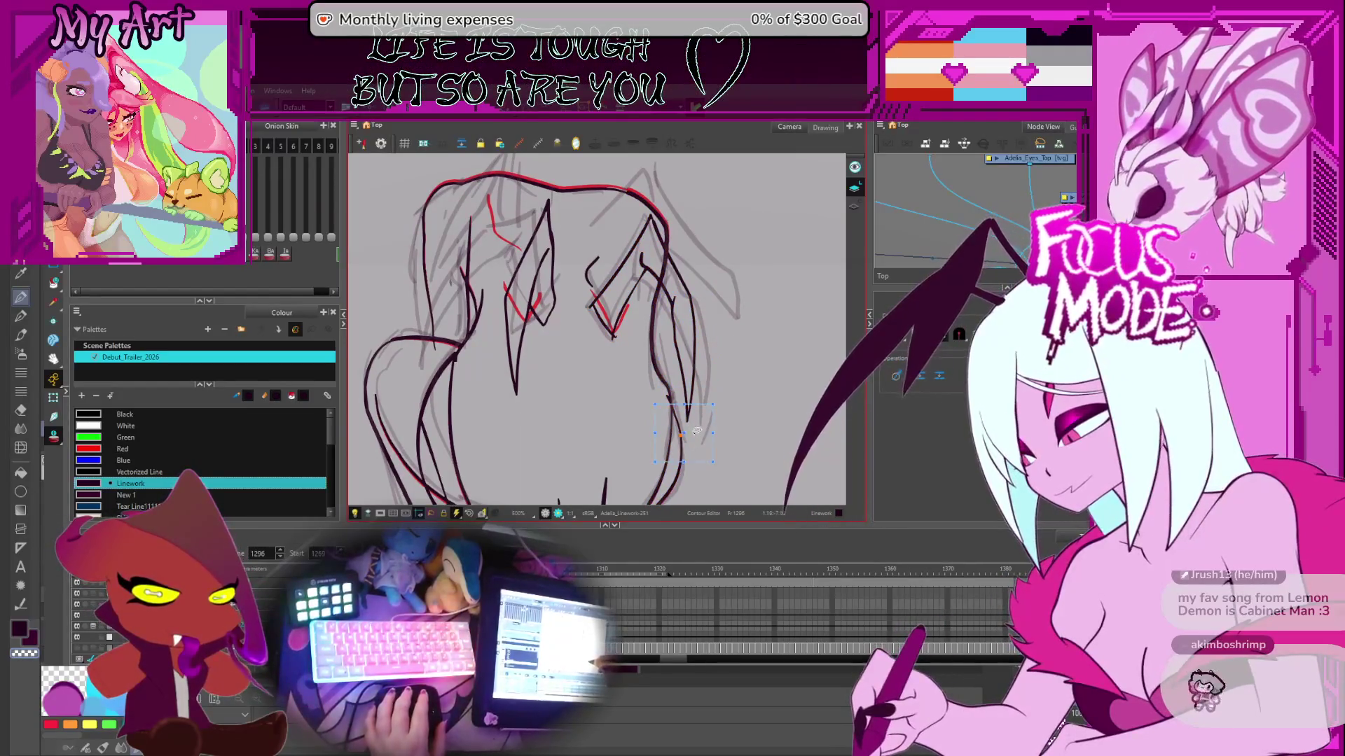
drag(709, 292, 724, 321)
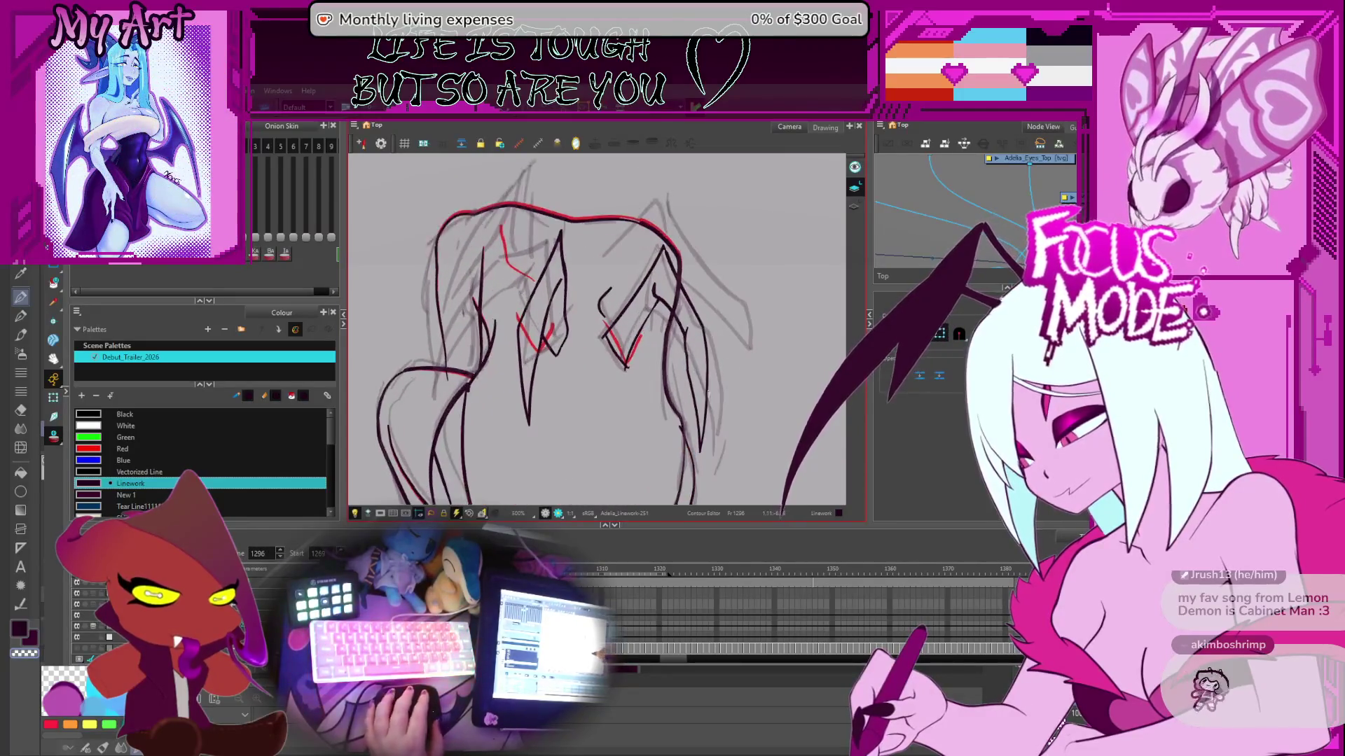
drag(731, 403, 697, 376)
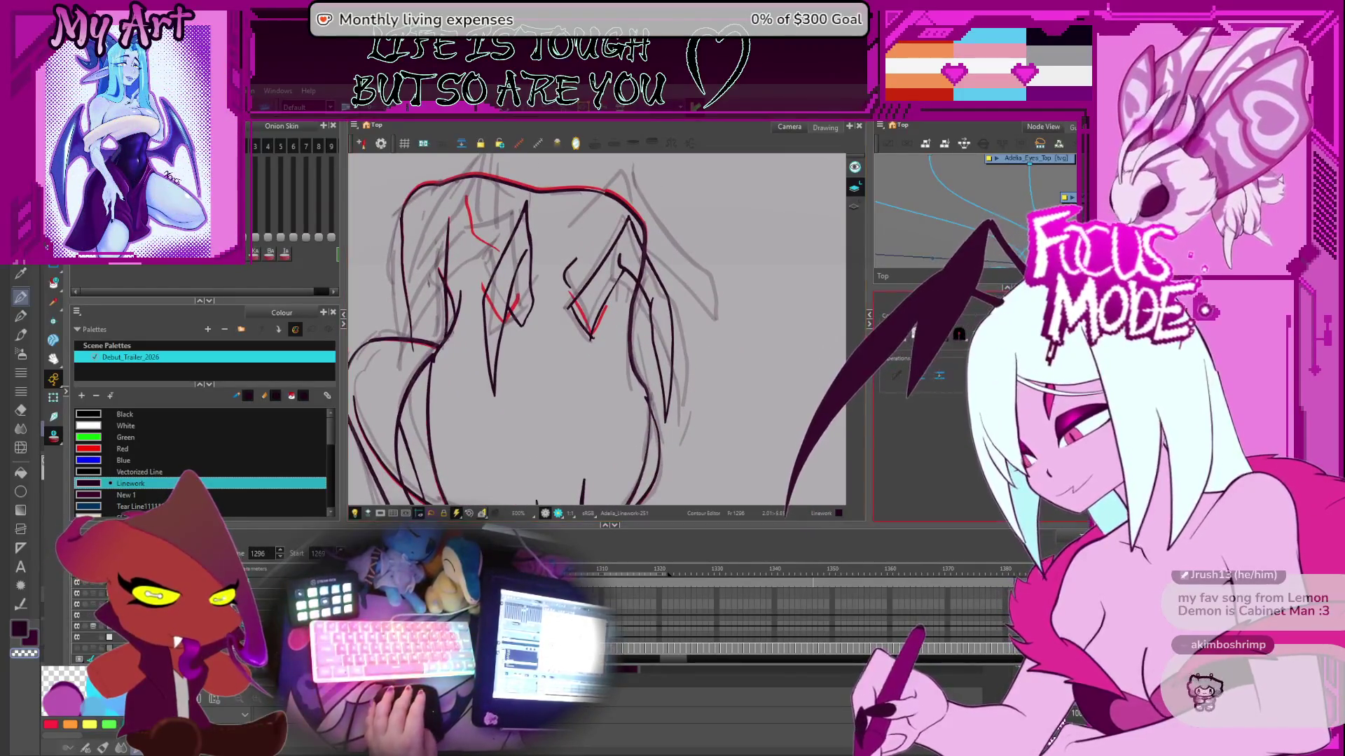
key(2)
click(684, 348)
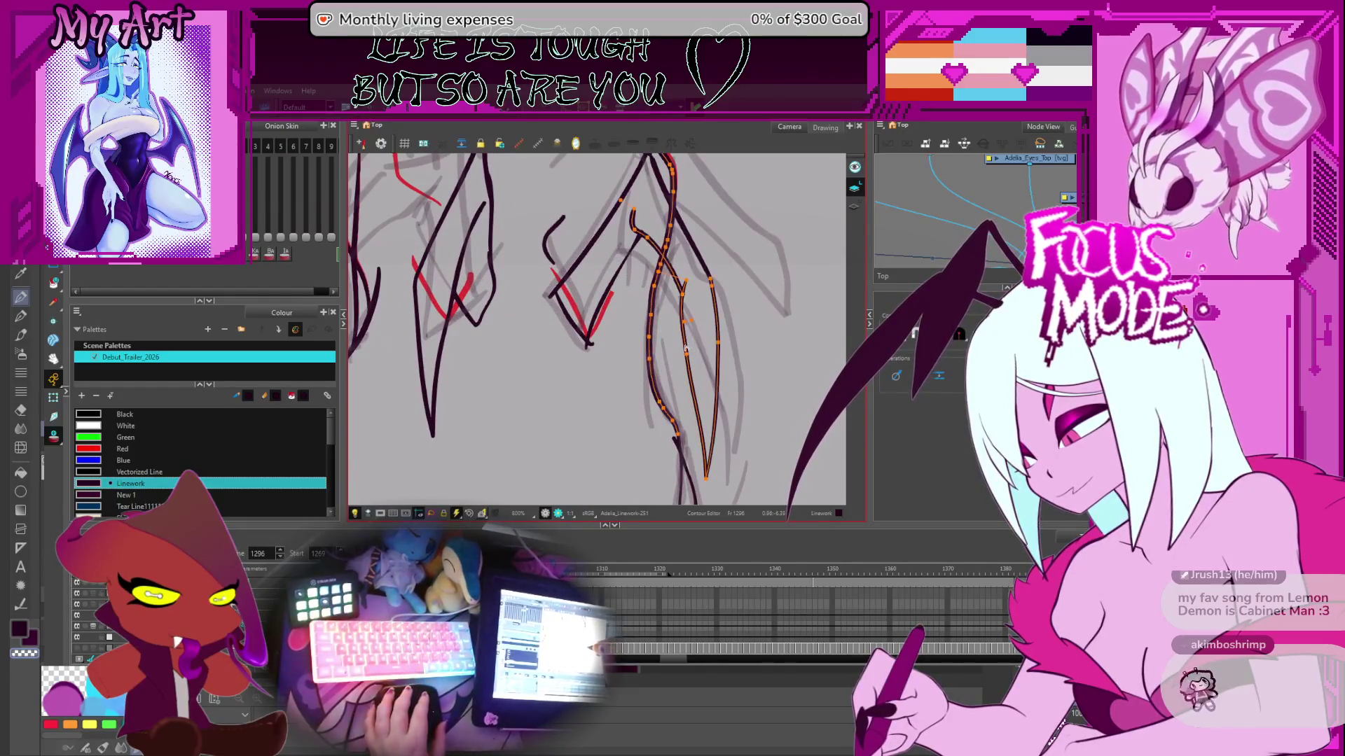
click(690, 350)
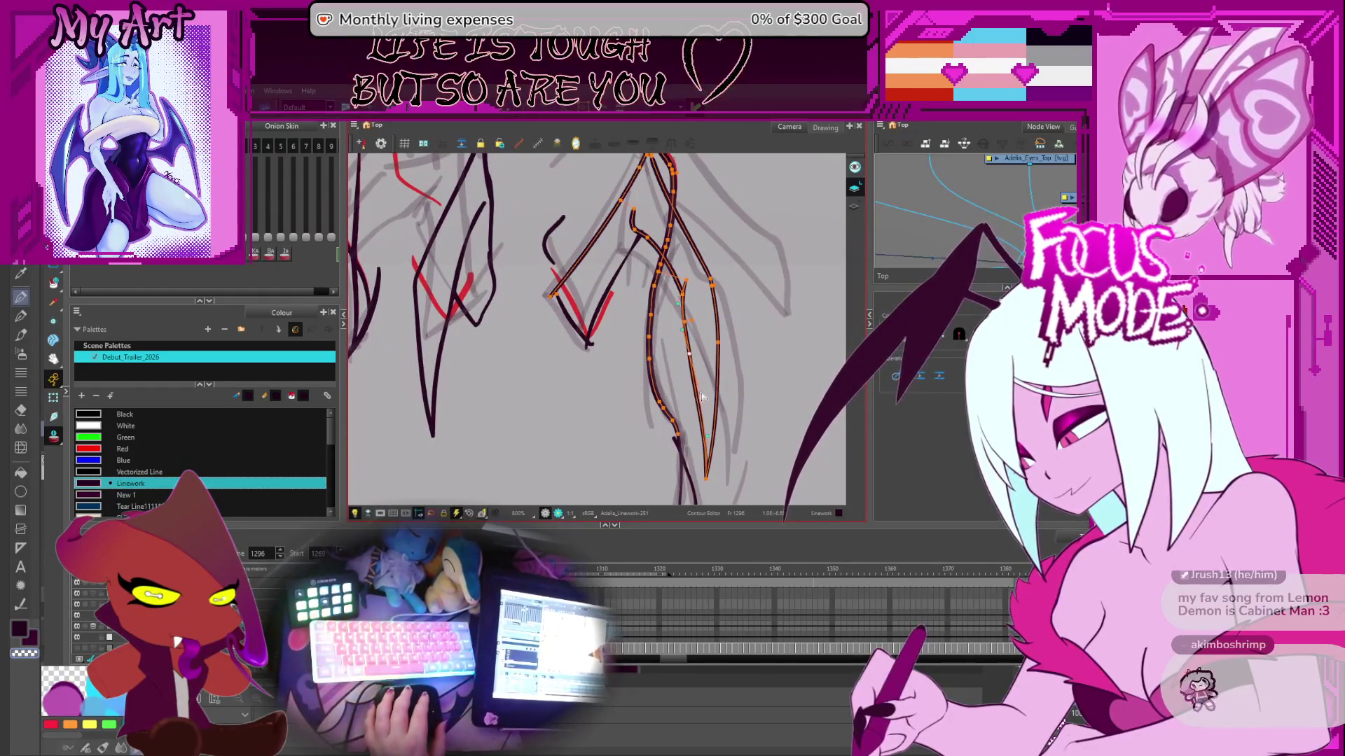
click(692, 326)
click(691, 358)
scroll(691, 356, up, 2)
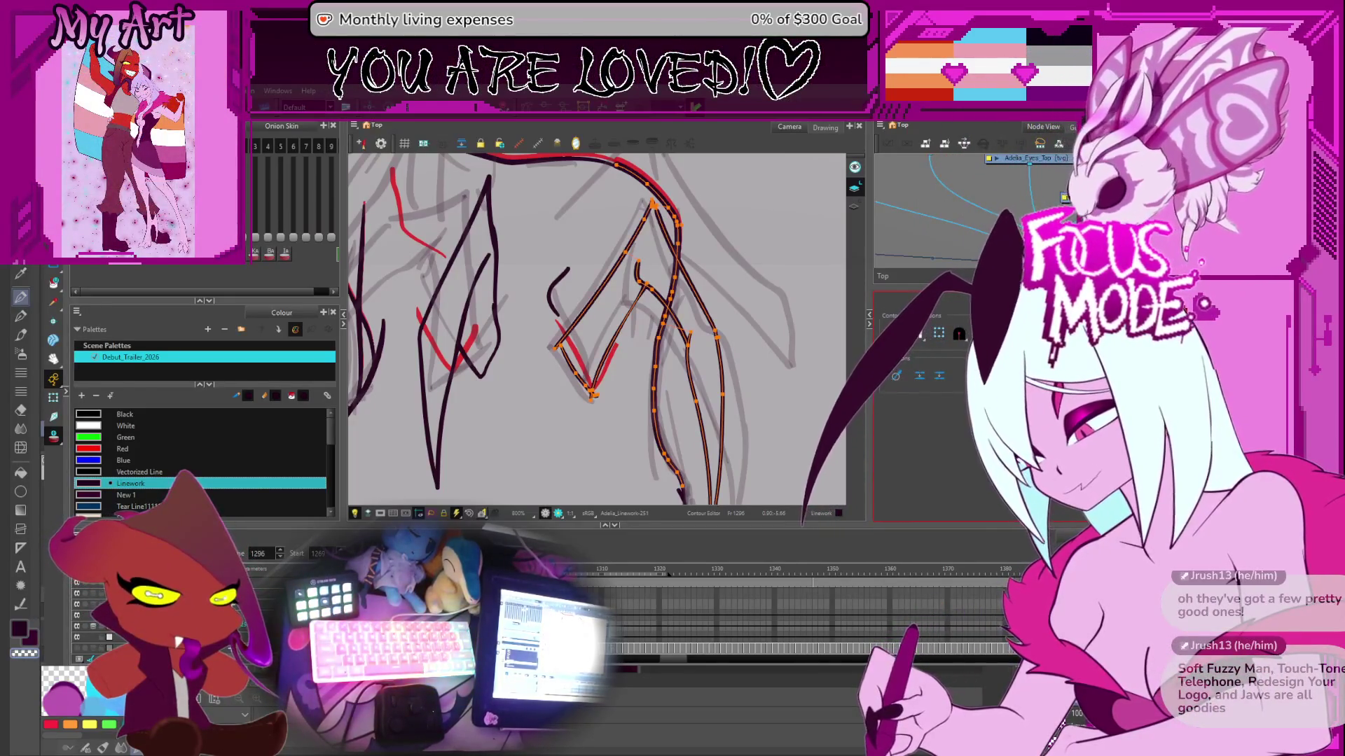
- Select the black stroke of the inner V shape for trimming
scroll(591, 350, up, 2)
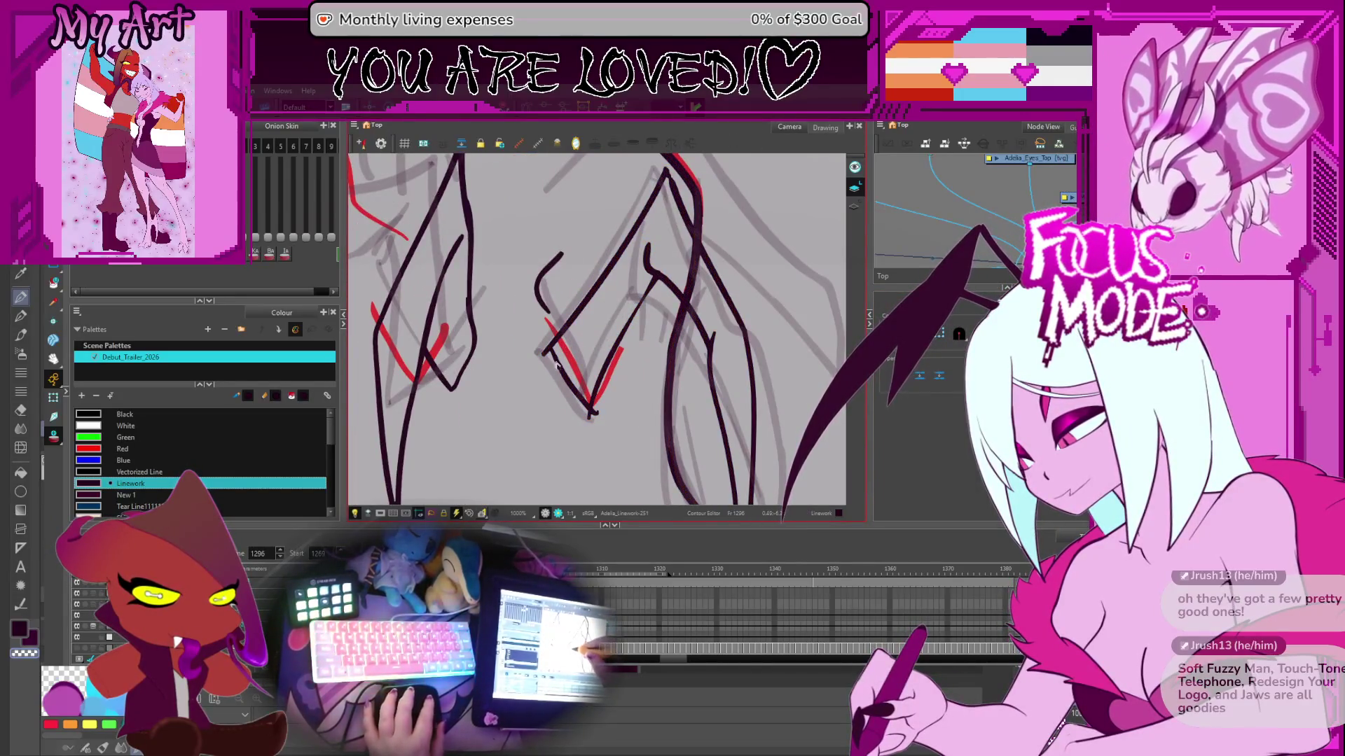
click(554, 354)
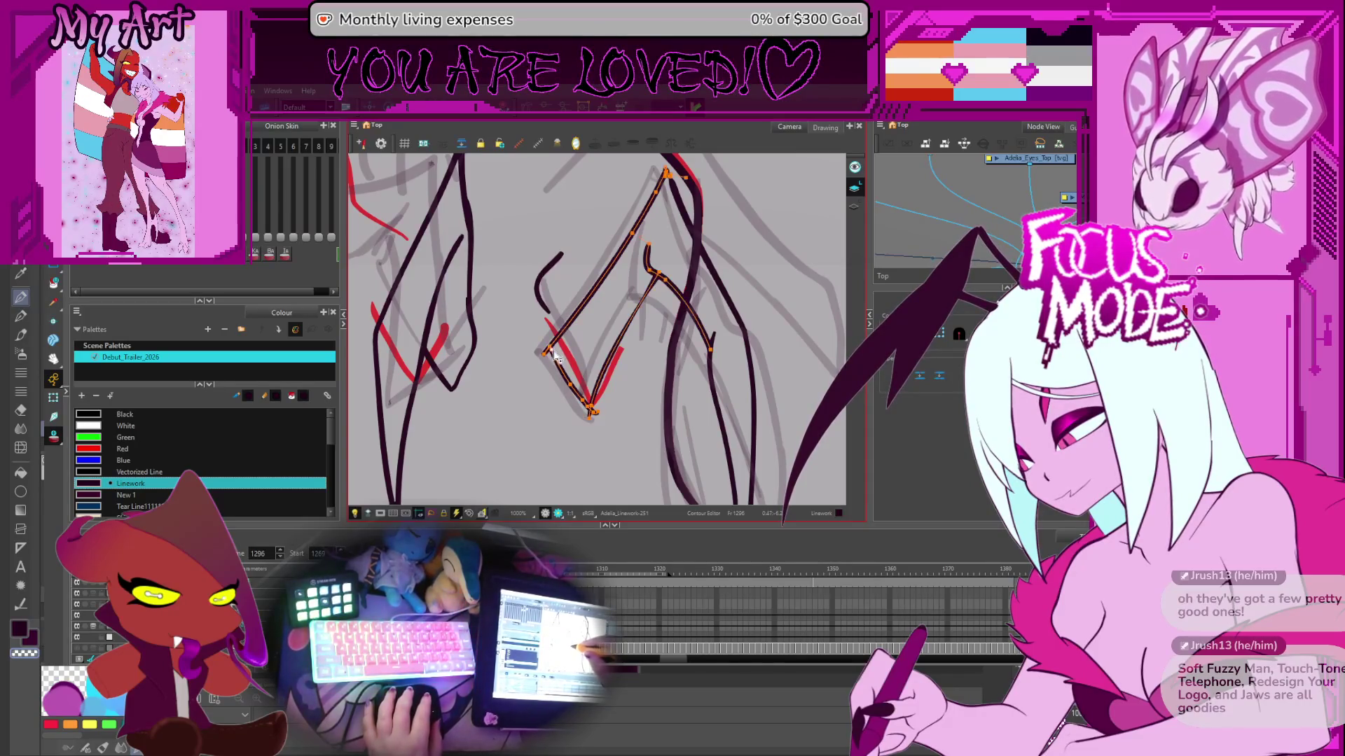
key(alt+t)
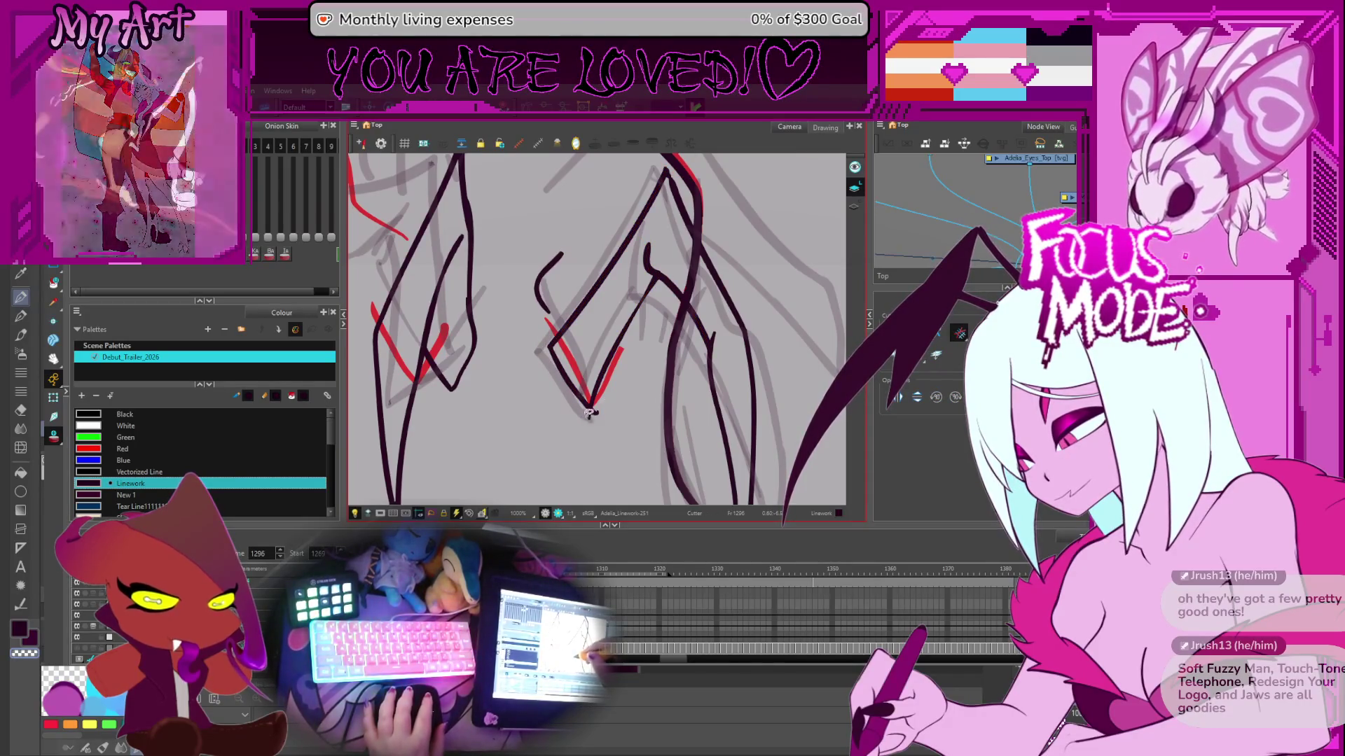
scroll(581, 365, down, 3)
key(alt+/)
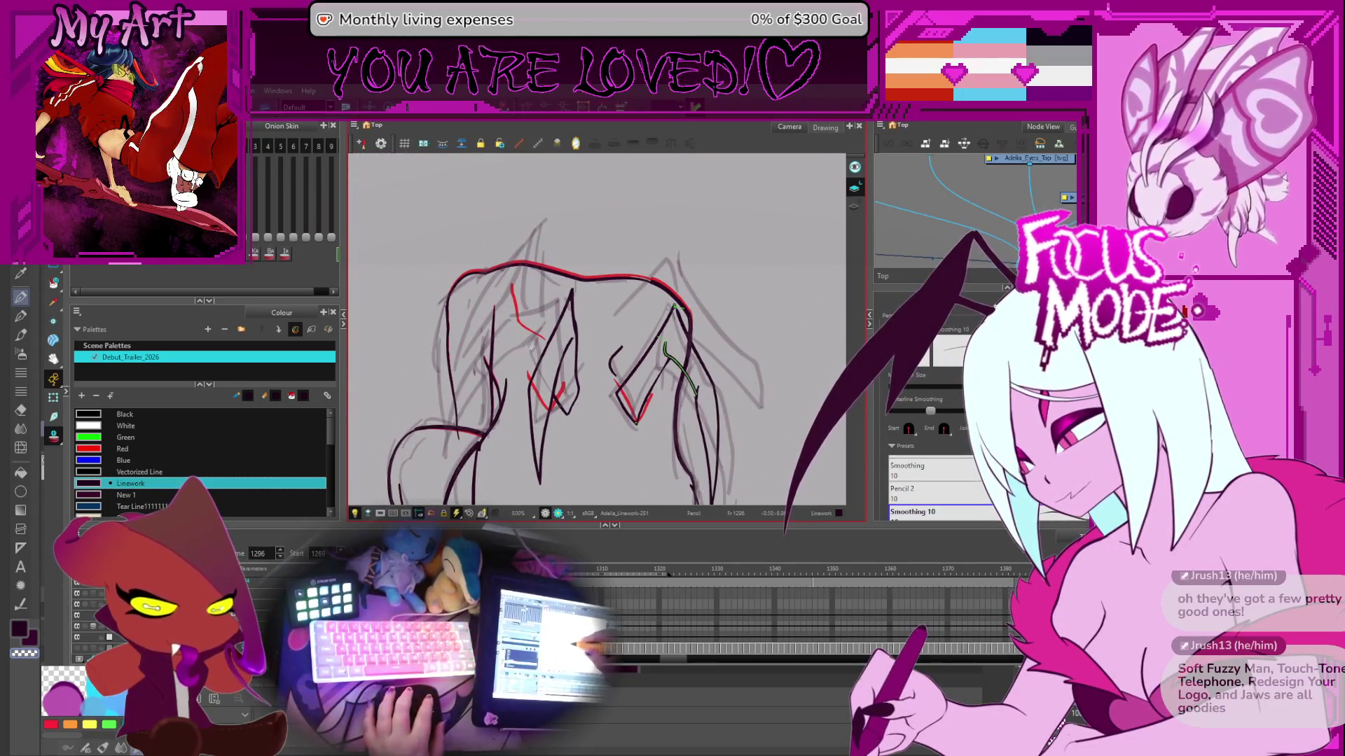
- Remove the old top-middle stroke and draw a new line up the left side of the back
key(alt+s)
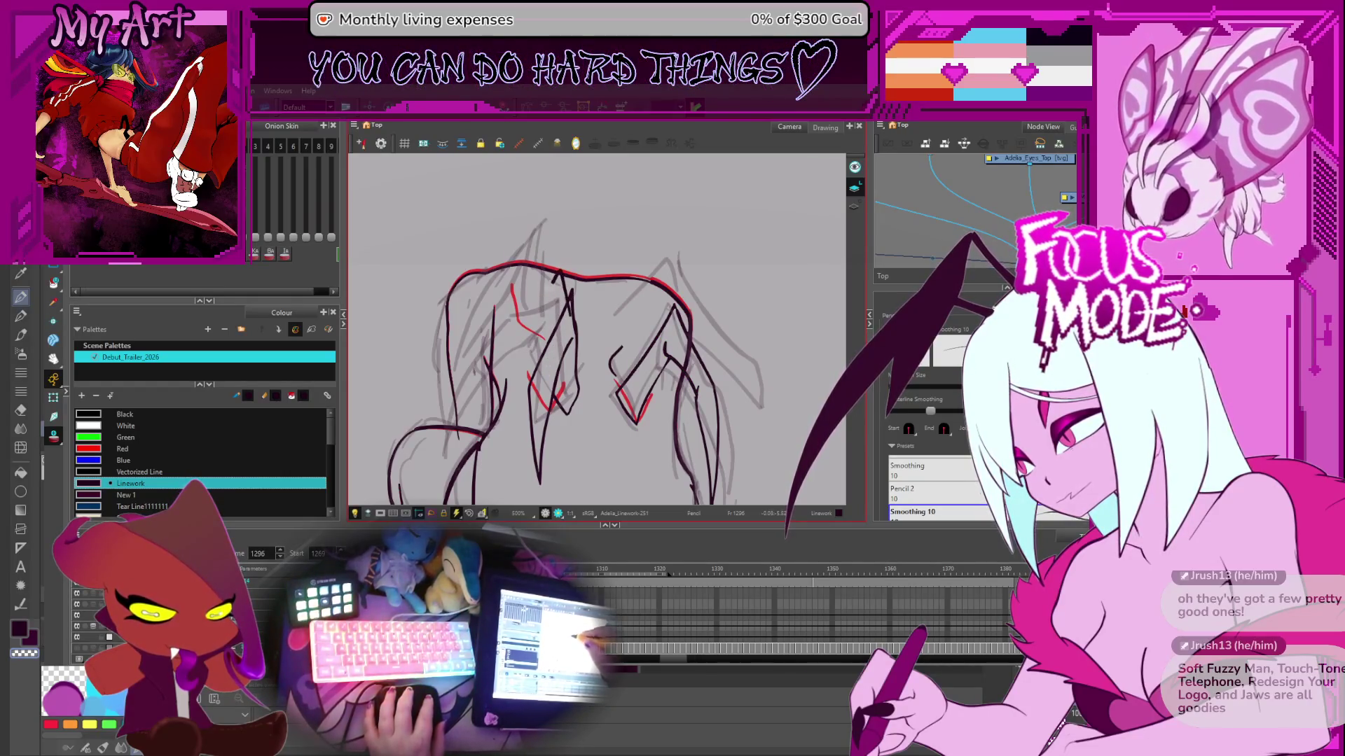
key(ctrl+z)
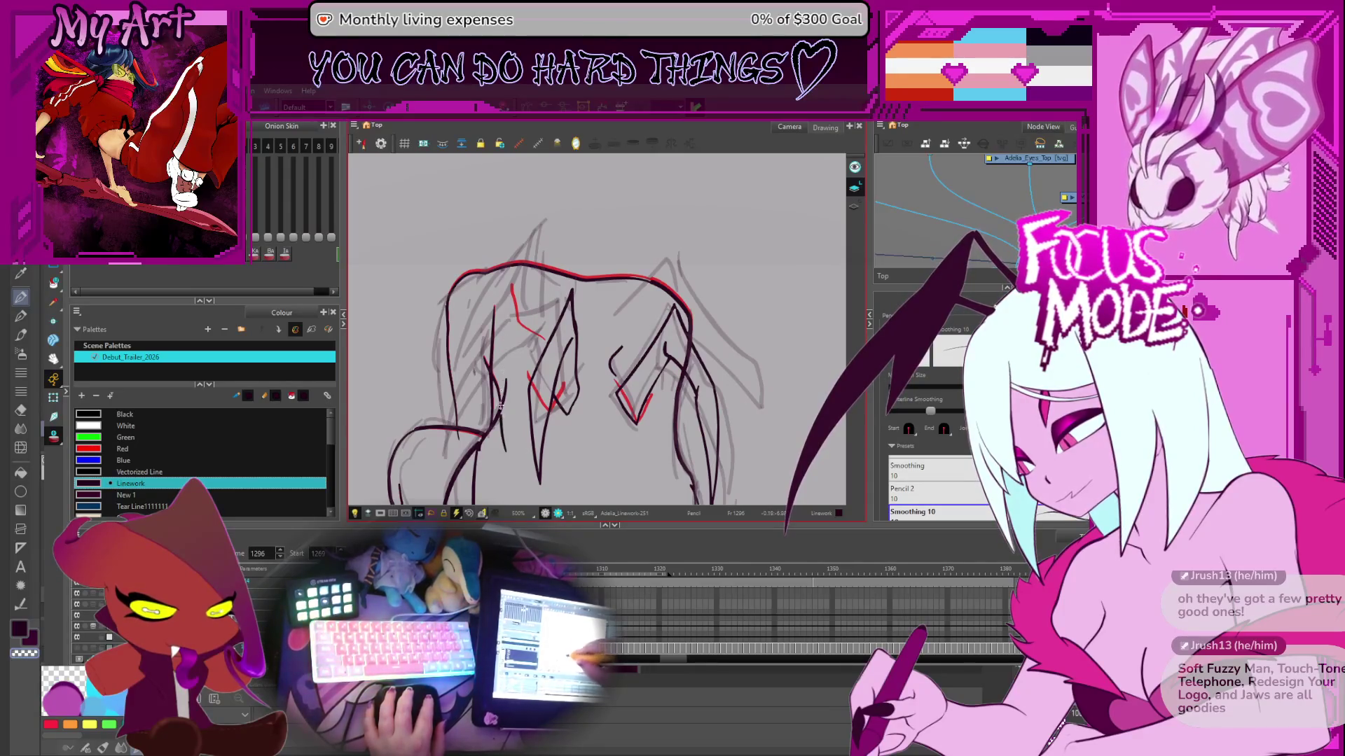
drag(472, 426, 510, 304)
key(ctrl+z)
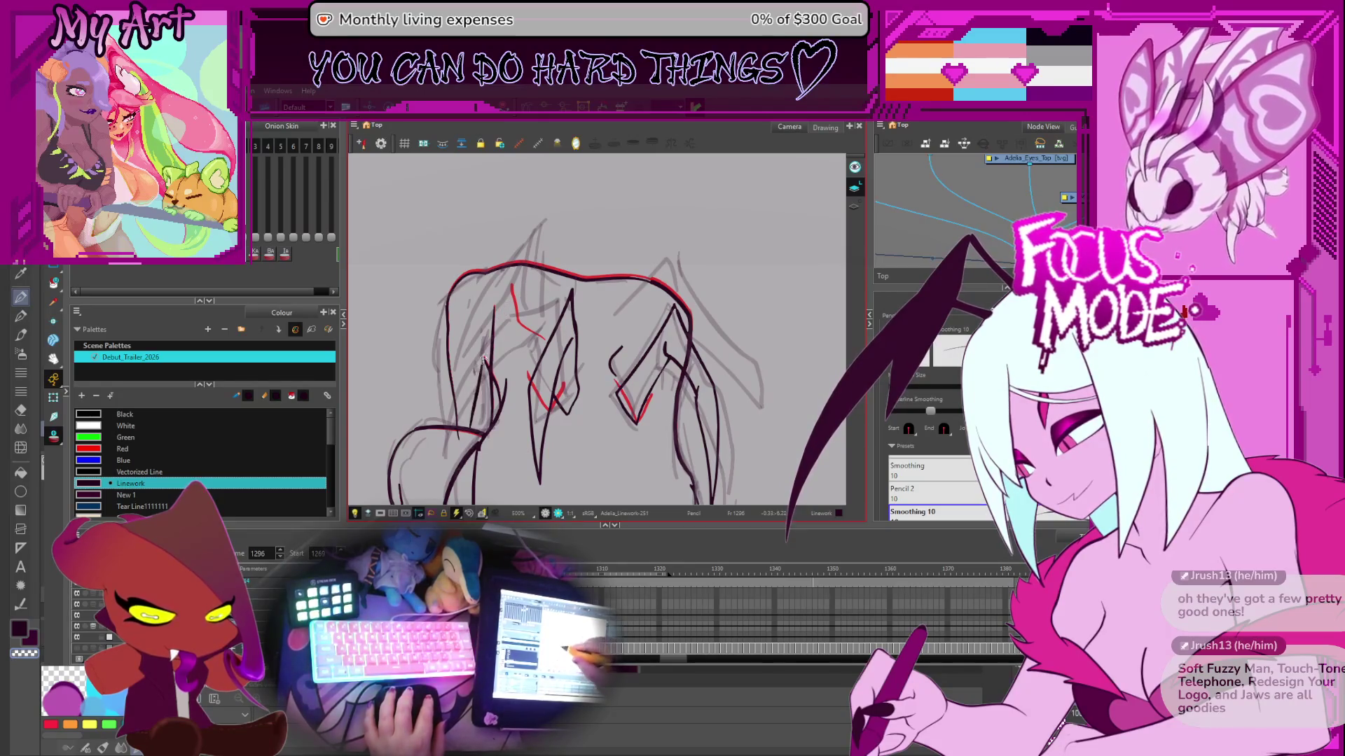
drag(474, 436, 482, 353)
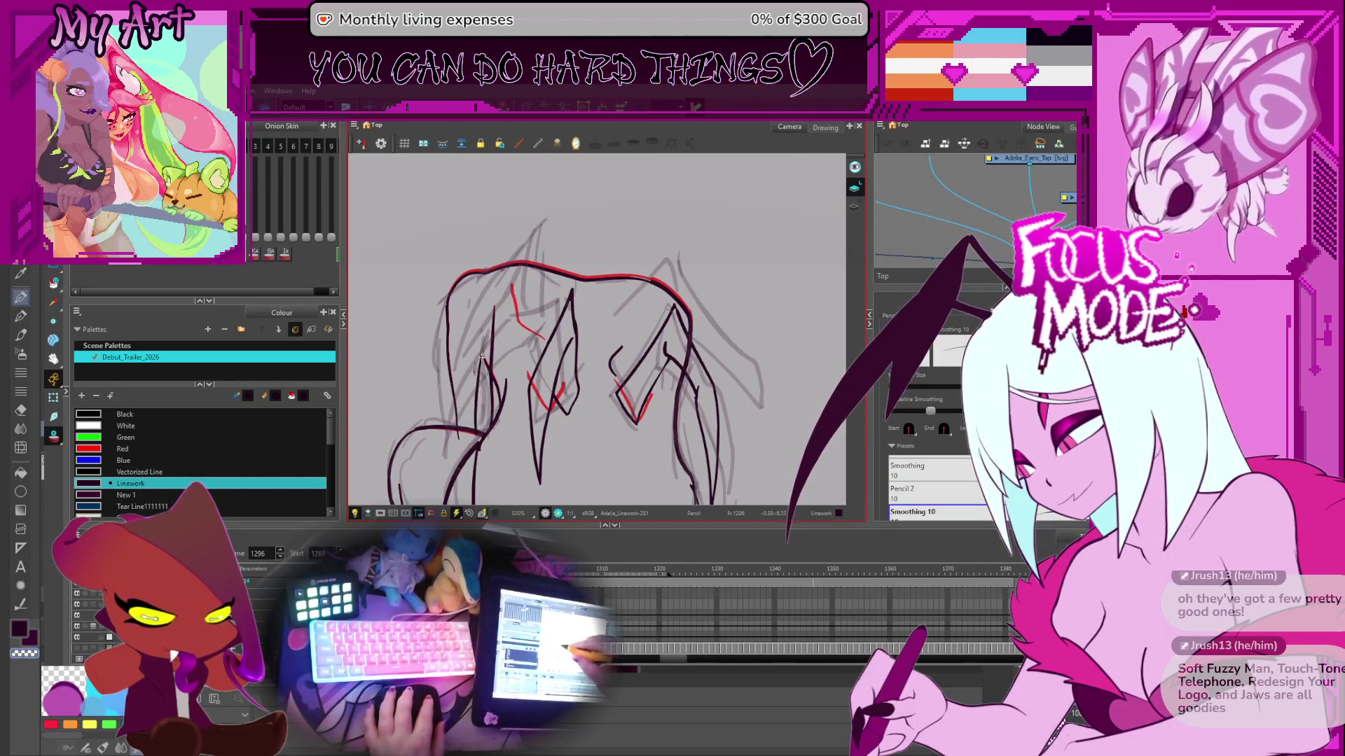
key(2)
key(2)
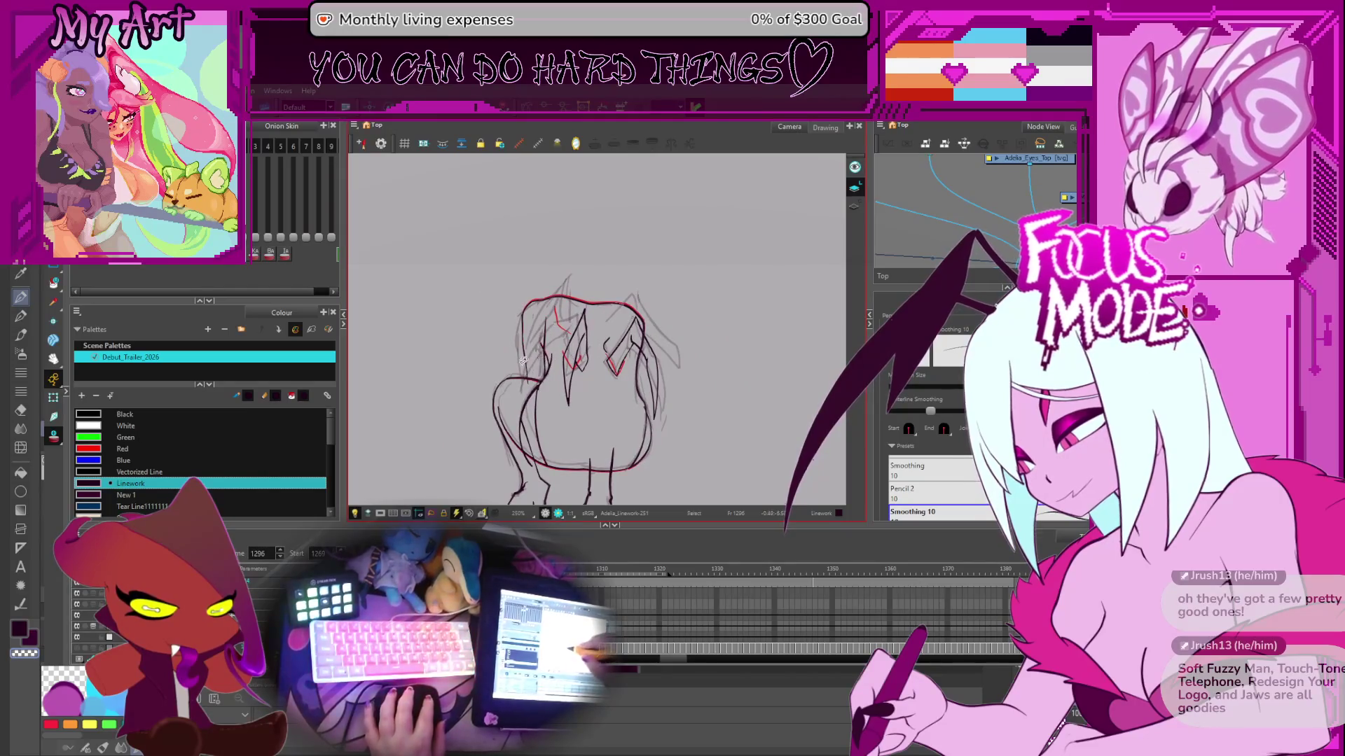
key(1)
key(1)
- Try several strokes toward the red head outline, keeping a short dark shoulder stroke
drag(497, 397, 525, 277)
key(ctrl+z)
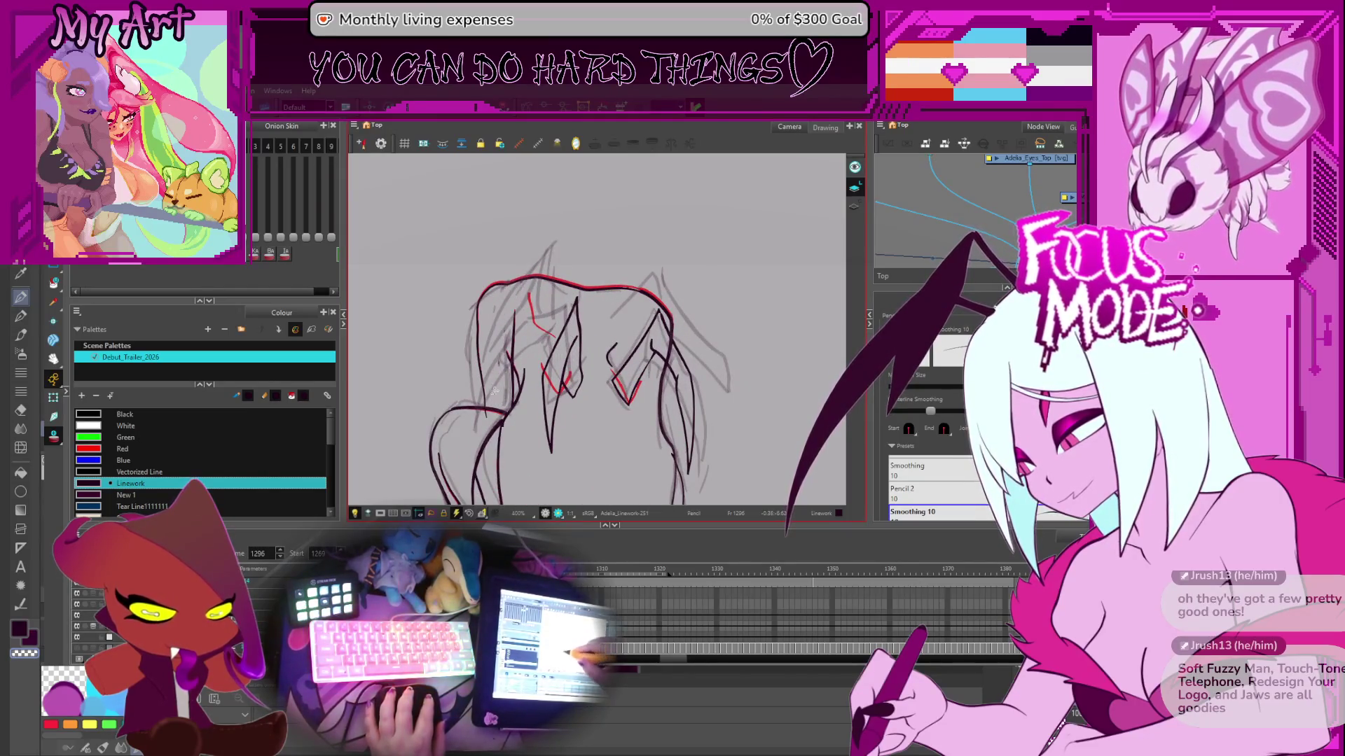
drag(511, 330, 560, 240)
key(ctrl+z)
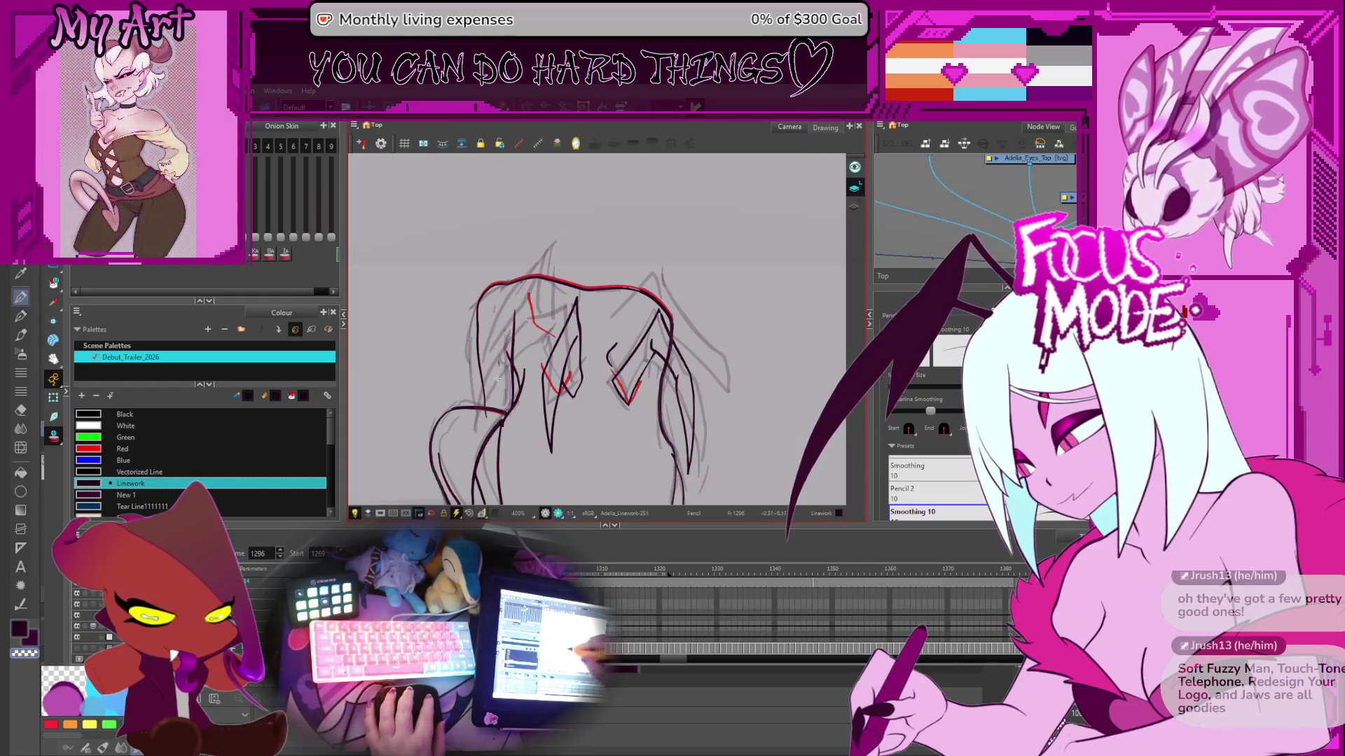
key(1)
key(1)
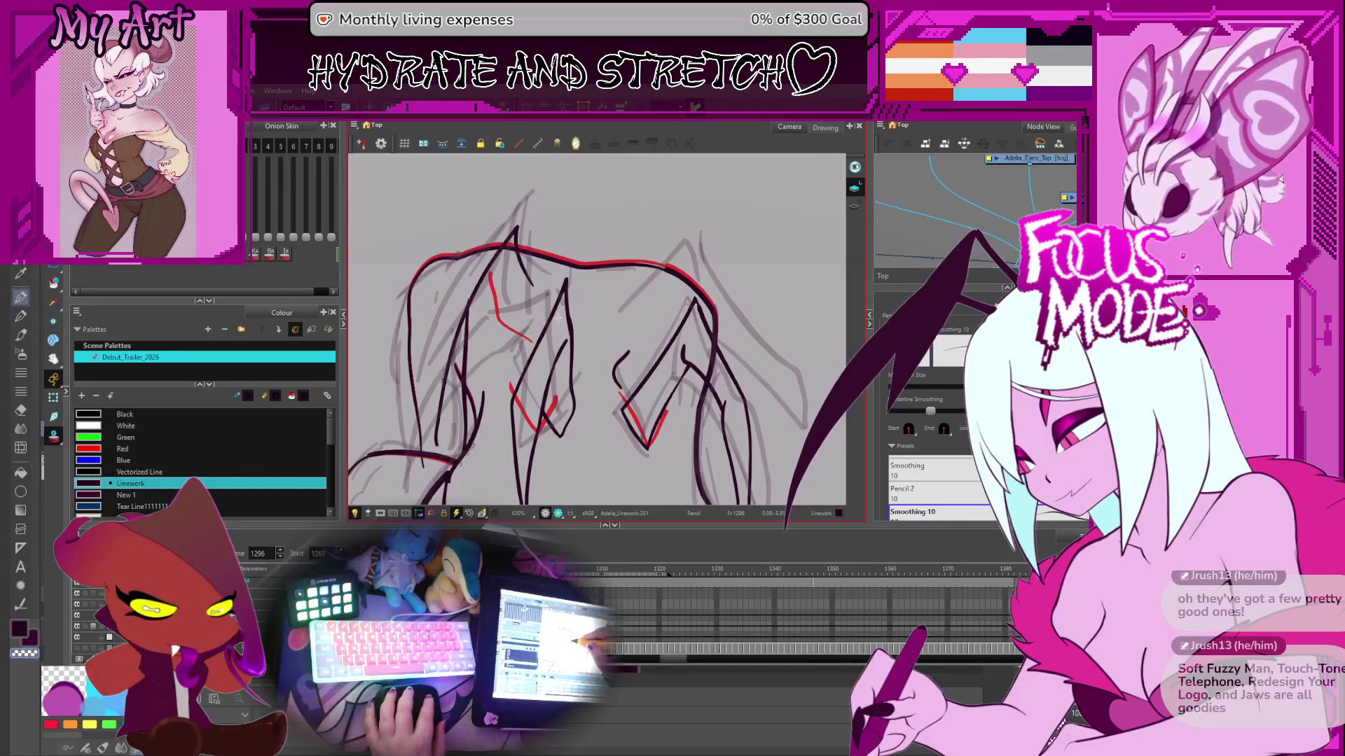
key(ctrl+z)
drag(437, 393, 532, 238)
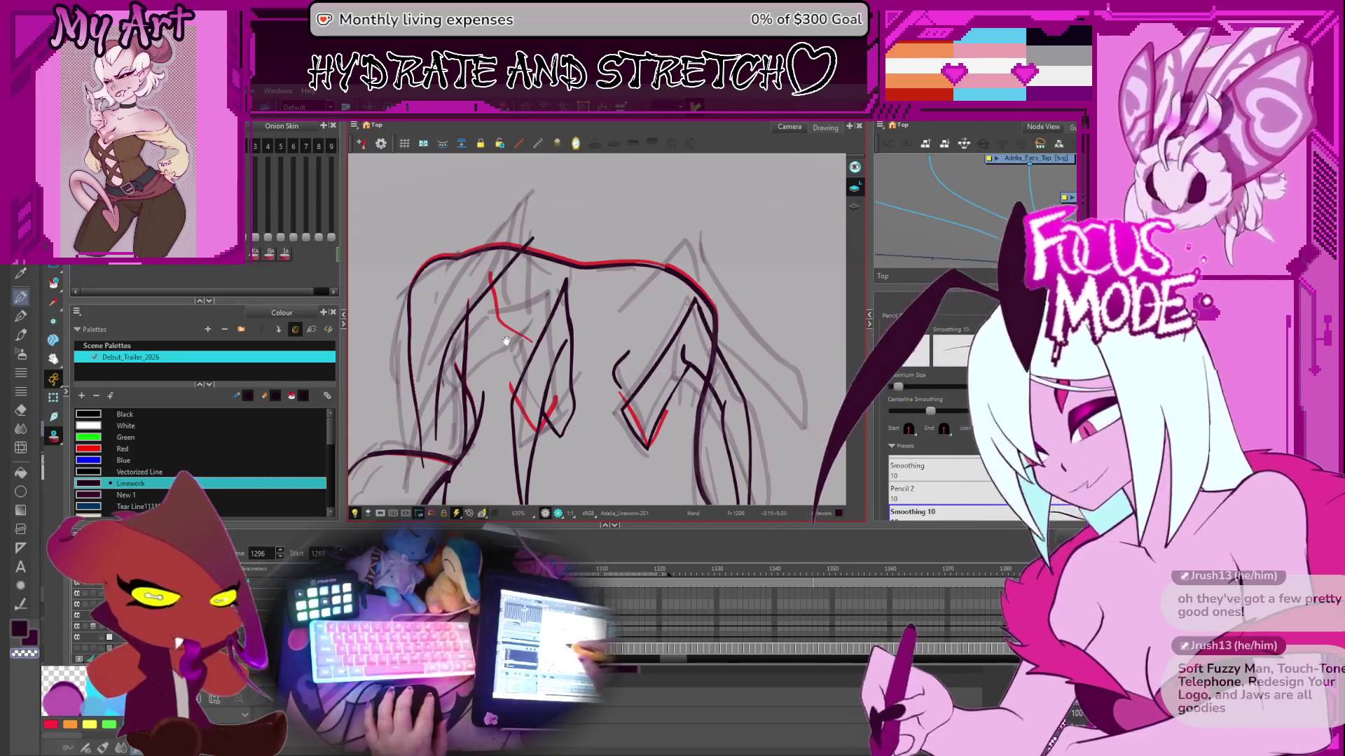
key(ctrl+z)
mouse_move(456, 441)
mouse_down()
mouse_move(465, 360)
mouse_move(510, 277)
mouse_up()
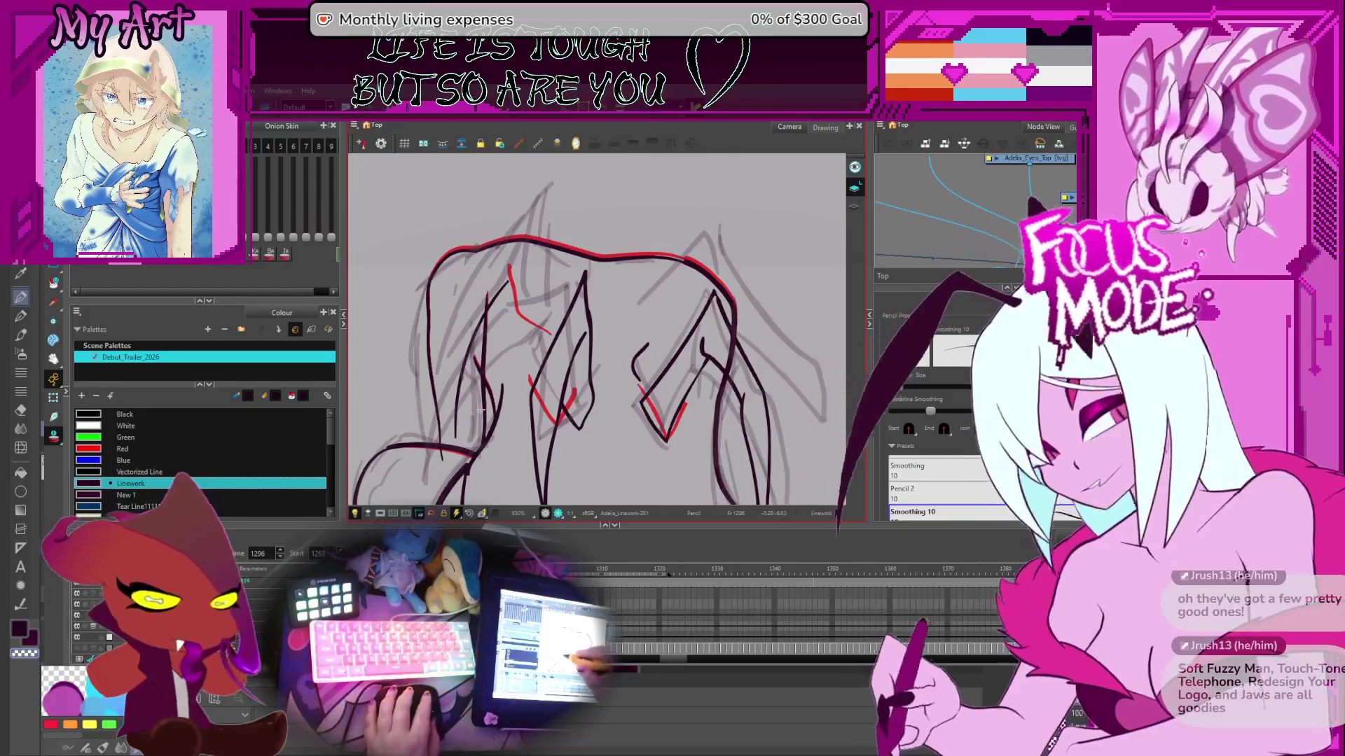
key(alt+q)
- Reshape the curved left shoulder stroke, extending its end upward and adjusting its lower curve
click(460, 439)
click(462, 442)
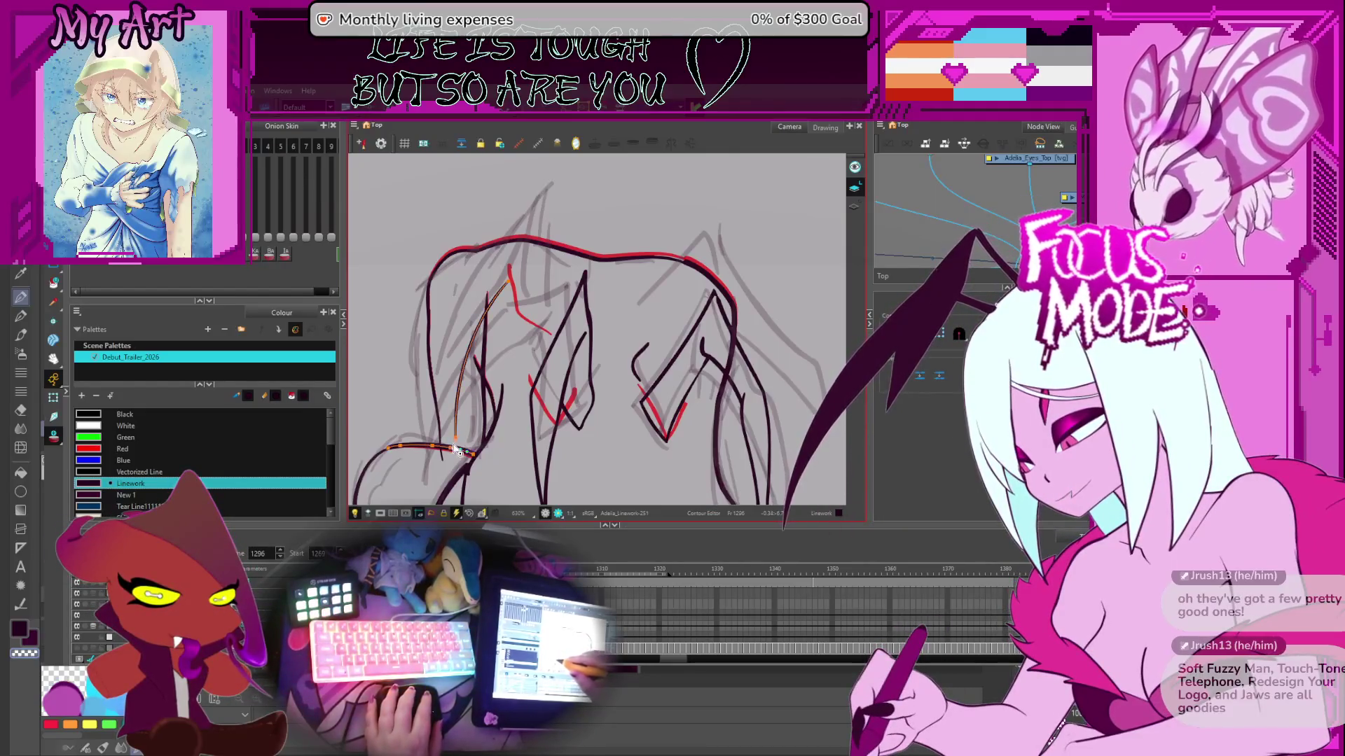
key(alt+slash)
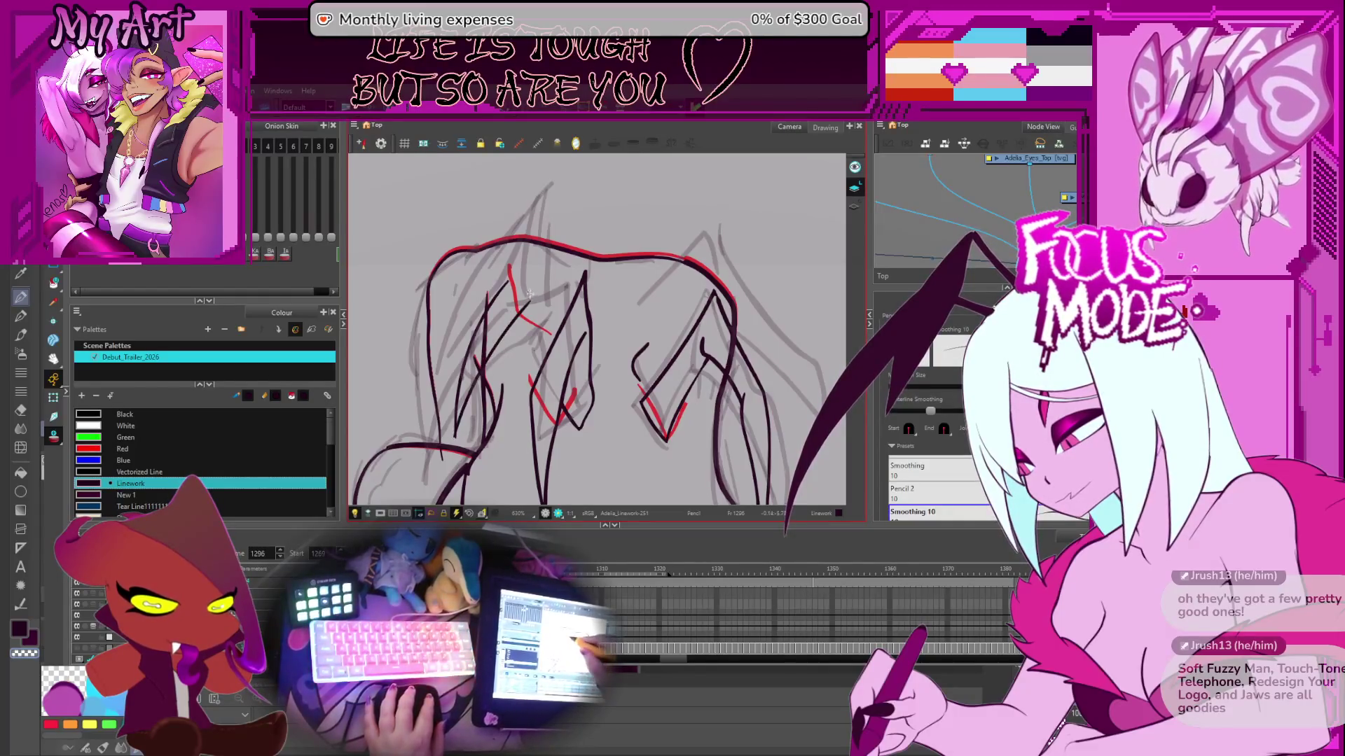
drag(483, 308, 462, 348)
key(alt+q)
click(488, 325)
click(489, 325)
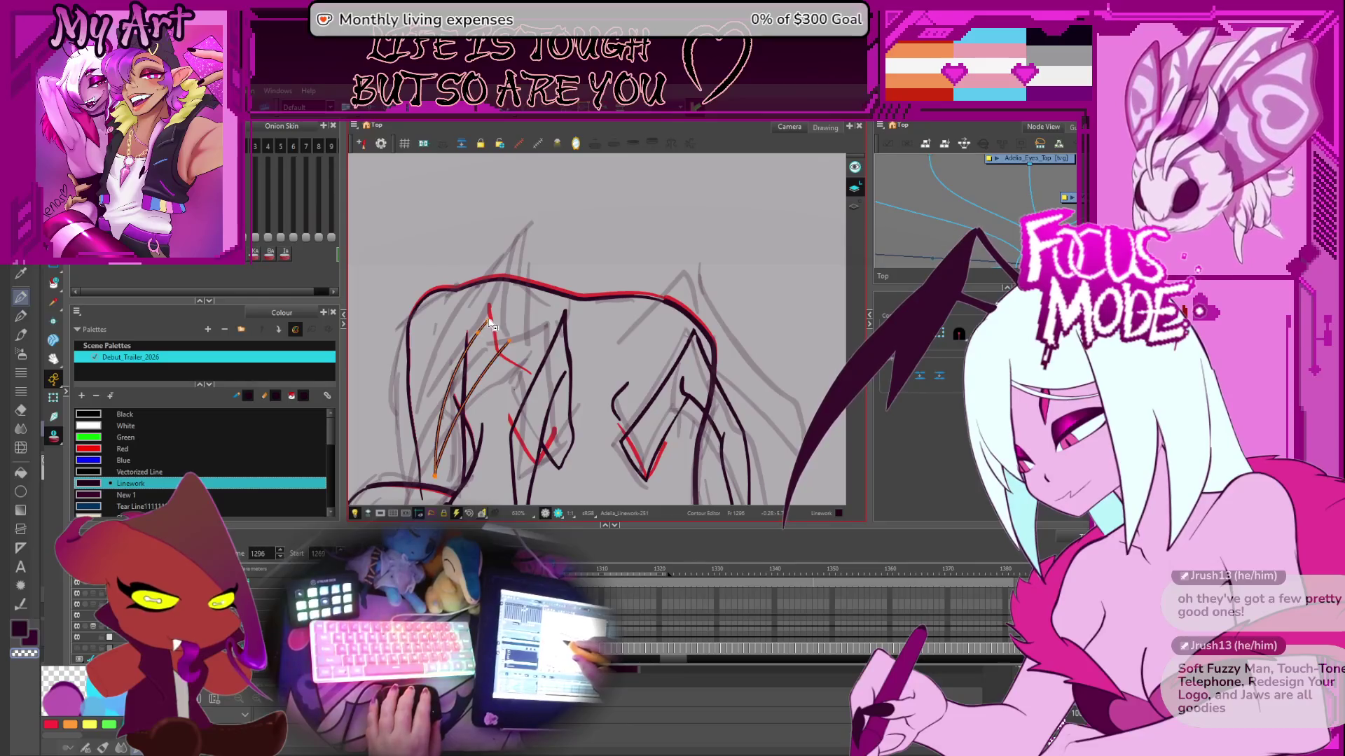
drag(554, 259, 552, 253)
mouse_move(513, 346)
mouse_down()
mouse_move(494, 366)
mouse_move(541, 303)
mouse_up()
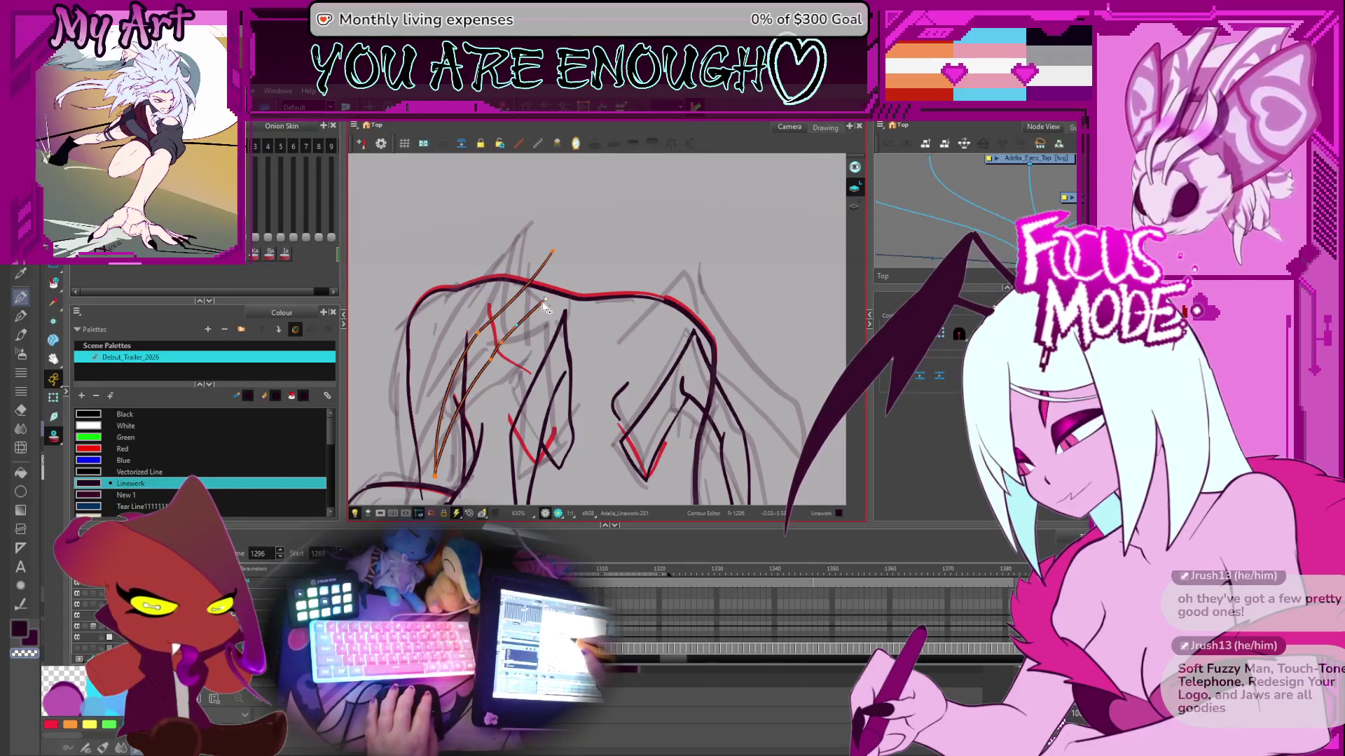
key(2)
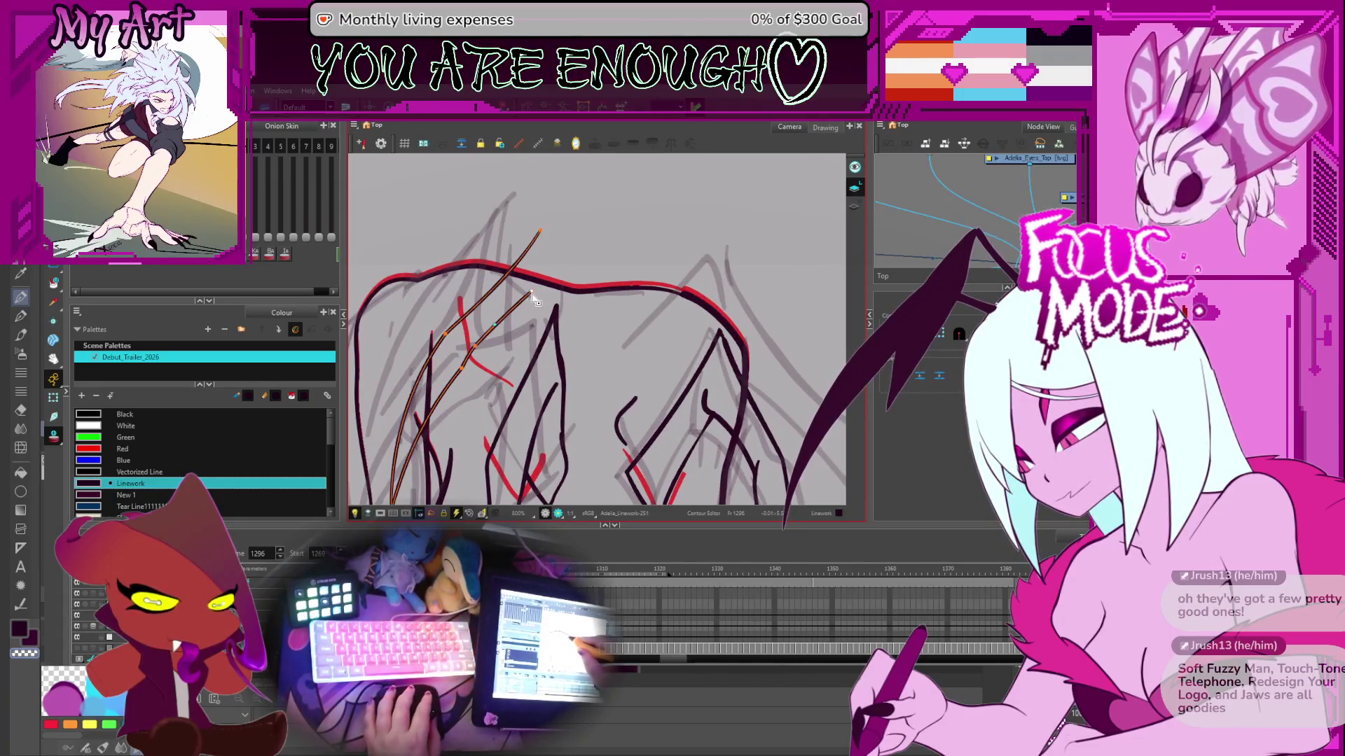
drag(533, 298, 538, 289)
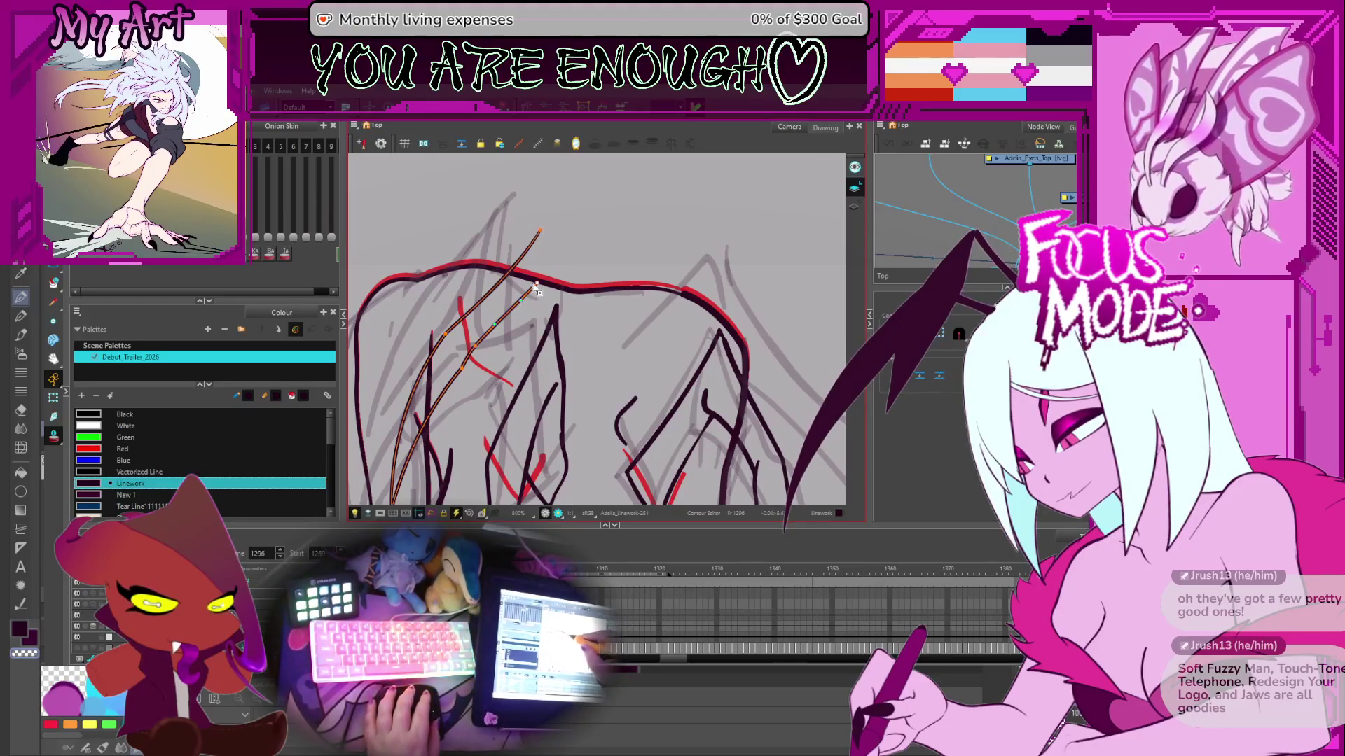
- Draw new tall dark spike lines up the left side, redrawing one vertical stroke
key(alt+x)
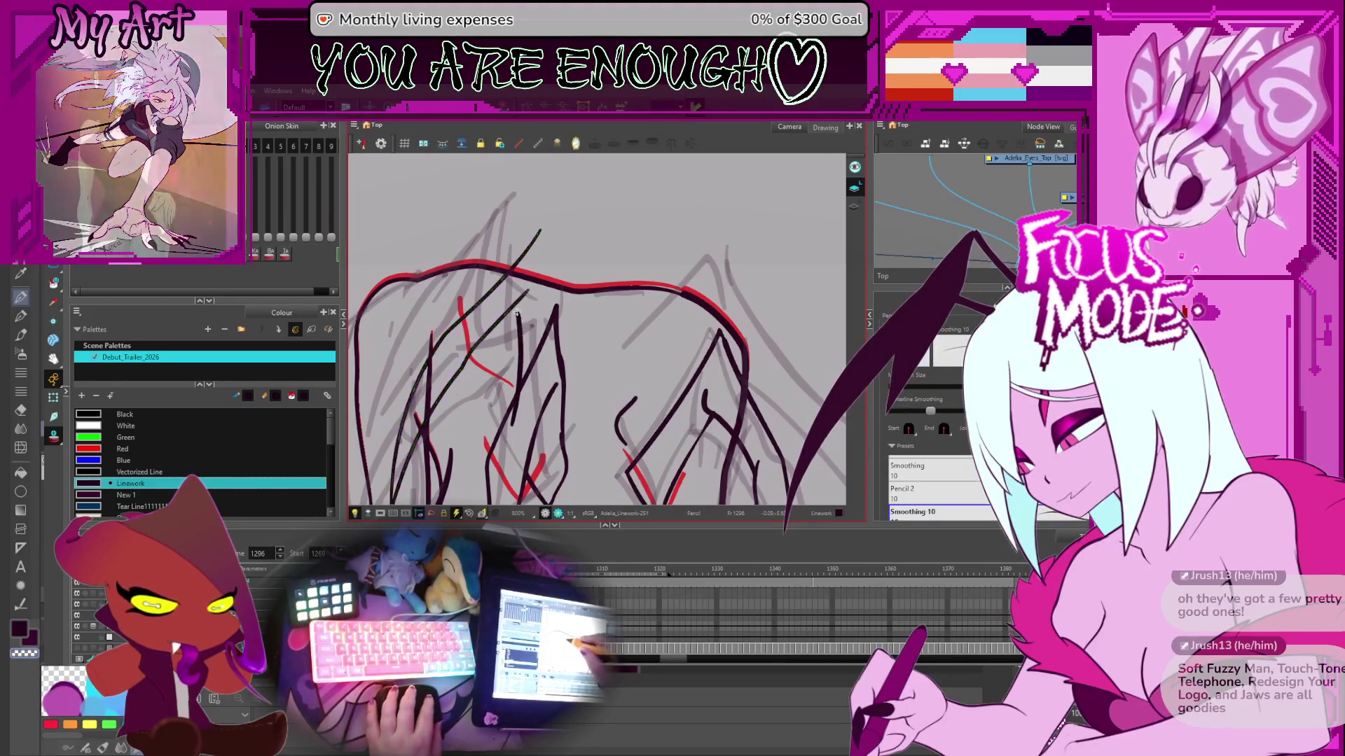
drag(521, 376, 515, 287)
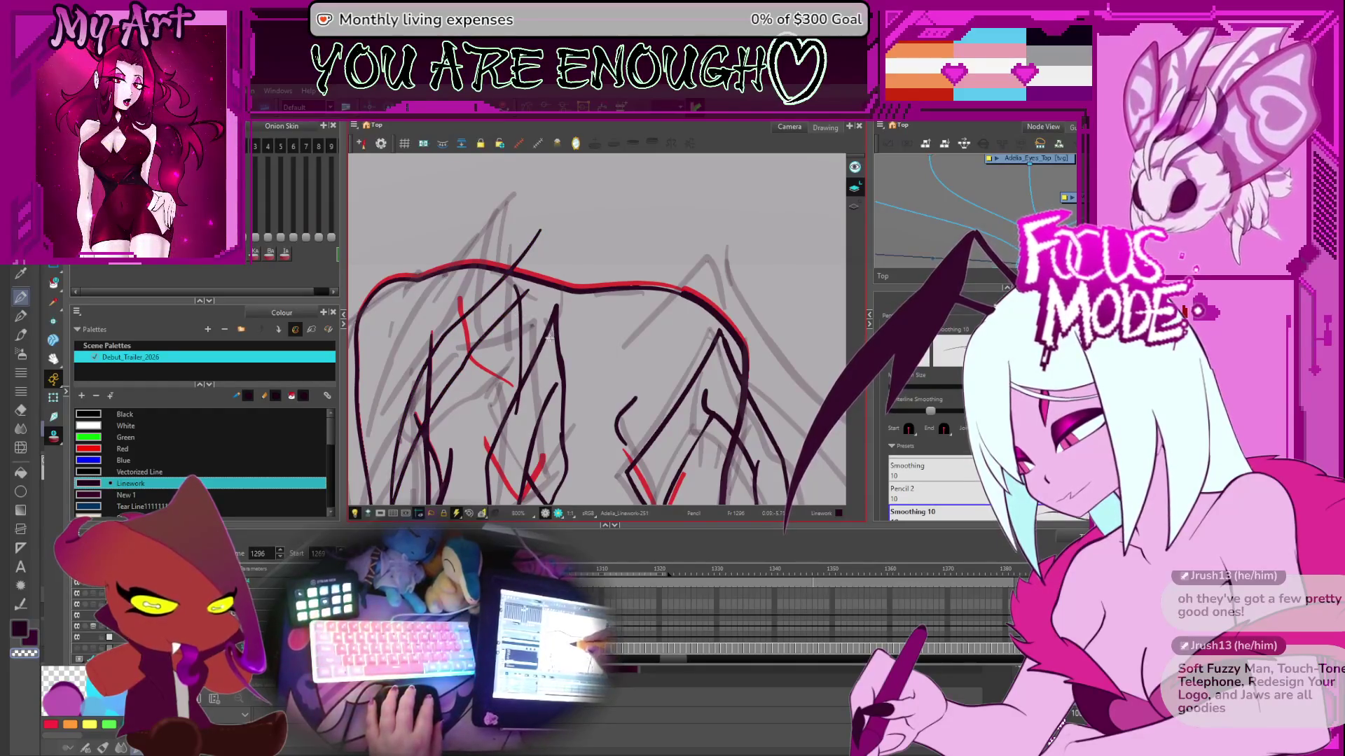
drag(553, 340, 545, 287)
drag(554, 341, 542, 214)
key(ctrl+z)
drag(543, 336, 548, 197)
- Add a short dark stroke on the right spike, replacing a first curved attempt
key(alt+t)
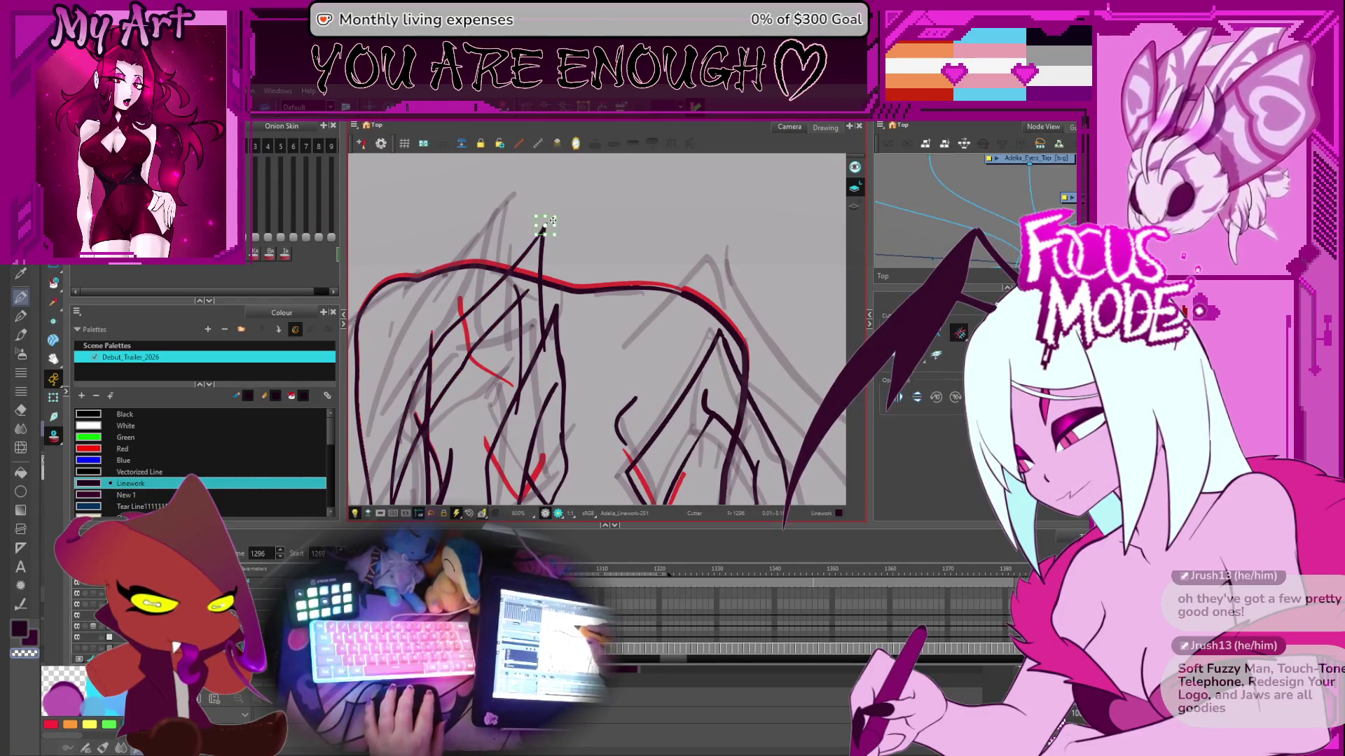
key(2)
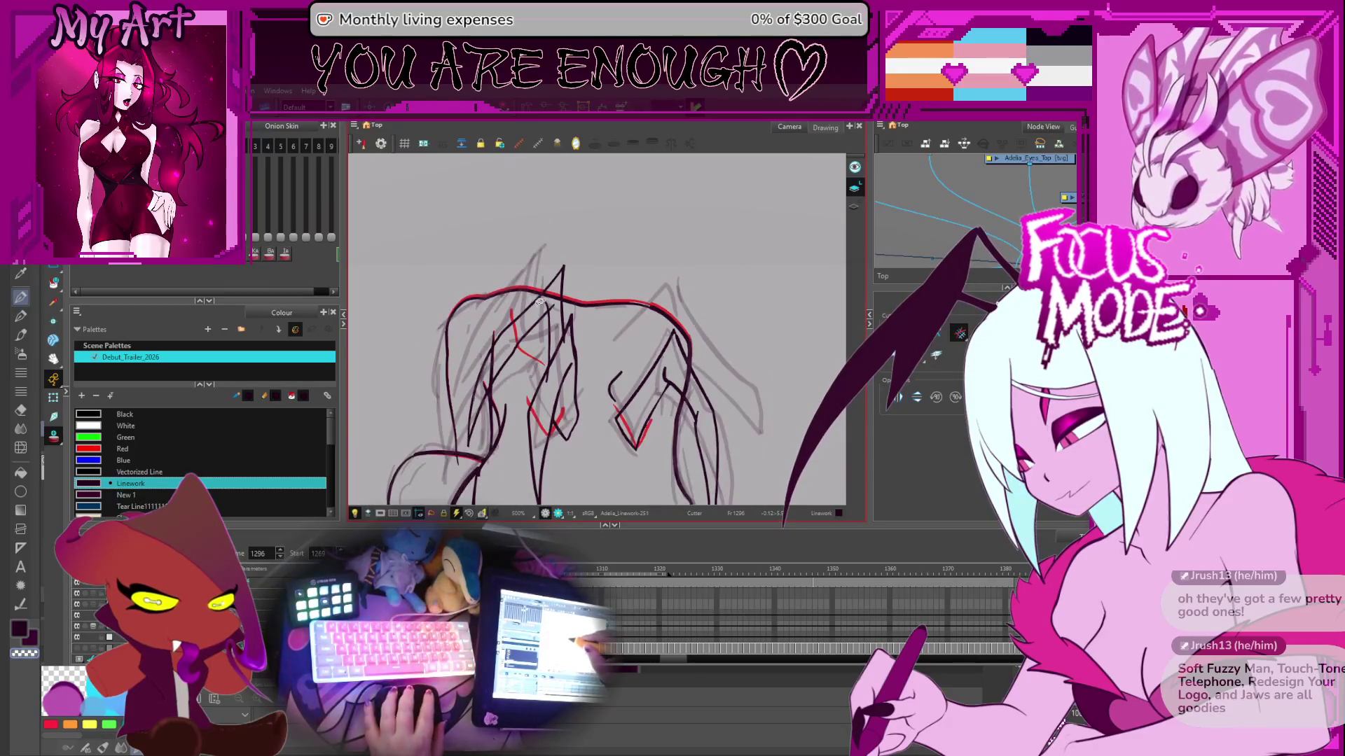
key(2)
key(2)
key(2)
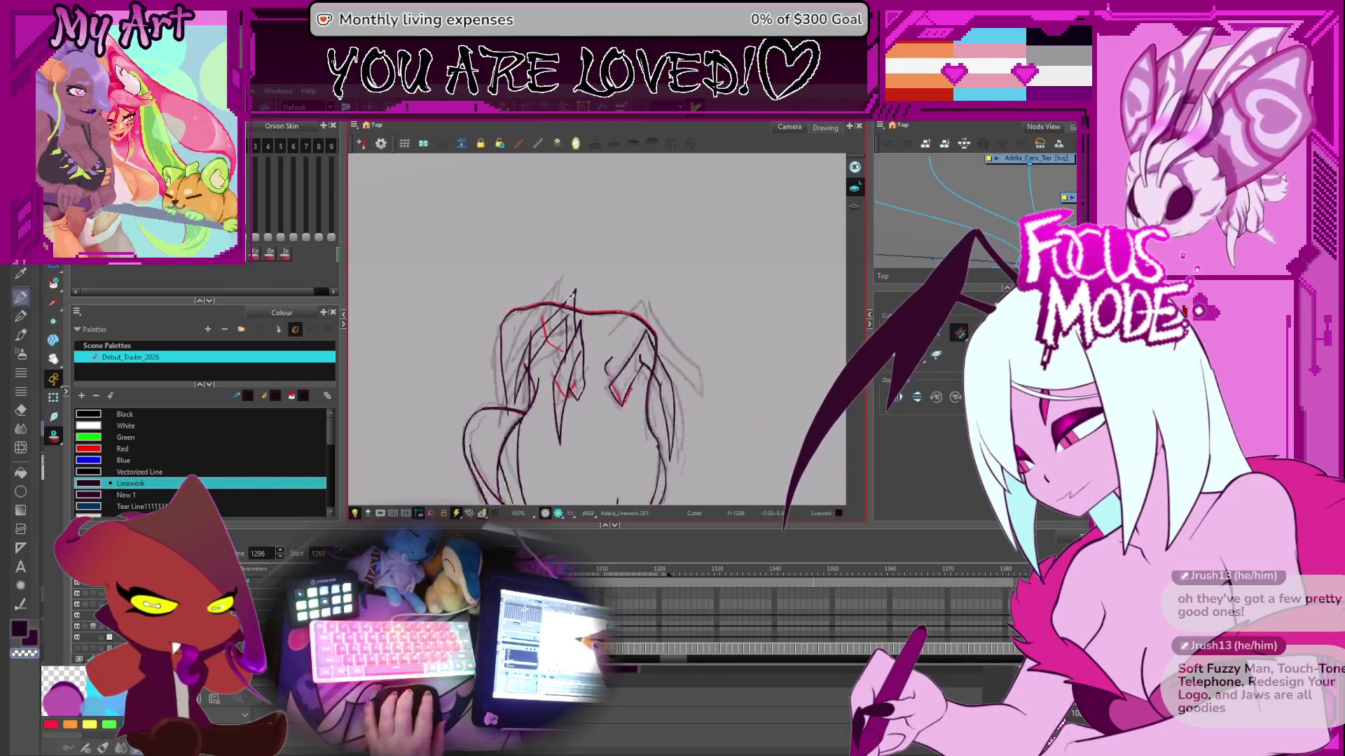
key(alt+slash)
key(1)
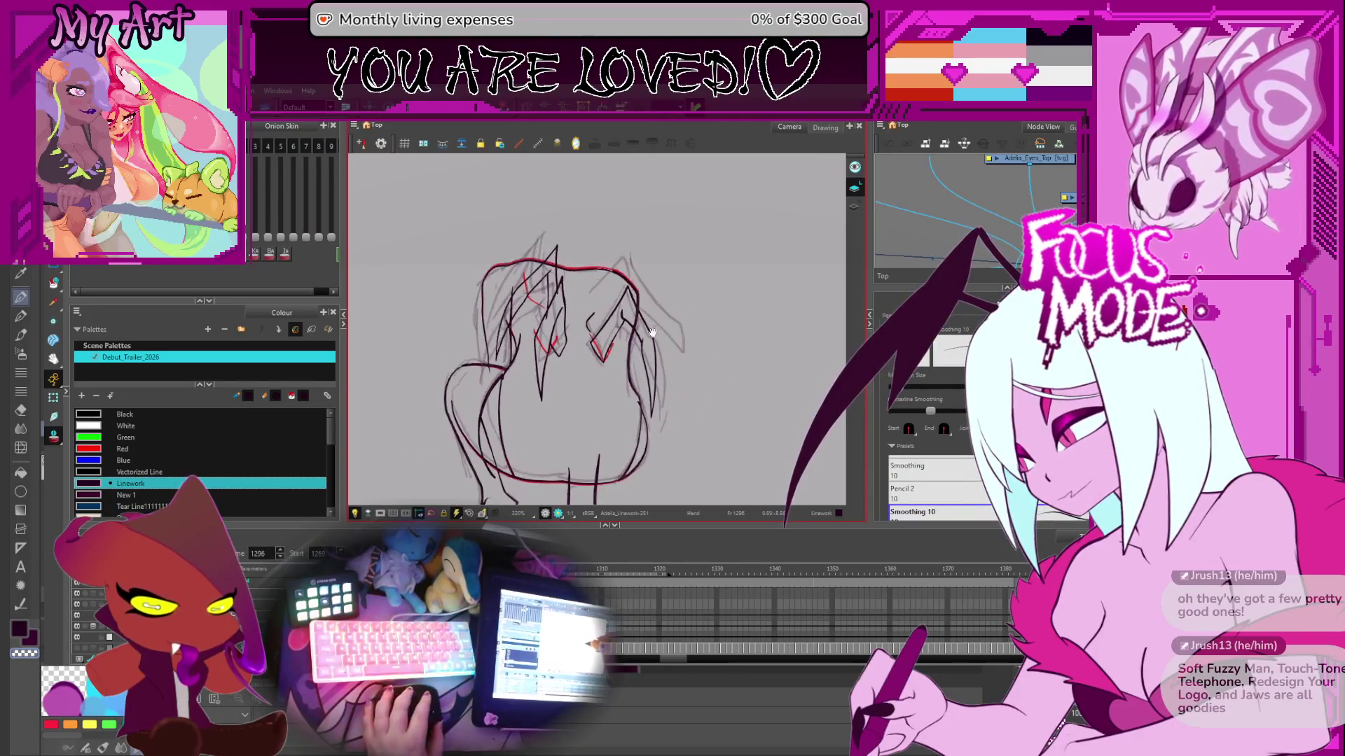
key(1)
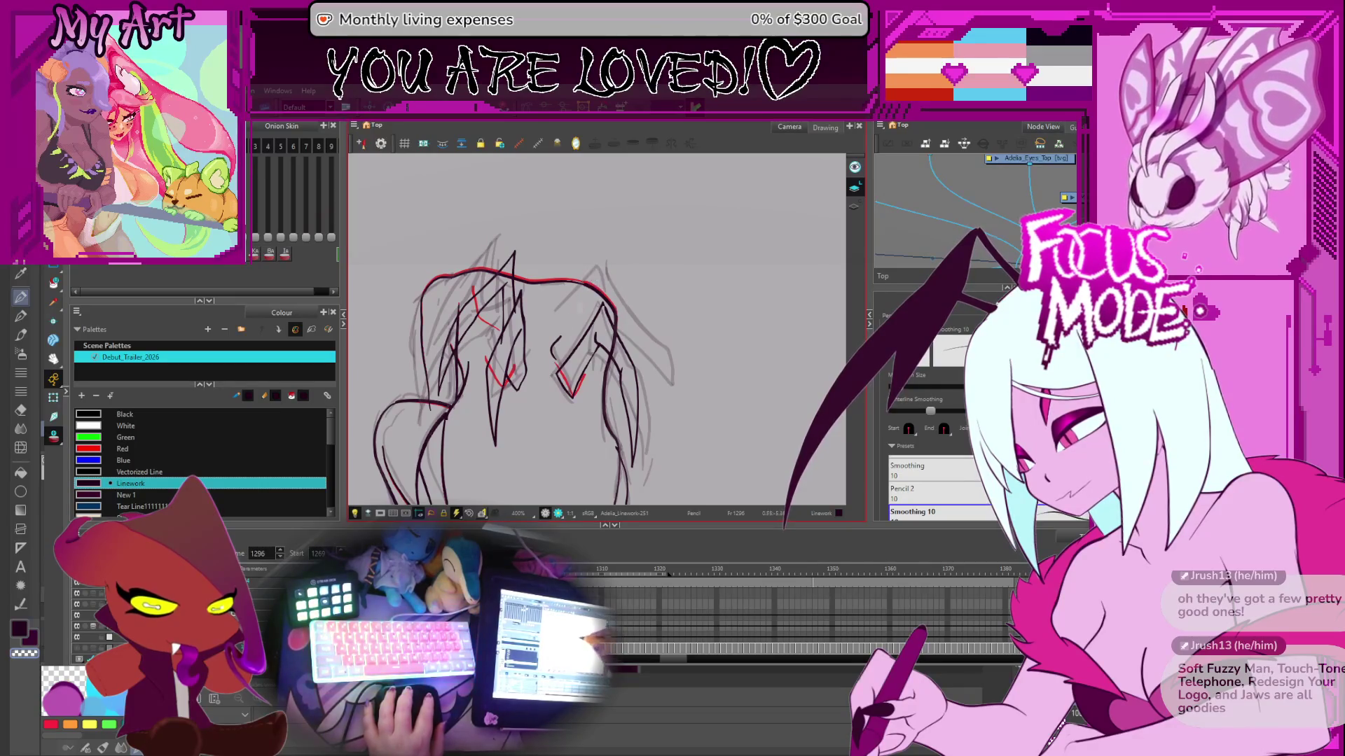
drag(554, 340, 599, 262)
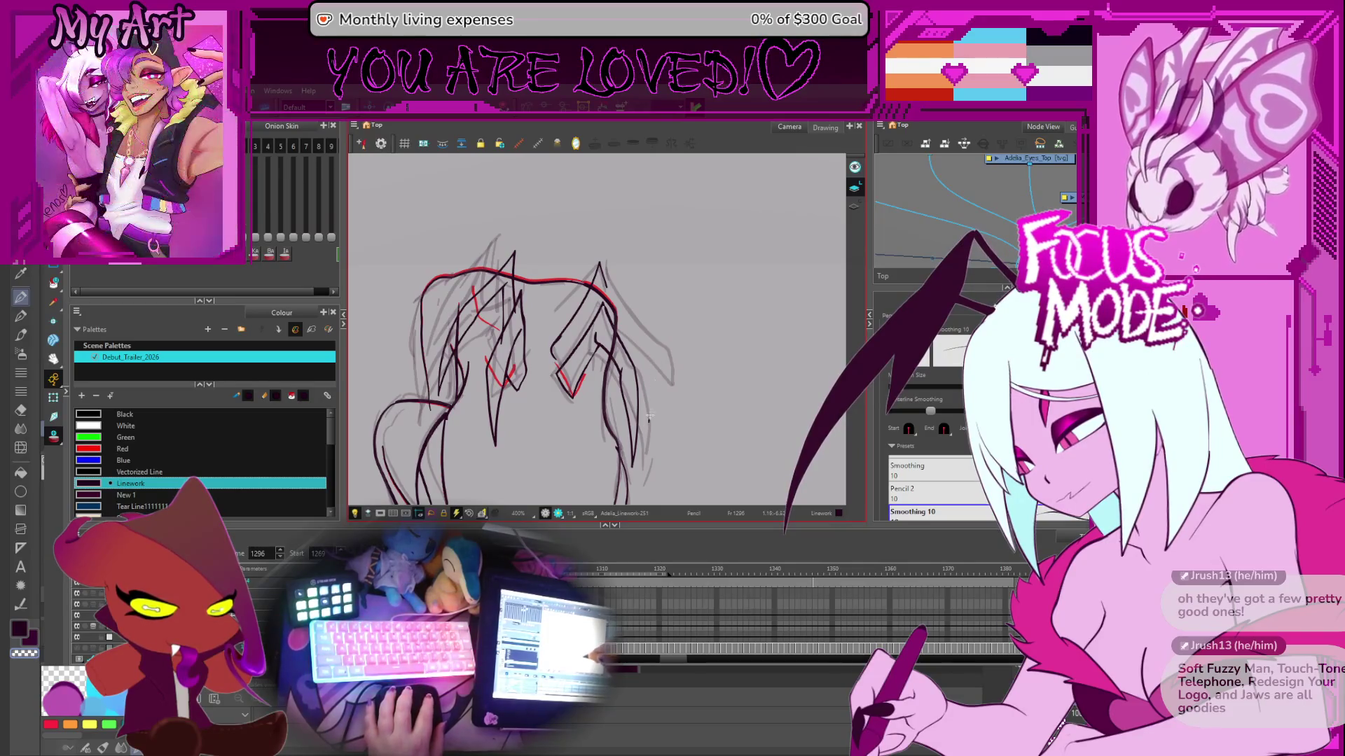
drag(653, 367, 622, 421)
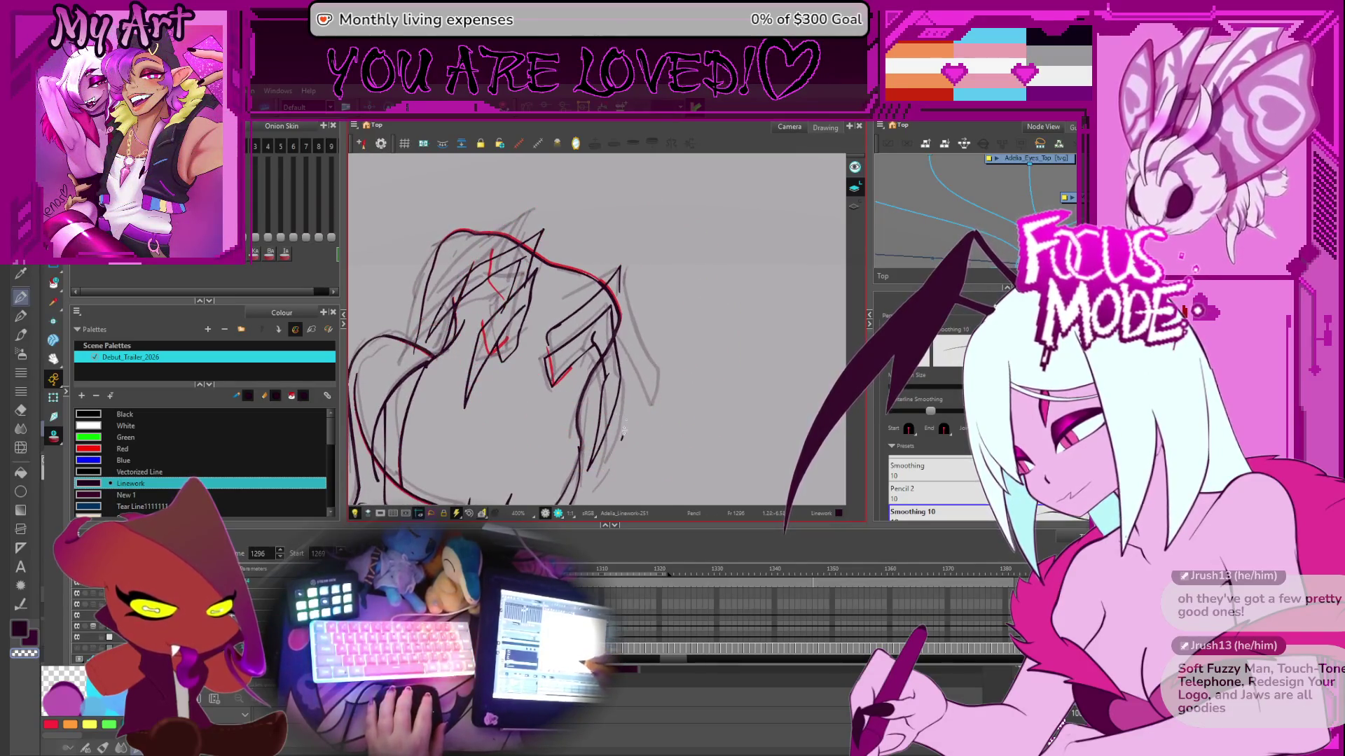
key(ctrl+z)
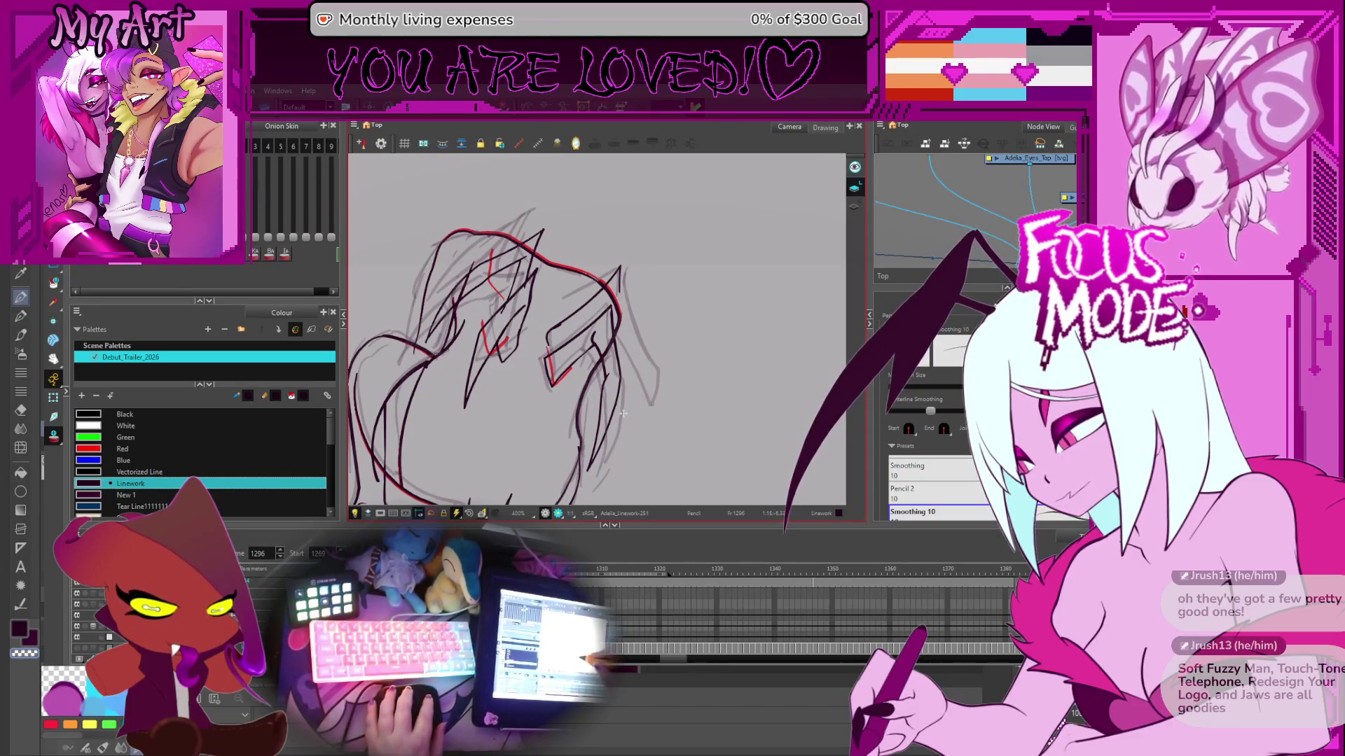
drag(626, 424, 635, 373)
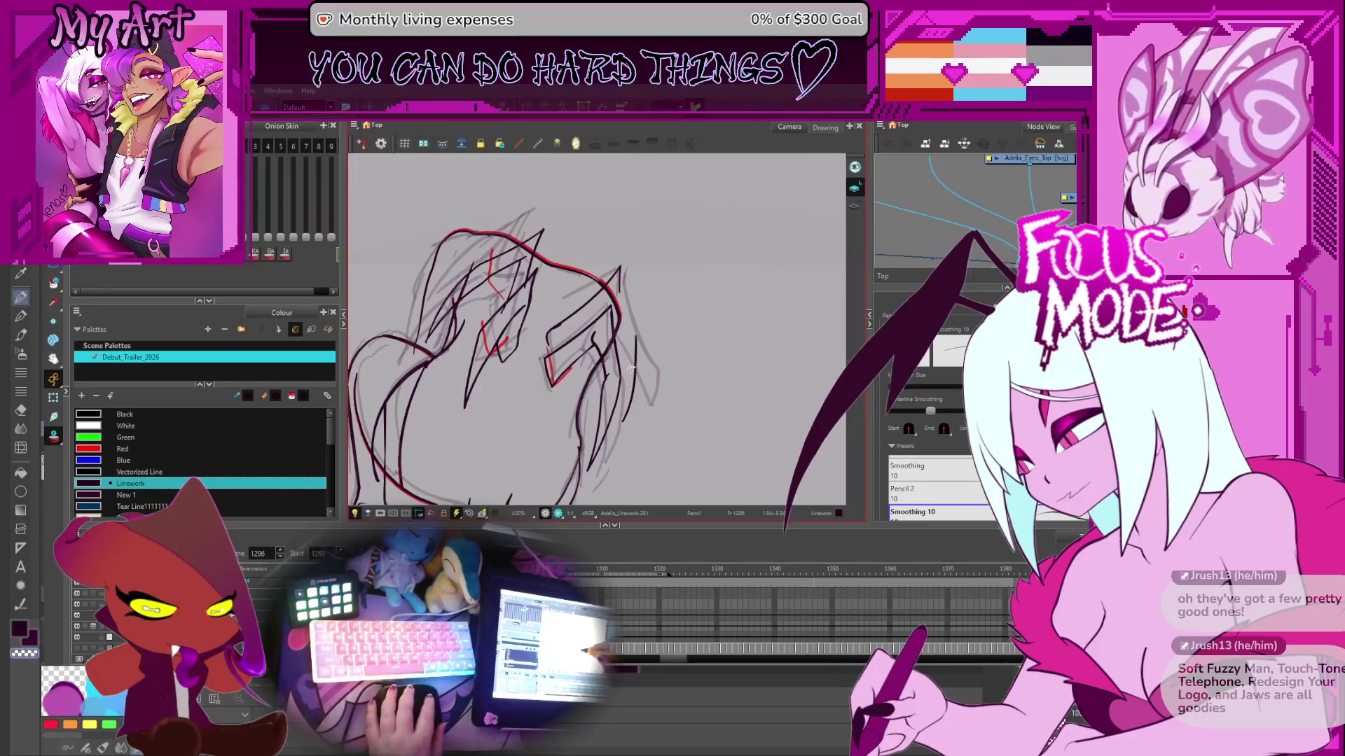
- Select the right spike contours for editing, then clear the selection
scroll(631, 369, up, 1)
key(alt+q)
click(647, 346)
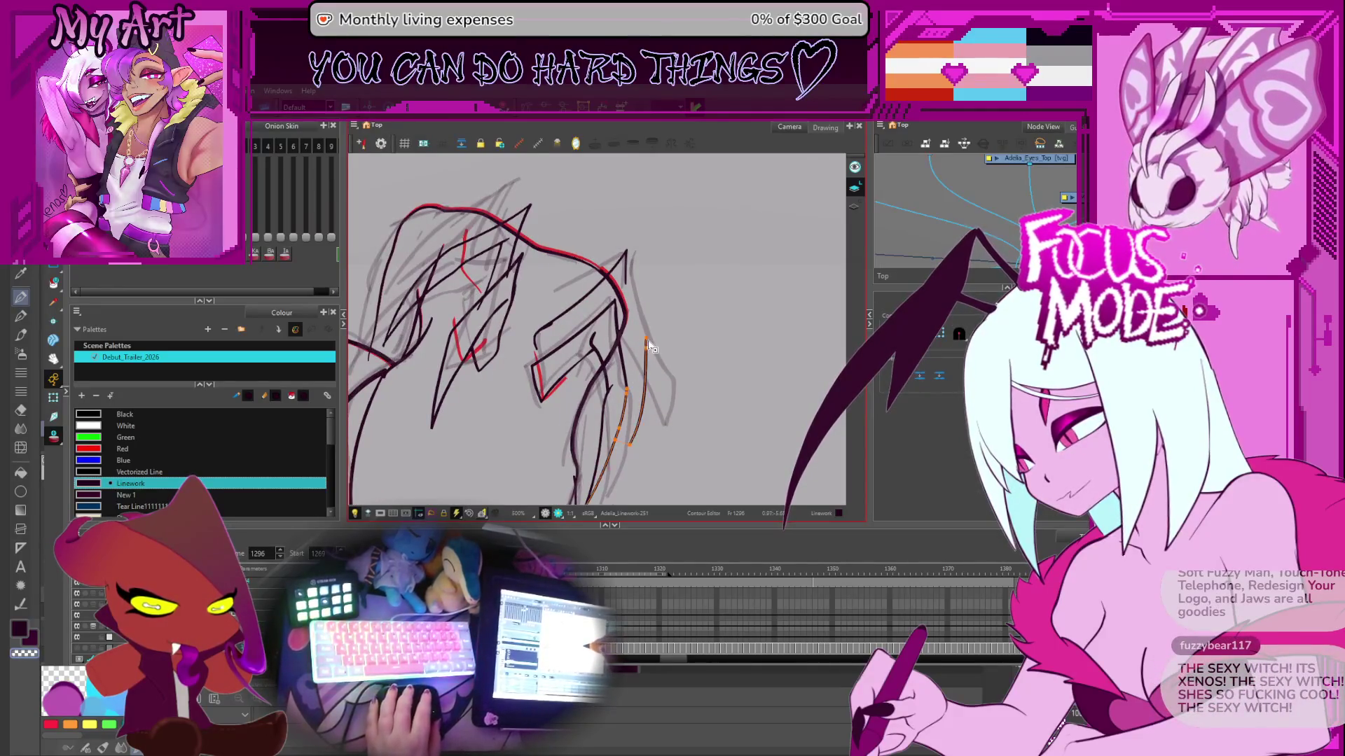
click(627, 298)
click(630, 294)
scroll(657, 360, down, 1)
click(674, 322)
scroll(672, 360, down, 1)
mouse_move(693, 330)
mouse_down()
mouse_move(708, 393)
mouse_move(693, 310)
mouse_move(723, 326)
mouse_move(658, 339)
mouse_move(601, 320)
mouse_move(559, 341)
mouse_up()
- Try several strokes up toward the wing edge, undoing each attempt
key(alt+/)
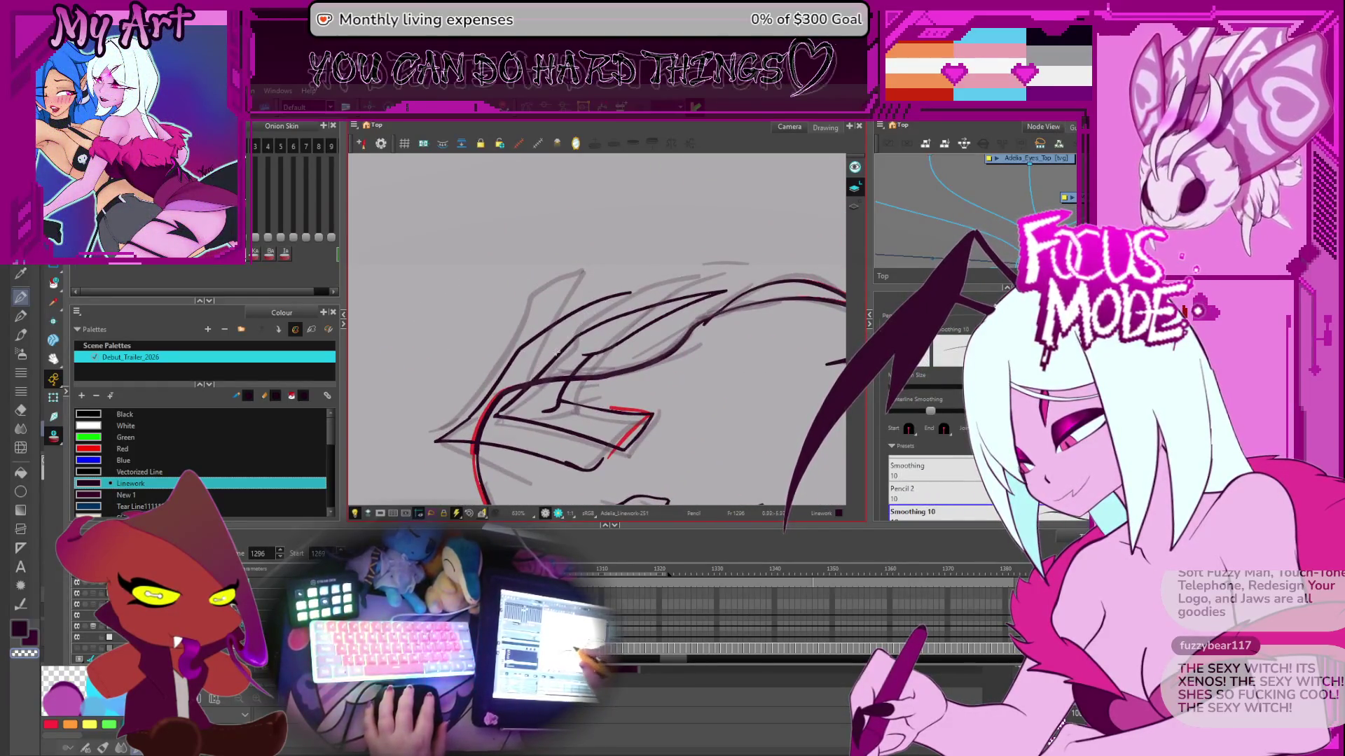
scroll(559, 342, down, 3)
scroll(576, 318, up, 3)
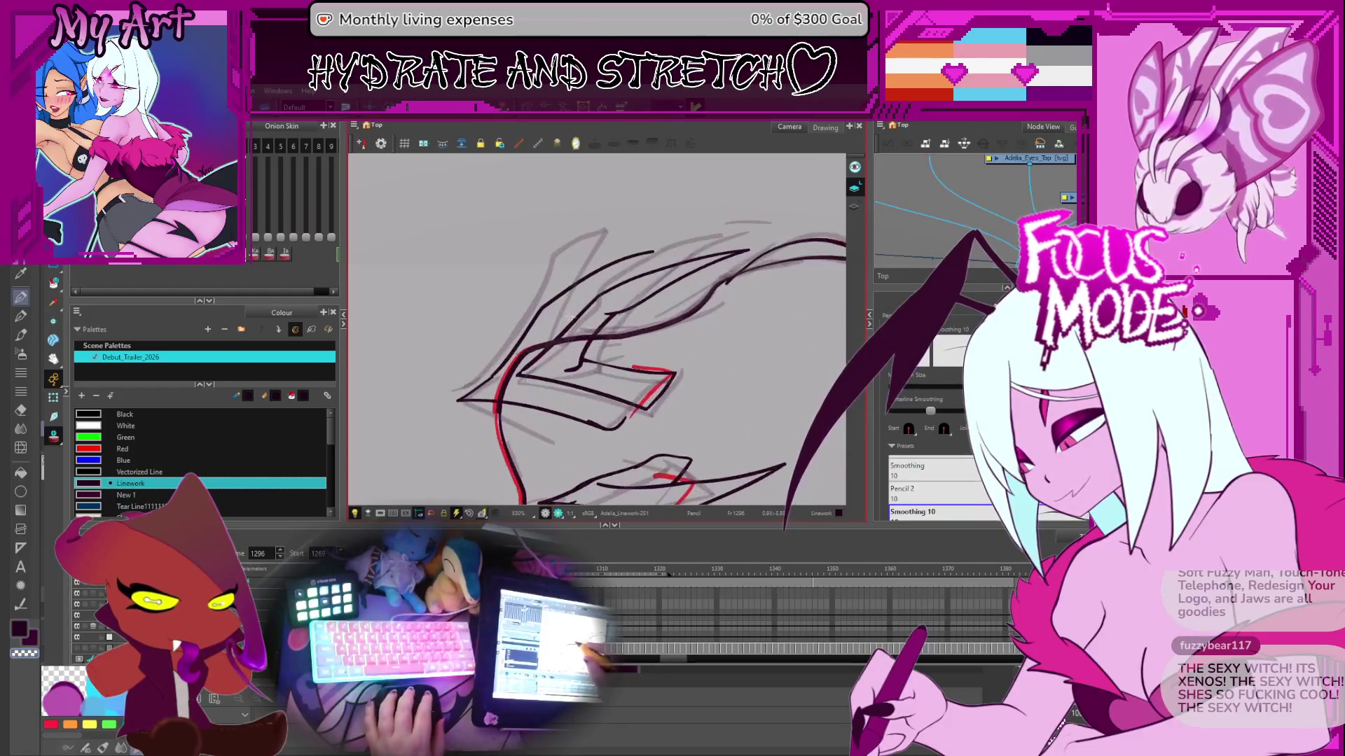
drag(578, 308, 680, 243)
key(ctrl+z)
drag(571, 320, 674, 241)
key(ctrl+z)
mouse_move(557, 329)
mouse_down()
mouse_move(662, 245)
mouse_move(619, 218)
mouse_up()
key(ctrl+z)
key(alt+s)
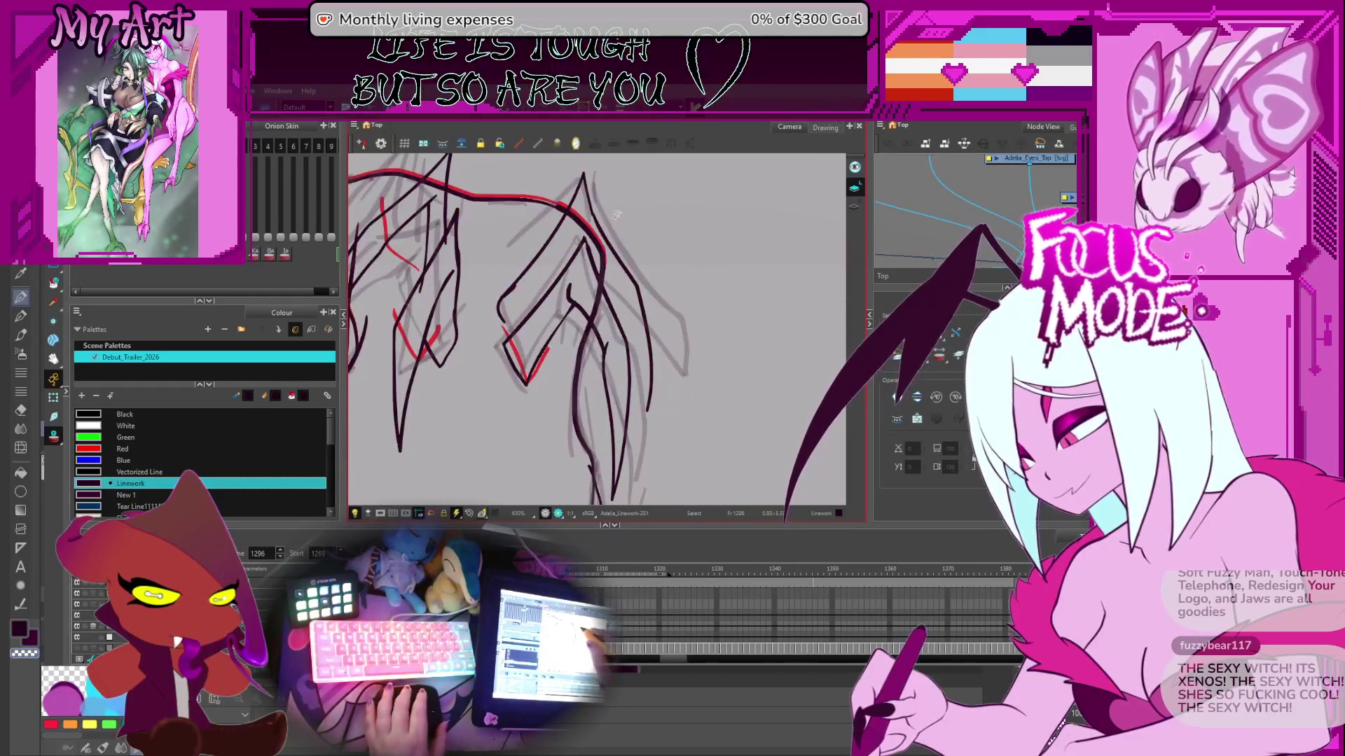
click(652, 276)
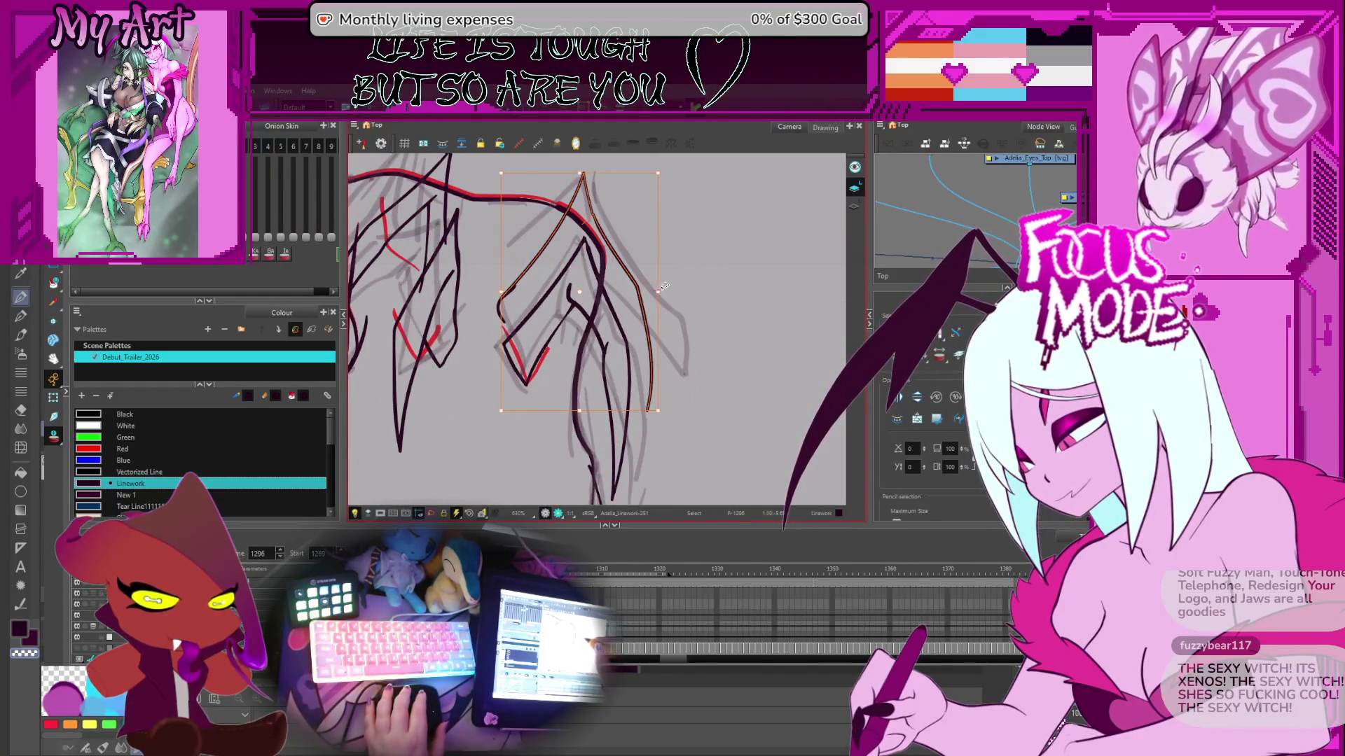
click(665, 289)
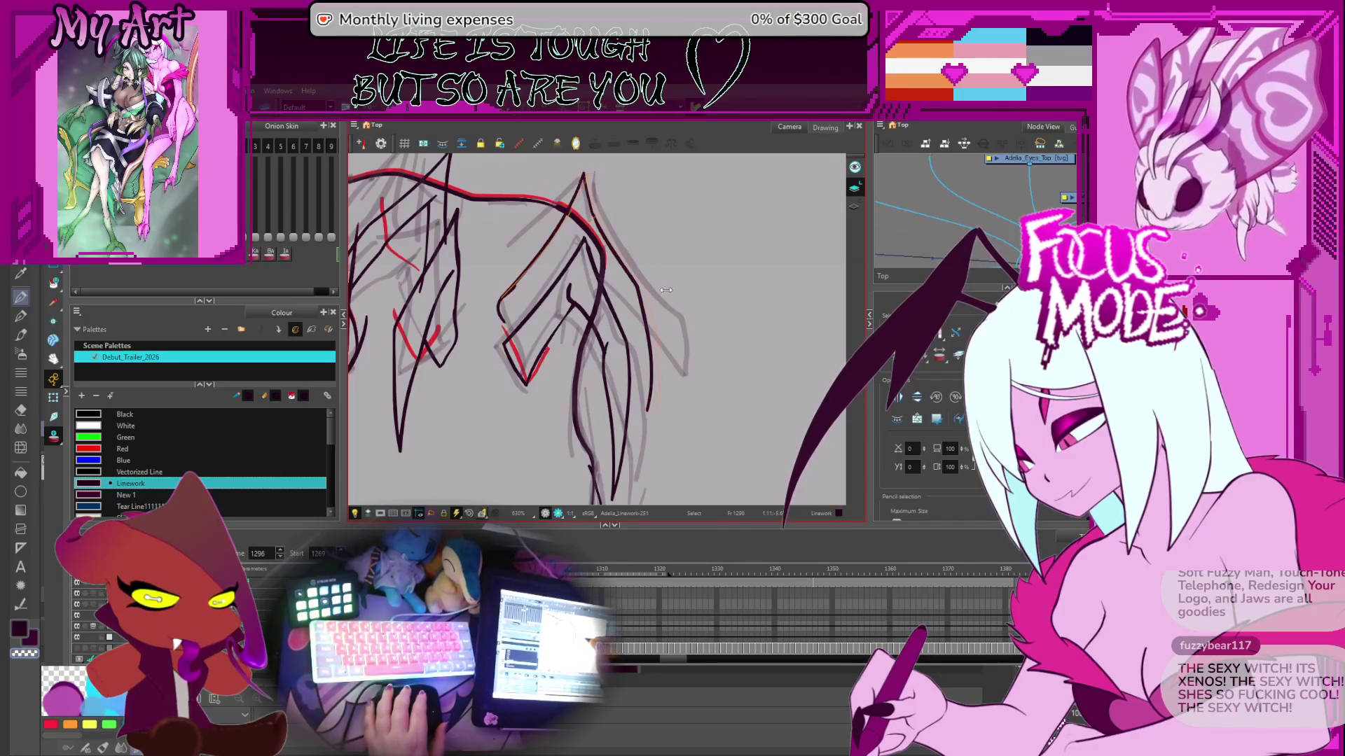
click(667, 289)
key(alt+q)
click(600, 220)
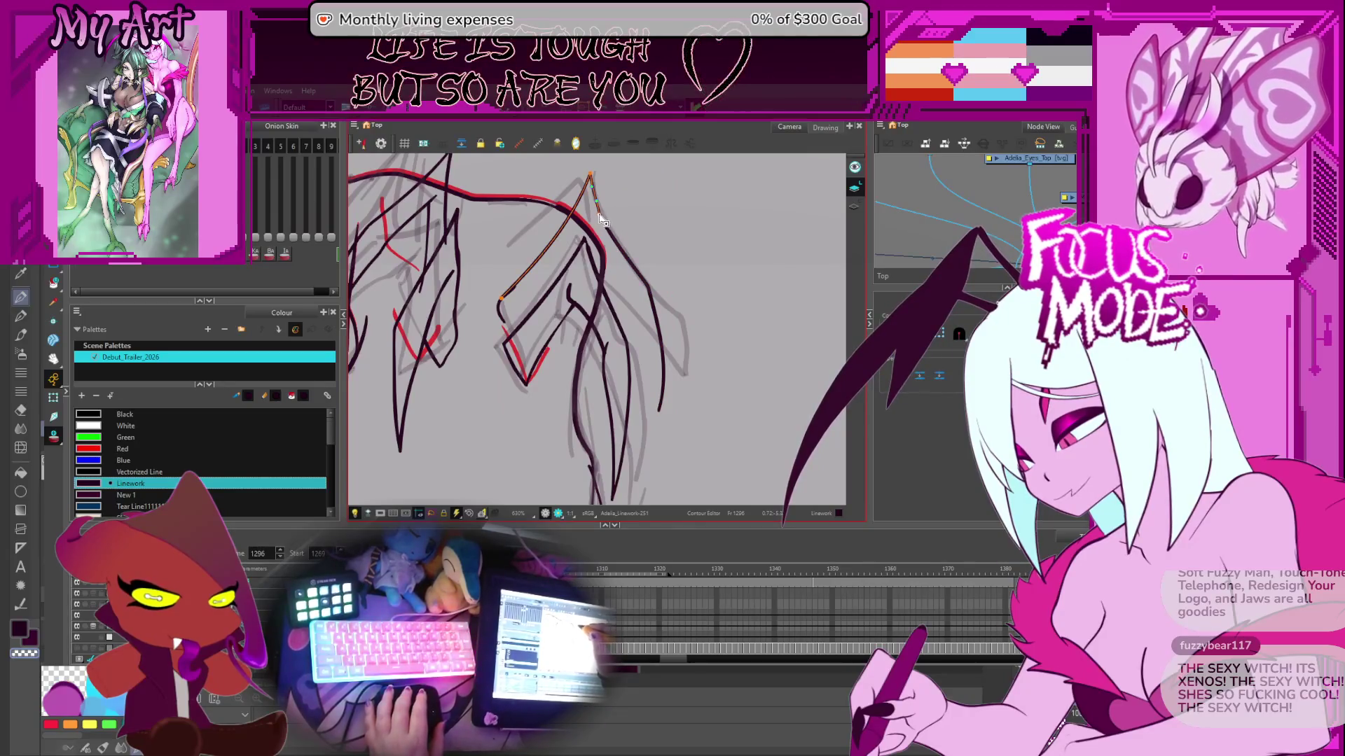
click(618, 198)
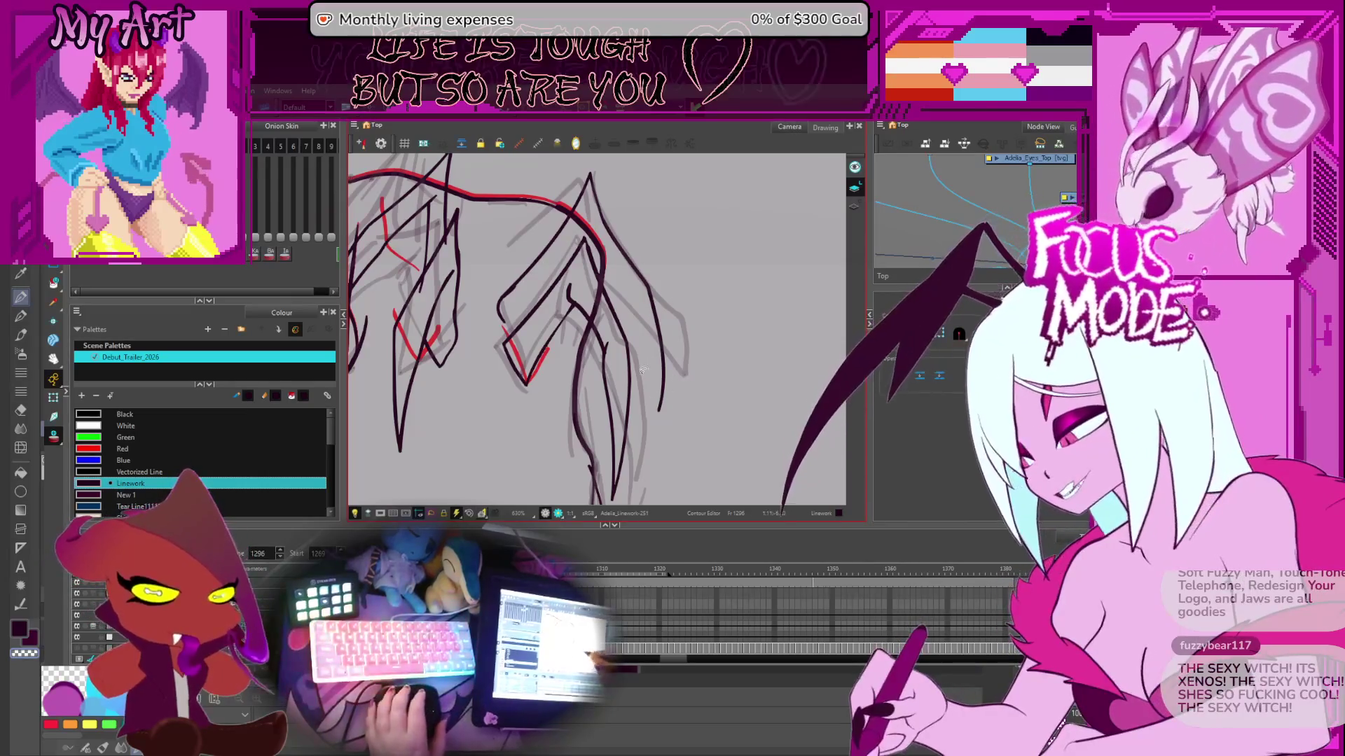
drag(525, 299, 596, 323)
scroll(595, 323, up, 2)
click(599, 362)
click(592, 354)
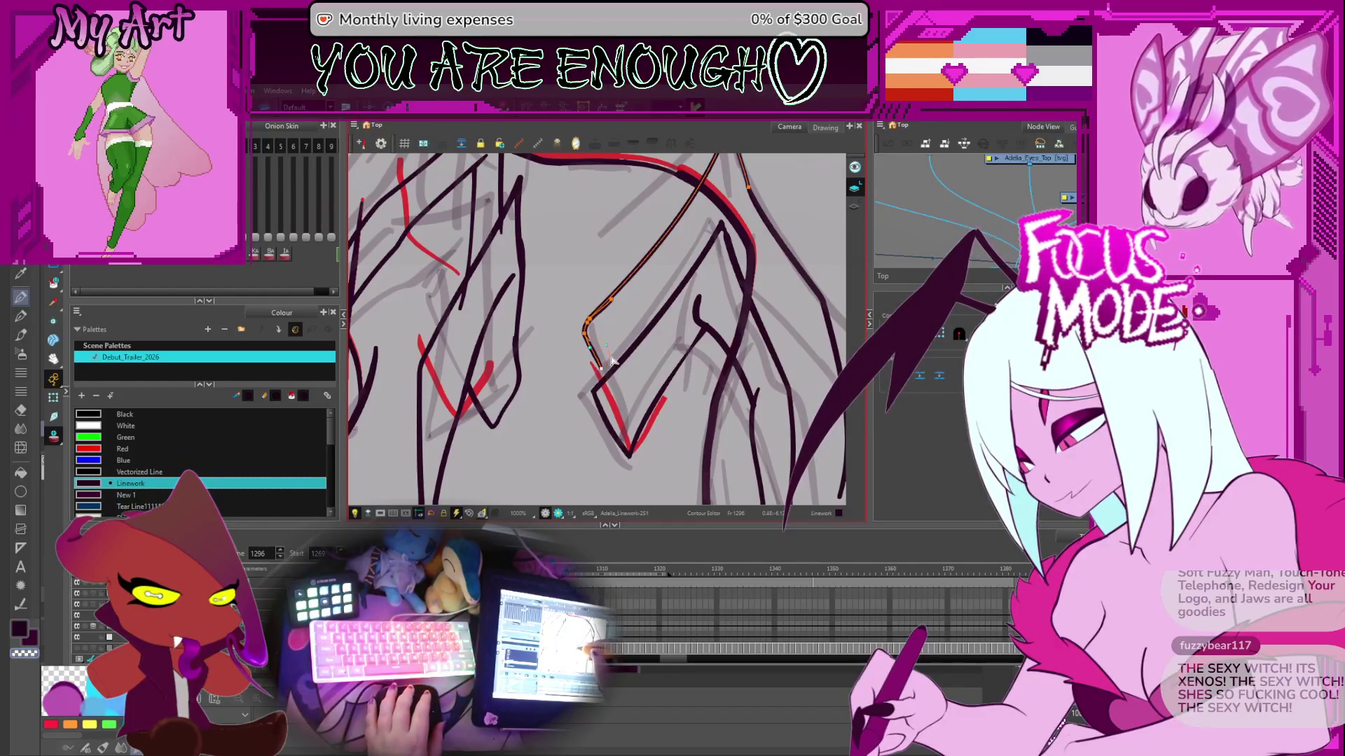
click(605, 370)
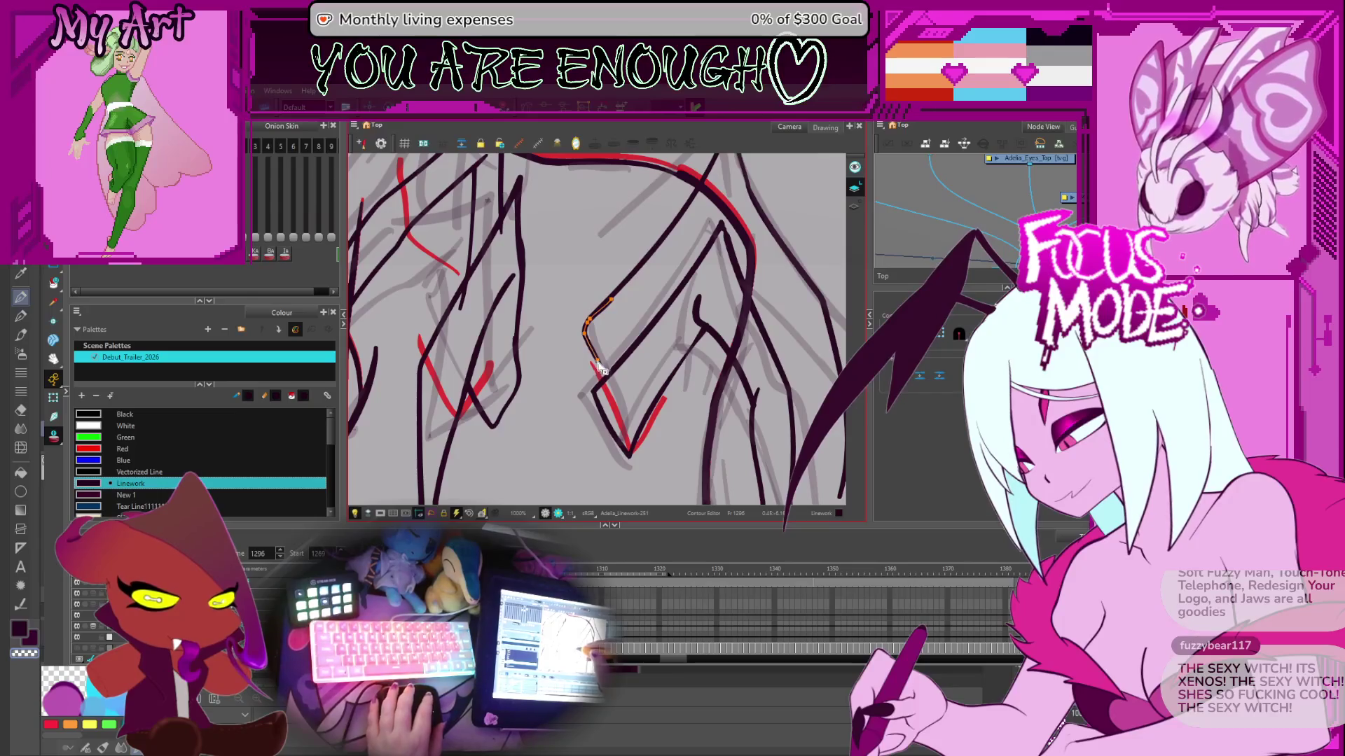
click(657, 317)
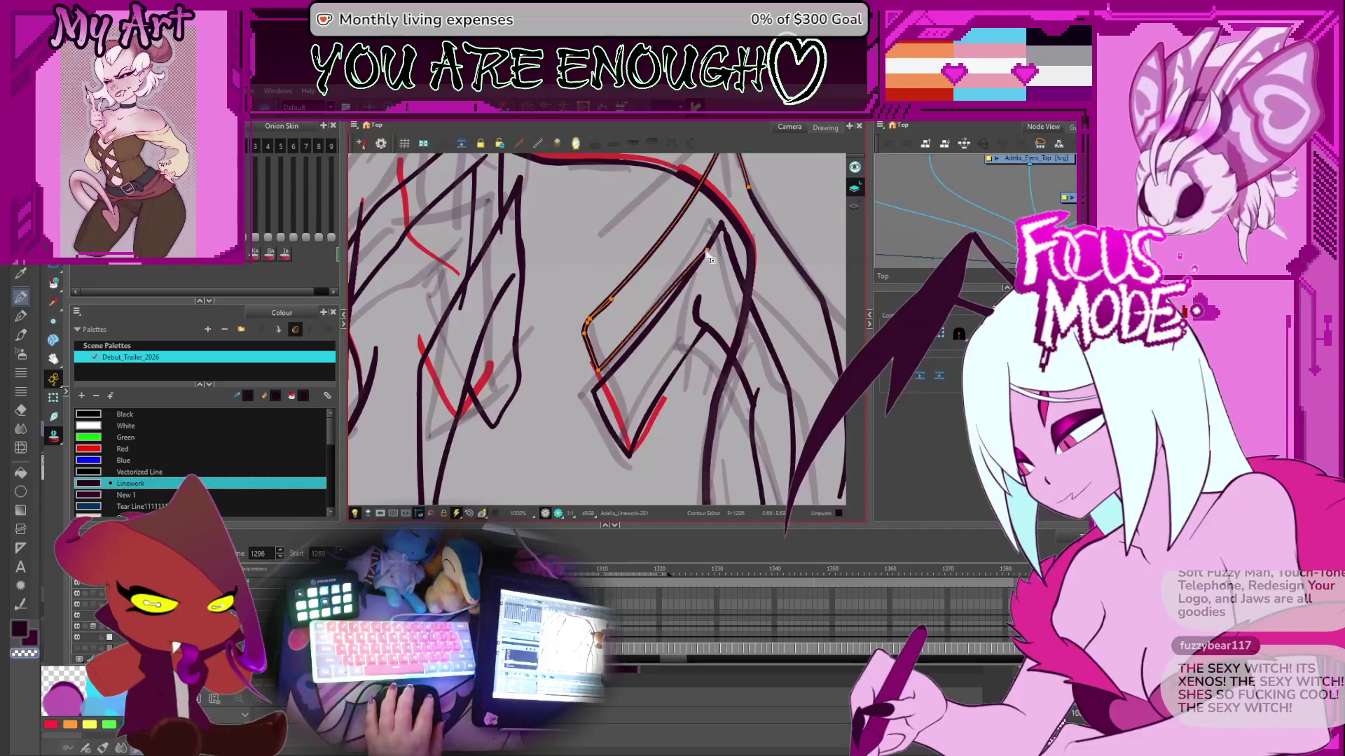
scroll(709, 280, down, 1)
scroll(720, 268, down, 1)
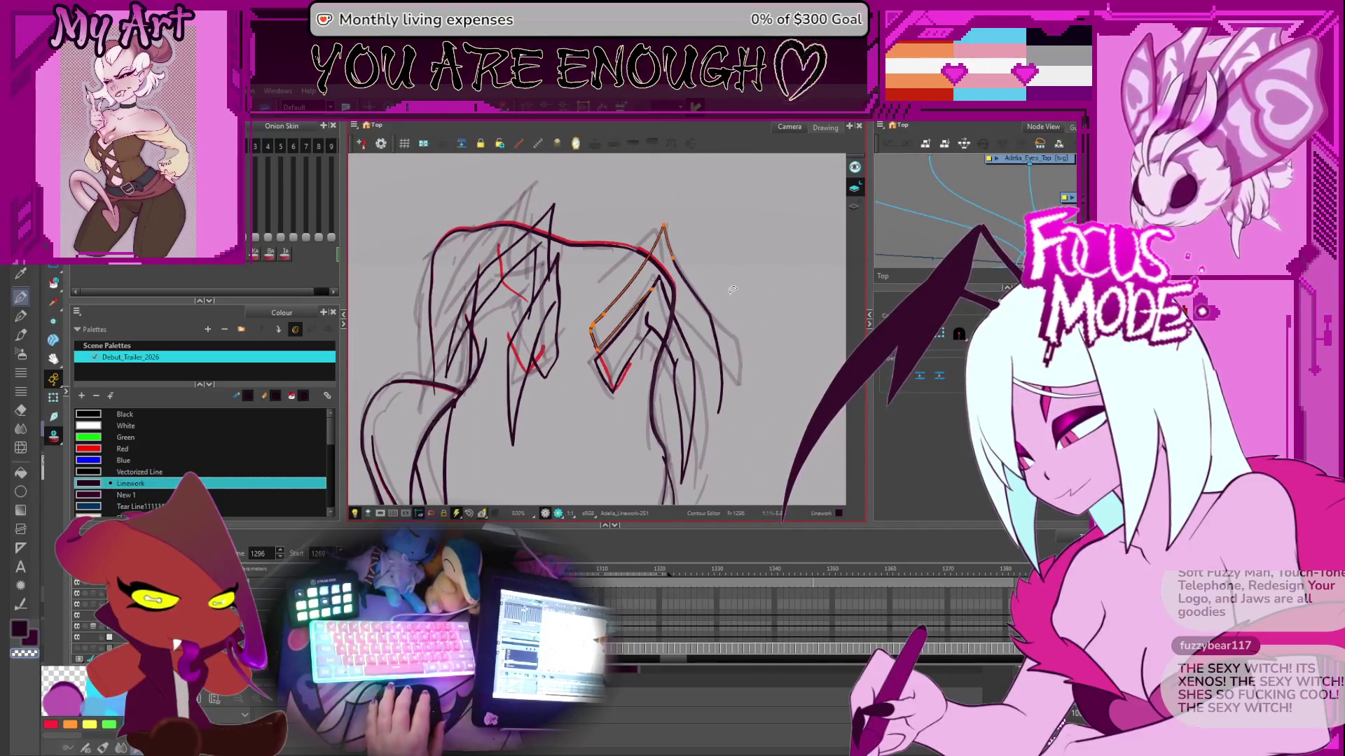
- Trace dark strokes over the upper sketch line, running up and right toward the head
scroll(729, 306, down, 1)
scroll(711, 309, up, 3)
drag(711, 309, 591, 226)
key(alt+slash)
scroll(591, 226, up, 1)
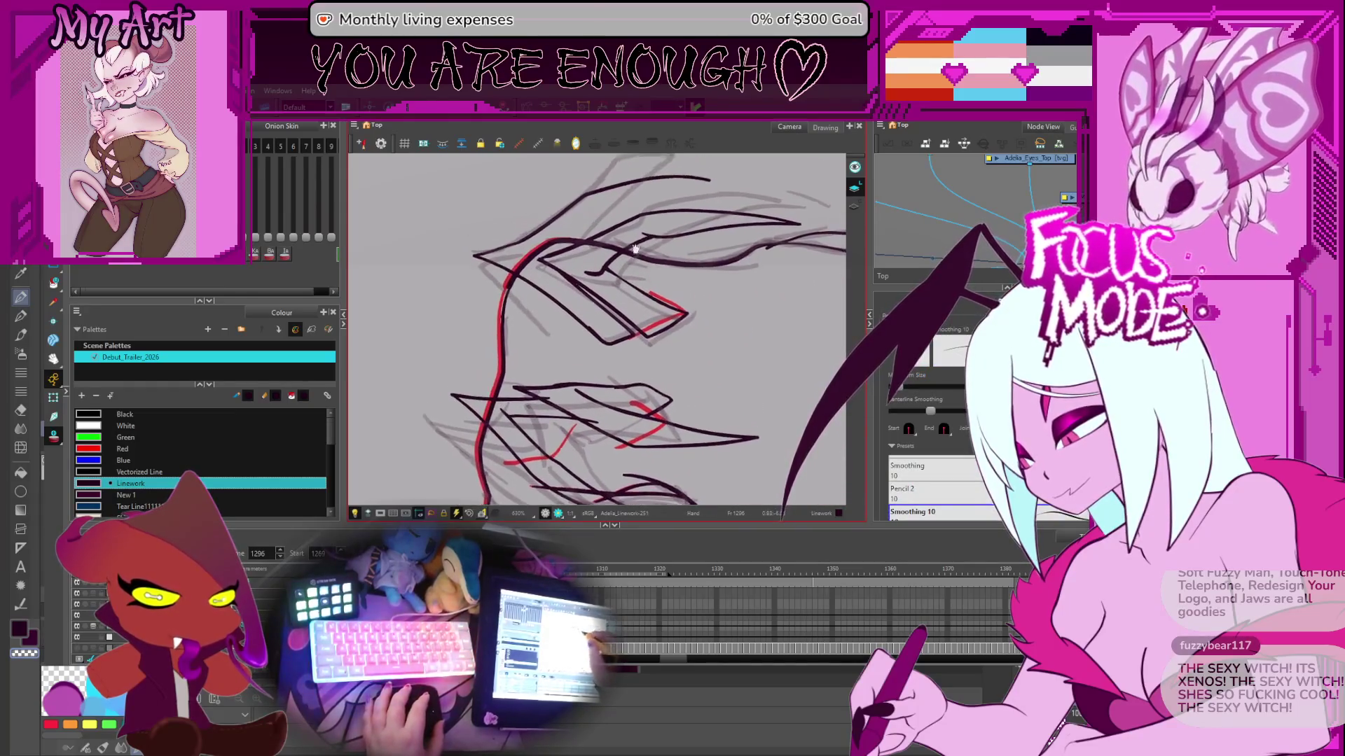
drag(579, 247, 518, 301)
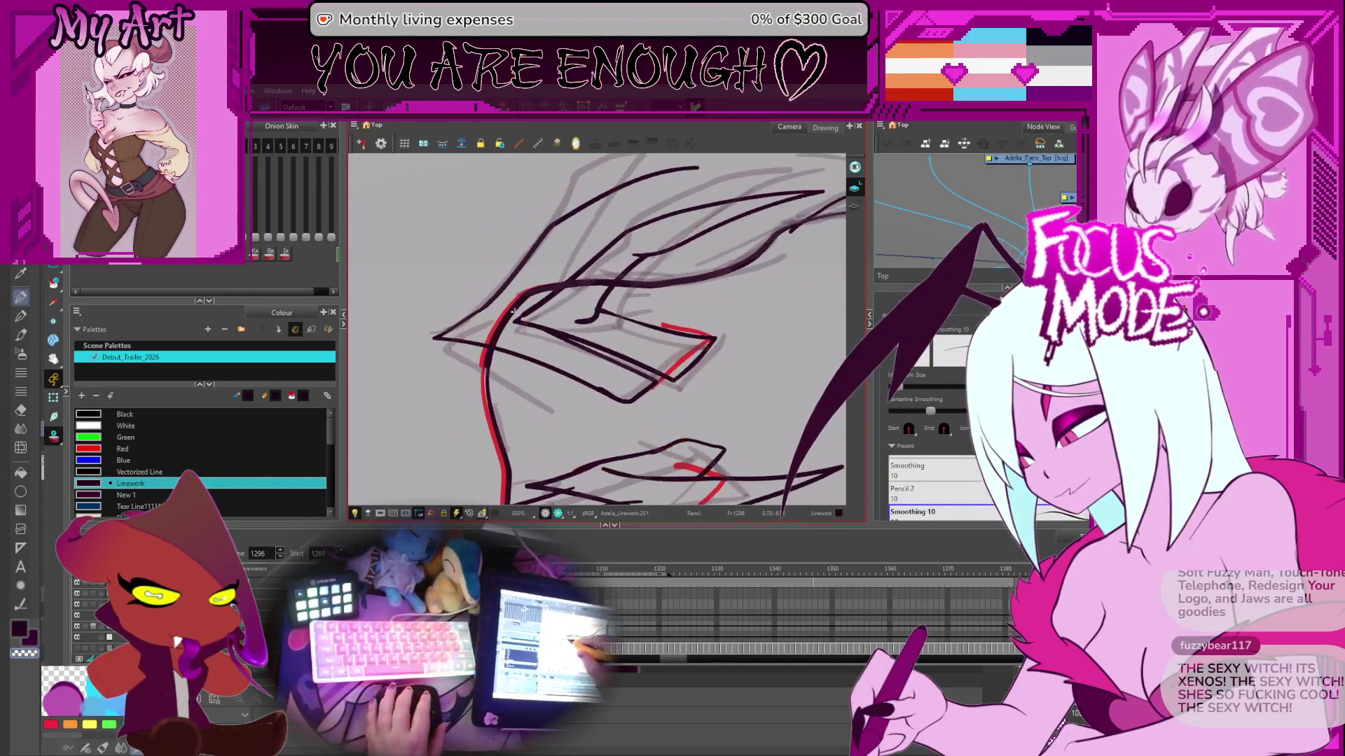
drag(572, 247, 699, 168)
drag(561, 248, 735, 160)
key(ctrl+z)
drag(571, 245, 731, 155)
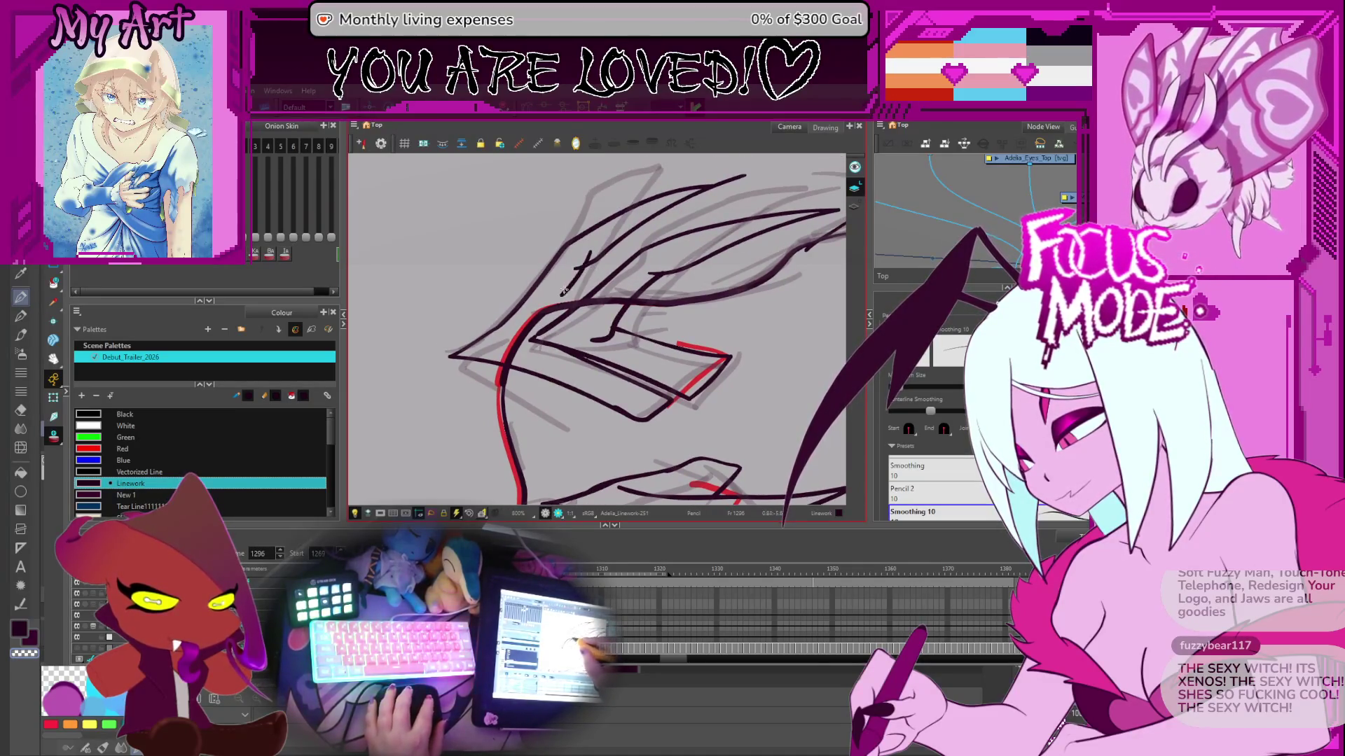
- Rotate the canvas and undo the stray short dark stroke
scroll(594, 253, down, 2)
drag(603, 329, 617, 384)
scroll(618, 384, up, 2)
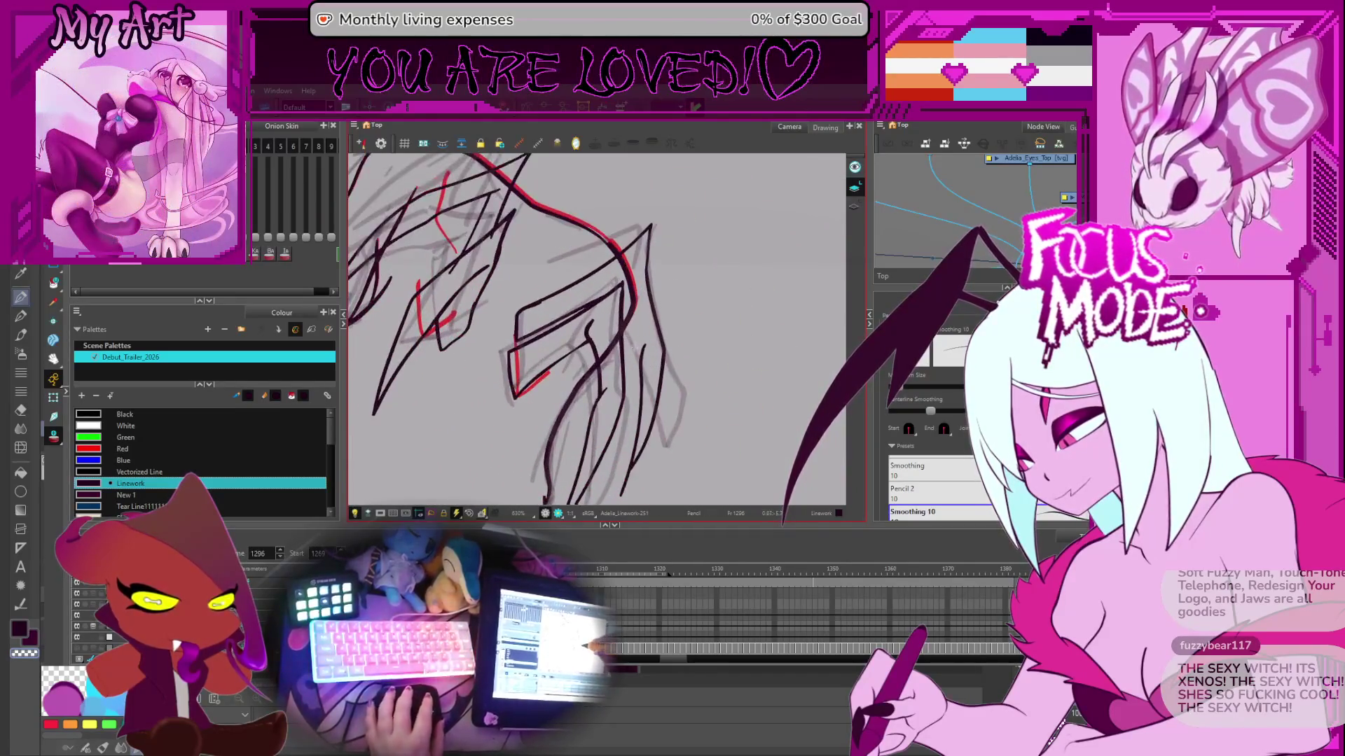
key(ctrl+z)
key(ctrl+z)
key(ctrl+z)
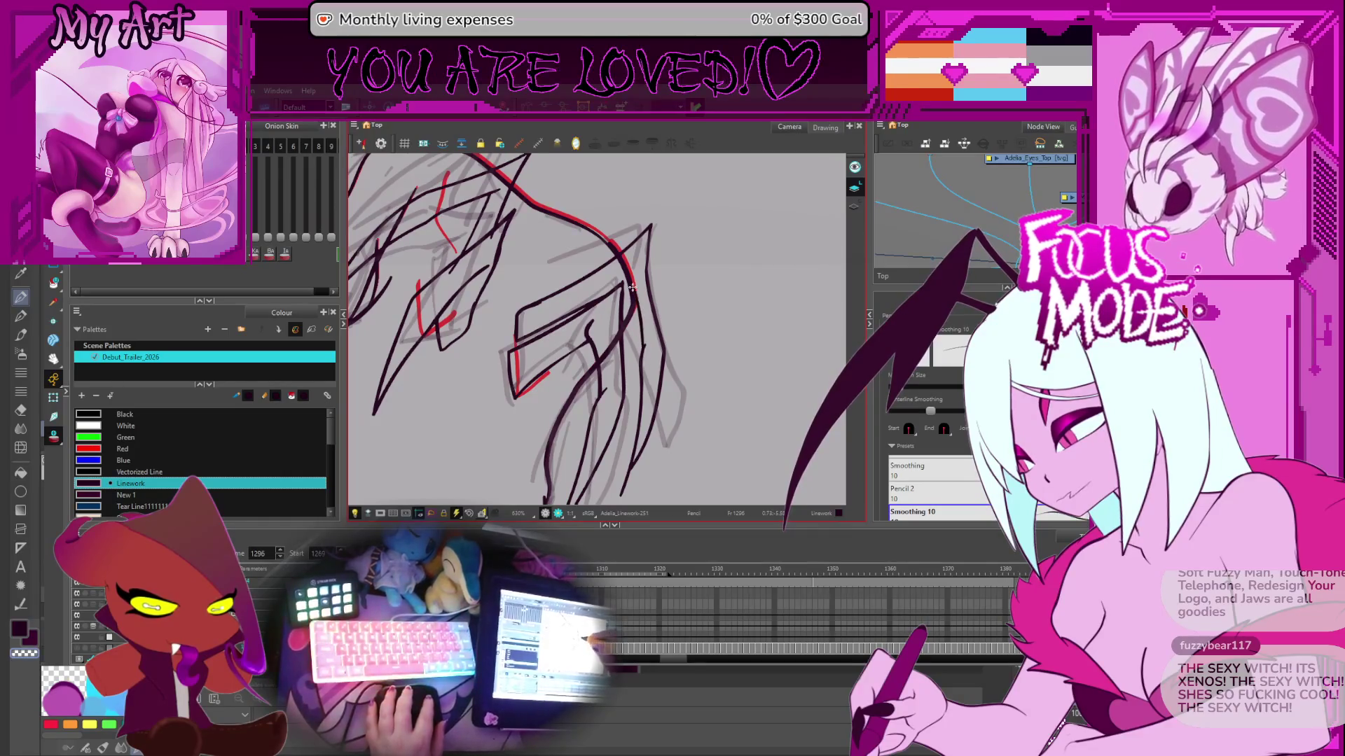
mouse_move(643, 243)
mouse_down()
mouse_move(795, 315)
mouse_move(794, 265)
mouse_up()
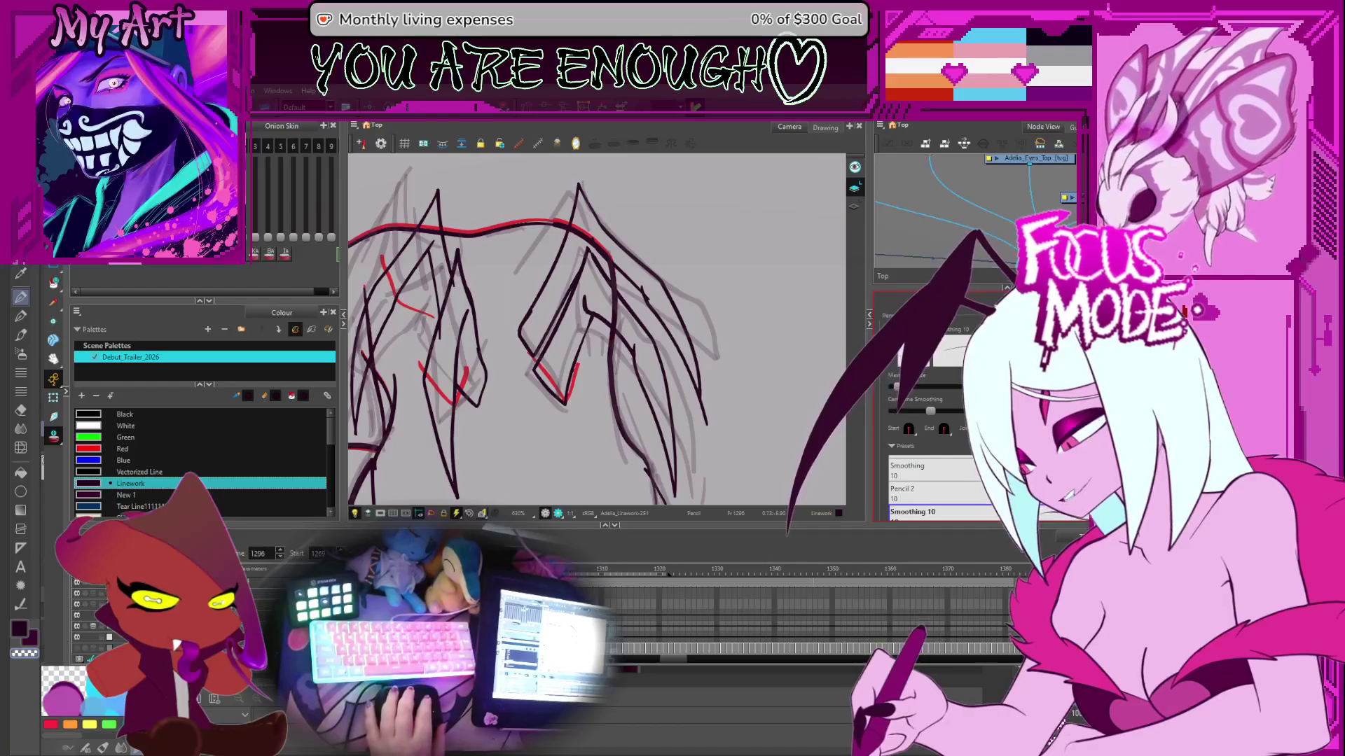
- Zoom out and rotate the canvas back to level to view the whole creature
scroll(699, 241, down, 5)
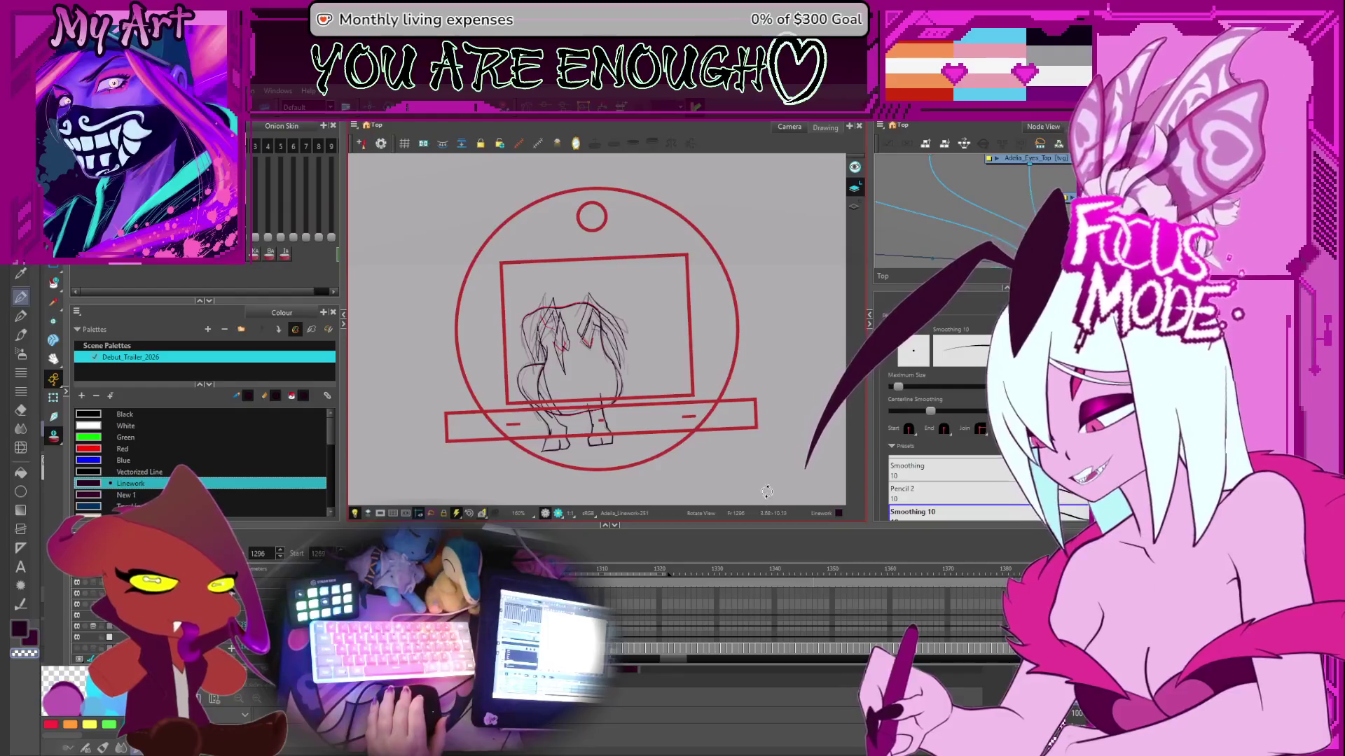
drag(759, 438, 751, 446)
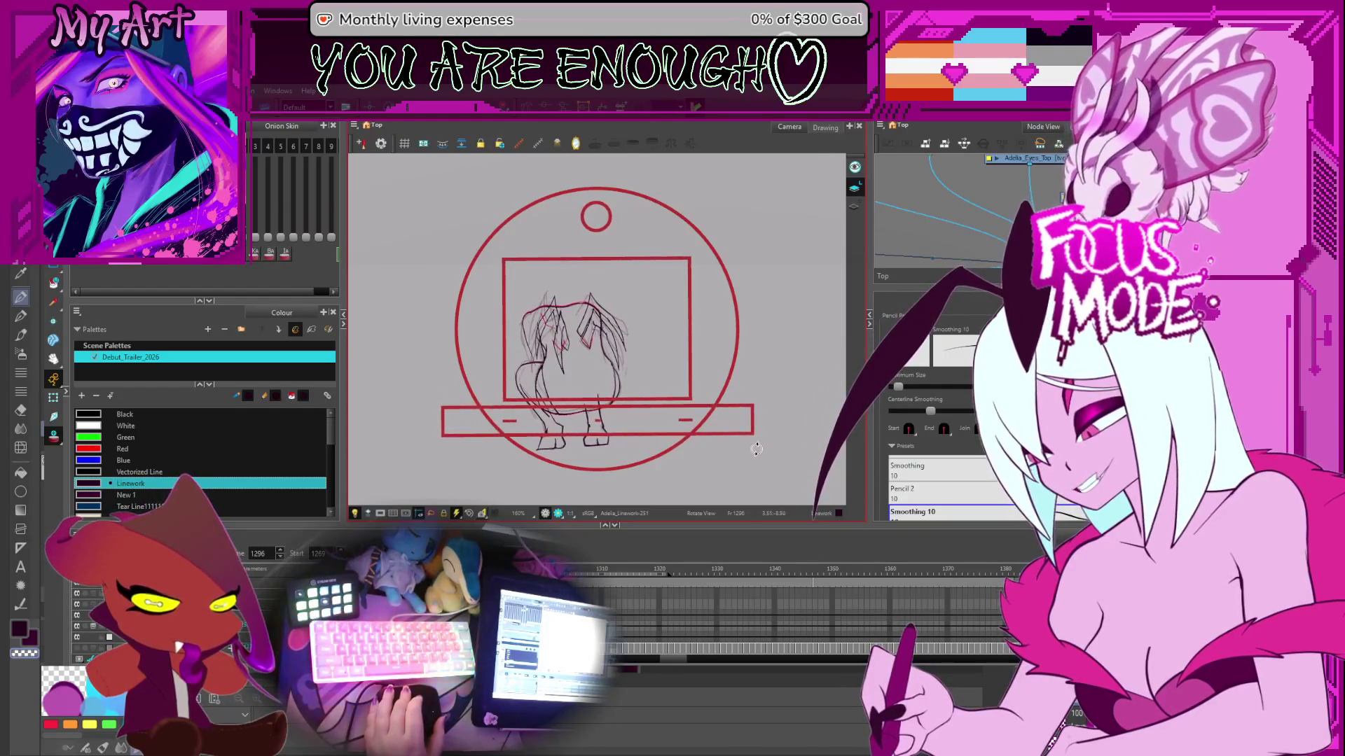
scroll(730, 390, down, 2)
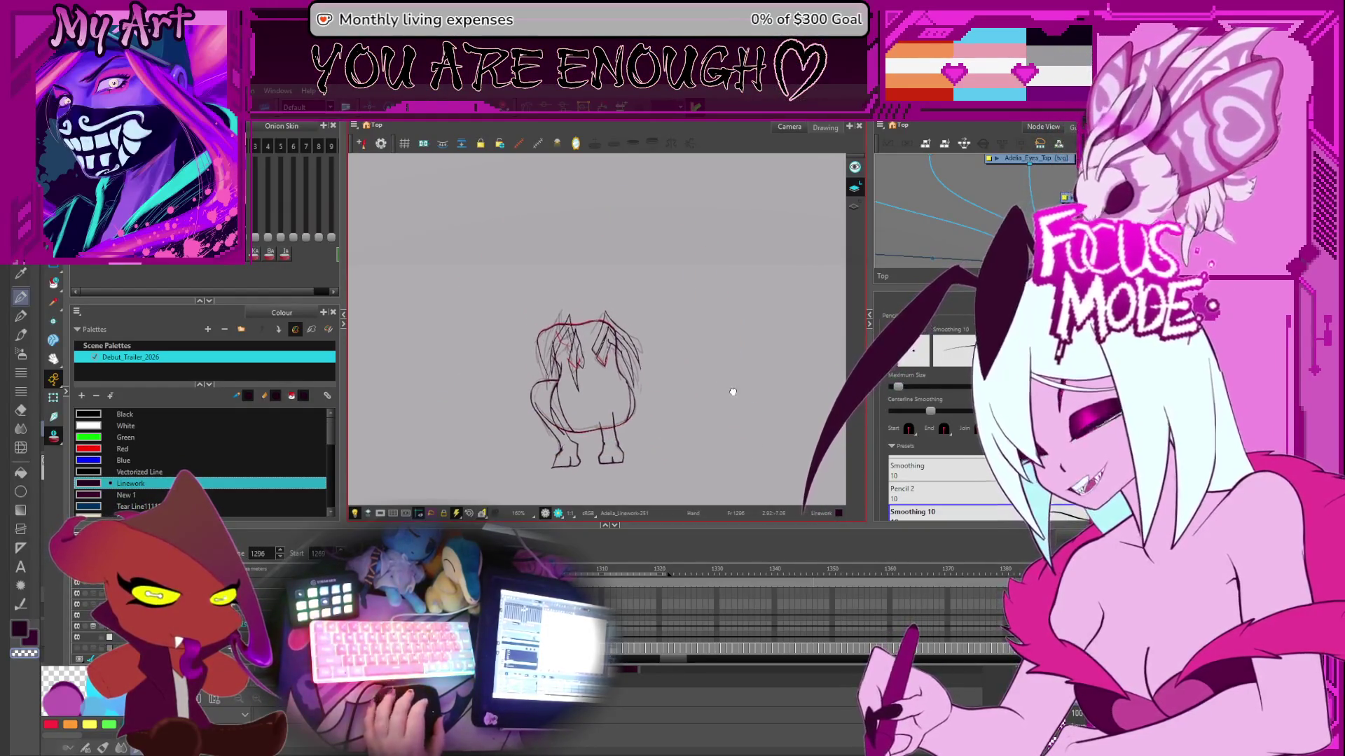
key(ctrl+alt)
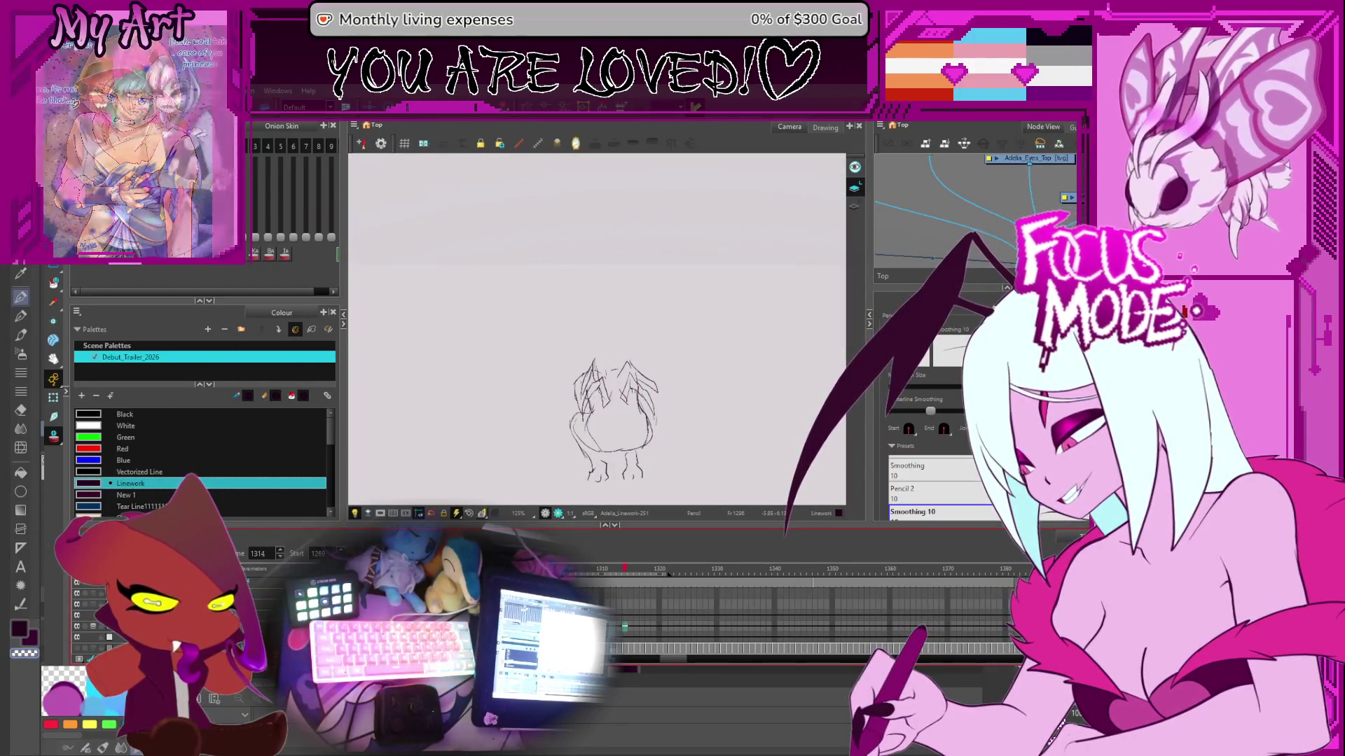
- Flip back and forth between frames with F and G, landing on the large winged sketch
key(f)
key(g)
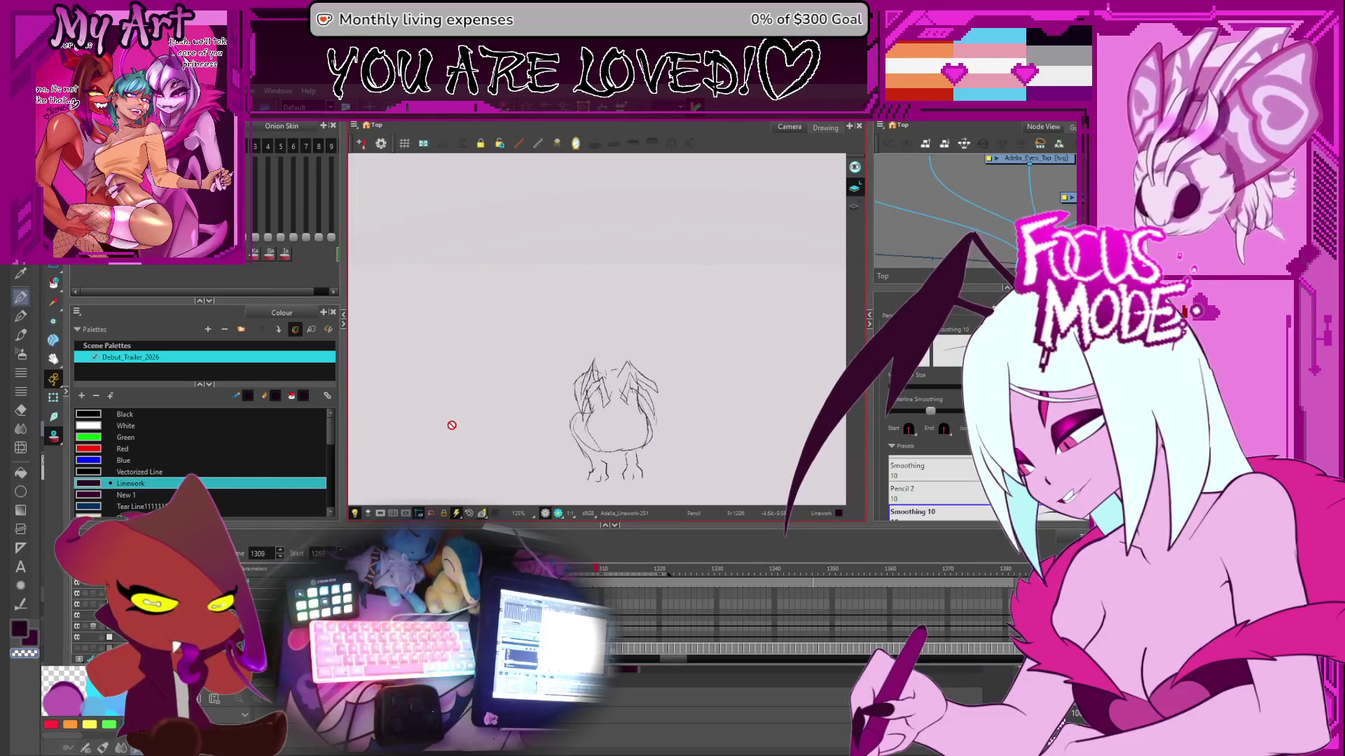
key(f)
key(g)
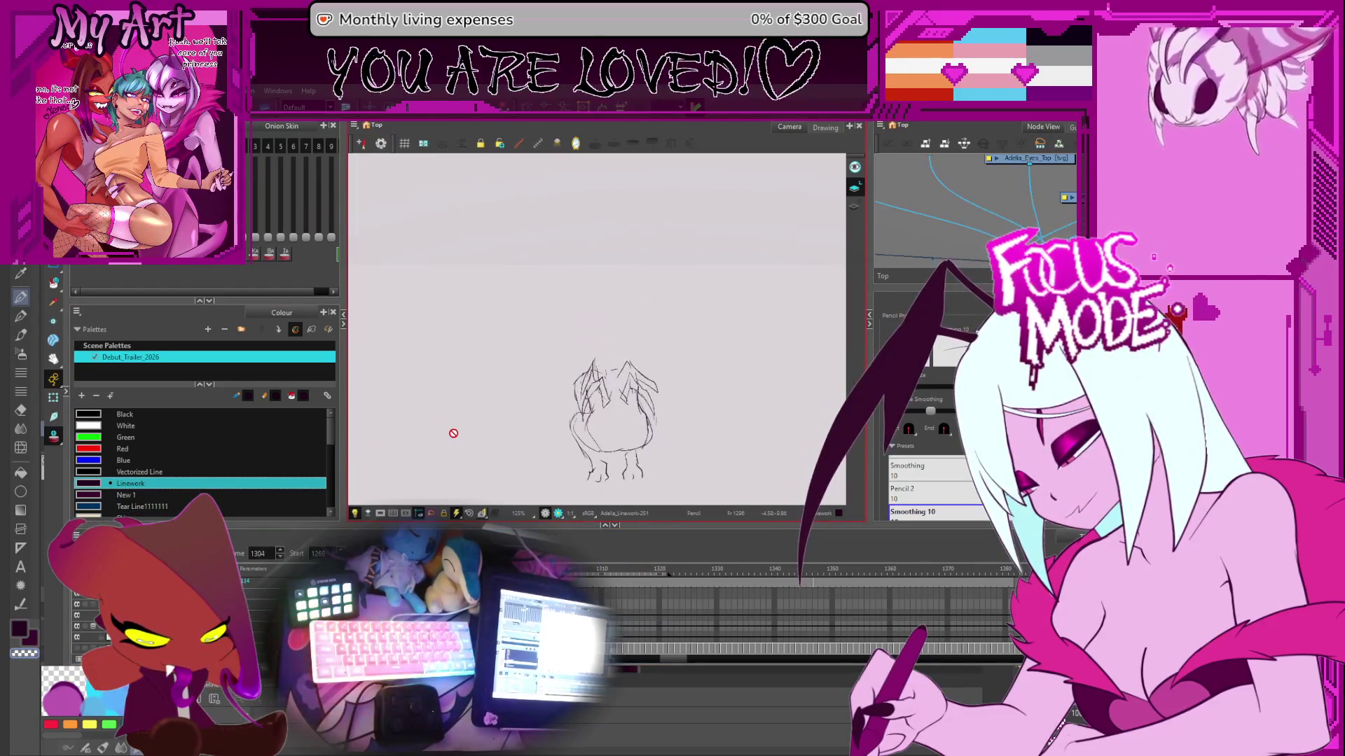
key(f)
key(g)
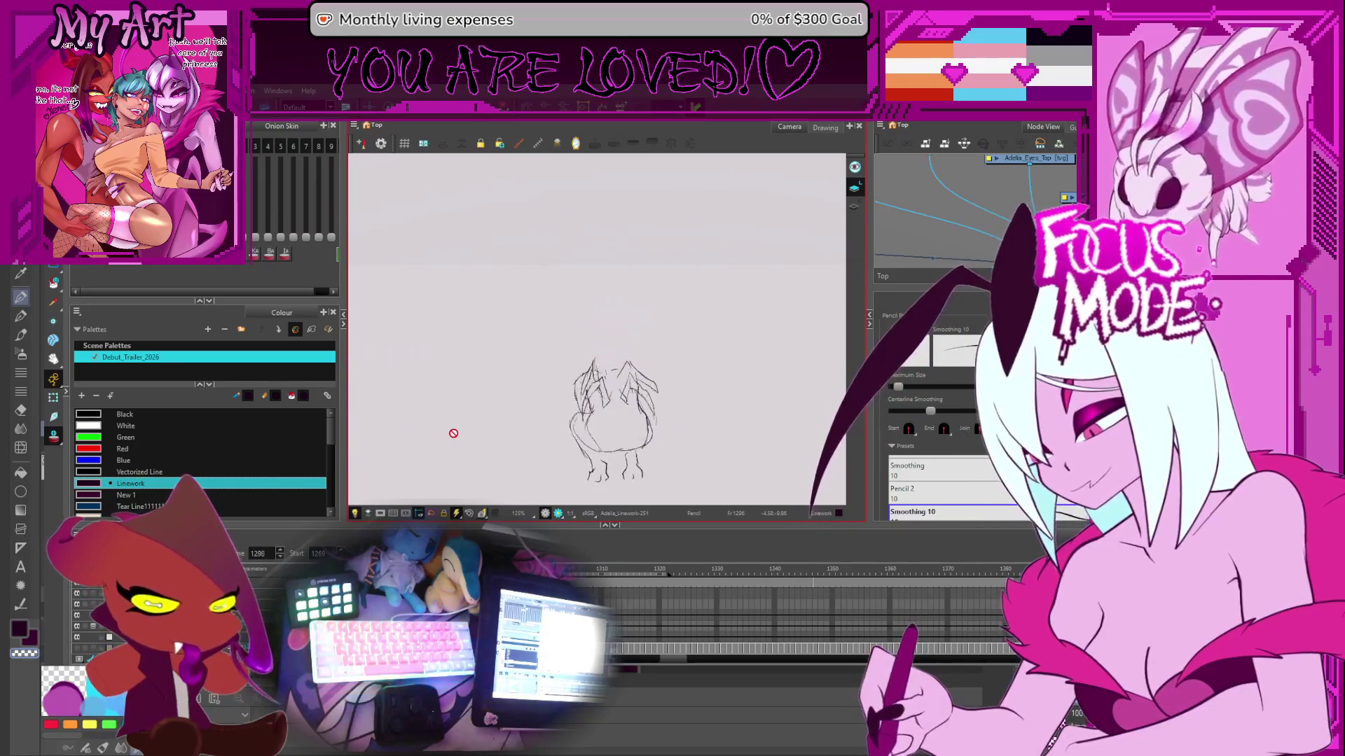
key(f)
key(g)
key(f)
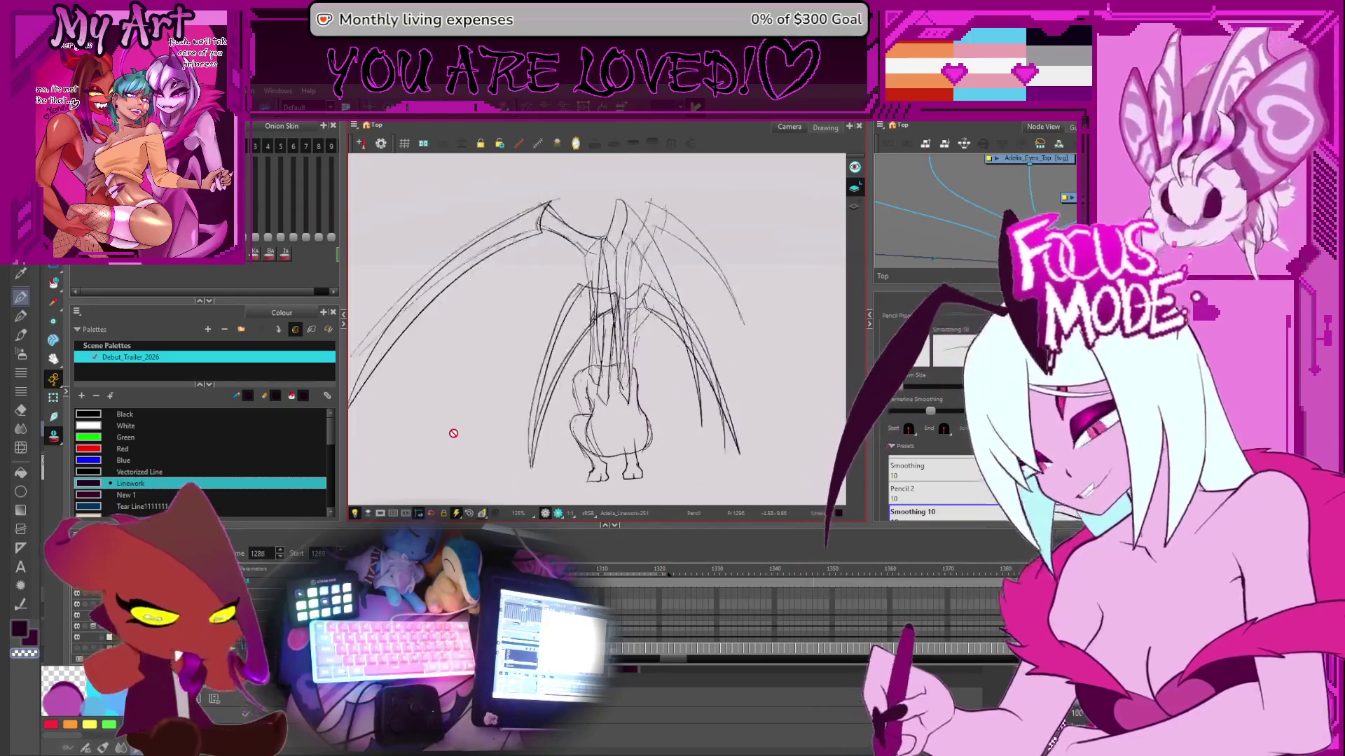
key(g)
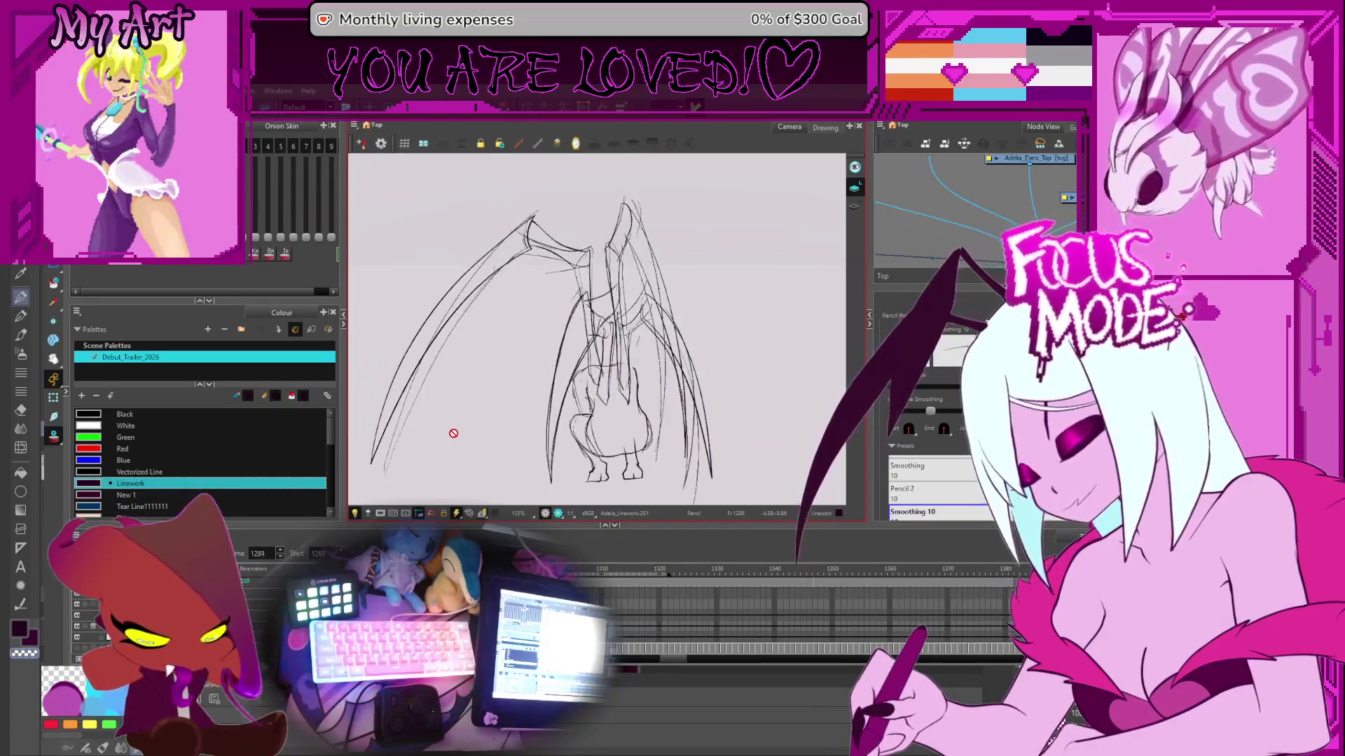
key(f)
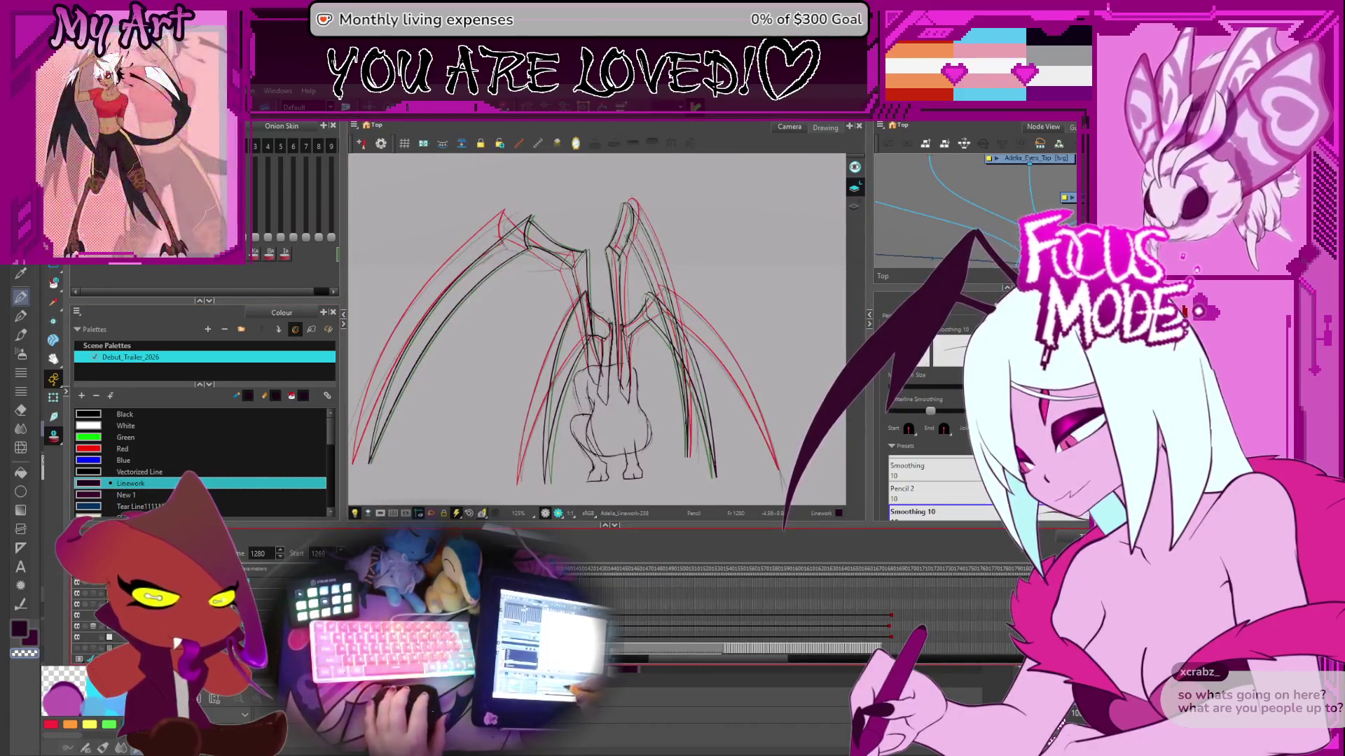
scroll(605, 609, left, 5)
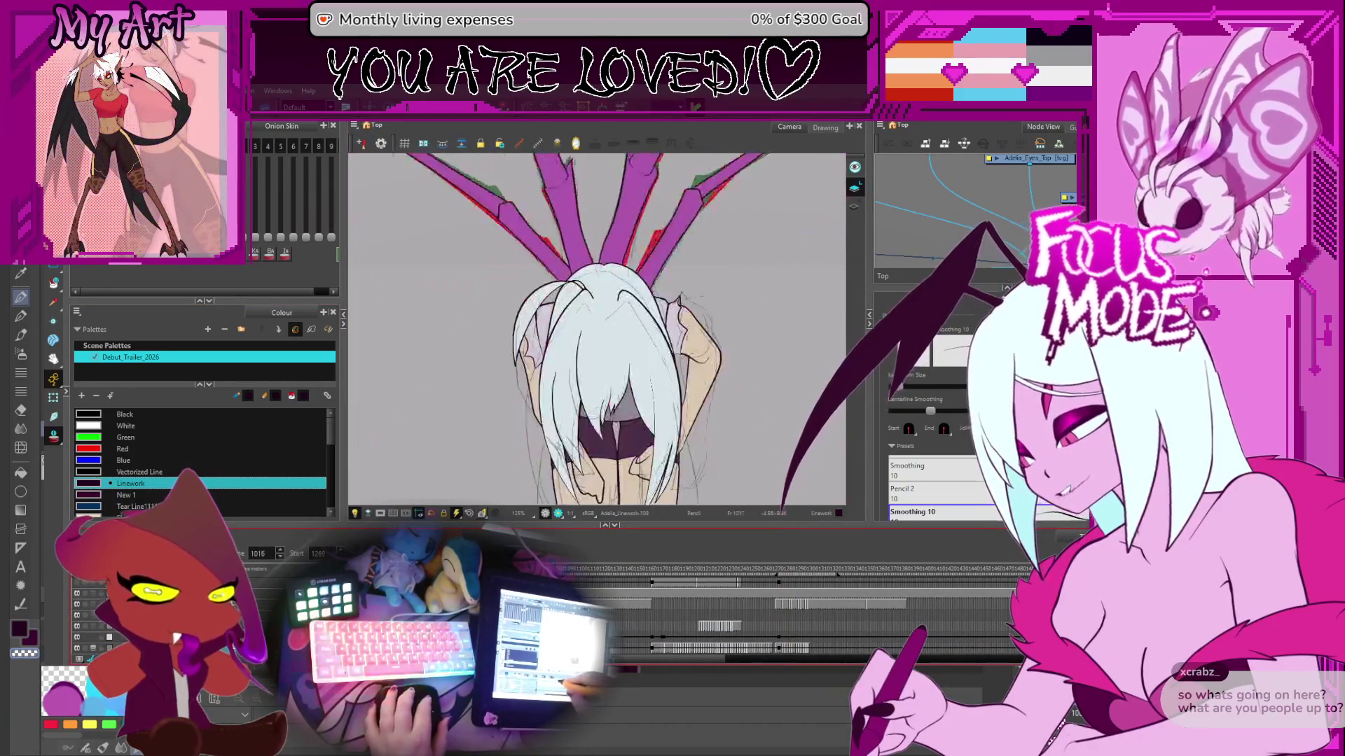
scroll(734, 406, down, 3)
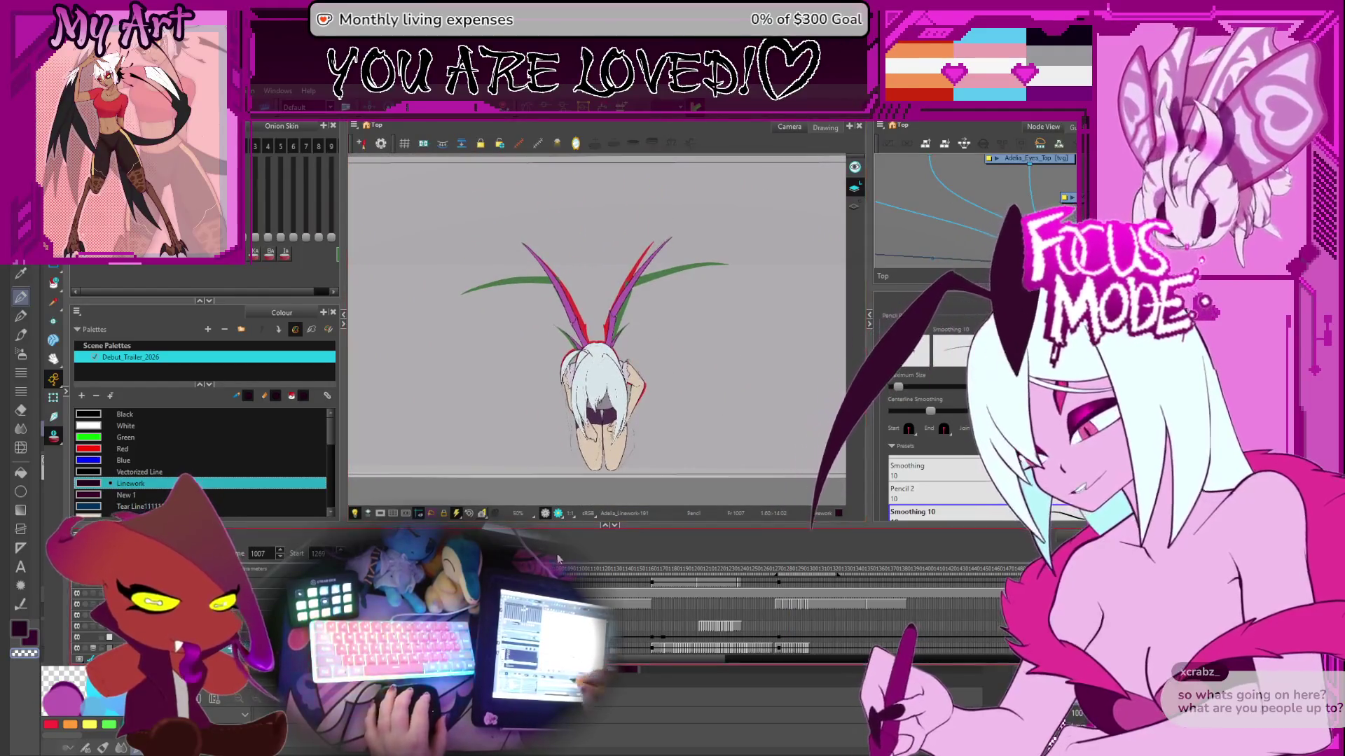
drag(734, 406, 734, 426)
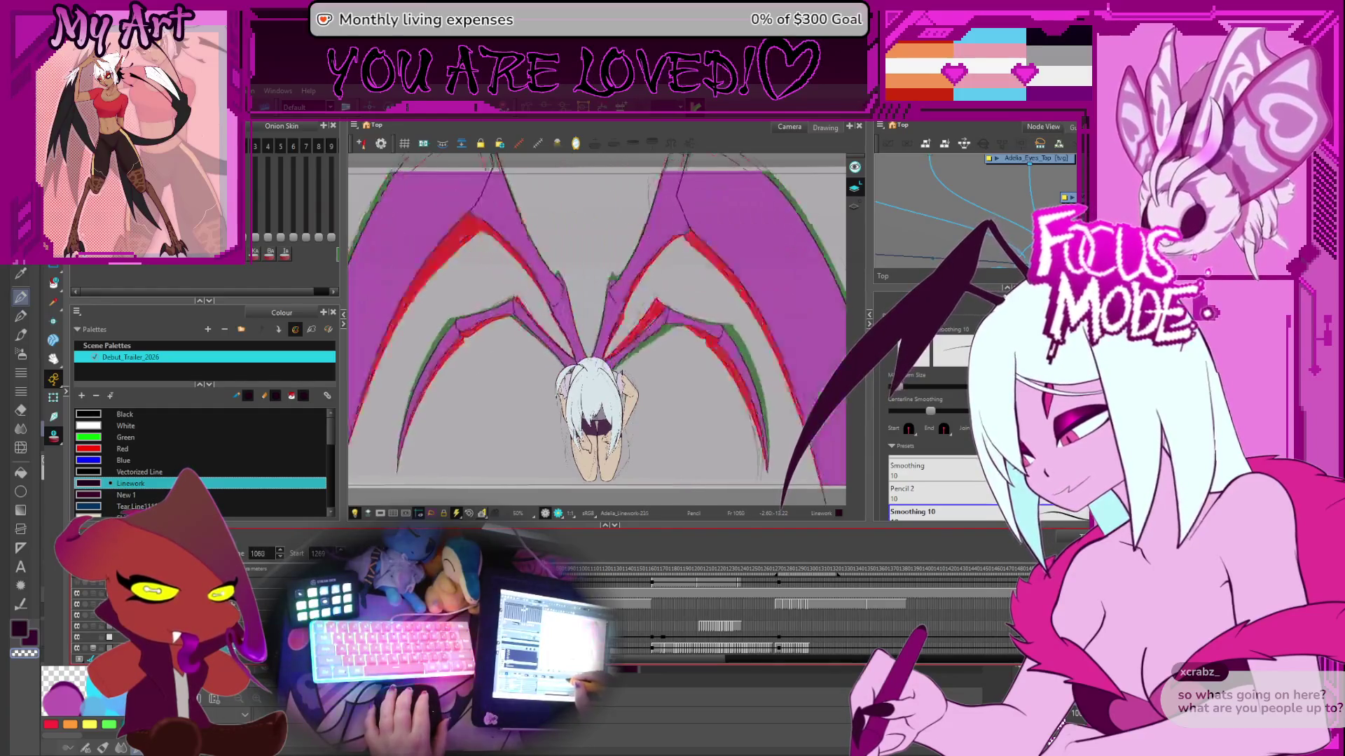
drag(638, 560, 797, 577)
scroll(709, 334, up, 2)
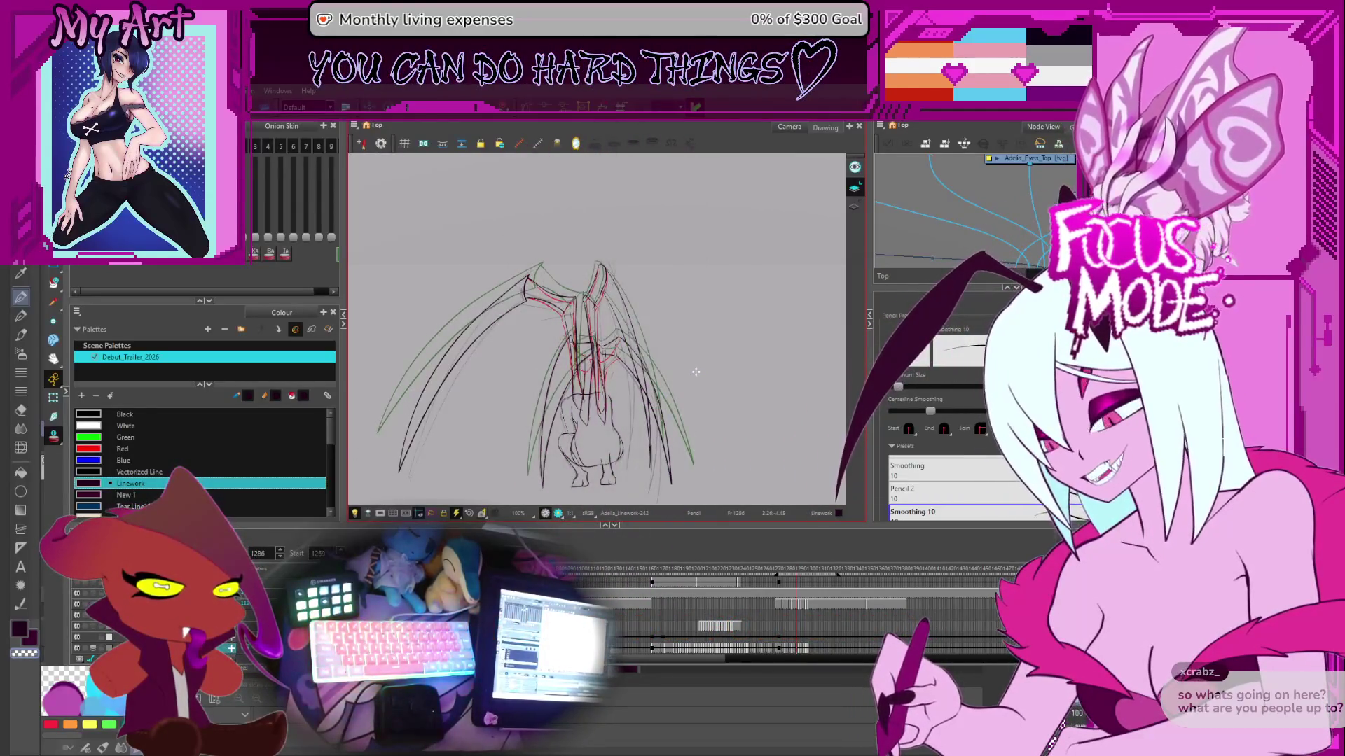
- Step between neighbouring frames while panning to keep the creature centred
drag(695, 371, 694, 363)
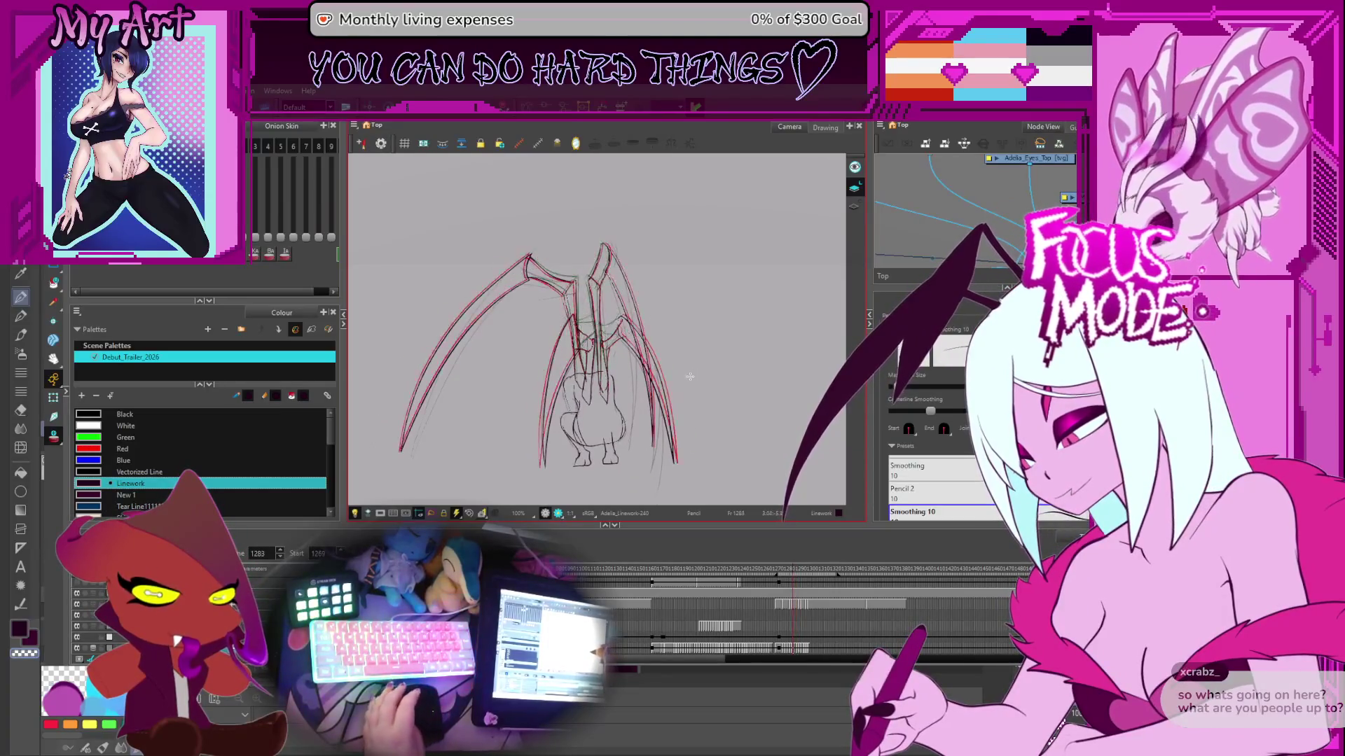
key(.)
key(.)
key(.)
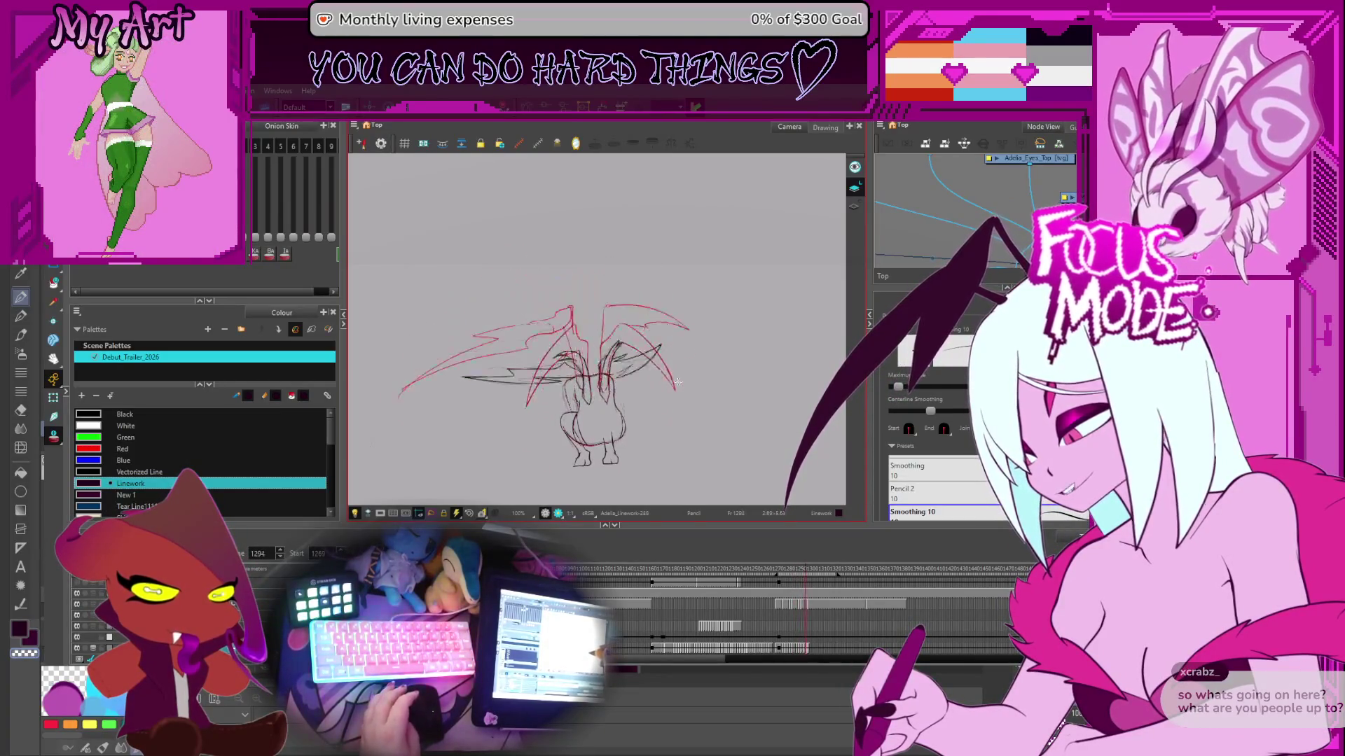
key(.)
scroll(677, 381, up, 2)
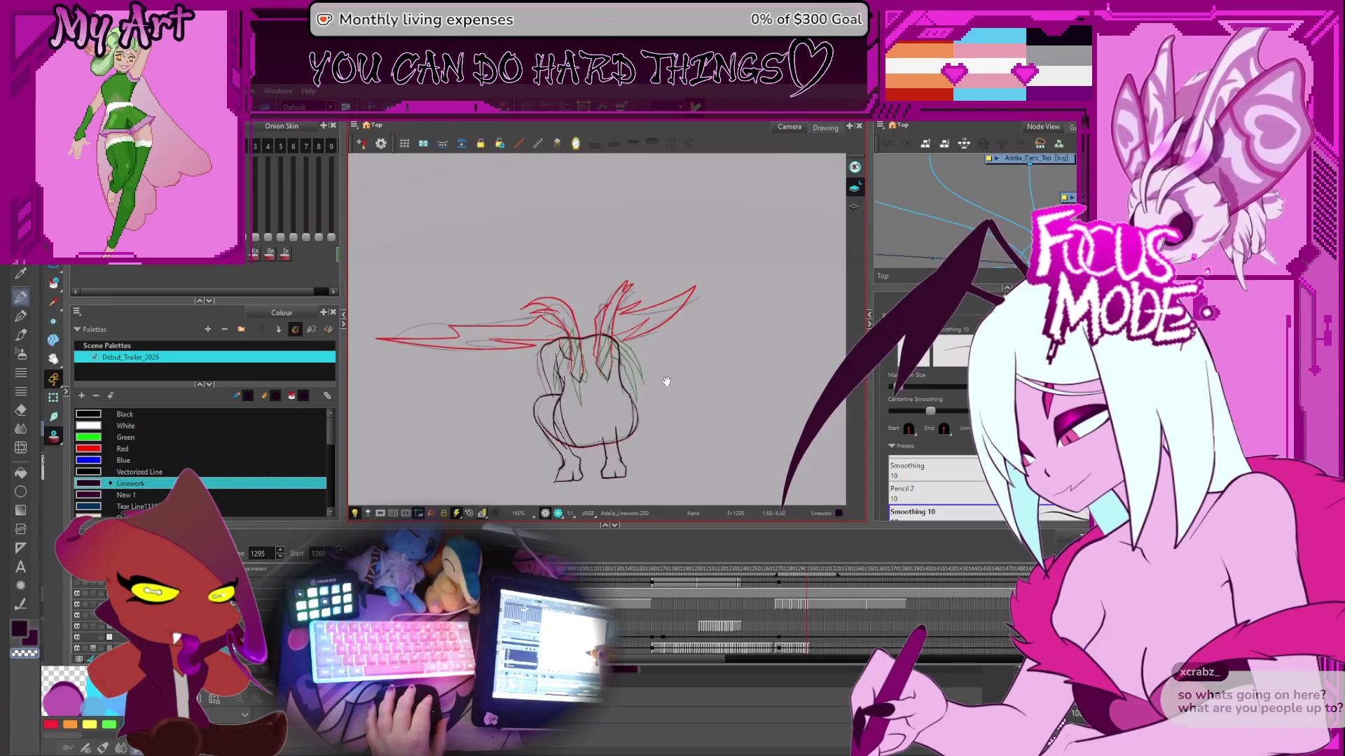
drag(666, 386, 681, 378)
key(period)
key(period)
key(period)
key(comma)
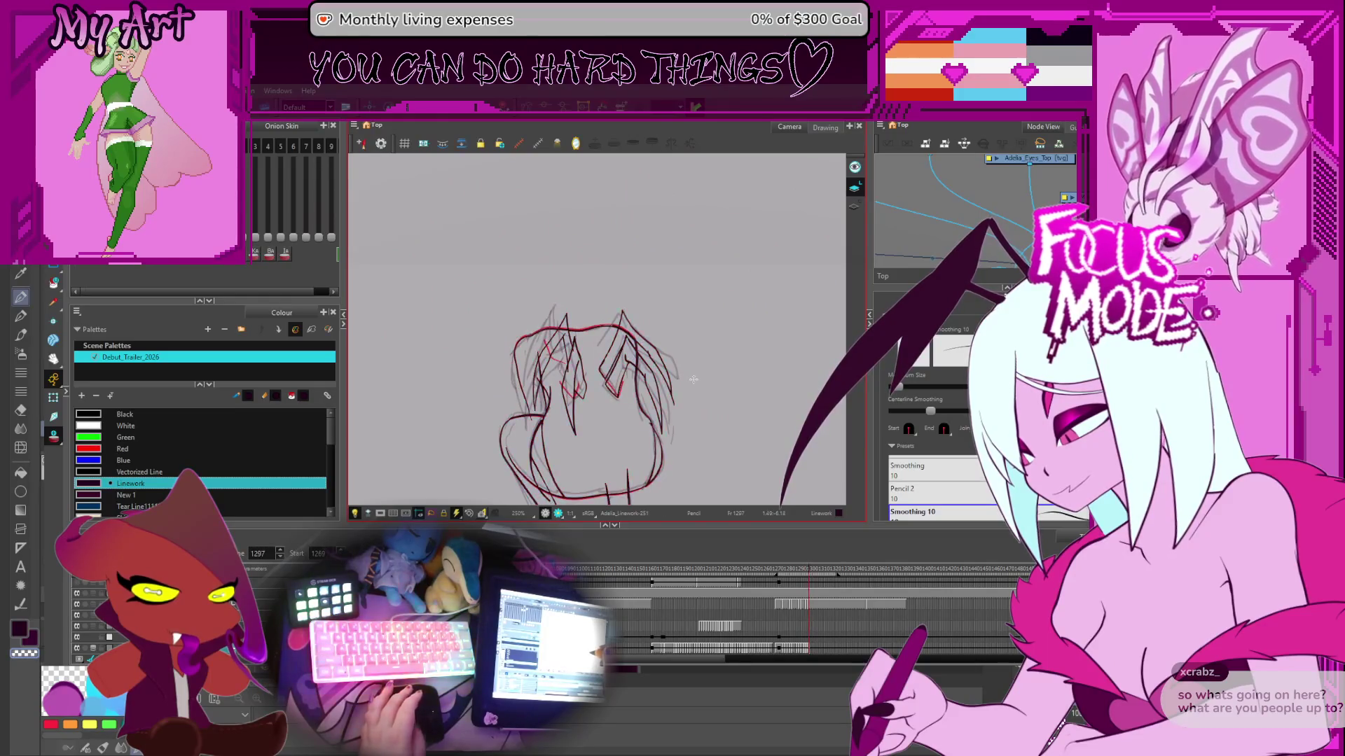
mouse_move(672, 400)
mouse_down()
mouse_move(672, 372)
mouse_move(686, 368)
mouse_up()
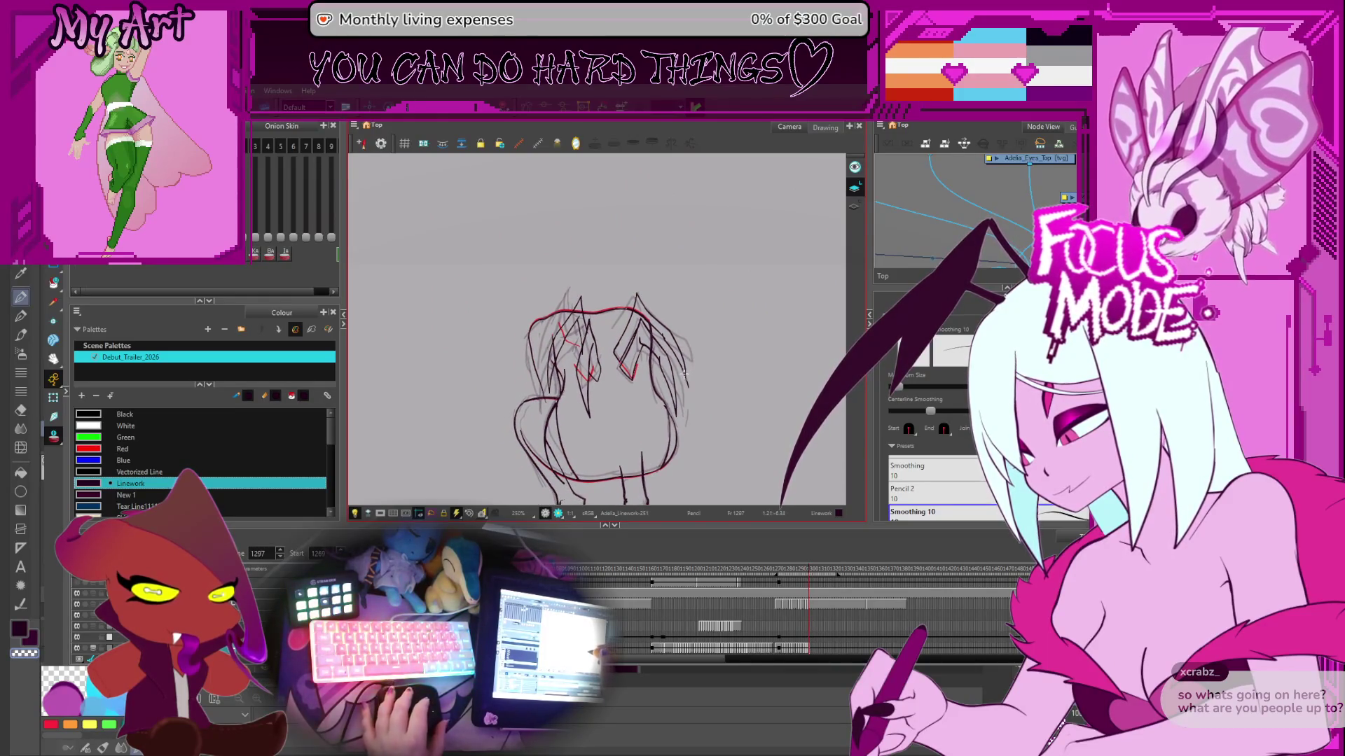
key(comma)
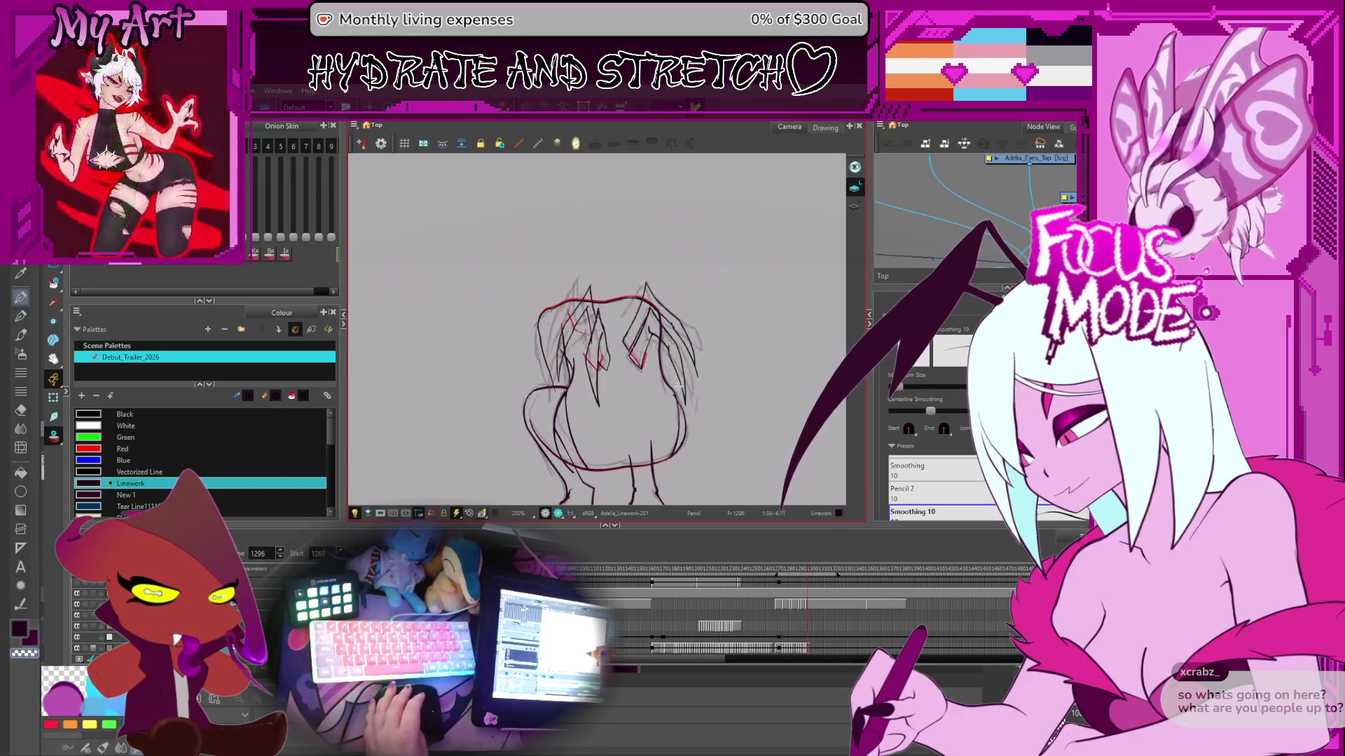
key(period)
drag(729, 397, 755, 388)
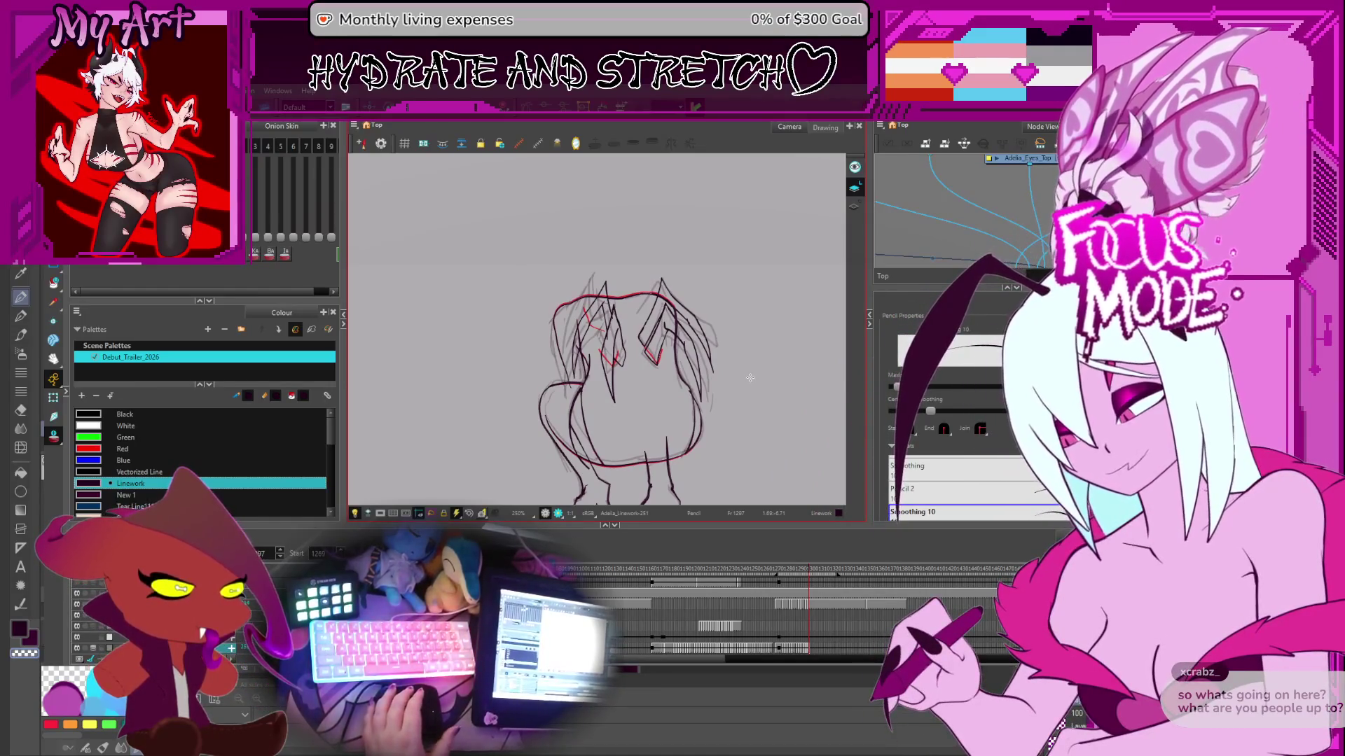
- Flip between the wing-sketch frame and the later wingless drawing, zooming in on the head
key(comma)
key(comma)
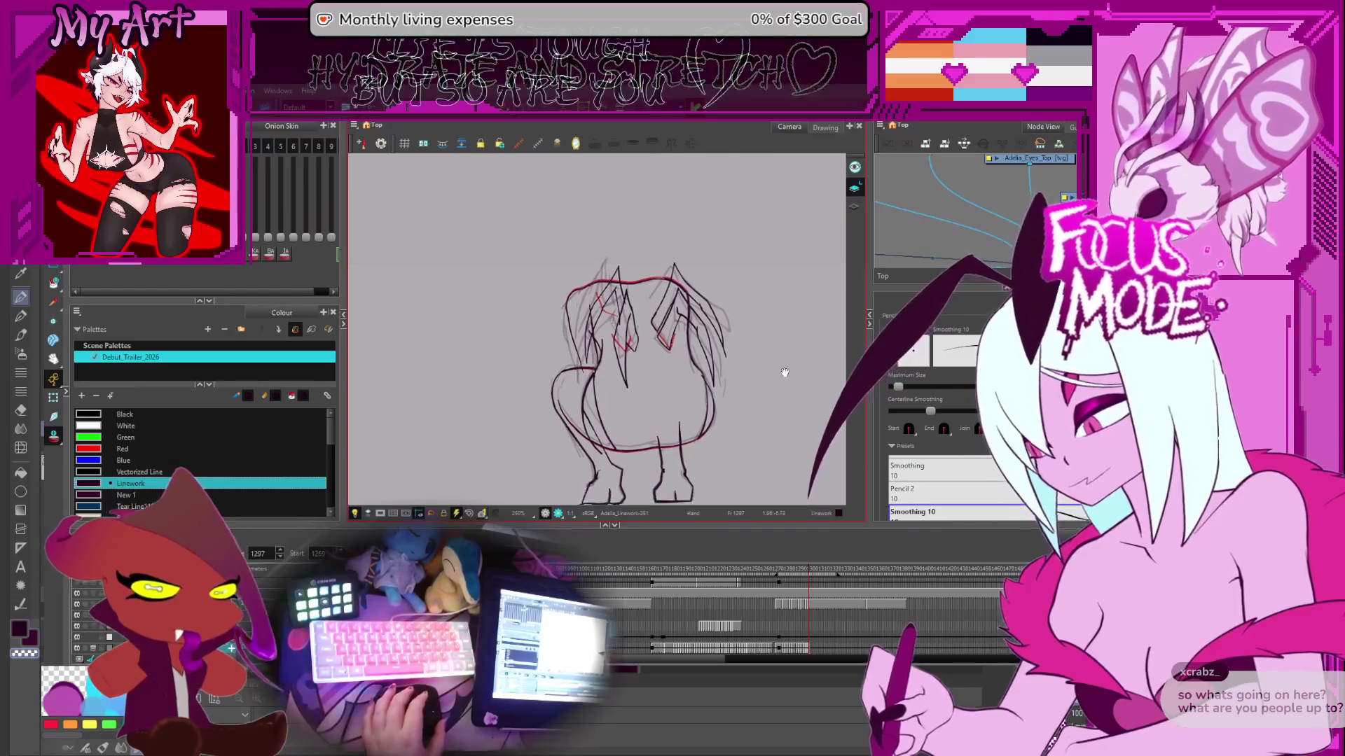
key(period)
key(period)
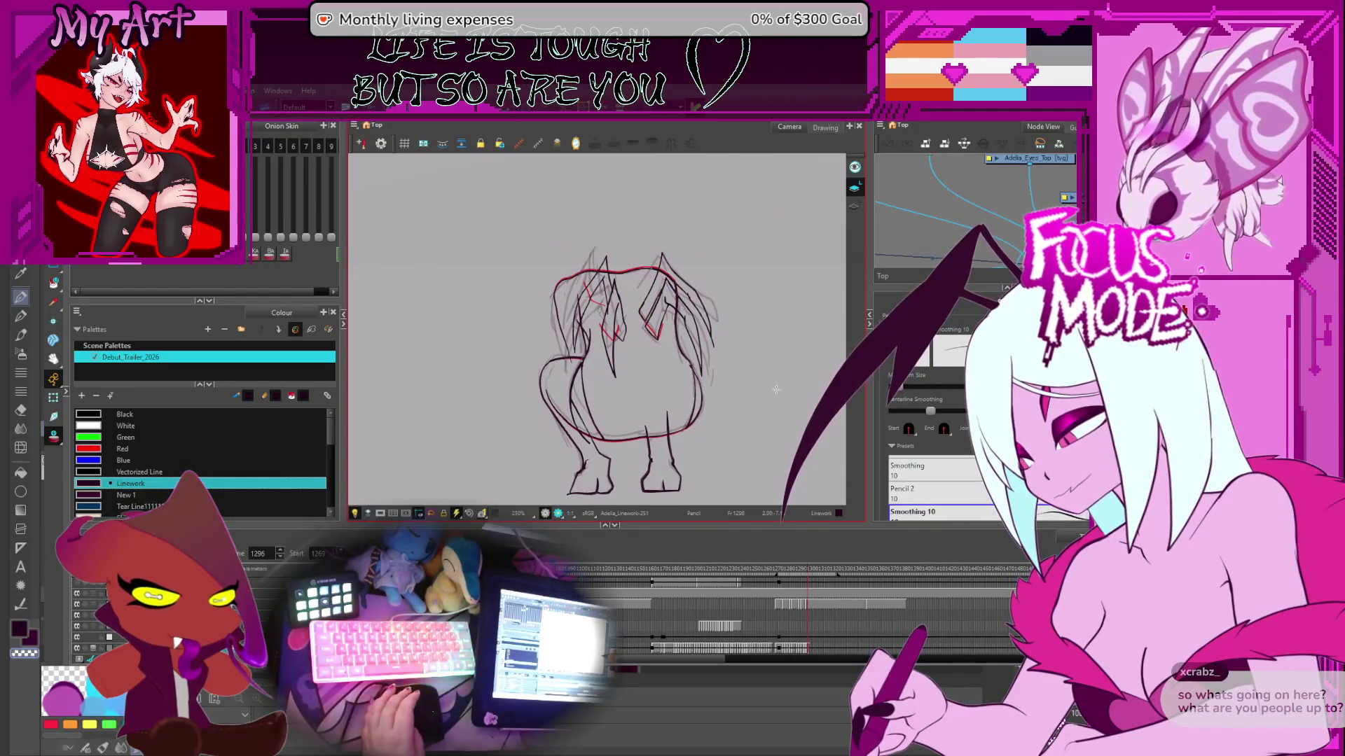
key(comma)
key(period)
key(comma)
key(period)
key(comma)
key(period)
key(period)
key(2)
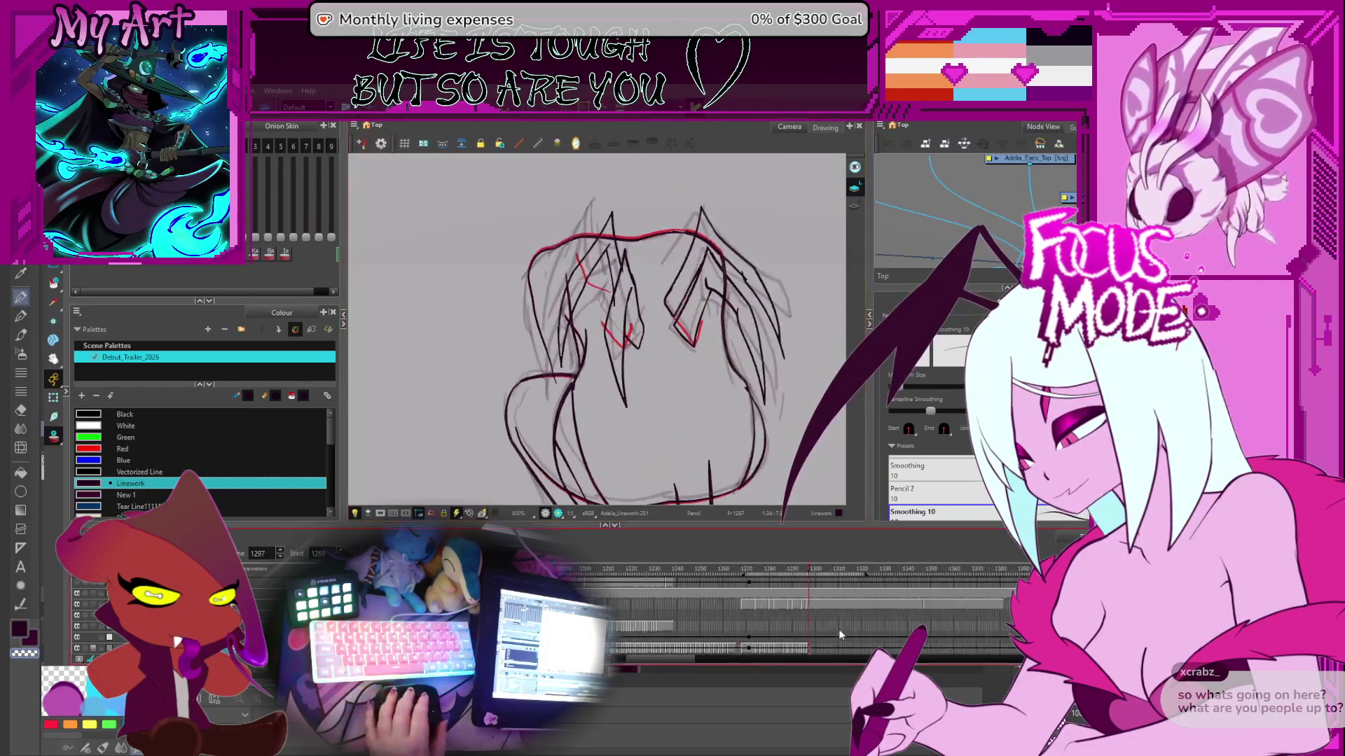
key(comma)
key(1)
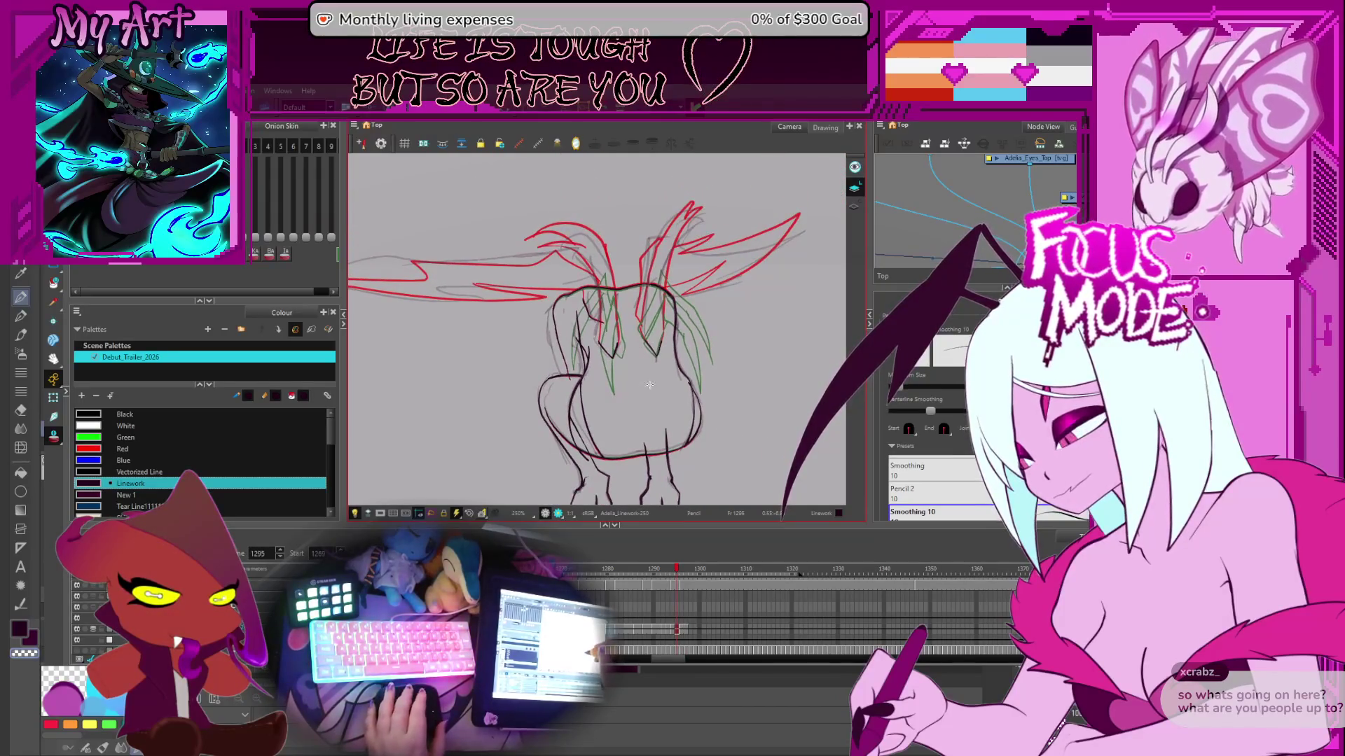
key(2)
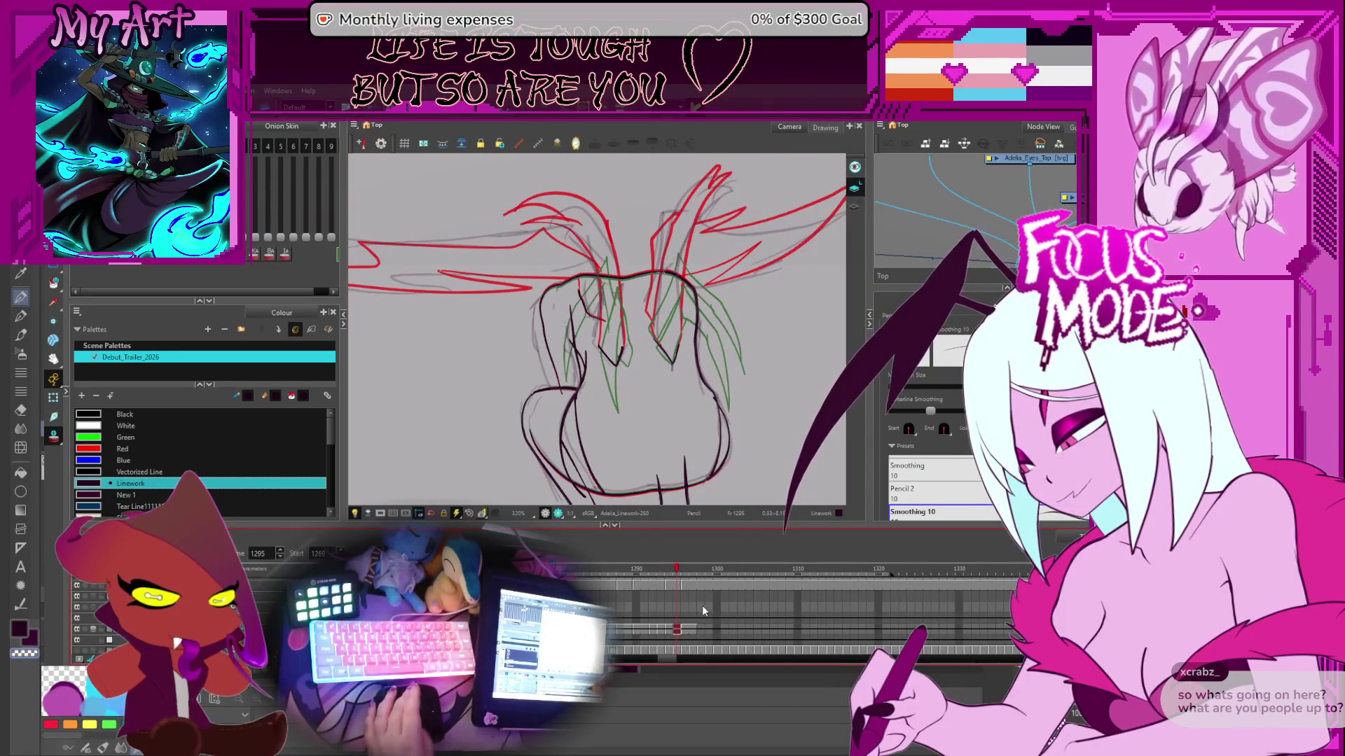
- Select the later frame's drawing, recentre it, and zoom out to see the whole figure
click(698, 630)
scroll(698, 630, up, 2)
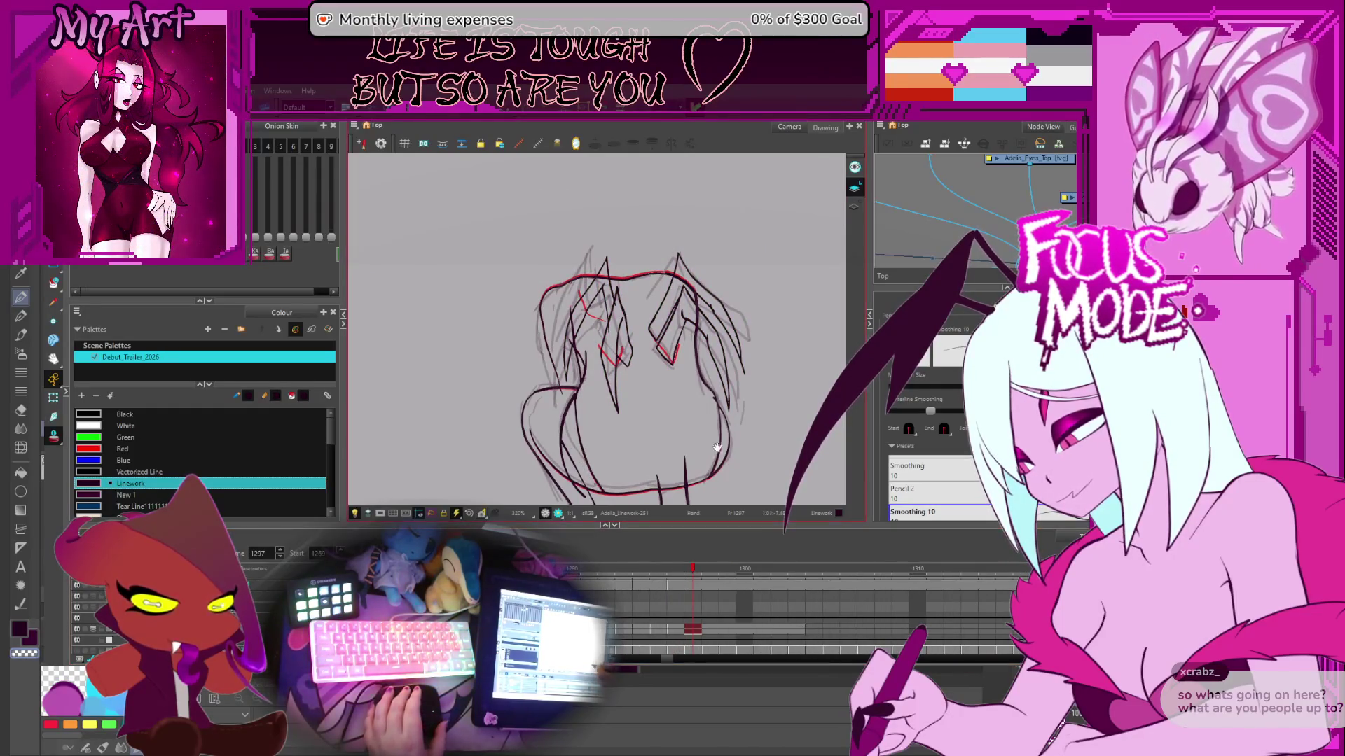
key(comma)
key(comma)
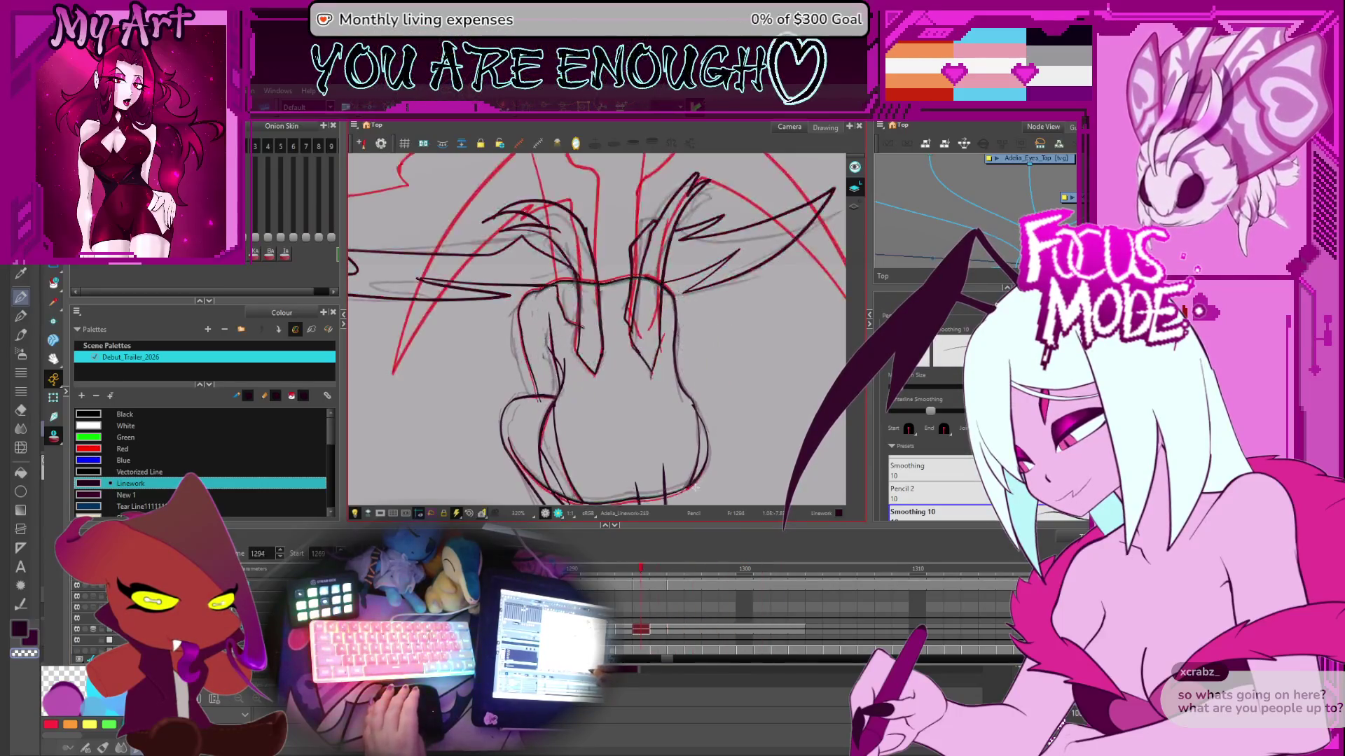
key(period)
key(period)
drag(695, 447, 708, 405)
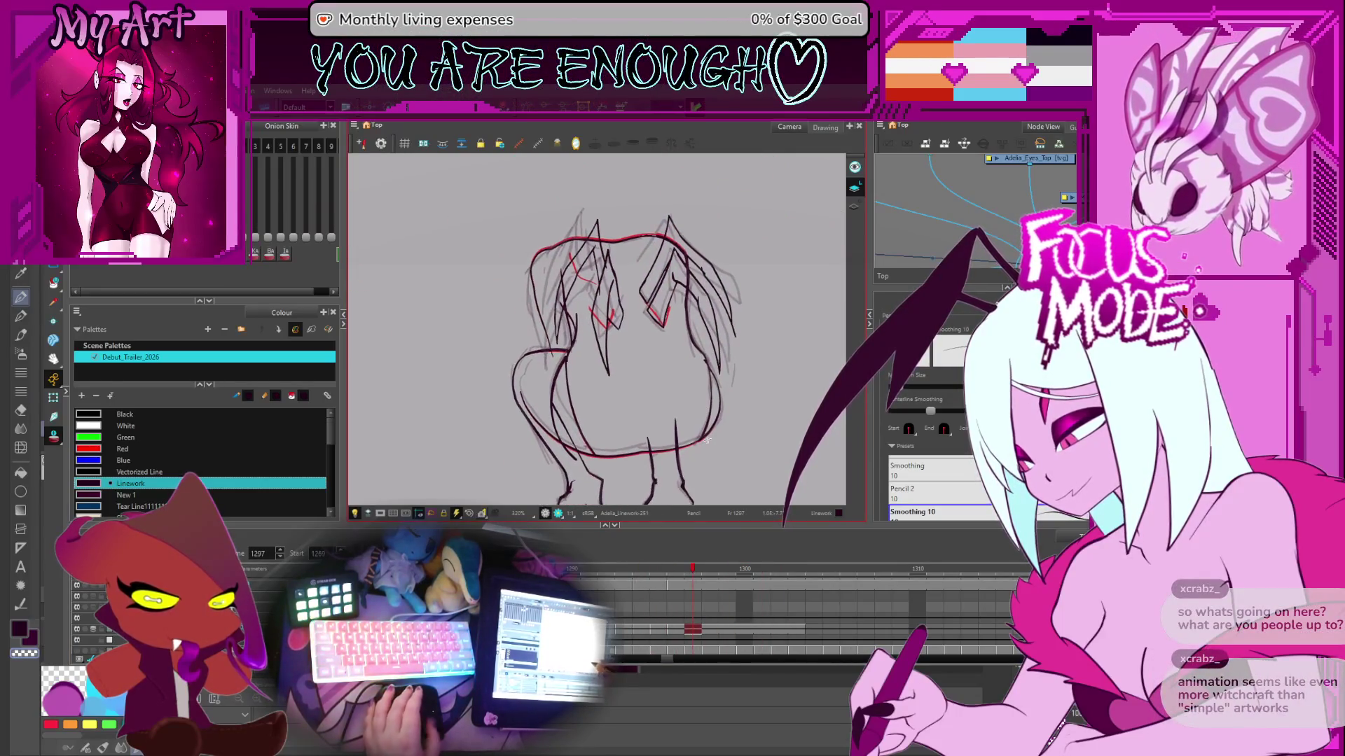
mouse_move(703, 465)
mouse_down()
mouse_move(759, 381)
mouse_move(678, 385)
mouse_up()
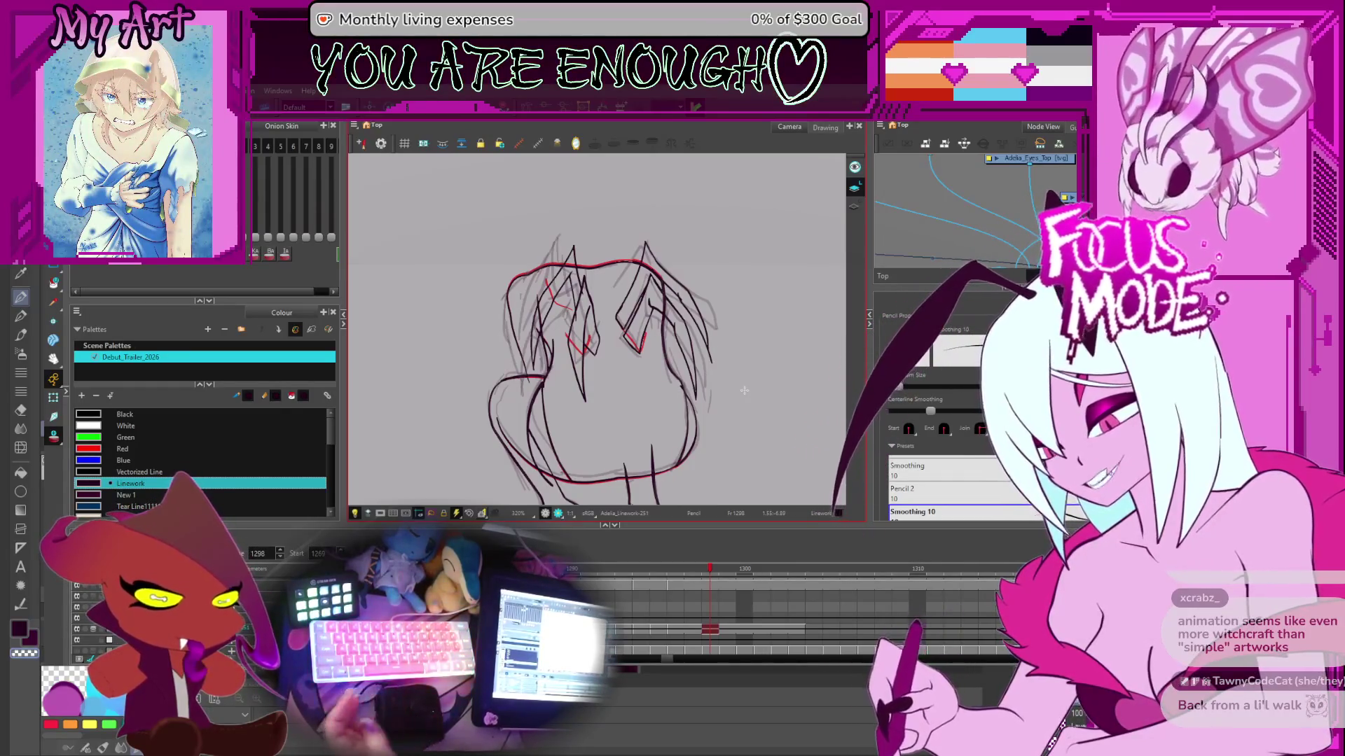
key(shift+m)
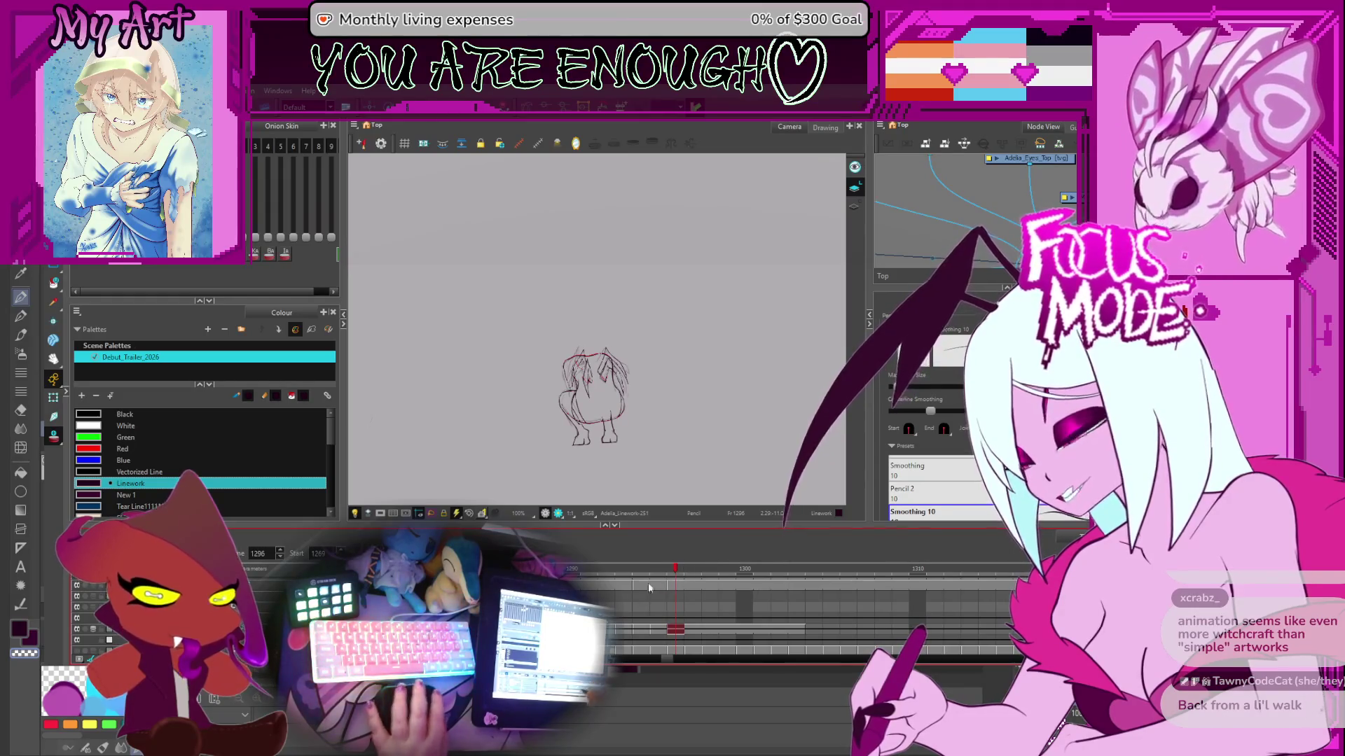
- Move to frame 1297 and zoom the canvas in to 320%
click(692, 569)
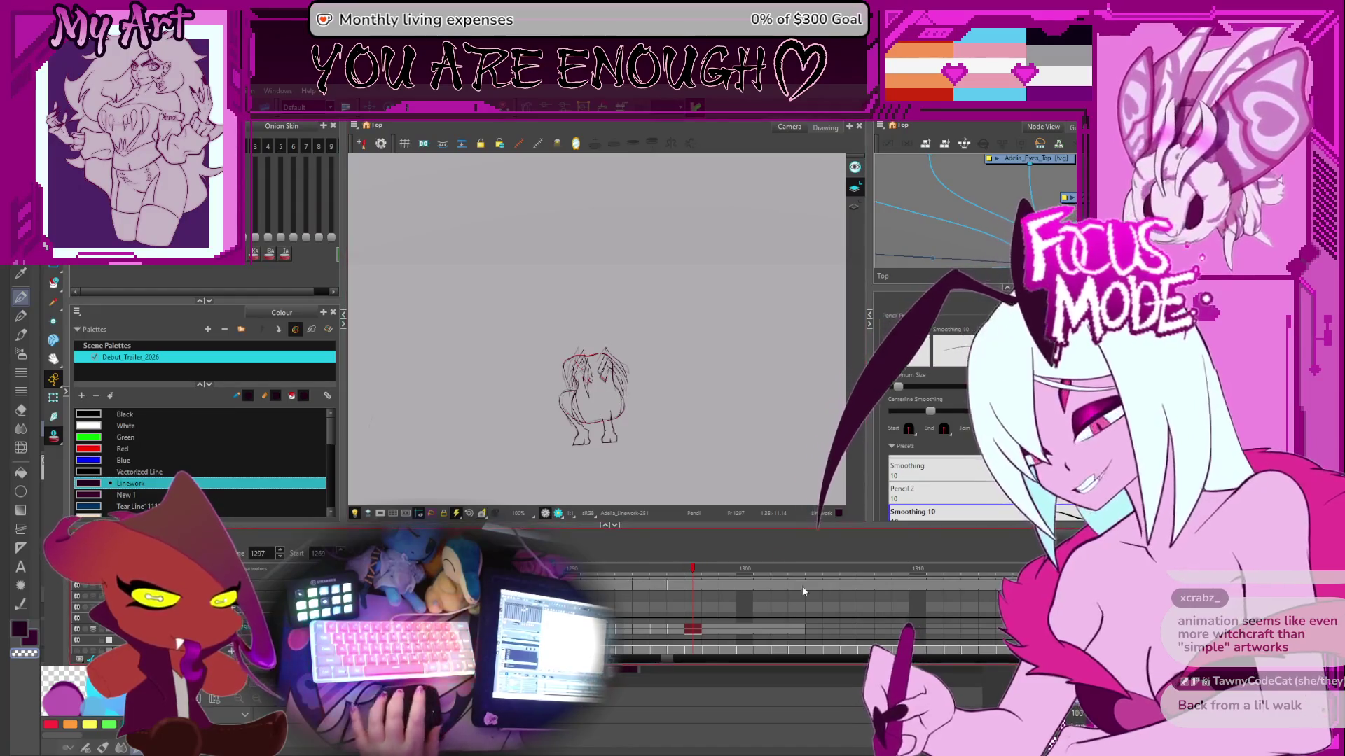
scroll(658, 574, down, 3)
key(2)
key(1)
key(1)
key(1)
scroll(684, 607, up, 3)
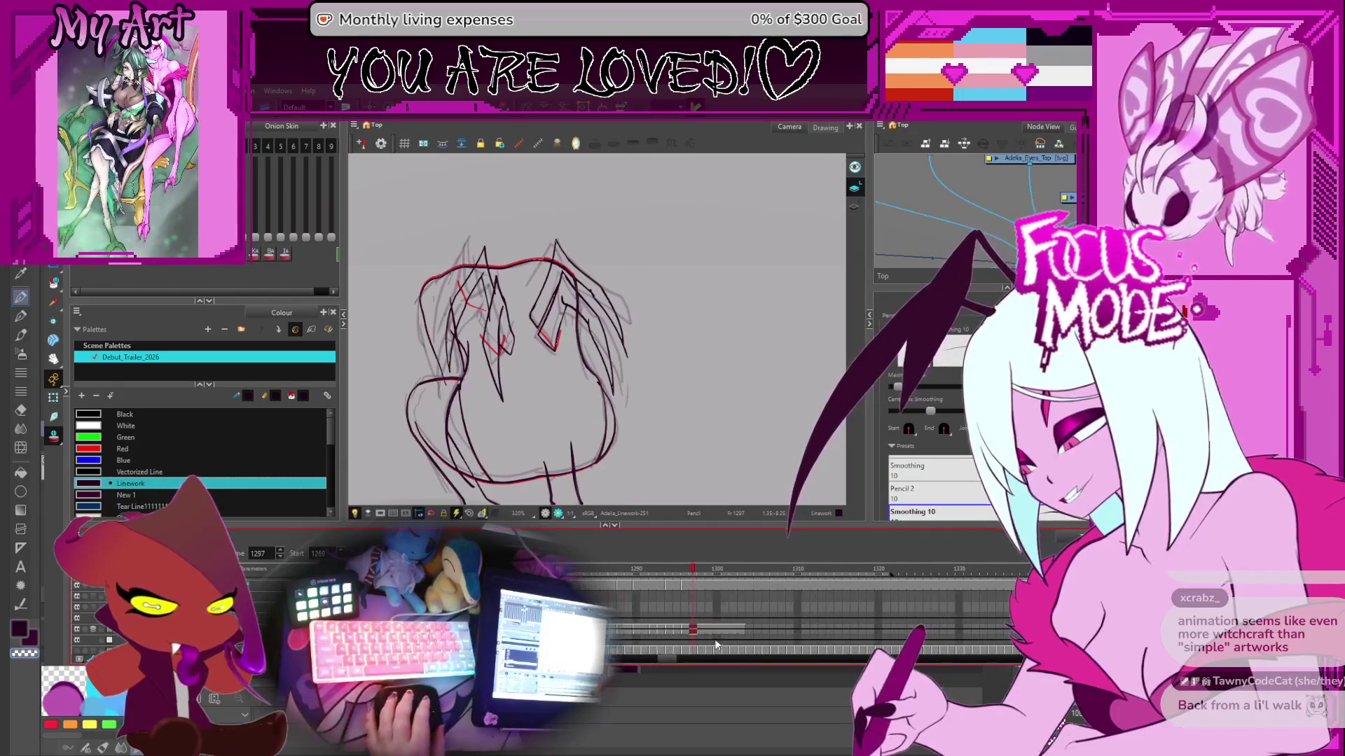
scroll(708, 620, up, 2)
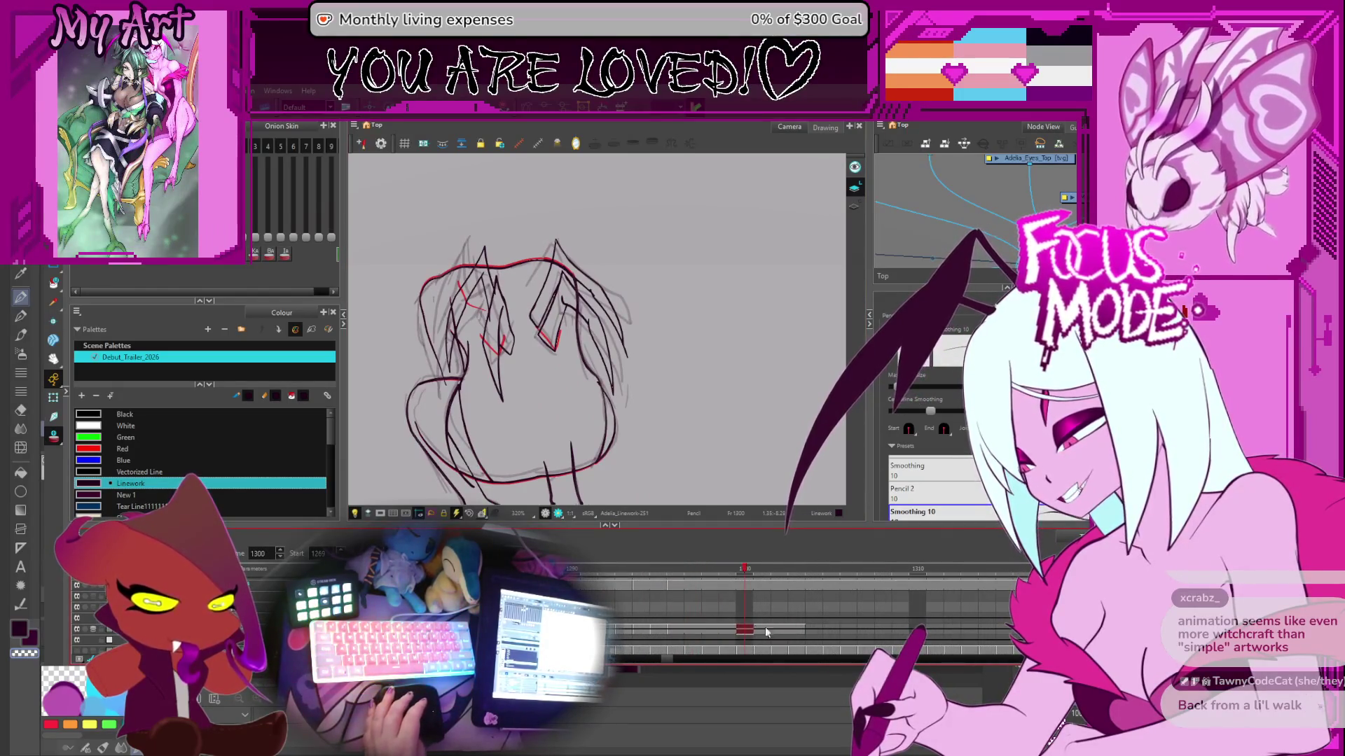
- Compare frames 1298 to 1302 and make frame 1301's drawing the one to edit
key(comma)
key(comma)
key(period)
key(period)
key(period)
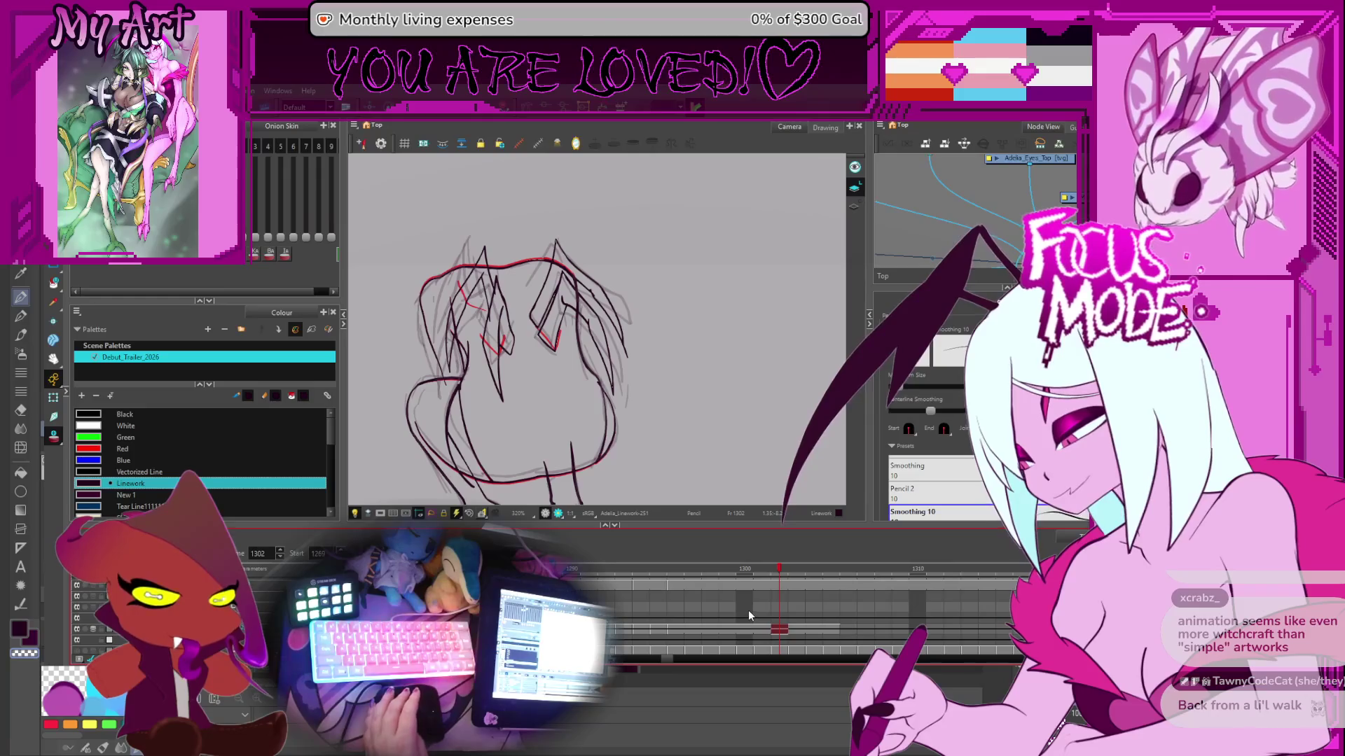
key(comma)
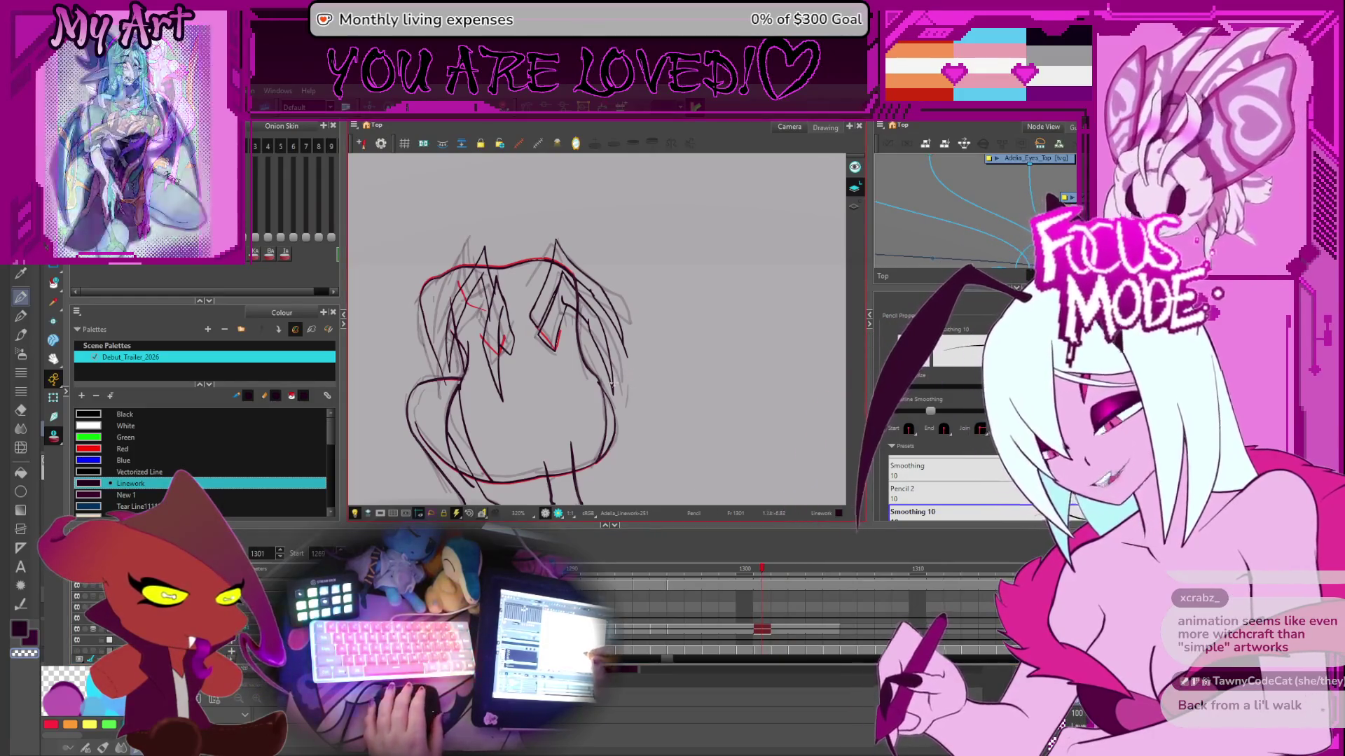
drag(668, 378, 693, 360)
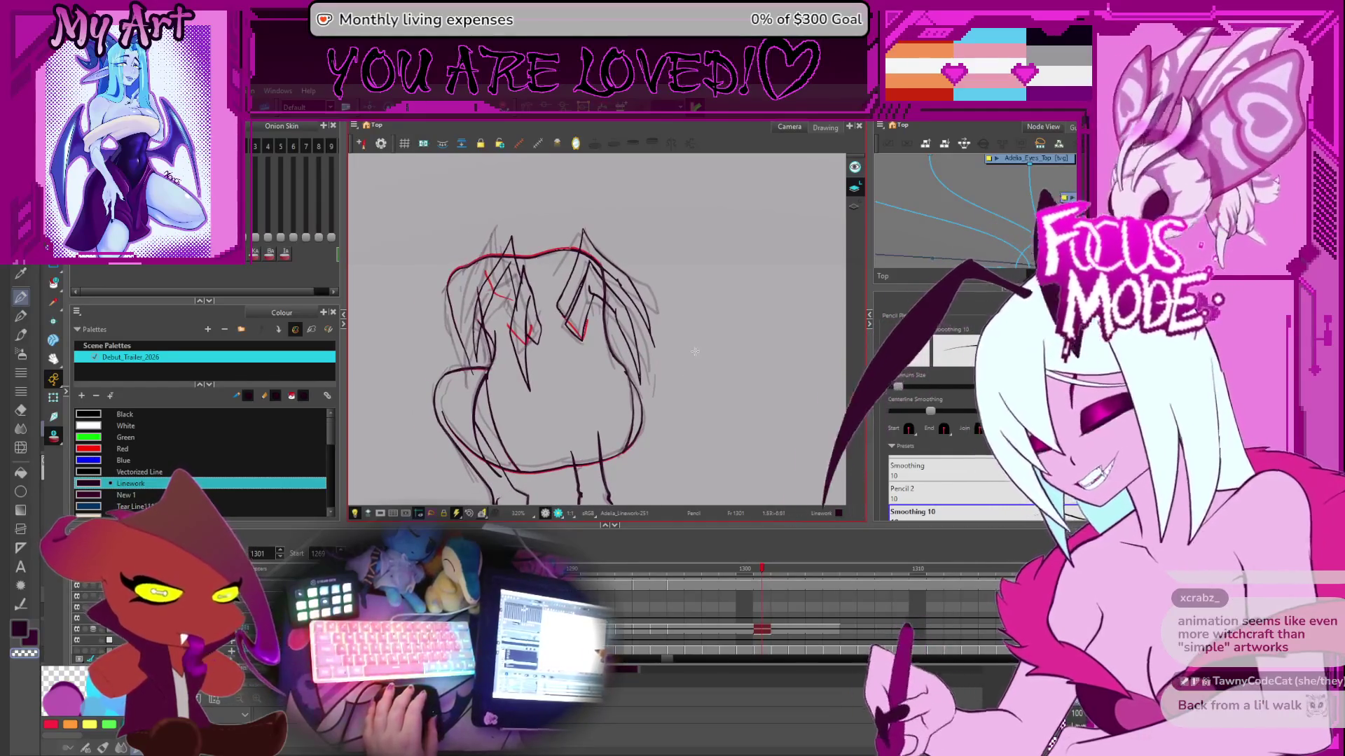
click(776, 630)
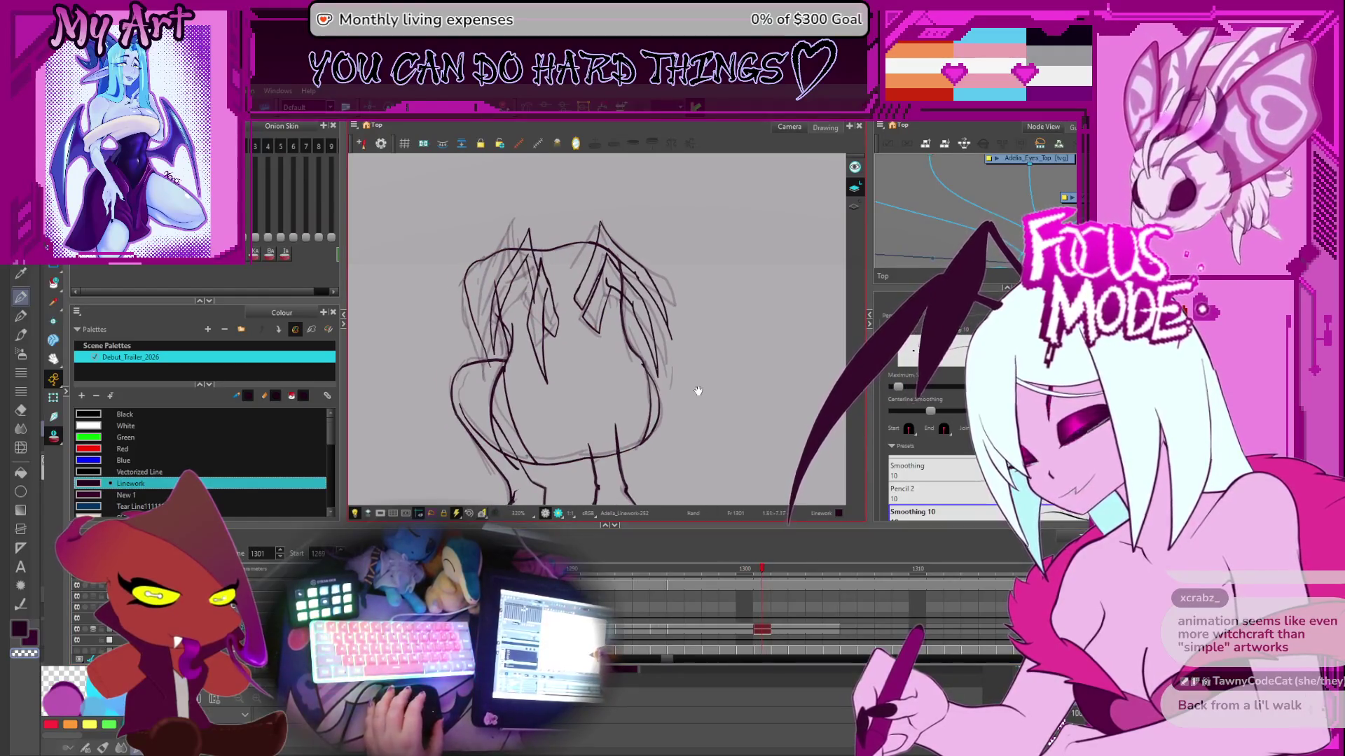
key(alt+s)
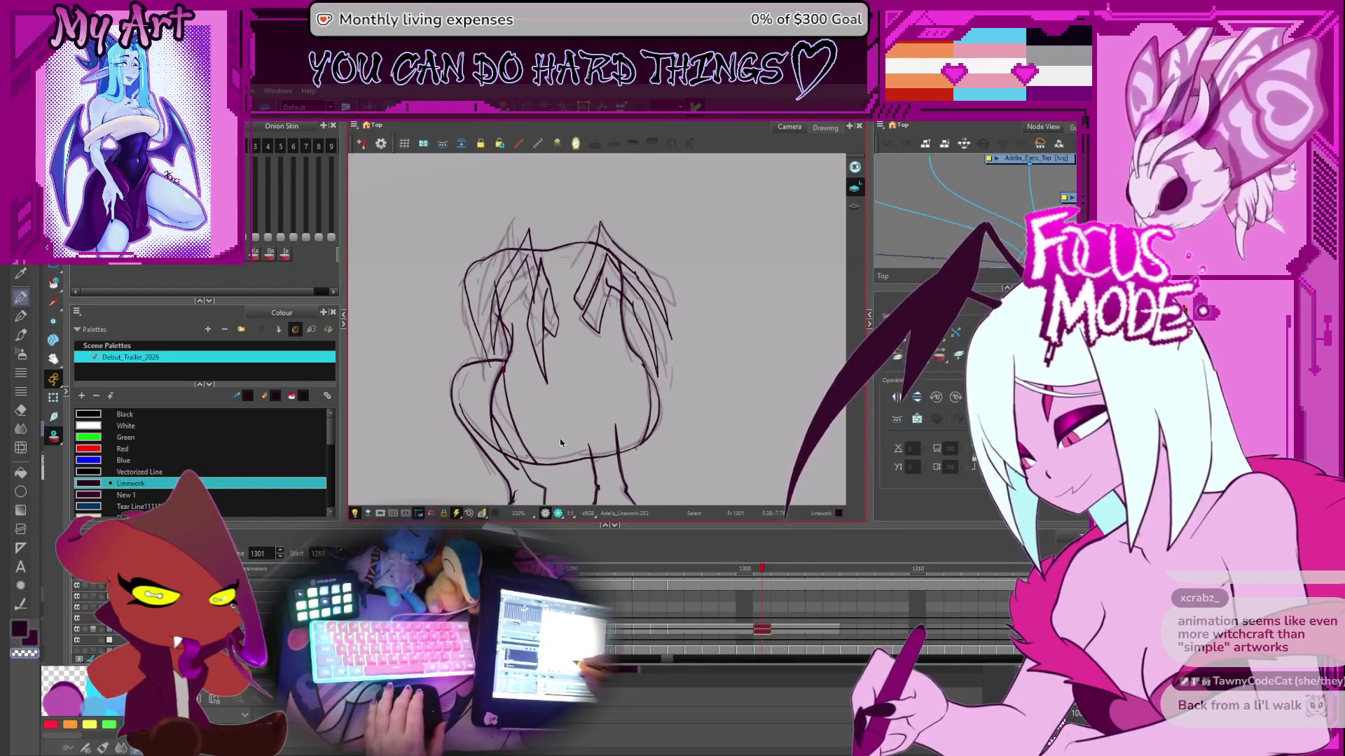
- Select the lower body curve on frame 1301 and edit its points, checking against frame 1300
click(562, 439)
click(535, 420)
mouse_move(534, 420)
mouse_down()
mouse_move(570, 397)
mouse_move(553, 418)
mouse_up()
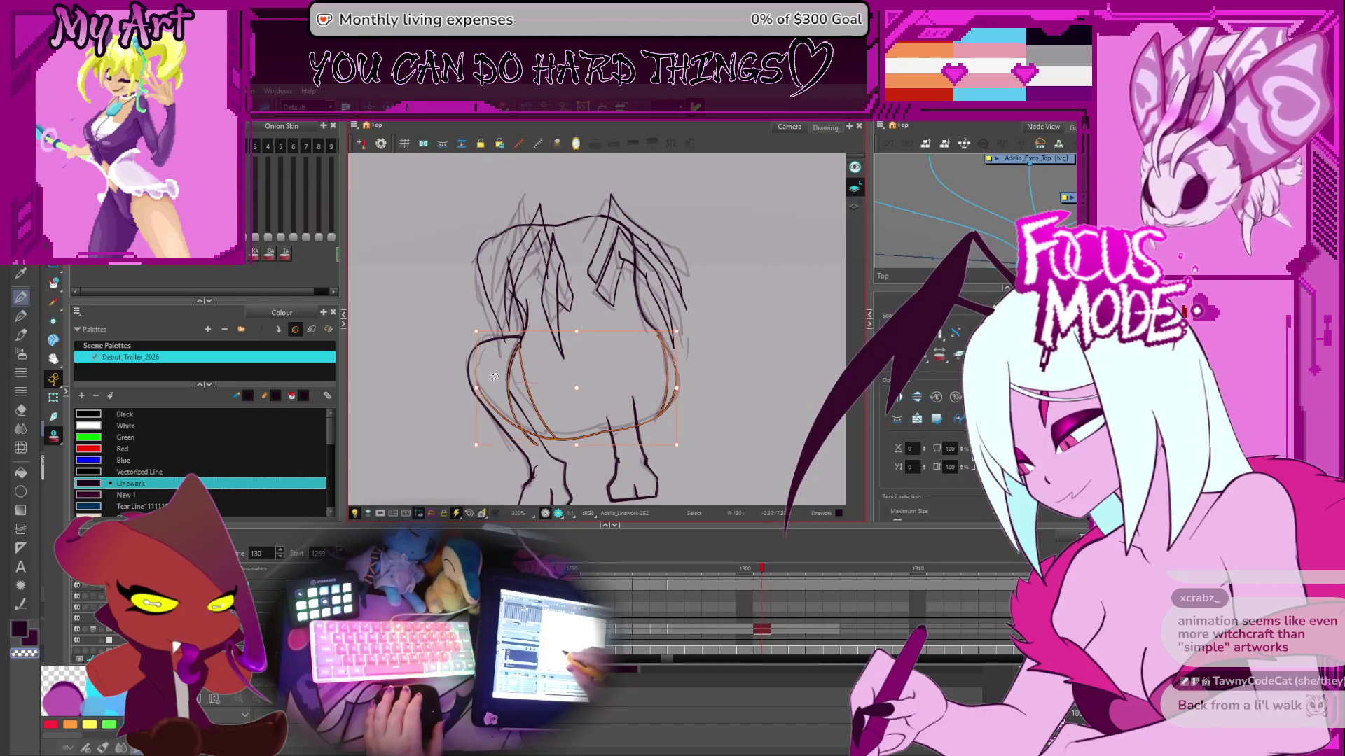
click(578, 442)
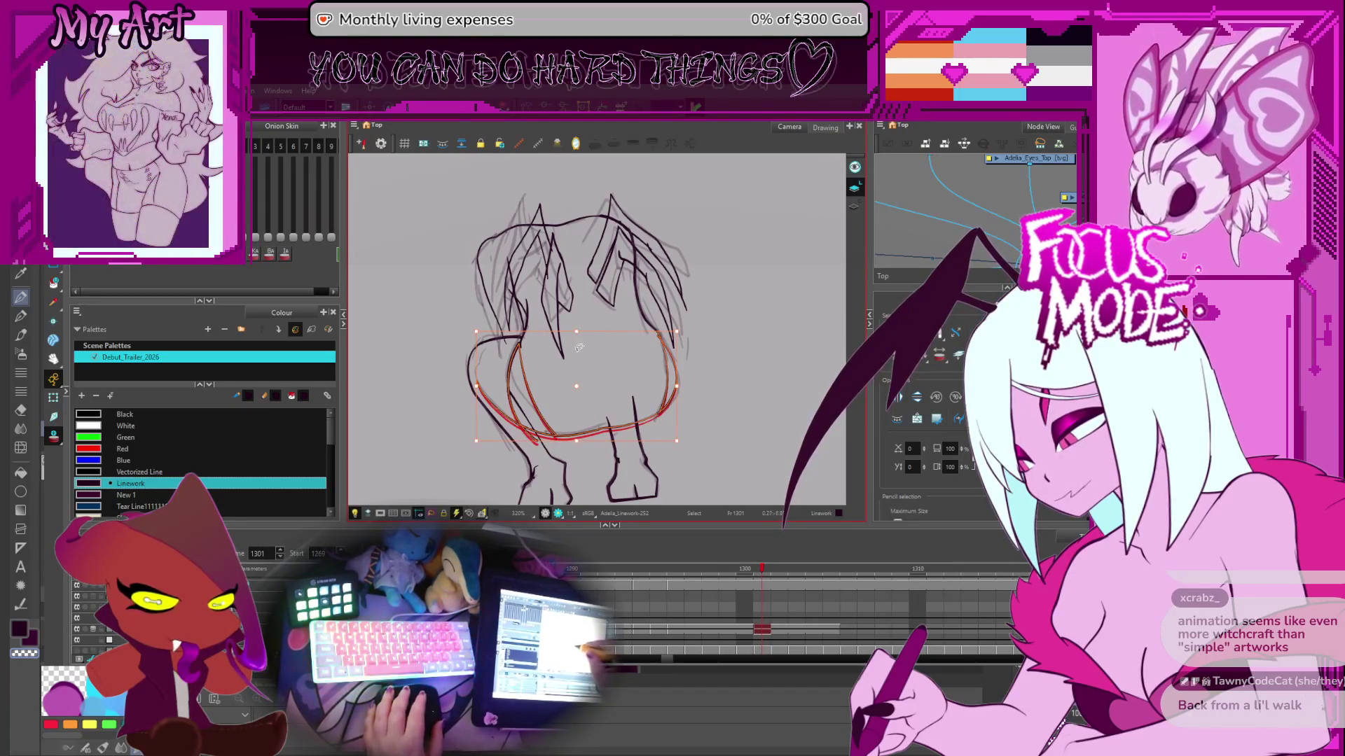
scroll(534, 343, up, 1)
key(alt+q)
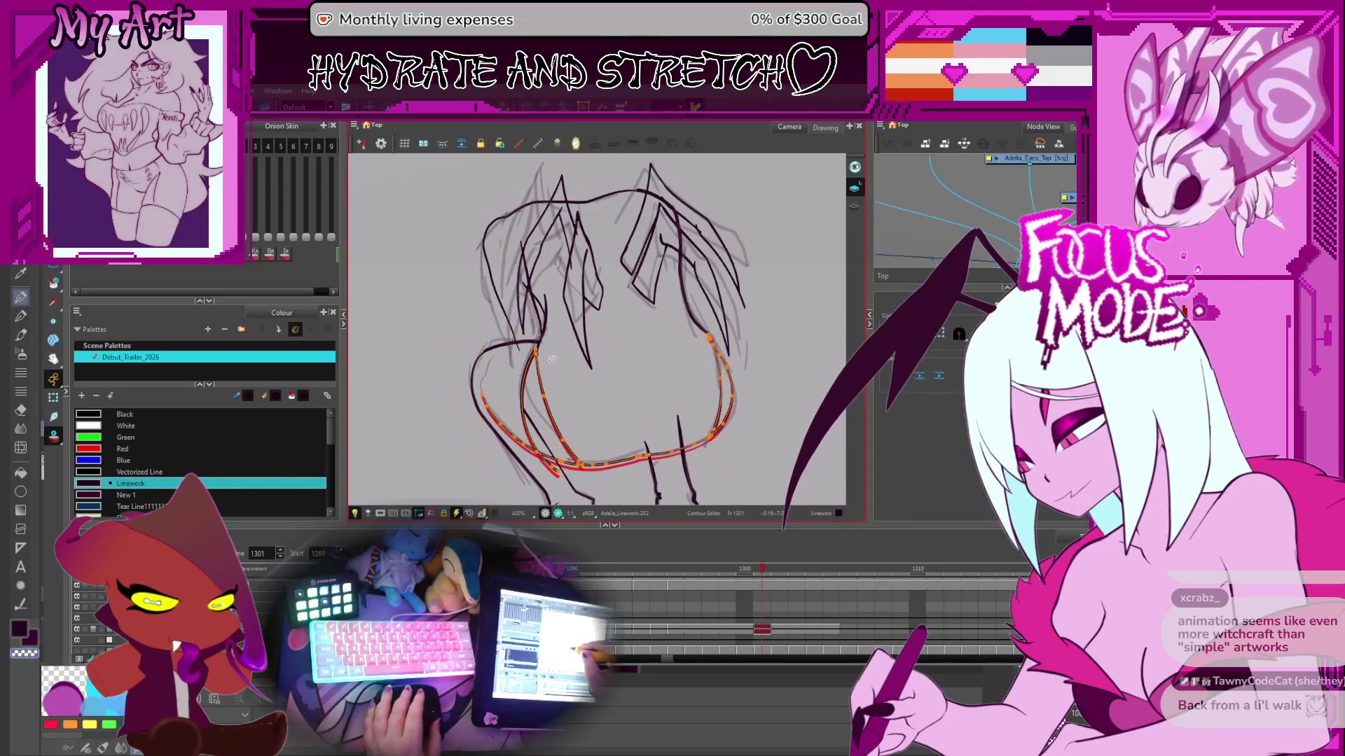
key(comma)
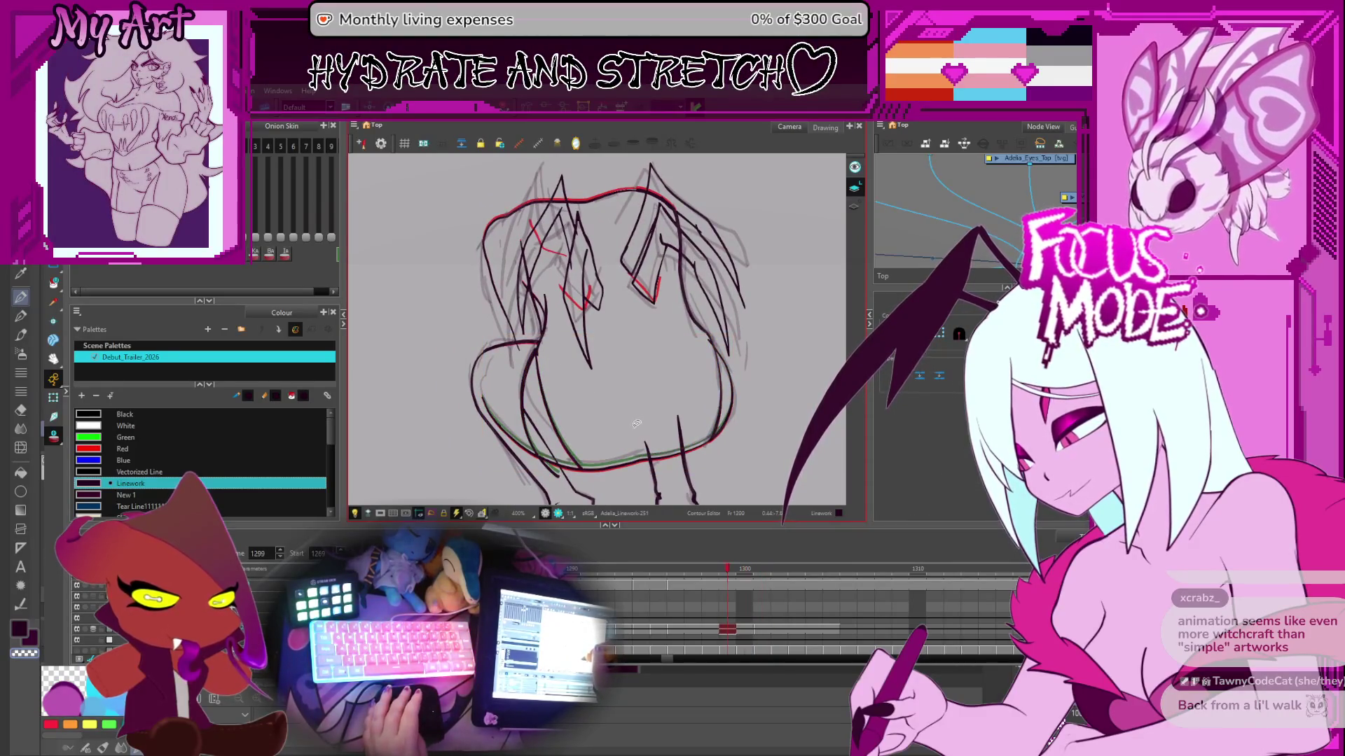
key(period)
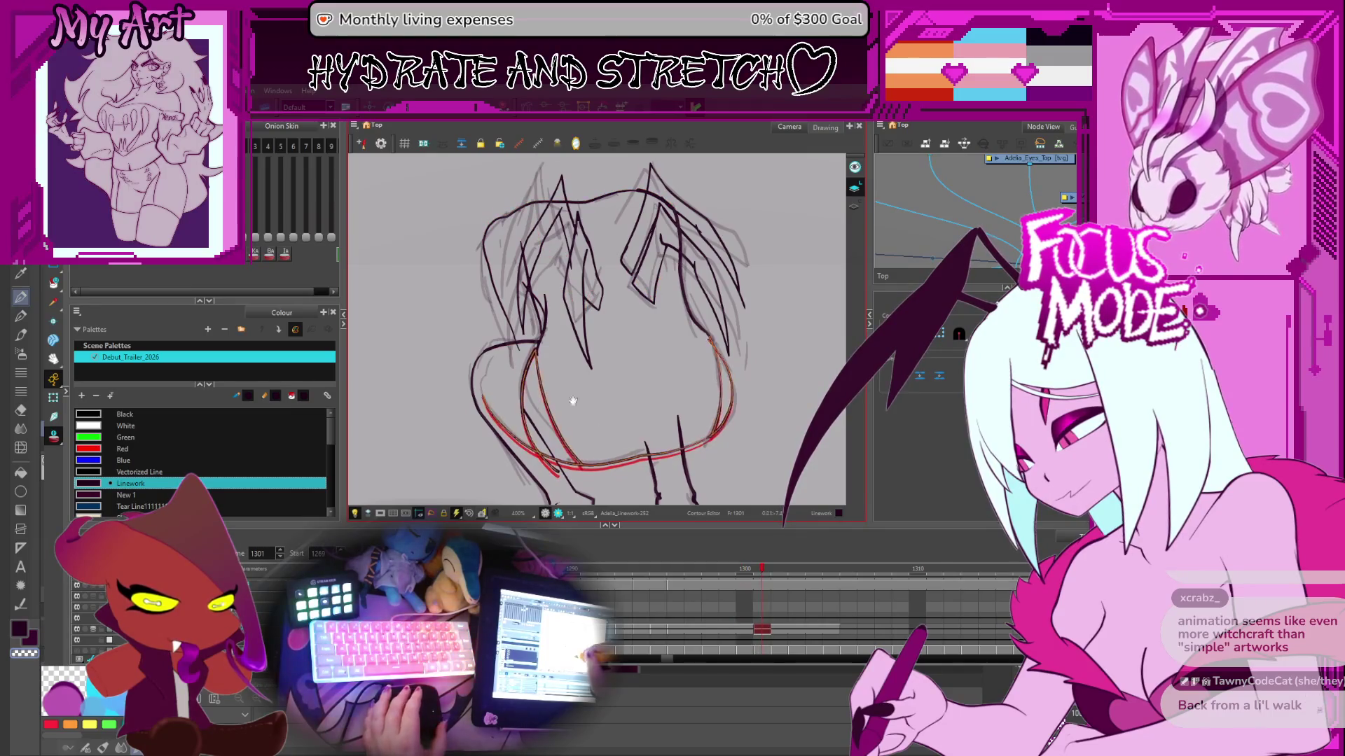
scroll(576, 402, up, 2)
key(alt+s)
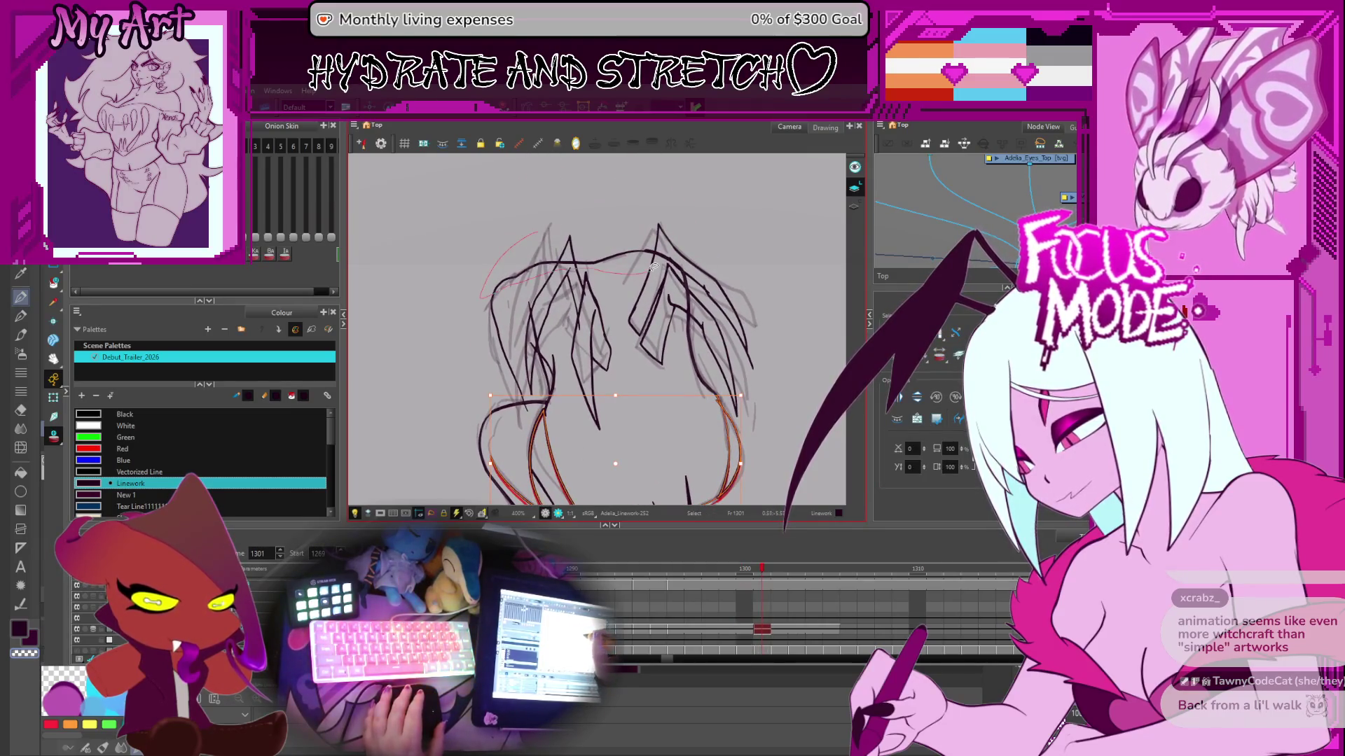
key(comma)
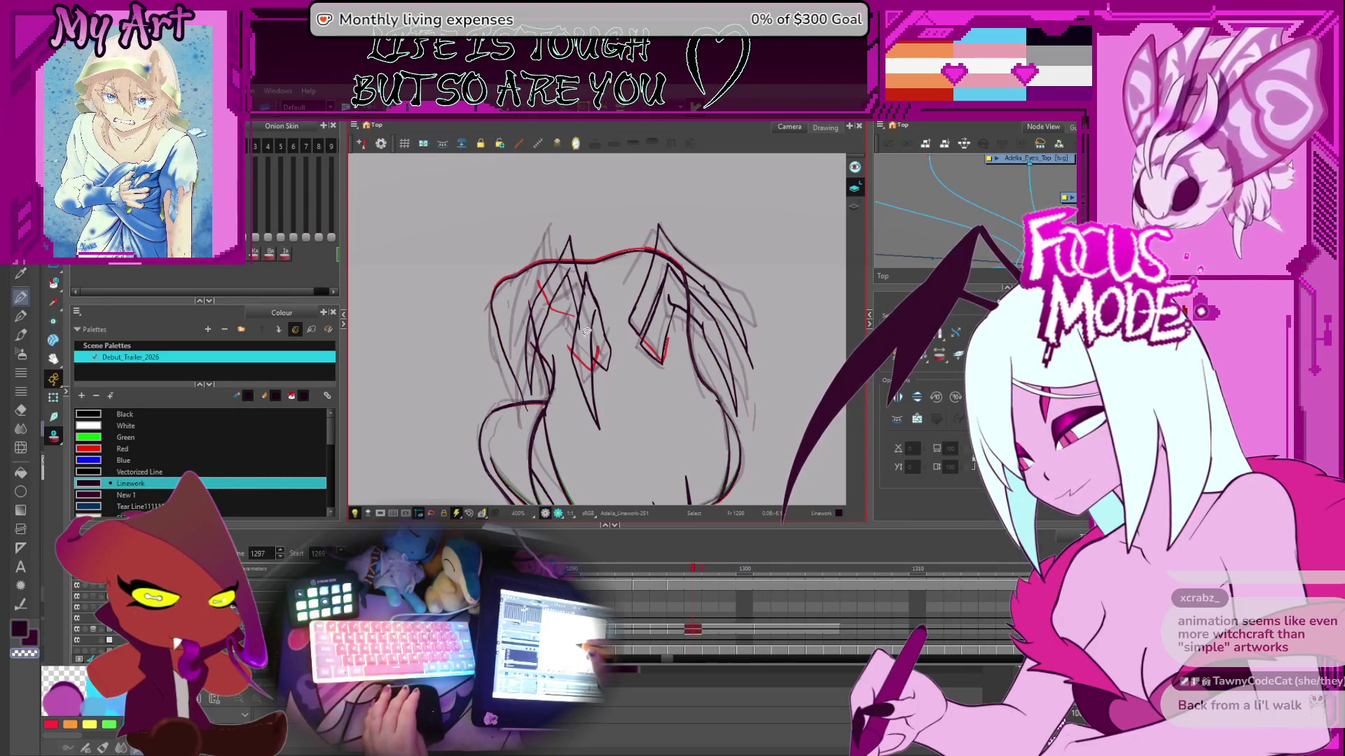
- On frame 1302, select the upper-left head stroke and compare it with the neighbouring drawings
key(period)
key(comma)
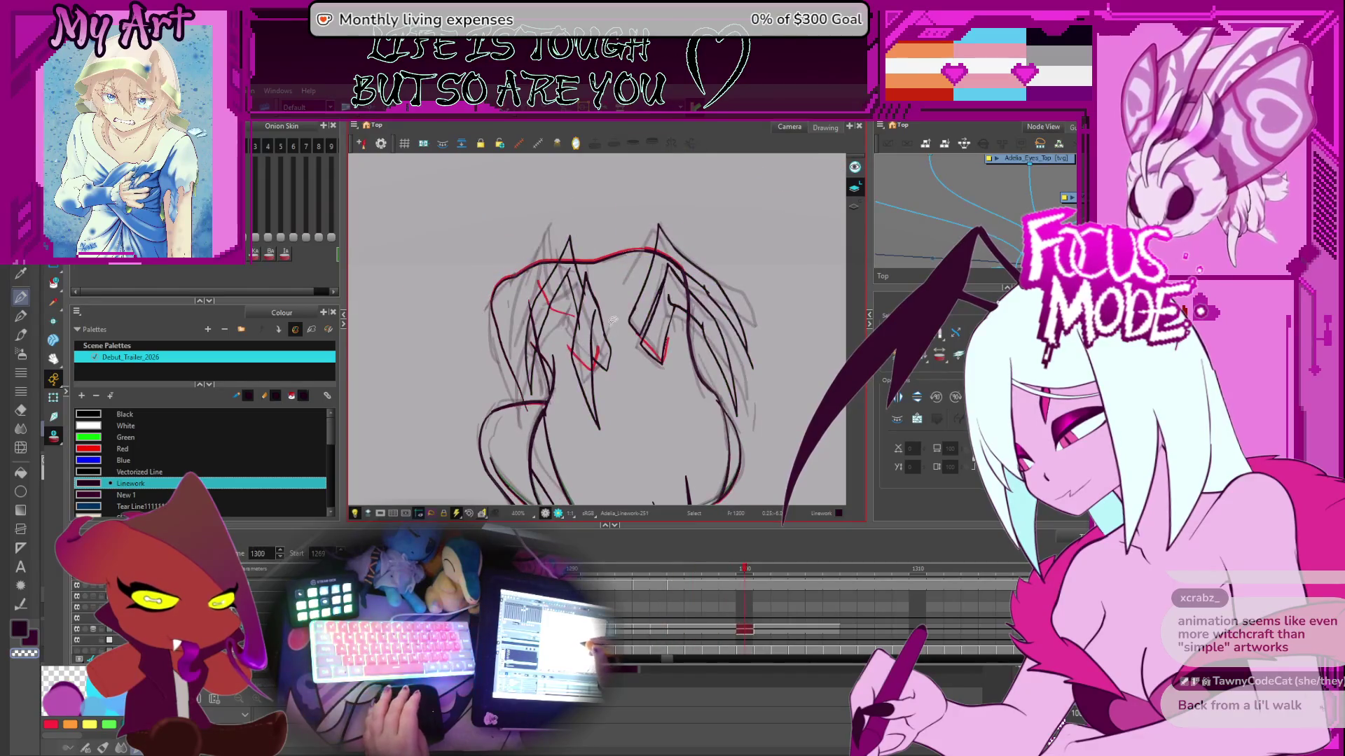
key(period)
key(period)
click(540, 263)
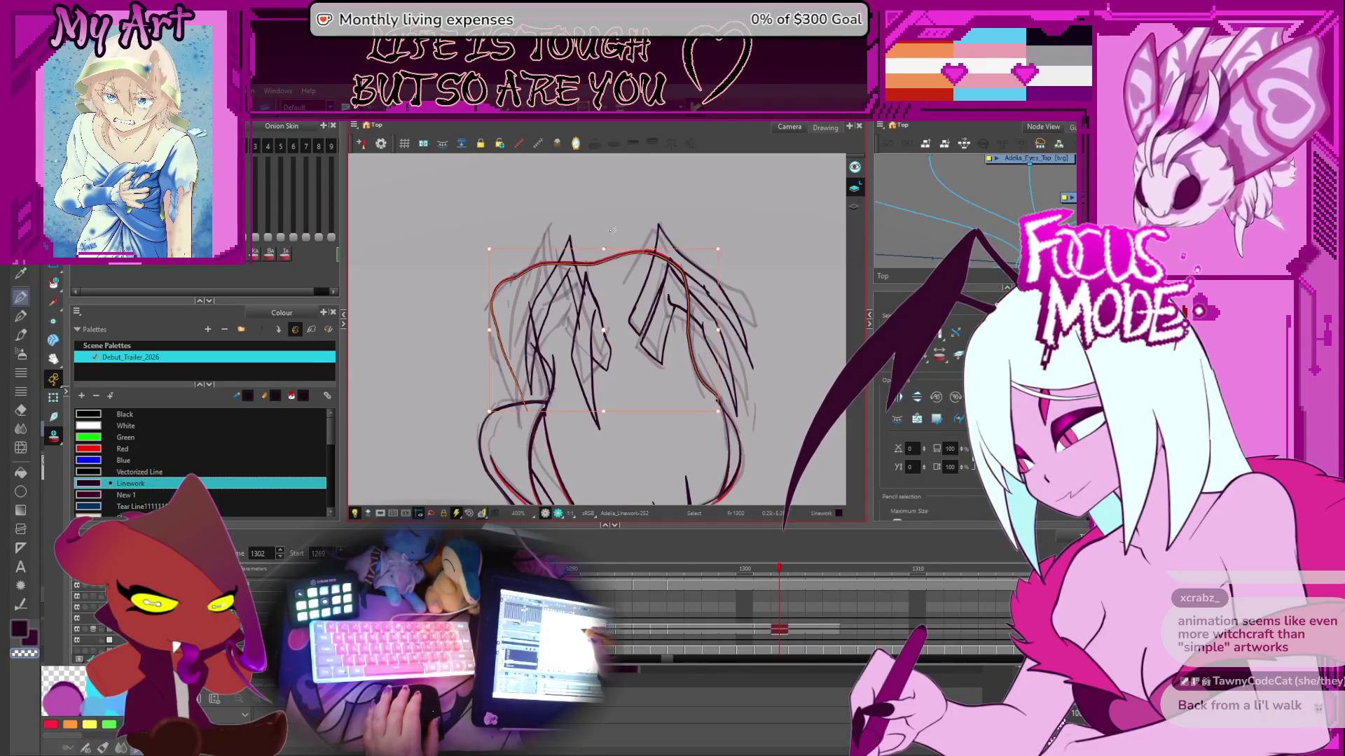
key(Escape)
key(period)
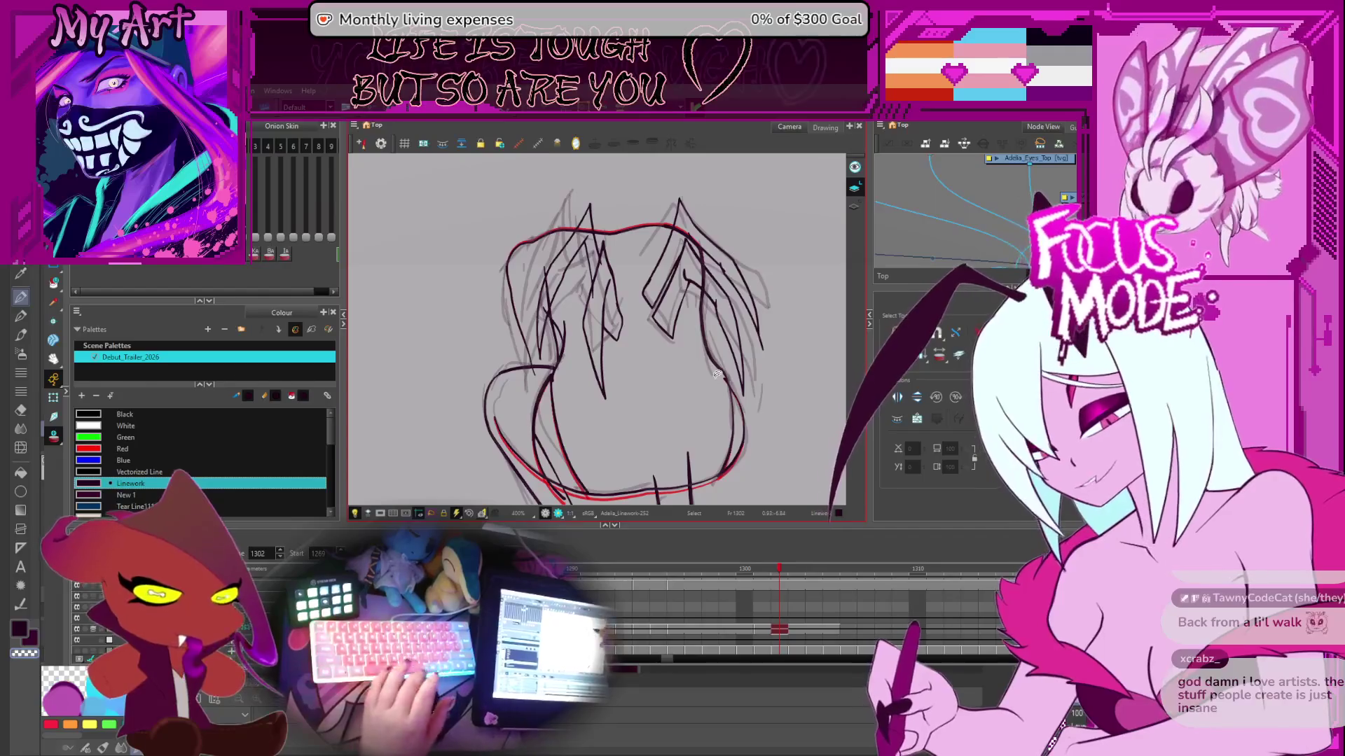
drag(682, 310, 687, 321)
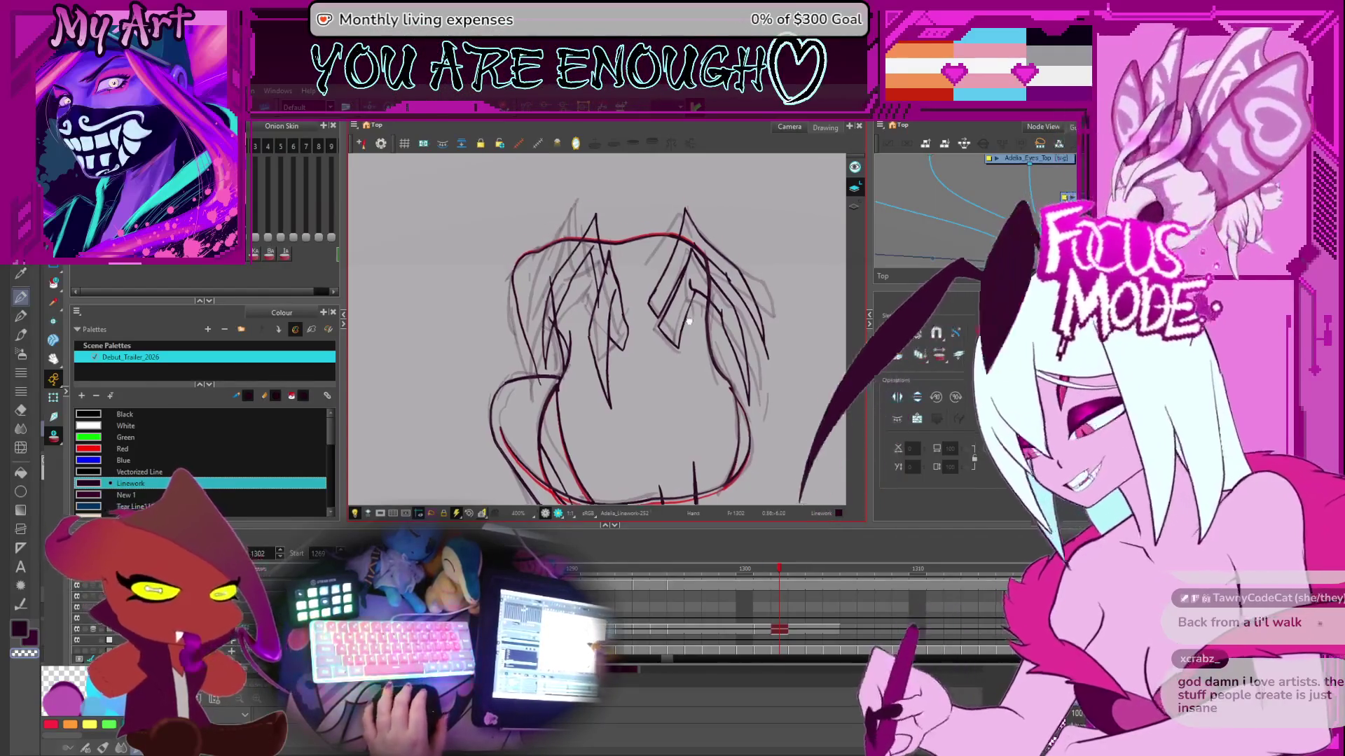
scroll(689, 323, down, 2)
scroll(700, 328, up, 4)
scroll(710, 333, down, 1)
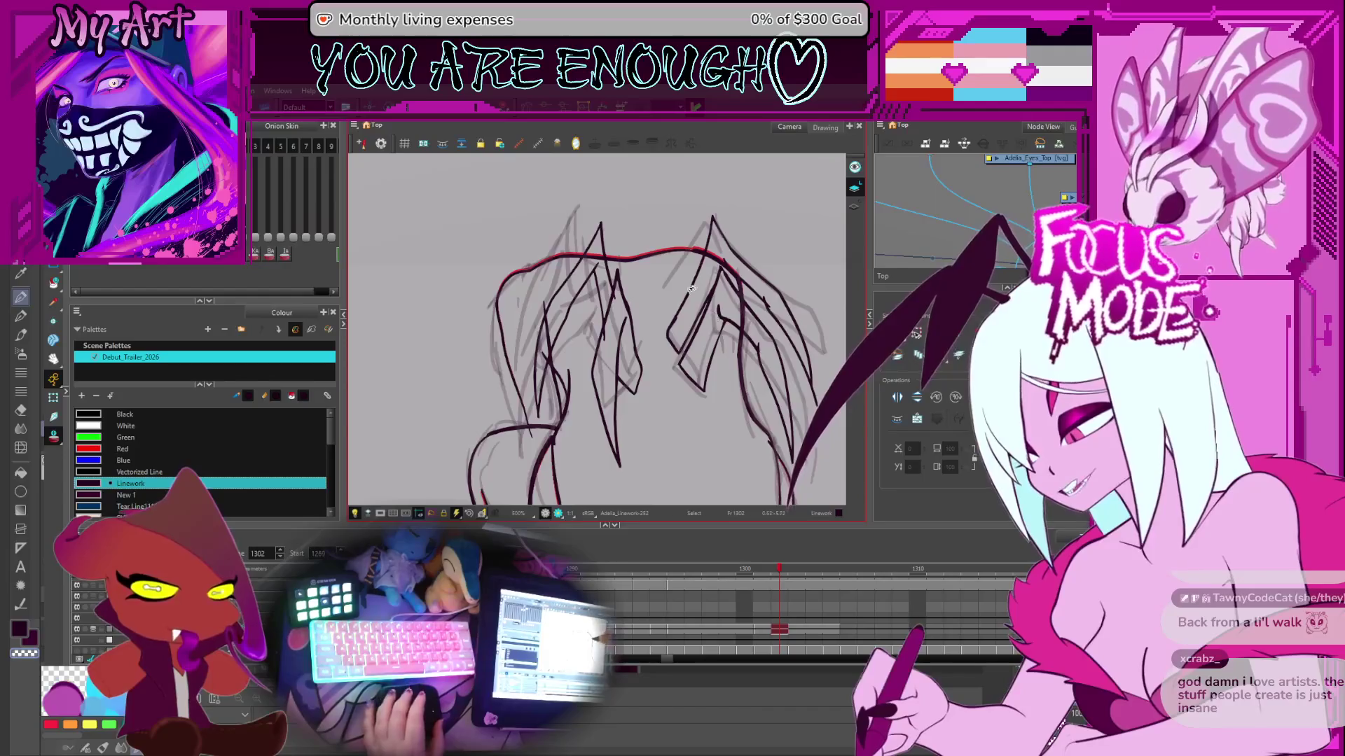
scroll(693, 288, down, 2)
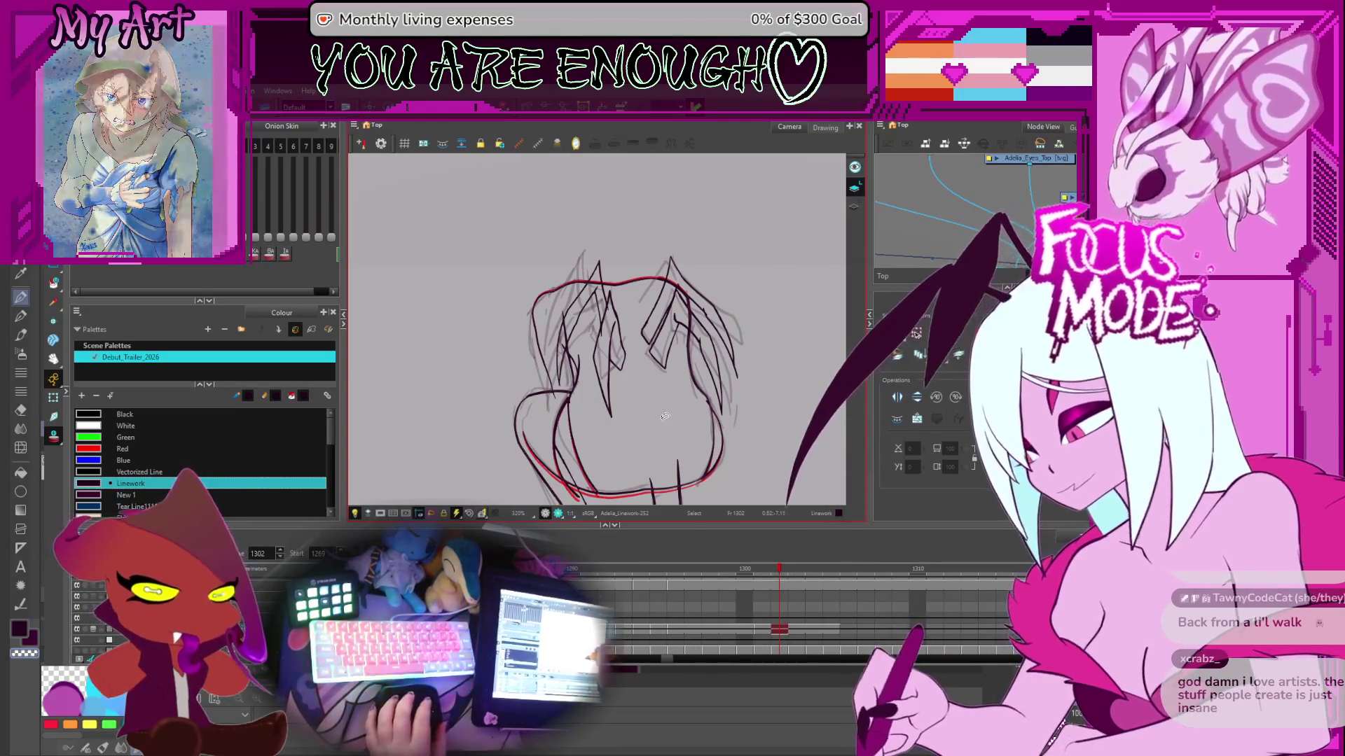
- Zoom out and return to frame 1, which shows the dark character silhouette
scroll(648, 417, up, 3)
scroll(623, 413, down, 1)
scroll(624, 414, down, 5)
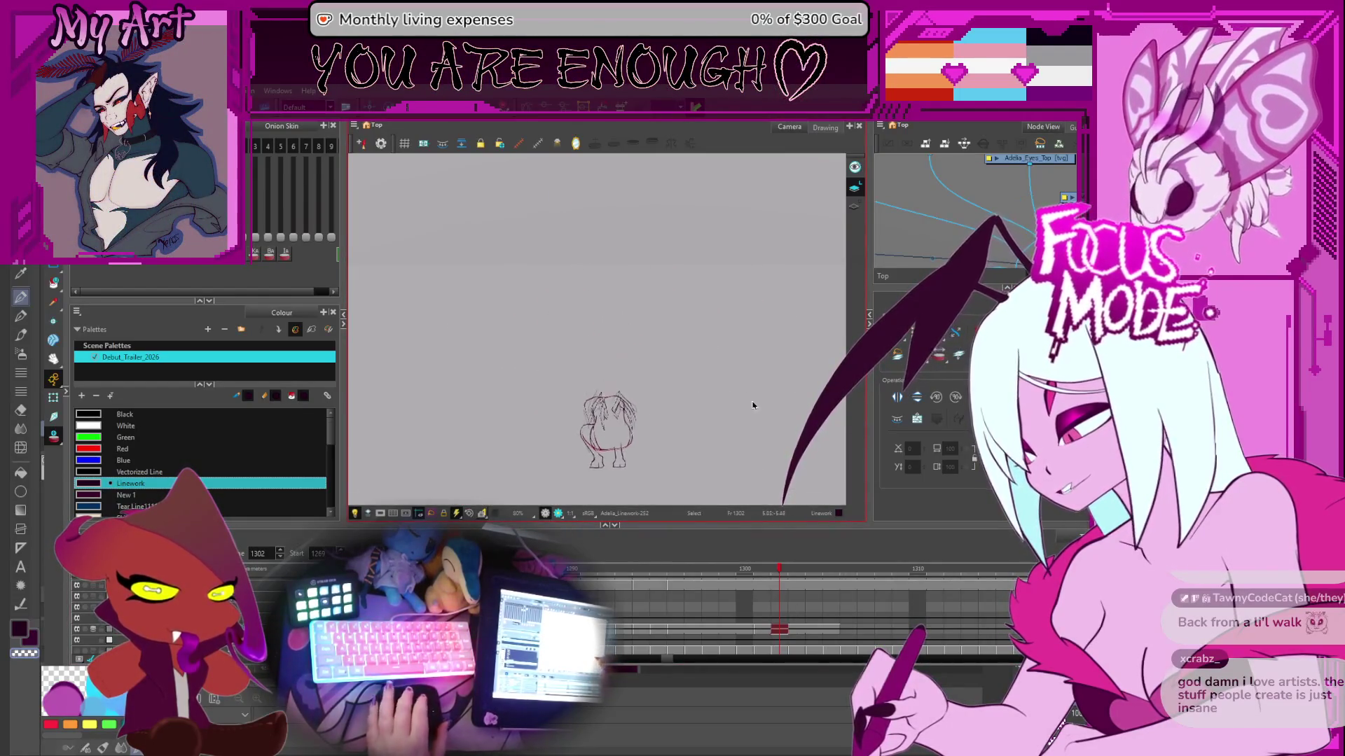
scroll(672, 599, down, 3)
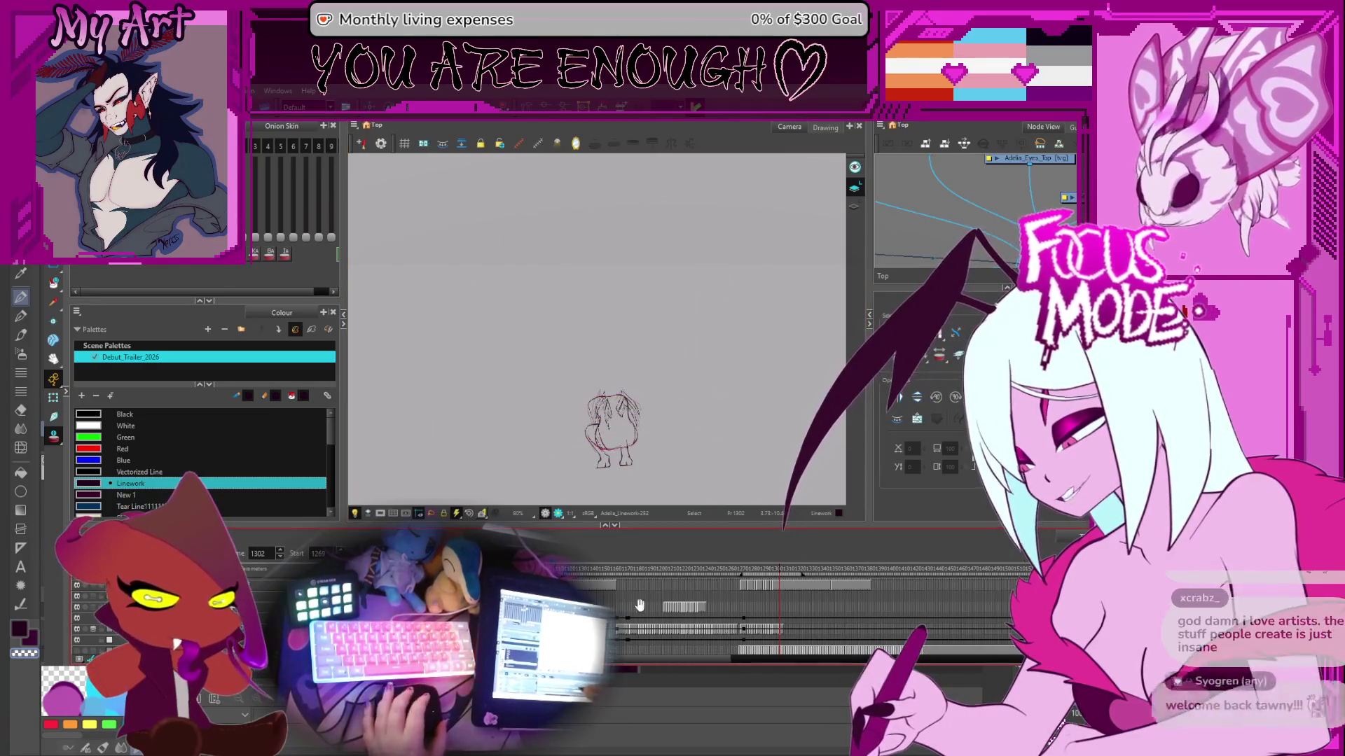
scroll(630, 591, down, 3)
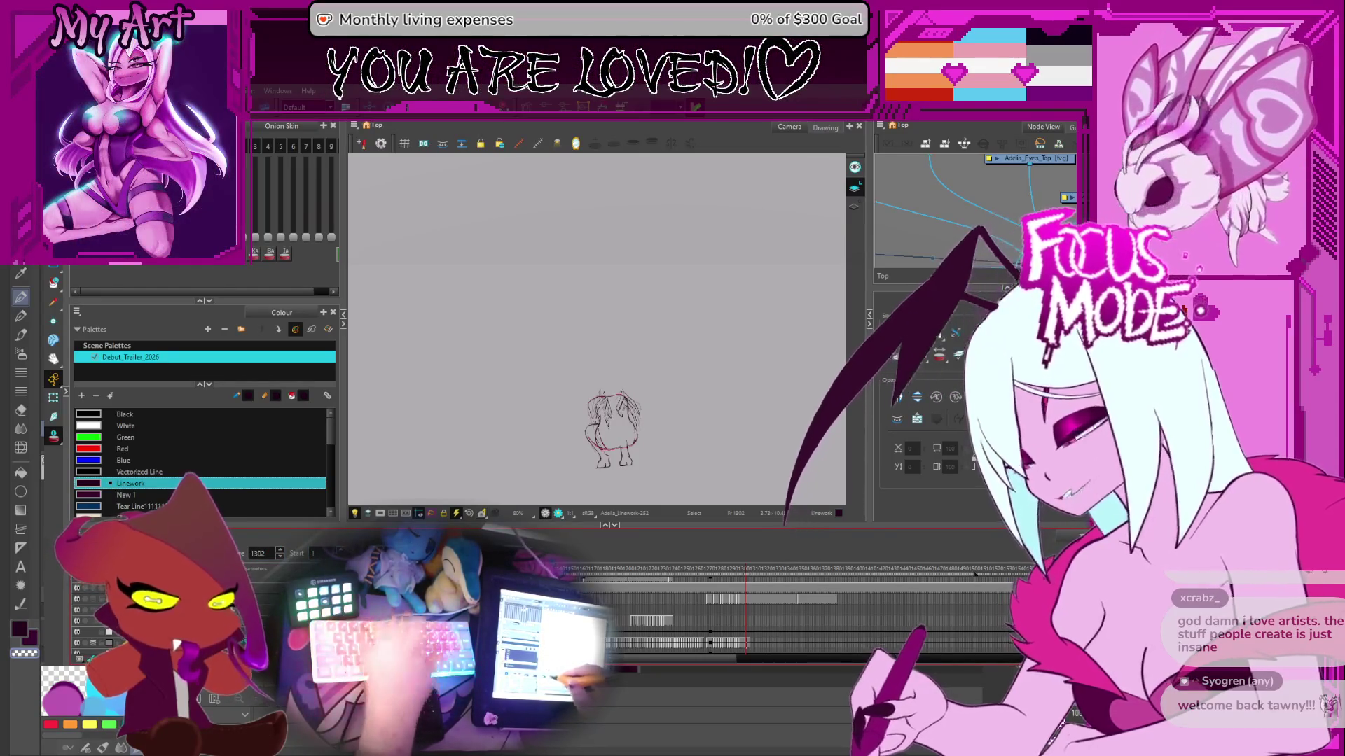
text(1)
key(Return)
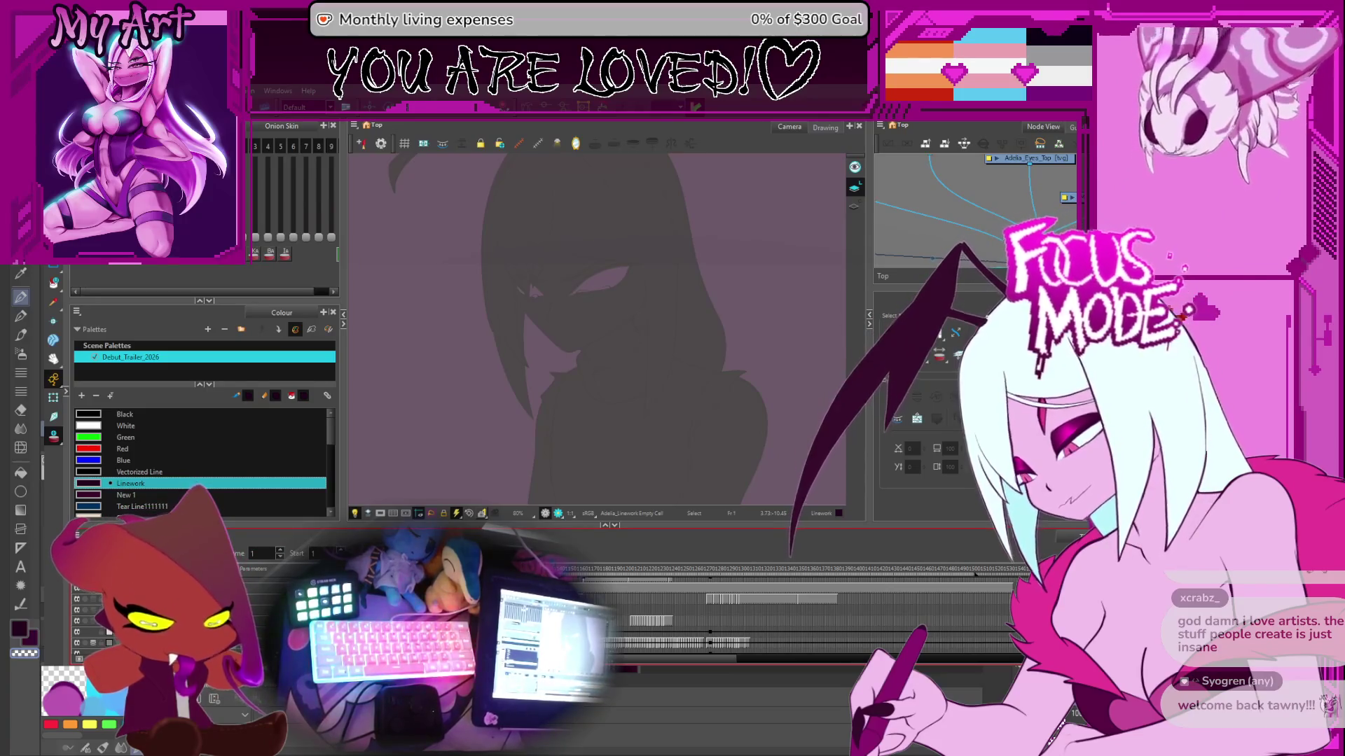
- Jump to frame 14 and stop the playback
text(14)
key(Return)
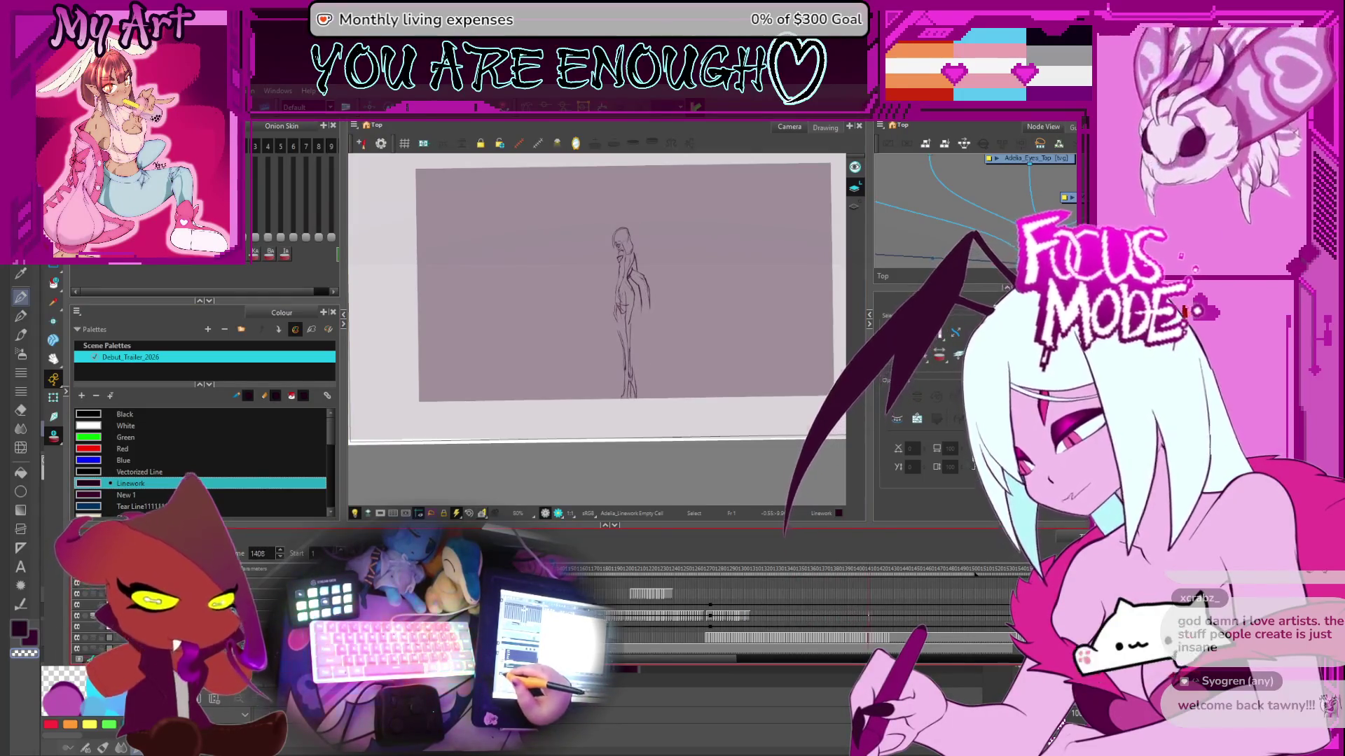
key(Return)
- Scrub back to frame 1301 and recentre the view on the winged creature sketch
scroll(689, 595, down, 4)
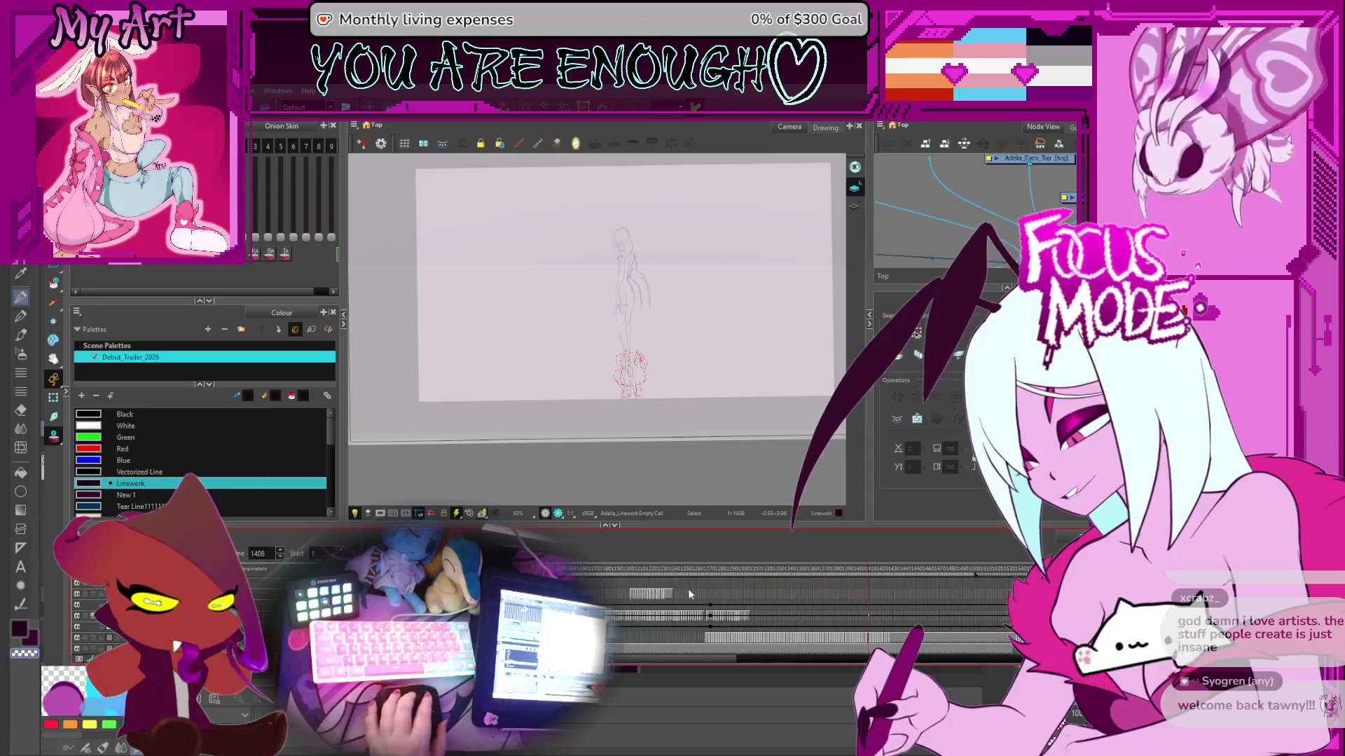
mouse_move(735, 576)
mouse_down()
mouse_move(712, 571)
mouse_move(745, 573)
mouse_up()
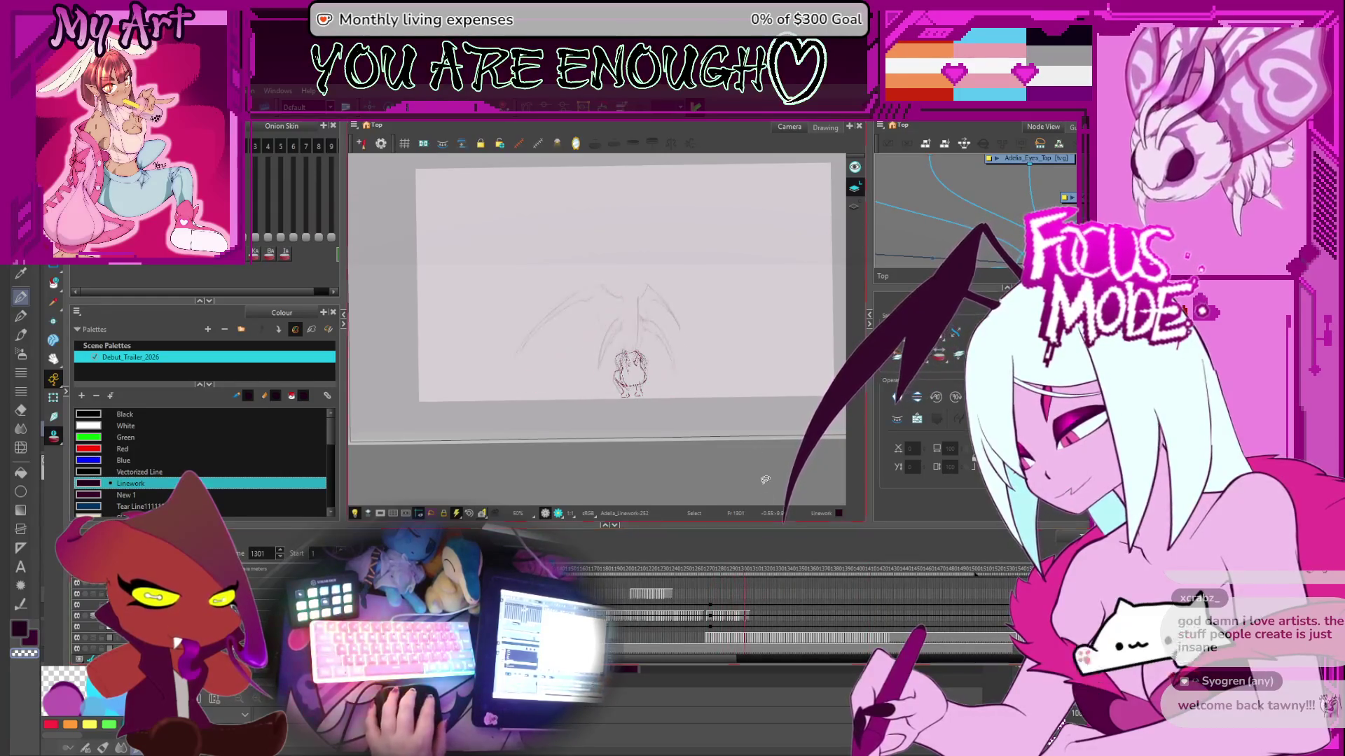
key(shift+z)
key(shift+n)
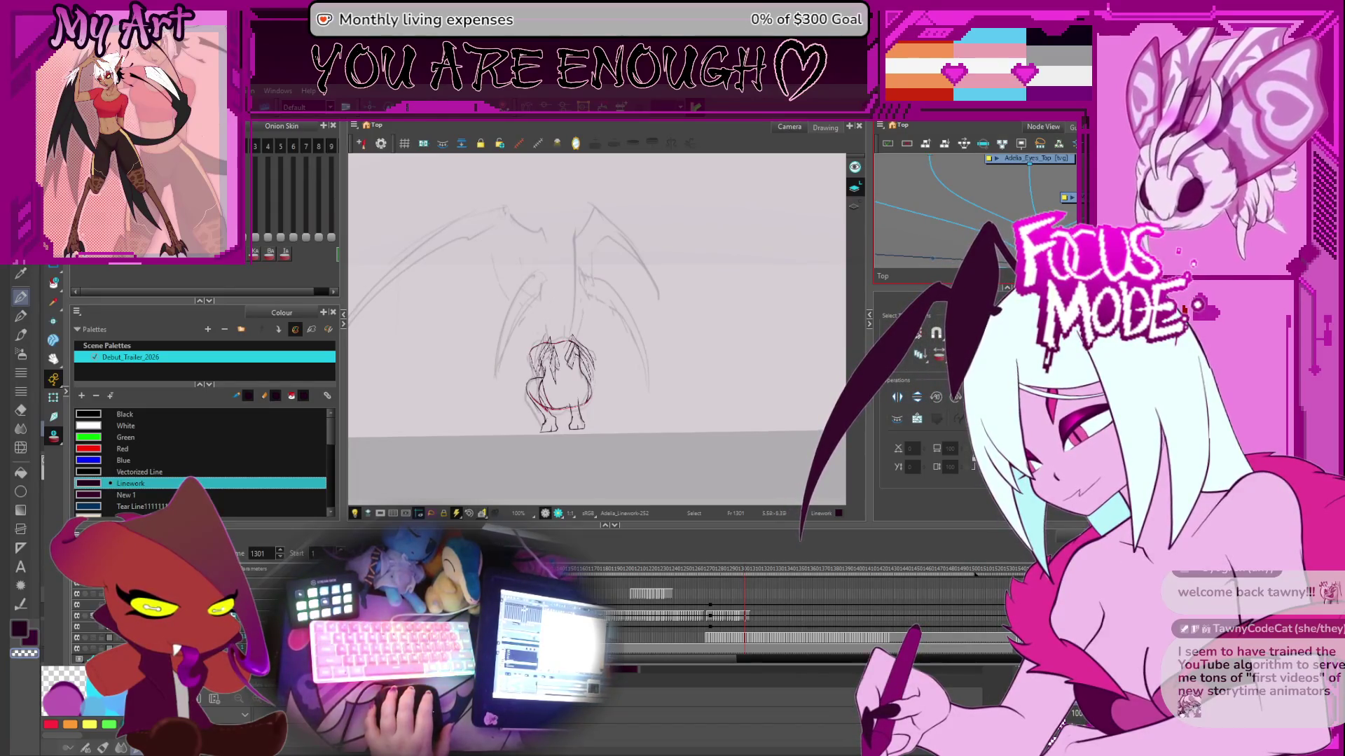
- Step back to frame 1300 and select a long hair stroke
scroll(679, 494, up, 3)
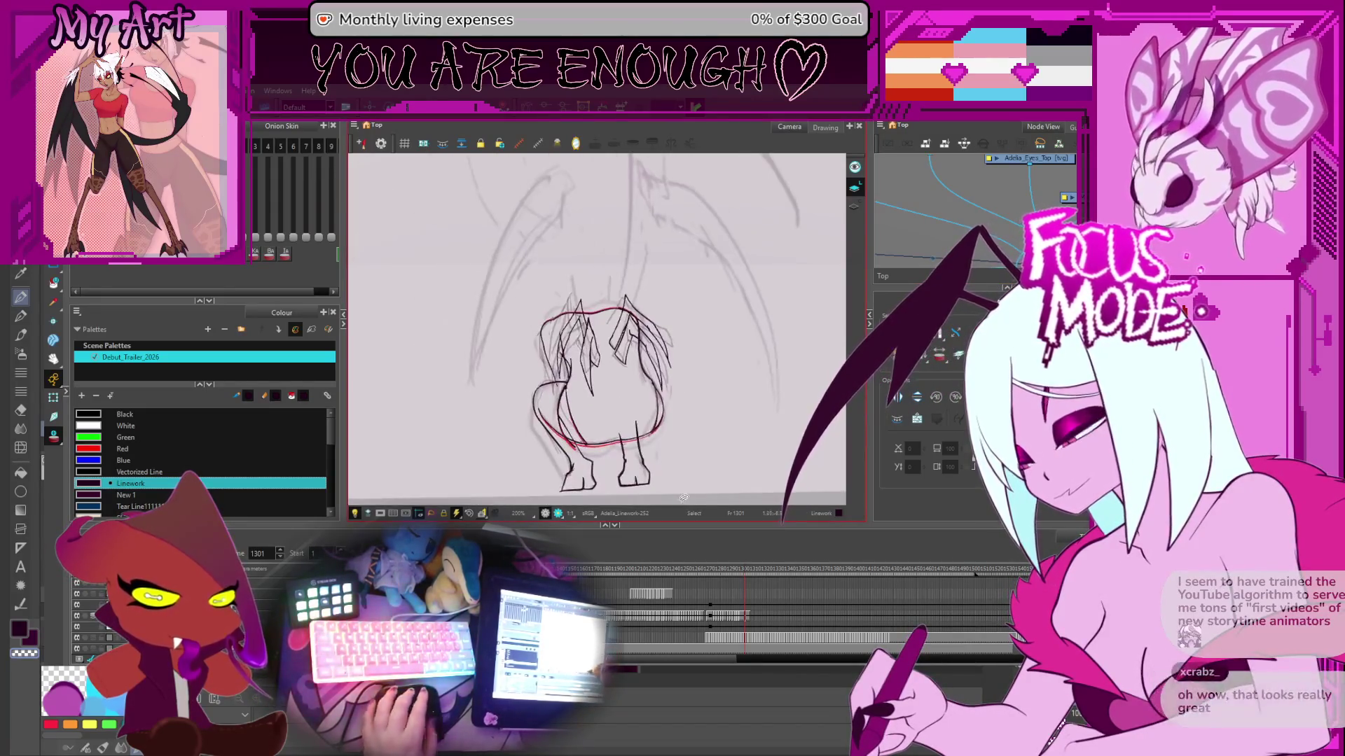
scroll(700, 456, up, 3)
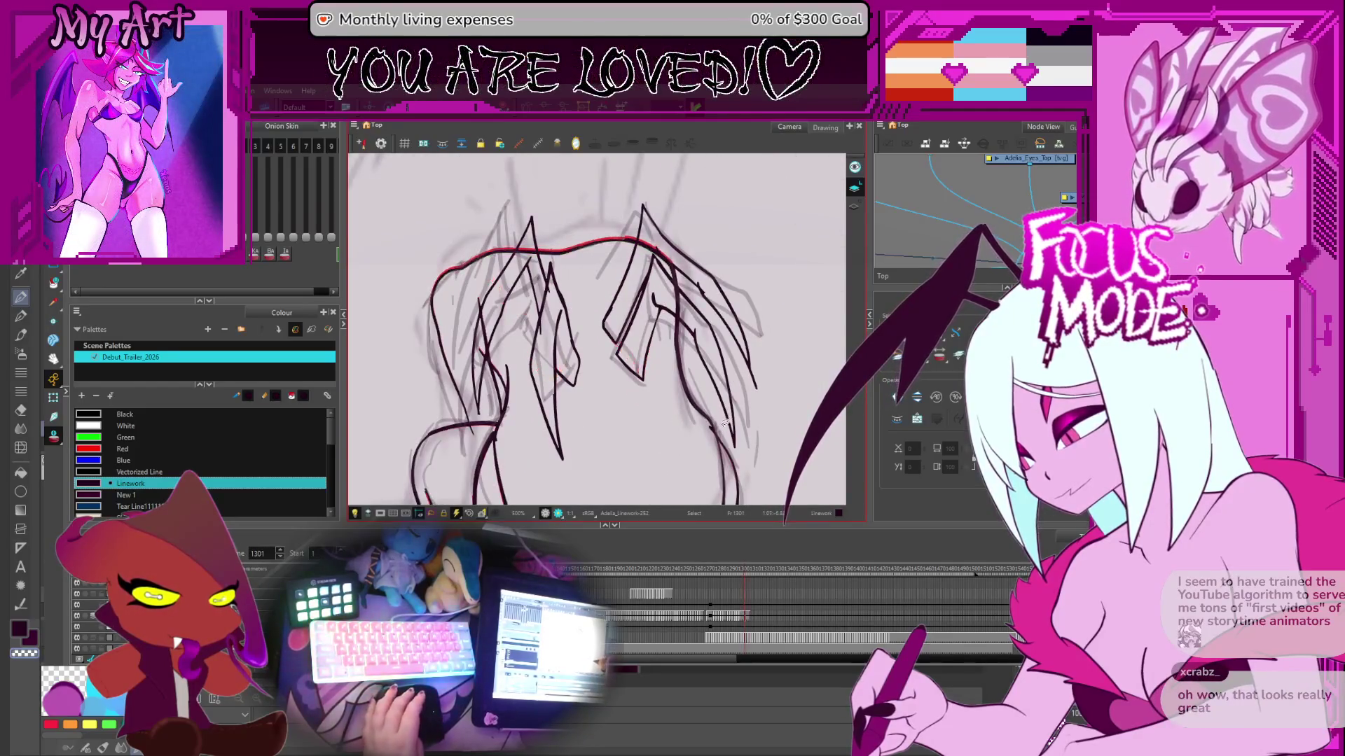
scroll(659, 405, down, 3)
key(comma)
scroll(693, 361, up, 3)
scroll(715, 381, down, 2)
scroll(597, 409, down, 1)
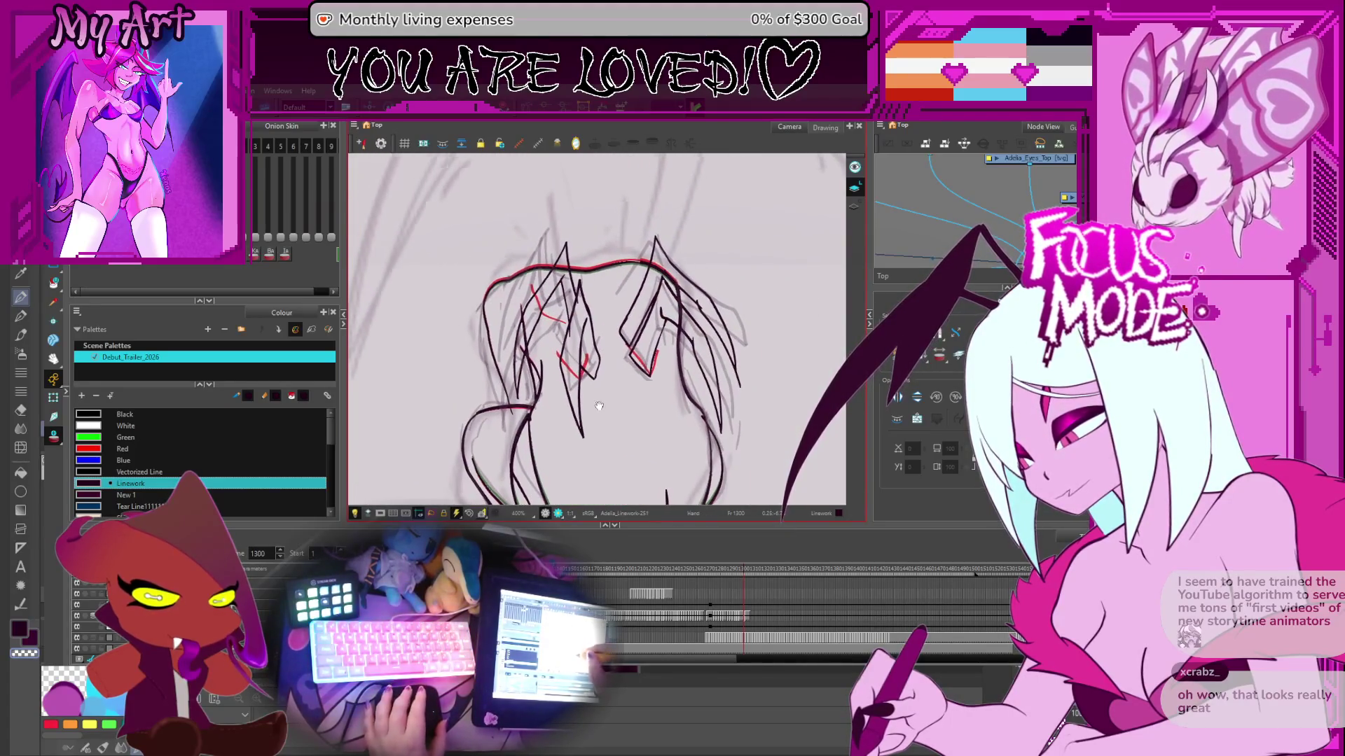
click(584, 413)
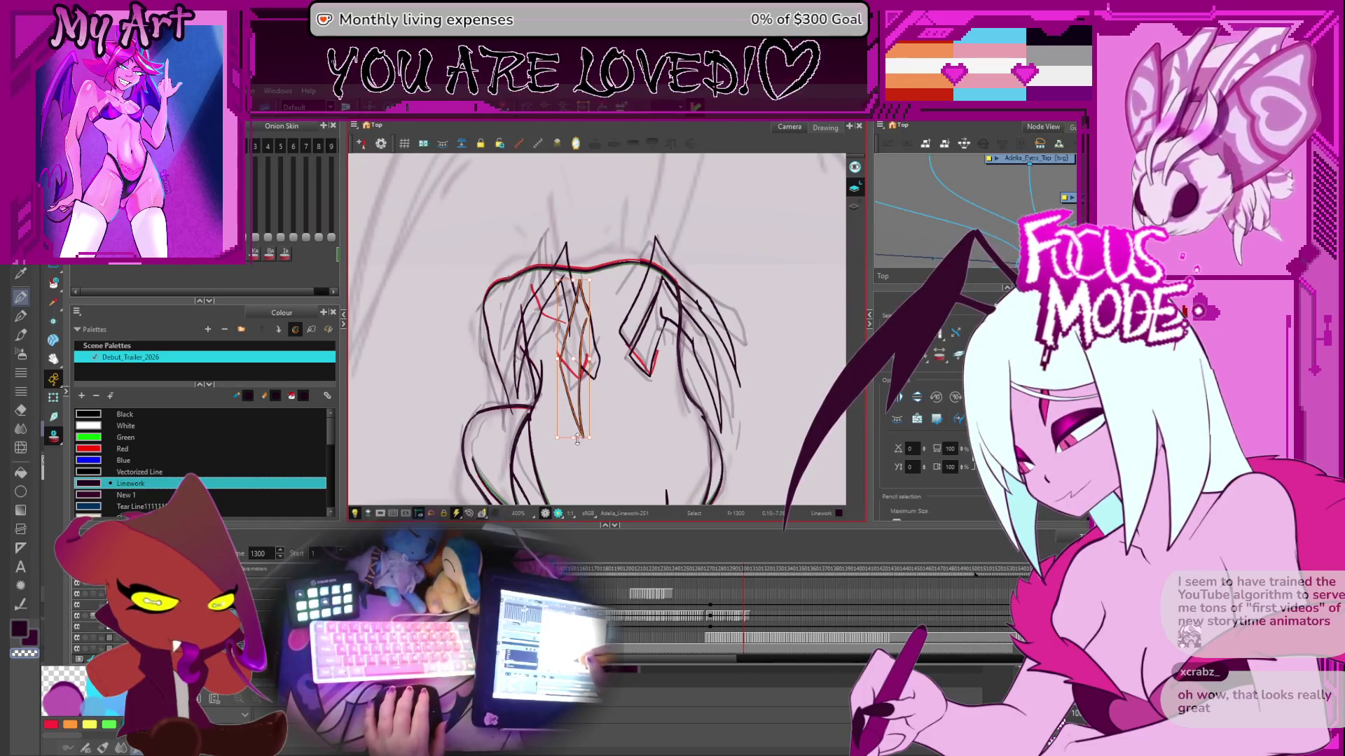
- Select the left hair stroke and tilt it further to the right
scroll(580, 441, up, 1)
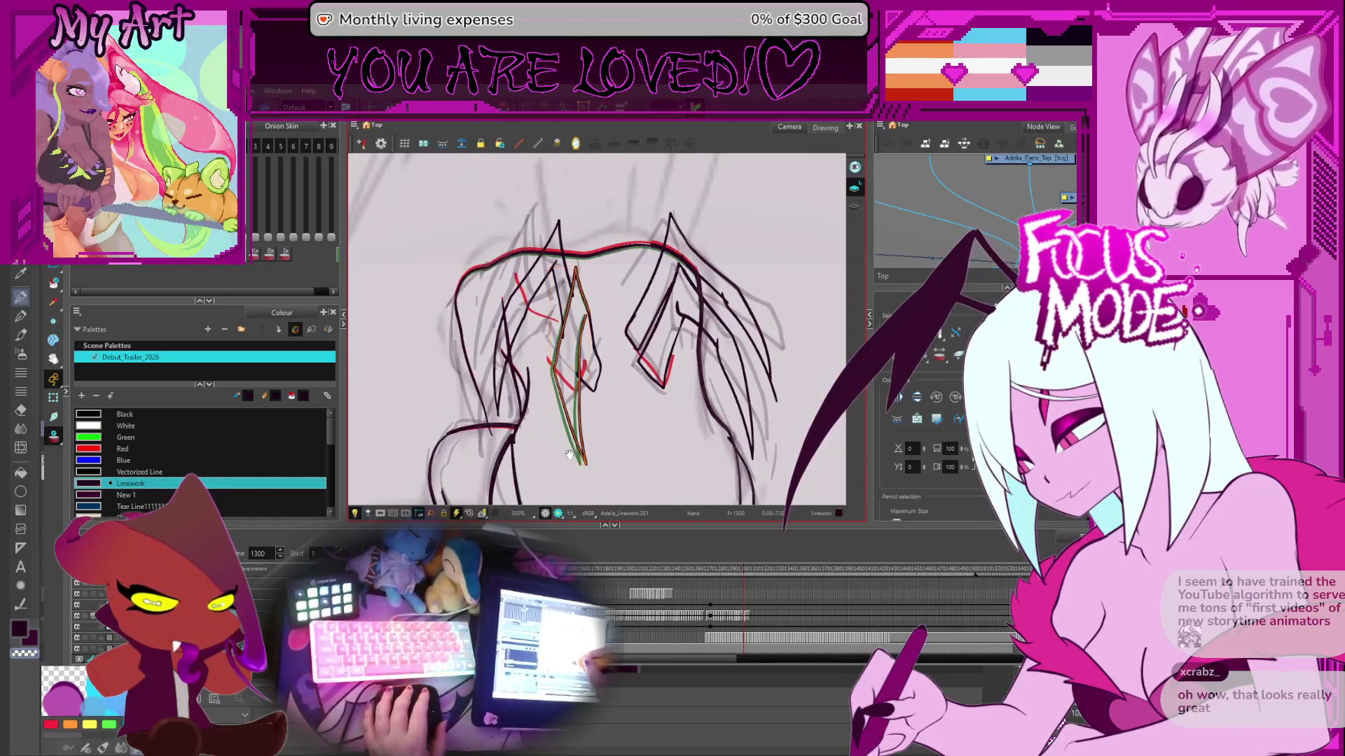
scroll(573, 440, down, 1)
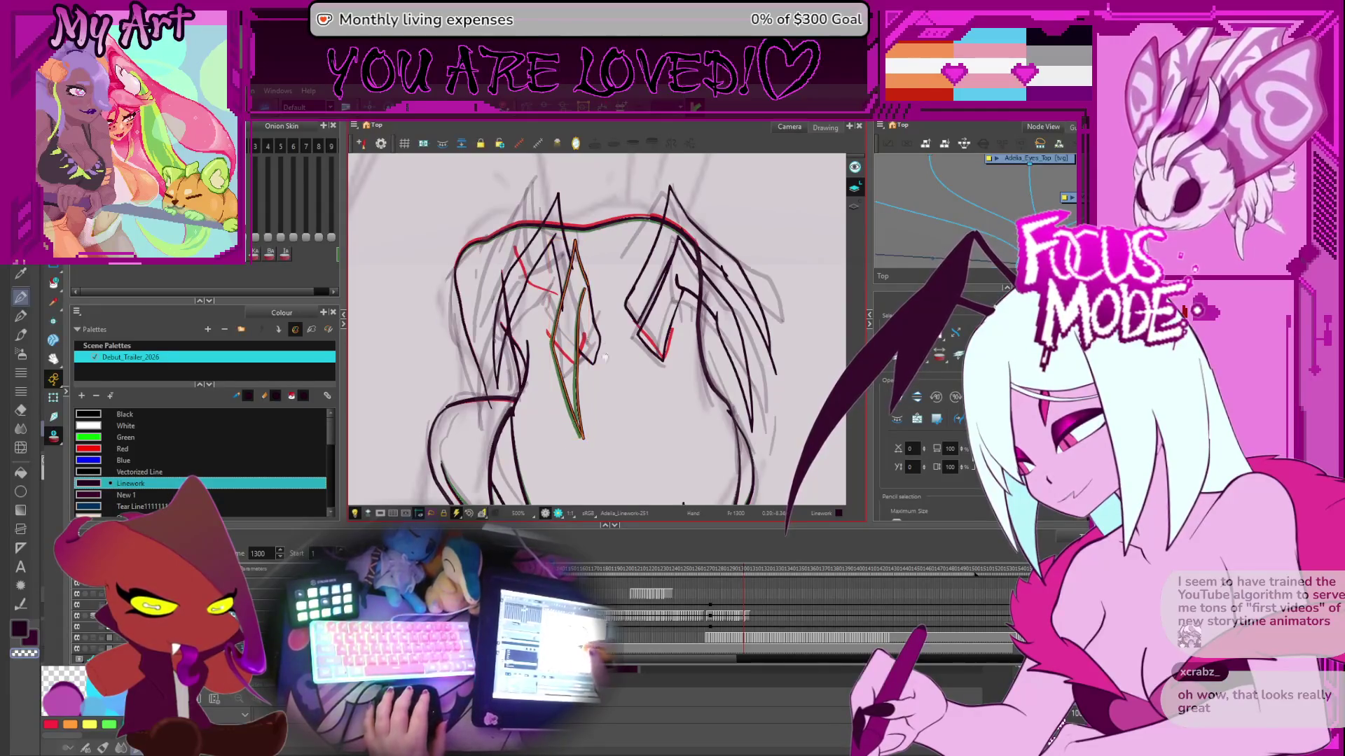
drag(608, 343, 604, 378)
click(532, 396)
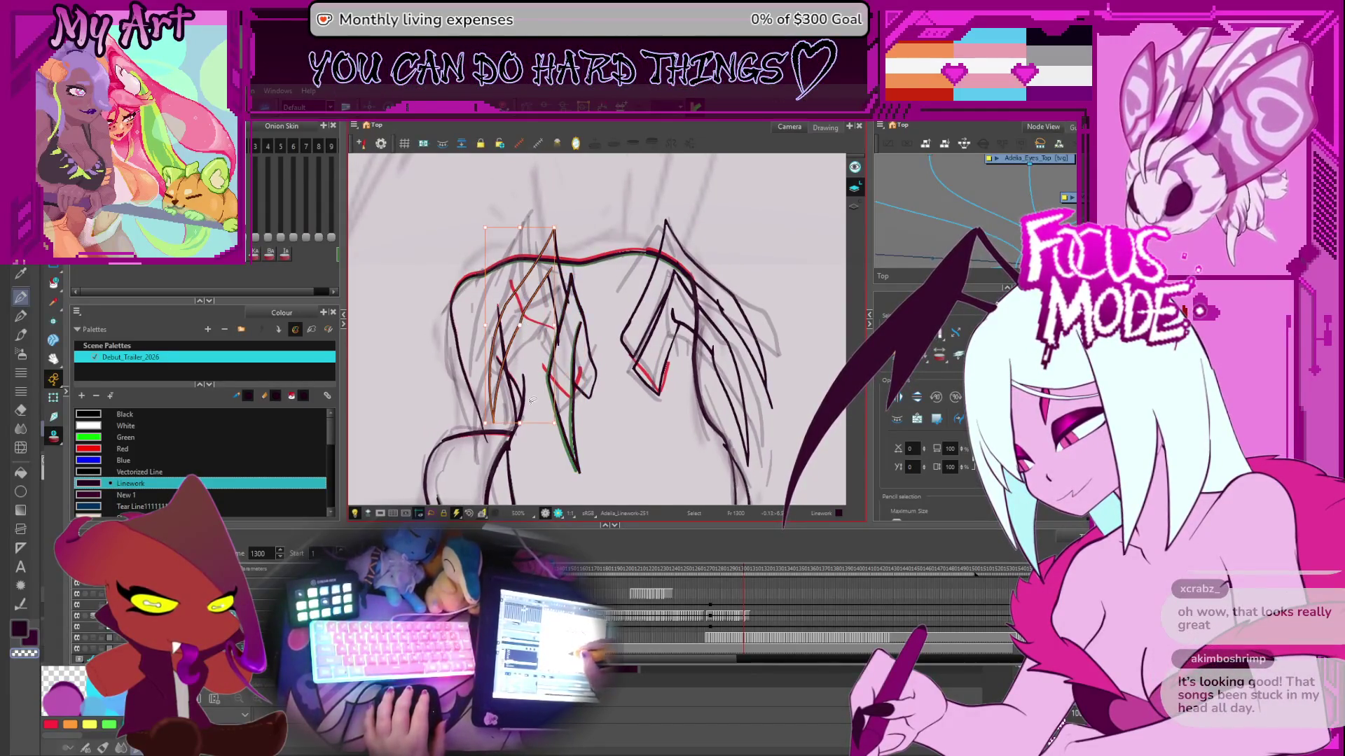
click(536, 425)
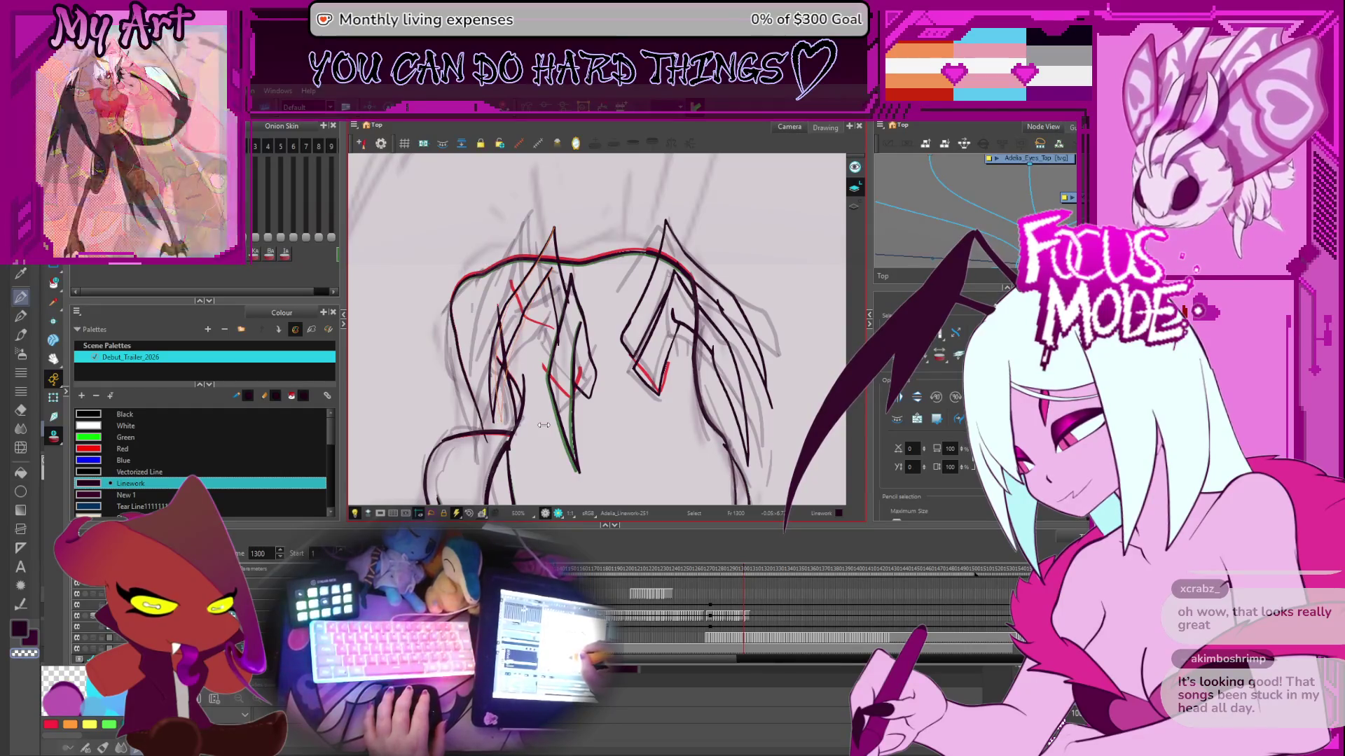
click(535, 427)
click(534, 334)
mouse_move(536, 217)
mouse_down()
mouse_move(544, 262)
mouse_move(567, 239)
mouse_up()
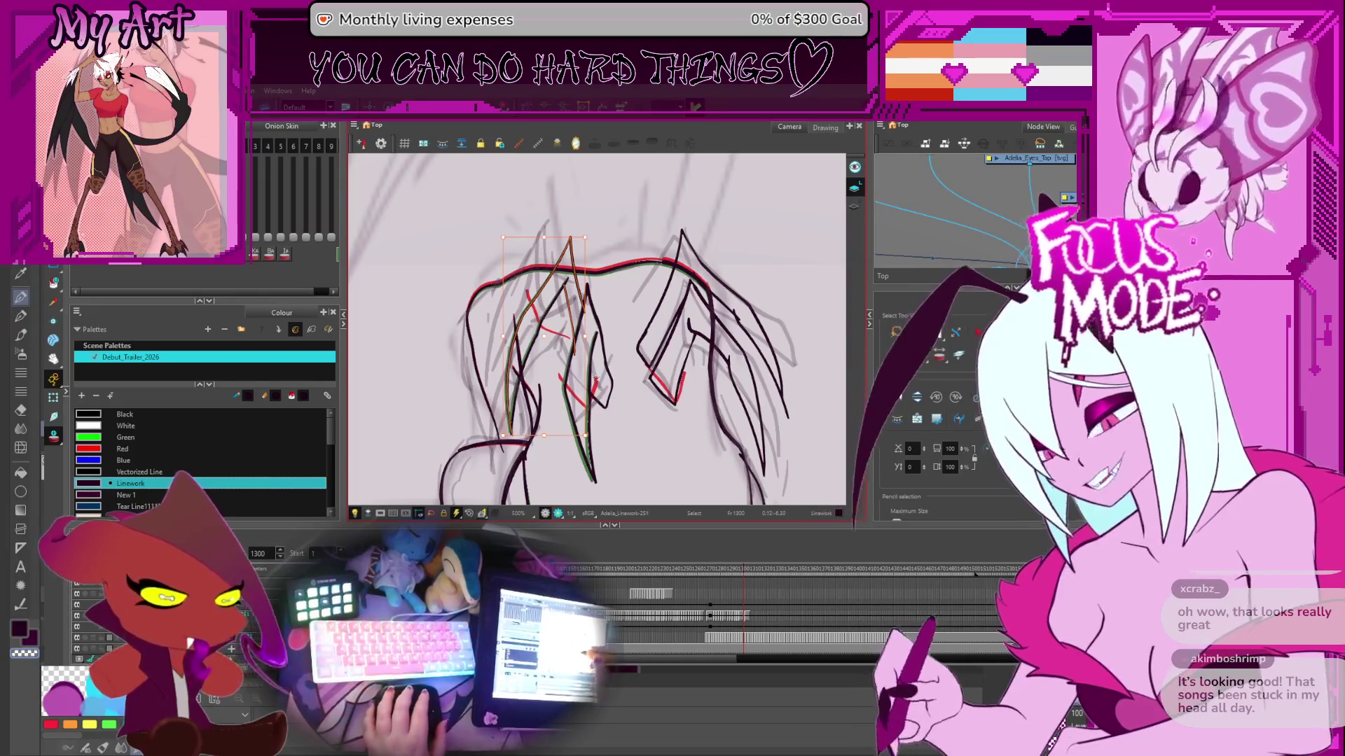
- Reshape a narrower hair strand and the left group of hair strokes
scroll(585, 330, up, 3)
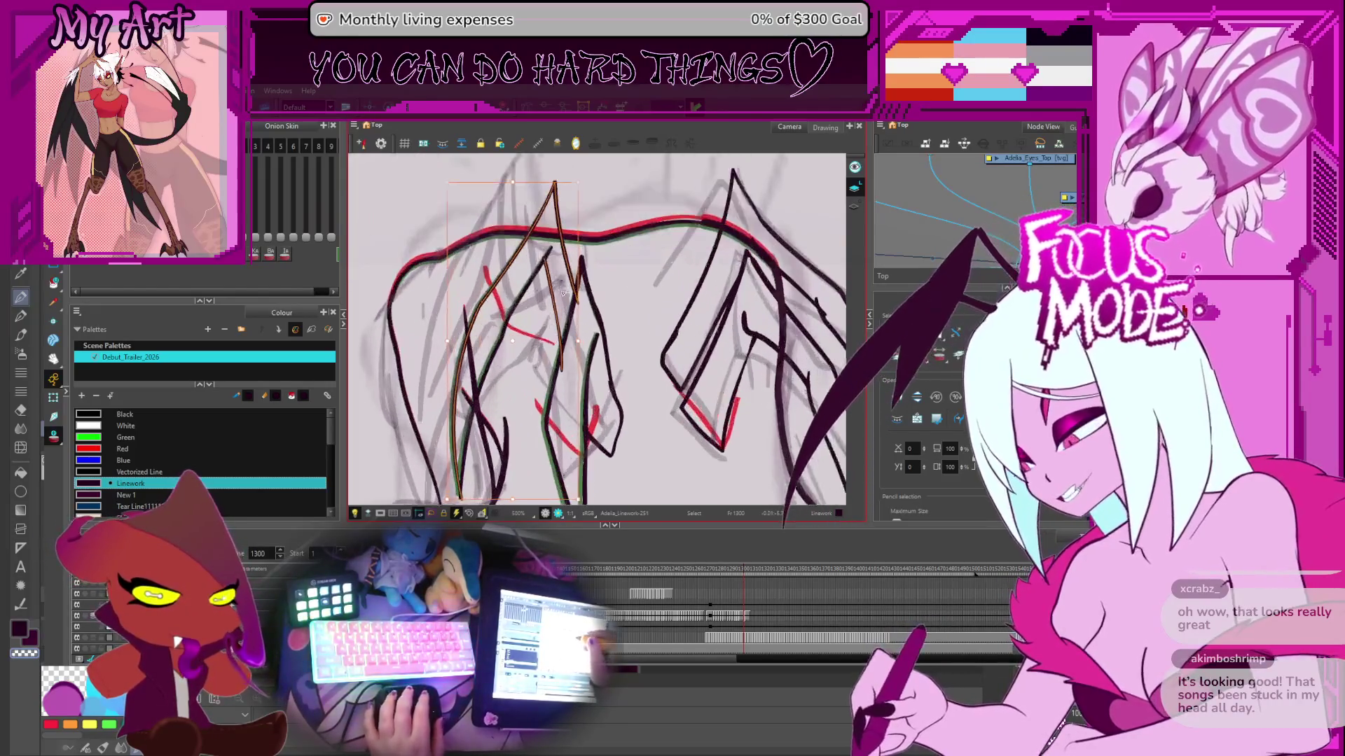
click(532, 303)
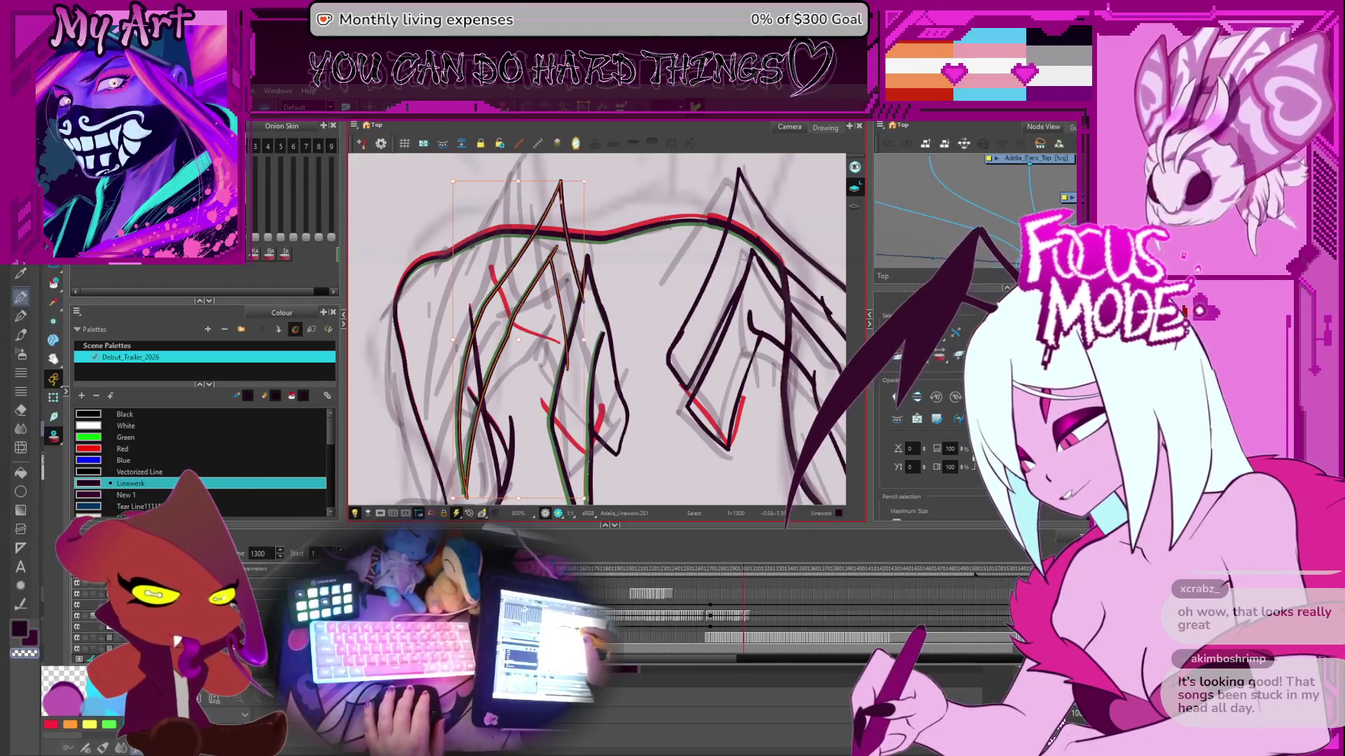
drag(565, 256, 517, 186)
click(526, 198)
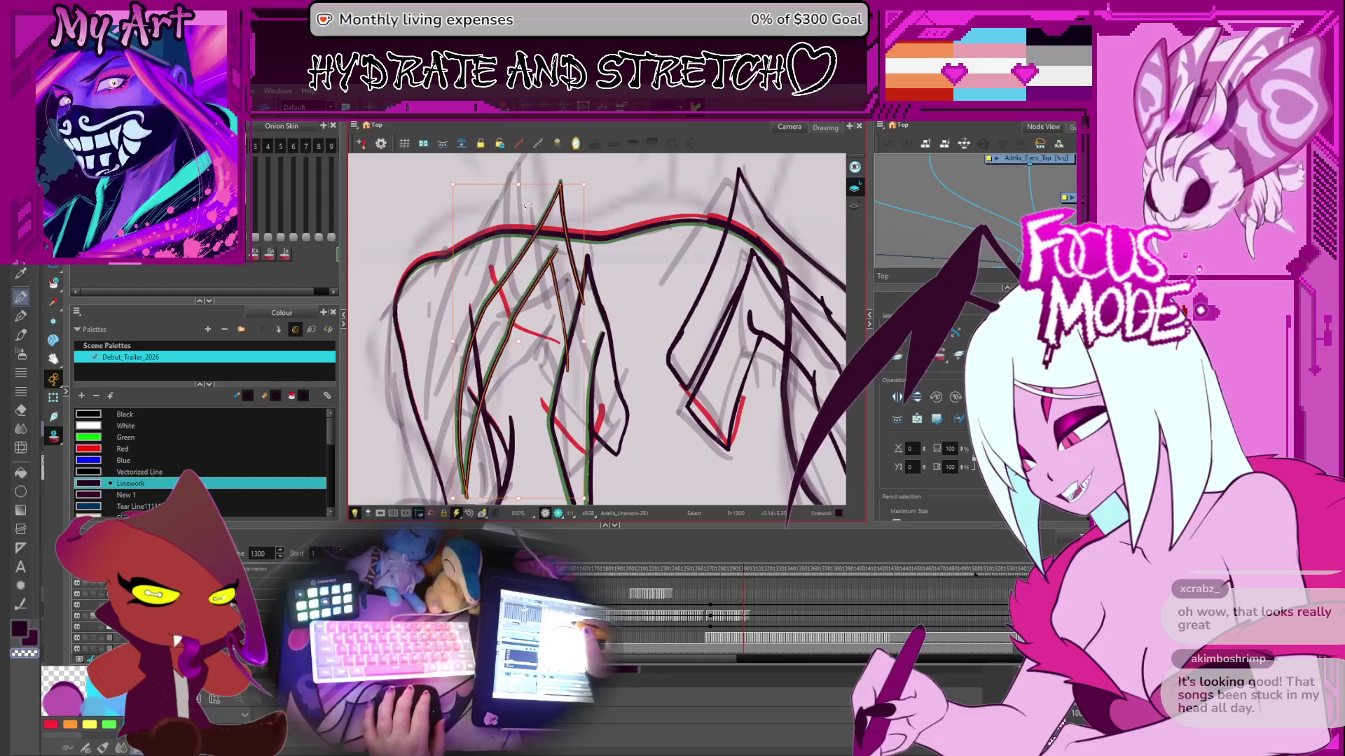
drag(552, 310, 496, 275)
scroll(473, 361, down, 3)
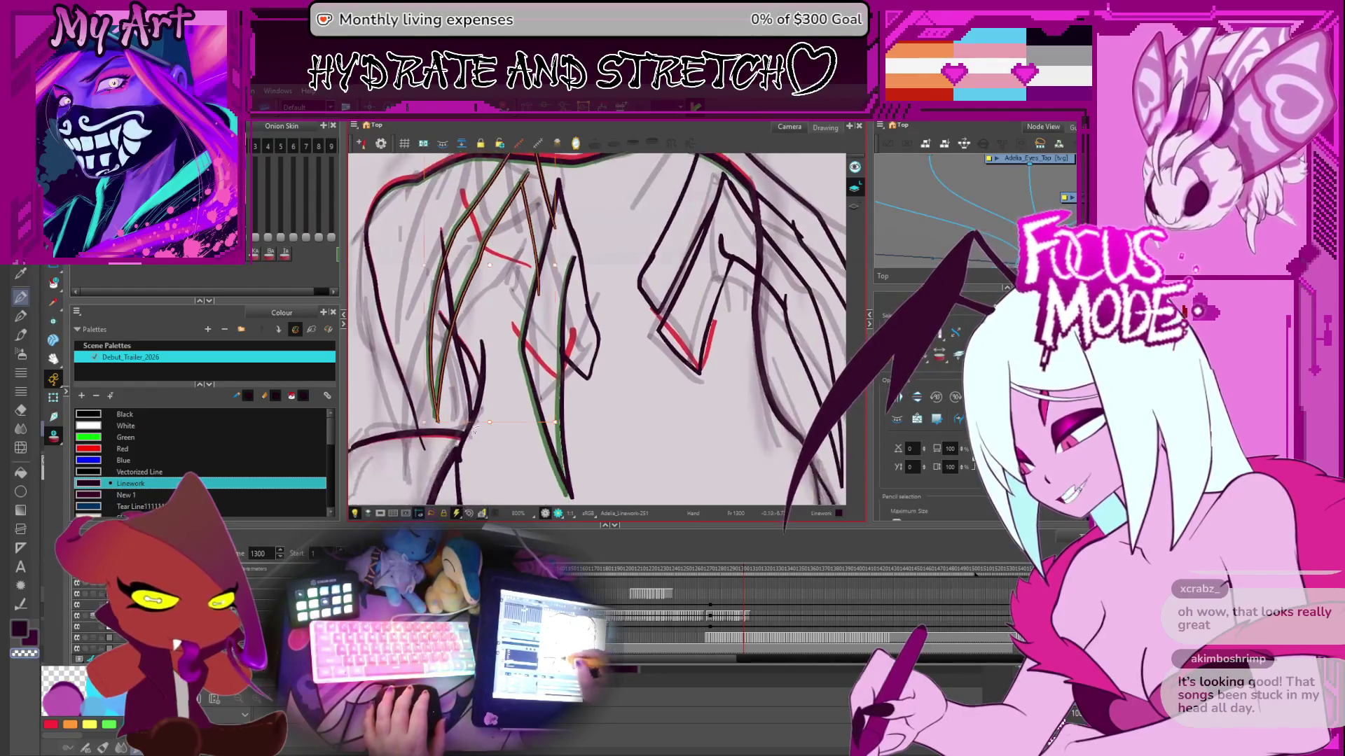
drag(460, 421, 462, 420)
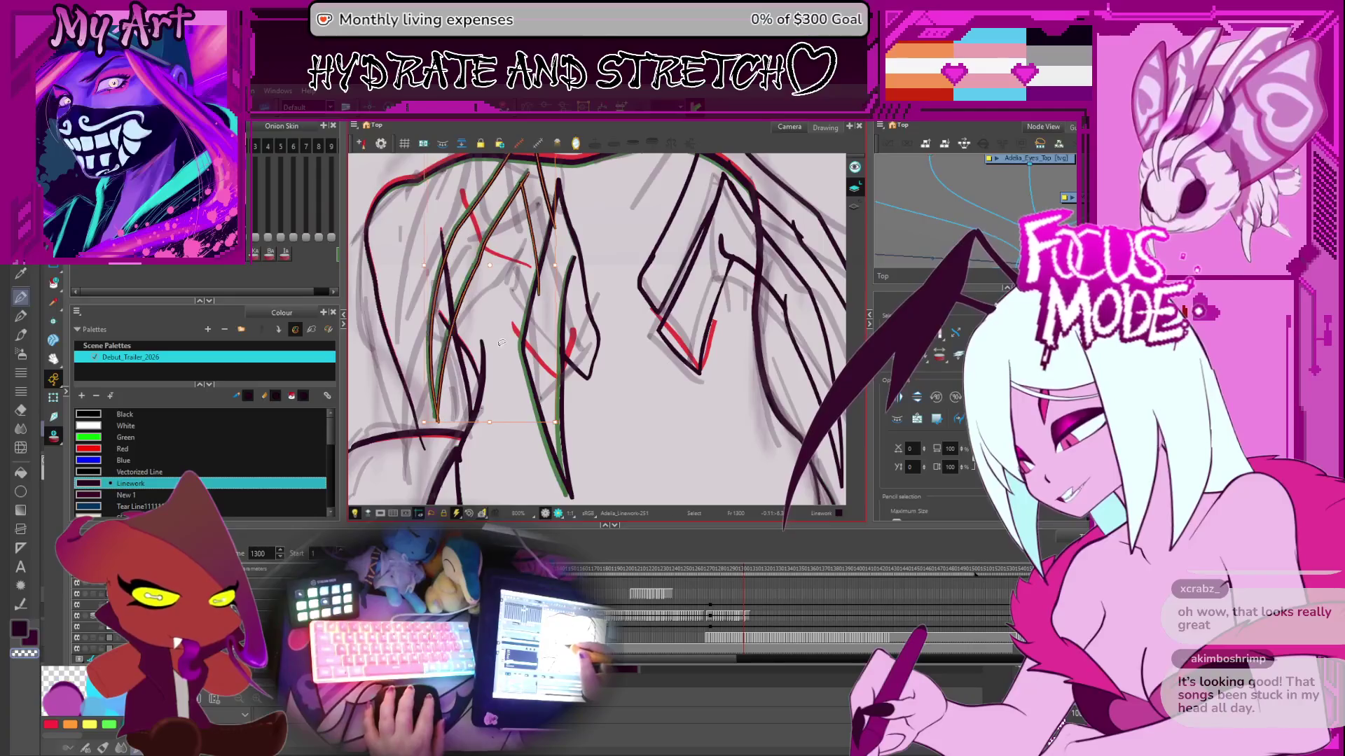
drag(501, 342, 515, 407)
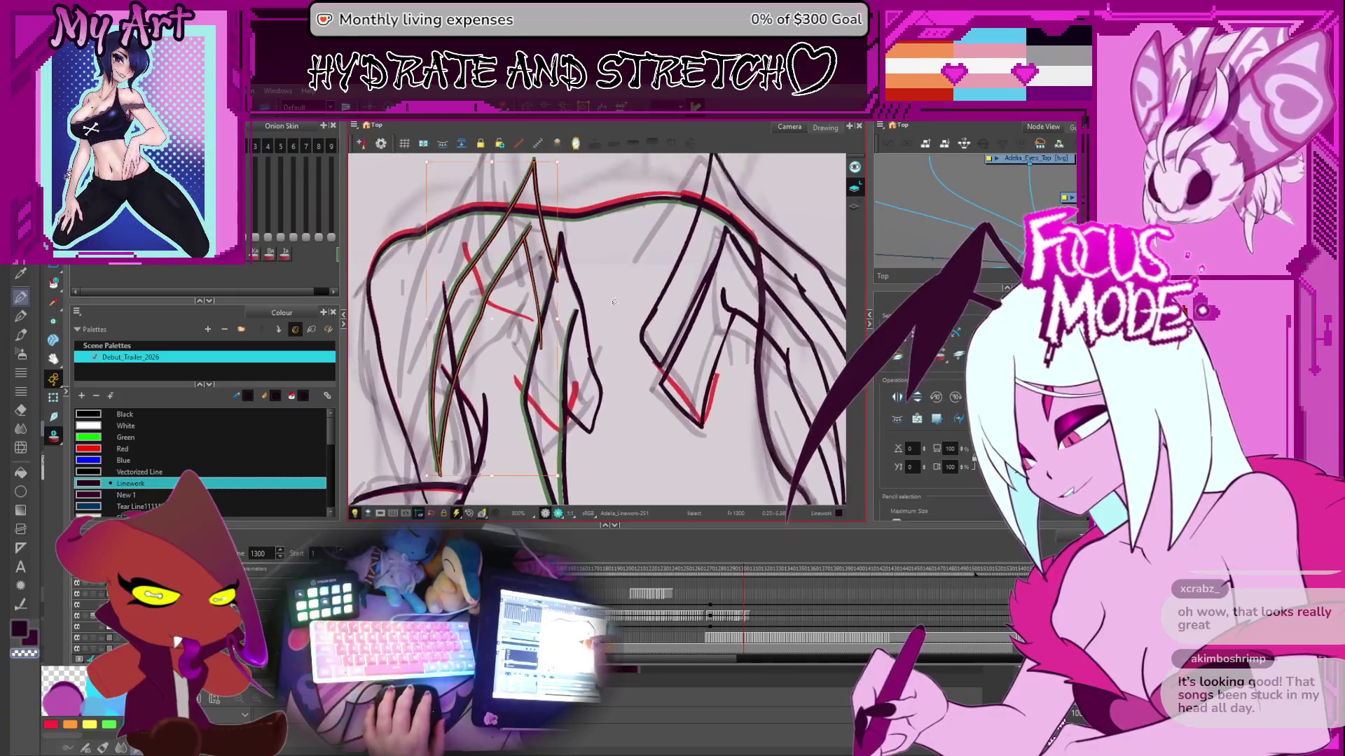
- Select several of the right-hand hair strokes
click(586, 322)
drag(594, 355, 545, 406)
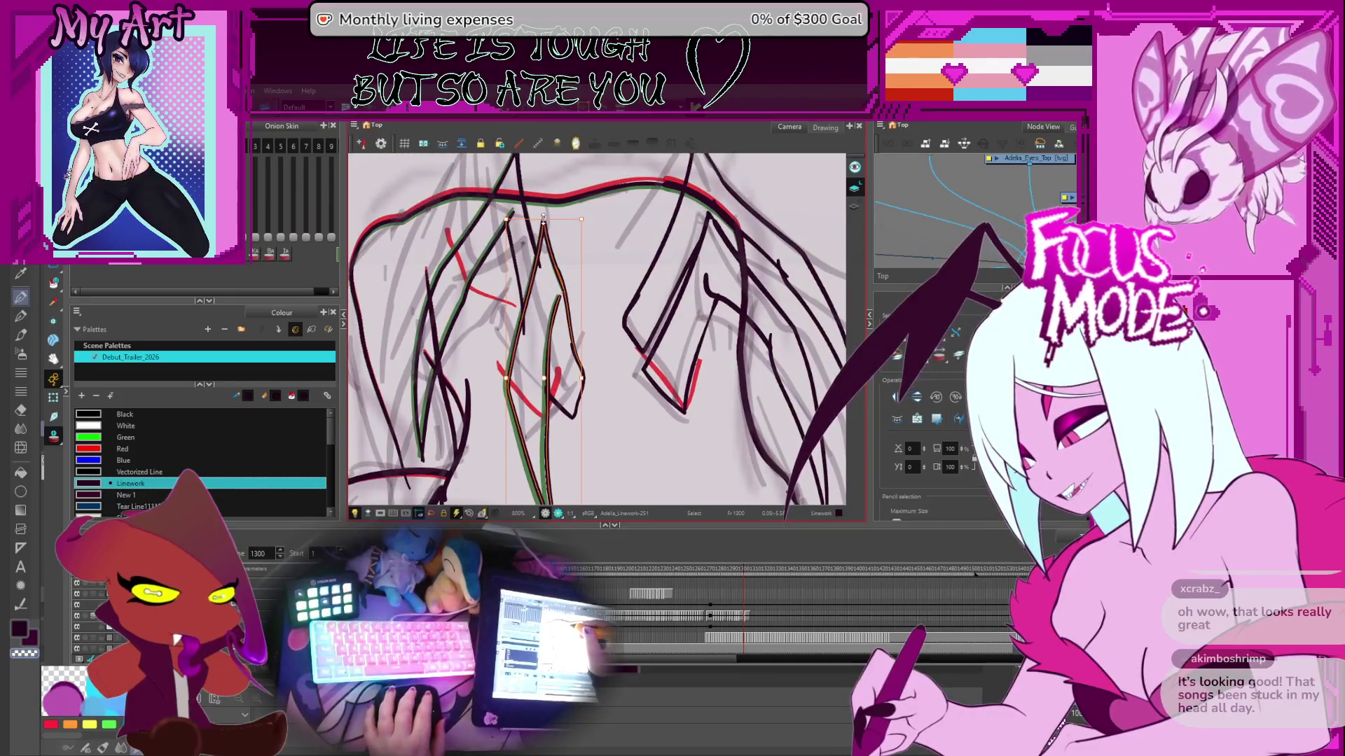
drag(539, 220, 431, 255)
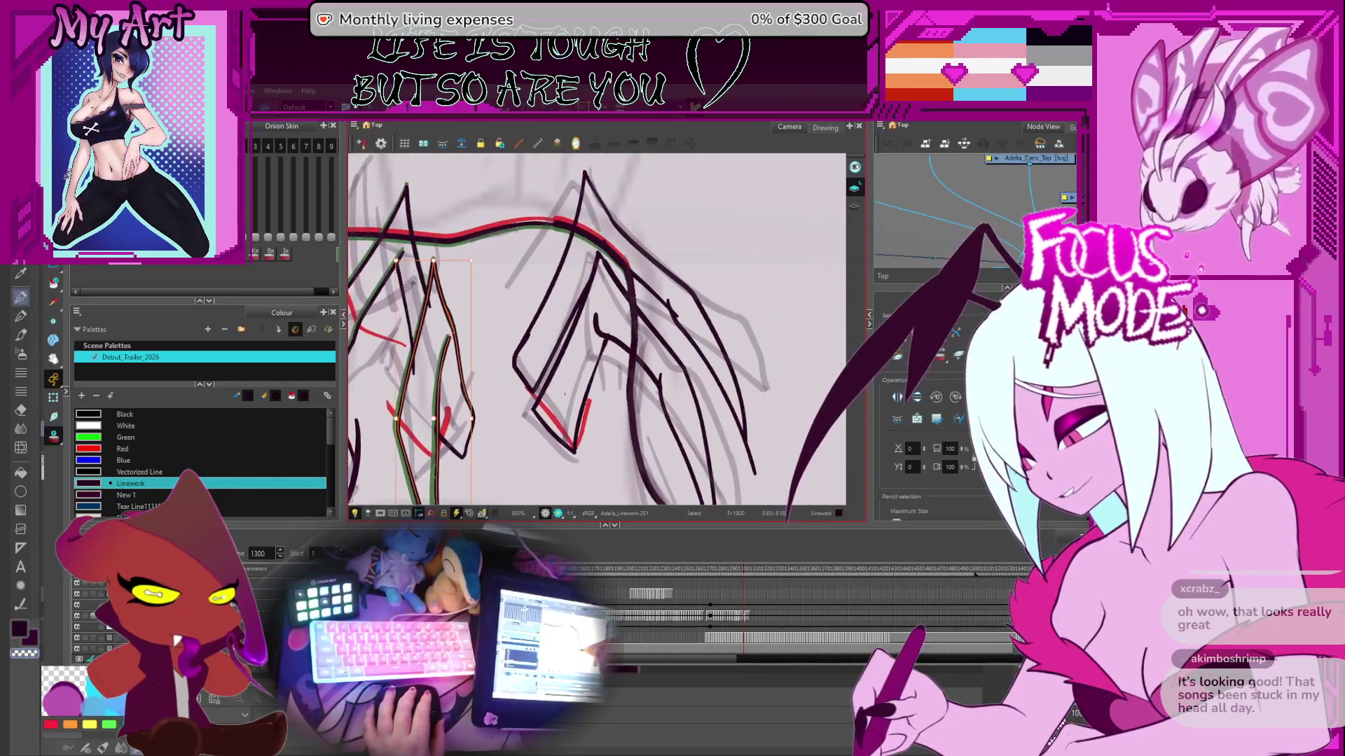
shift+click(662, 377)
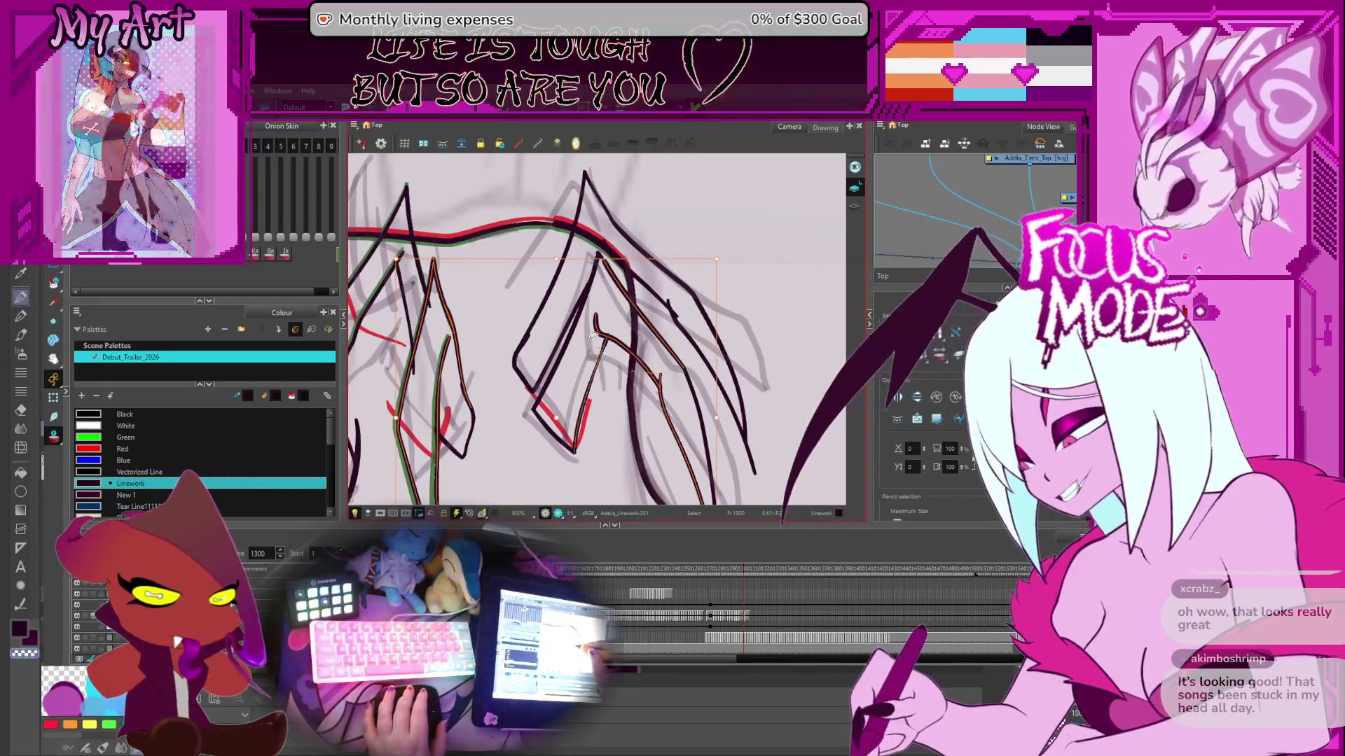
key(Escape)
mouse_move(685, 366)
mouse_down()
mouse_move(676, 354)
mouse_move(648, 381)
mouse_move(639, 374)
mouse_up()
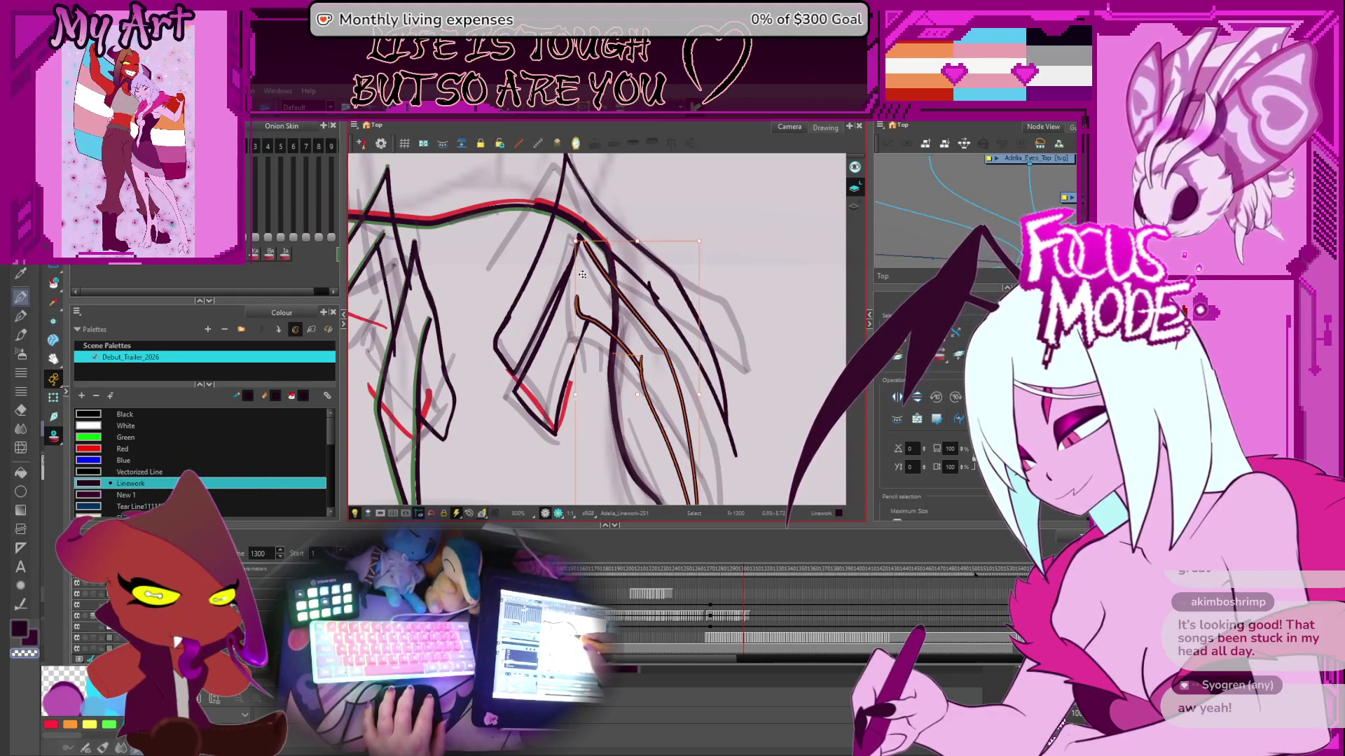
scroll(694, 277, down, 2)
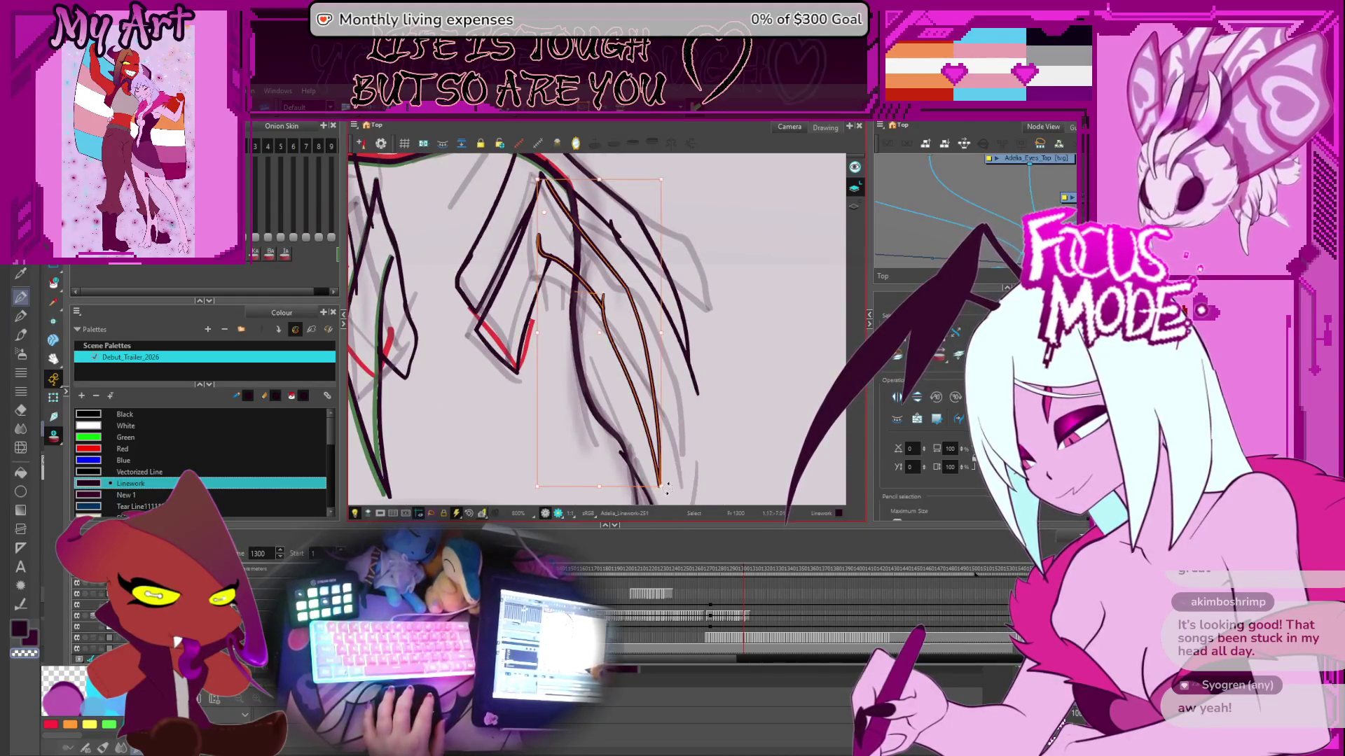
click(667, 488)
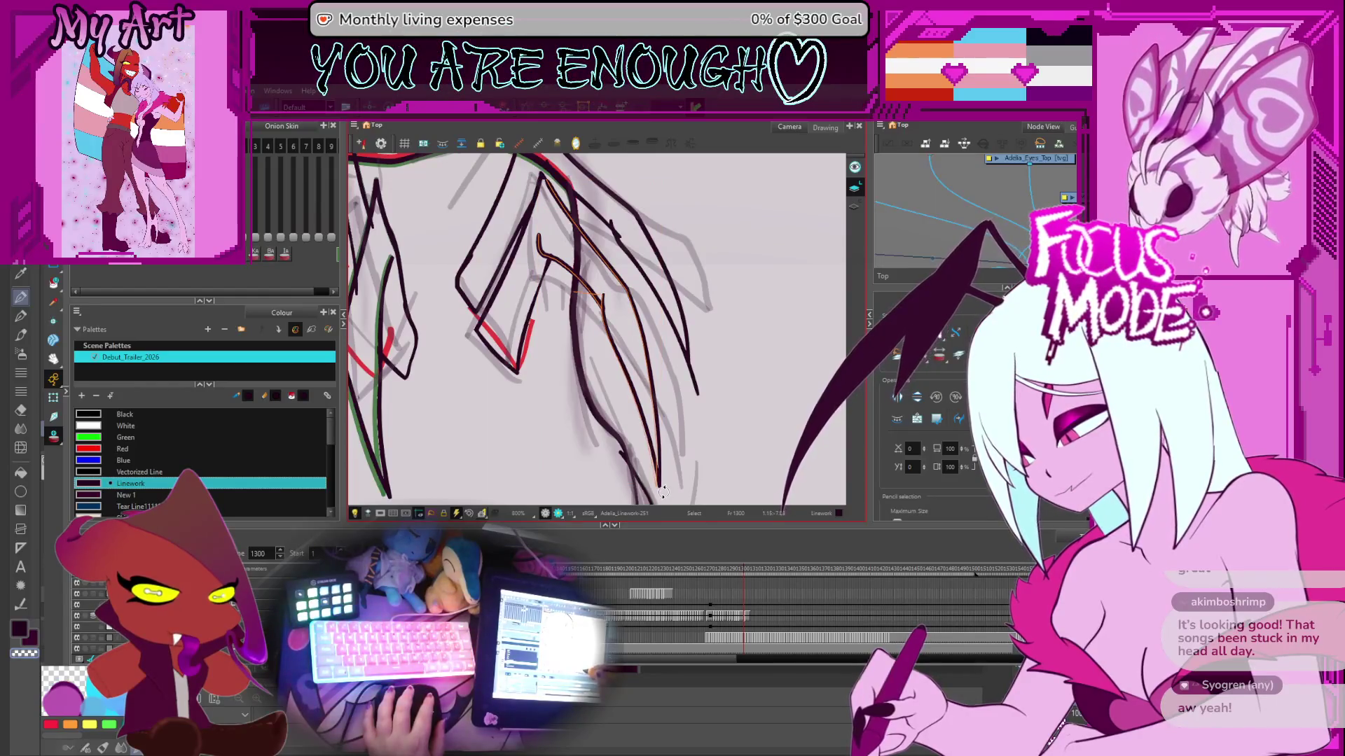
- Nudge the right-hand strokes and left diagonal stroke down, undo it, and begin selecting another stroke
scroll(566, 301, up, 3)
click(566, 301)
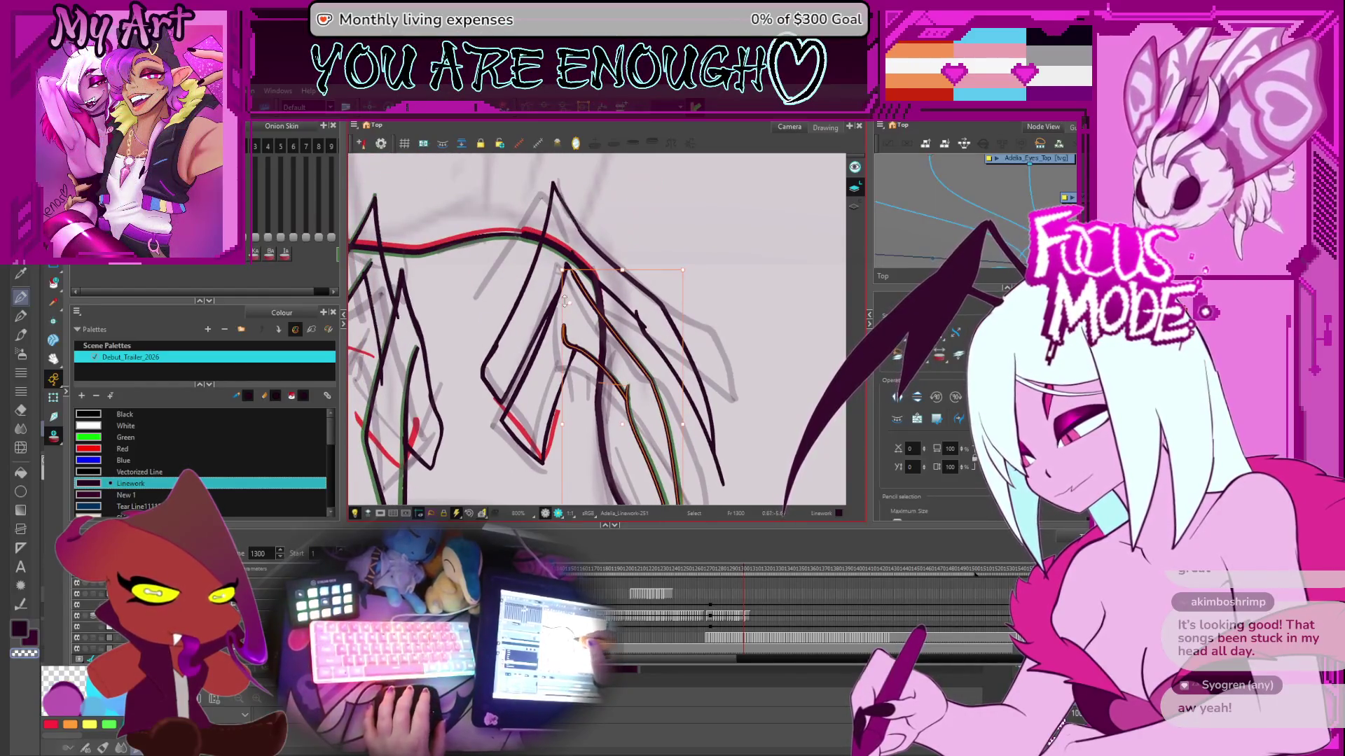
shift+click(549, 335)
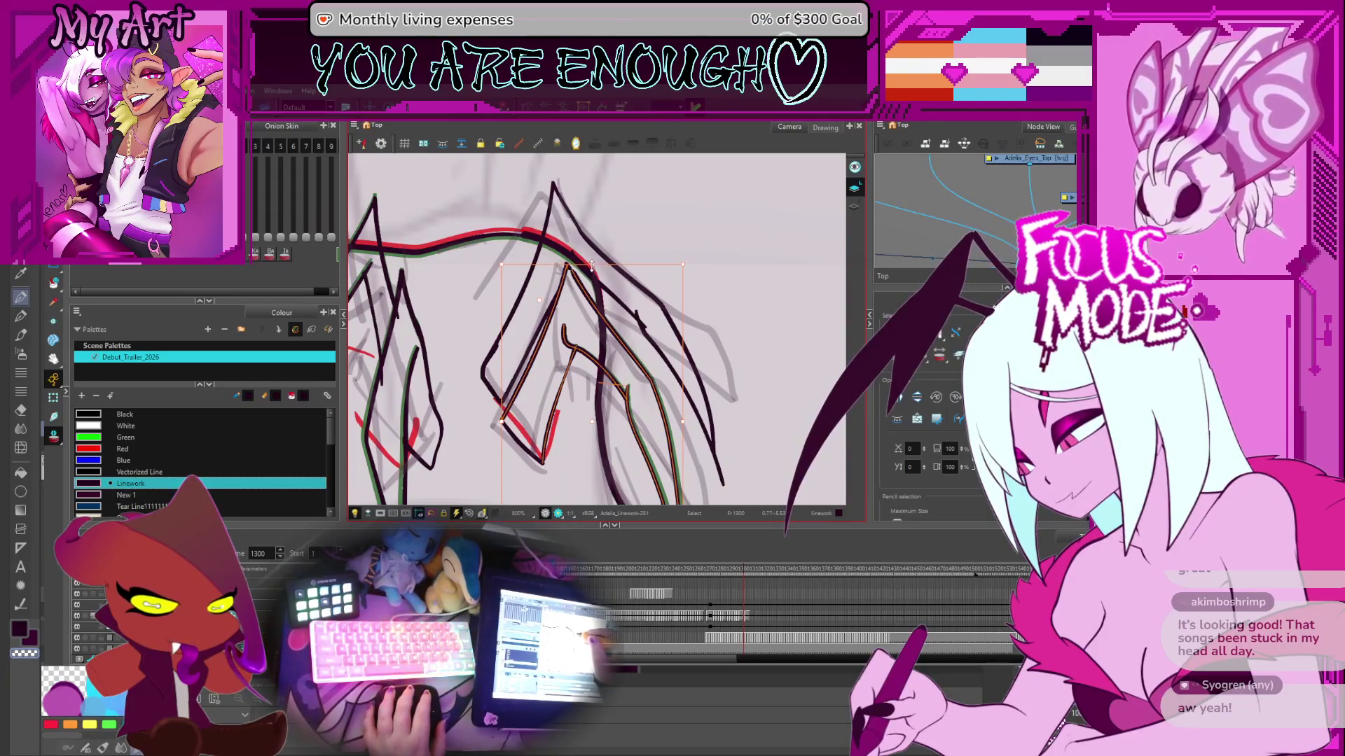
drag(592, 266, 591, 275)
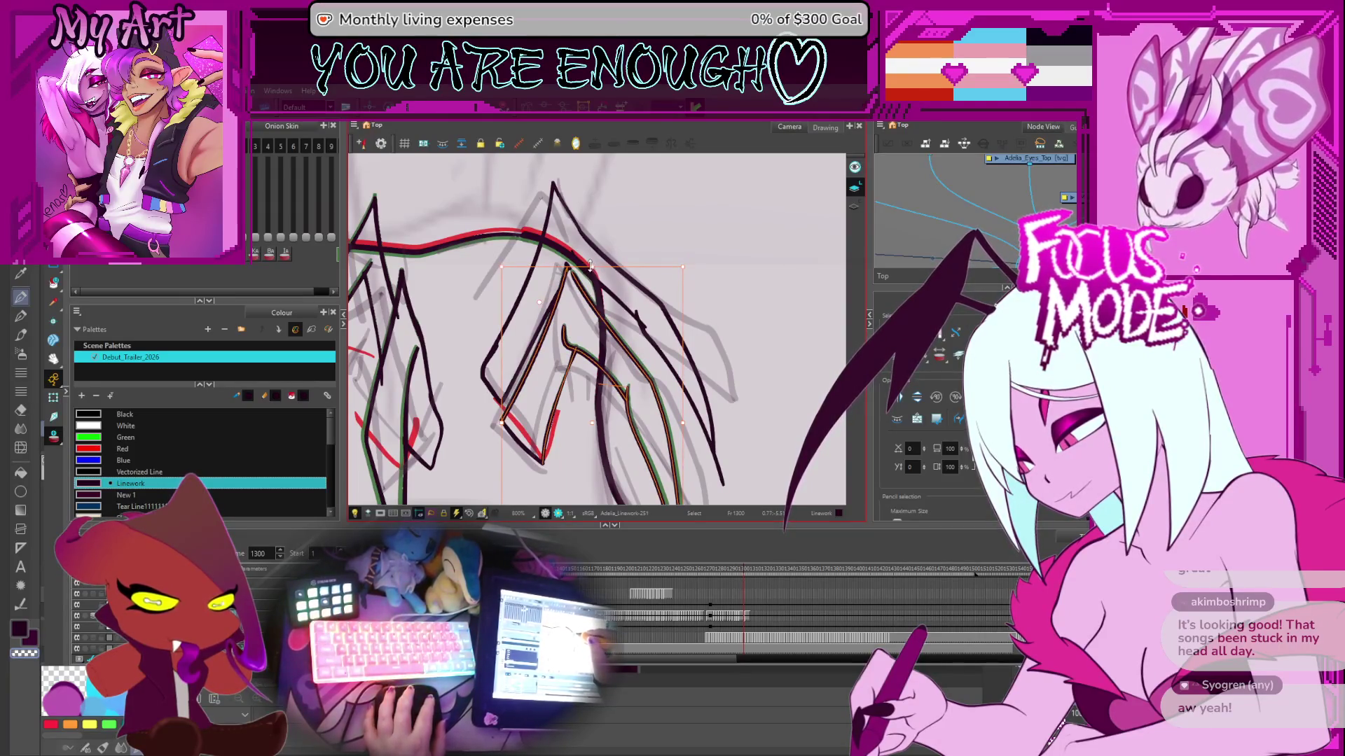
key(ctrl+z)
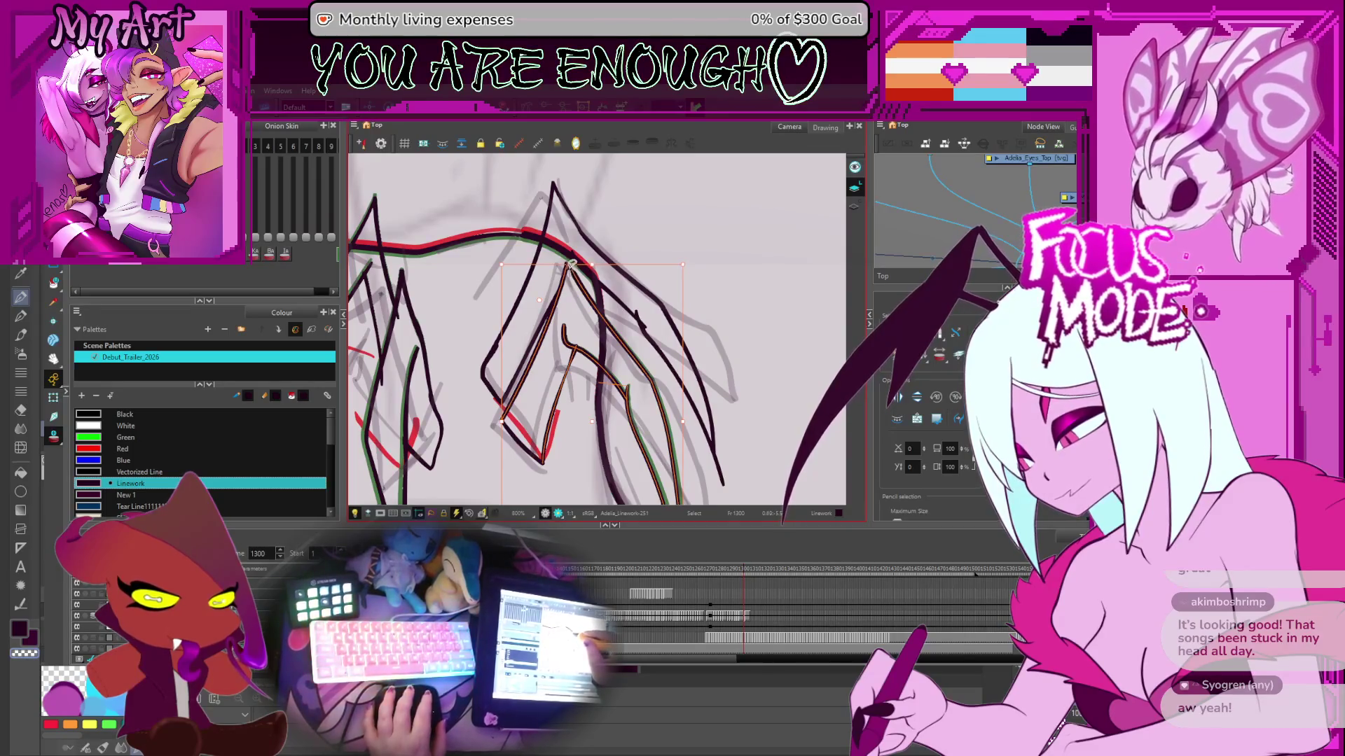
drag(650, 263, 640, 374)
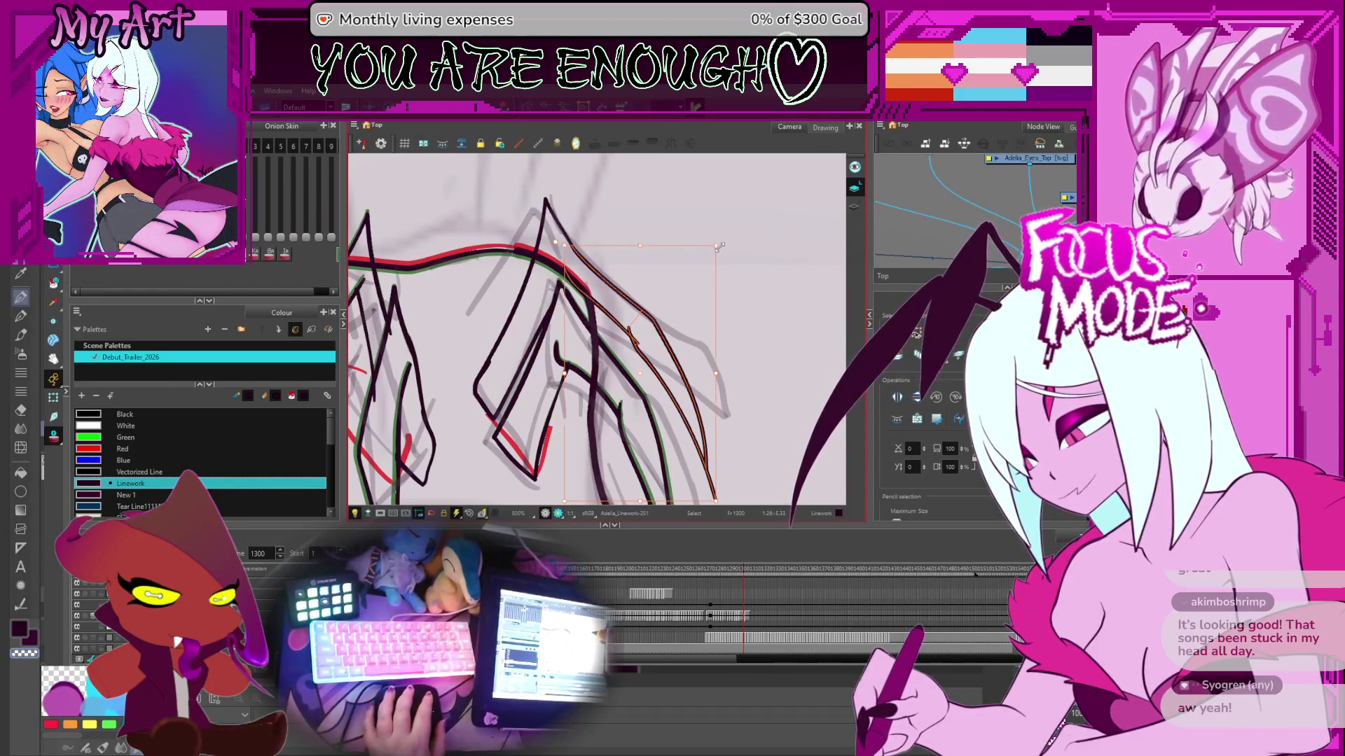
- Show the control points of the long right stroke and compare it across neighbouring frames
key(alt+t)
scroll(693, 406, down, 2)
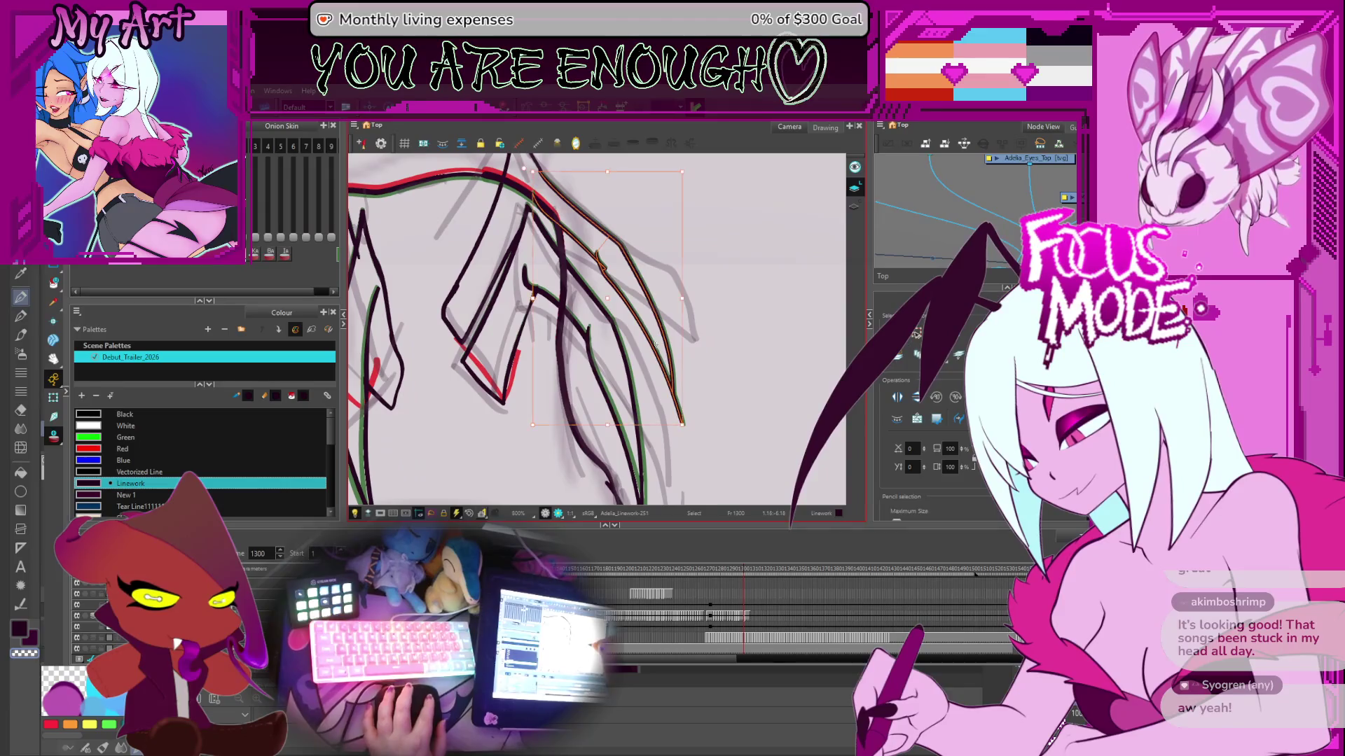
key(alt+q)
click(684, 422)
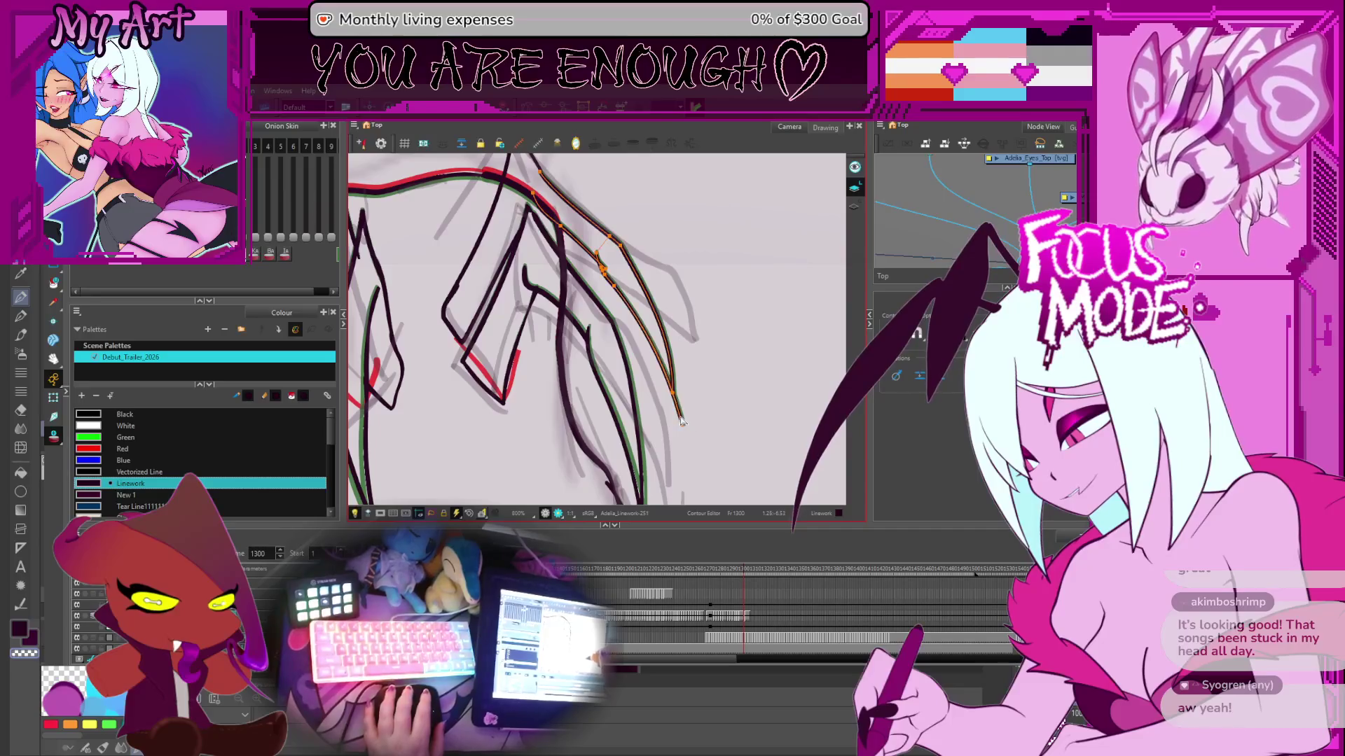
key(comma)
key(comma)
key(comma)
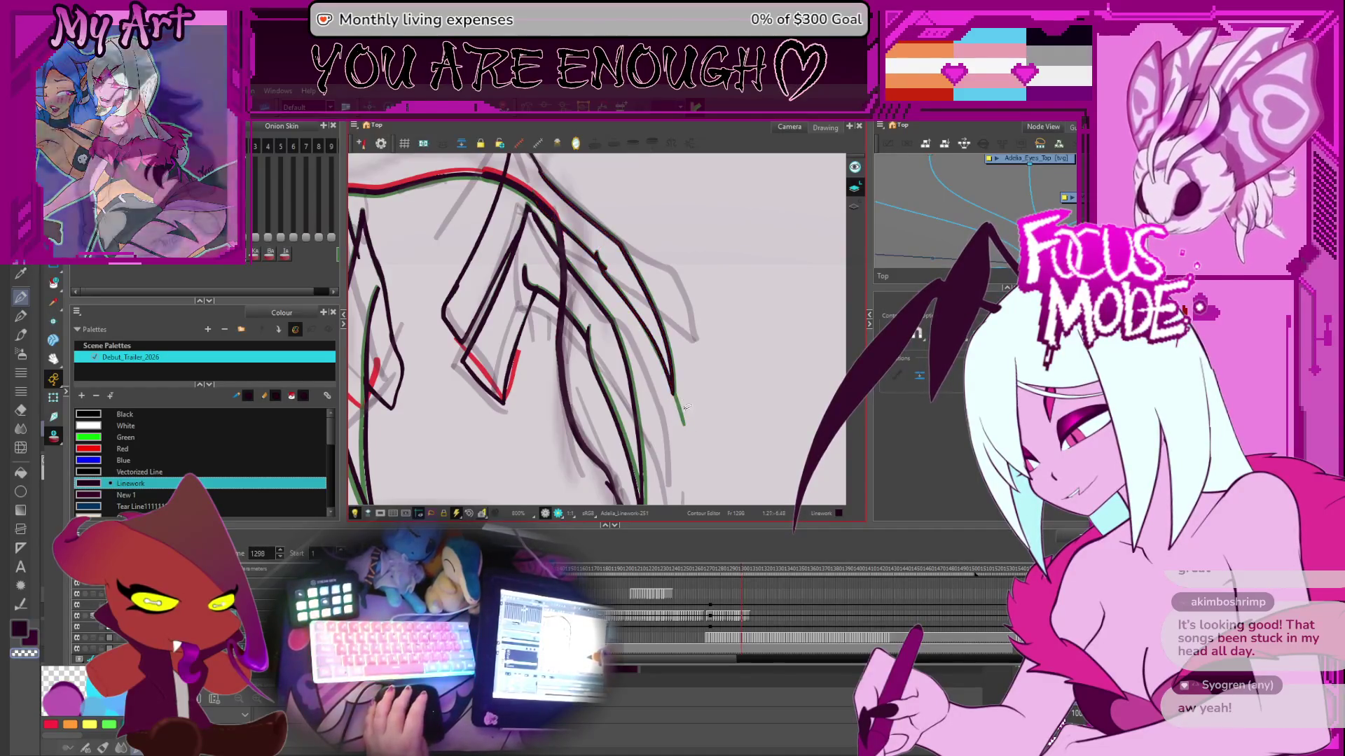
key(period)
click(674, 396)
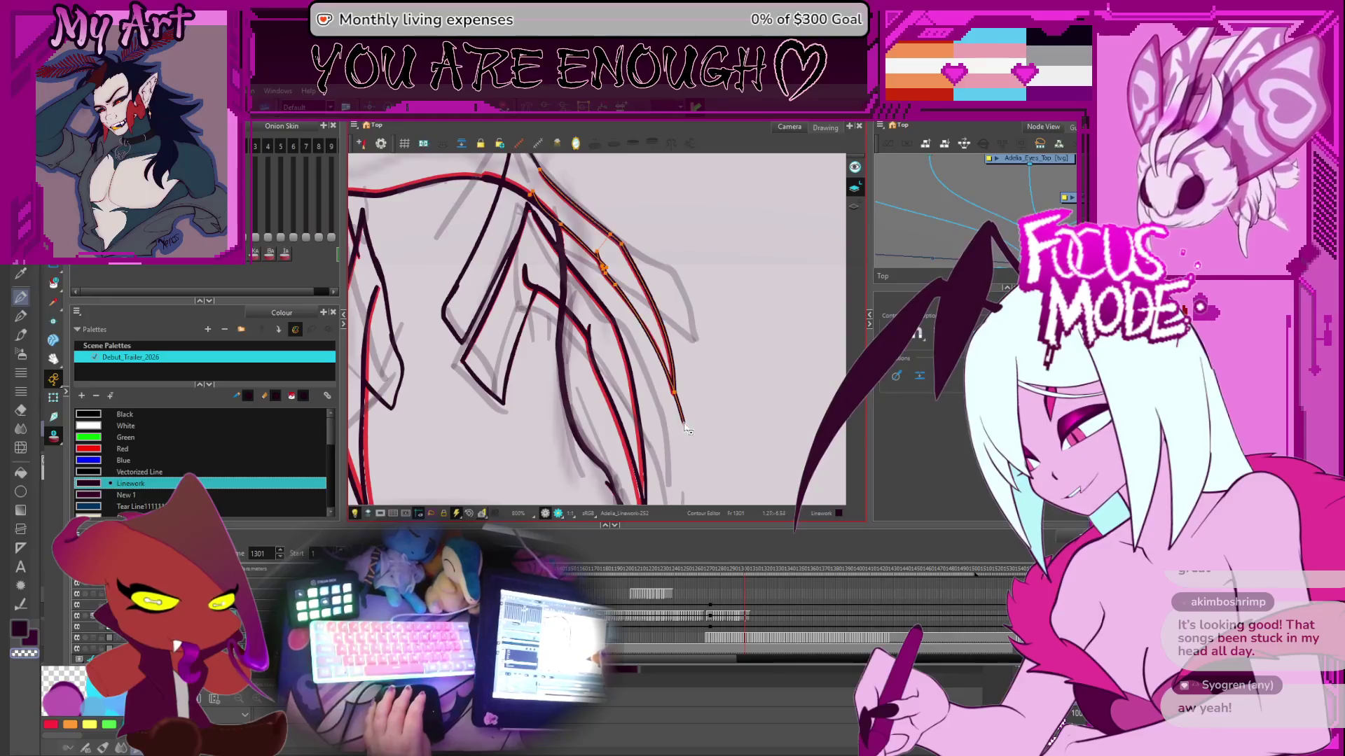
- On frame 1300, select the long wing stroke, then step back to frame 1299 and zoom out
key(comma)
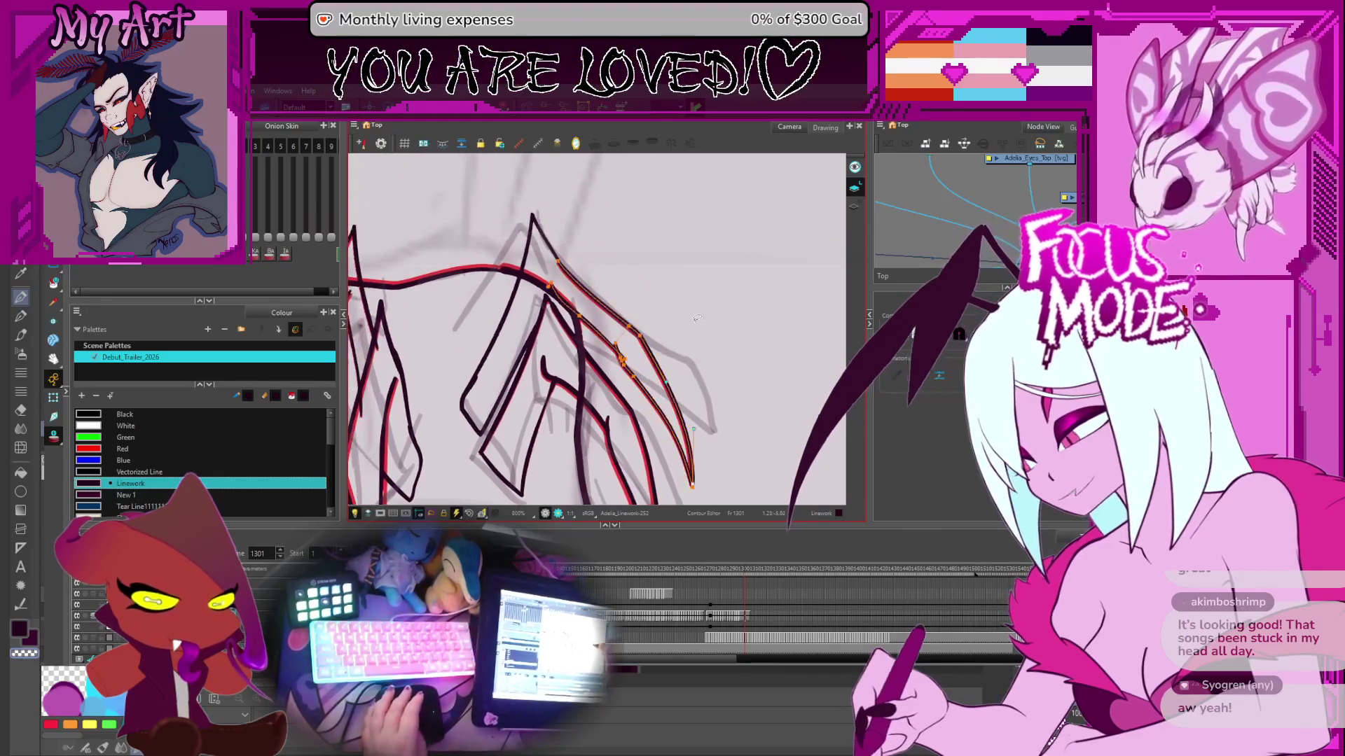
click(549, 217)
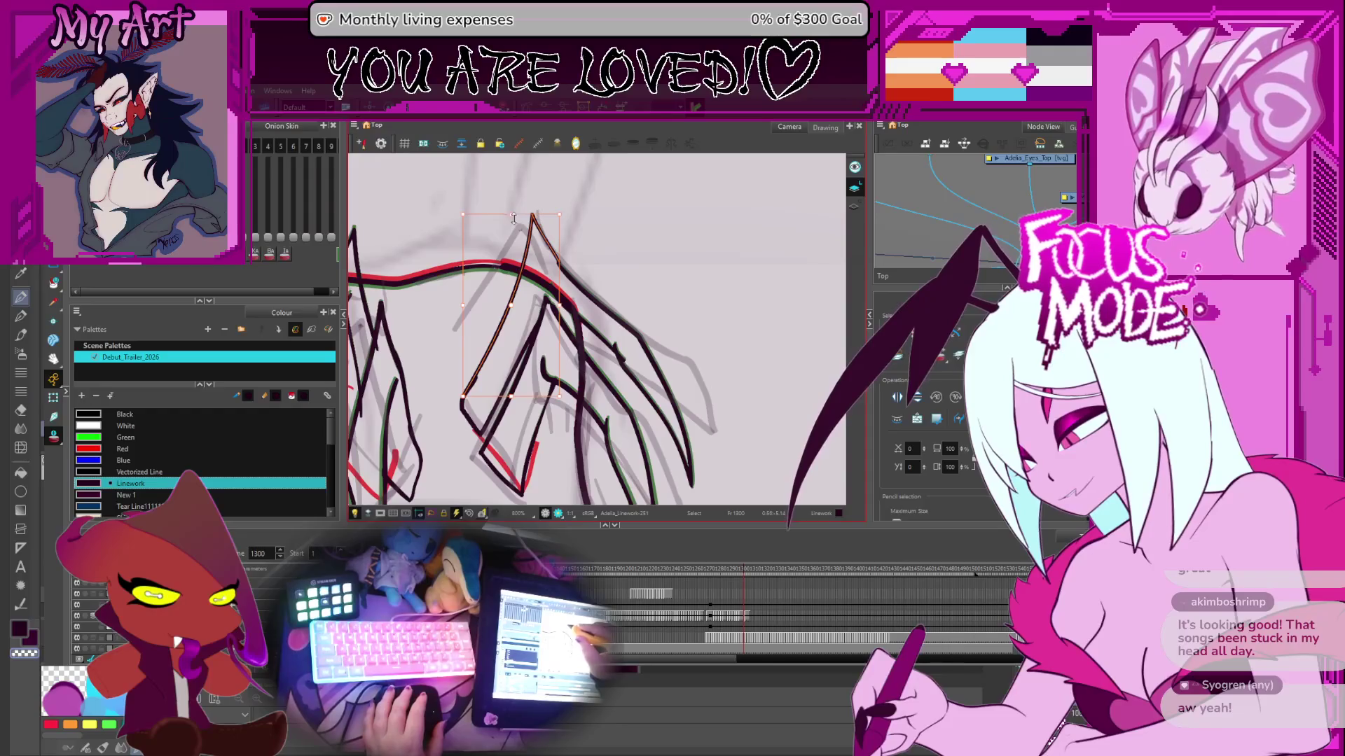
scroll(609, 208, down, 3)
key(comma)
key(period)
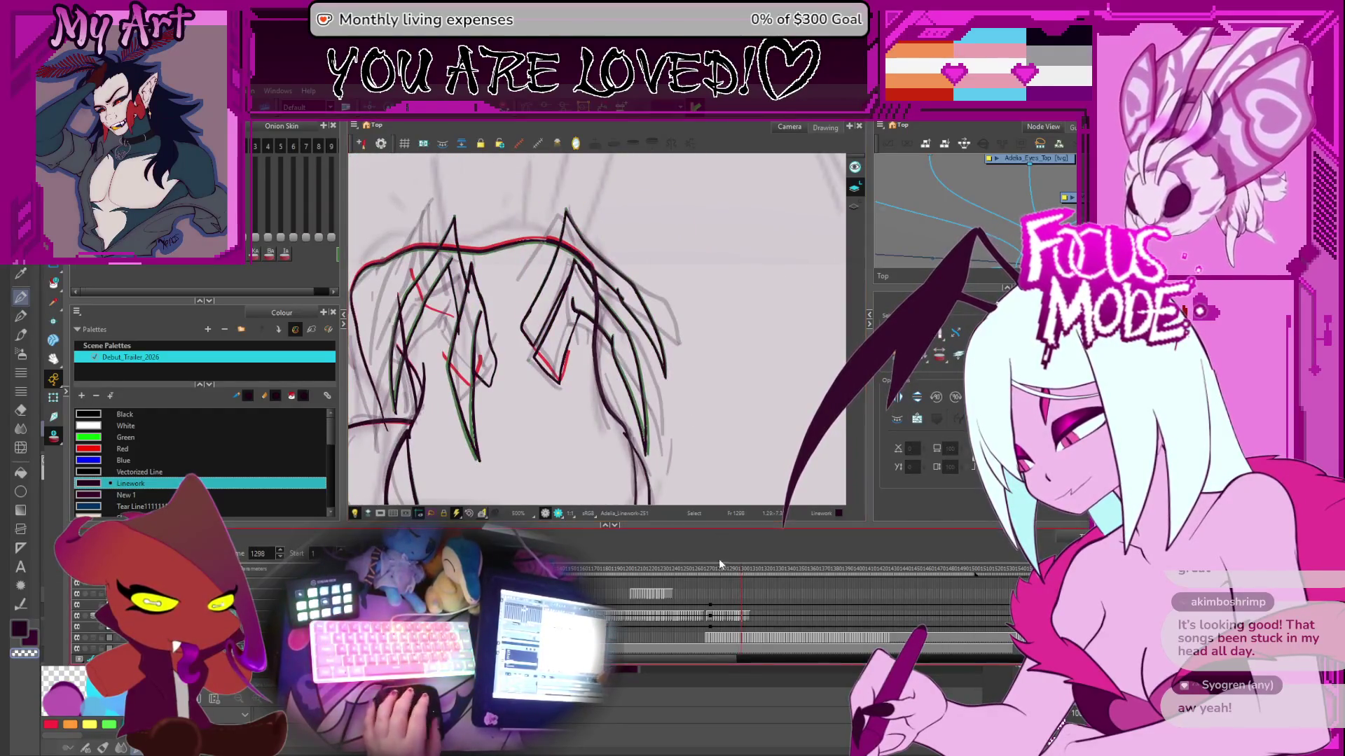
- Compare frames 1298 and 1299, then select and reshape the long stroke down the creature's back
key(minus)
key(period)
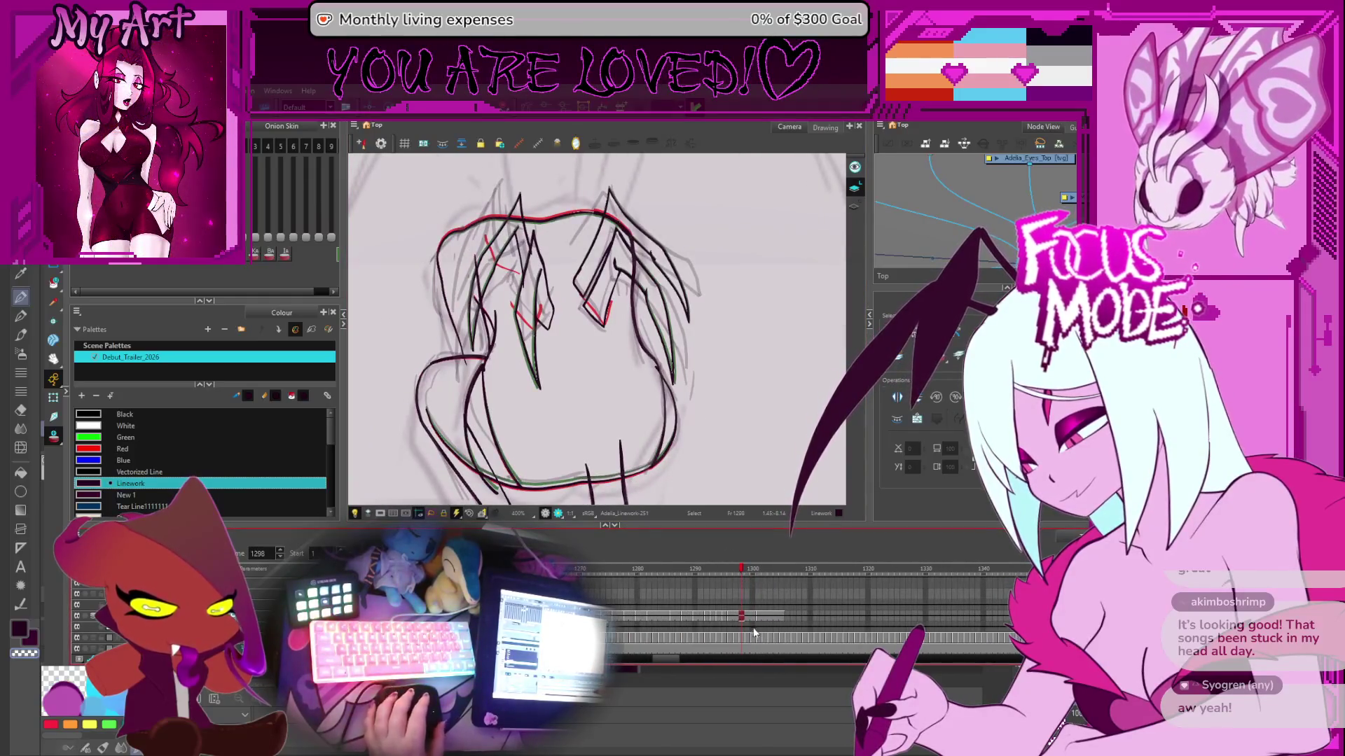
scroll(752, 625, up, 3)
key(comma)
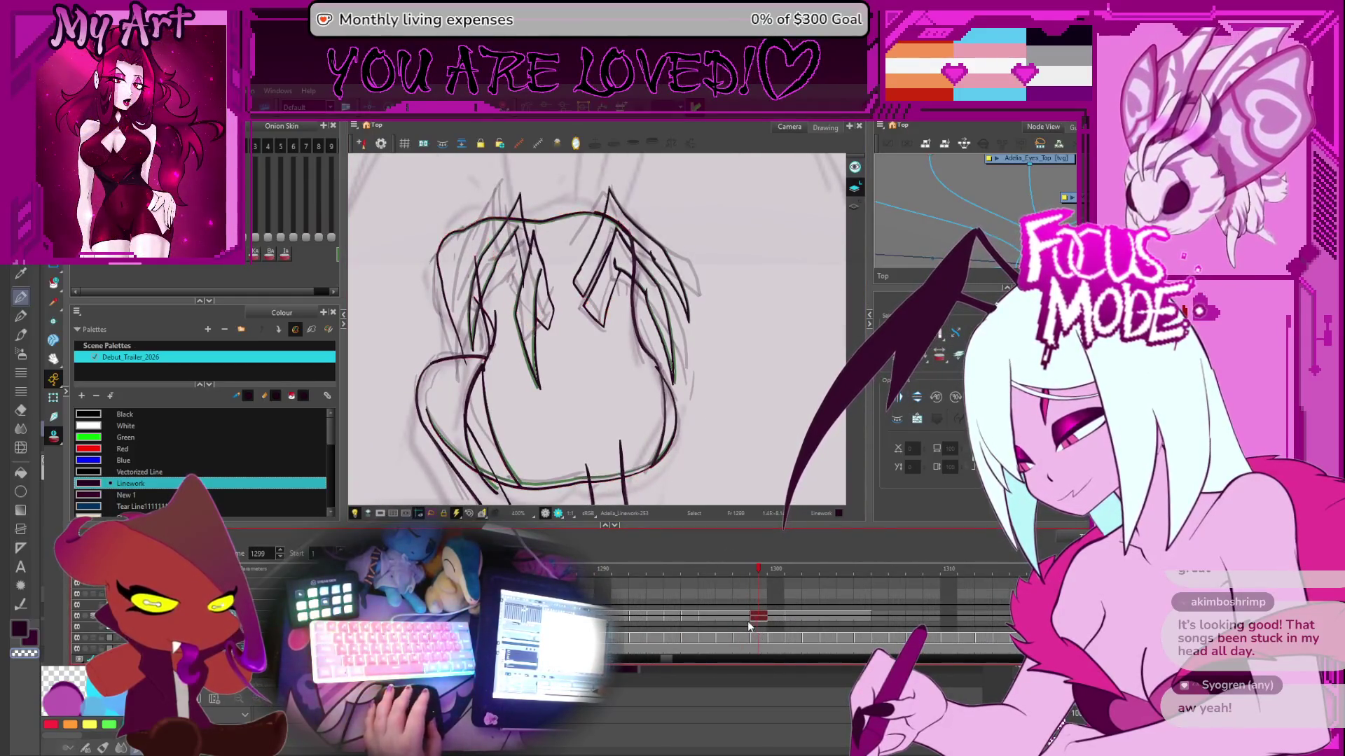
key(period)
key(comma)
drag(580, 359, 618, 437)
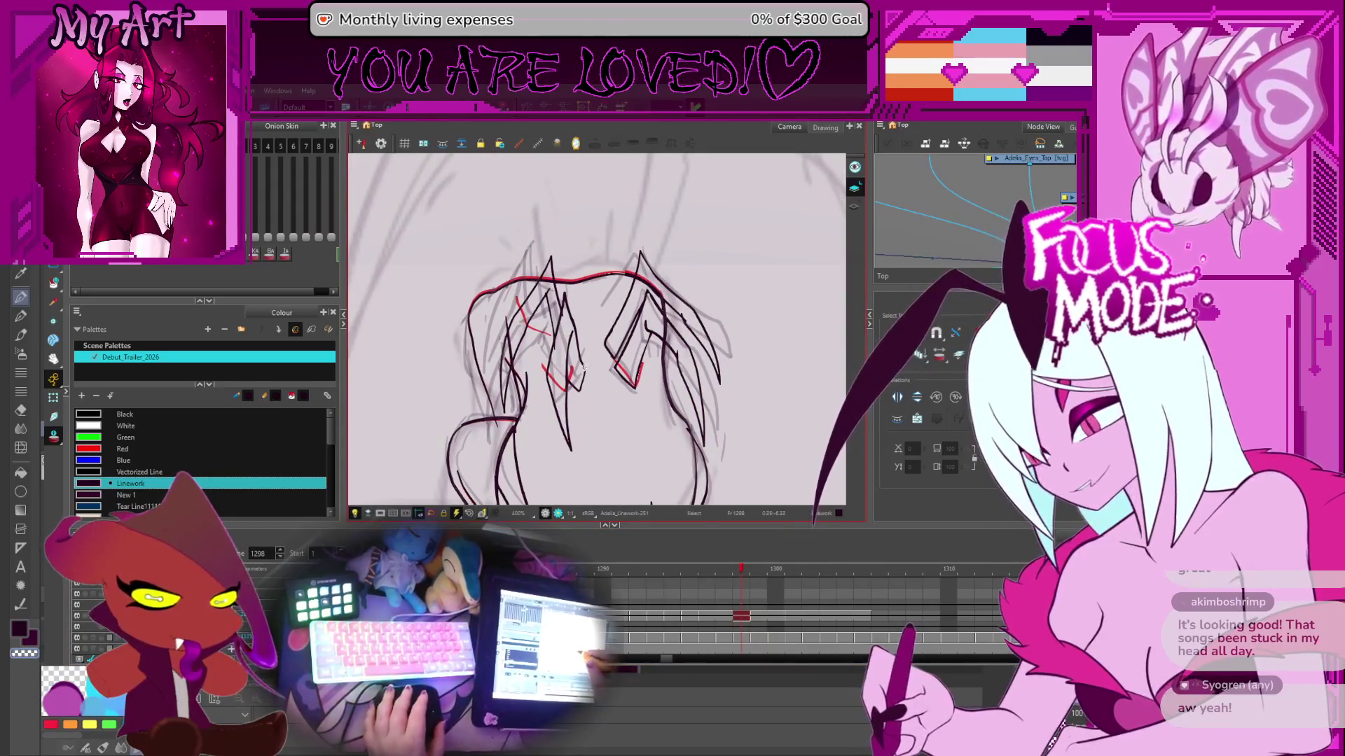
click(581, 415)
scroll(581, 420, up, 1)
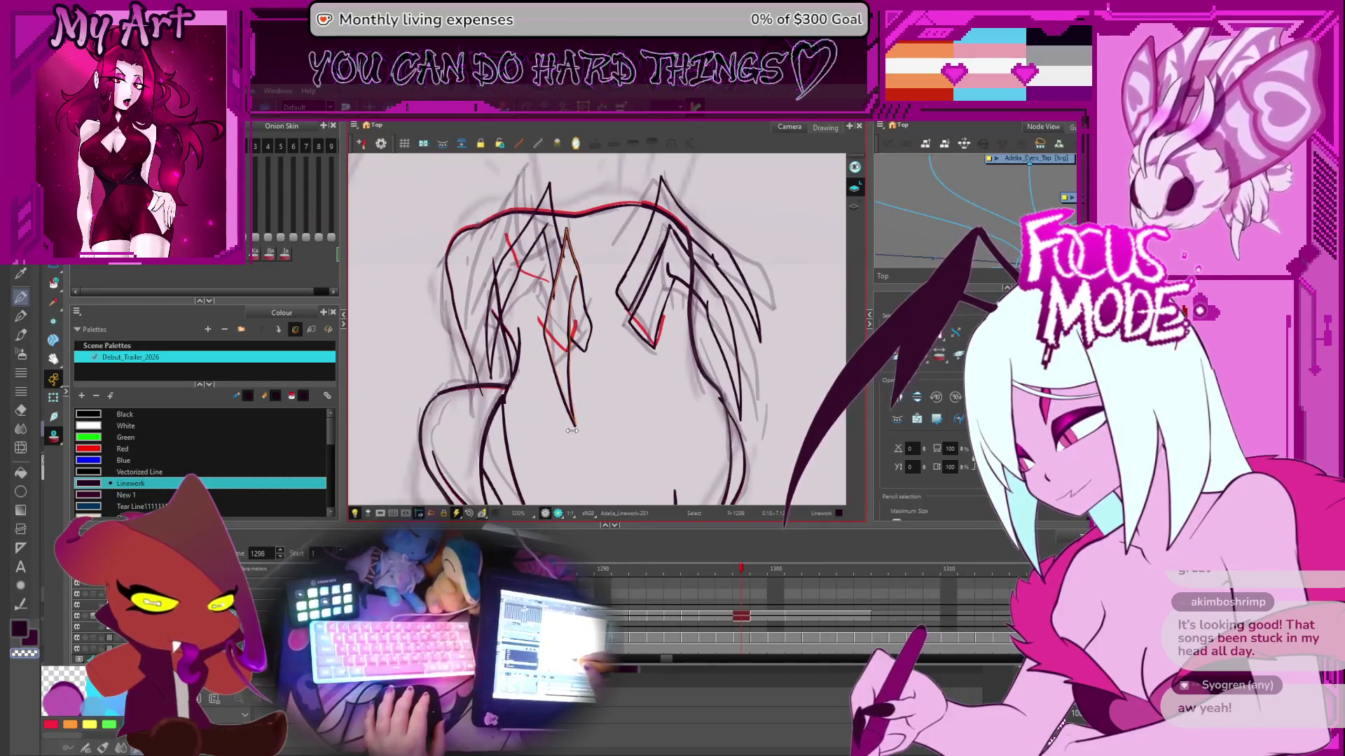
drag(557, 327, 552, 335)
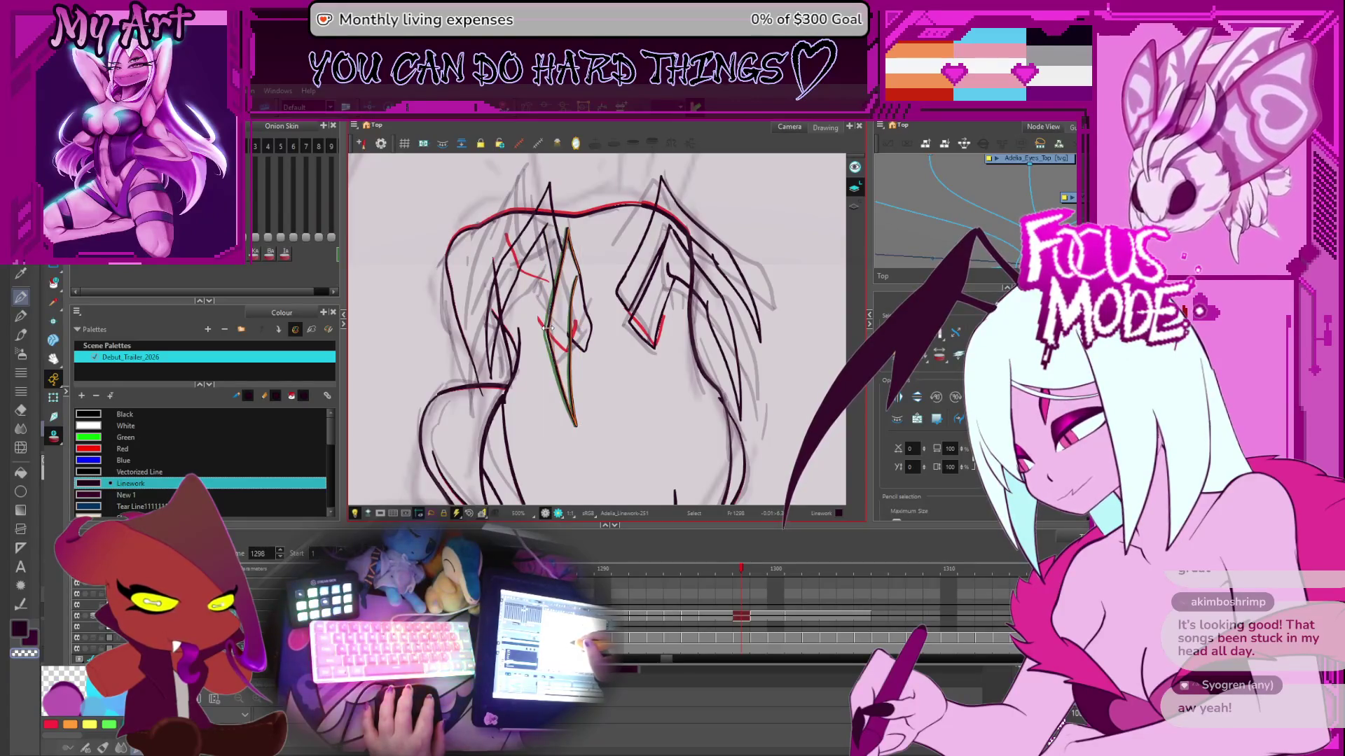
scroll(564, 222, up, 2)
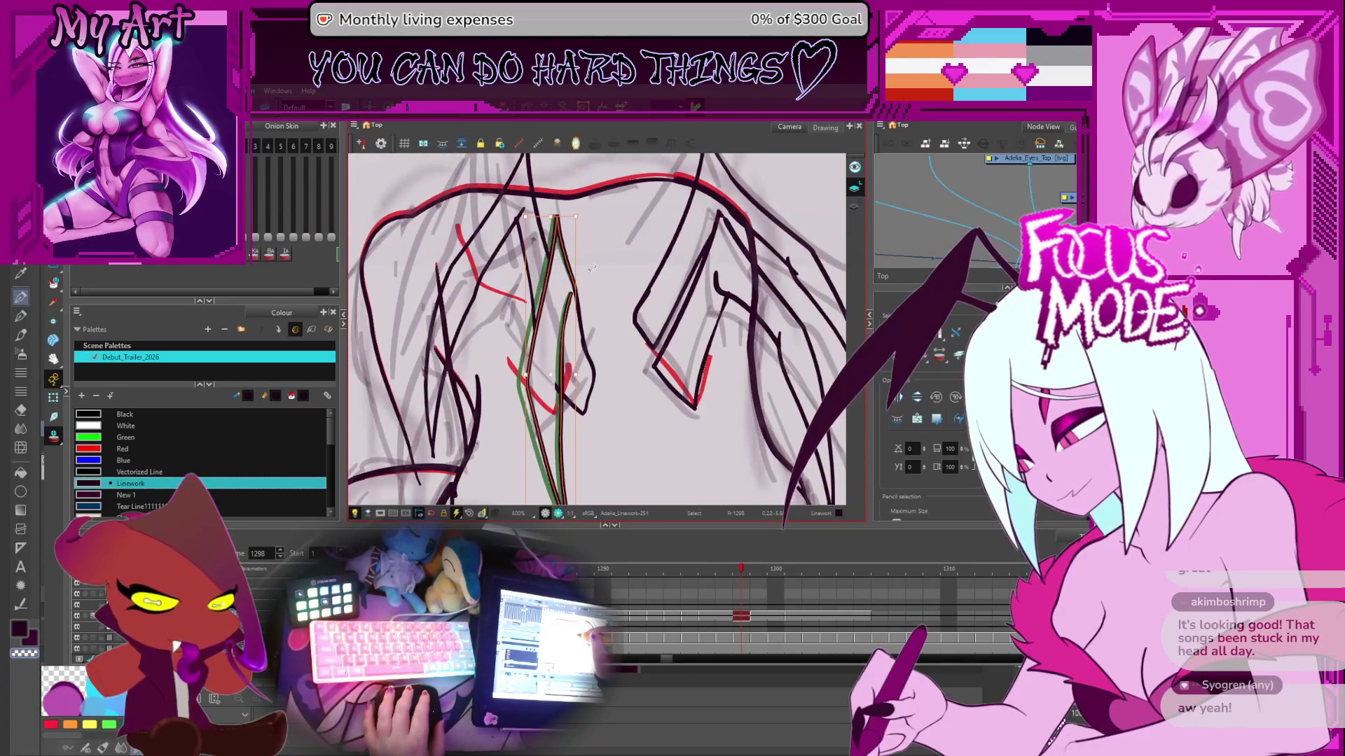
- Centre the view on the spine stroke and compare it with frame 1301
mouse_move(573, 352)
mouse_down()
mouse_move(572, 283)
mouse_move(590, 349)
mouse_up()
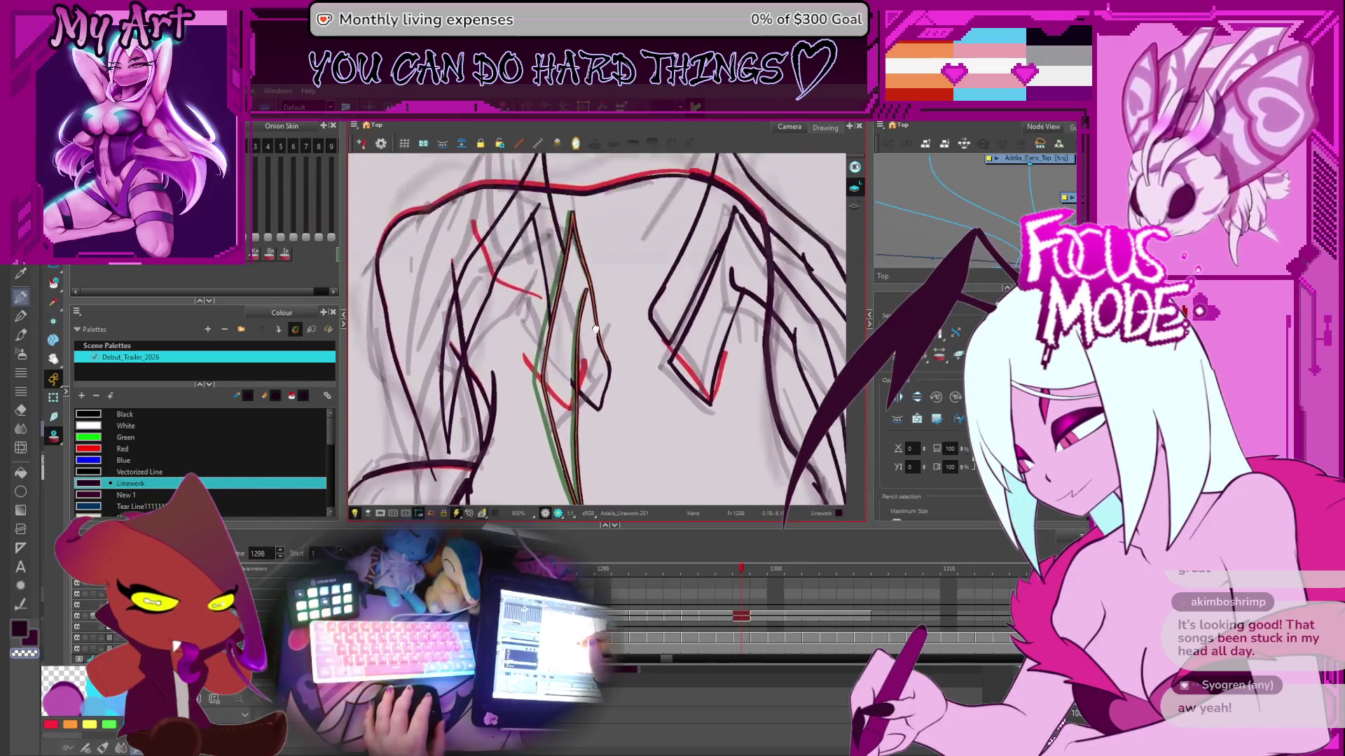
scroll(585, 391, down, 3)
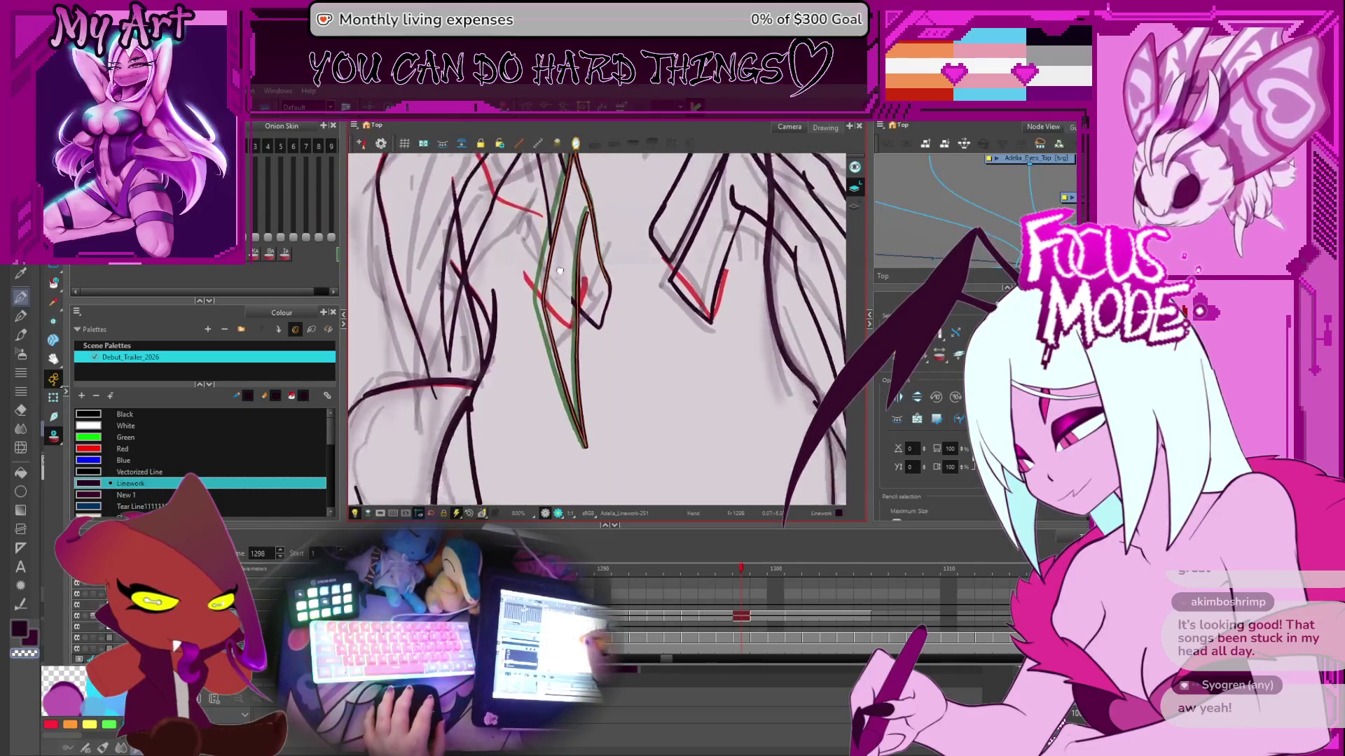
mouse_move(594, 336)
mouse_down()
mouse_move(592, 294)
mouse_move(613, 368)
mouse_up()
key(alt+q)
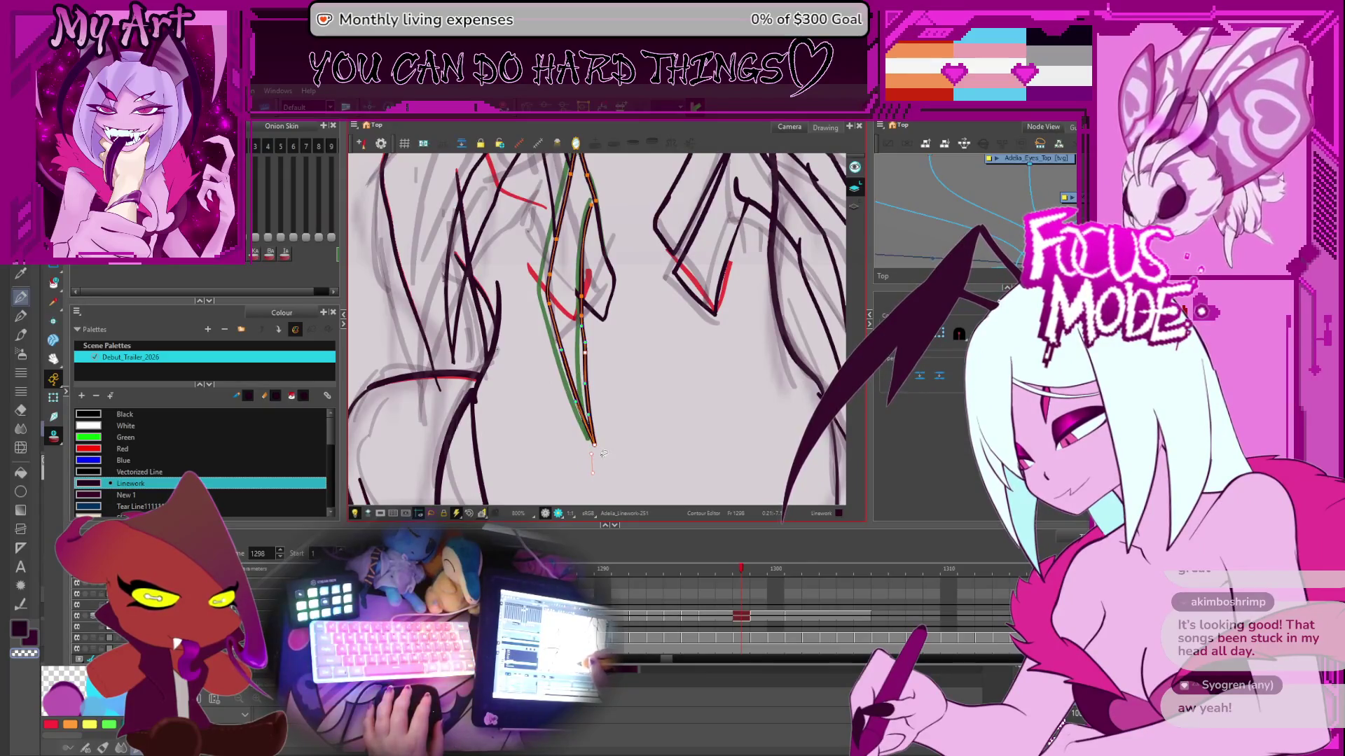
drag(610, 349, 610, 363)
key(period)
key(period)
key(period)
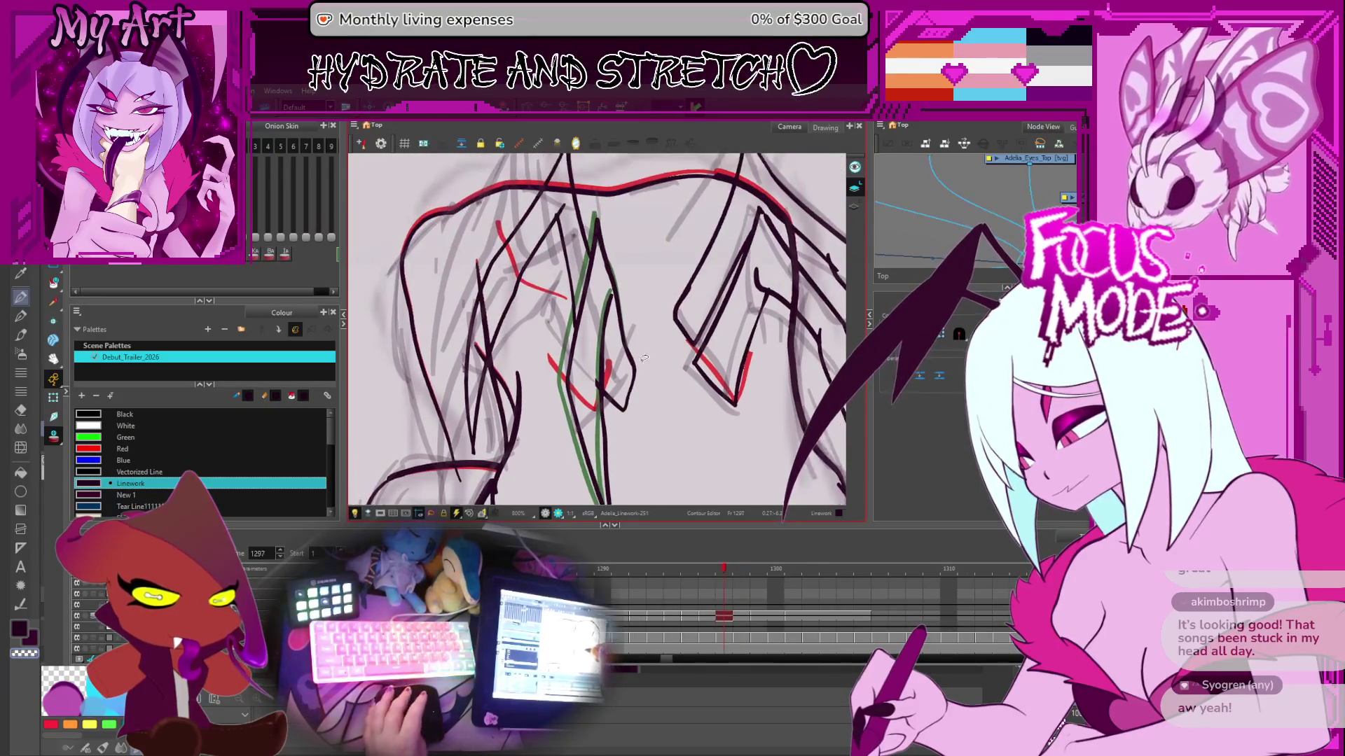
key(comma)
key(comma)
key(comma)
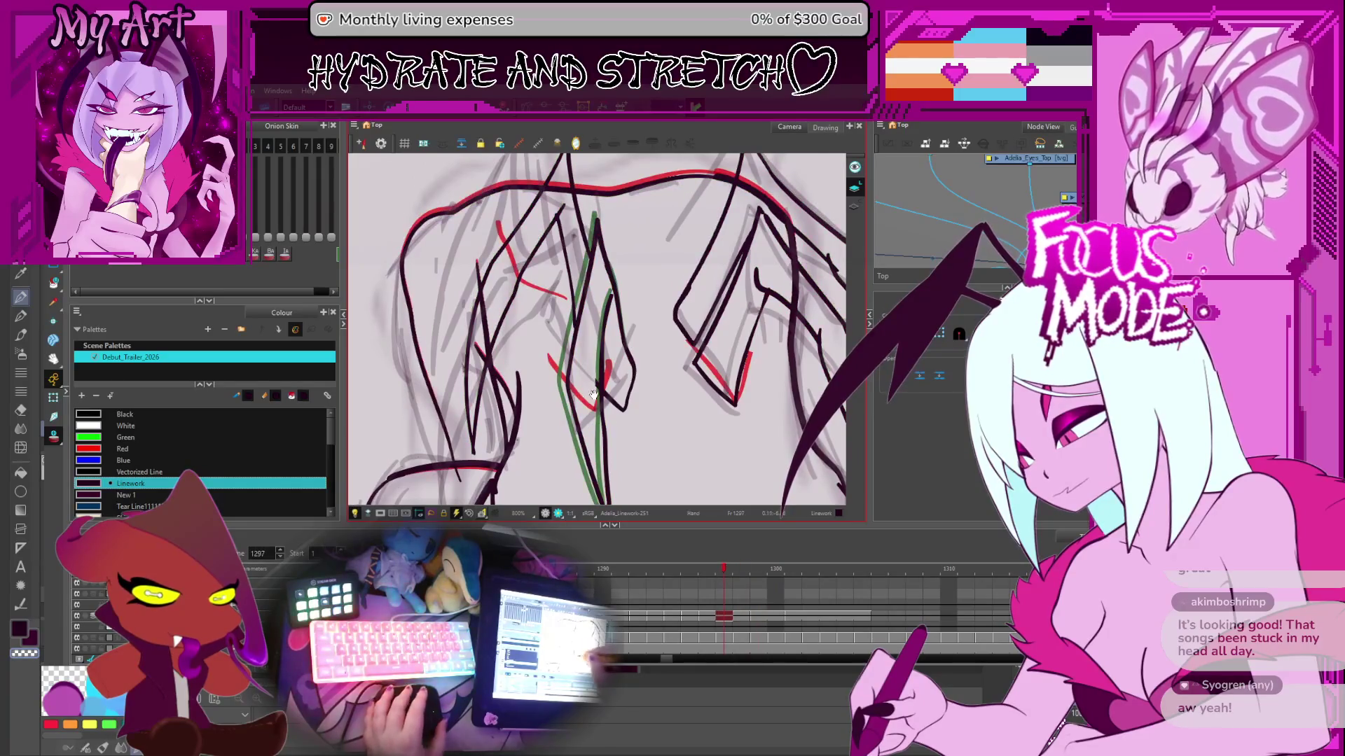
scroll(594, 394, down, 2)
- Use the Contour Editor to reshape the dark spine stroke's lower section, then open thickness editing
key(alt+s)
click(596, 392)
scroll(616, 396, down, 2)
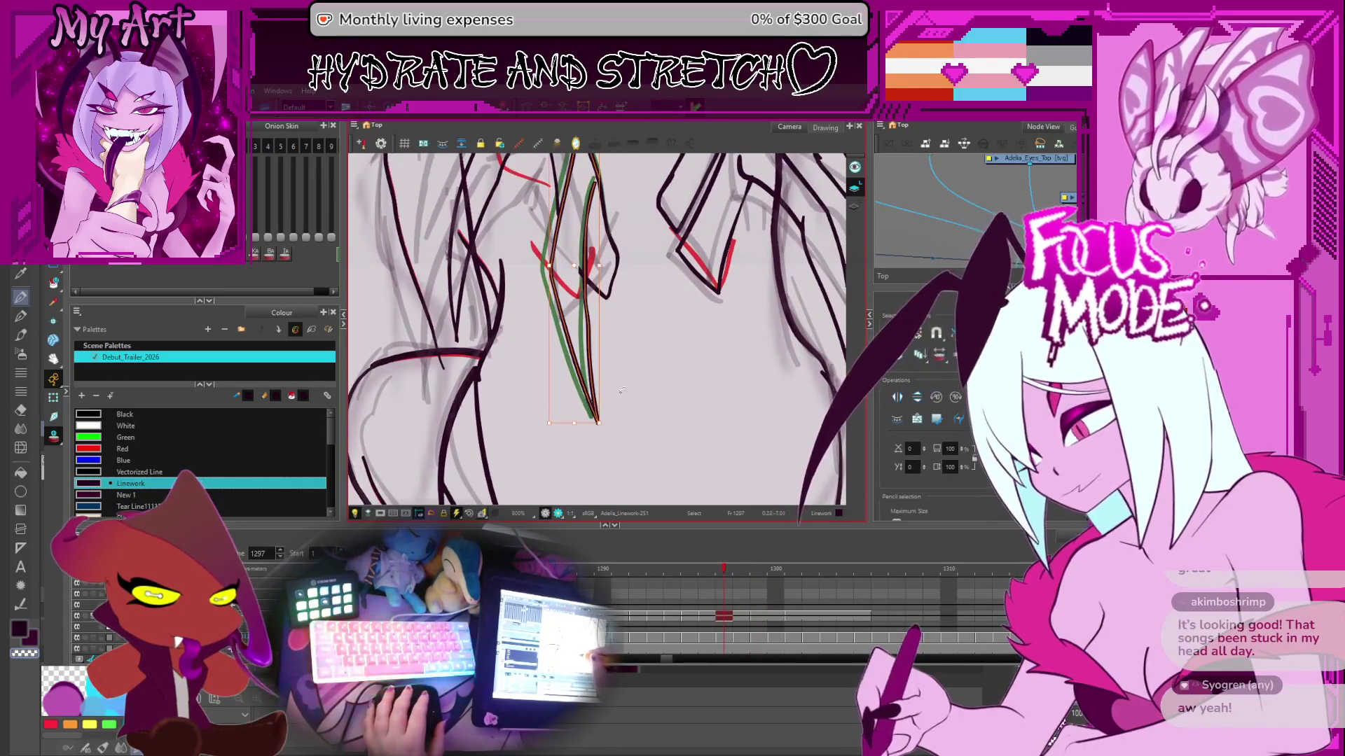
click(591, 423)
key(alt+q)
scroll(588, 406, up, 2)
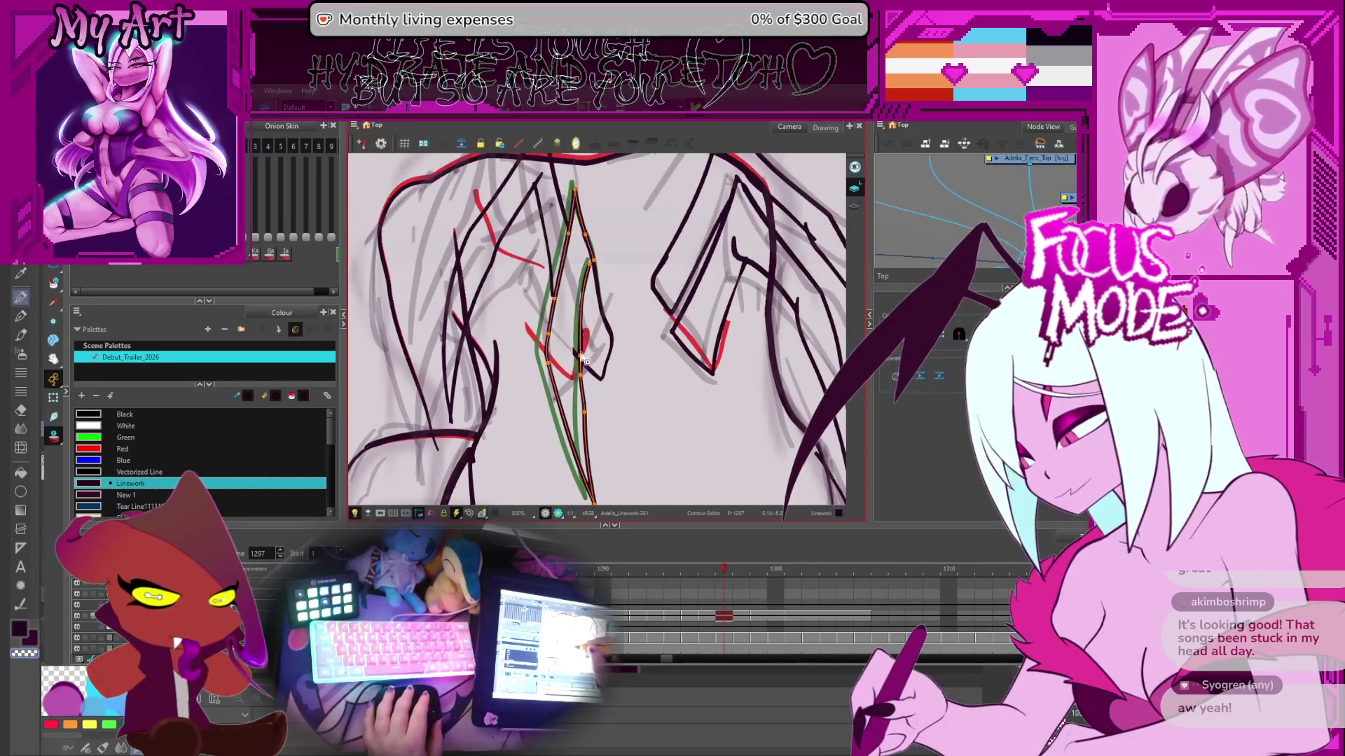
drag(597, 269, 595, 297)
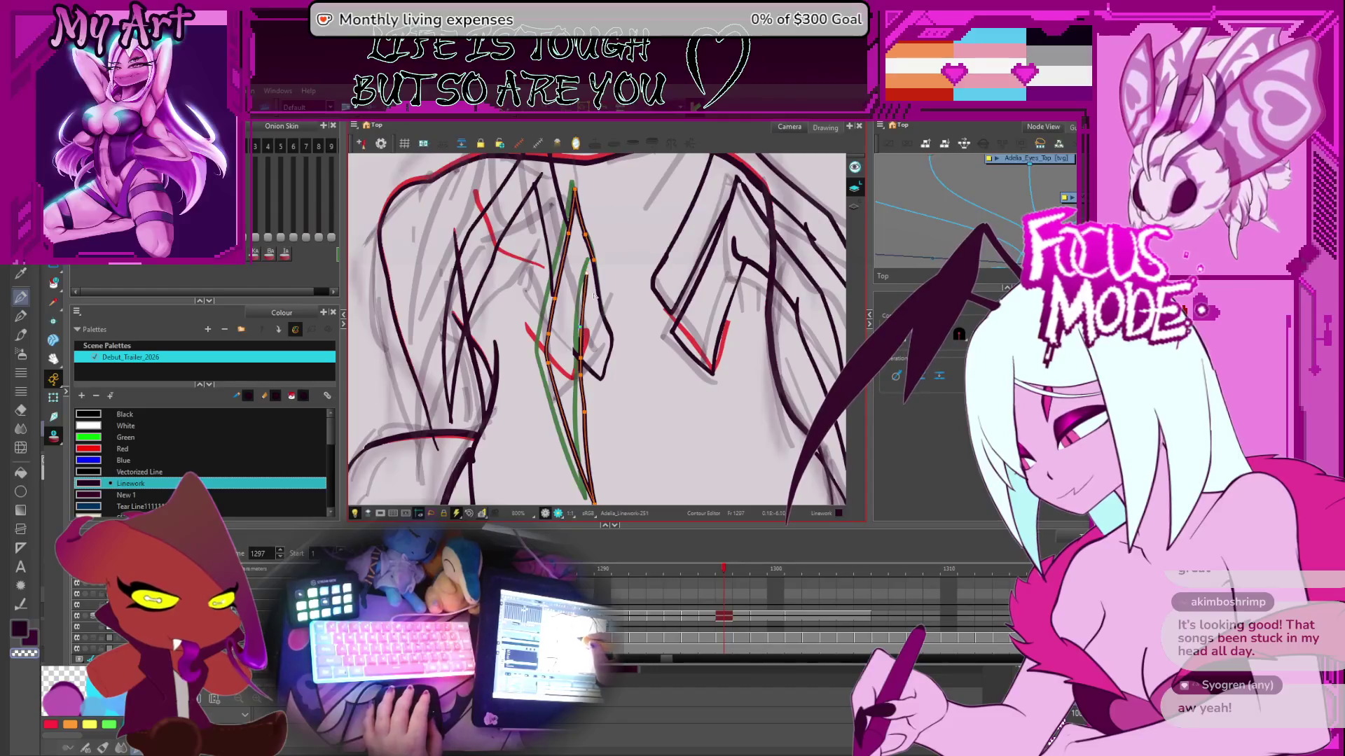
key(alt+shift+q)
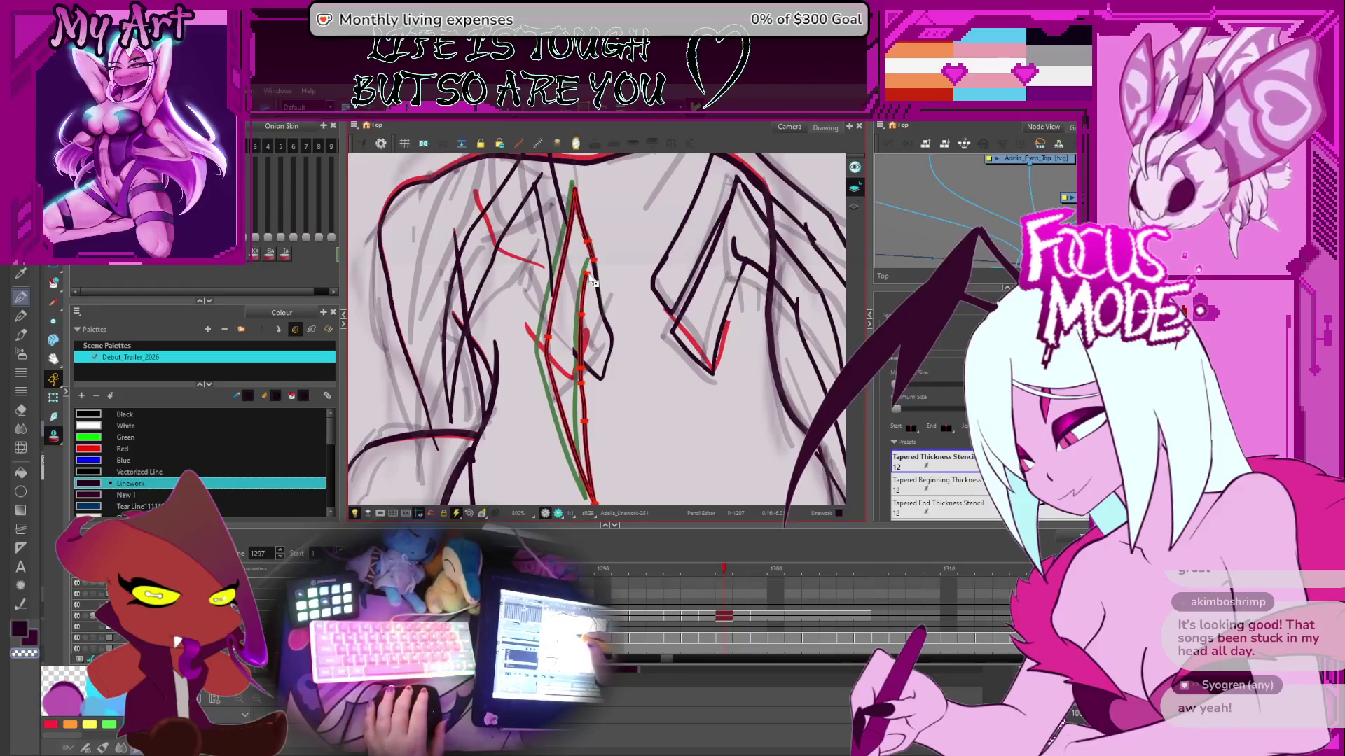
- Flip between frames 1296 and 1297, settling on frame 1297
key(comma)
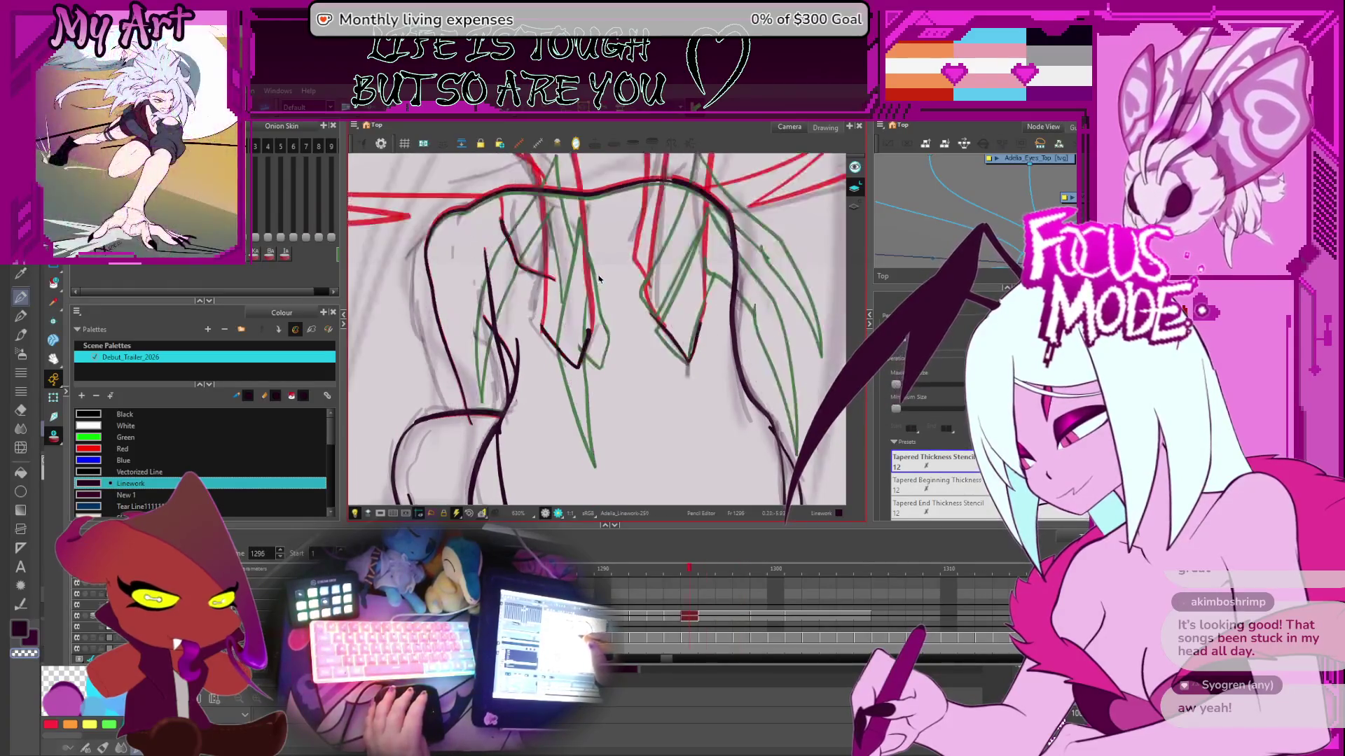
key(period)
key(comma)
key(period)
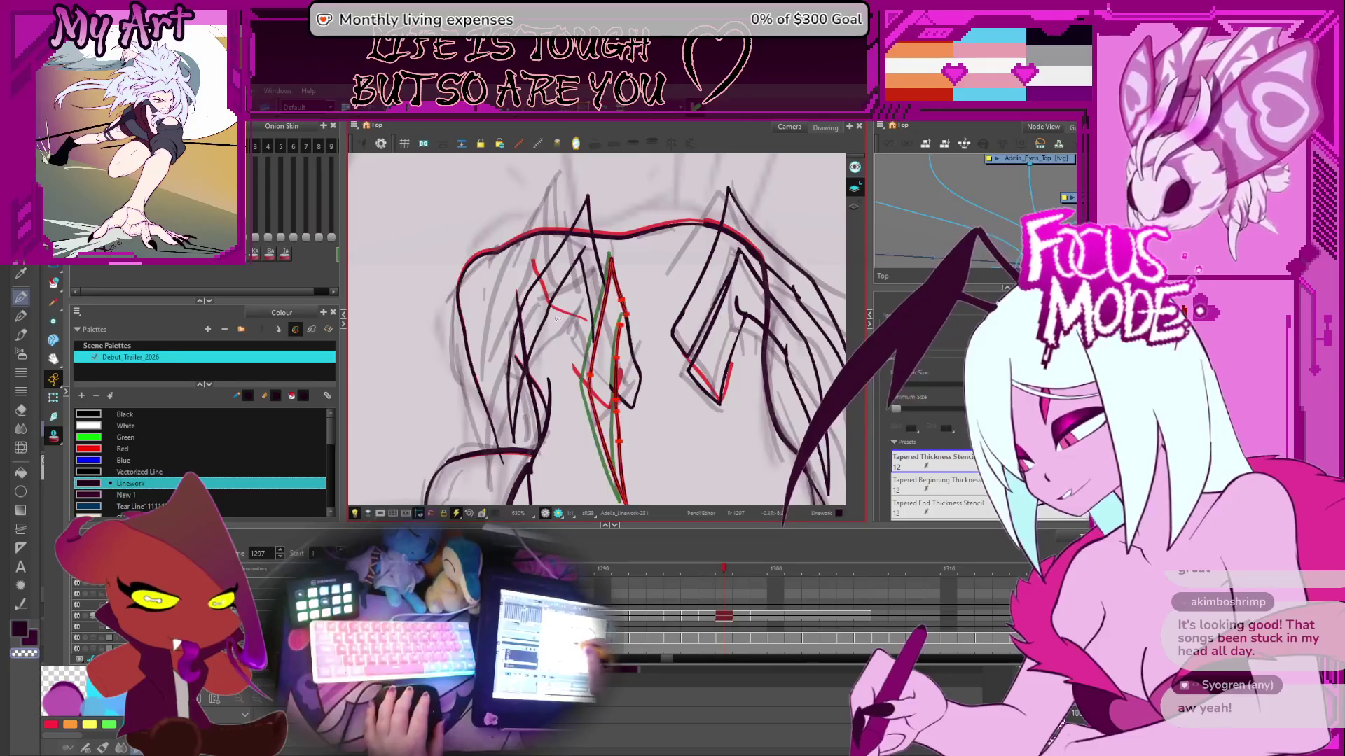
- Select the diagonal stroke left of the spine and rotate the view to angle it
key(alt+s)
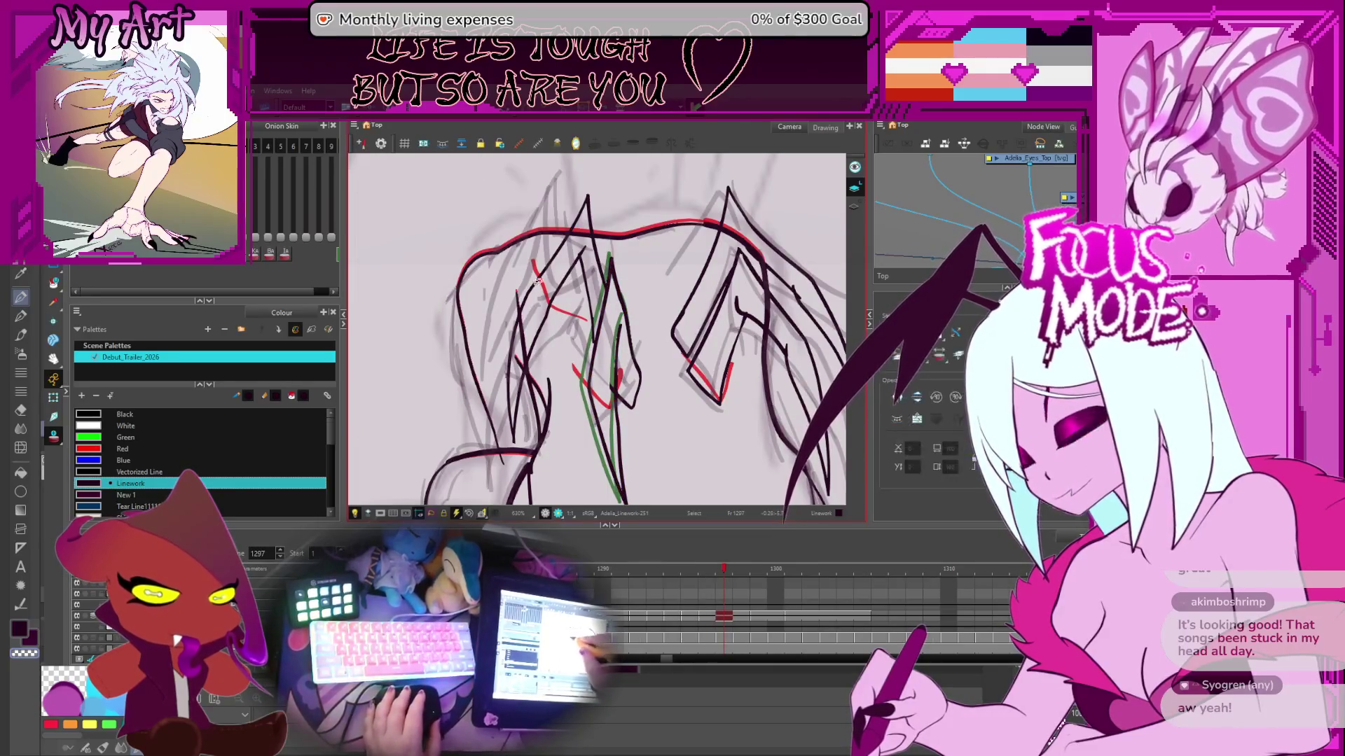
click(560, 302)
key(alt+q)
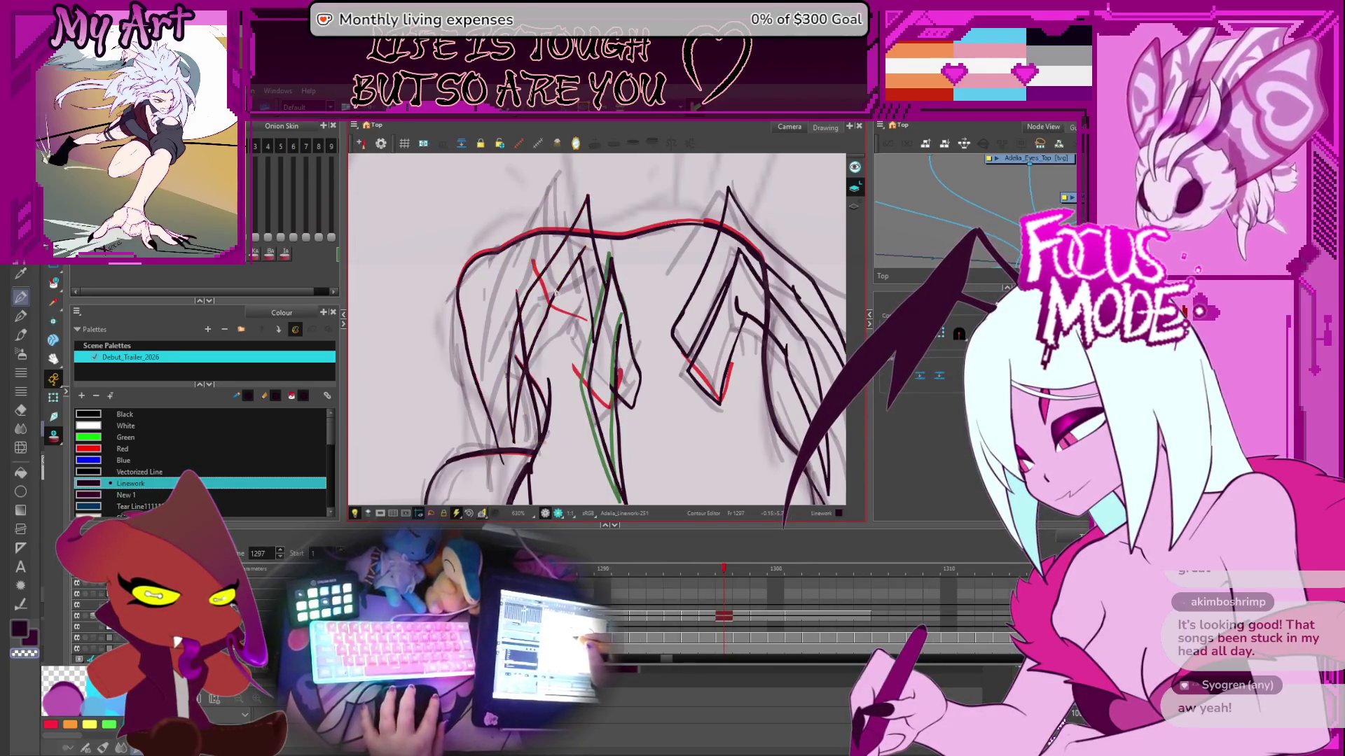
click(555, 304)
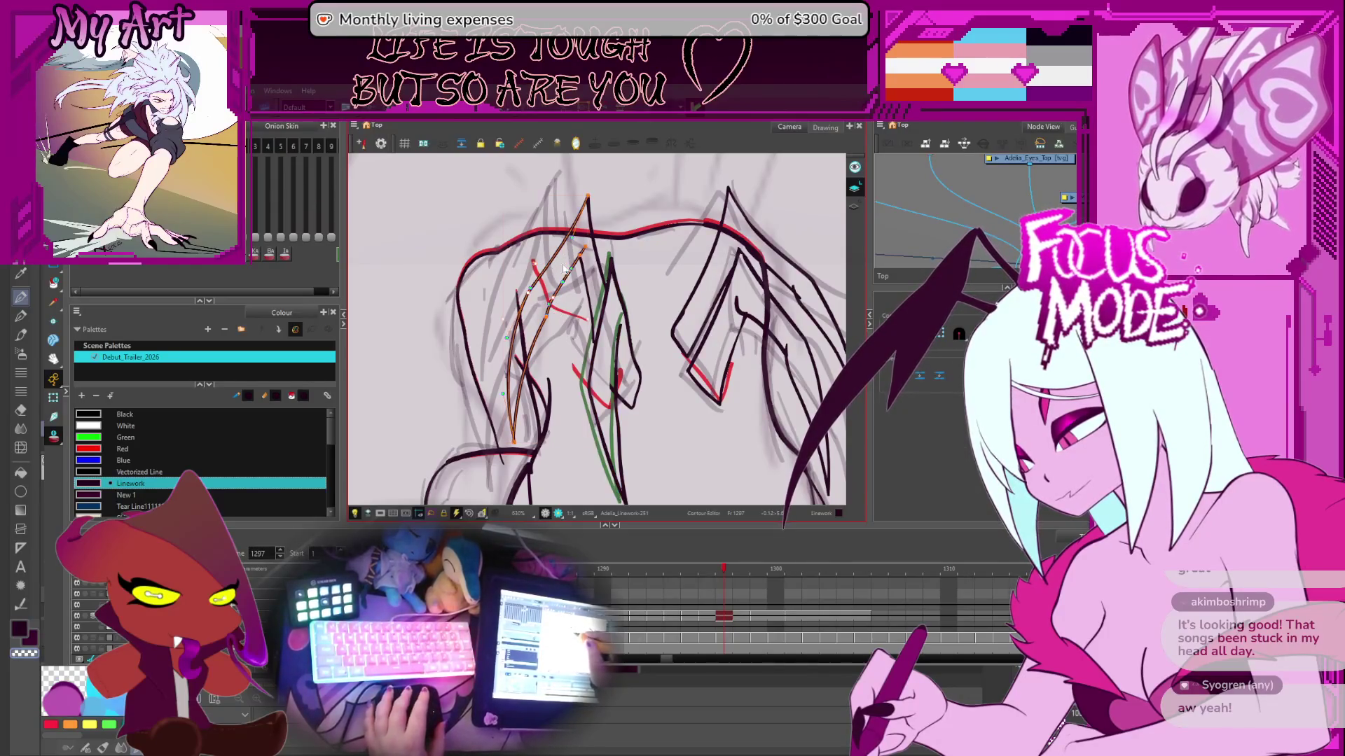
drag(553, 277, 557, 297)
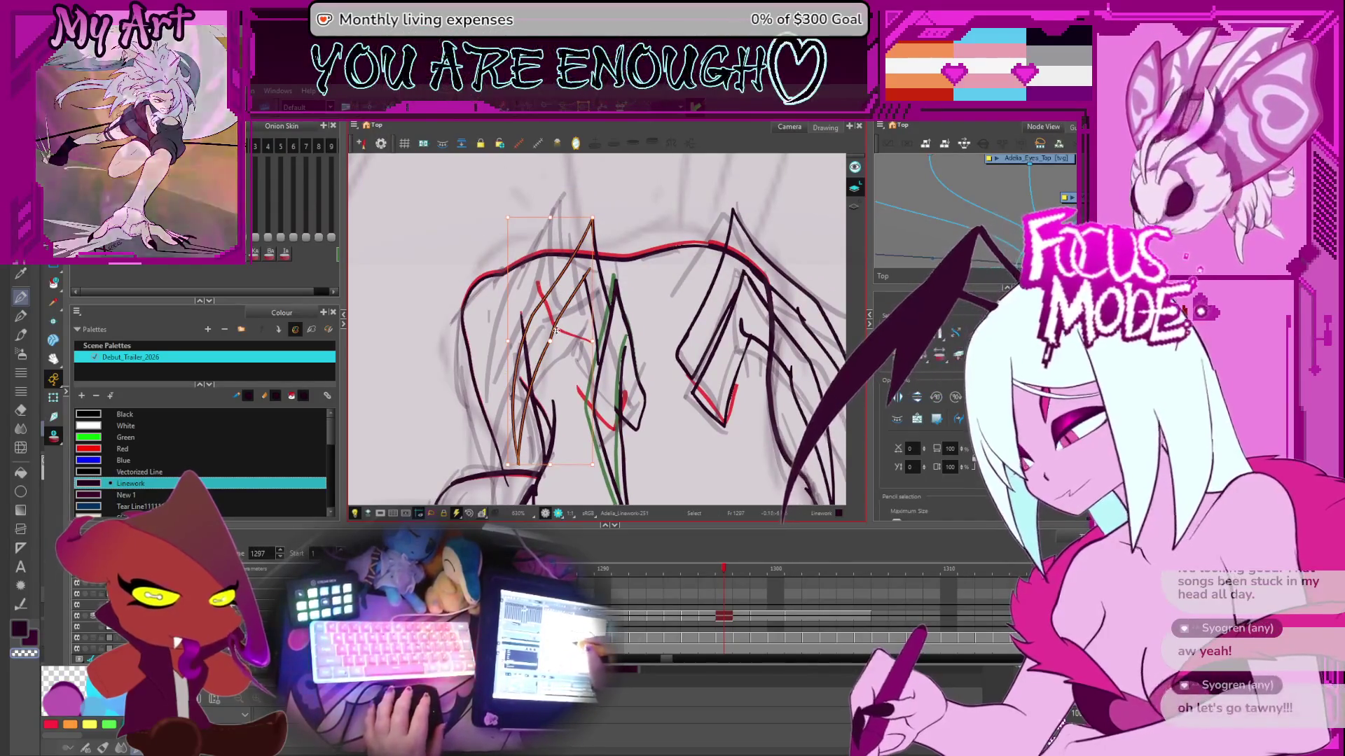
mouse_move(557, 329)
mouse_down()
mouse_move(635, 338)
mouse_move(604, 348)
mouse_up()
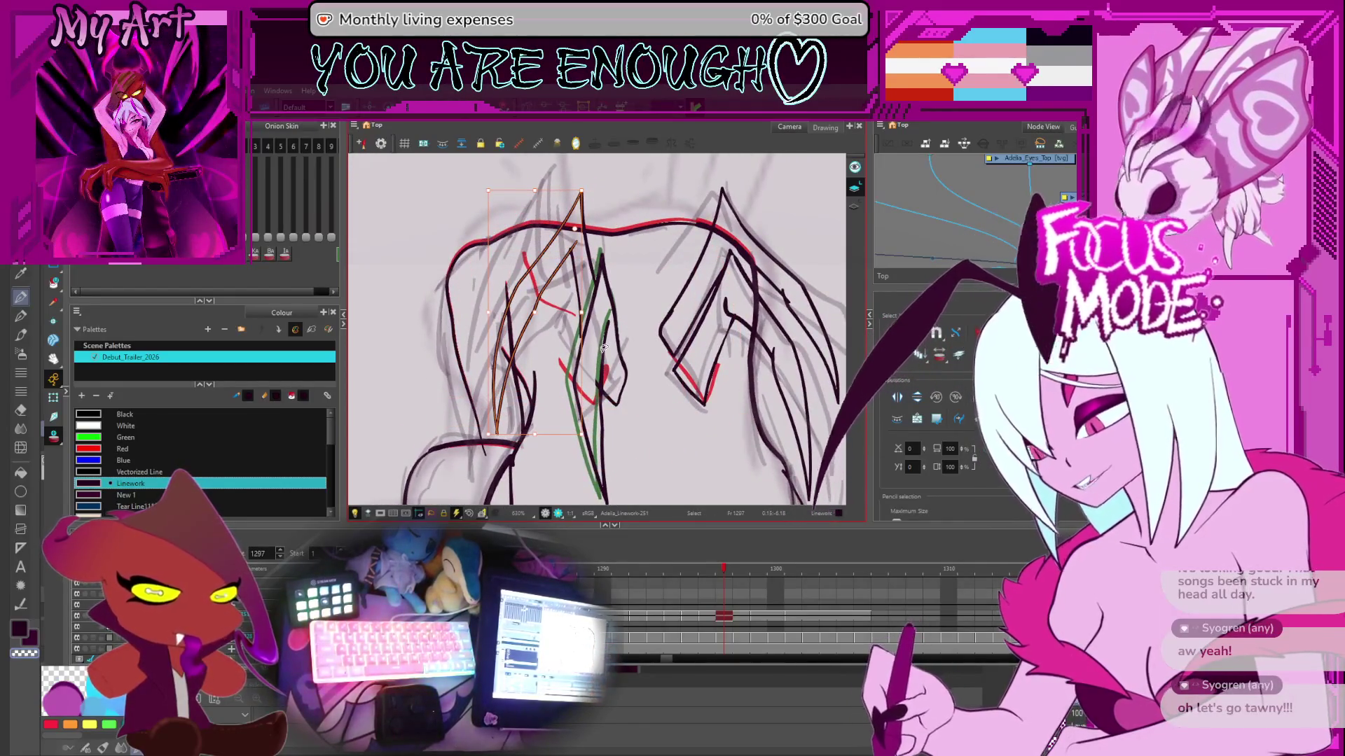
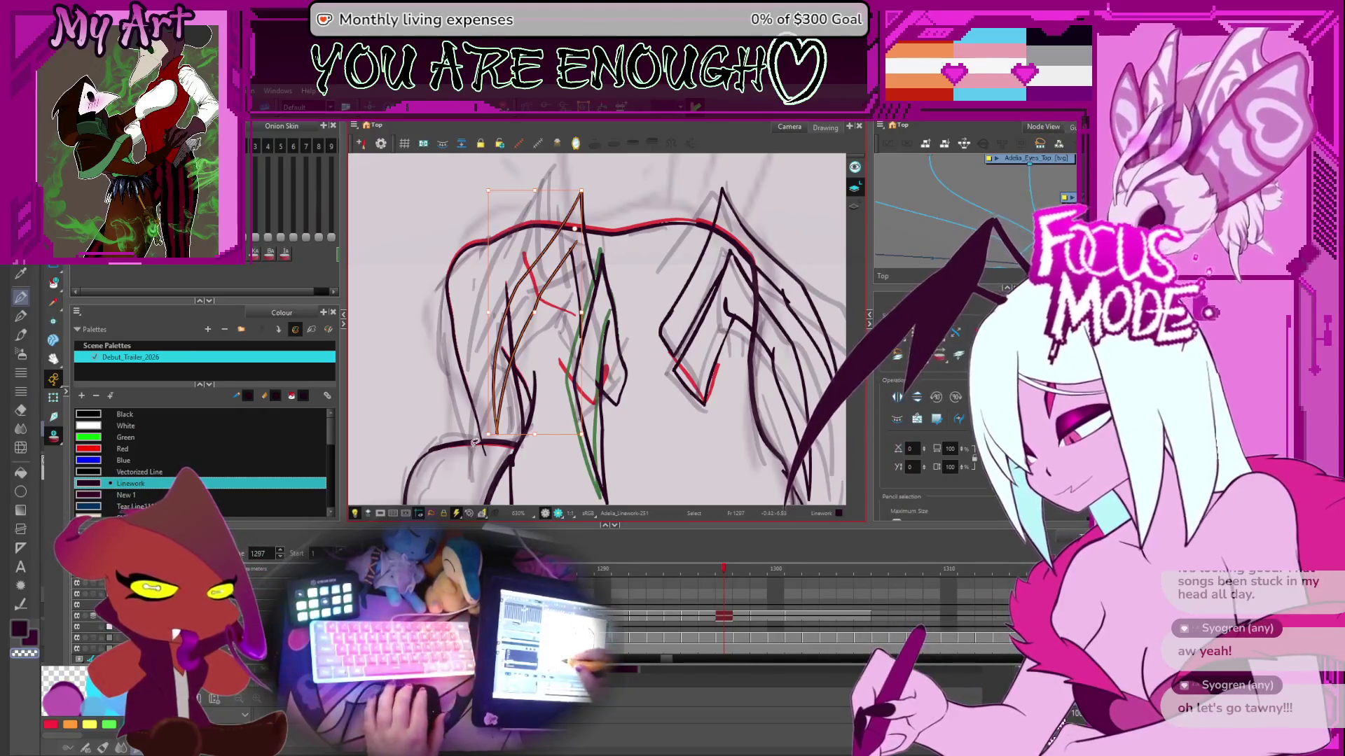
- Reshape the selected wing strokes and nudge one slightly down onto the green outline
drag(488, 434, 490, 438)
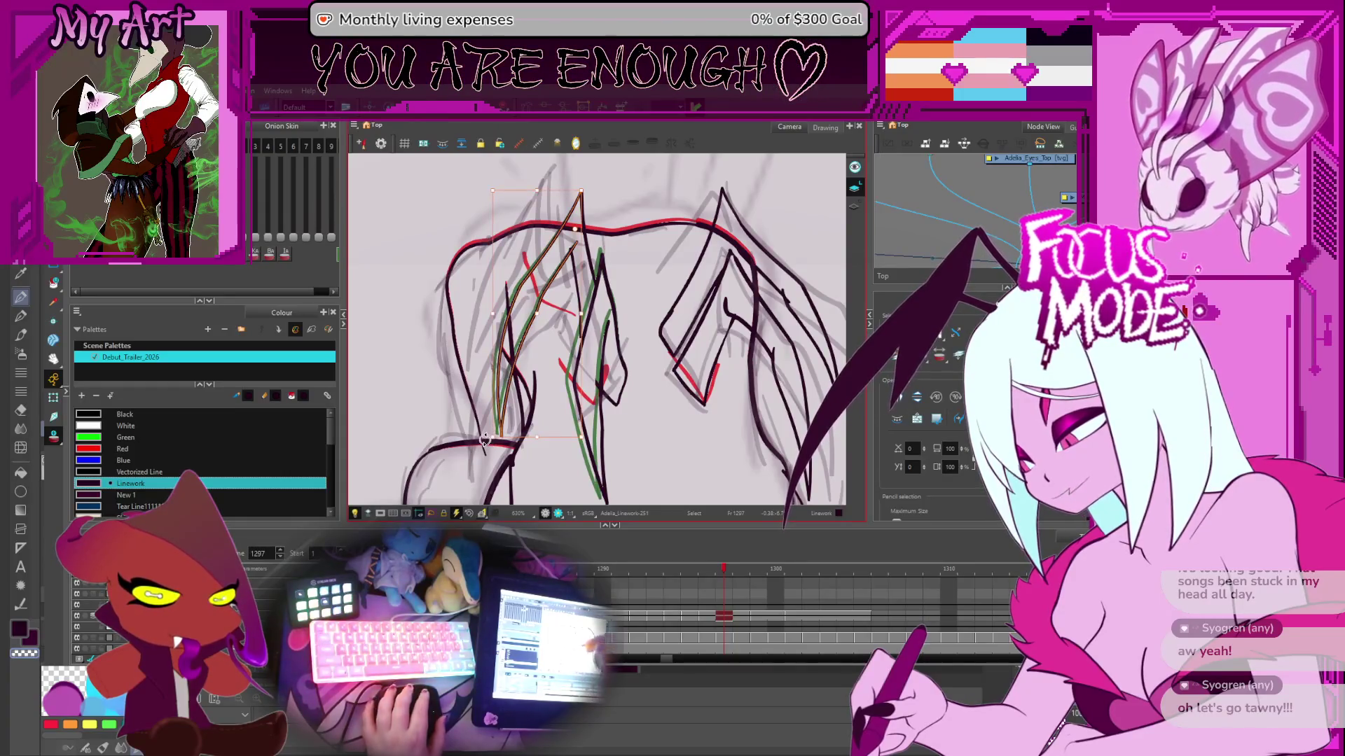
drag(564, 263, 571, 279)
click(583, 196)
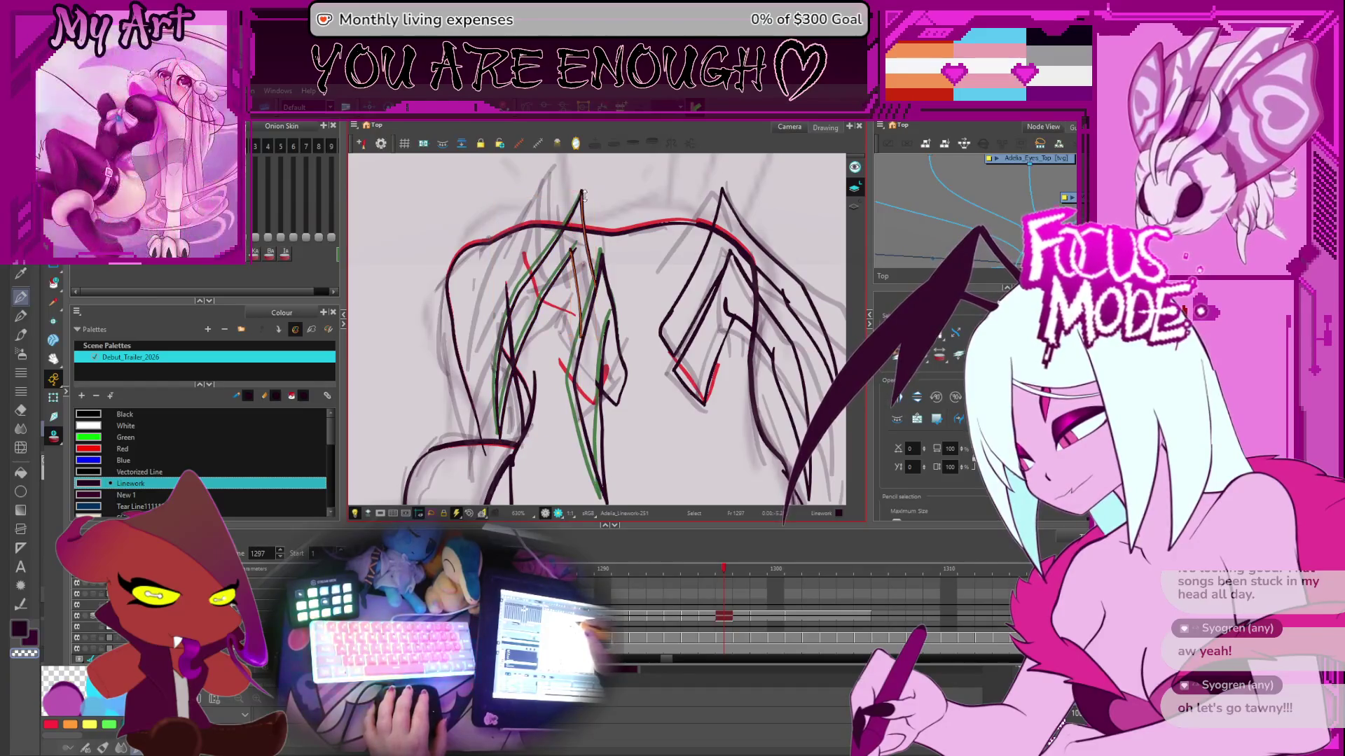
scroll(618, 184, up, 3)
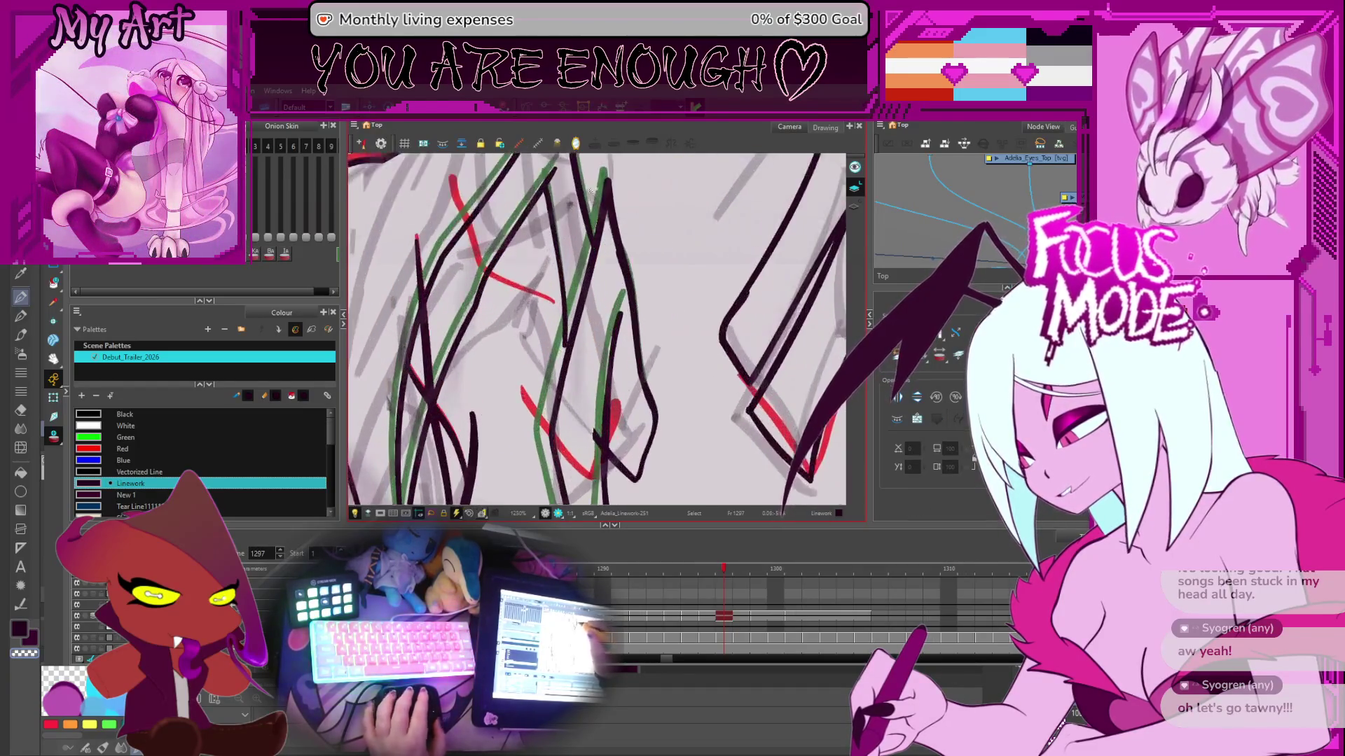
drag(612, 322, 612, 343)
- Select the long diagonal wing stroke and inspect its editable points
click(550, 312)
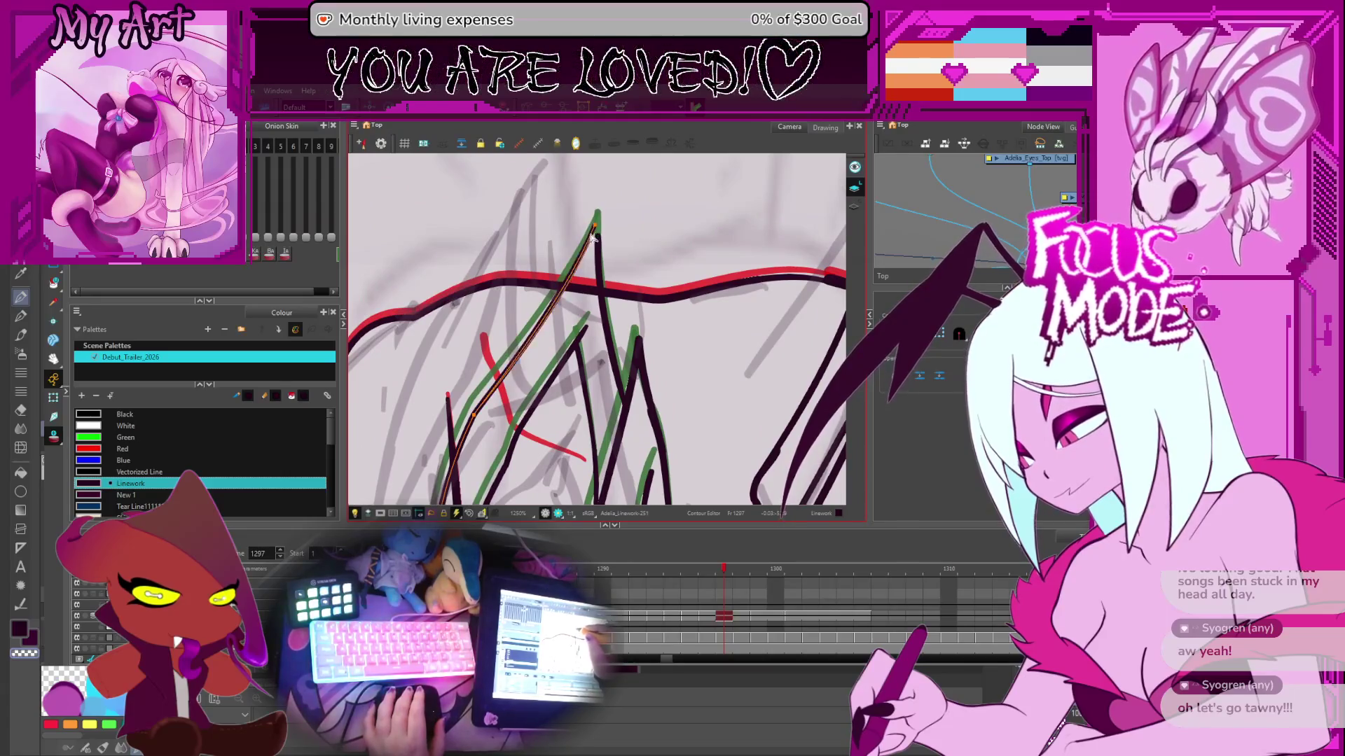
click(562, 336)
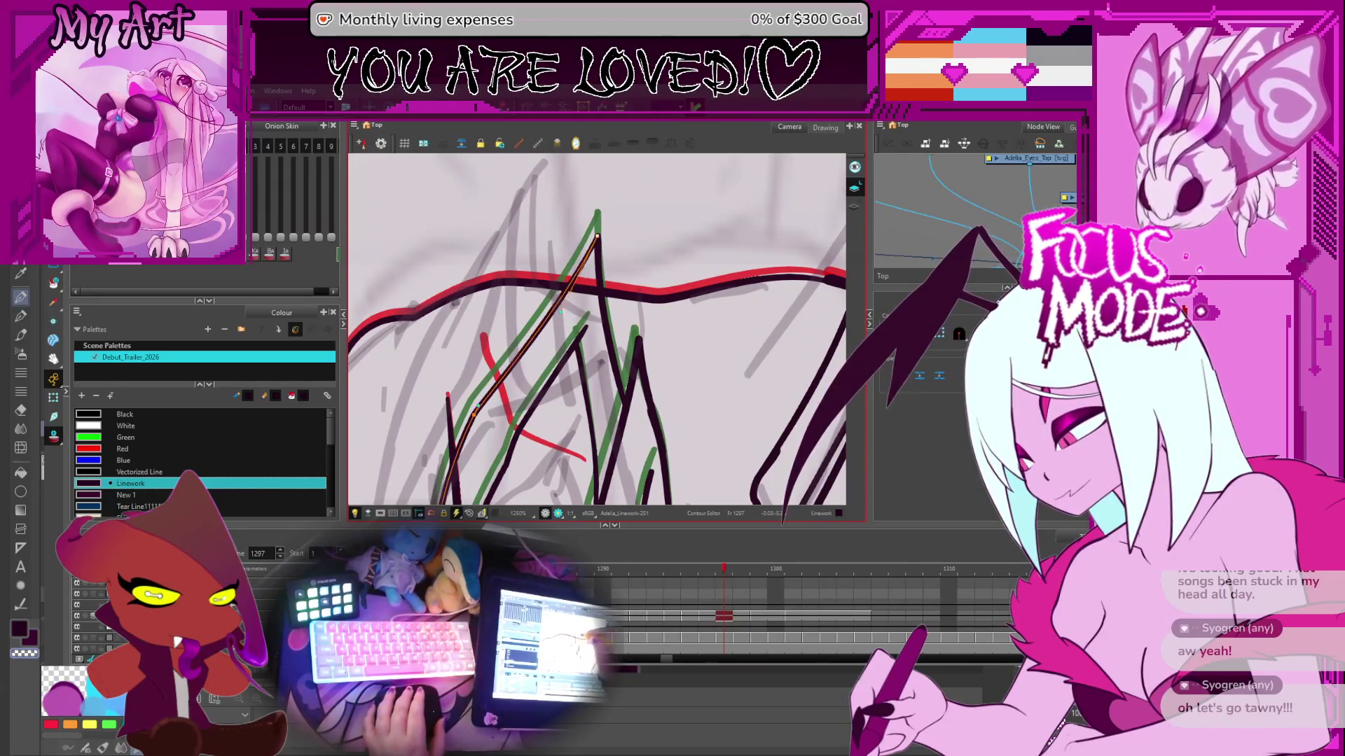
scroll(475, 353, down, 2)
scroll(475, 354, down, 2)
key(alt+s)
drag(514, 350, 469, 234)
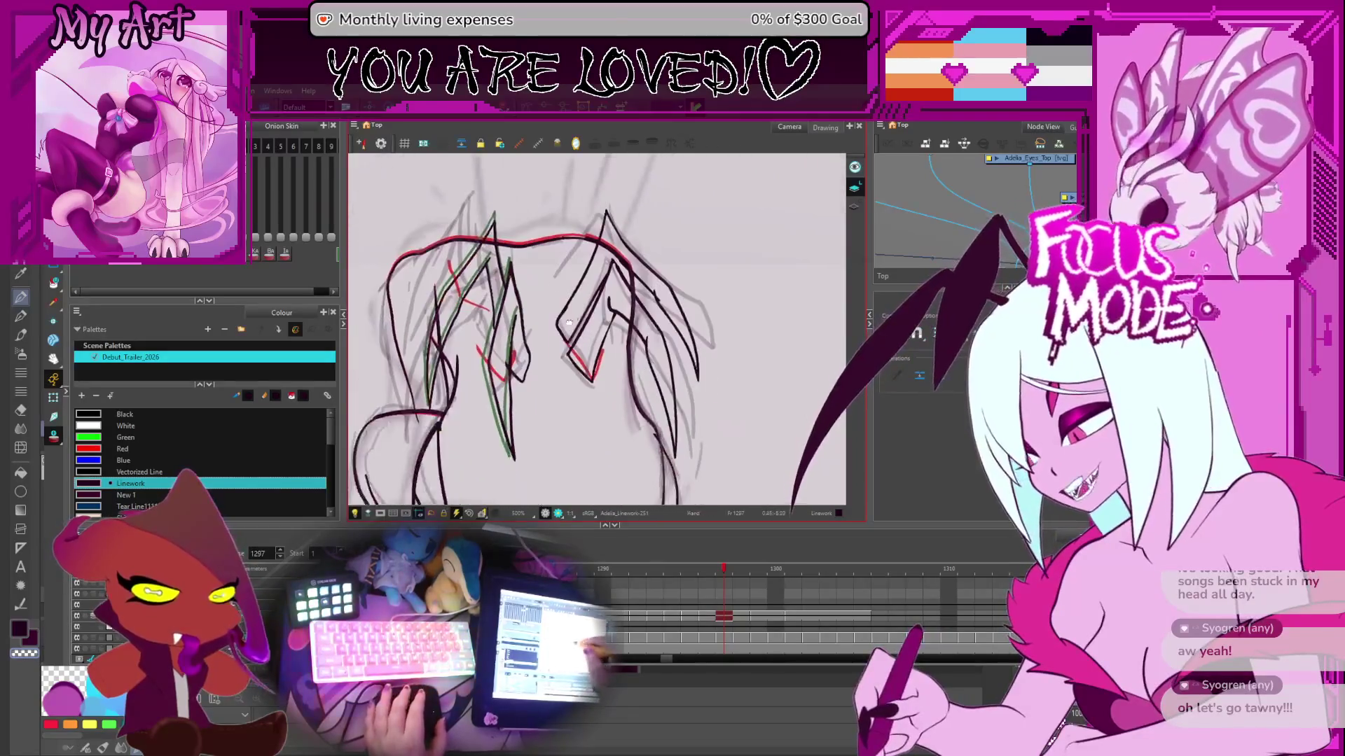
- Select the right wing stroke with its upper part and narrow it to match the outline
click(647, 304)
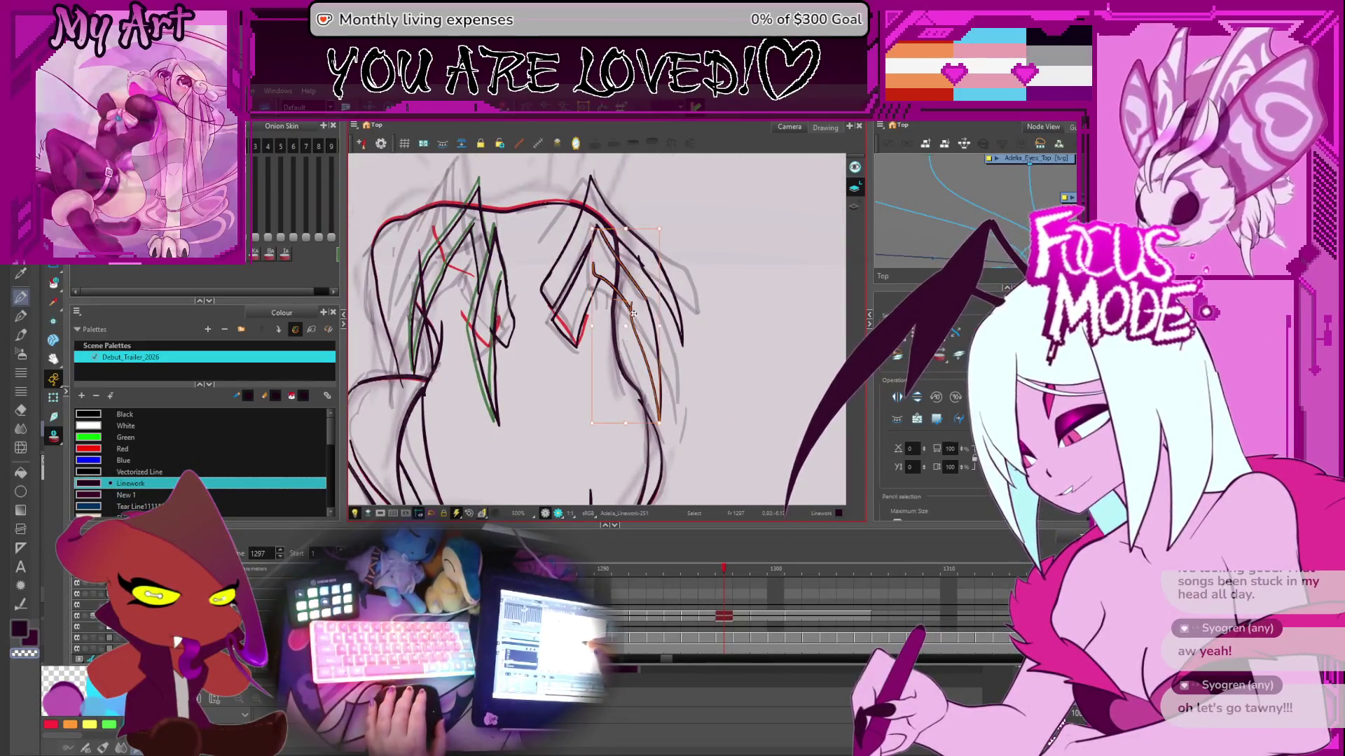
scroll(615, 233, up, 2)
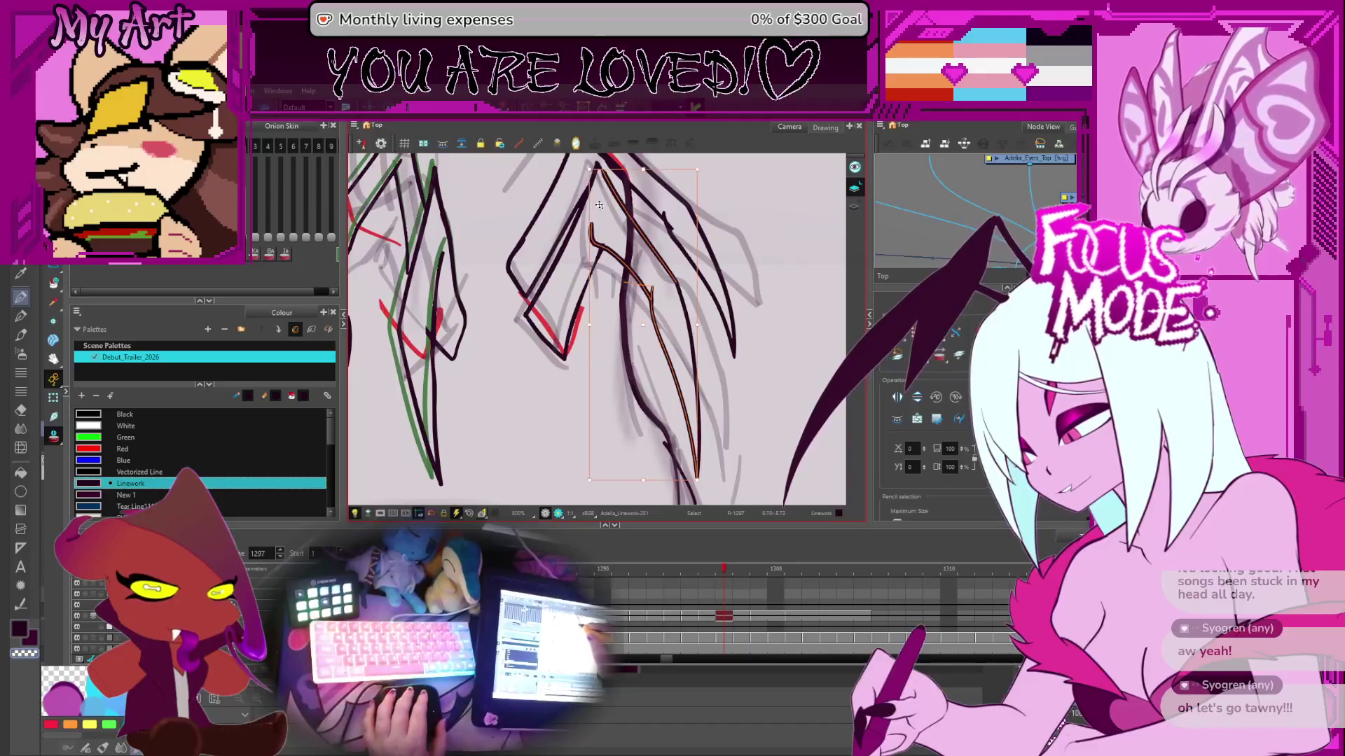
scroll(615, 233, up, 2)
click(604, 261)
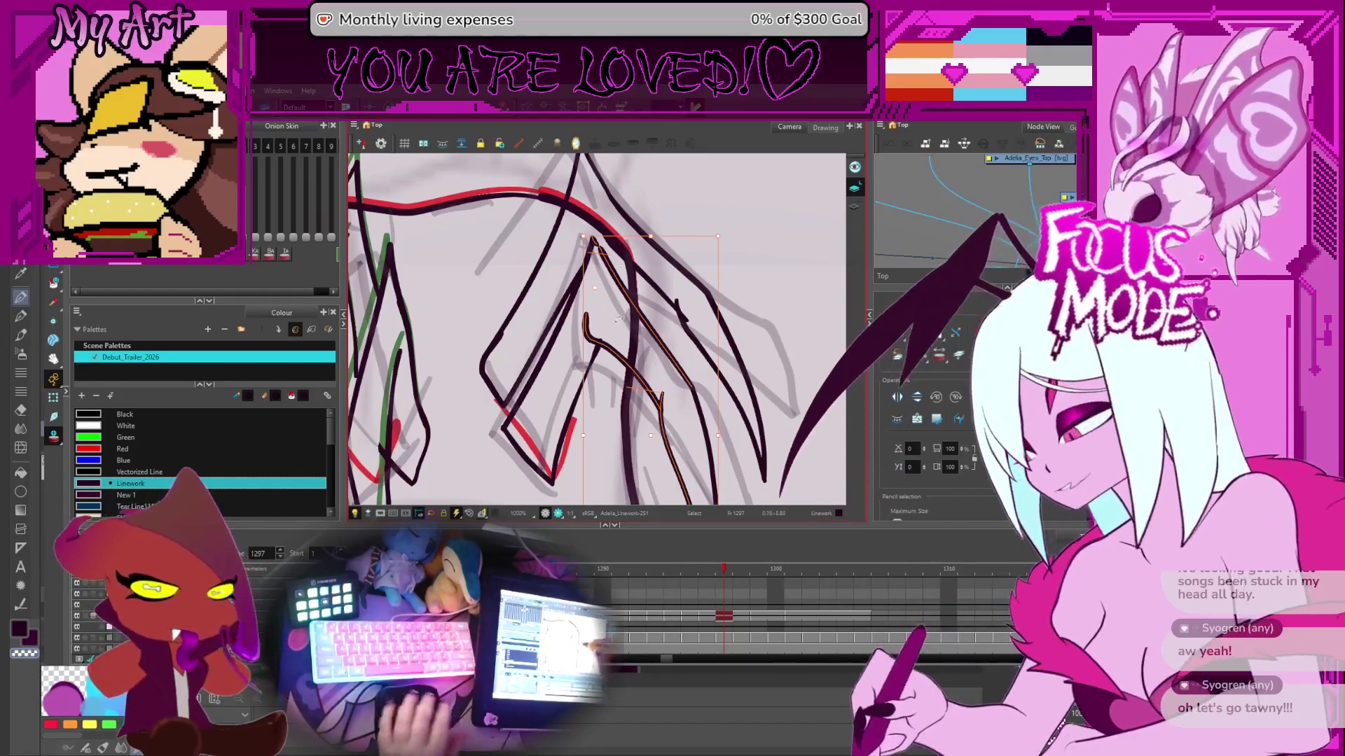
scroll(679, 452, down, 3)
mouse_move(679, 452)
mouse_down()
mouse_move(665, 469)
mouse_move(678, 464)
mouse_up()
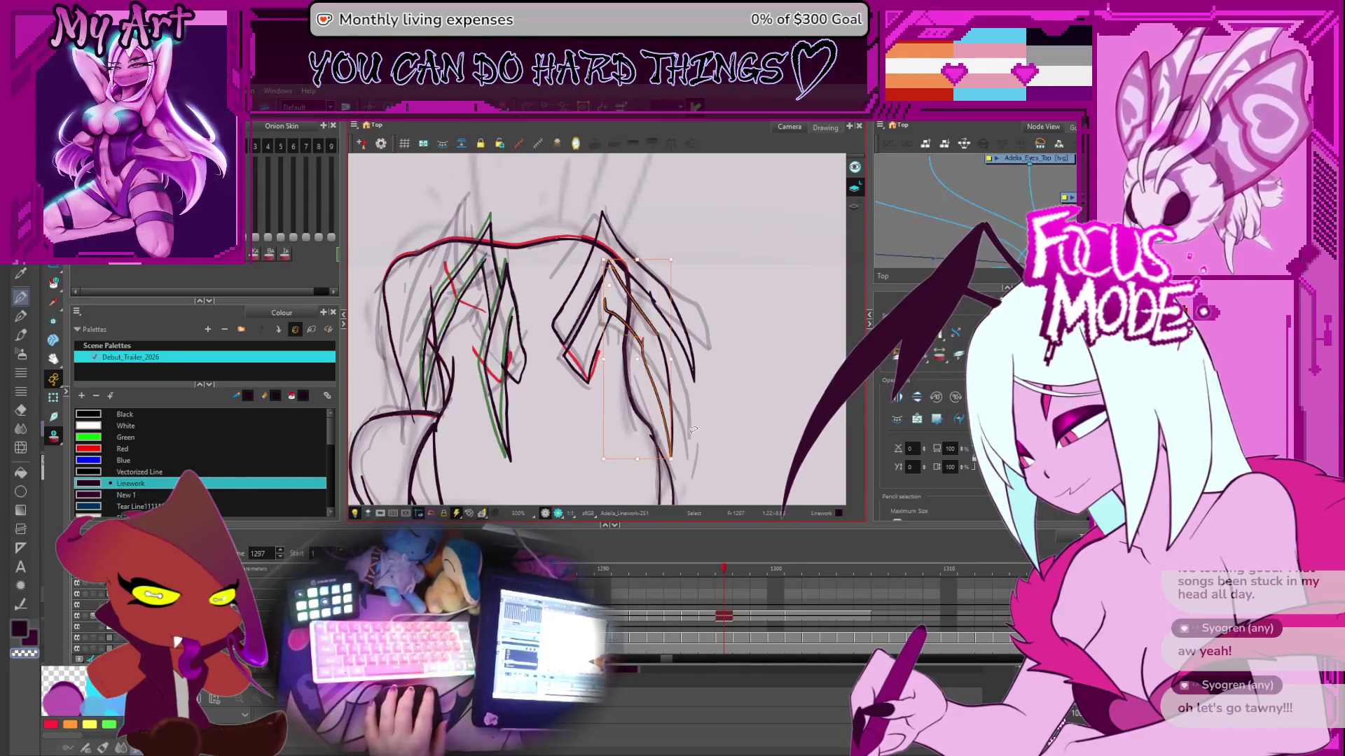
click(674, 462)
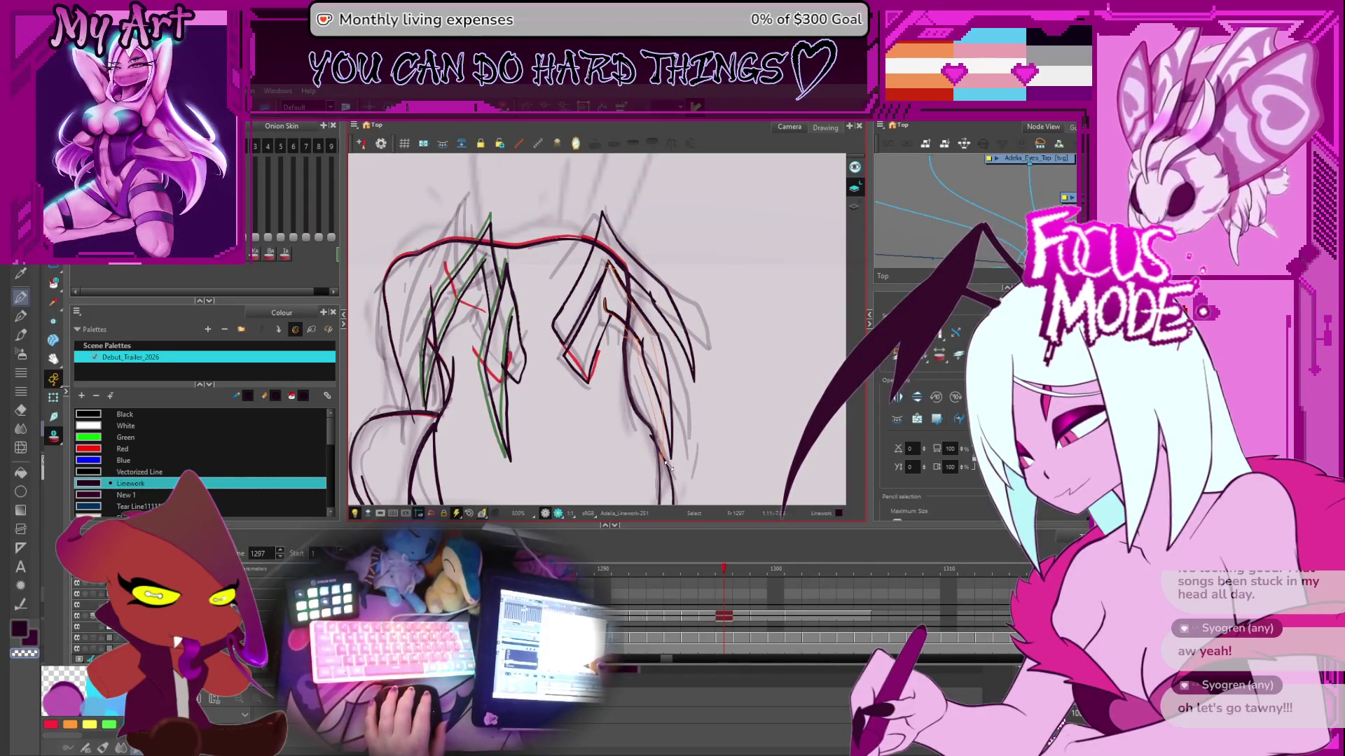
click(668, 465)
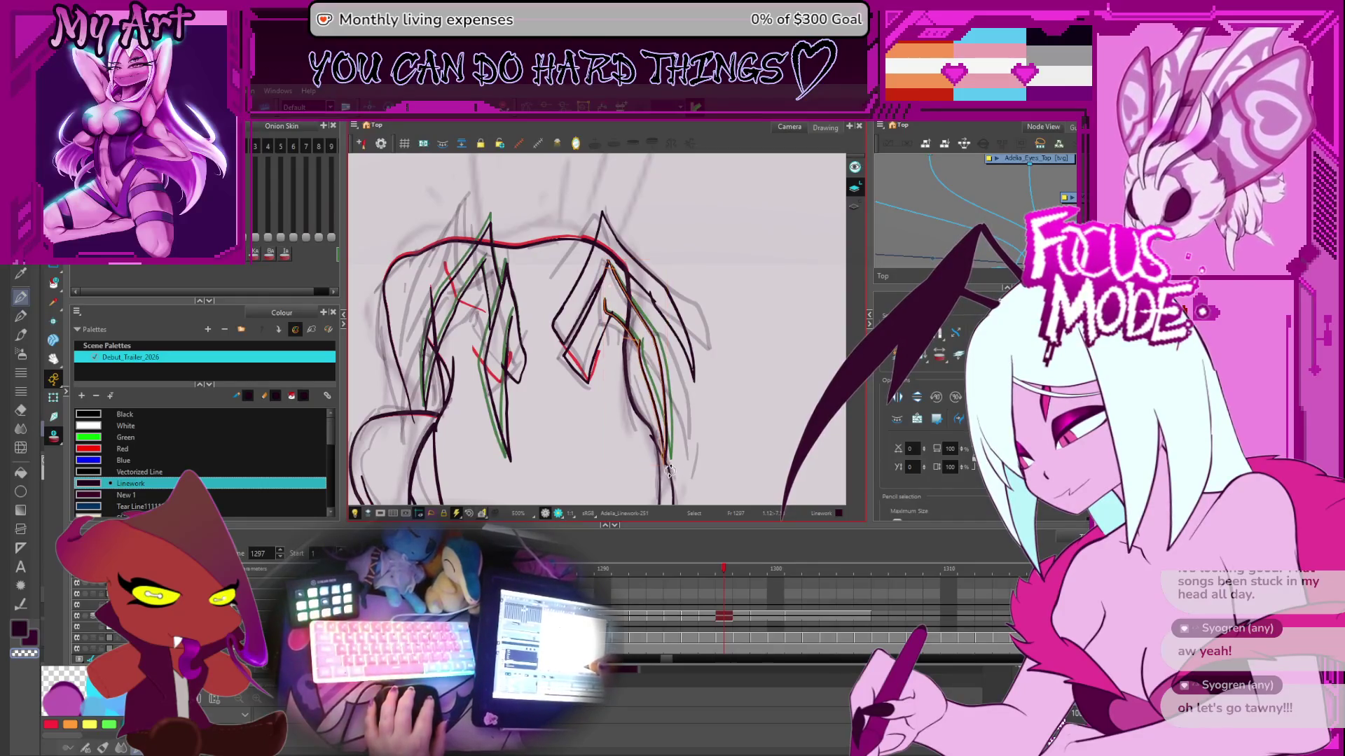
key(2)
click(655, 300)
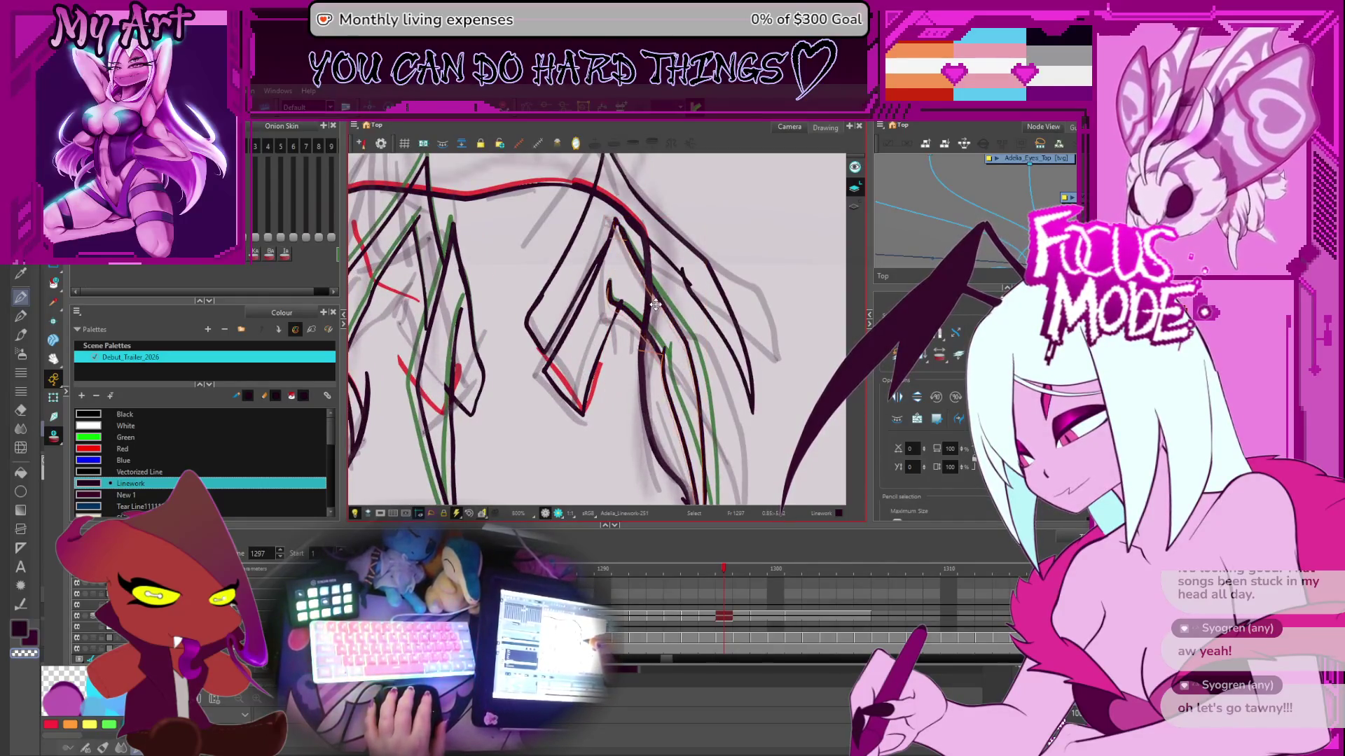
- Select the right wing's inner stroke and nudge its pointed tip onto the green outline
click(656, 303)
click(621, 242)
scroll(622, 244, up, 2)
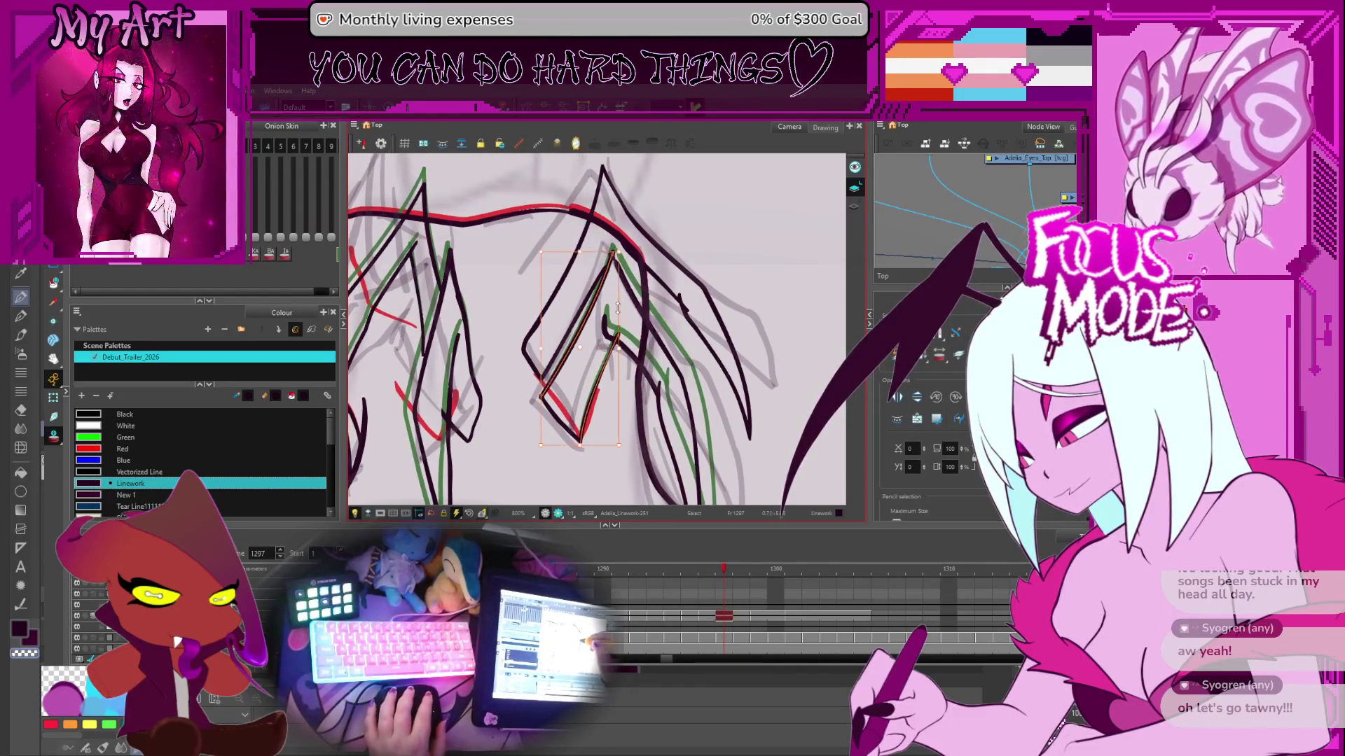
scroll(619, 267, up, 2)
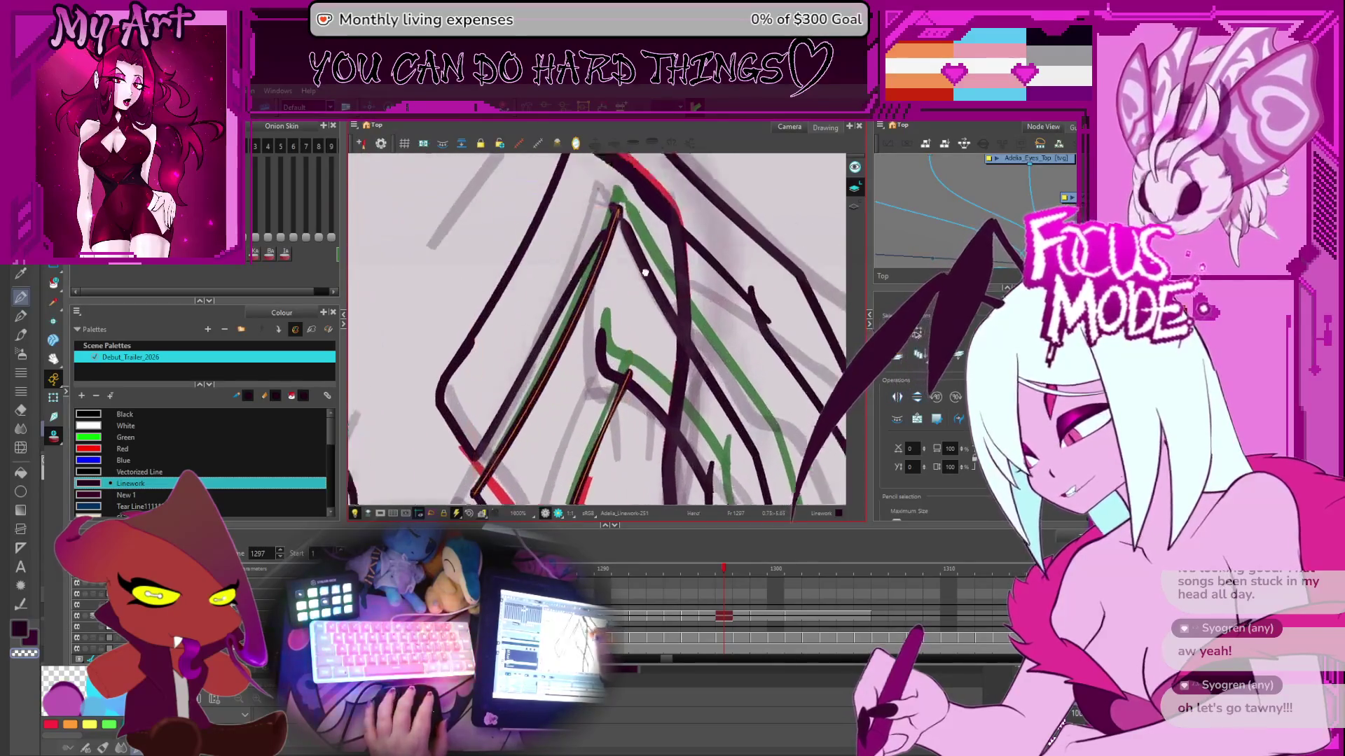
scroll(609, 252, up, 2)
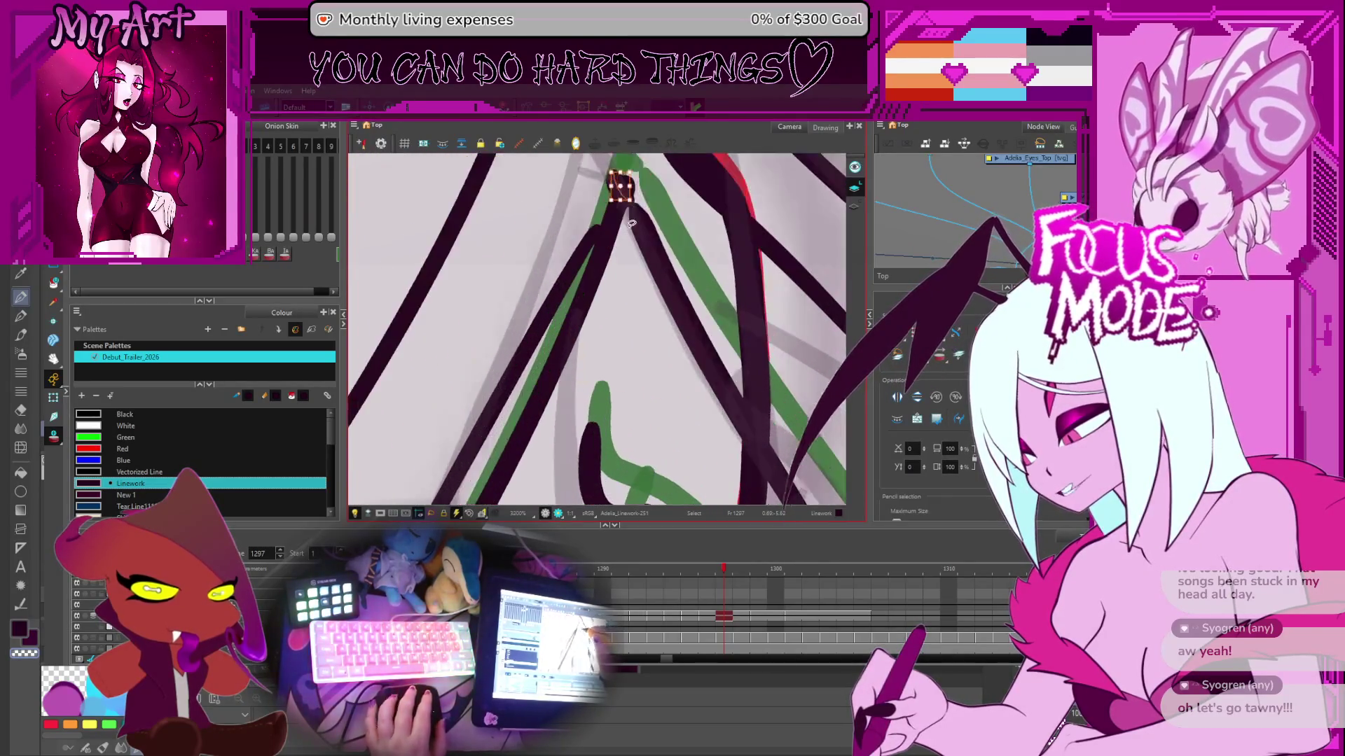
click(615, 279)
drag(615, 278, 624, 288)
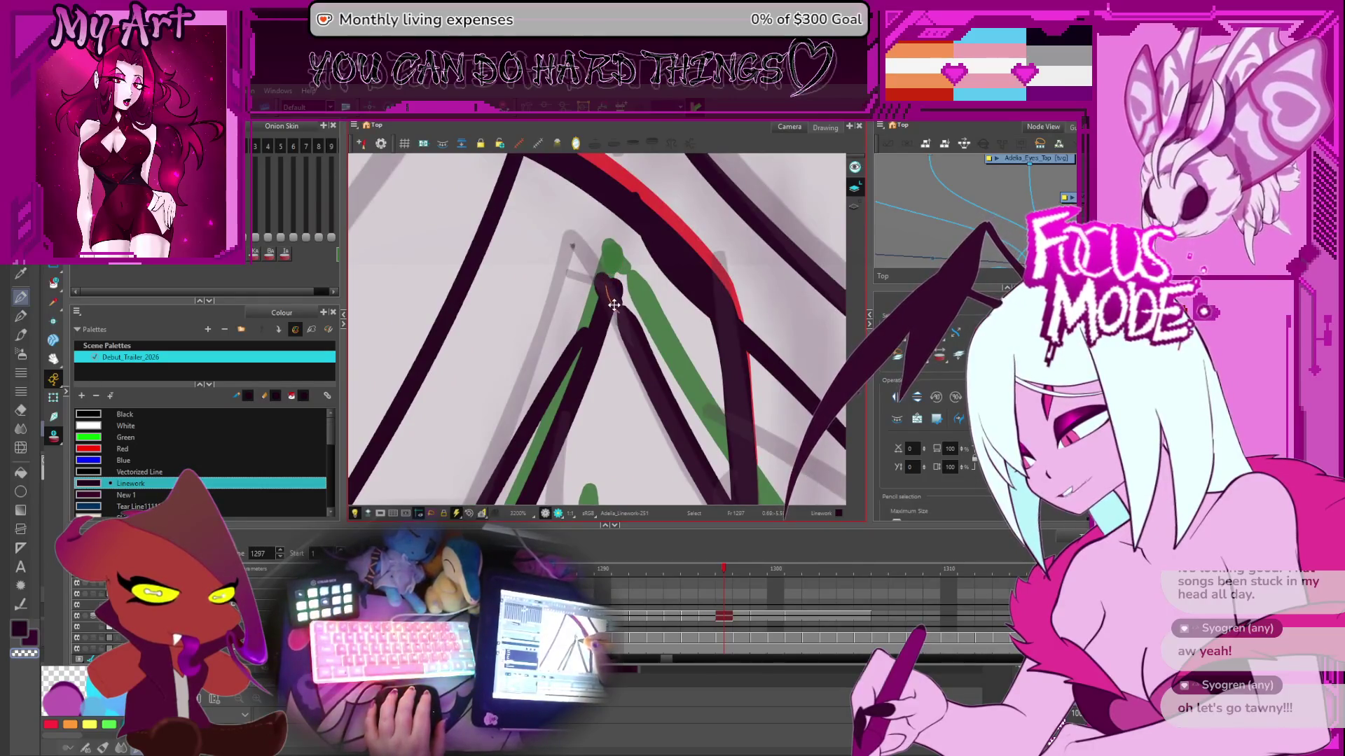
key(Escape)
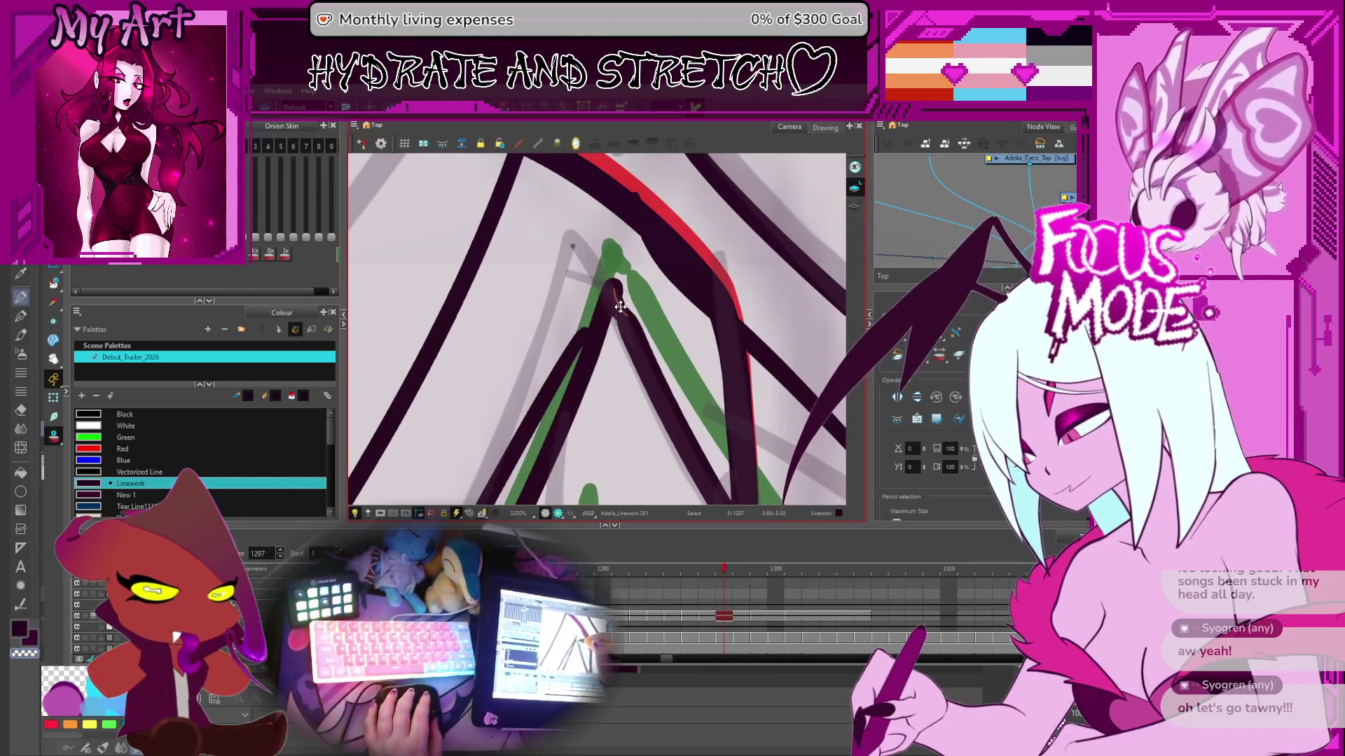
scroll(635, 283, down, 5)
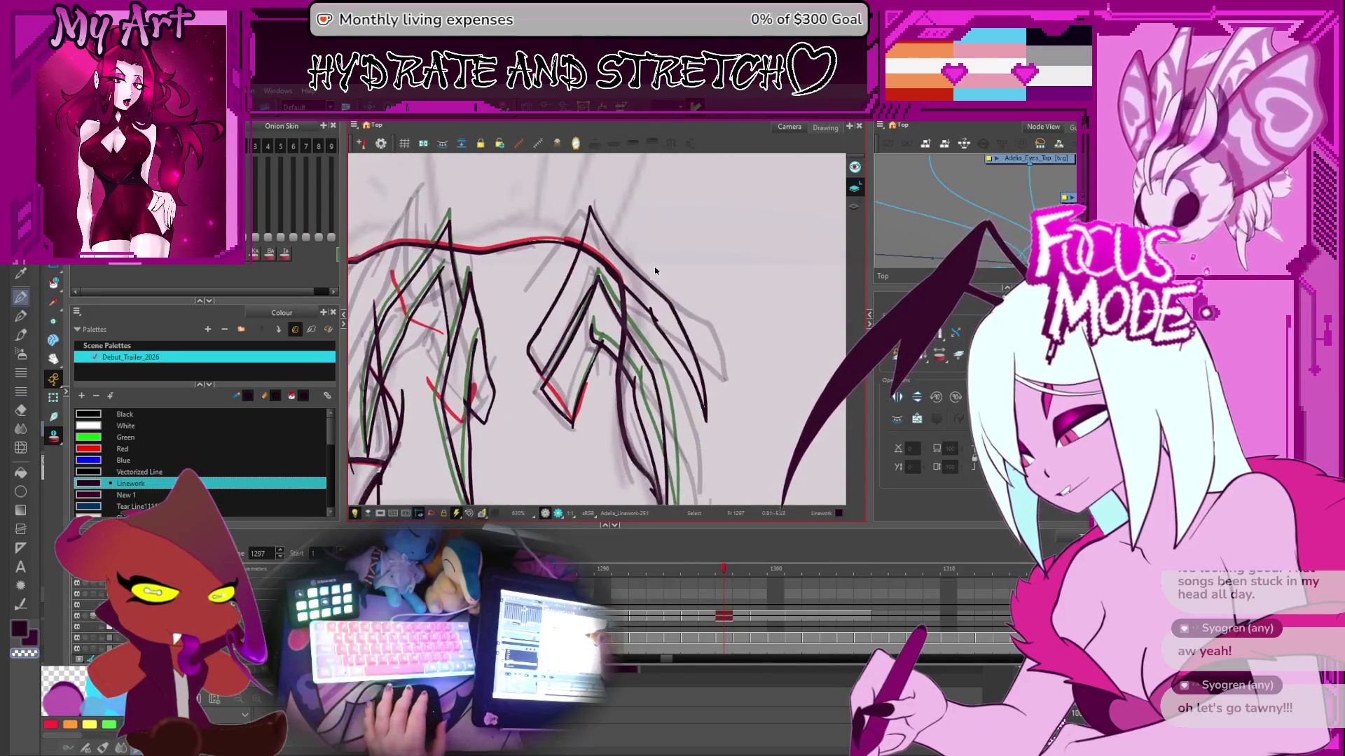
- Squeeze the spiky stroke's bounding box to fit the onion-skin outline
click(632, 272)
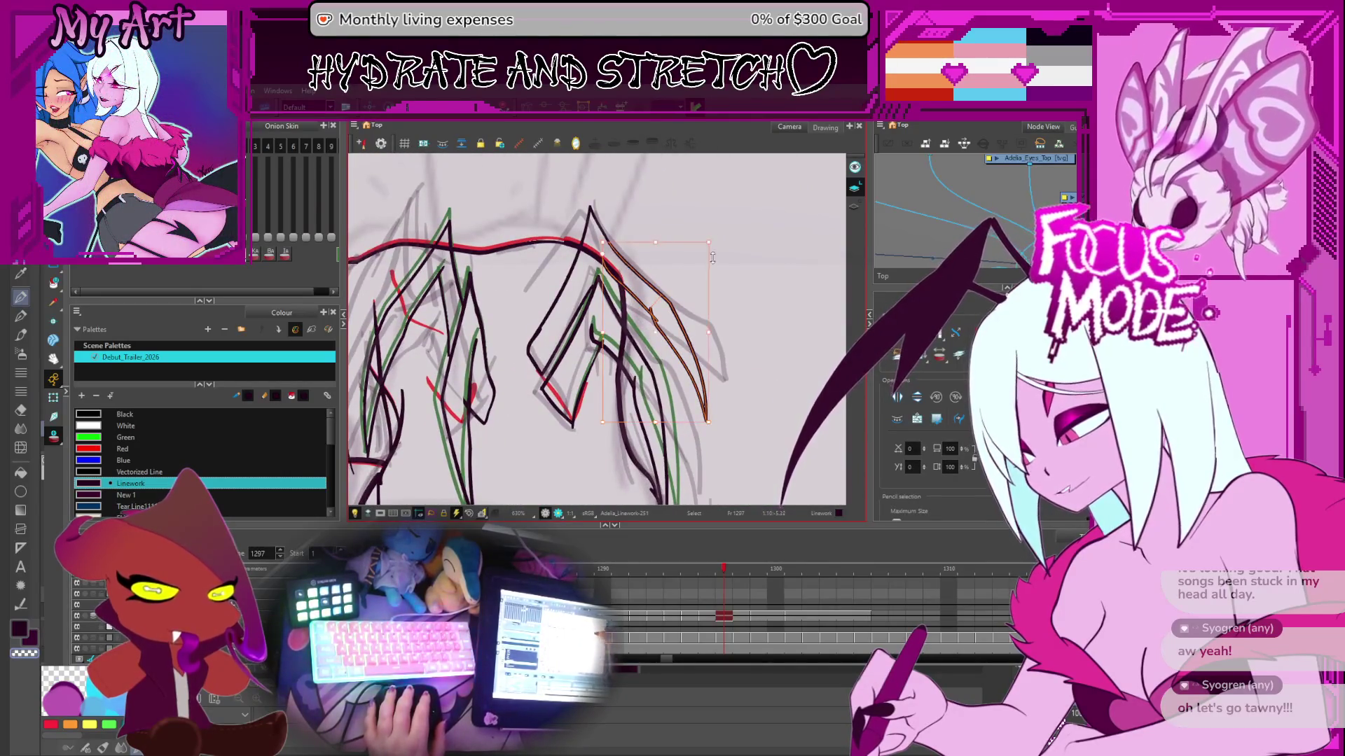
click(716, 241)
click(680, 400)
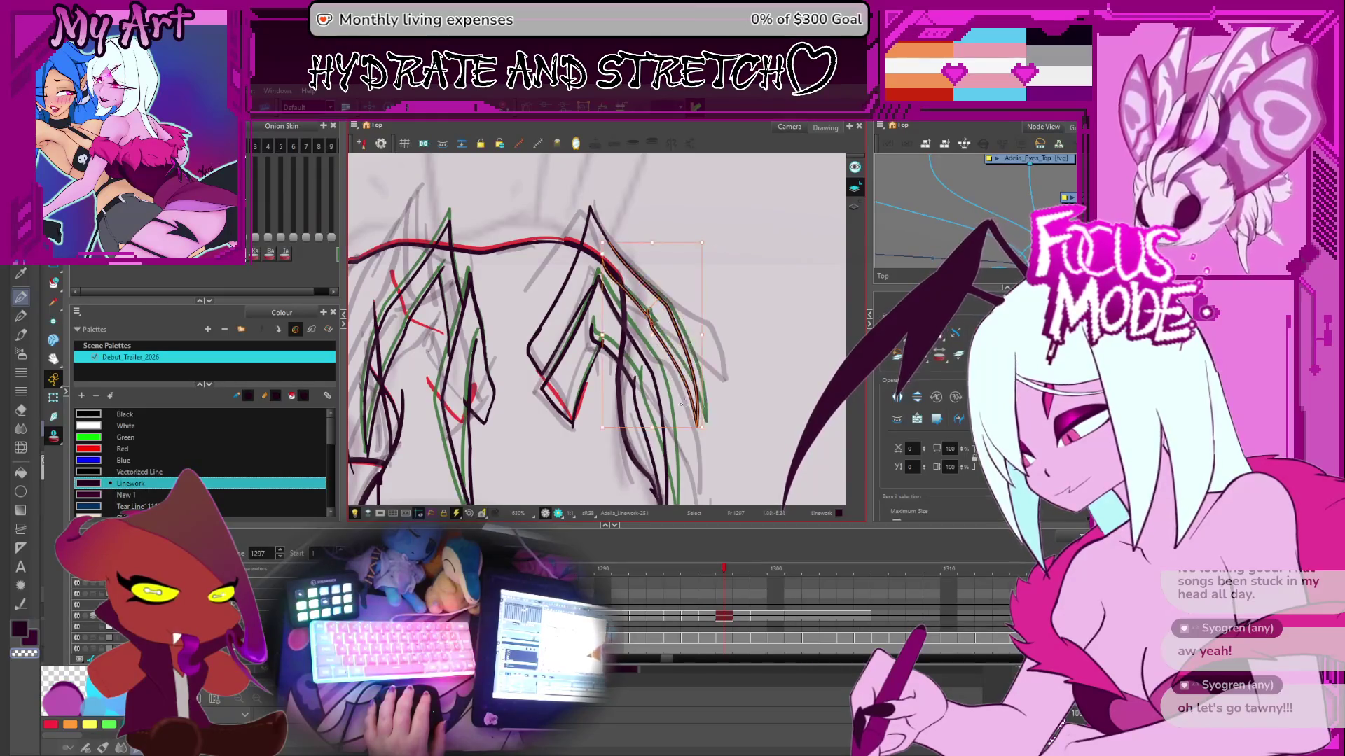
drag(685, 428, 683, 430)
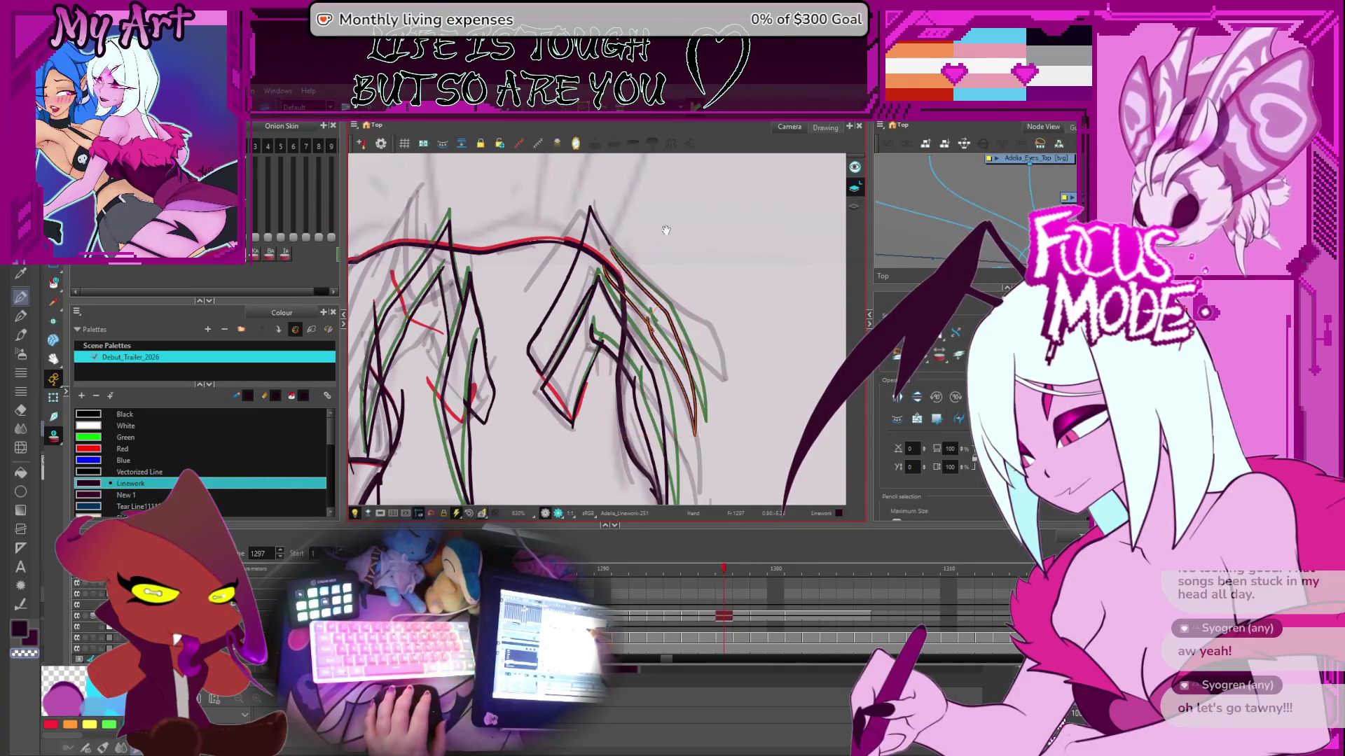
scroll(614, 210, up, 2)
- Select the left spike stroke and check it against the neighbouring frame's outline
click(597, 249)
click(587, 241)
click(581, 240)
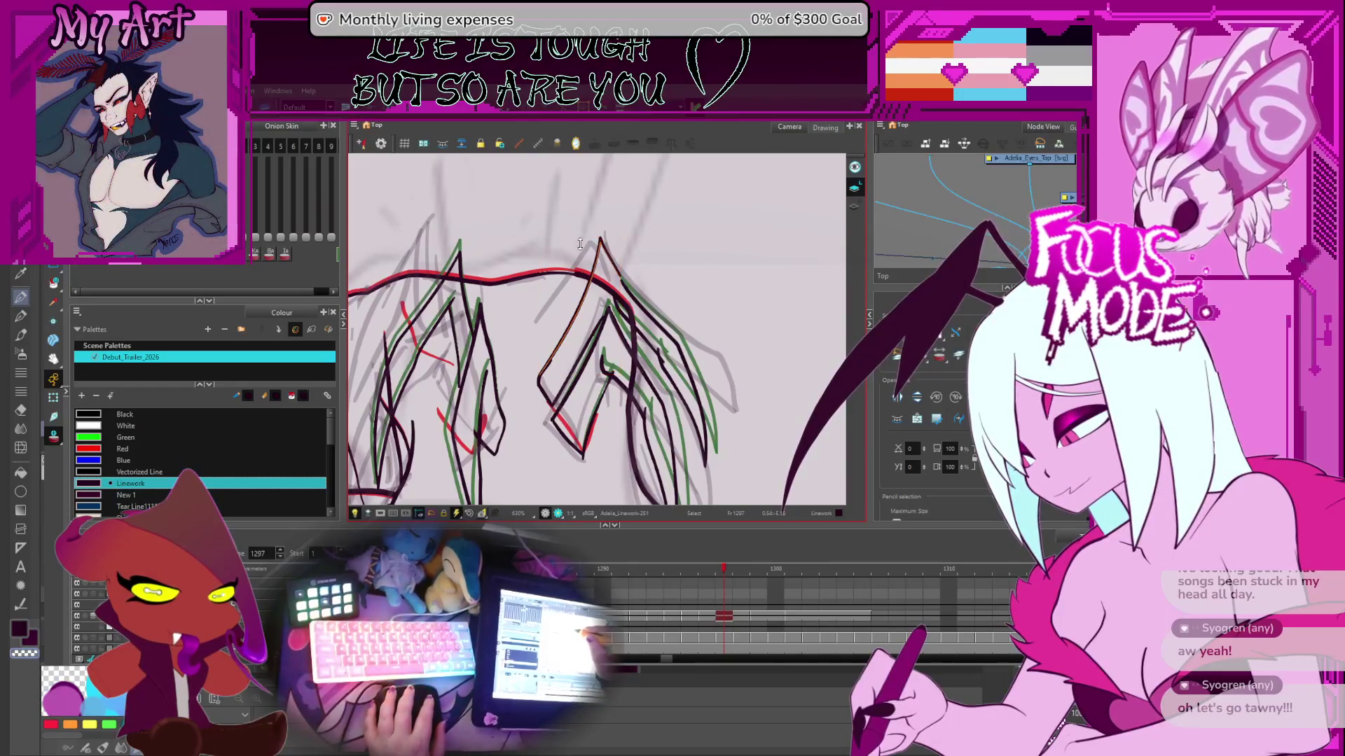
click(600, 245)
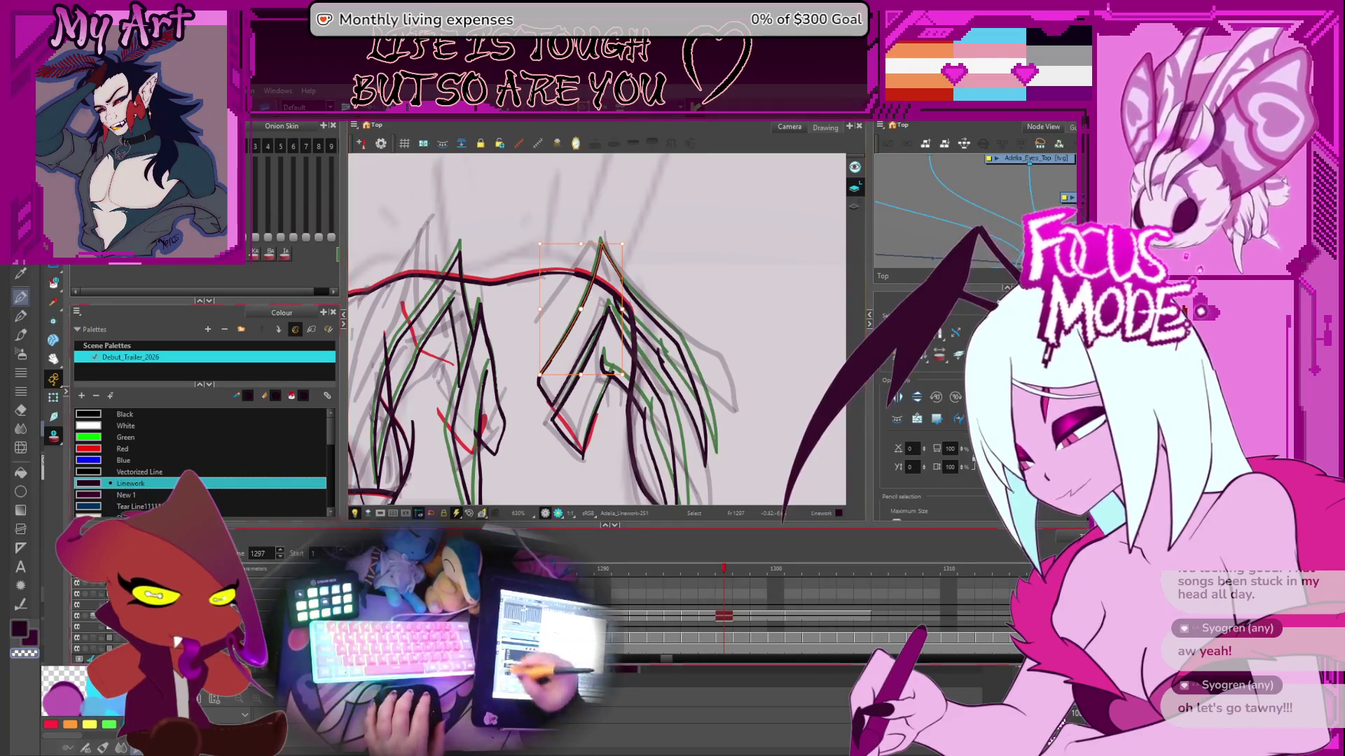
scroll(89, 596, down, 3)
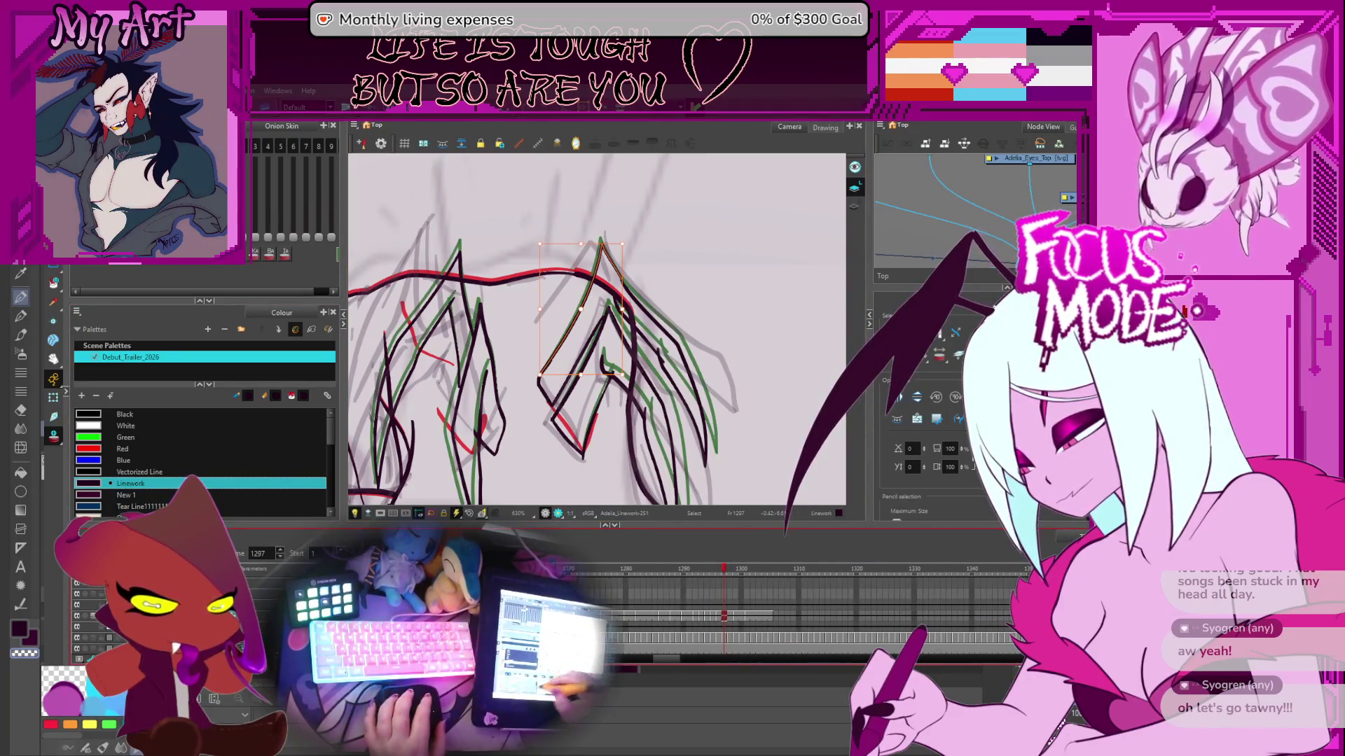
scroll(89, 596, up, 2)
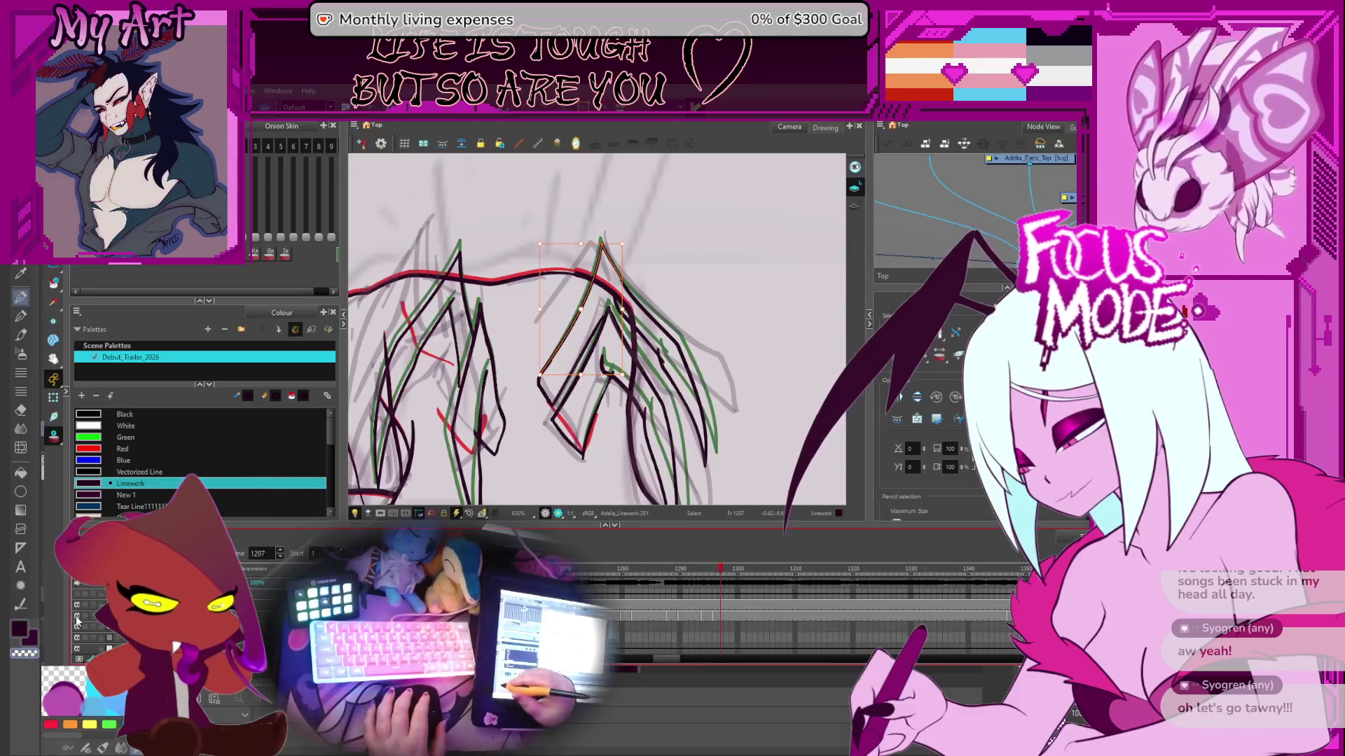
scroll(669, 315, down, 5)
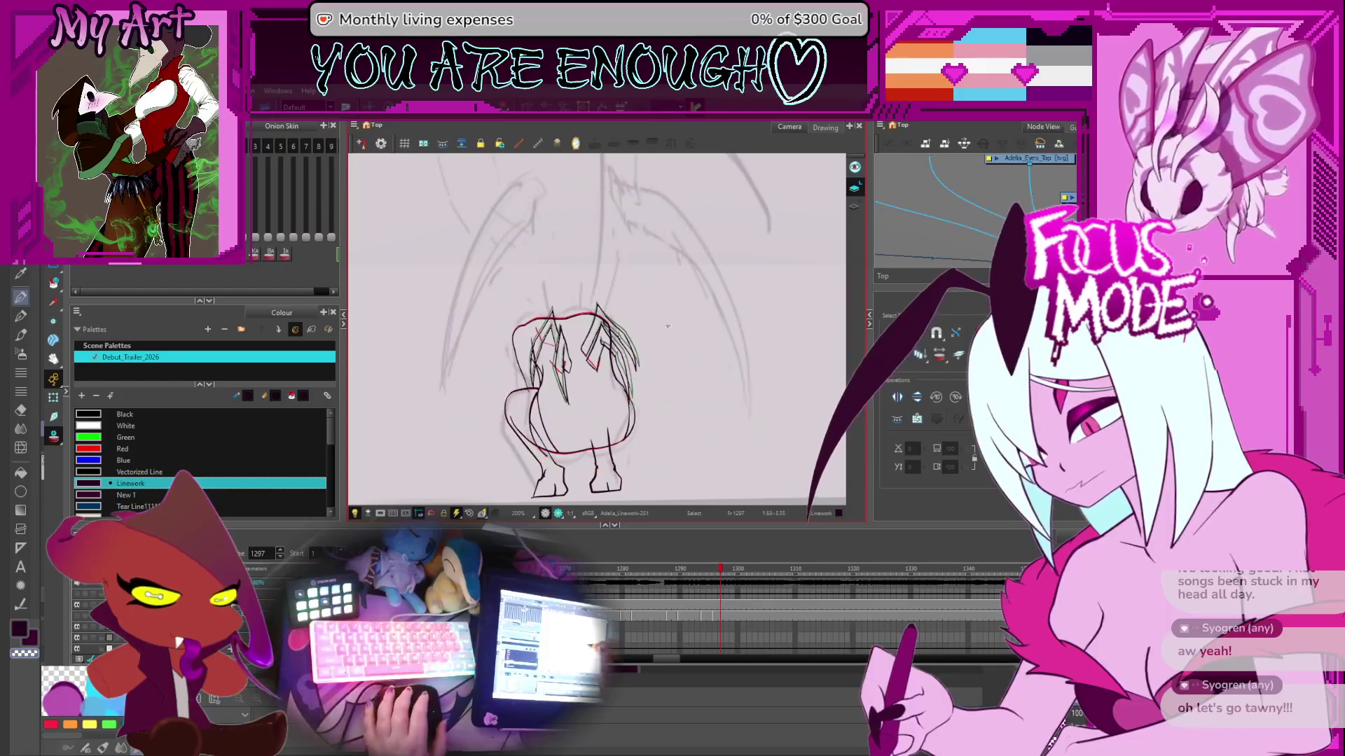
- Step through Linework frames 1314, 1340, 1305 and 1301, then return to 1296
key(space)
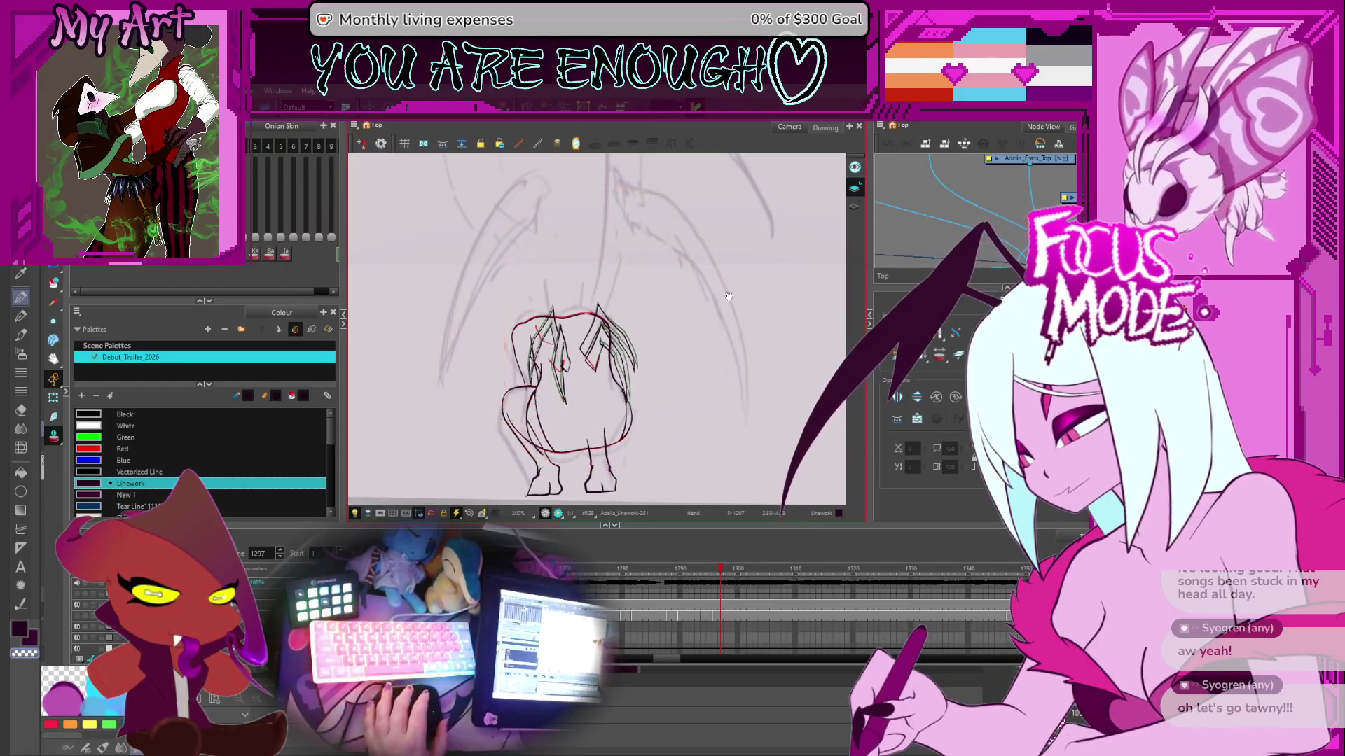
scroll(728, 295, down, 2)
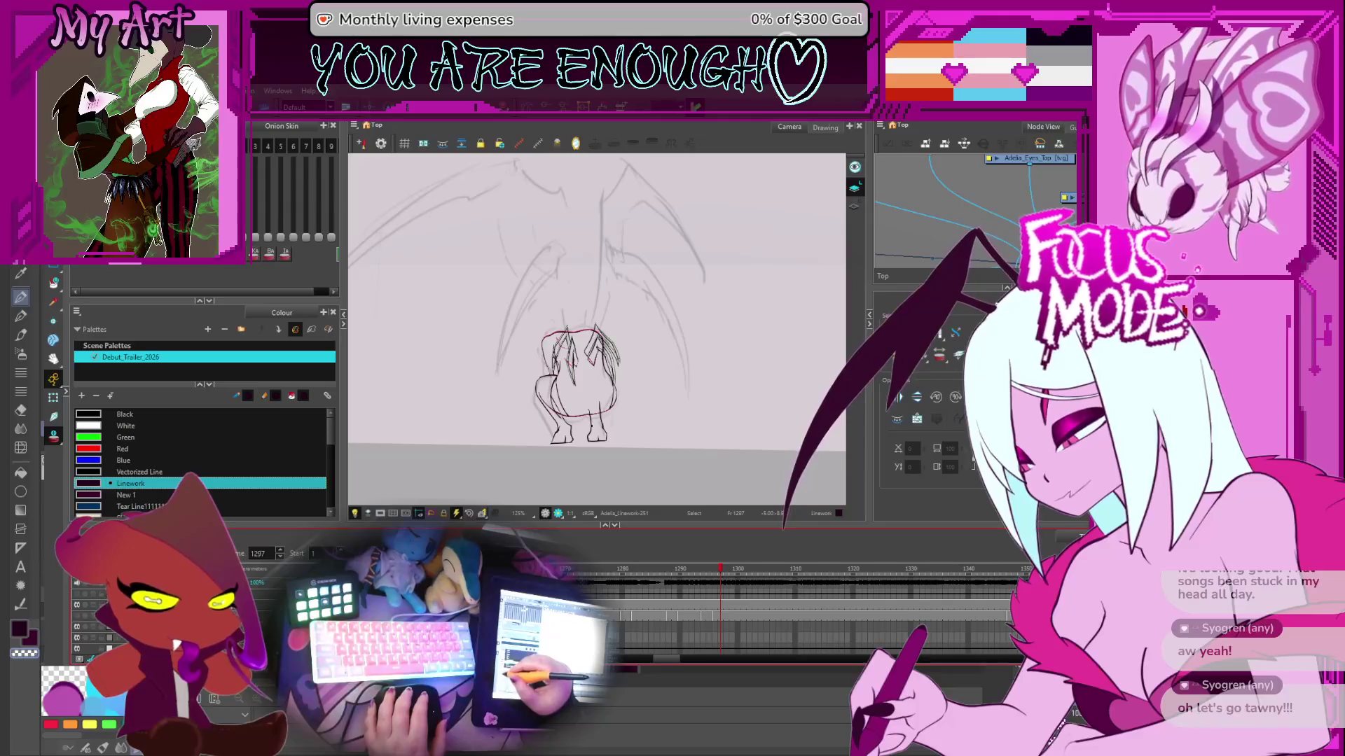
scroll(791, 609, down, 2)
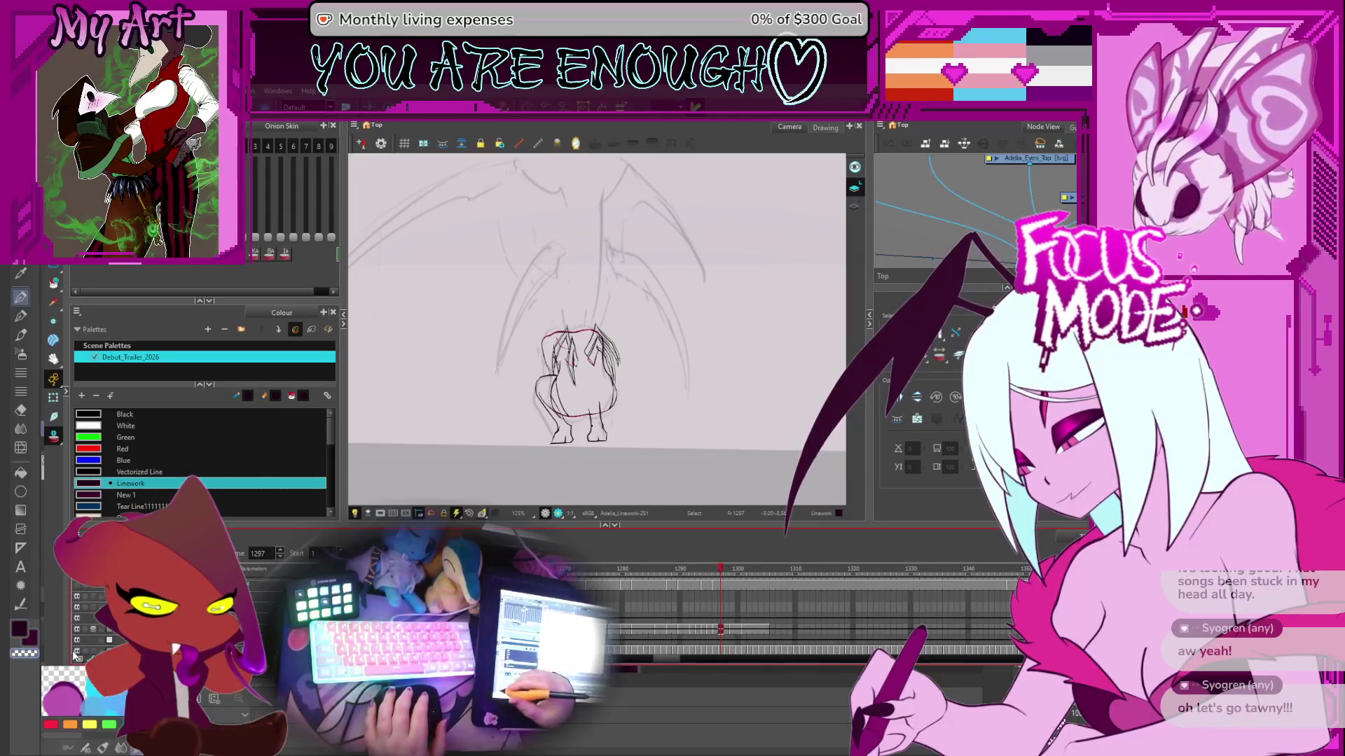
click(818, 629)
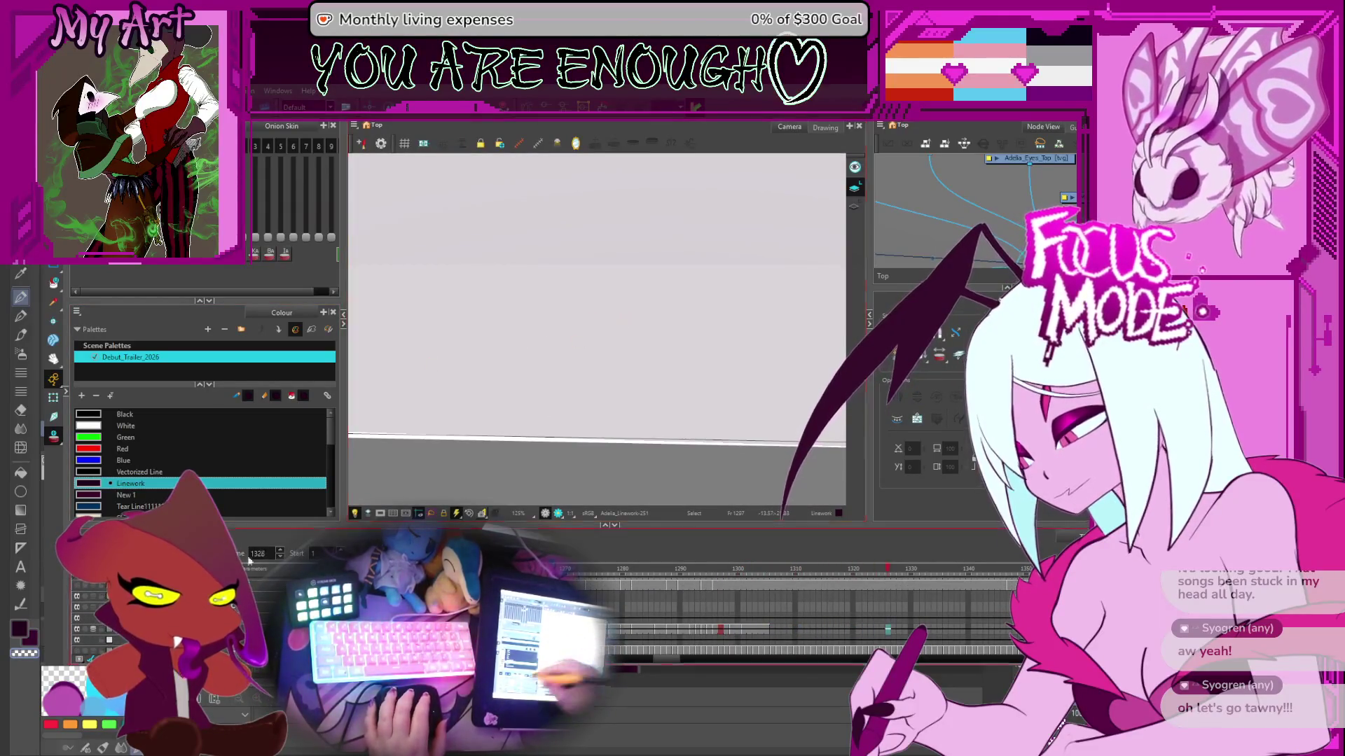
click(968, 629)
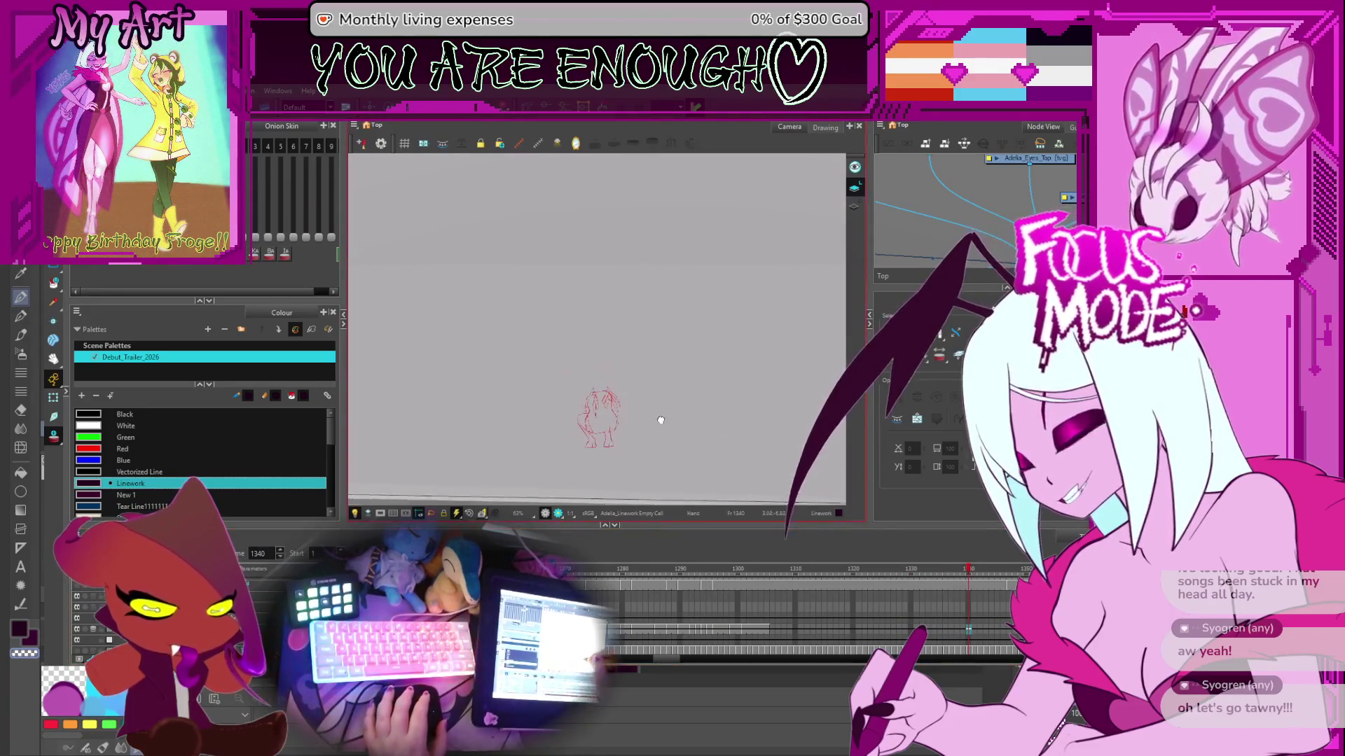
scroll(661, 420, up, 1)
click(768, 607)
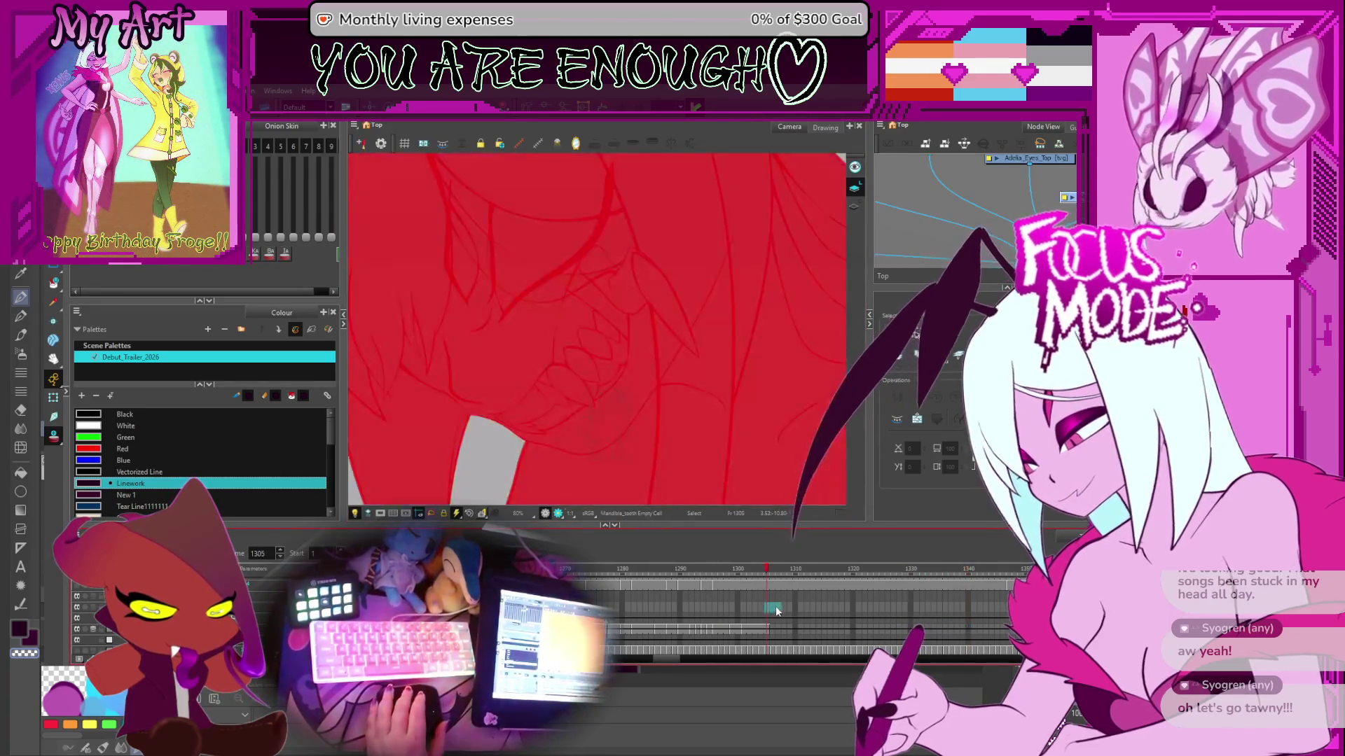
click(743, 629)
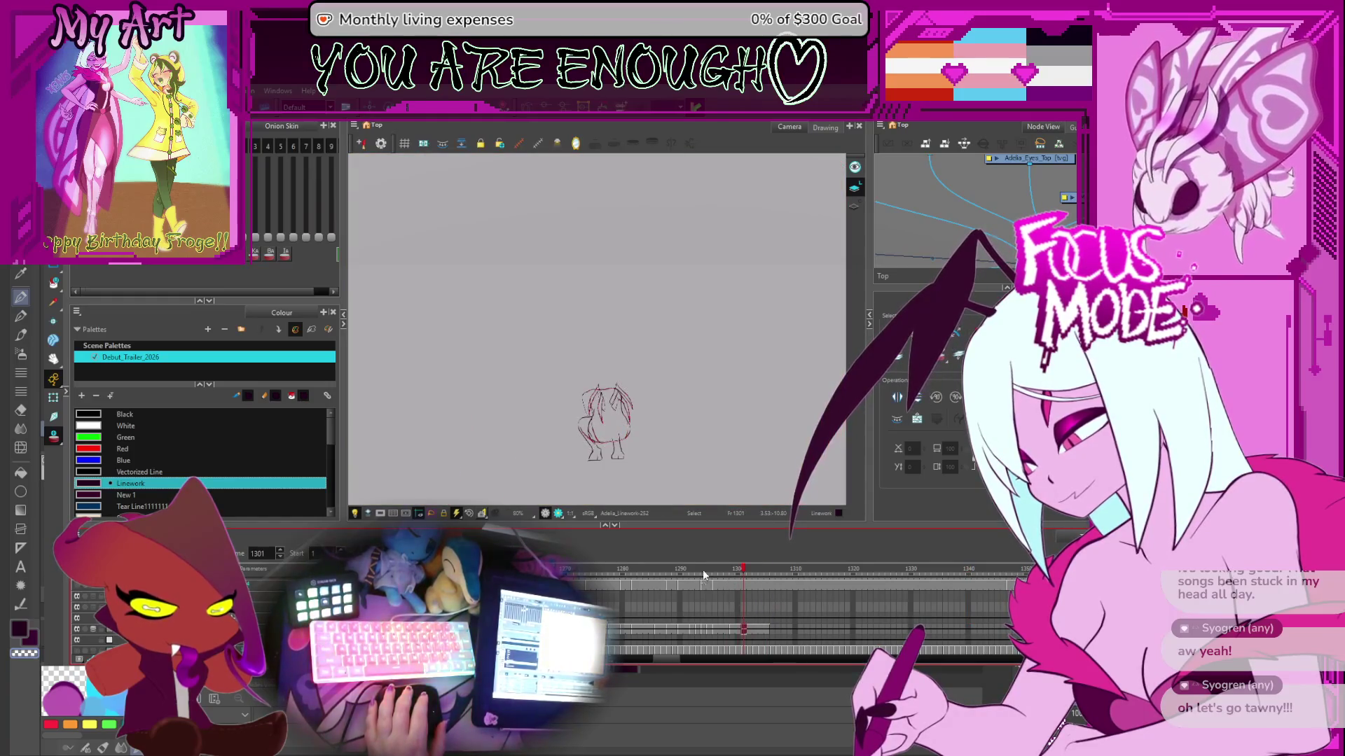
click(715, 573)
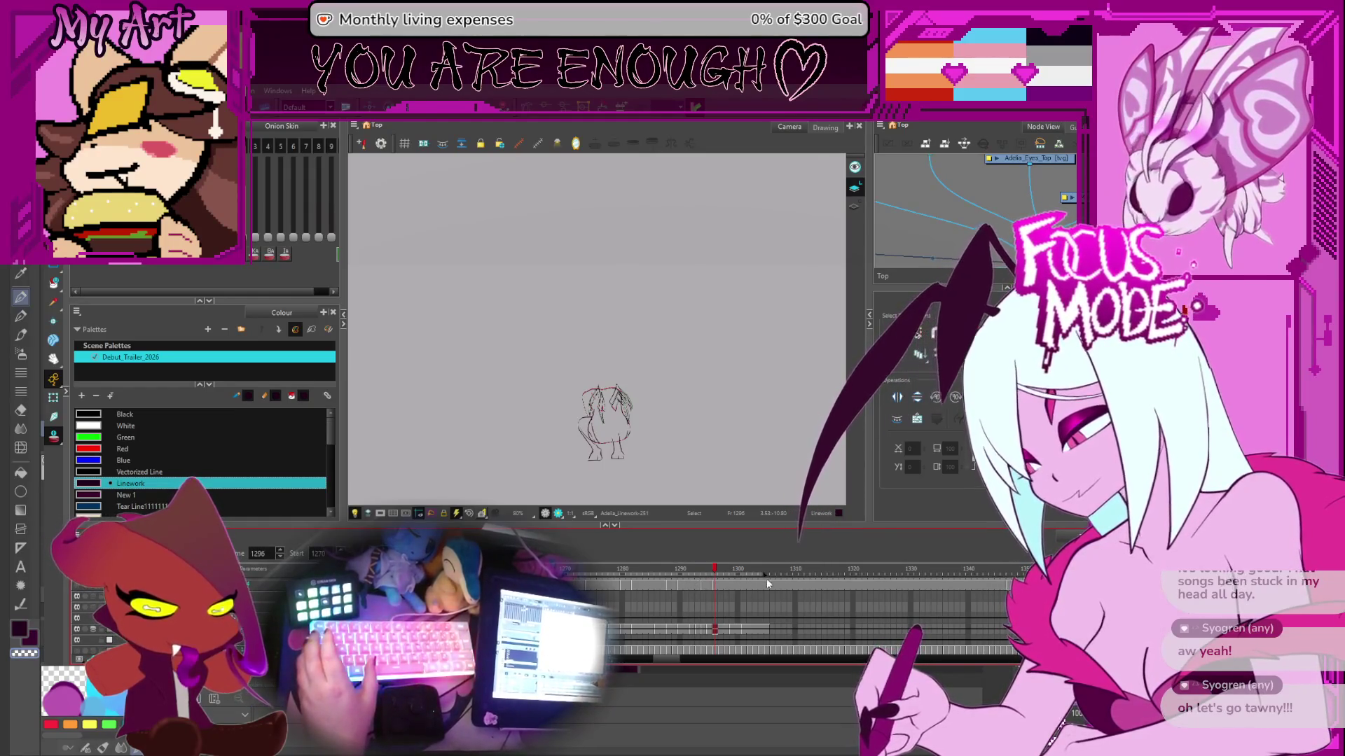
- Play the animation from frame 1270 and stop at frame 1296
key(Return)
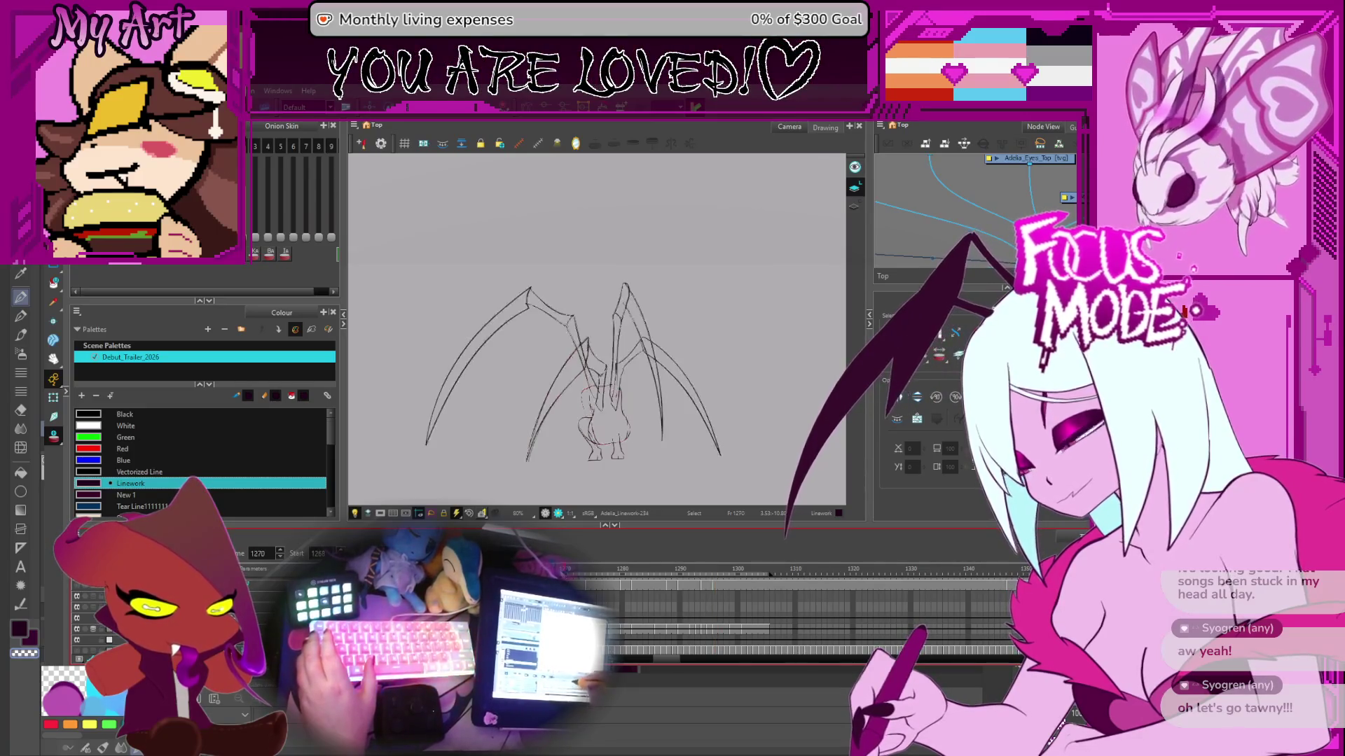
key(comma)
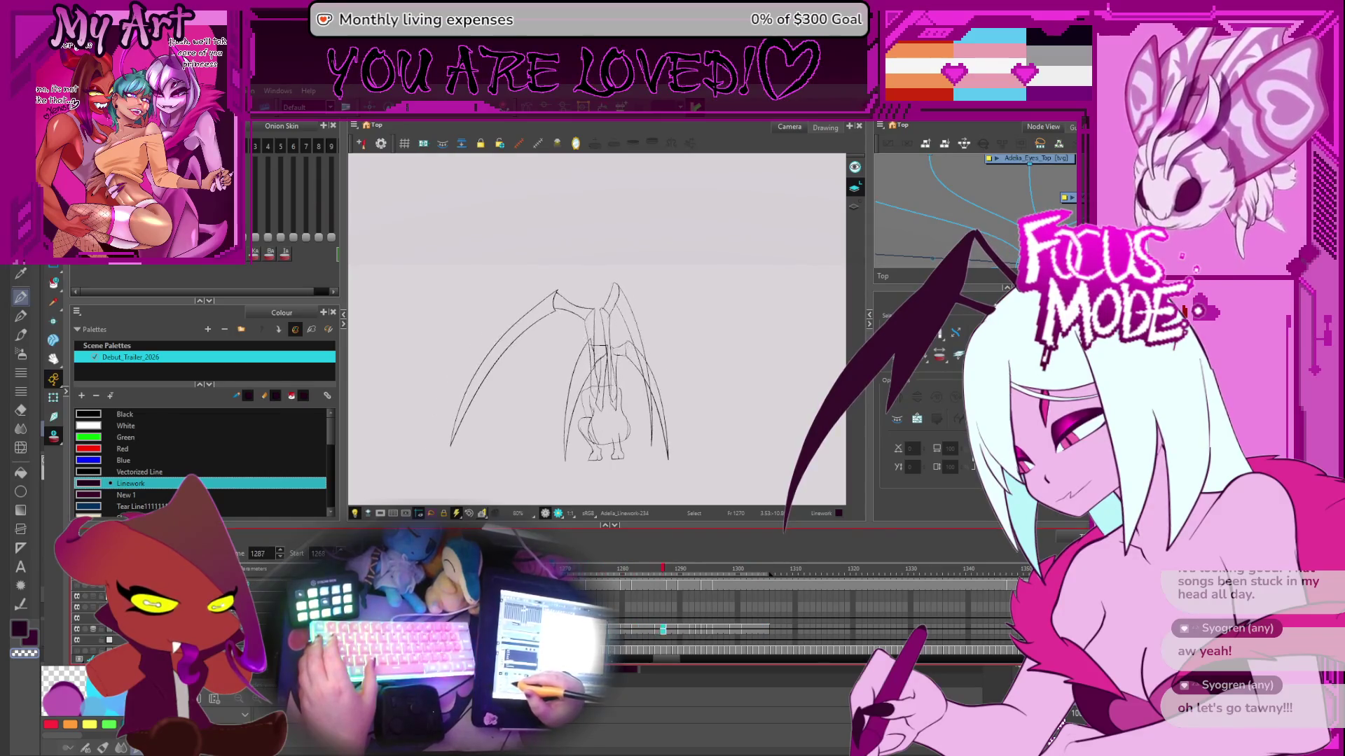
key(Return)
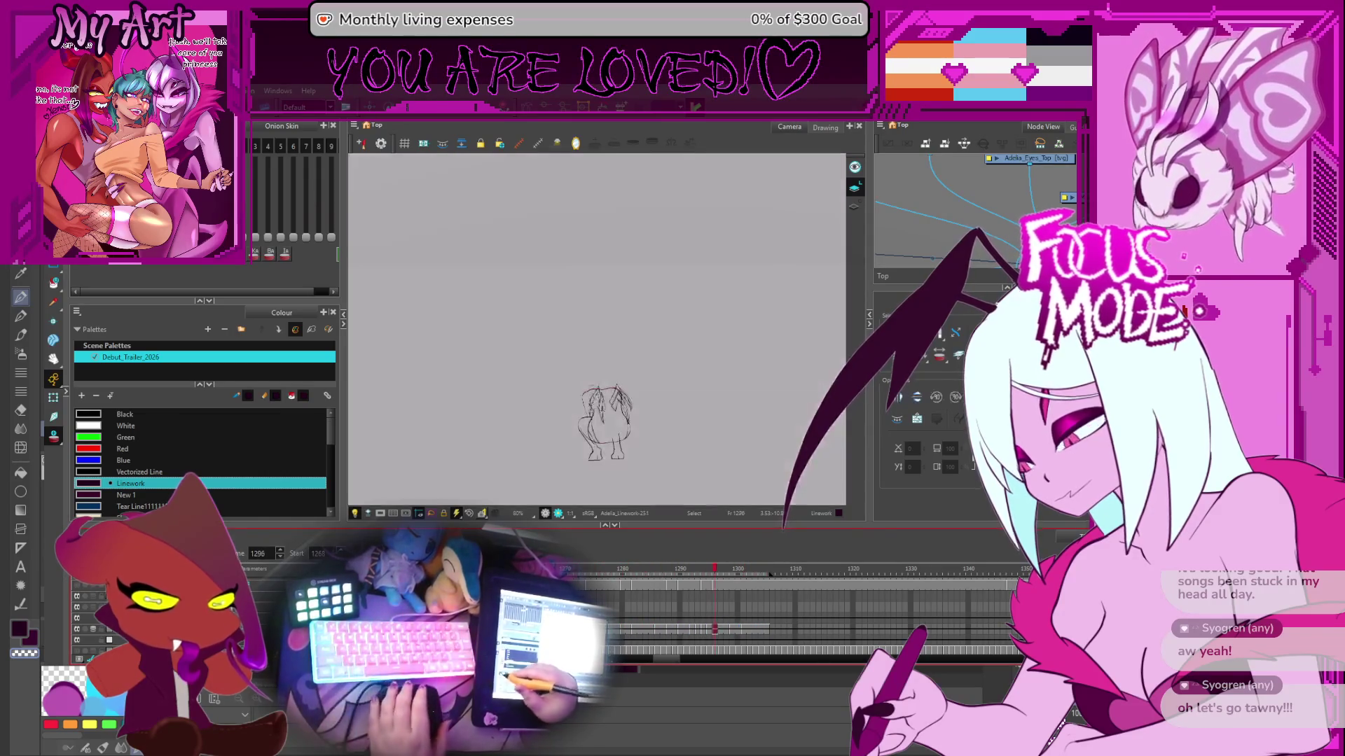
scroll(575, 454, up, 3)
- Turn on onion skins, frame the creature's back on frame 1295 and select back strokes
key(comma)
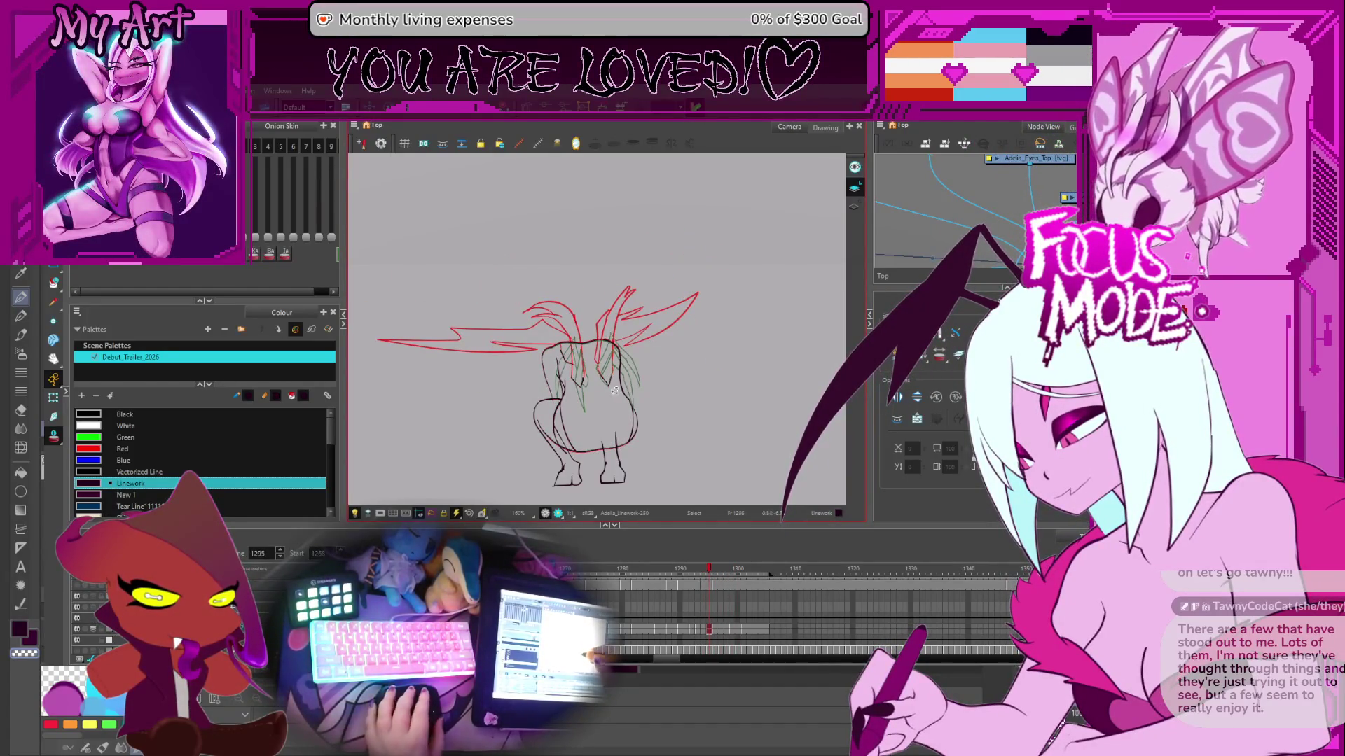
scroll(672, 406, up, 2)
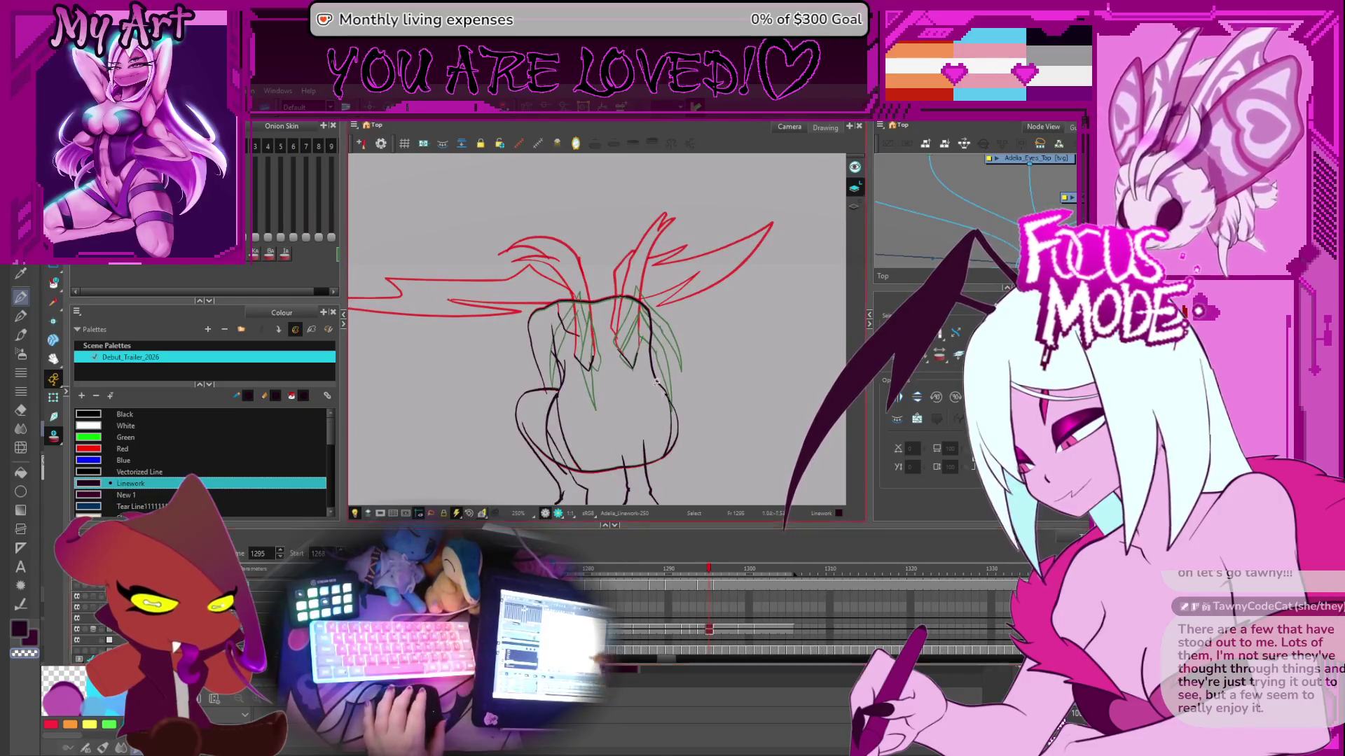
drag(574, 338, 577, 367)
key(alt+slash)
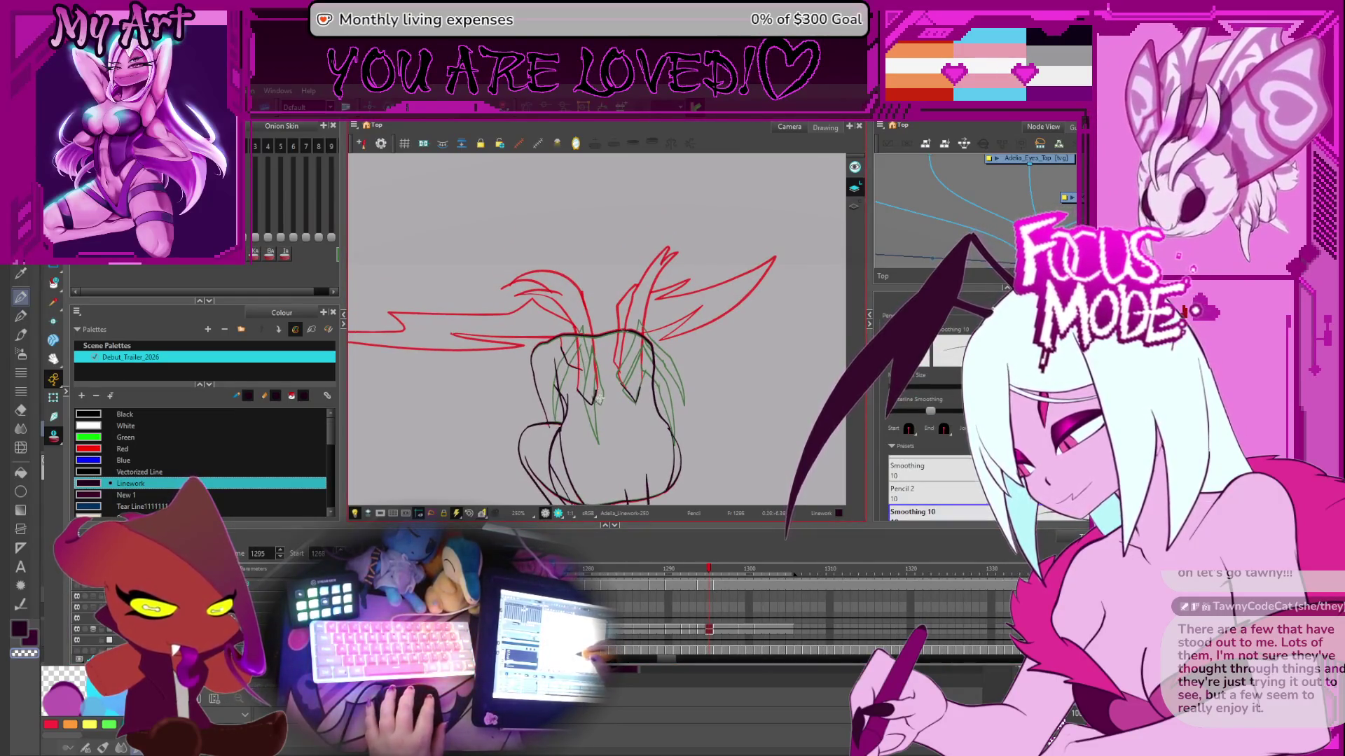
drag(596, 393, 594, 368)
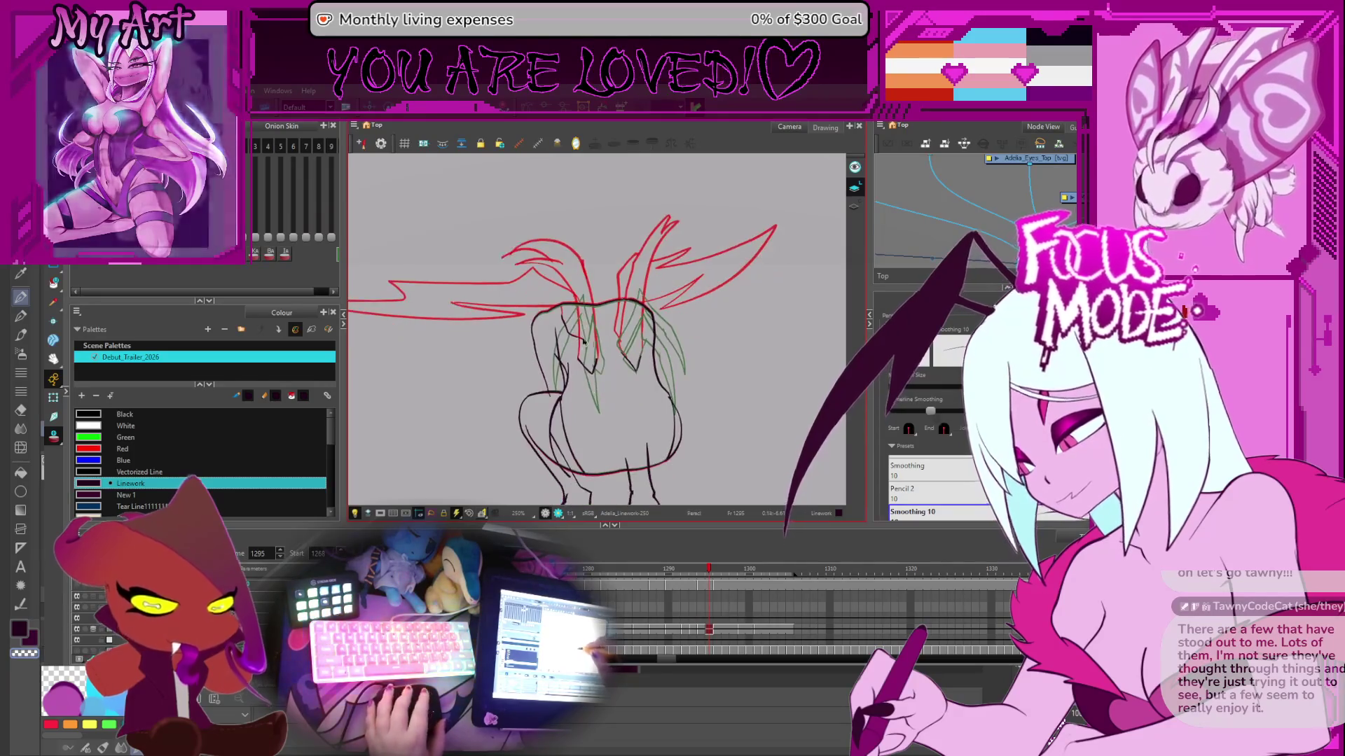
key(alt+s)
click(608, 360)
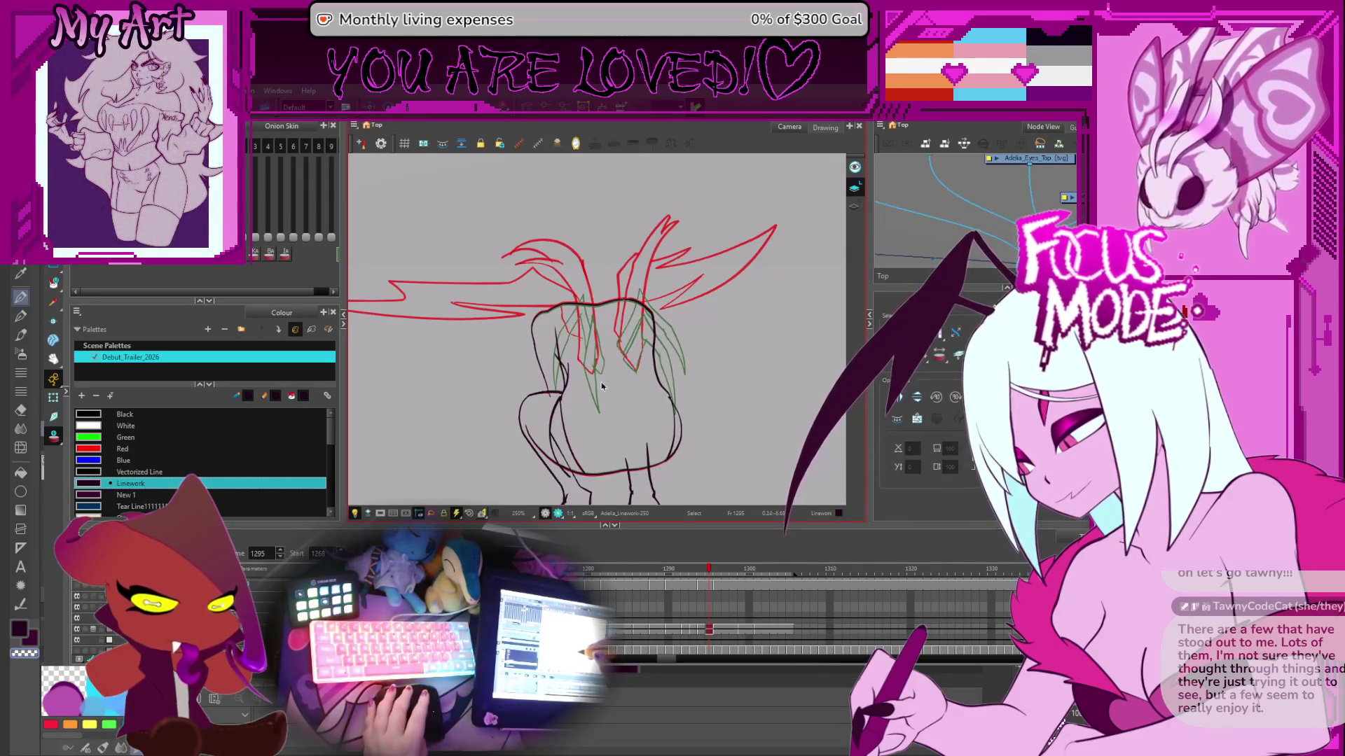
- Draw the V-shaped stroke at the wing root, retrying it and deleting a stray vertical stroke
key(alt+slash)
scroll(602, 386, up, 1)
drag(602, 387, 630, 407)
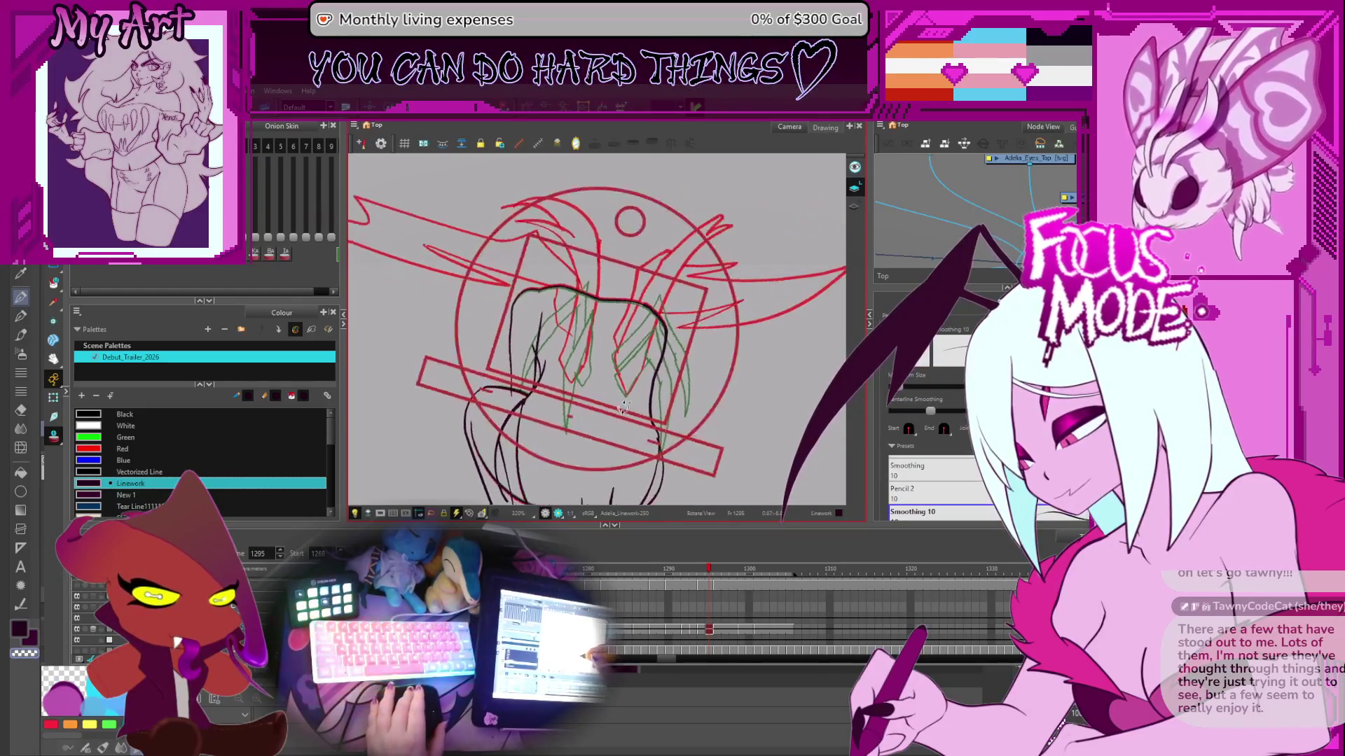
scroll(592, 393, up, 2)
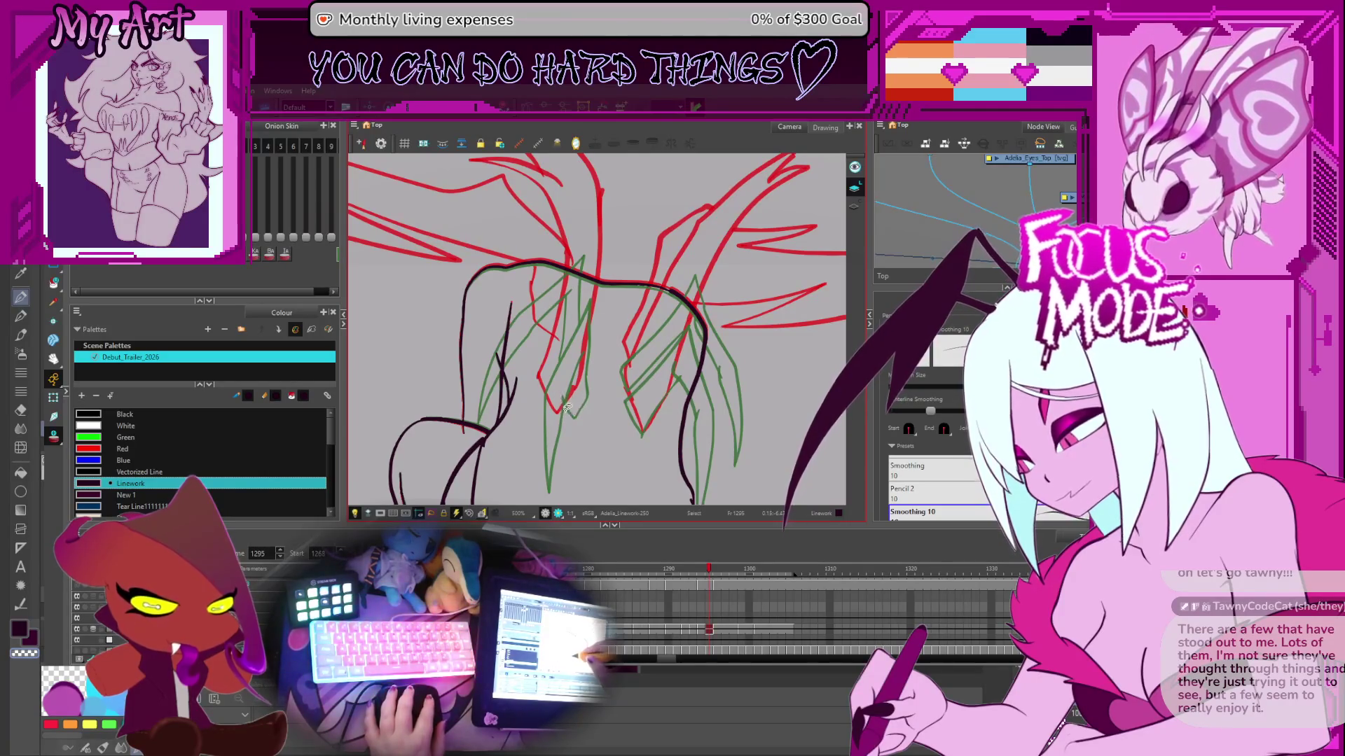
drag(560, 385, 587, 396)
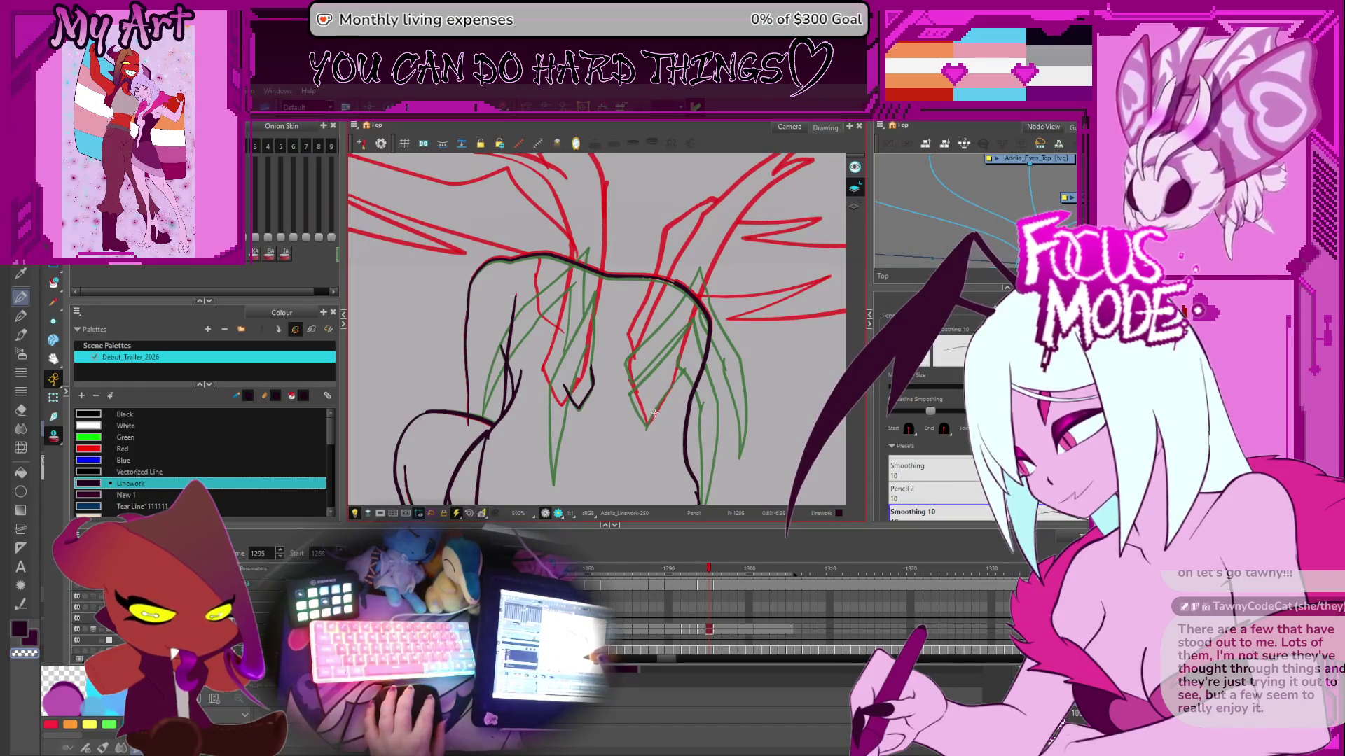
key(ctrl+z)
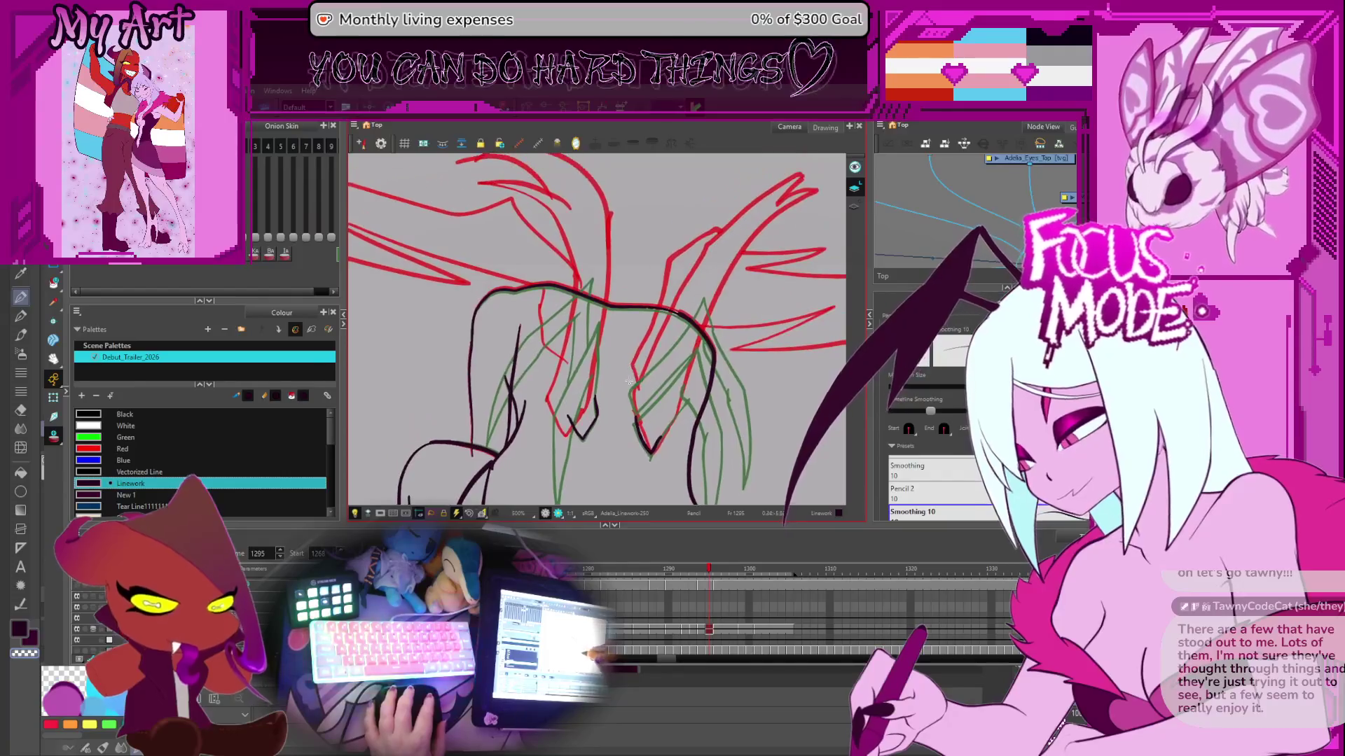
mouse_move(658, 439)
mouse_down()
mouse_move(647, 457)
mouse_move(612, 383)
mouse_up()
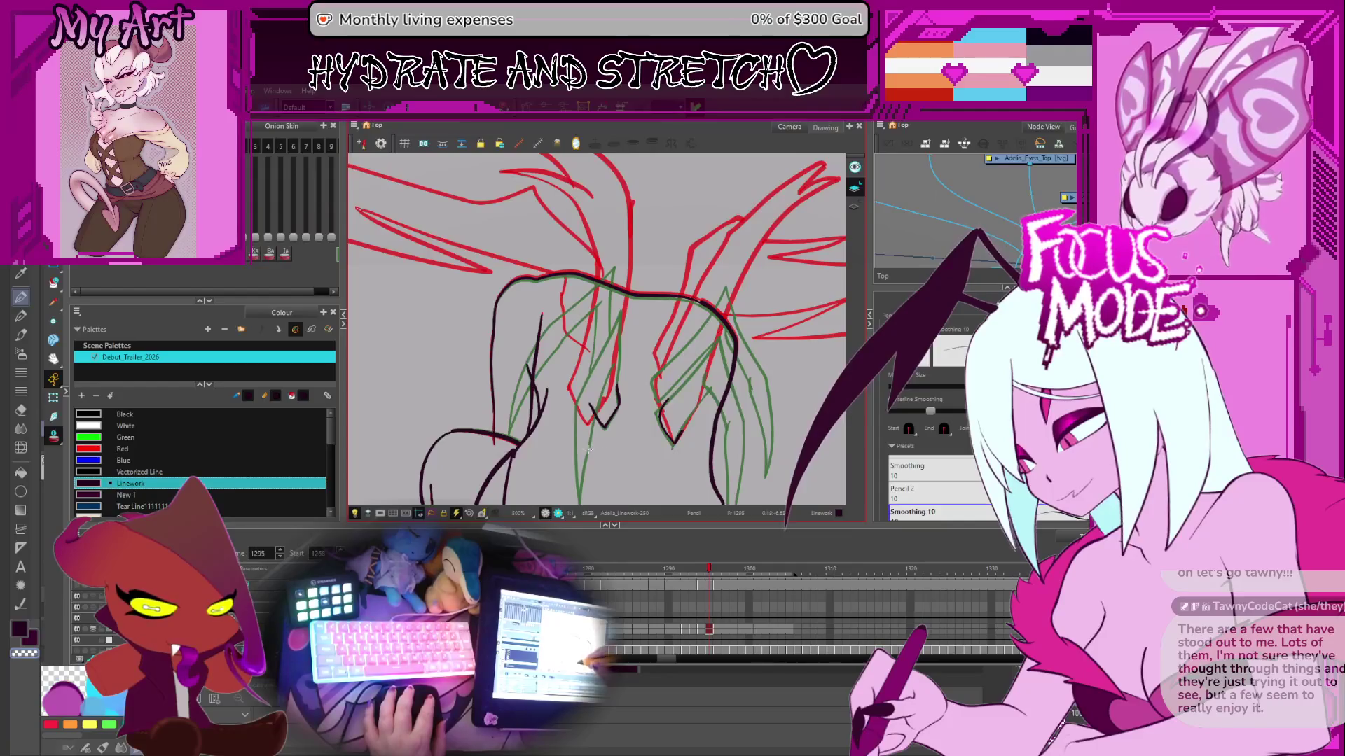
key(alt+s)
click(549, 427)
key(Delete)
- Draw the long strokes up the back and down from the wing root, then check their points
mouse_move(561, 451)
mouse_down()
mouse_move(547, 368)
mouse_move(616, 275)
mouse_move(614, 345)
mouse_up()
key(alt+slash)
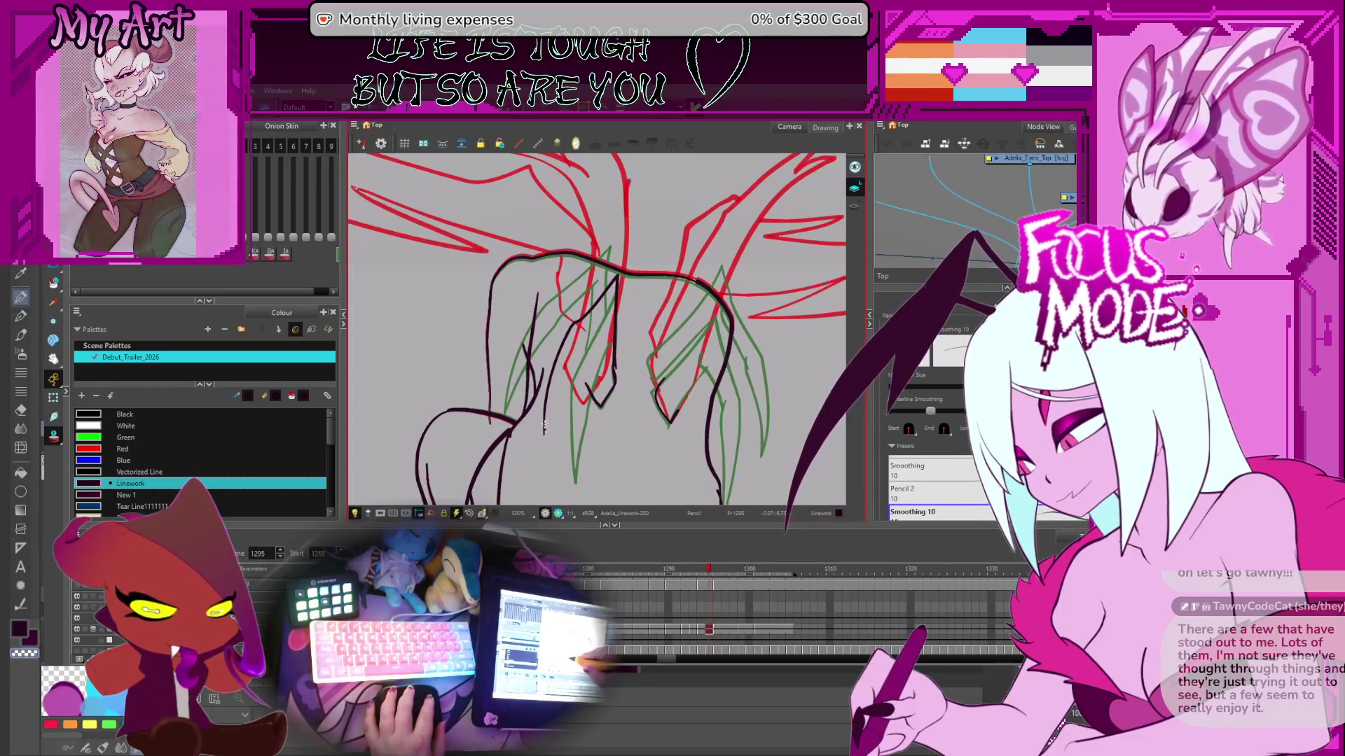
drag(537, 446, 580, 357)
key(ctrl+z)
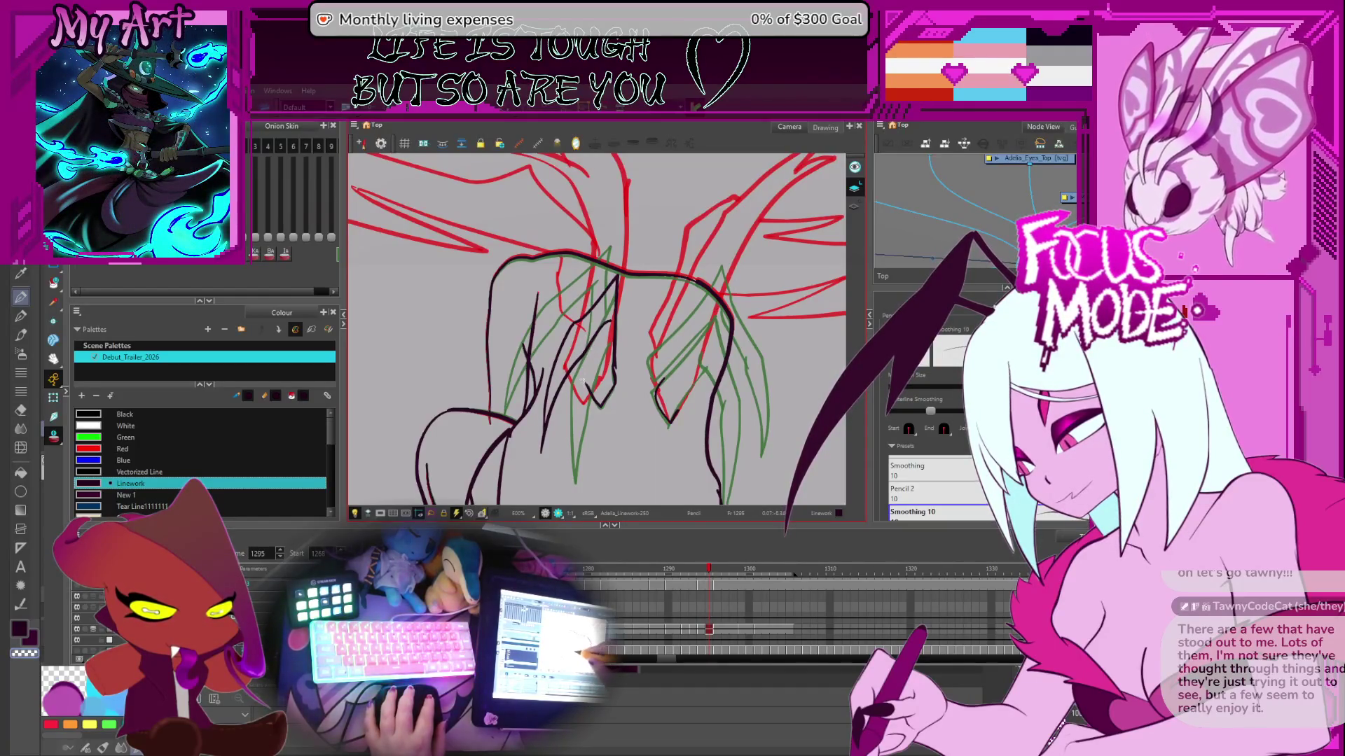
drag(597, 306, 585, 383)
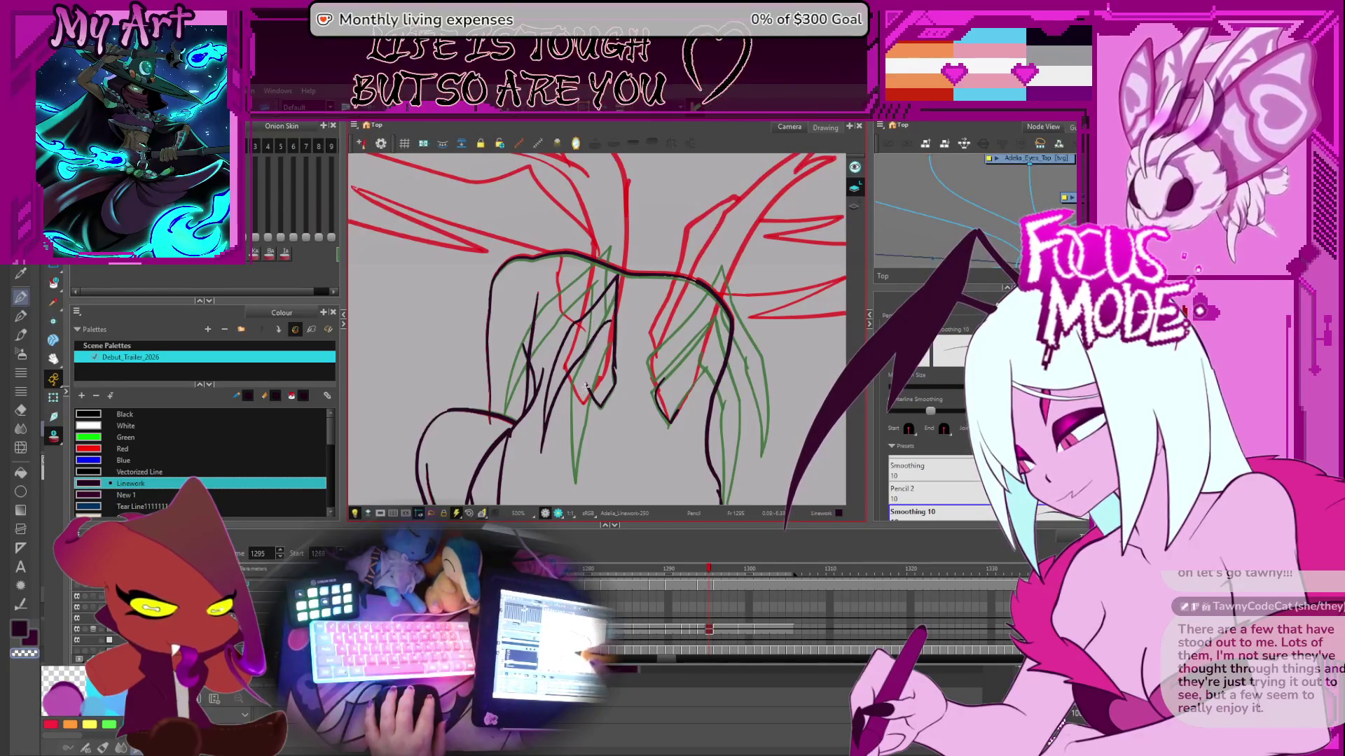
key(alt+q)
key(2)
click(624, 399)
shift+click(627, 395)
click(634, 399)
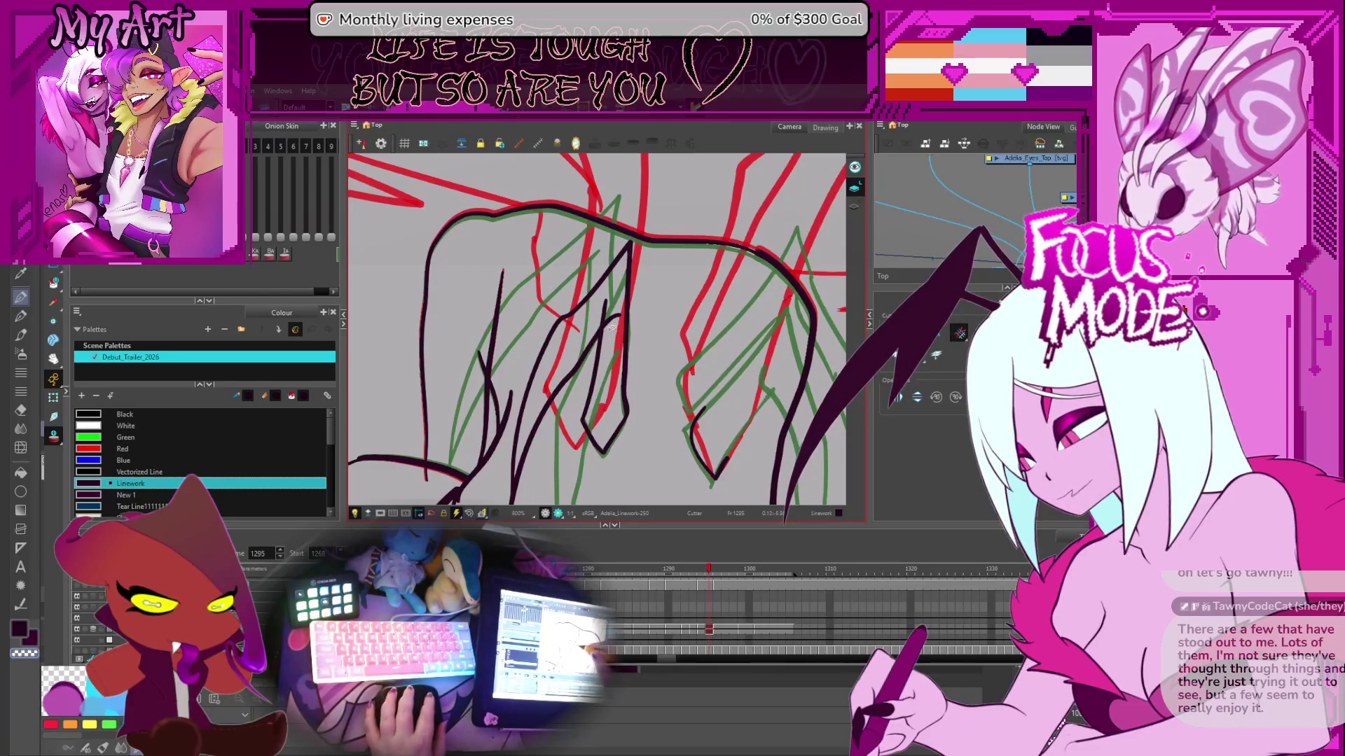
- Zoom out, rotate the view and draw a black stroke along the neck
key(1)
key(alt+slash)
key(1)
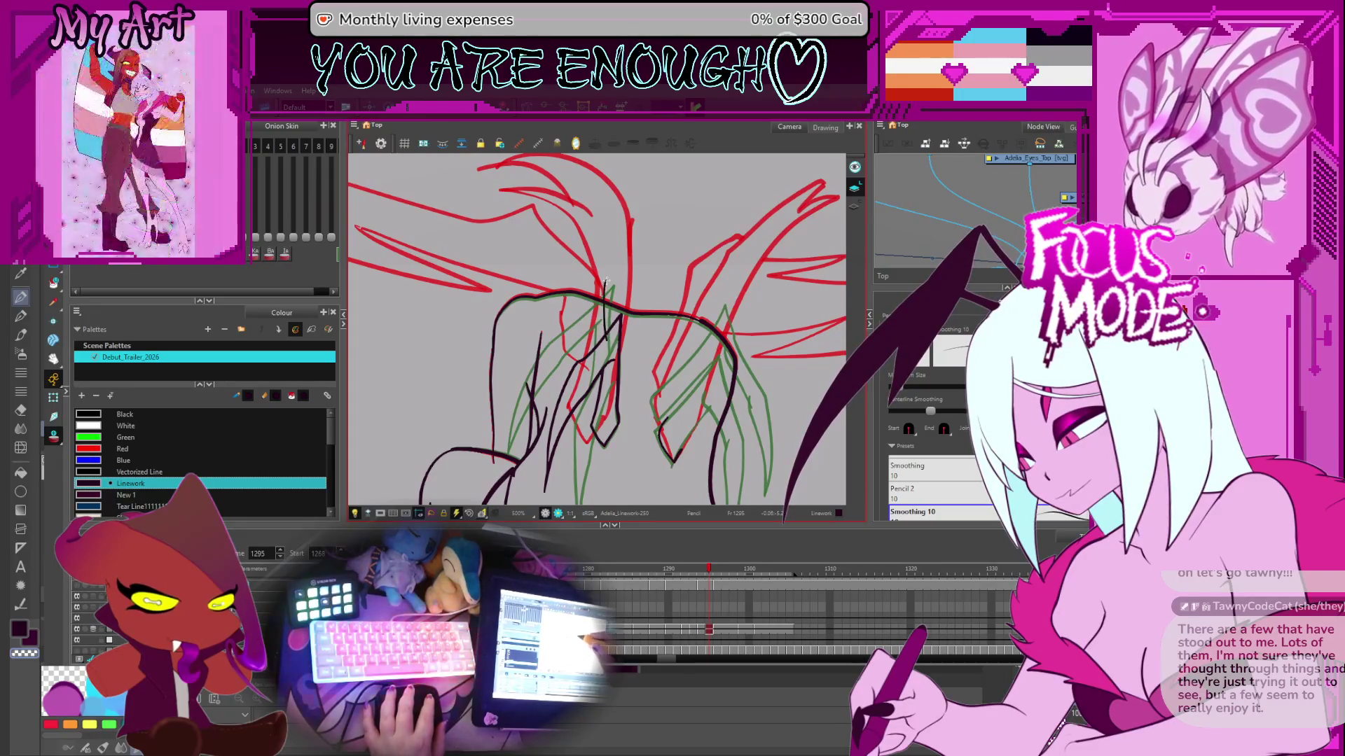
mouse_move(602, 284)
mouse_down()
mouse_move(583, 355)
mouse_move(477, 434)
mouse_move(368, 486)
mouse_up()
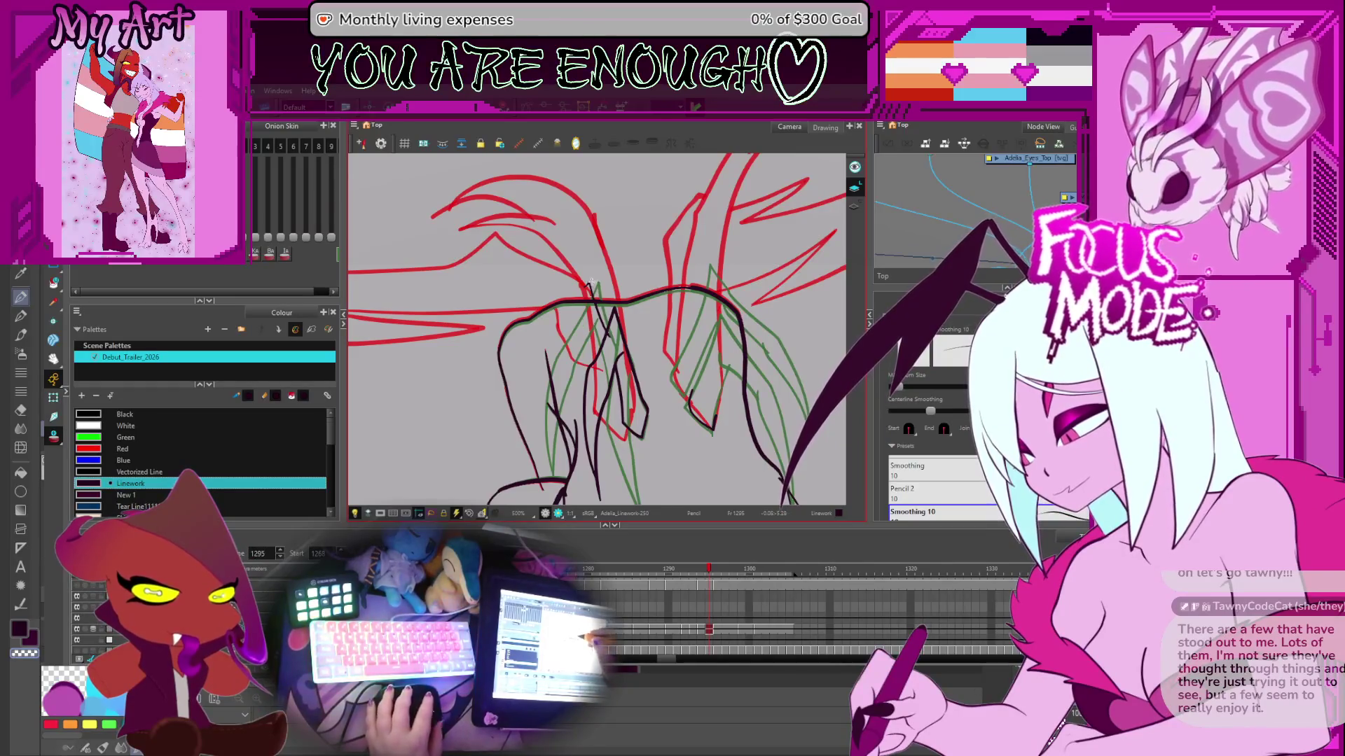
scroll(590, 282, up, 2)
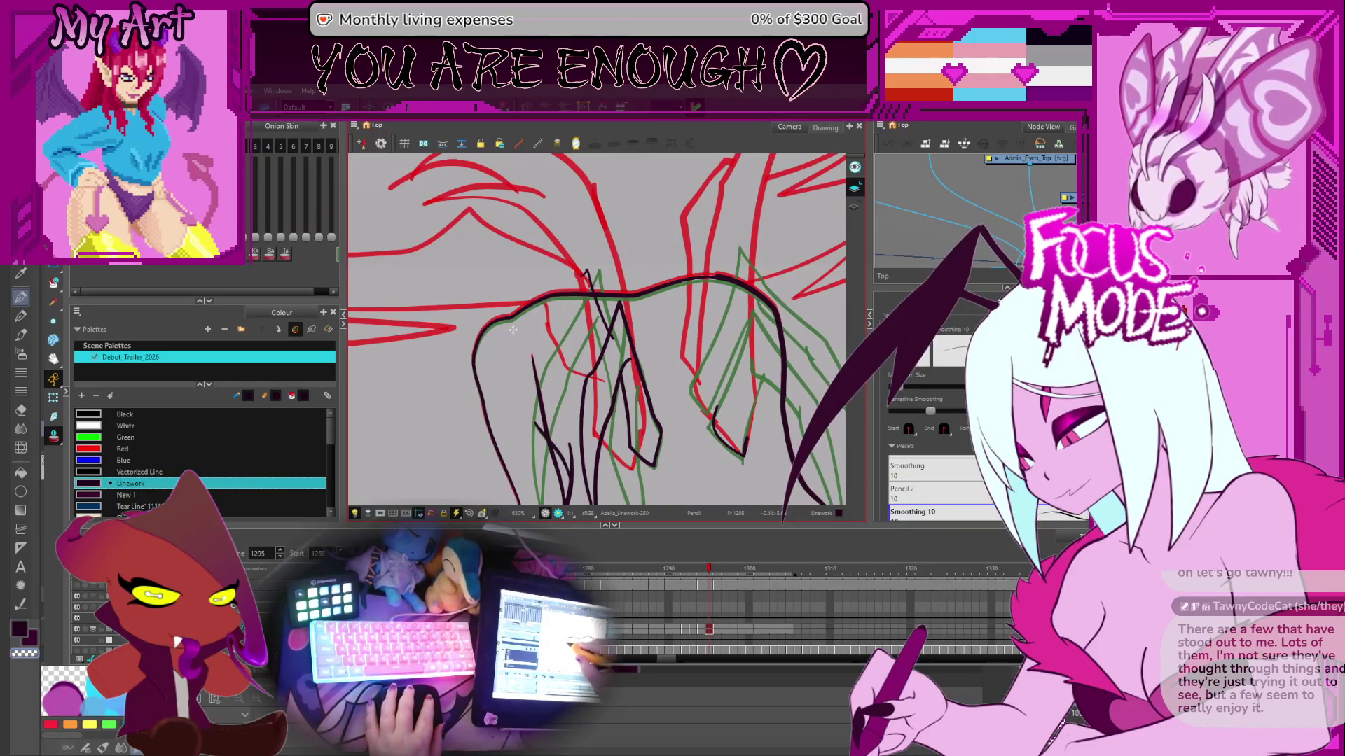
drag(513, 329, 582, 289)
scroll(525, 390, down, 1)
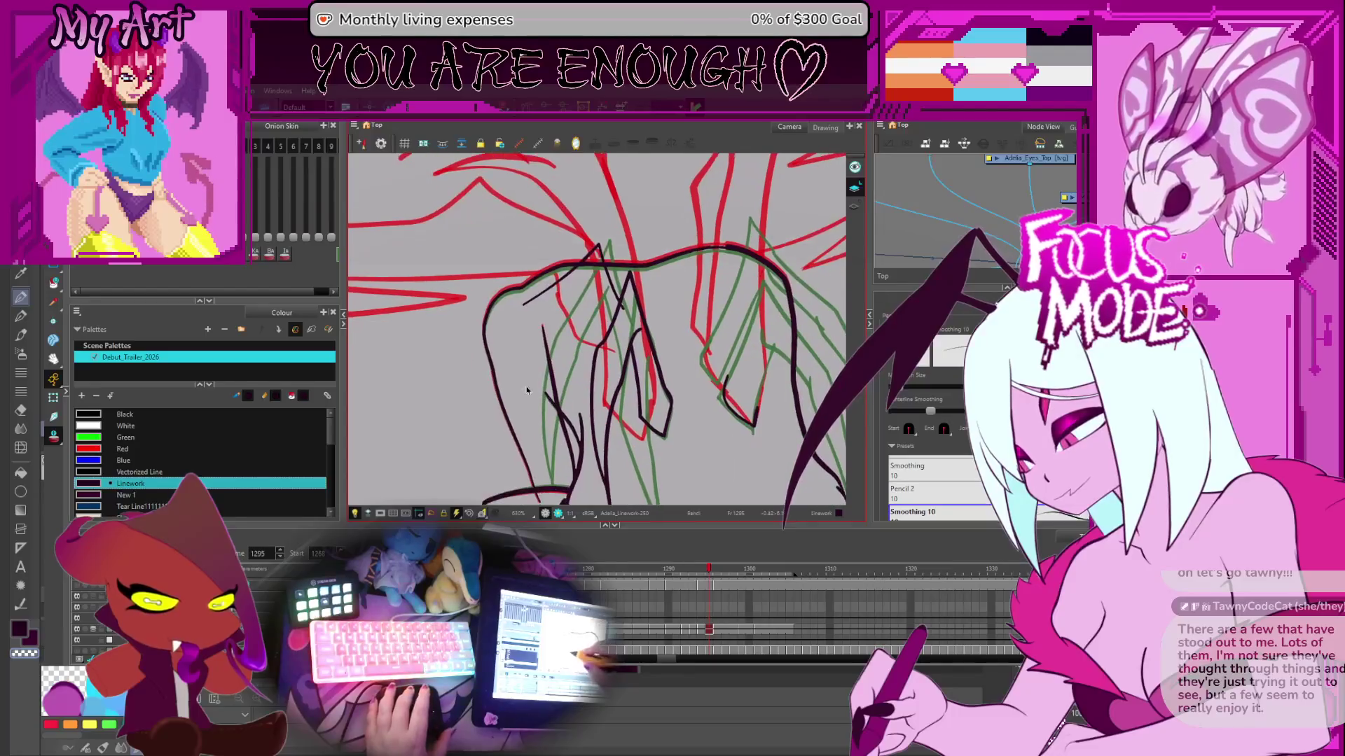
key(ctrl+alt+bracketright)
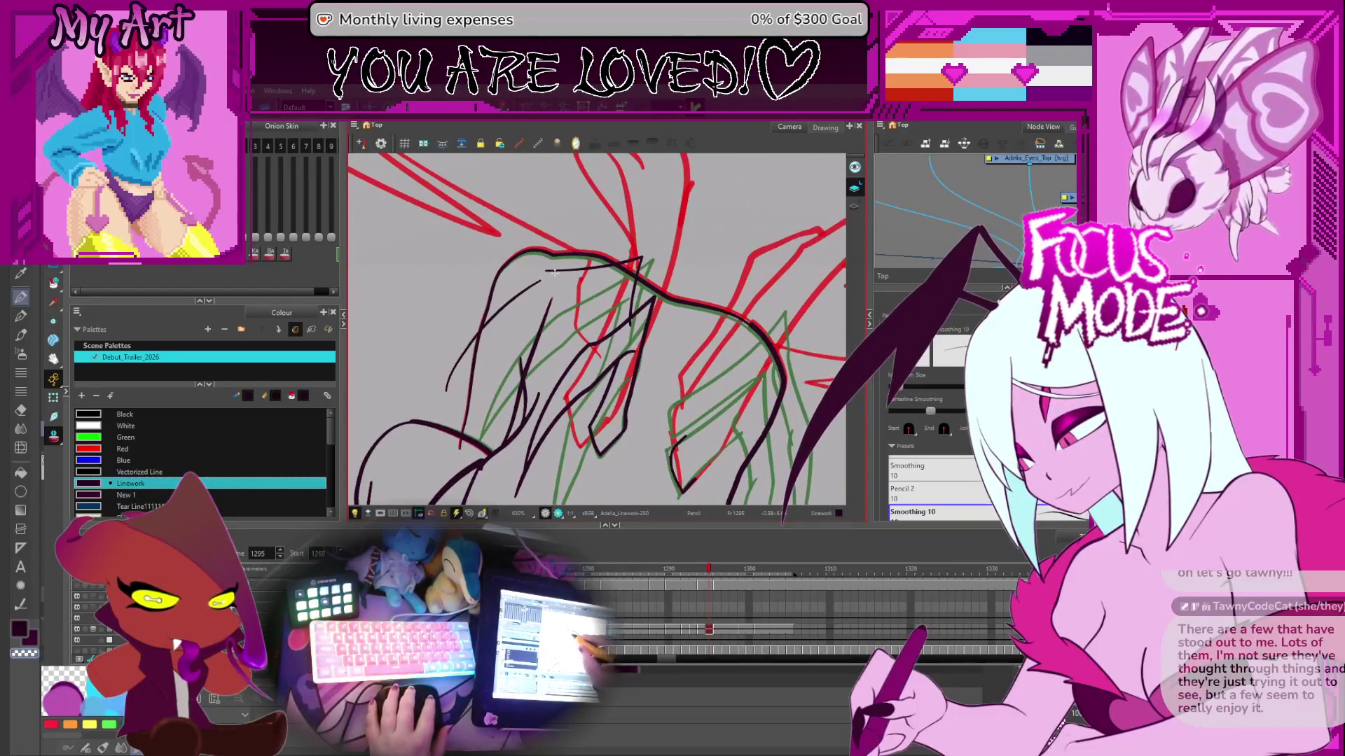
- Draw long black strokes left of the neck and along the left shoulder, retrying with undo
key(ctrl+z)
drag(483, 329, 564, 268)
key(ctrl+z)
drag(442, 387, 529, 287)
key(ctrl+z)
drag(466, 346, 564, 267)
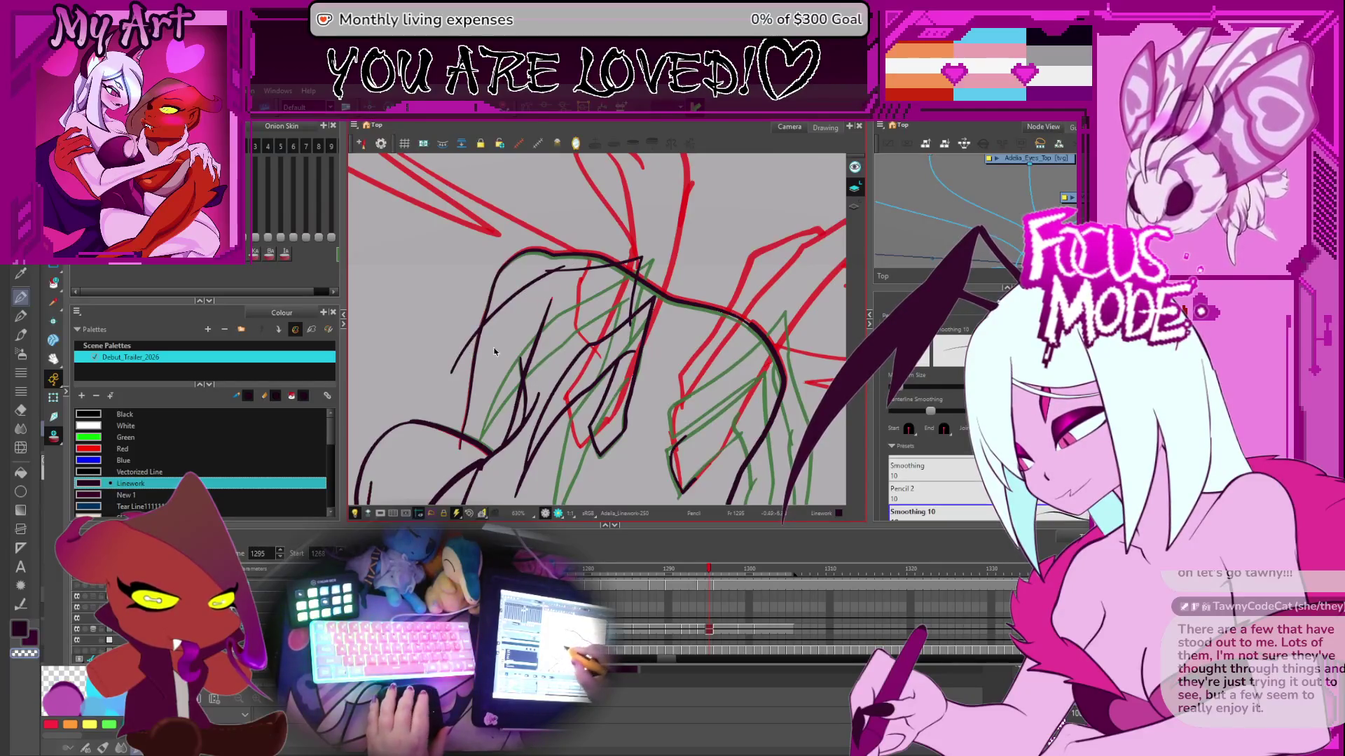
drag(452, 403, 599, 277)
key(ctrl+z)
key(ctrl+z)
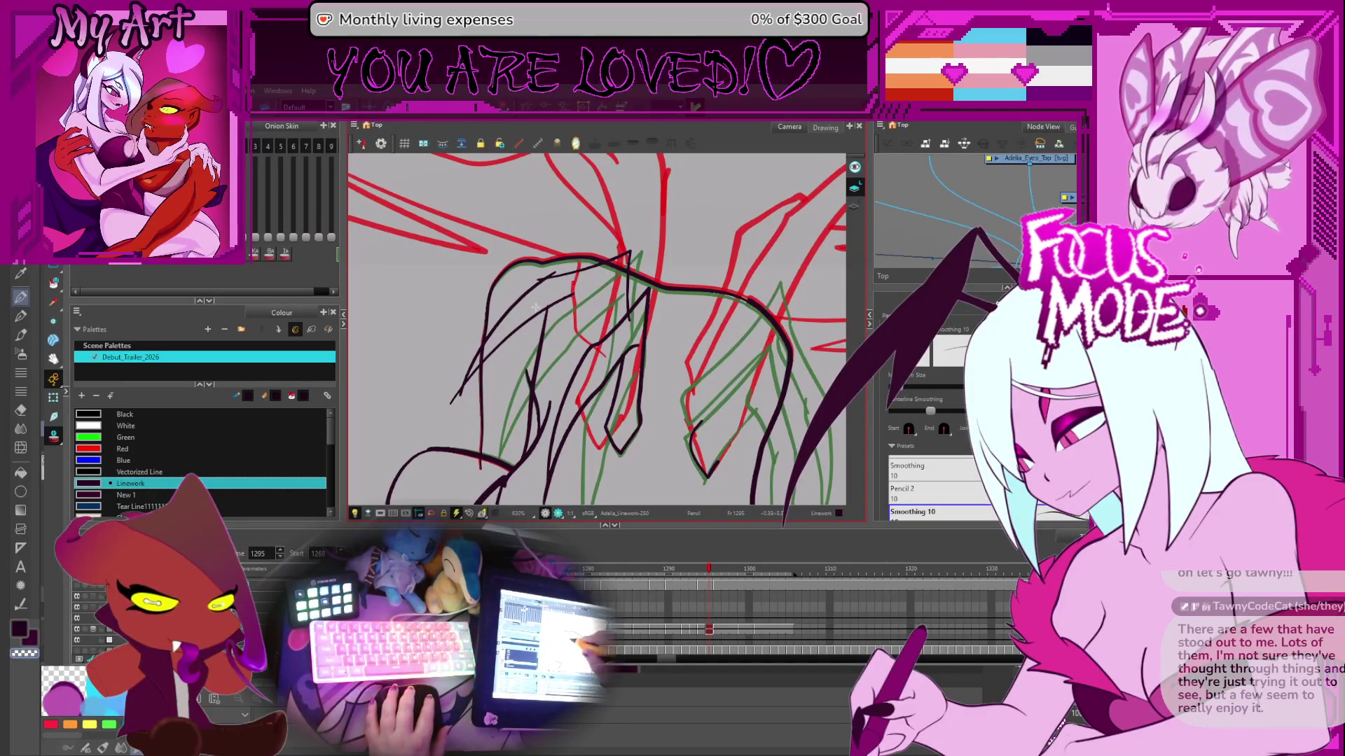
drag(540, 315, 620, 278)
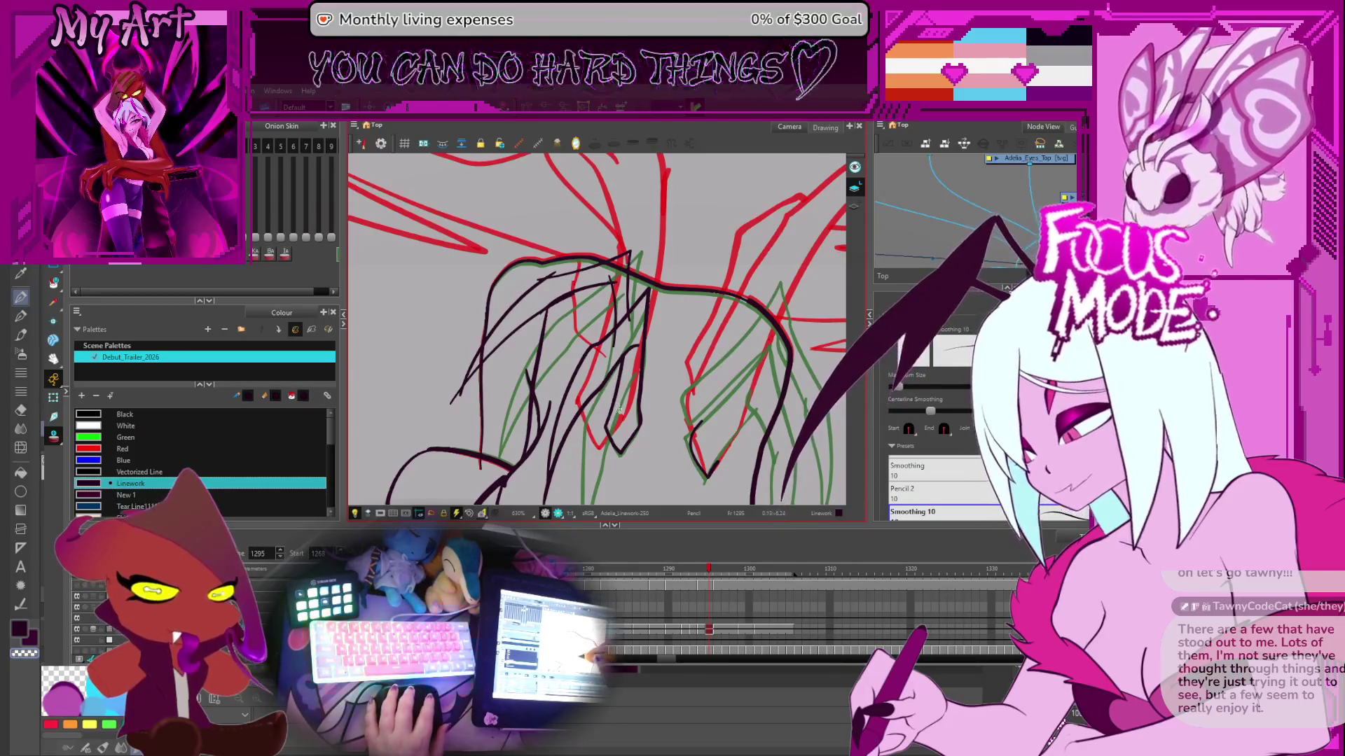
- Cut off a small overhanging line segment with the Cutter
key(alt+t)
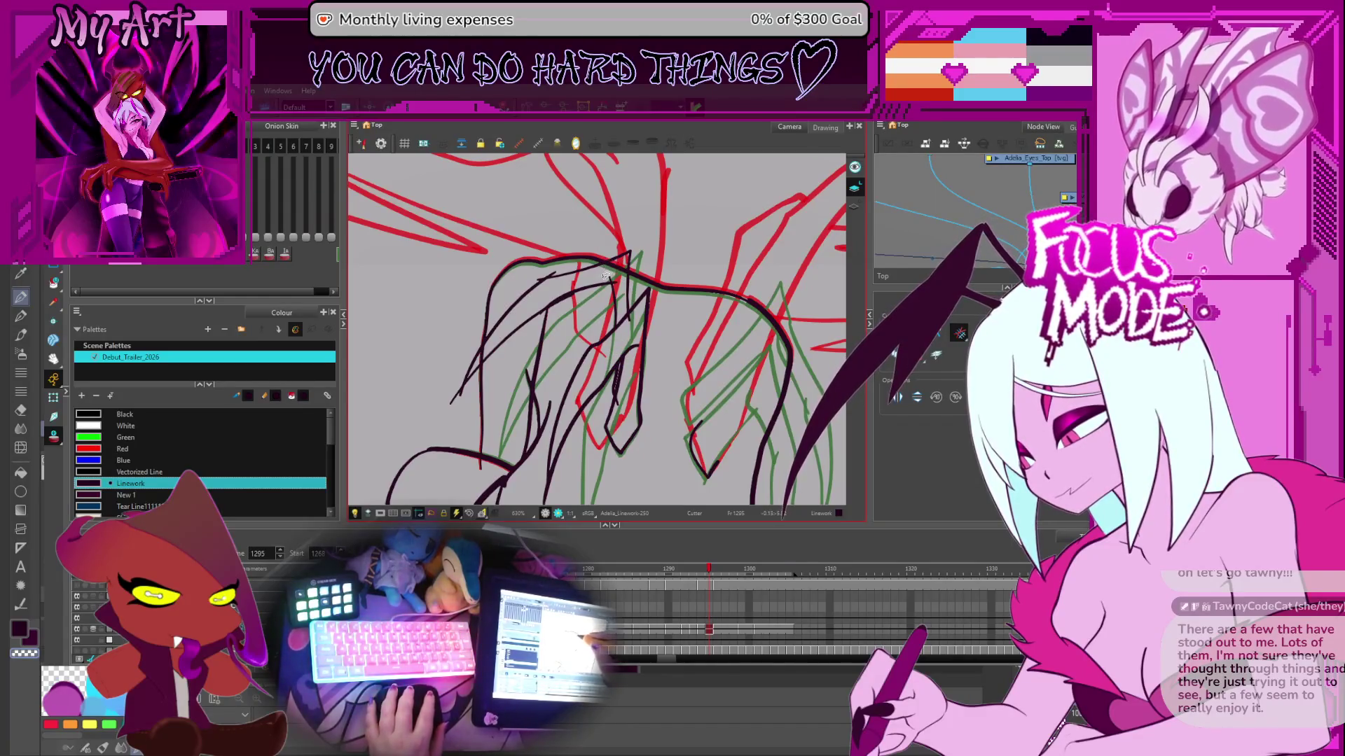
mouse_move(601, 274)
mouse_down()
mouse_move(682, 306)
mouse_move(546, 287)
mouse_up()
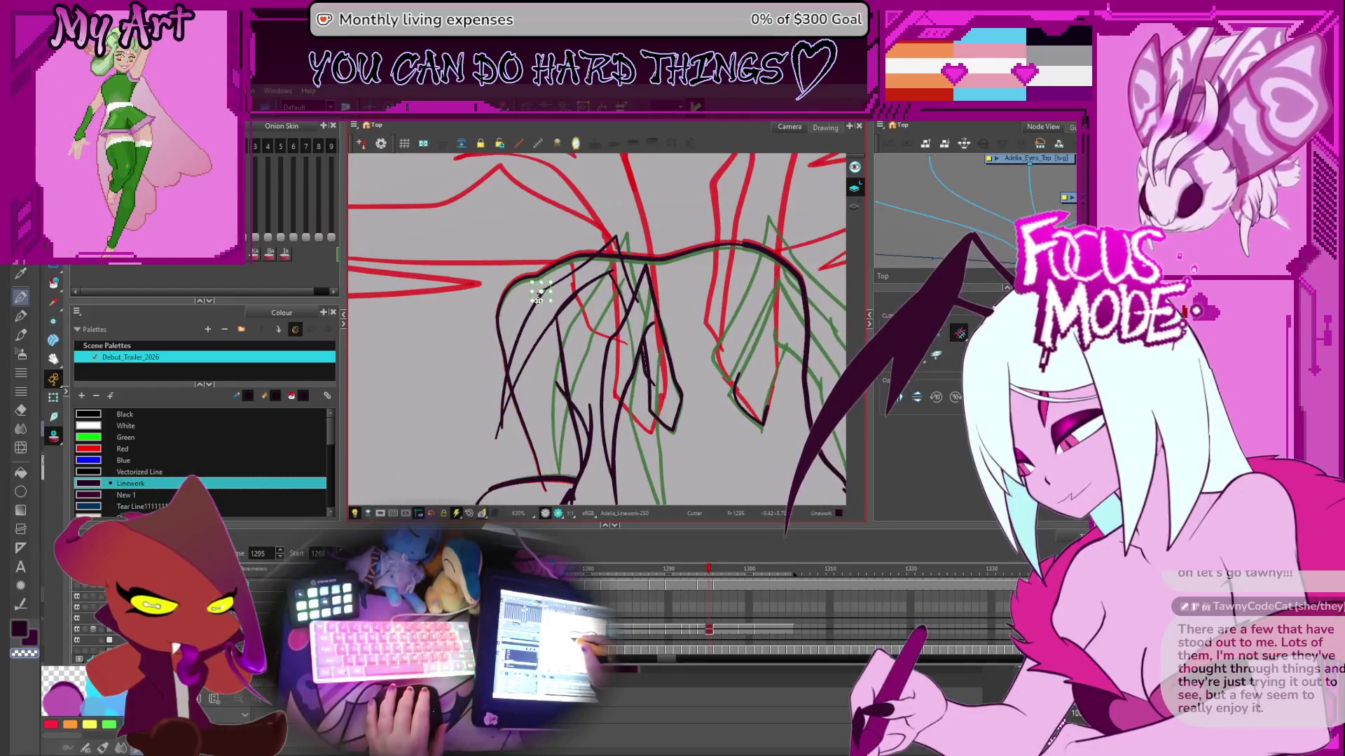
click(570, 303)
scroll(570, 305, up, 3)
key(alt+q)
click(559, 268)
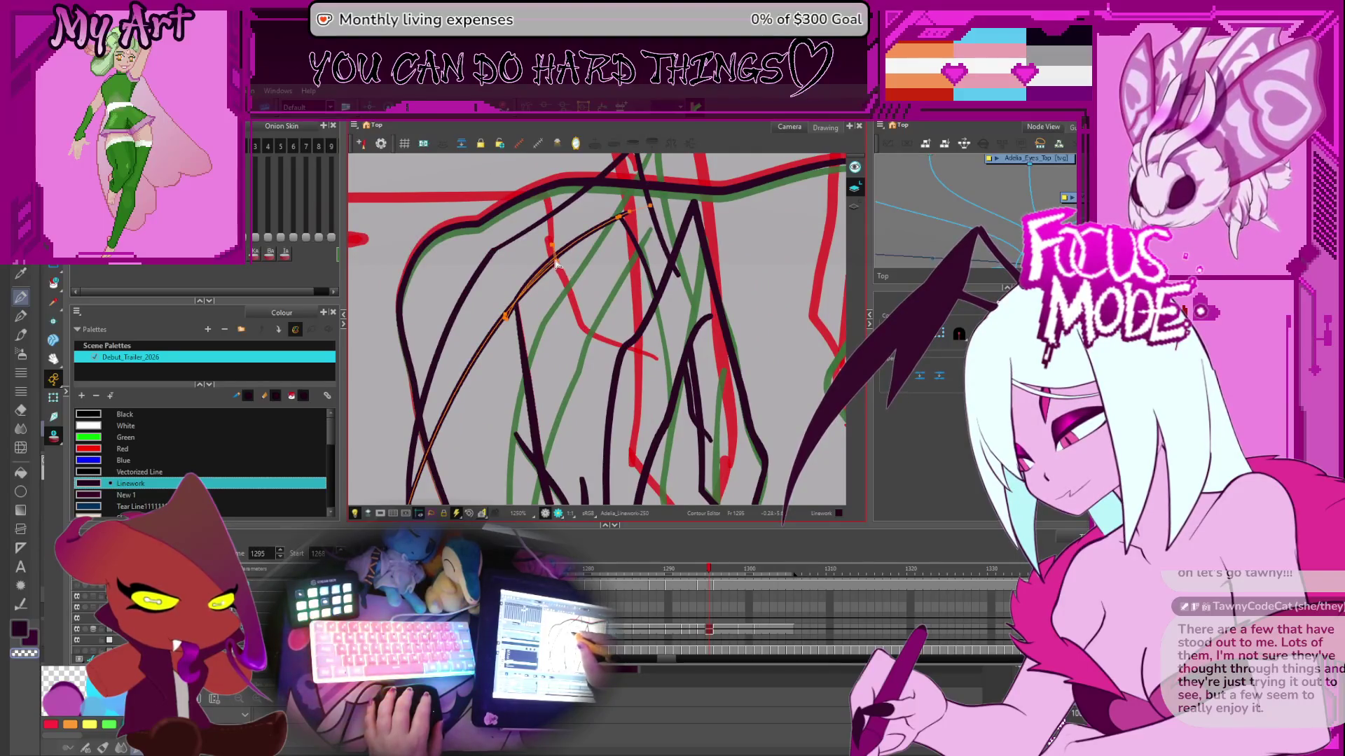
click(557, 266)
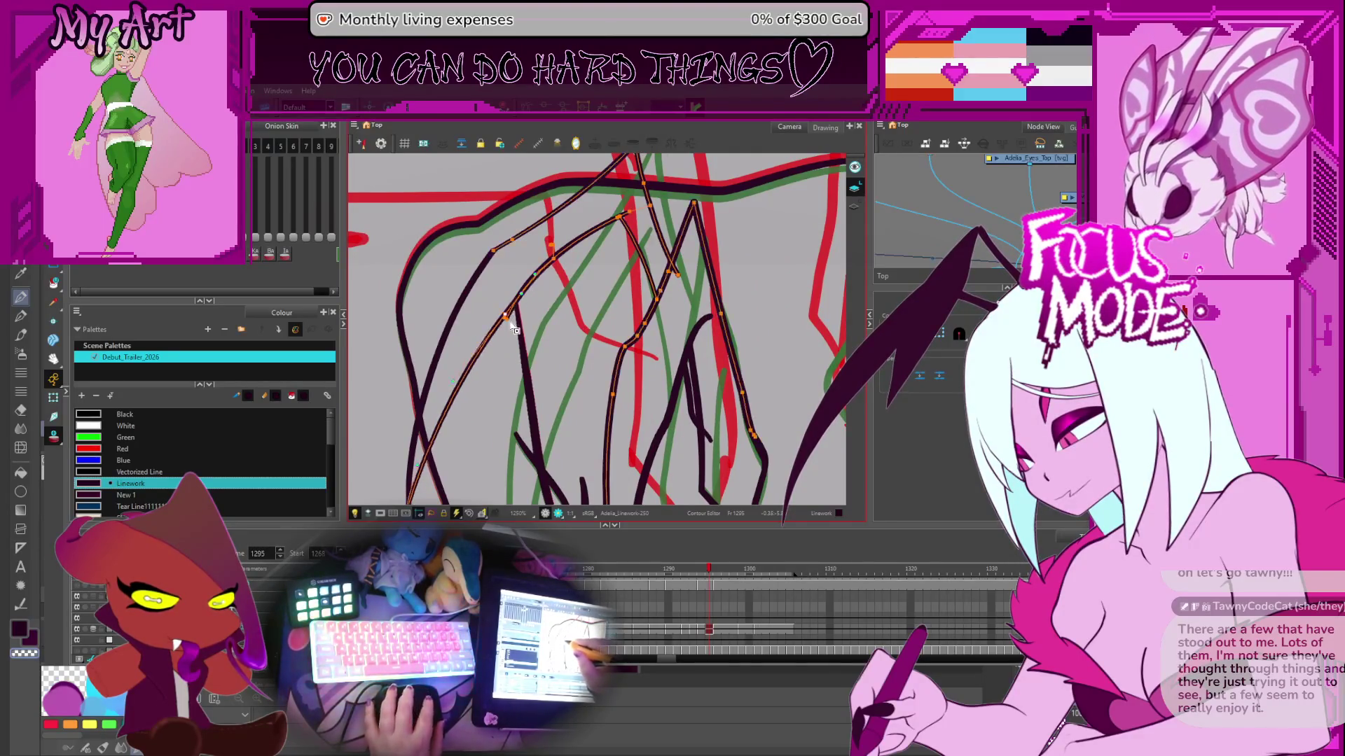
drag(515, 324, 581, 250)
key(alt+s)
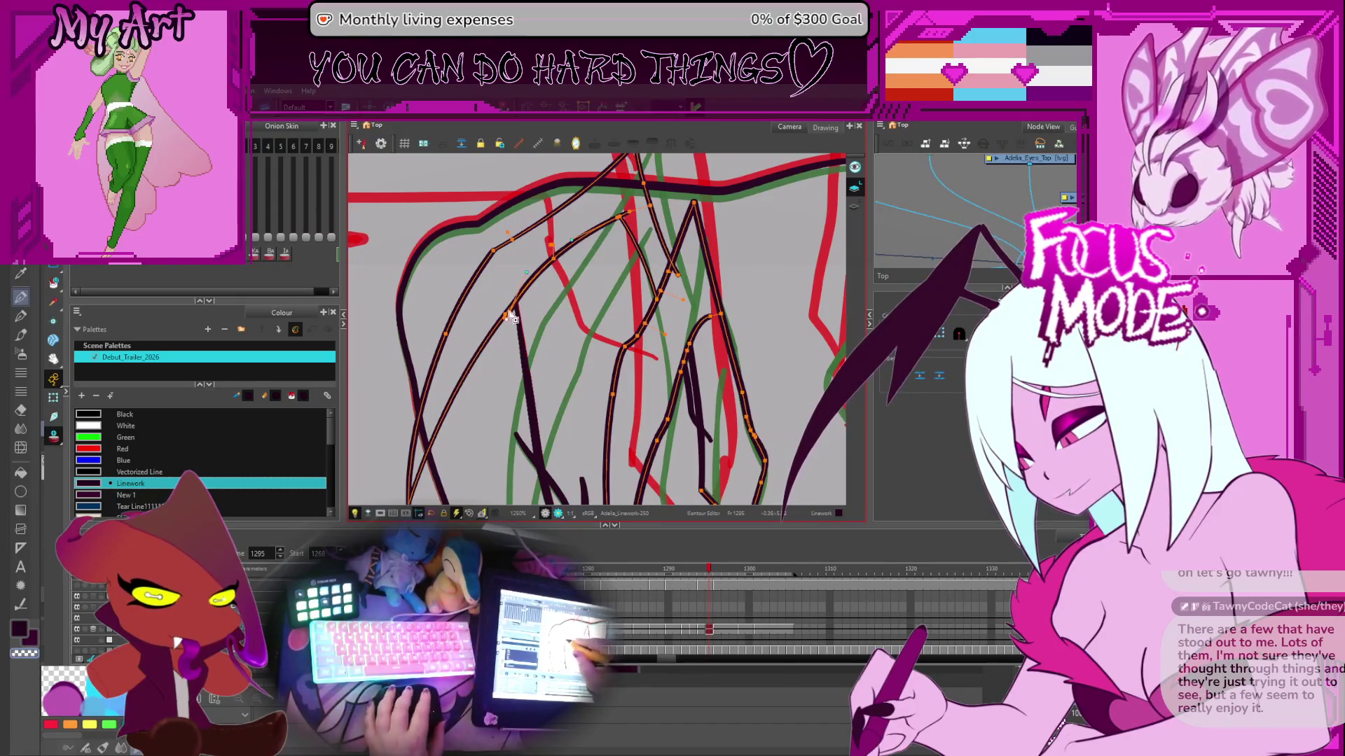
key(Escape)
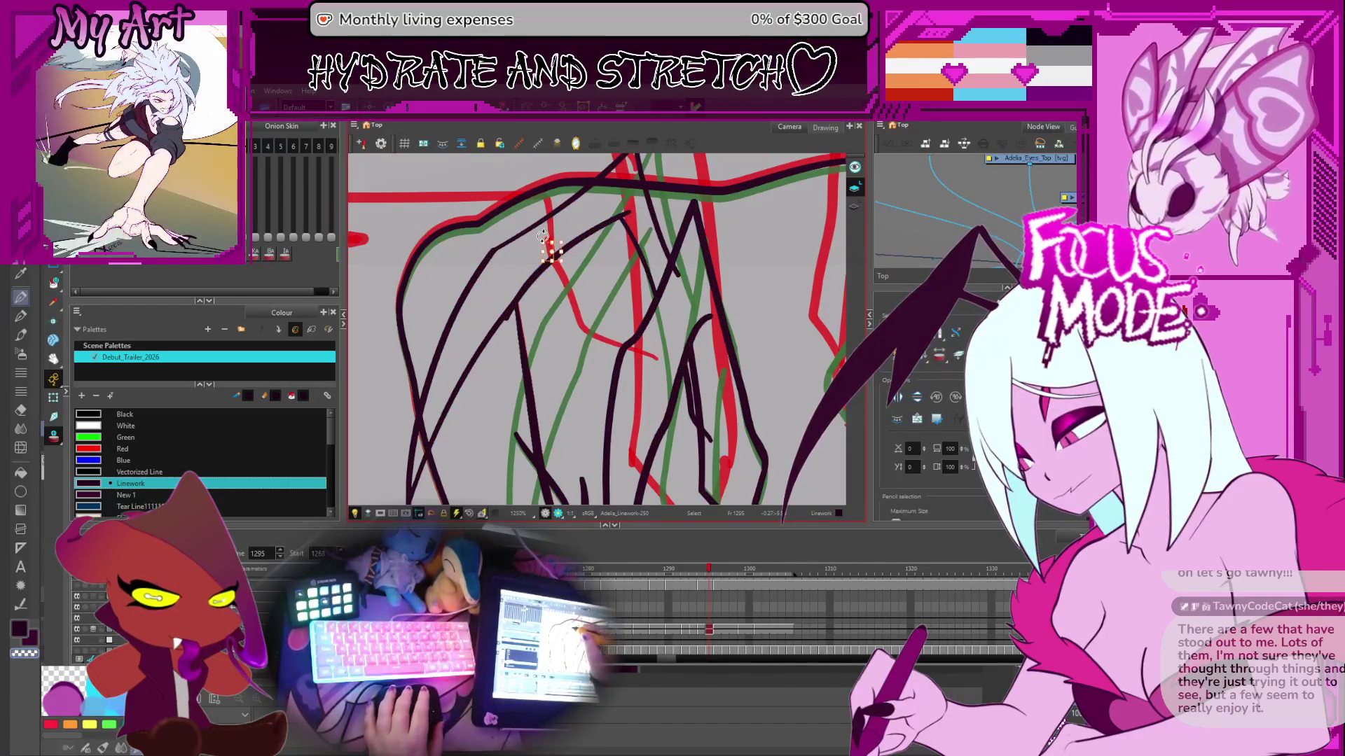
click(509, 317)
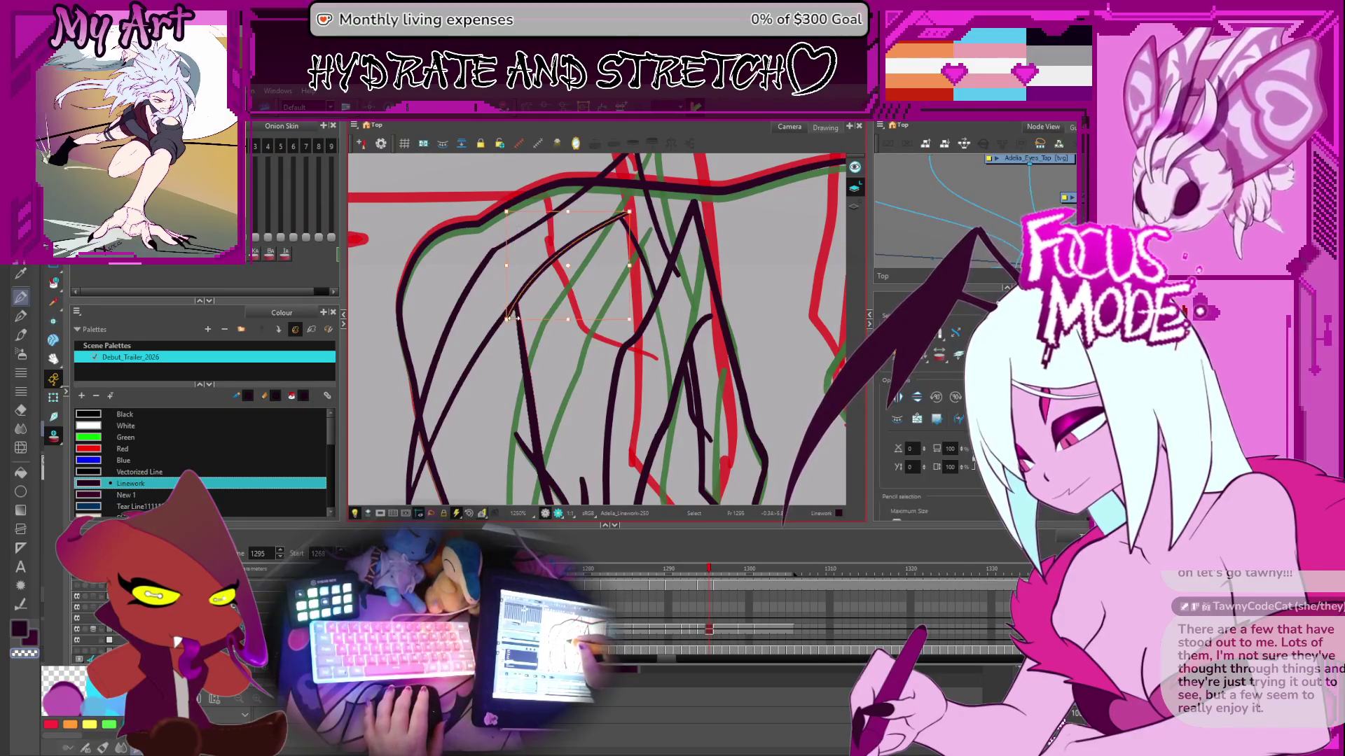
key(alt+q)
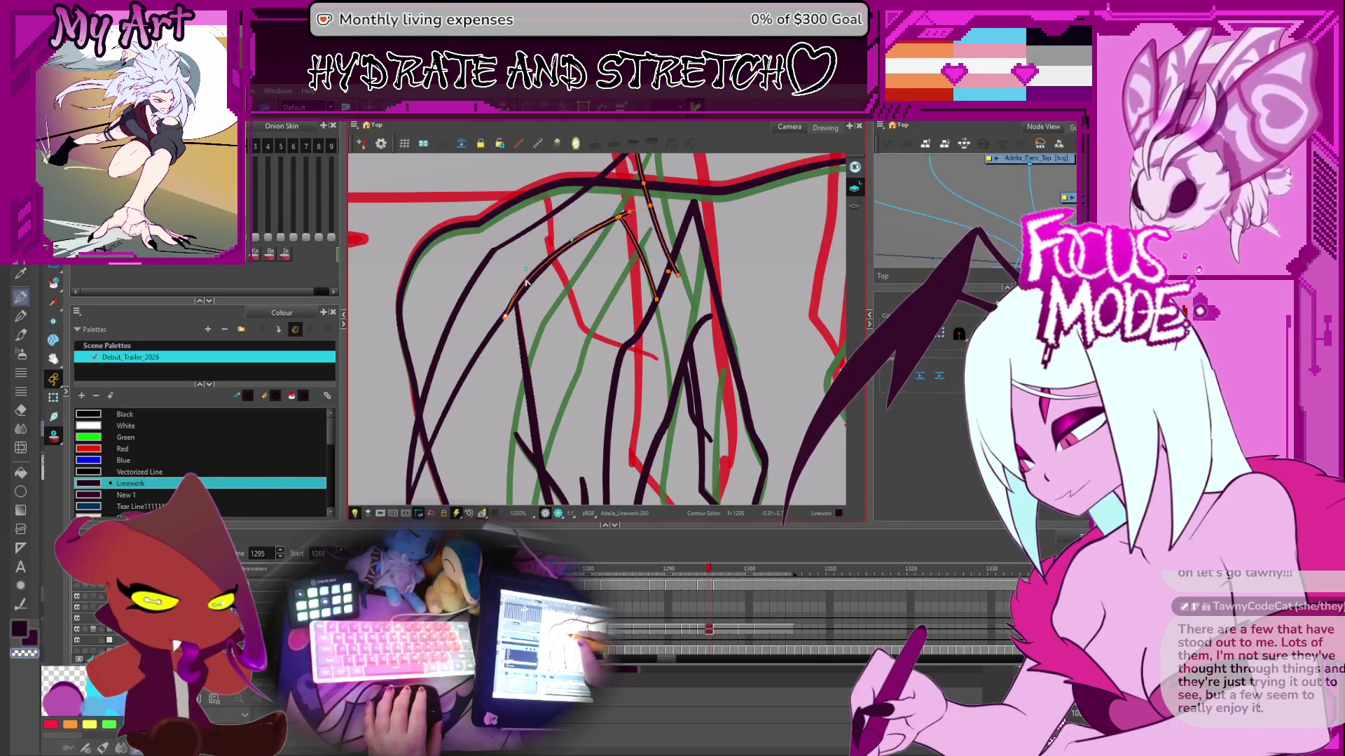
scroll(530, 275, down, 3)
key(alt+t)
scroll(506, 439, down, 4)
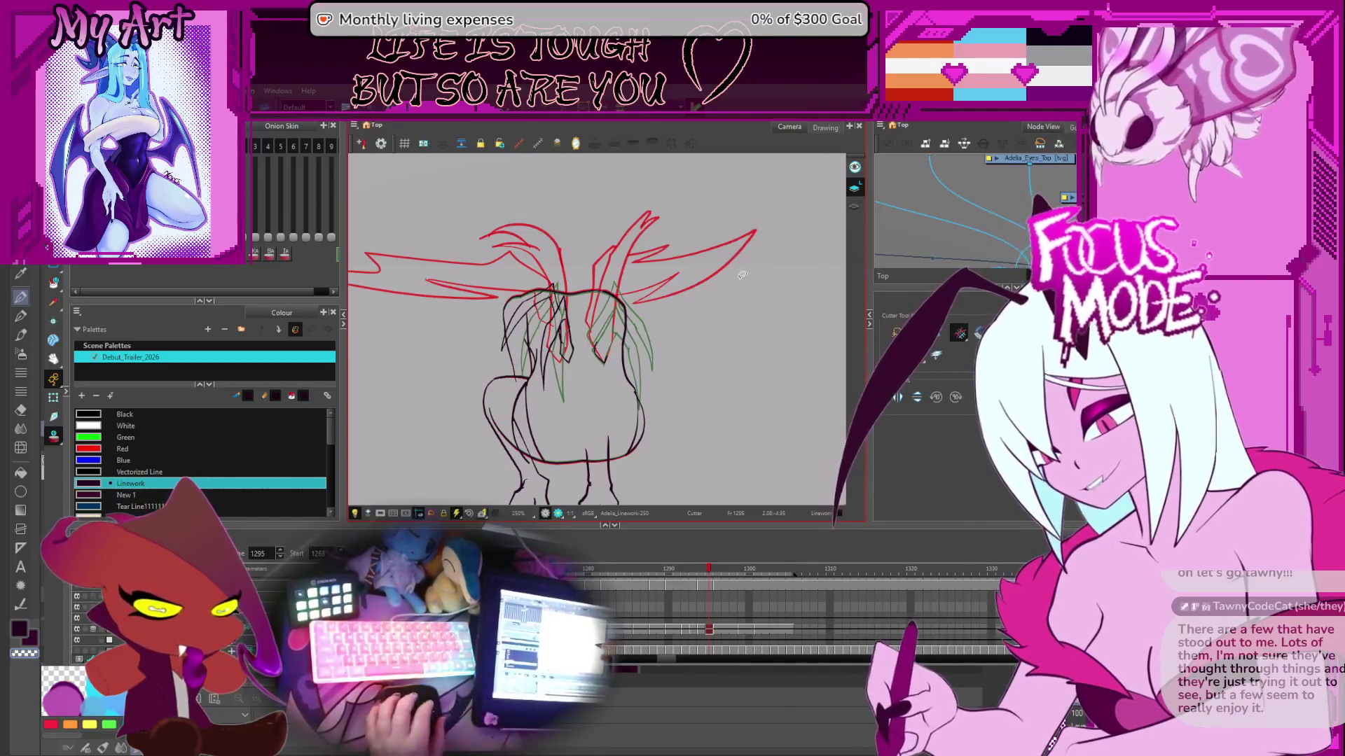
- Bend the middle of the wing-tip black stroke left so it follows the green sketch
drag(694, 287, 687, 266)
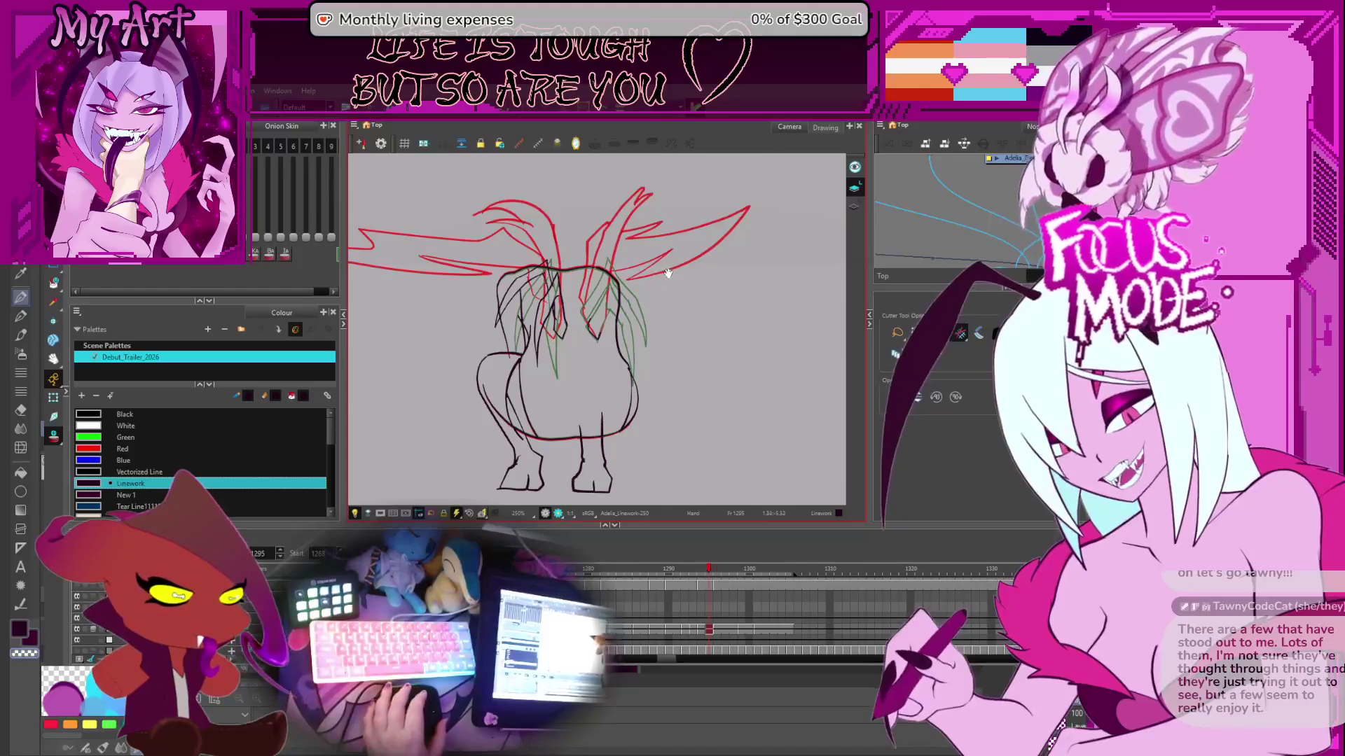
key(2)
key(2)
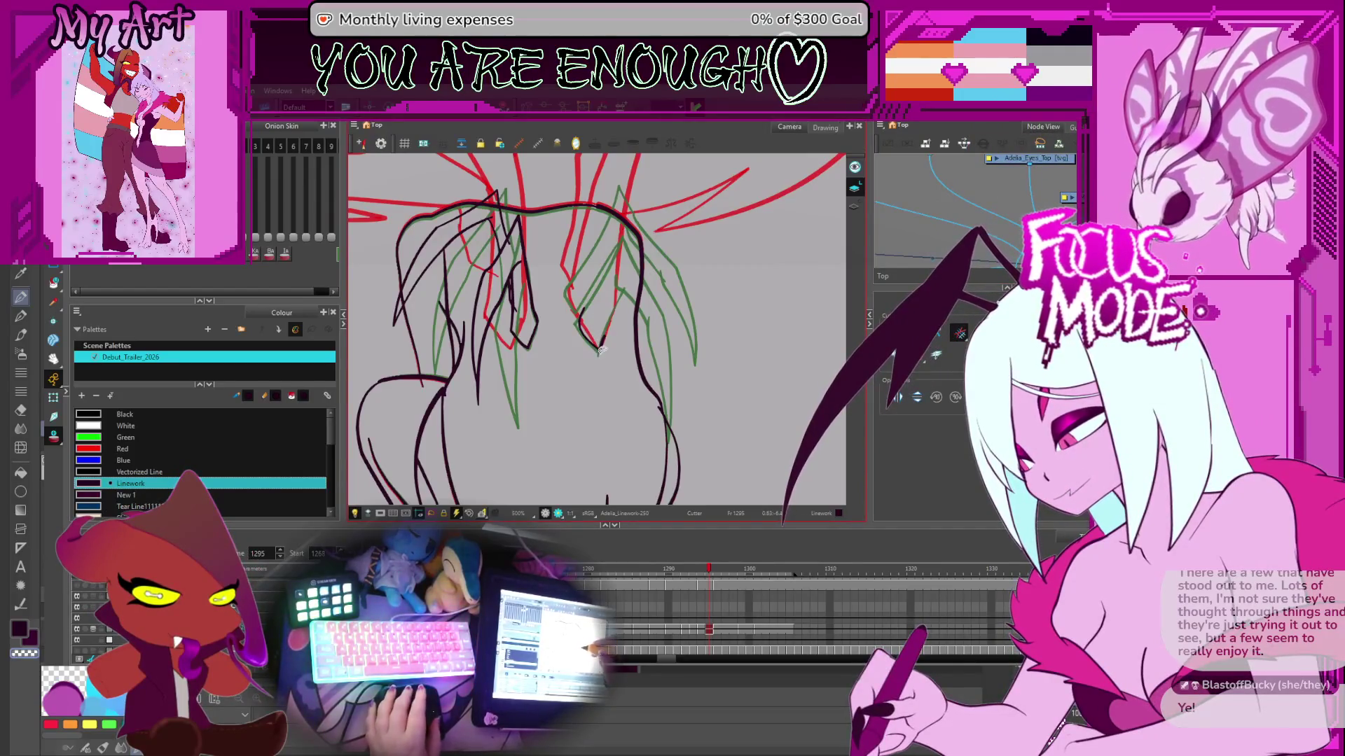
scroll(604, 316, up, 2)
click(560, 368)
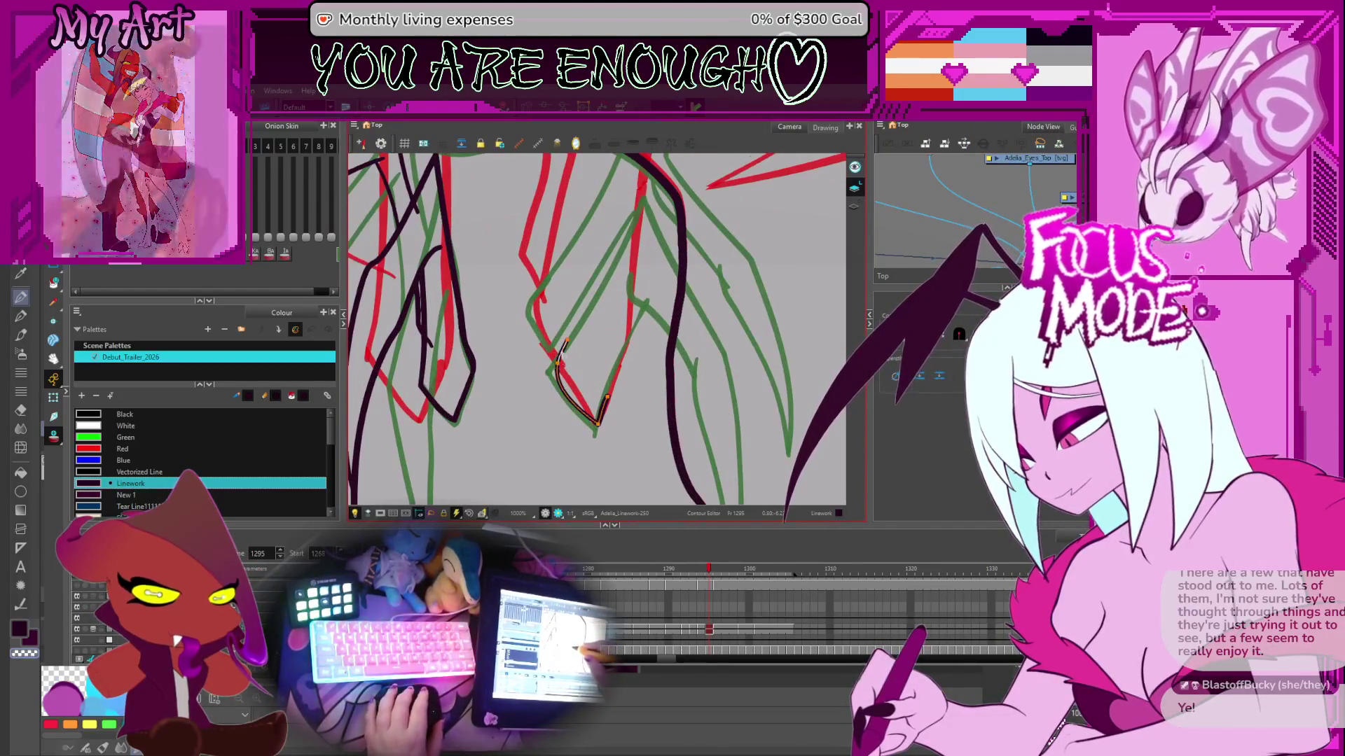
drag(560, 367, 551, 395)
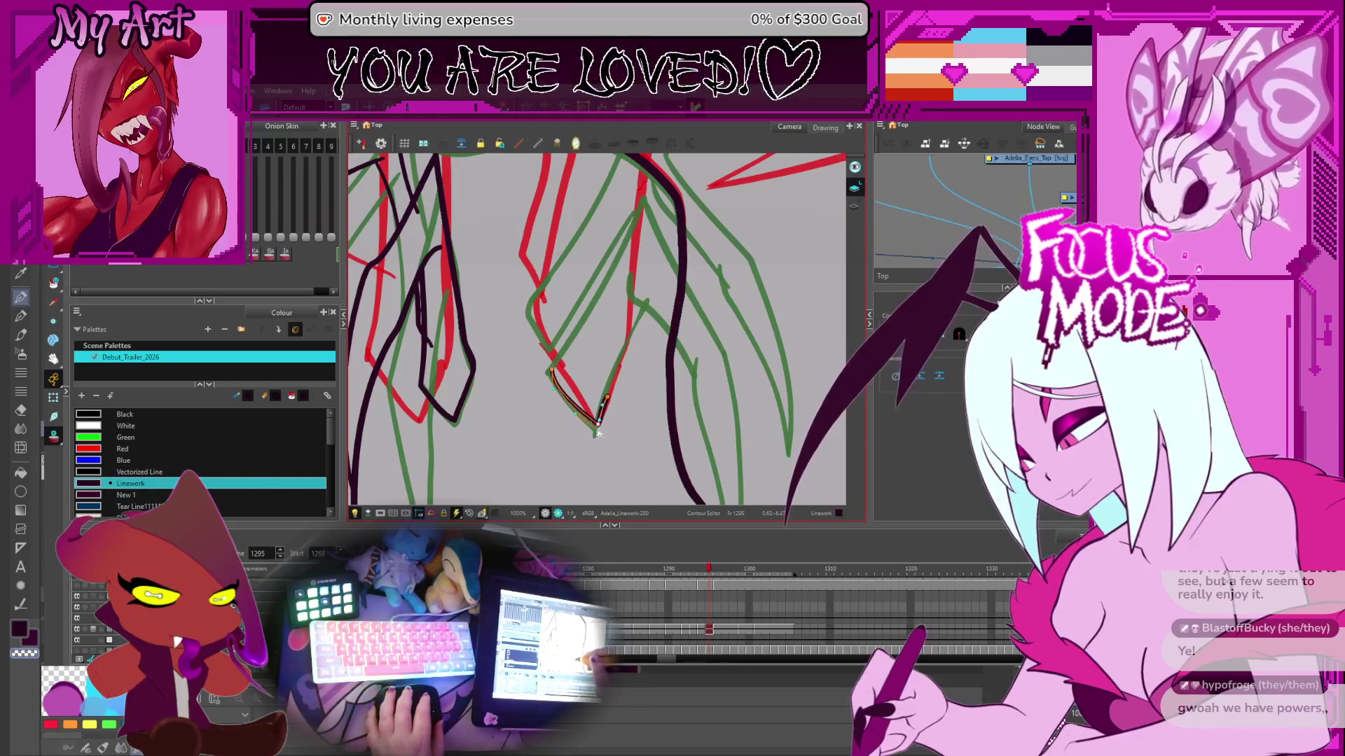
scroll(599, 429, down, 2)
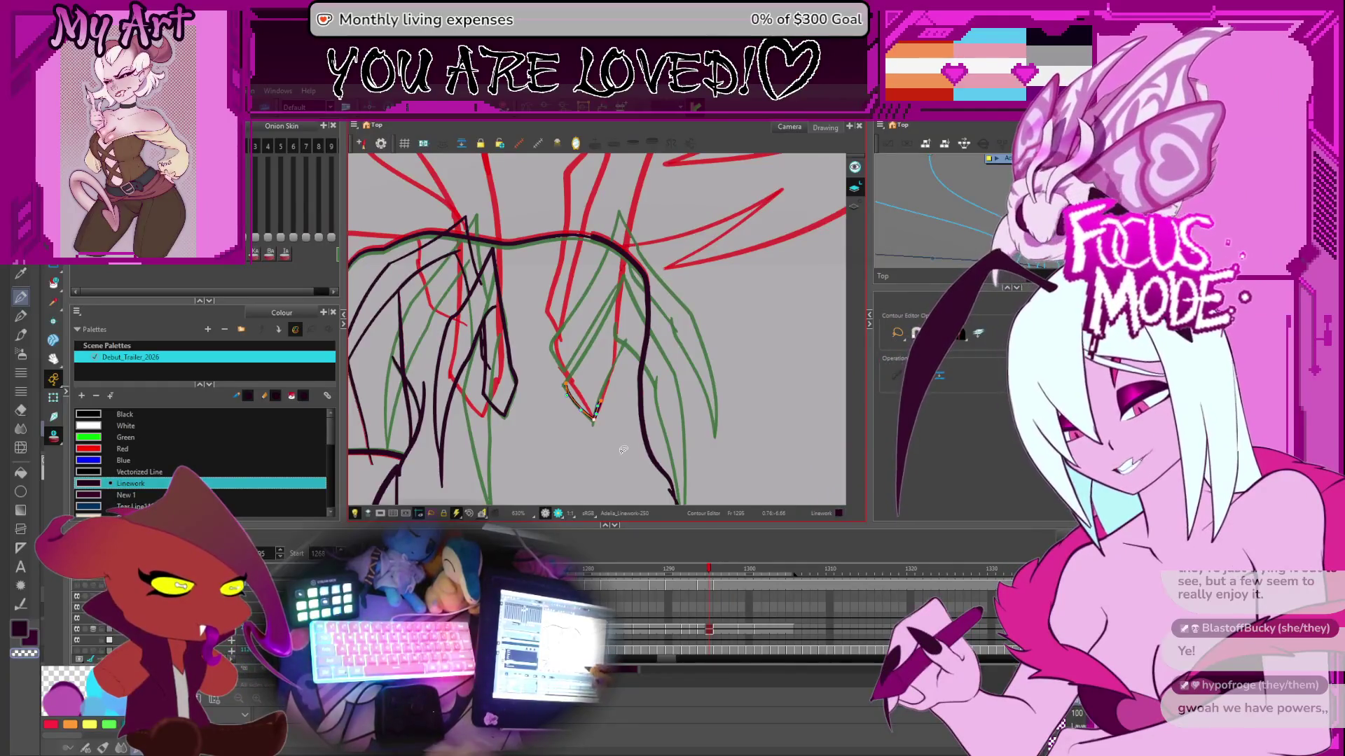
drag(559, 397, 543, 413)
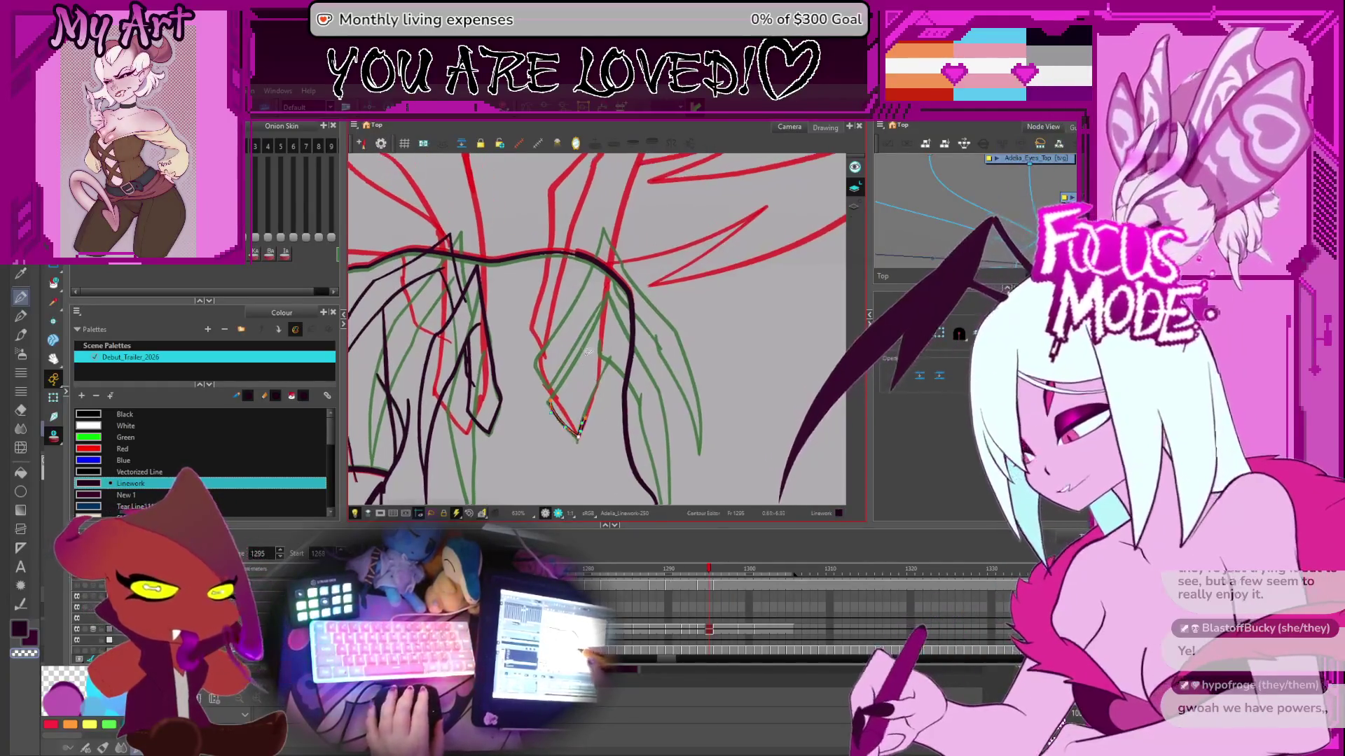
key(alt+slash)
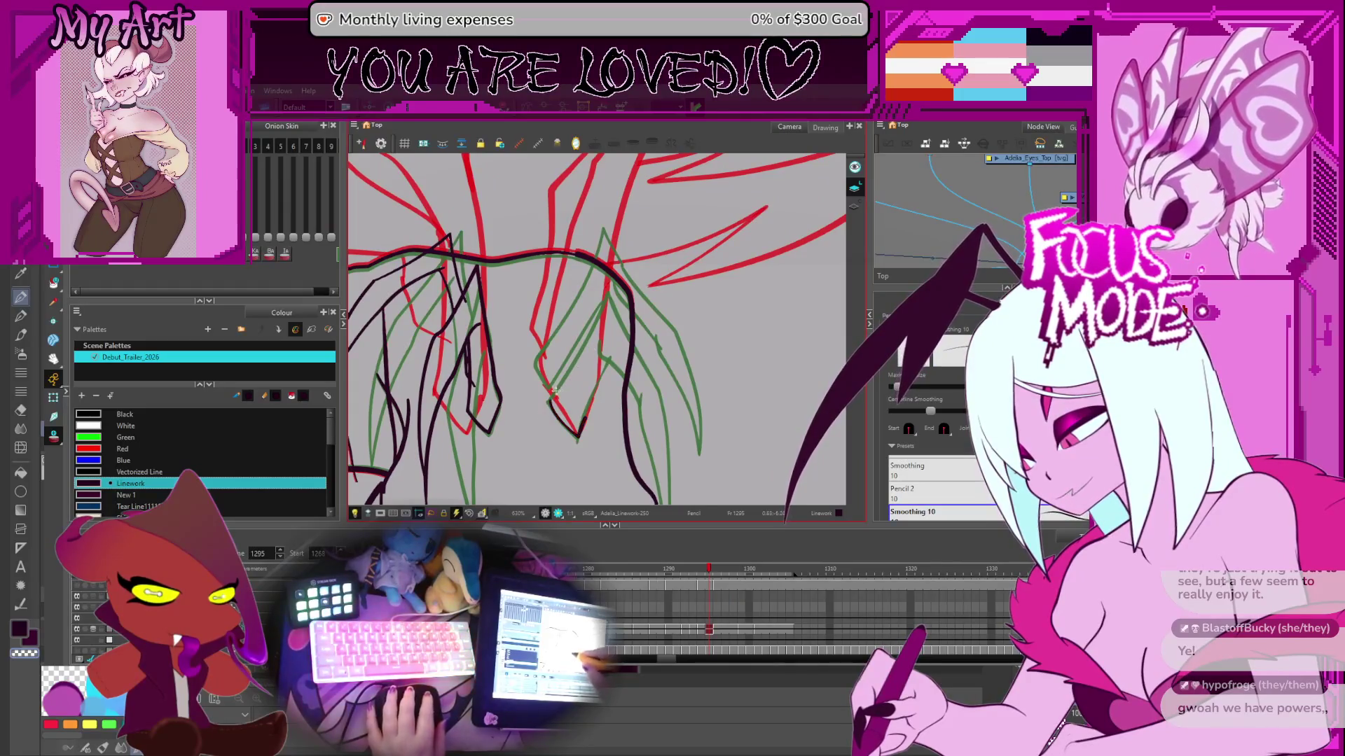
drag(690, 383, 704, 393)
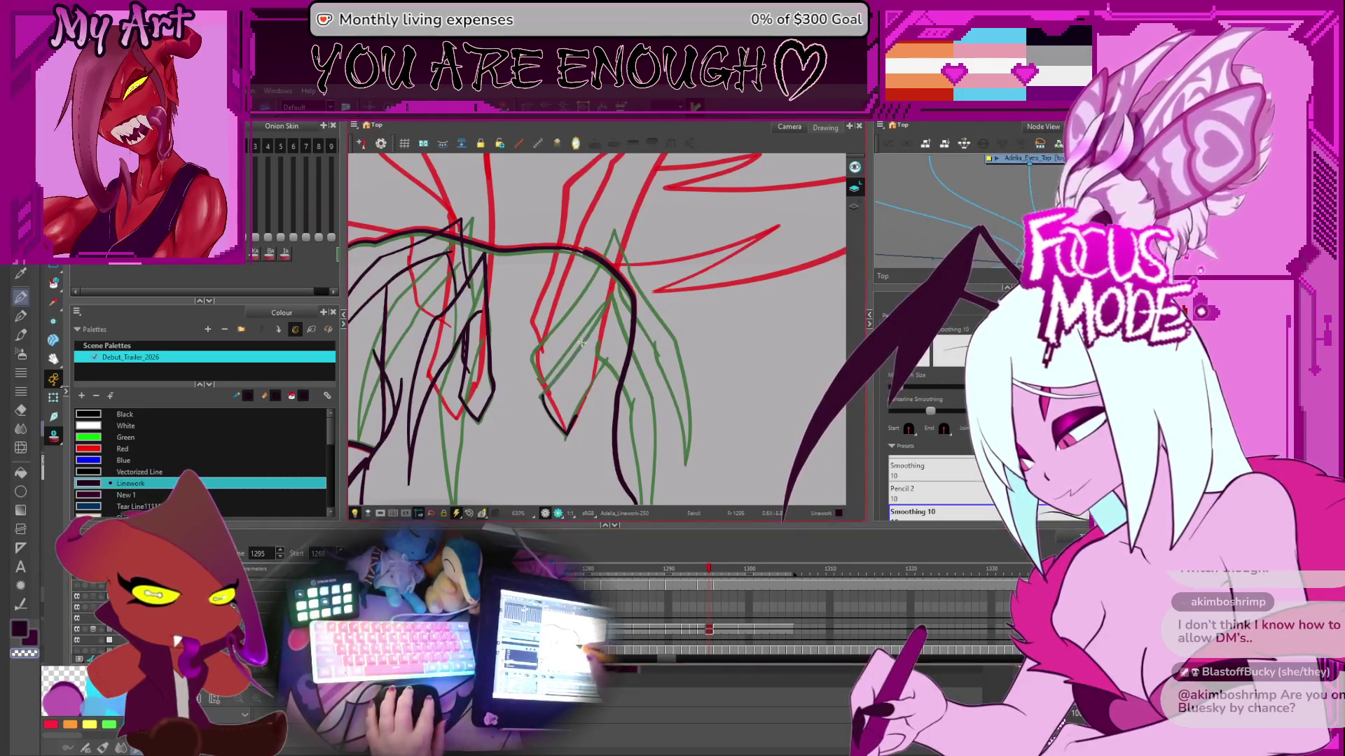
- Draw a short black line and a vertical feather line on the right wing
scroll(536, 379, down, 2)
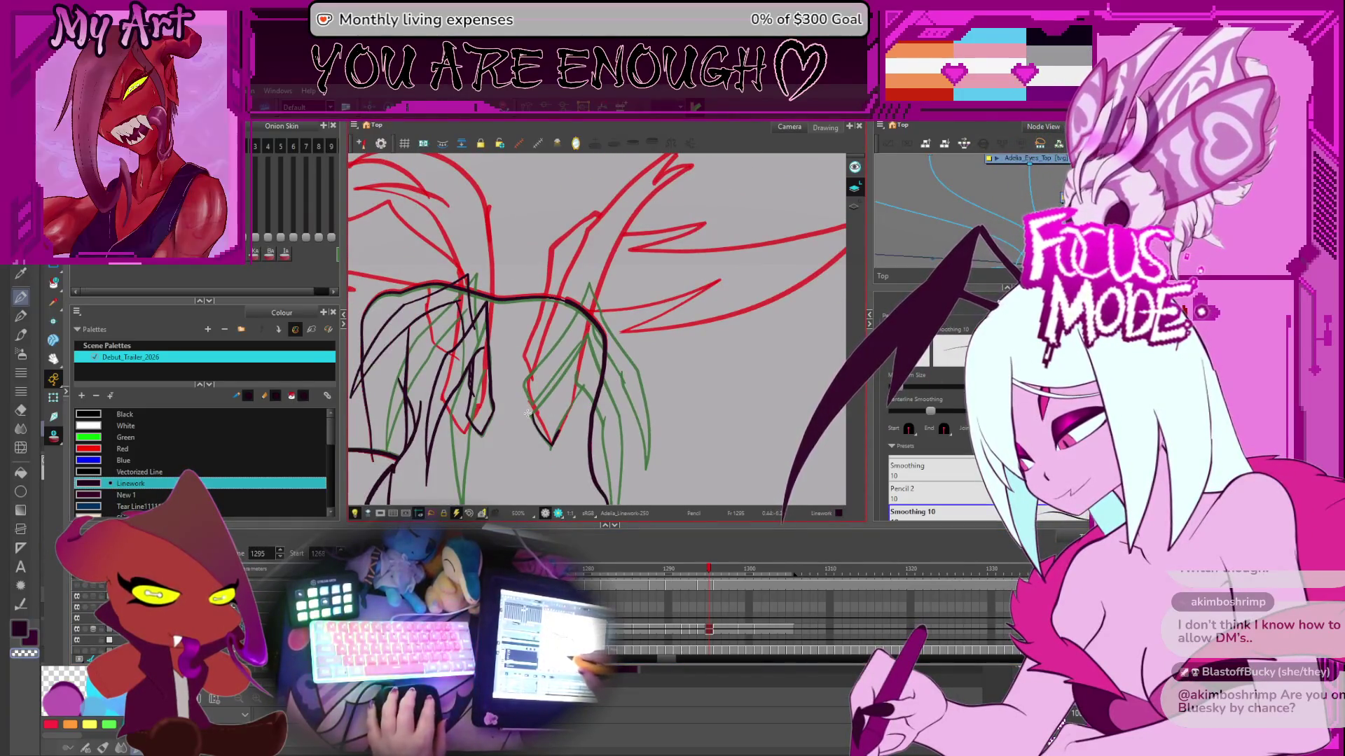
drag(526, 423, 547, 393)
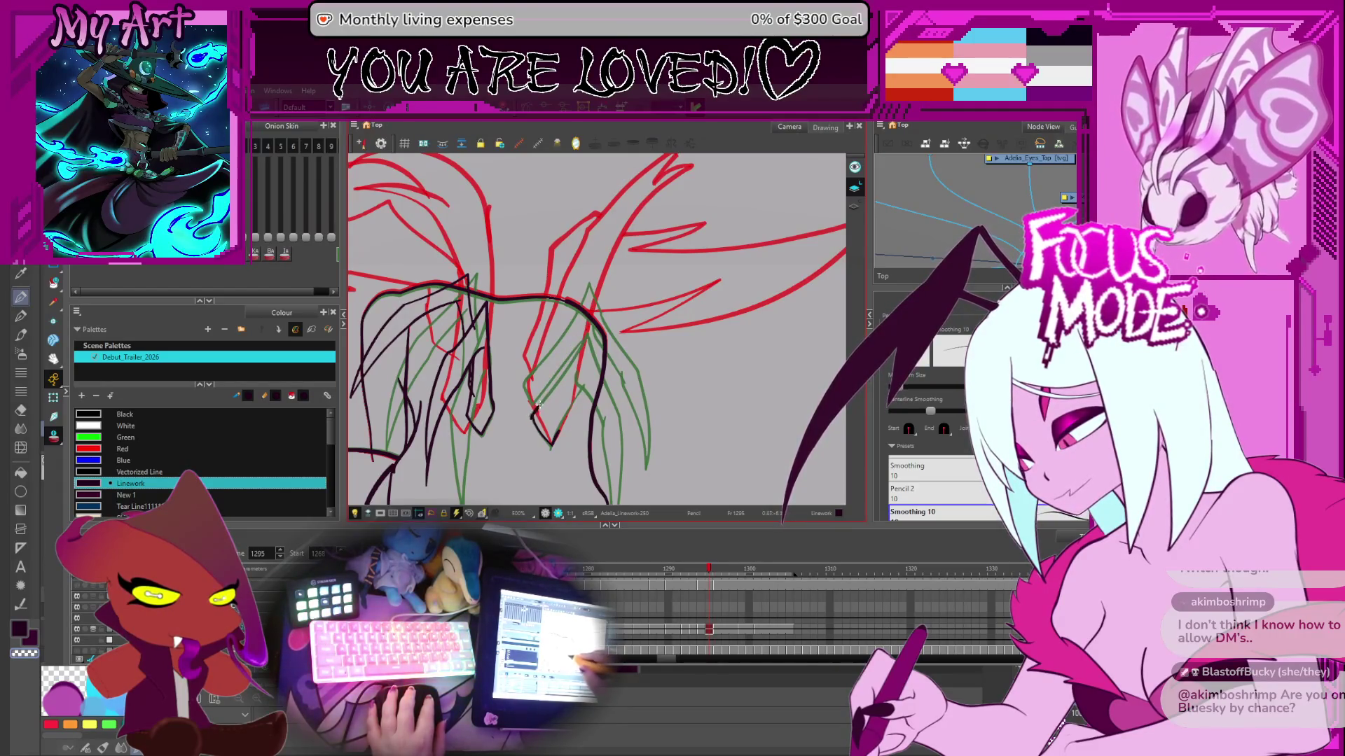
key(v)
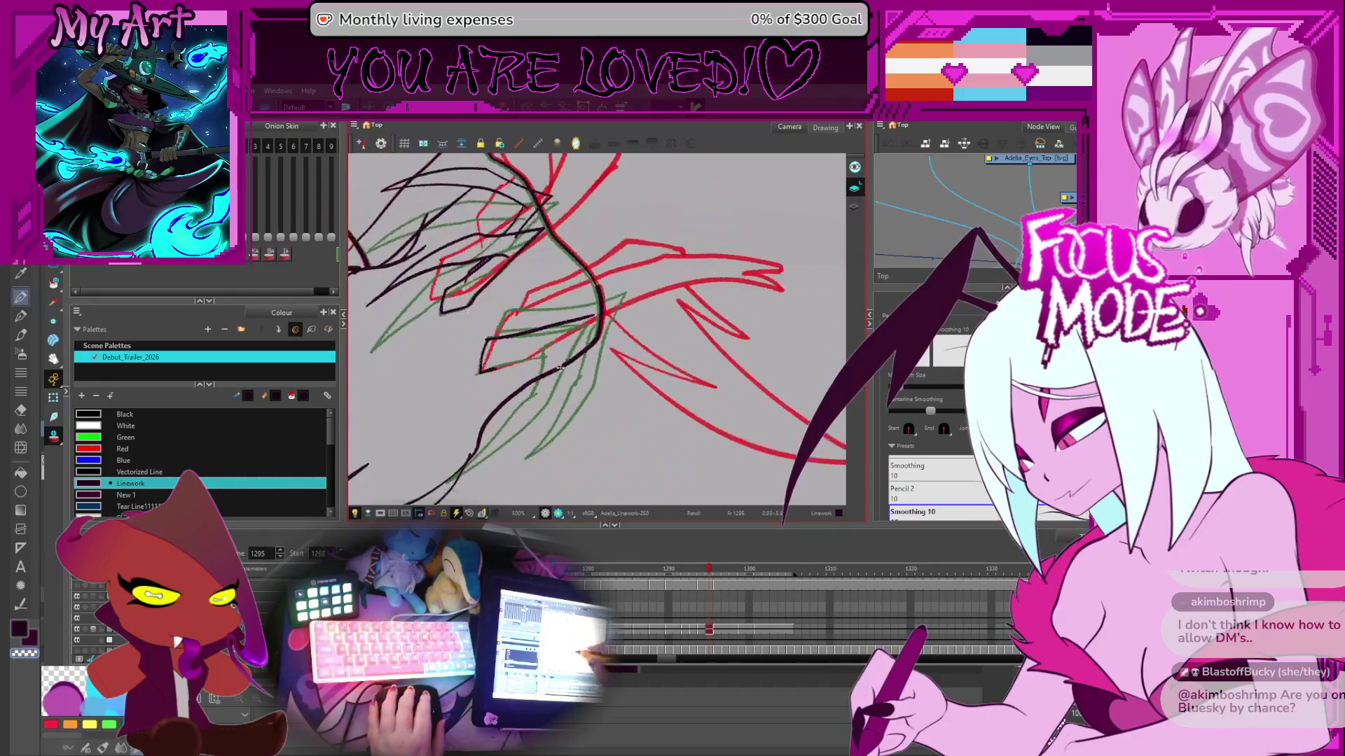
mouse_move(587, 310)
mouse_down()
mouse_move(582, 358)
mouse_move(598, 384)
mouse_move(609, 367)
mouse_up()
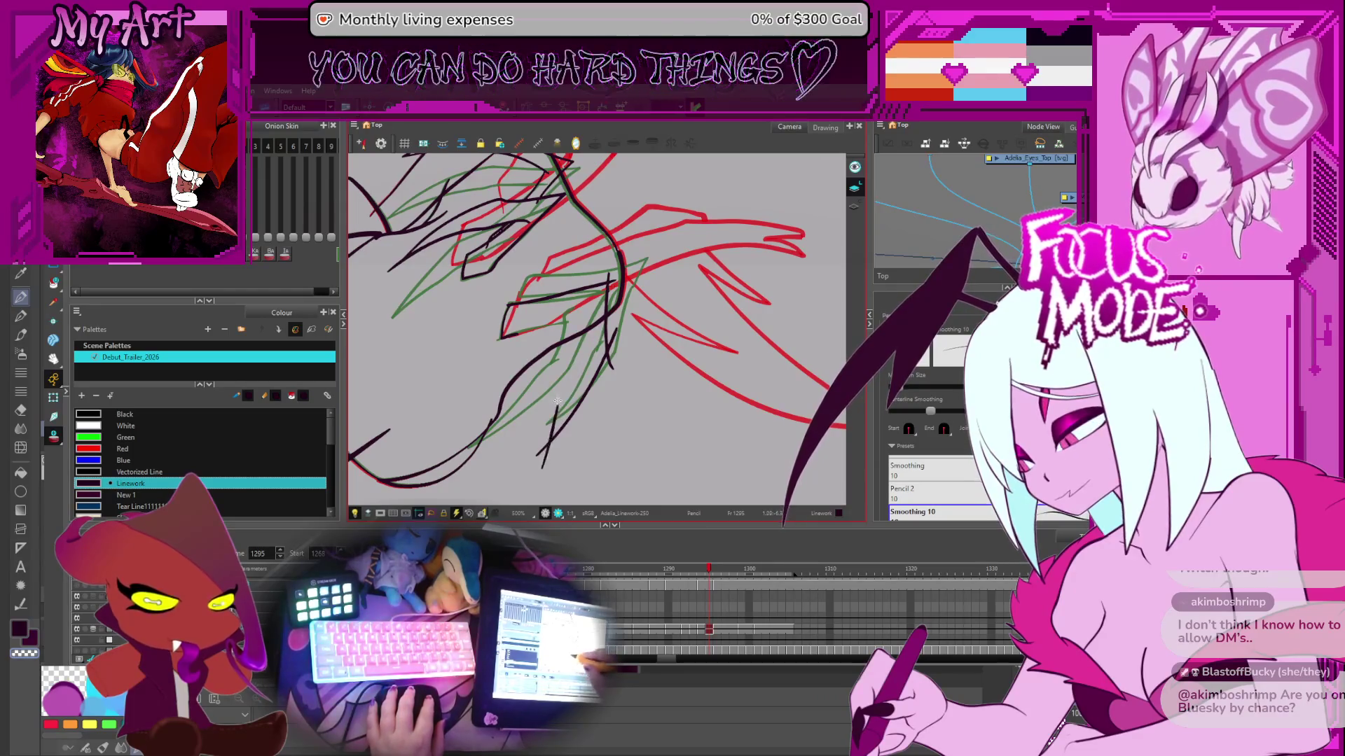
drag(541, 453, 537, 468)
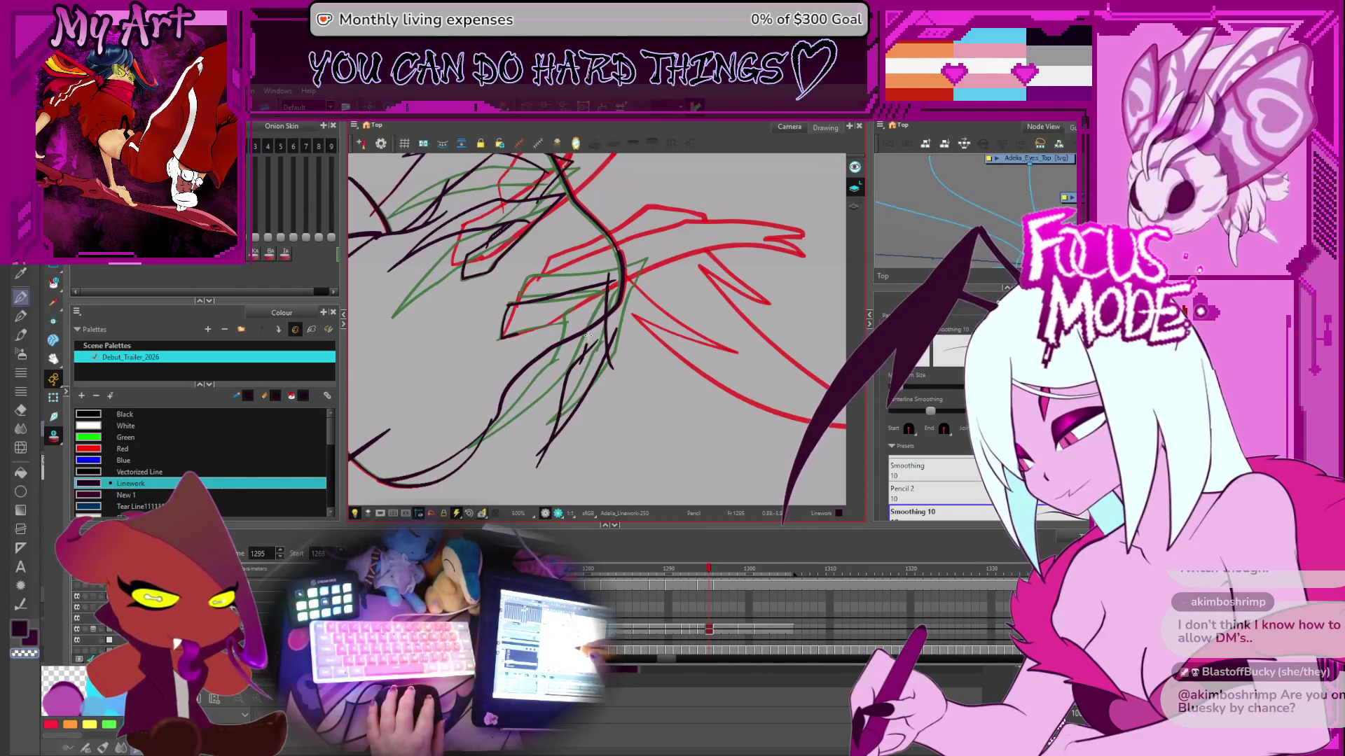
- Reset the canvas rotation and trim the excess end of the lower dark stroke
drag(581, 356, 678, 270)
key(shift+x)
scroll(484, 407, up, 2)
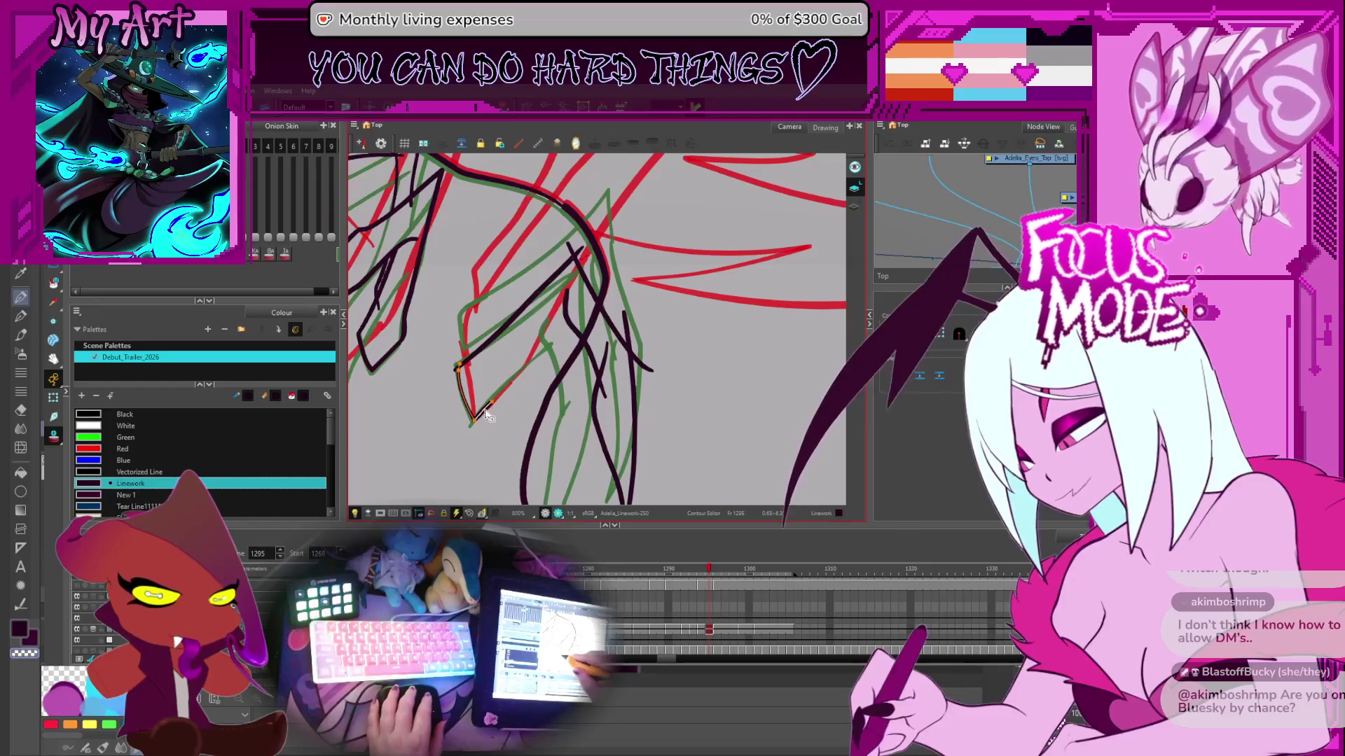
click(569, 315)
key(alt+t)
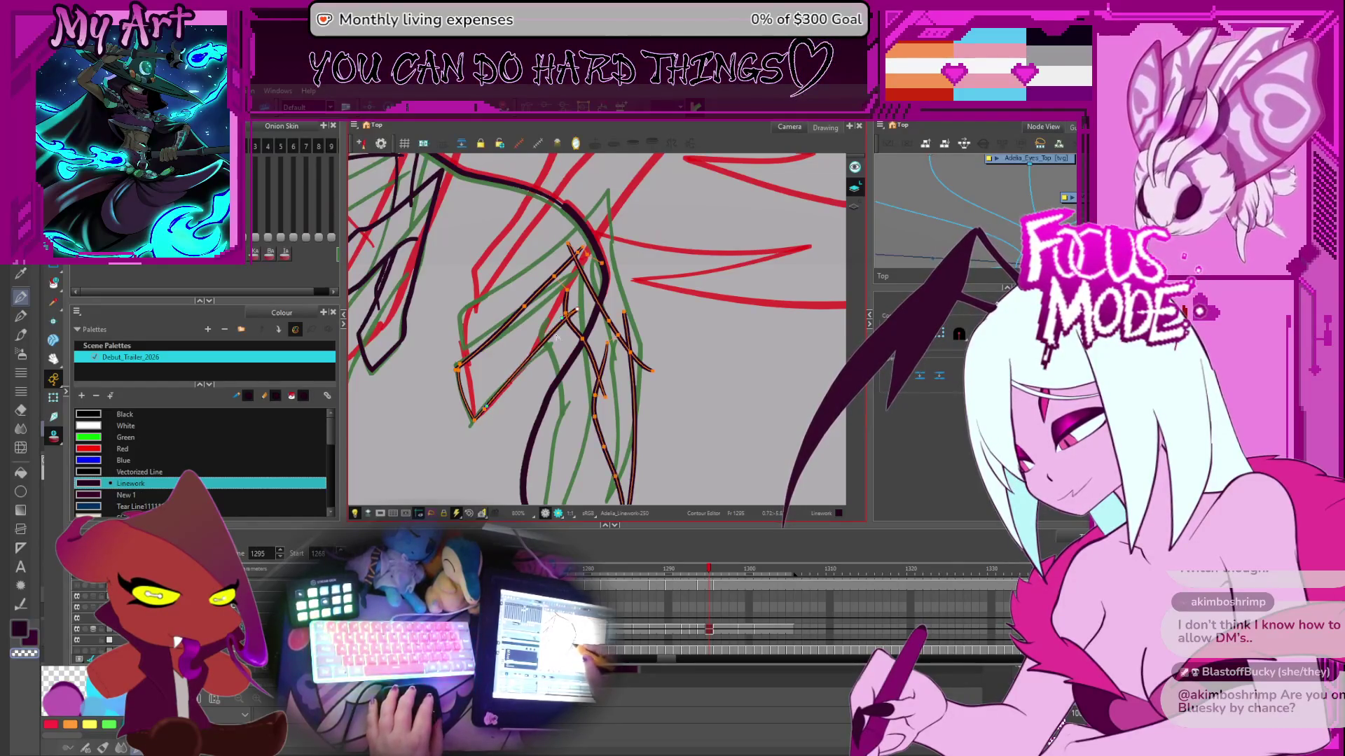
scroll(569, 315, up, 1)
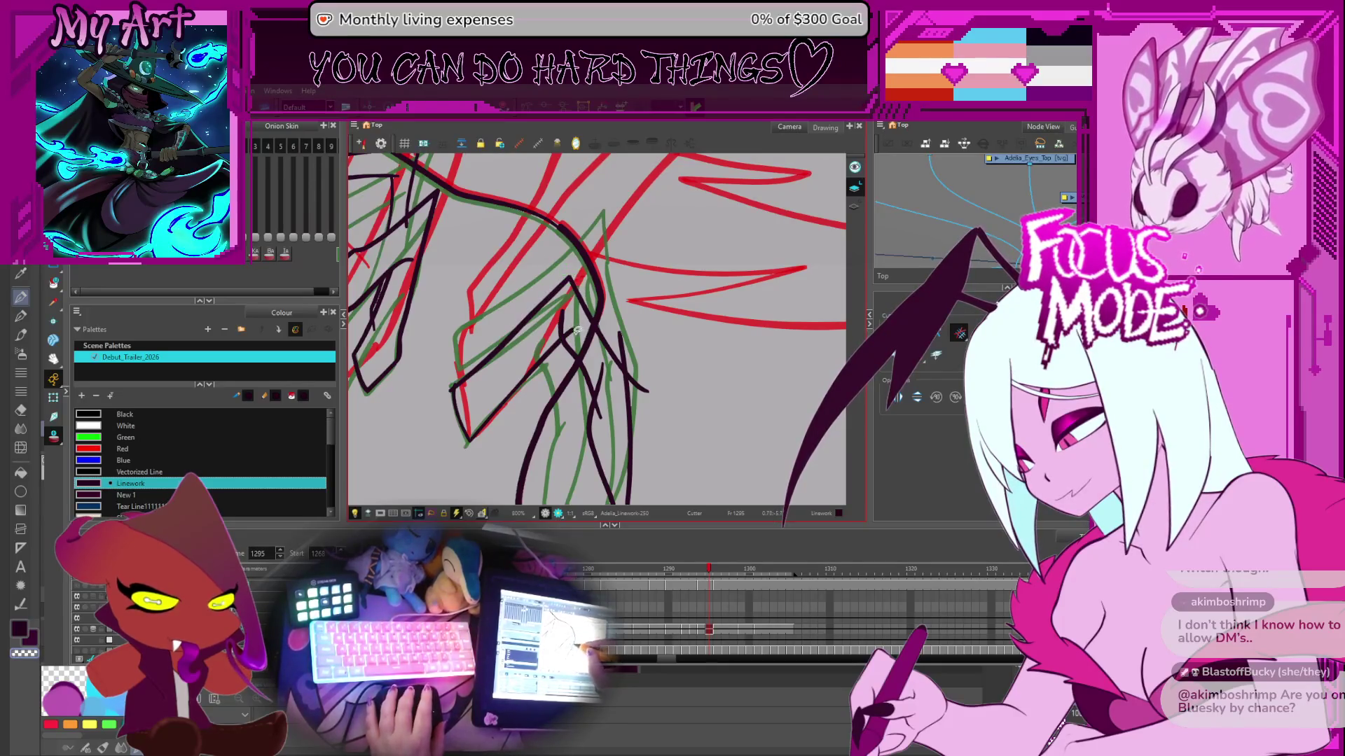
scroll(577, 330, down, 2)
mouse_move(604, 490)
mouse_down()
mouse_move(599, 351)
mouse_move(611, 494)
mouse_move(645, 325)
mouse_move(655, 355)
mouse_up()
scroll(611, 490, down, 2)
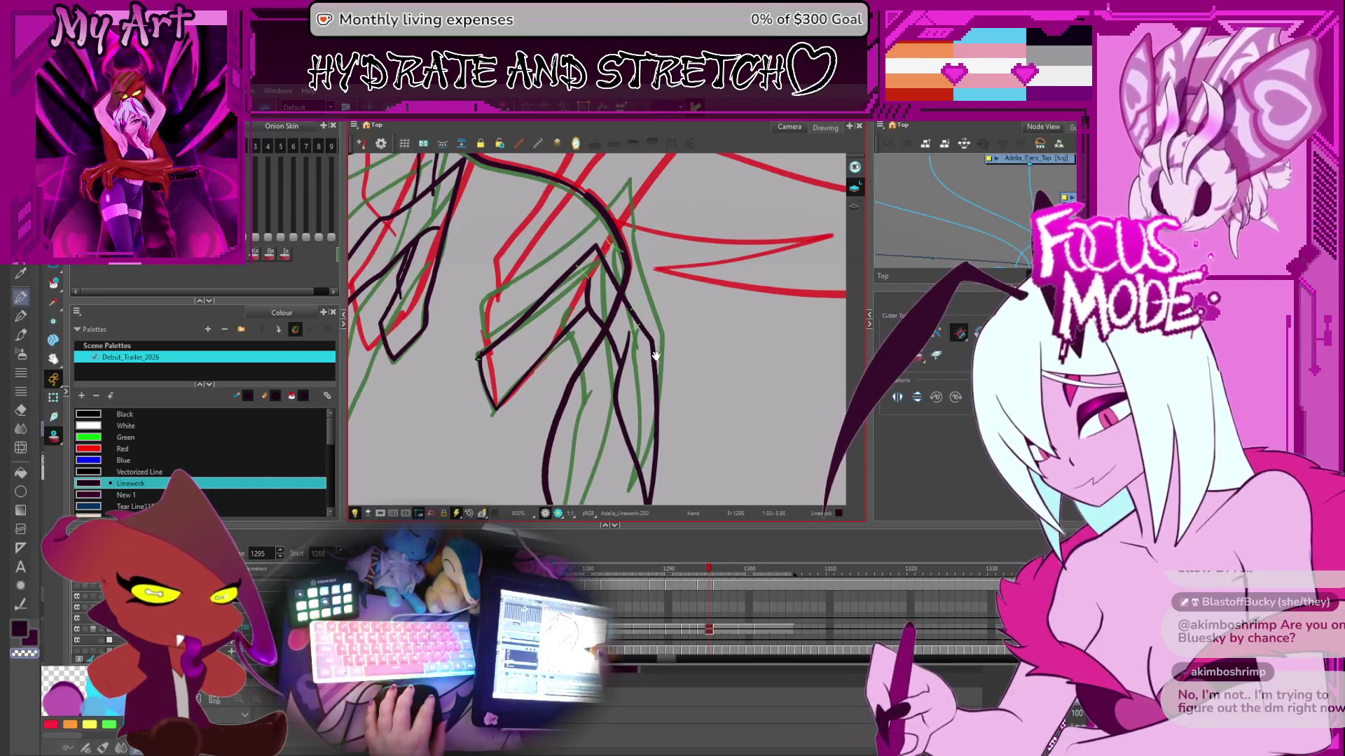
scroll(729, 399, down, 3)
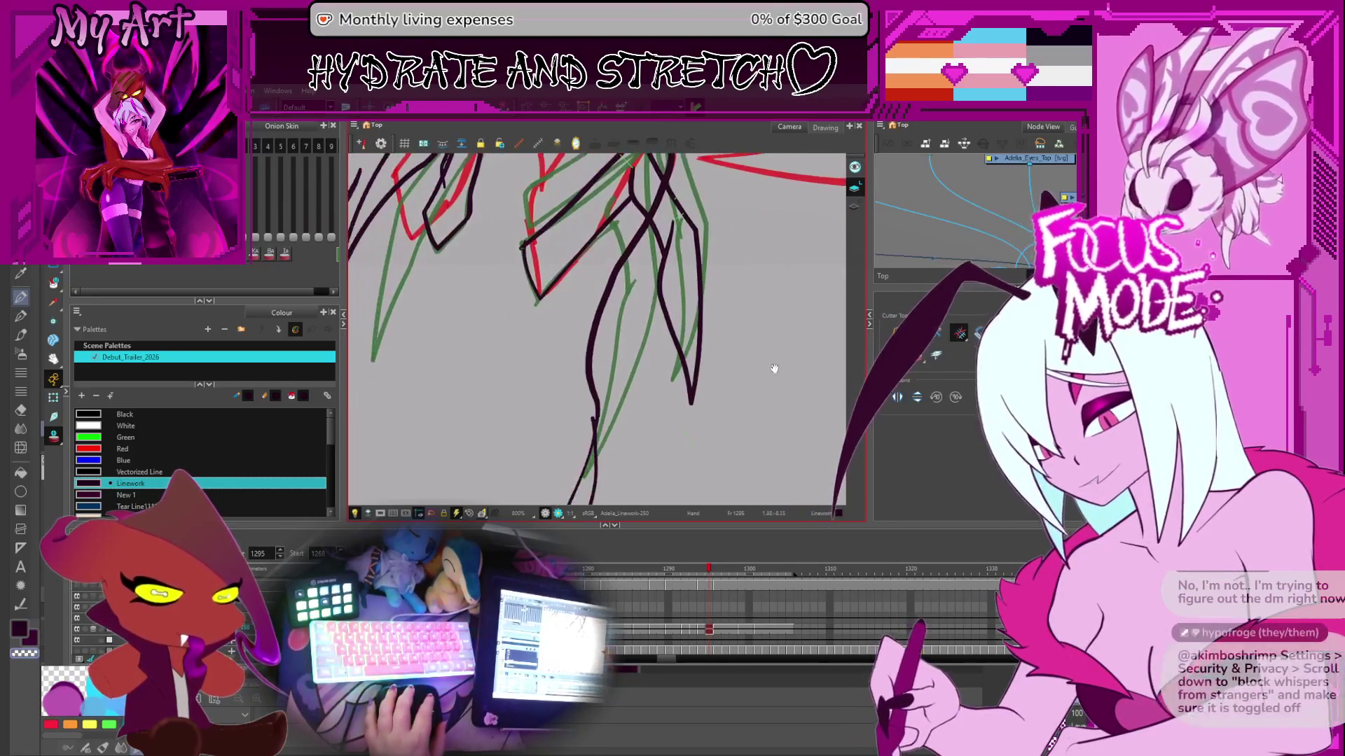
key(space)
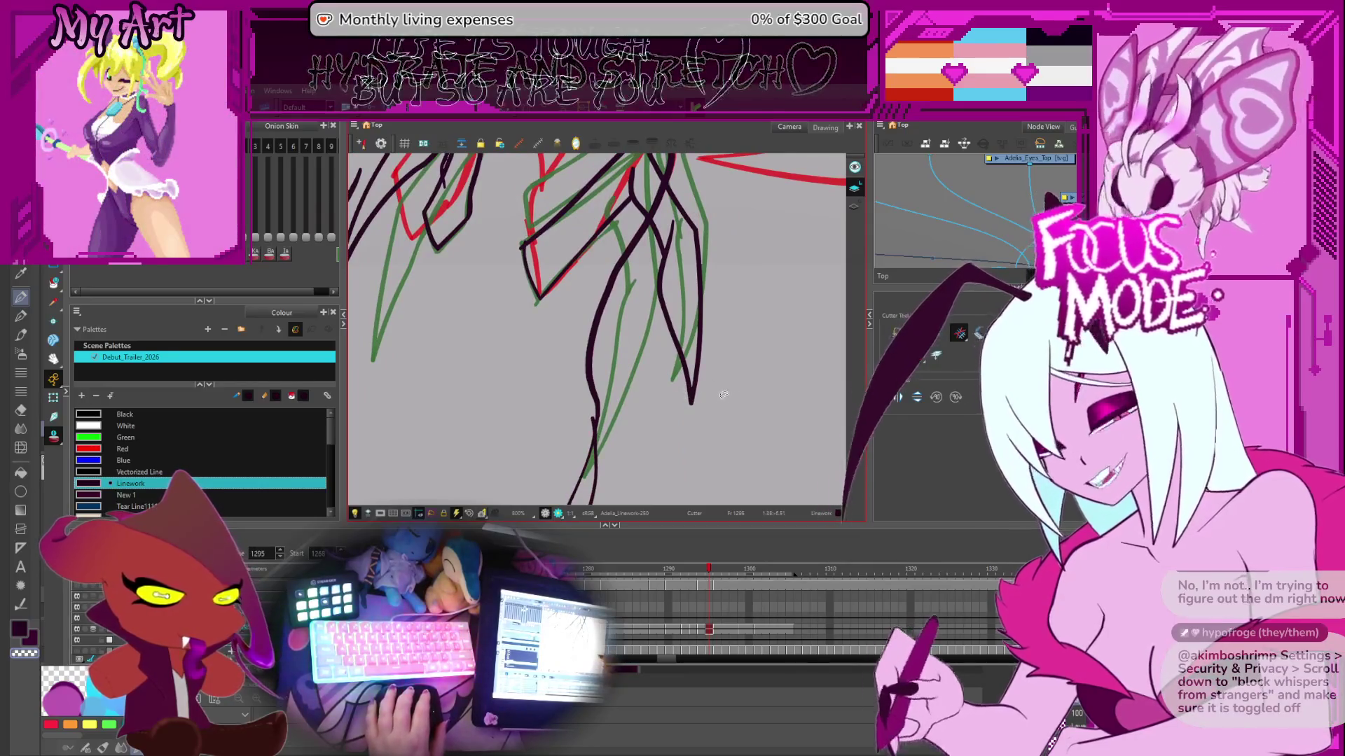
- Draw a long black feather line upward across the right wing
scroll(620, 393, down, 2)
drag(666, 236, 670, 334)
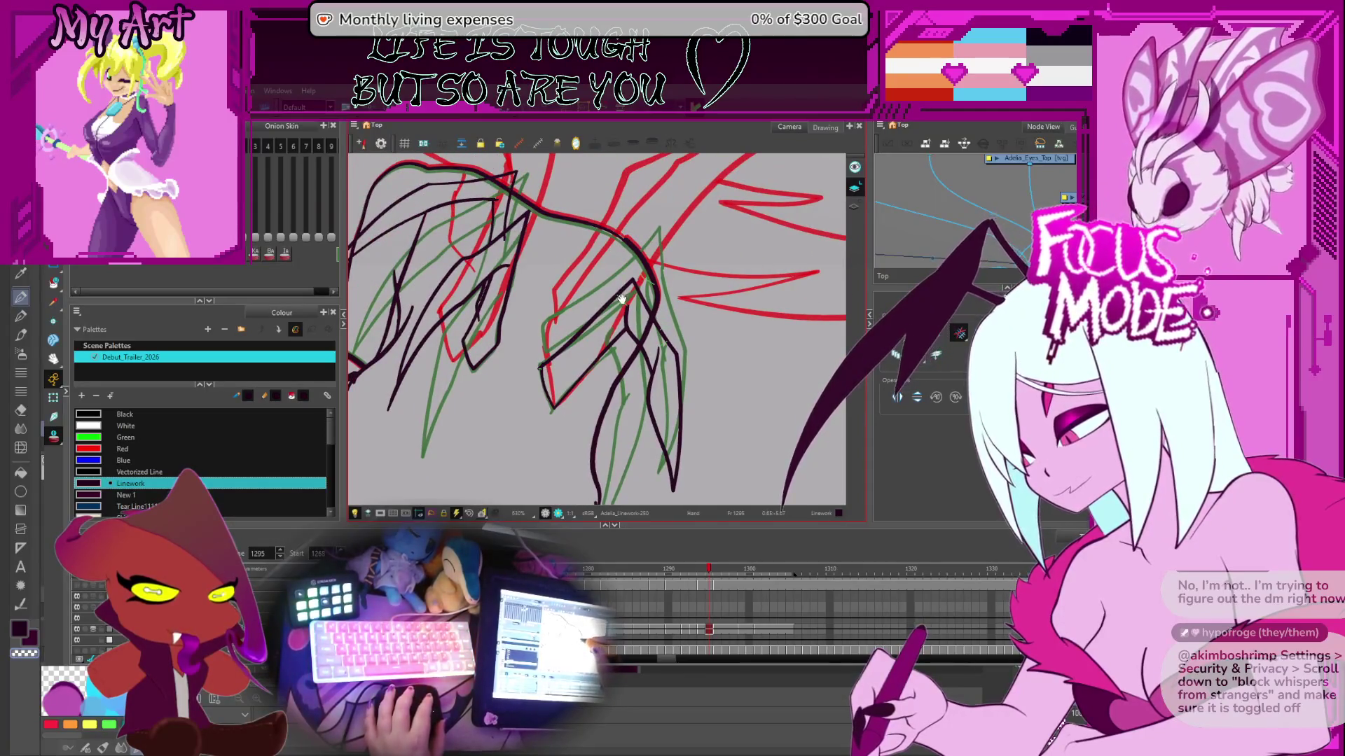
scroll(619, 294, up, 2)
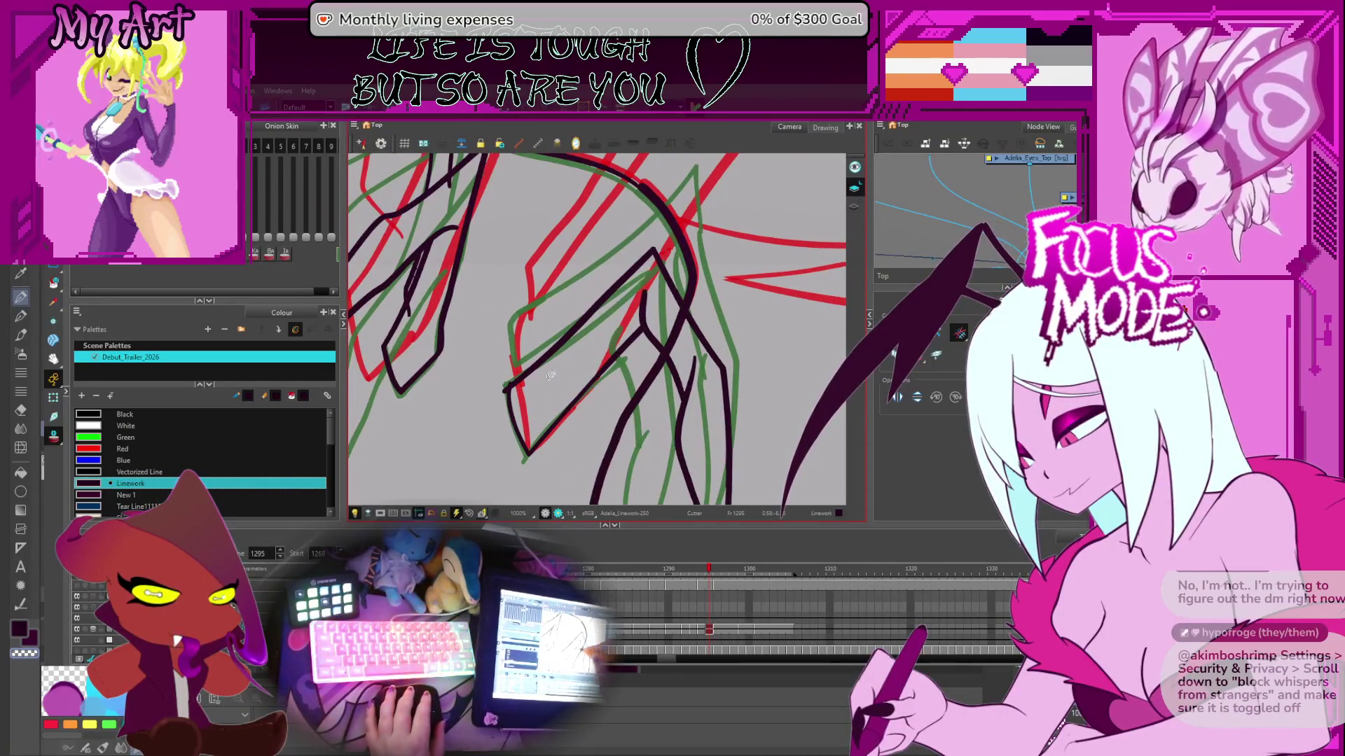
scroll(561, 309, down, 2)
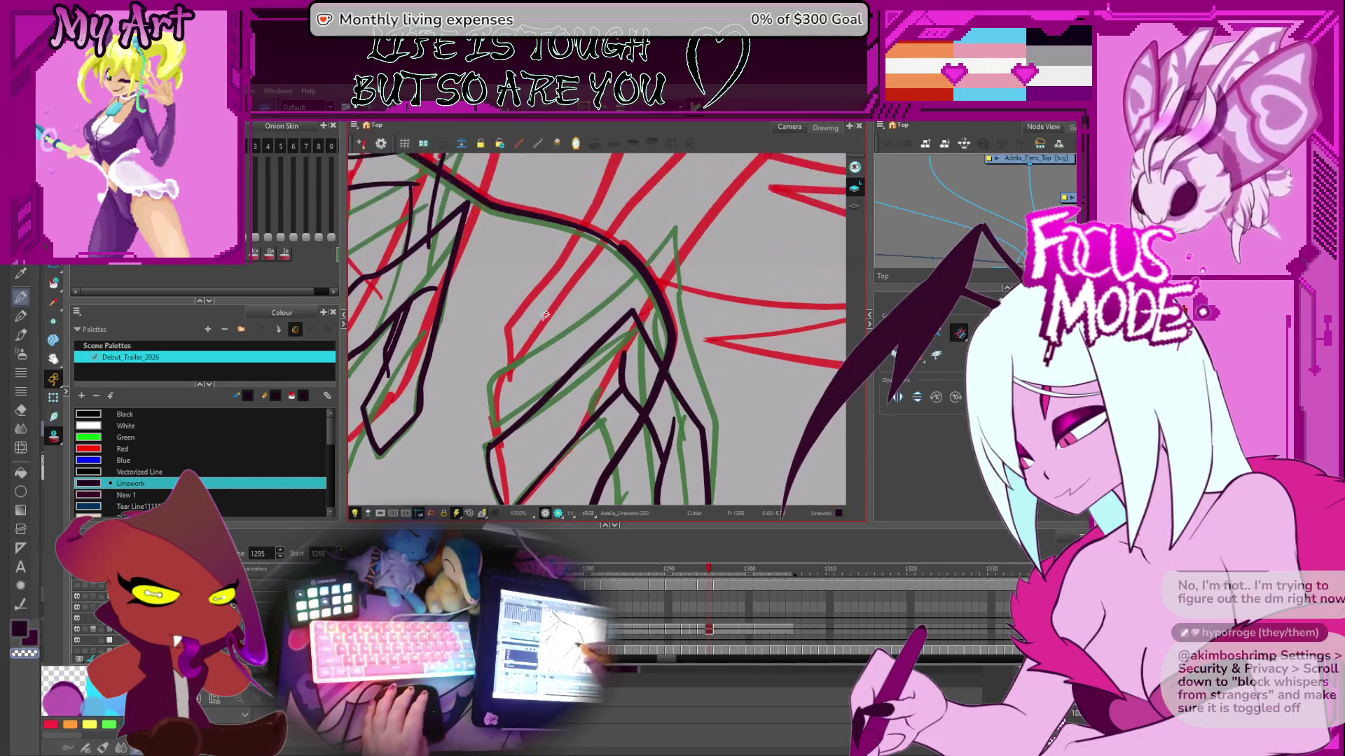
scroll(545, 329, down, 2)
scroll(545, 345, up, 1)
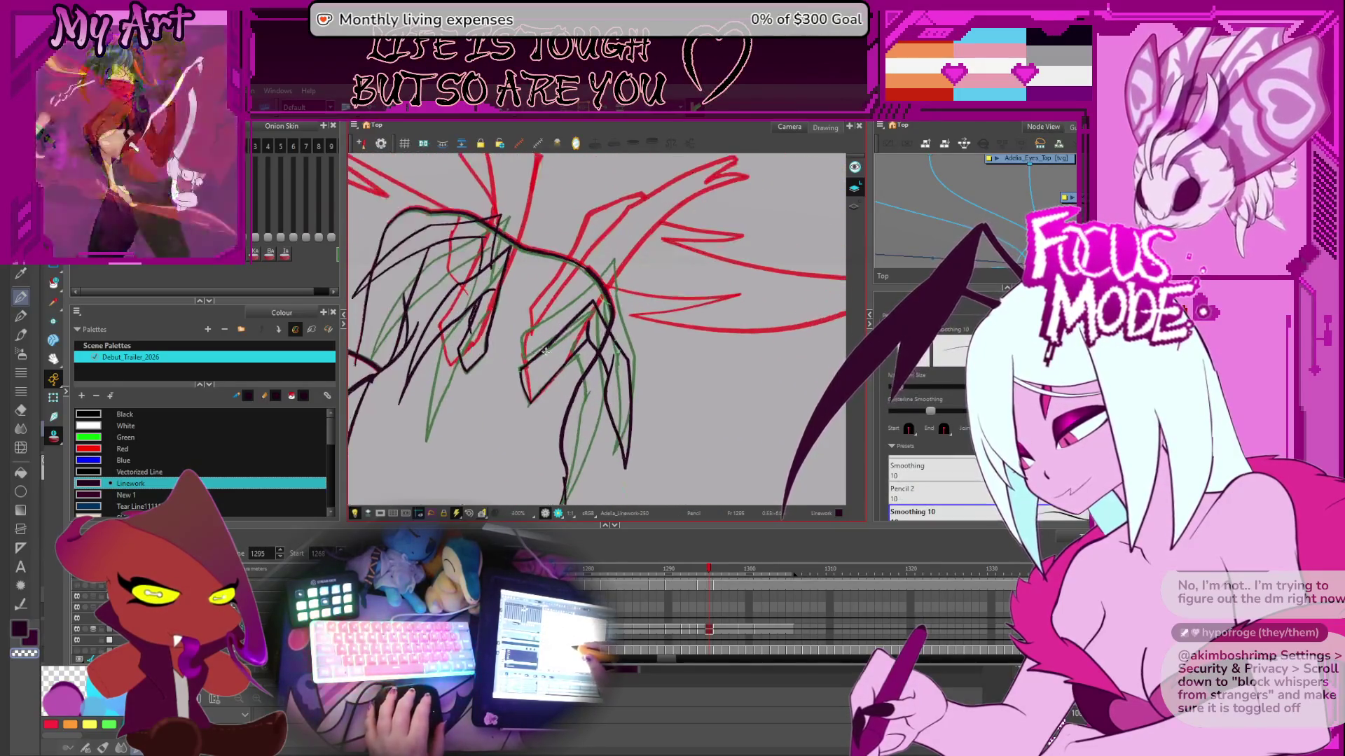
scroll(522, 377, up, 1)
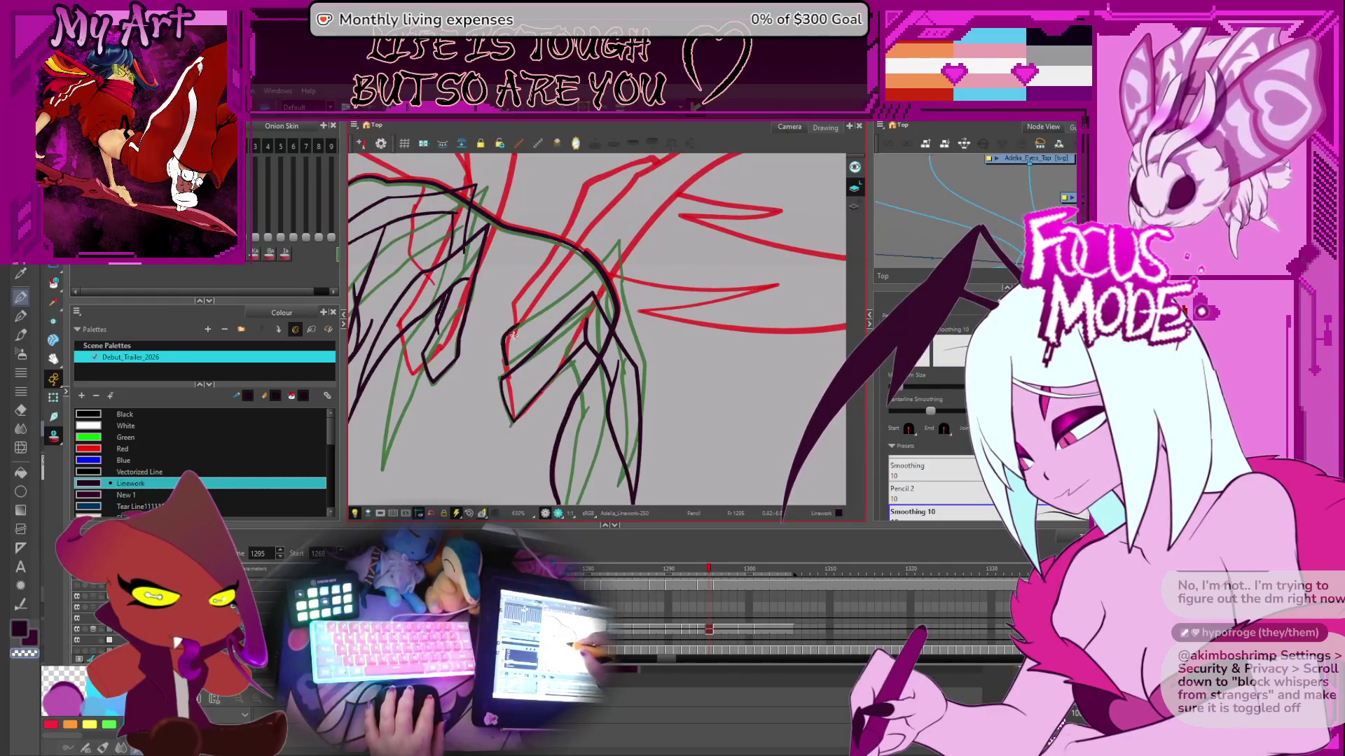
mouse_move(630, 296)
mouse_down()
mouse_move(522, 345)
mouse_move(585, 241)
mouse_up()
key(ctrl+z)
mouse_move(518, 343)
mouse_down()
mouse_move(593, 246)
mouse_move(651, 315)
mouse_up()
- Try a diagonal black wing line, undoing the rejected strokes and adjusting contour points
drag(630, 396, 699, 290)
key(ctrl+z)
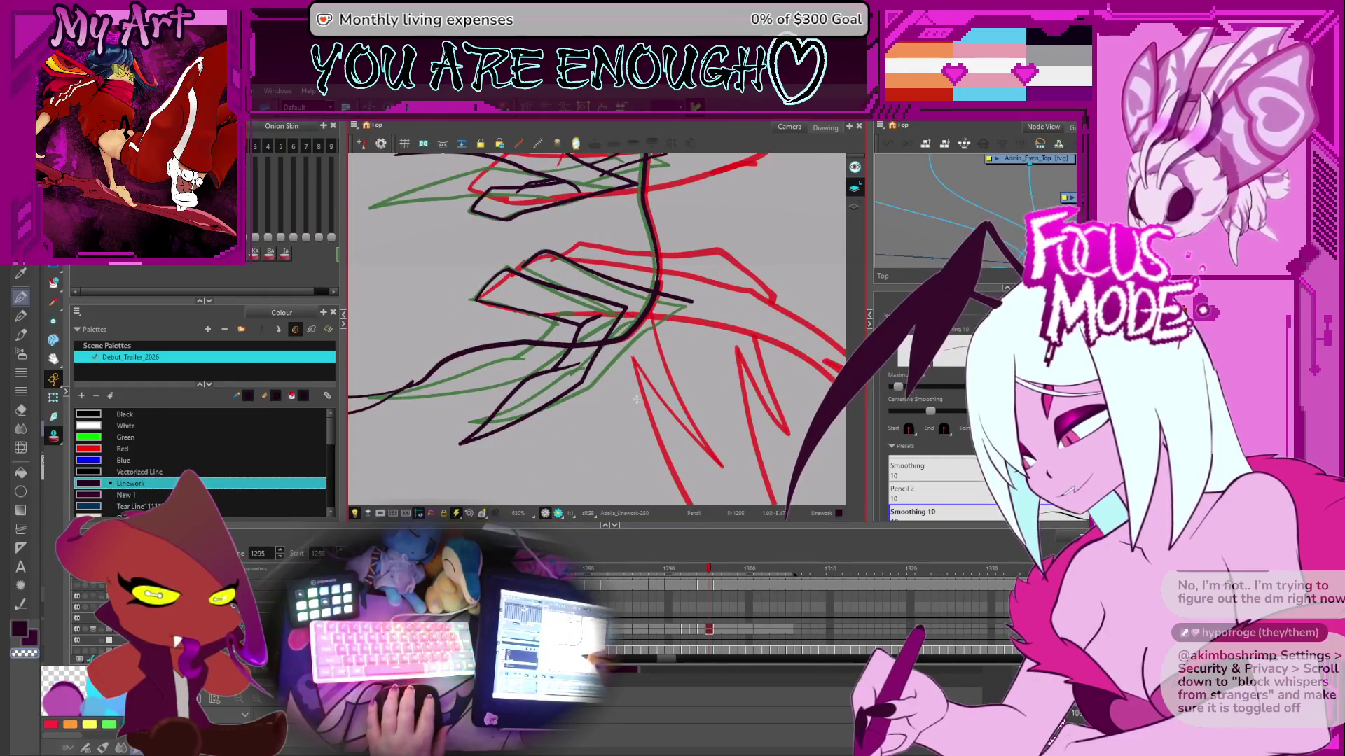
key(ctrl+z)
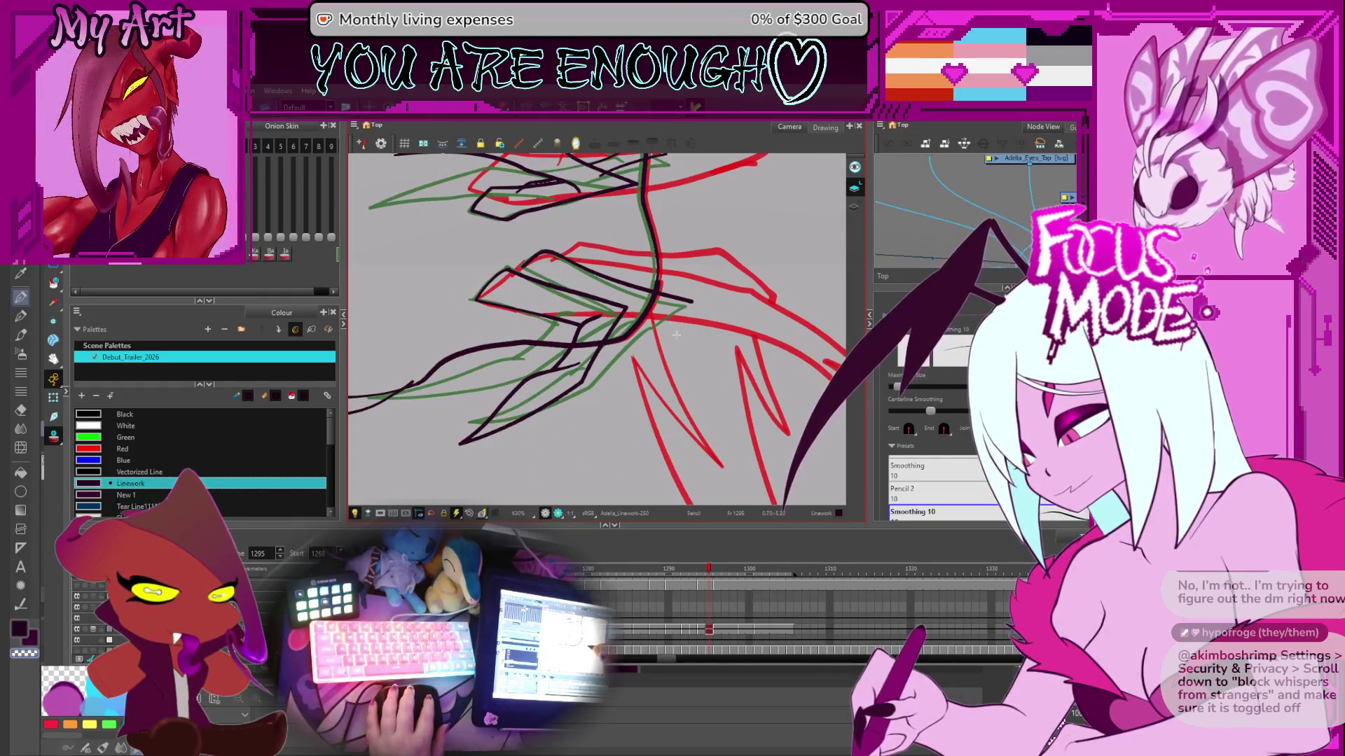
key(alt+q)
click(682, 303)
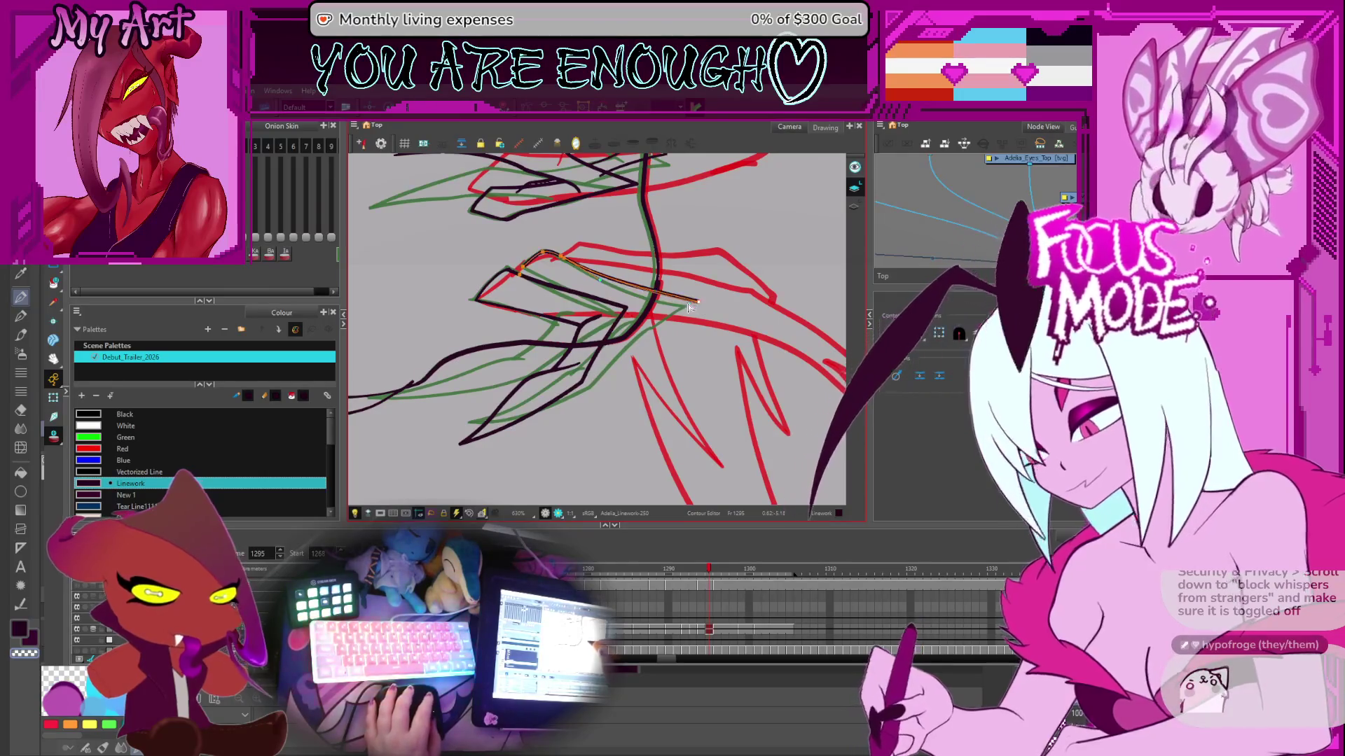
key(alt+/)
drag(647, 392, 713, 277)
key(ctrl+z)
drag(674, 328, 605, 453)
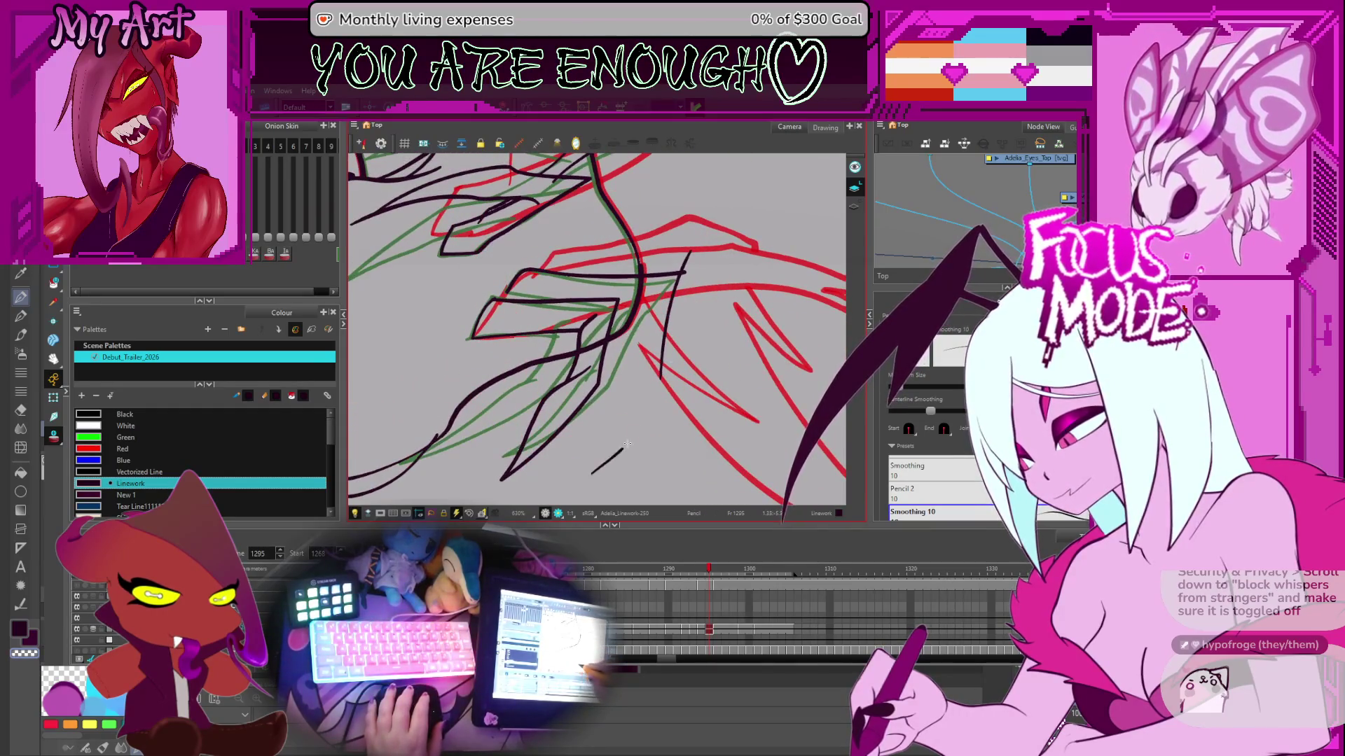
- Draw and redraw the black feather edge lines down the lower wing, rotating the canvas as needed
mouse_move(595, 476)
mouse_down()
mouse_move(669, 340)
mouse_move(663, 370)
mouse_up()
drag(601, 463, 627, 429)
mouse_move(649, 378)
mouse_down()
mouse_move(534, 316)
mouse_move(605, 248)
mouse_move(665, 225)
mouse_up()
key(ctrl+z)
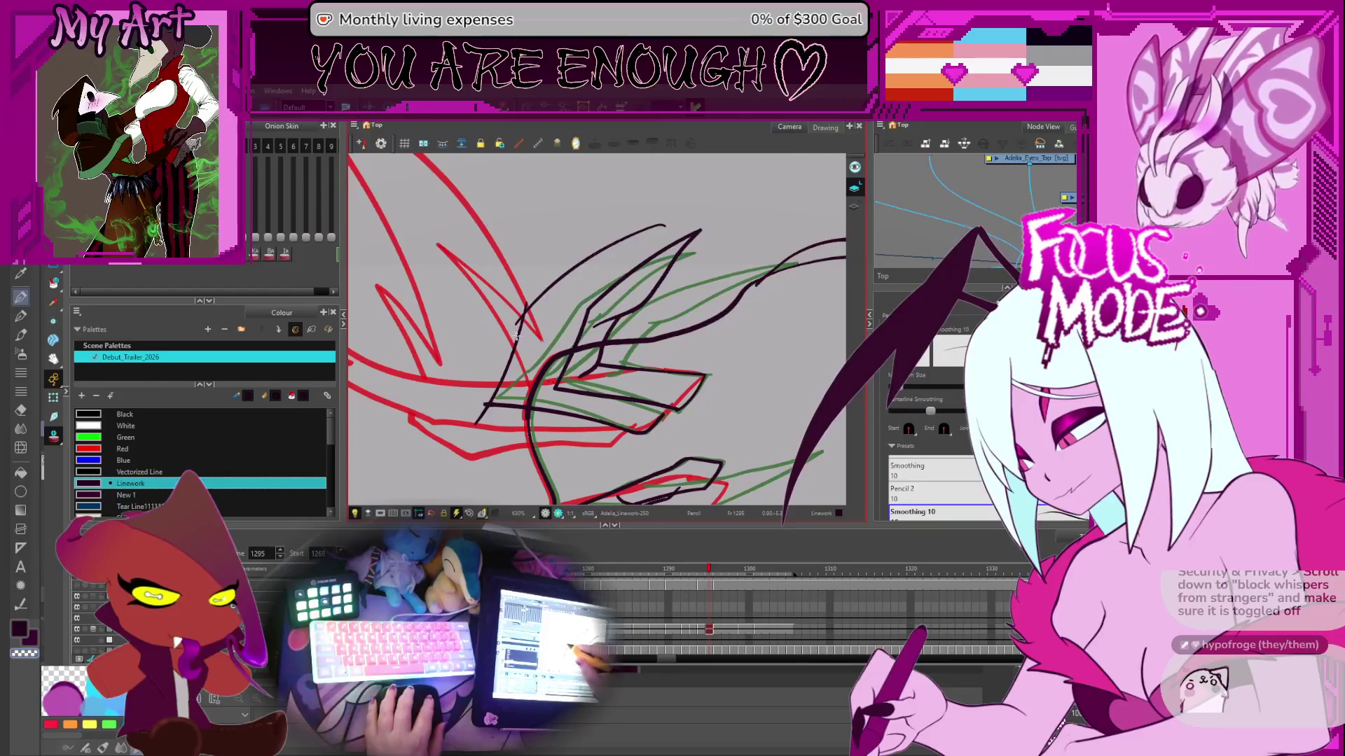
mouse_move(535, 341)
mouse_down()
mouse_move(620, 258)
mouse_move(696, 210)
mouse_up()
key(ctrl+z)
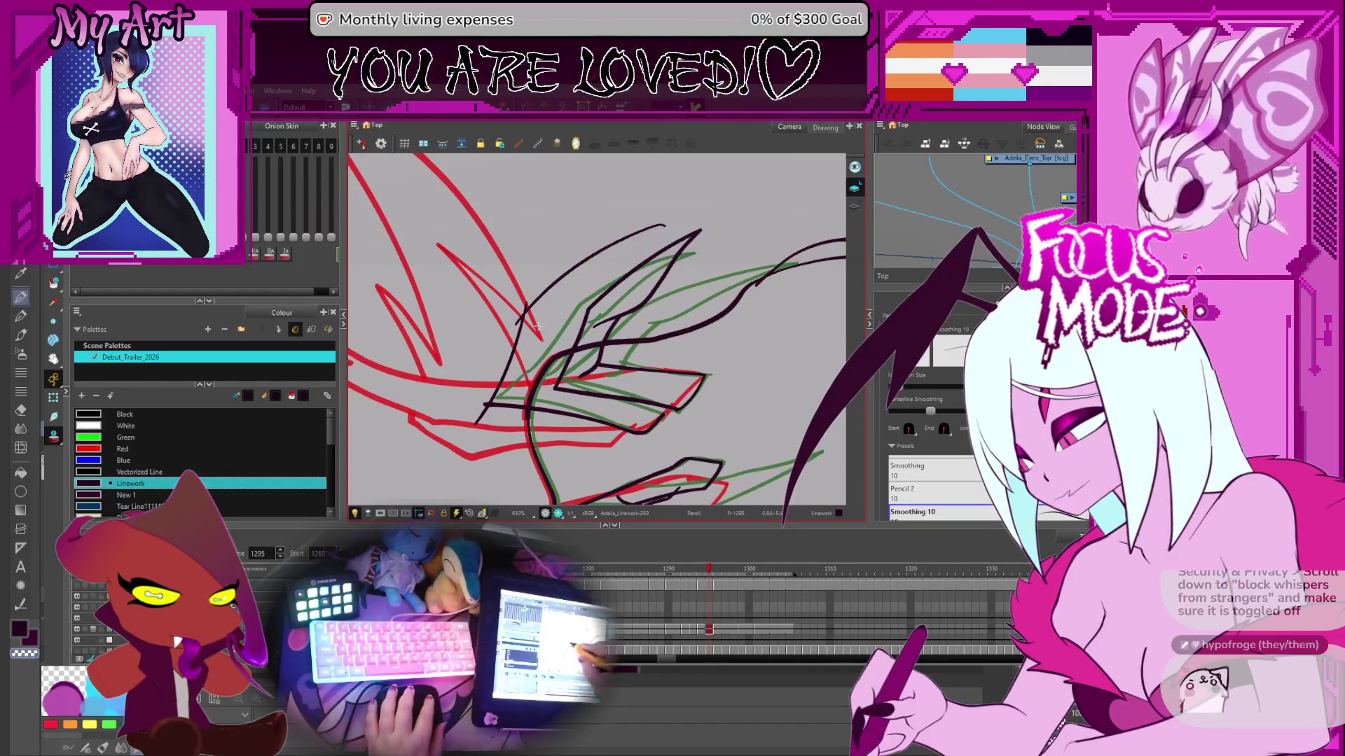
drag(569, 303, 708, 197)
mouse_move(603, 280)
mouse_down()
mouse_move(627, 337)
mouse_move(616, 350)
mouse_move(589, 350)
mouse_move(532, 315)
mouse_up()
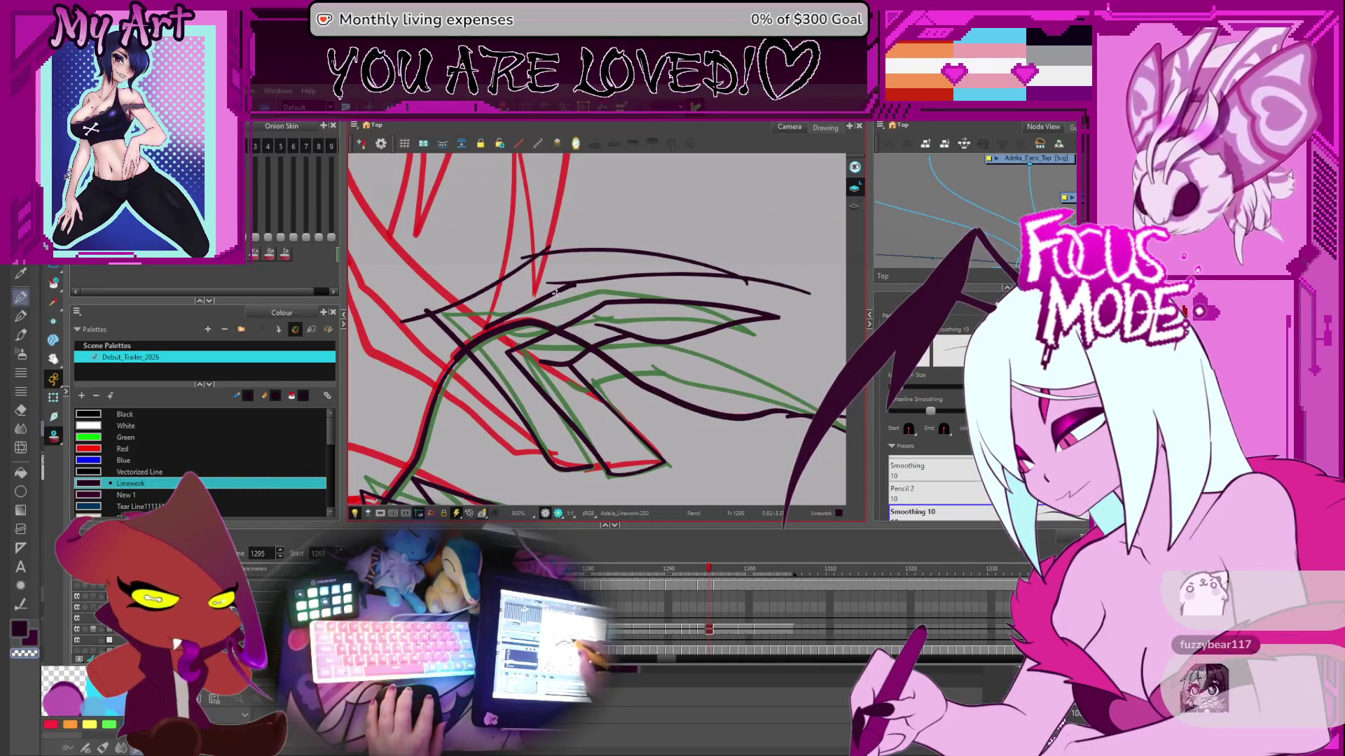
mouse_move(577, 283)
mouse_down()
mouse_move(635, 404)
mouse_move(573, 321)
mouse_up()
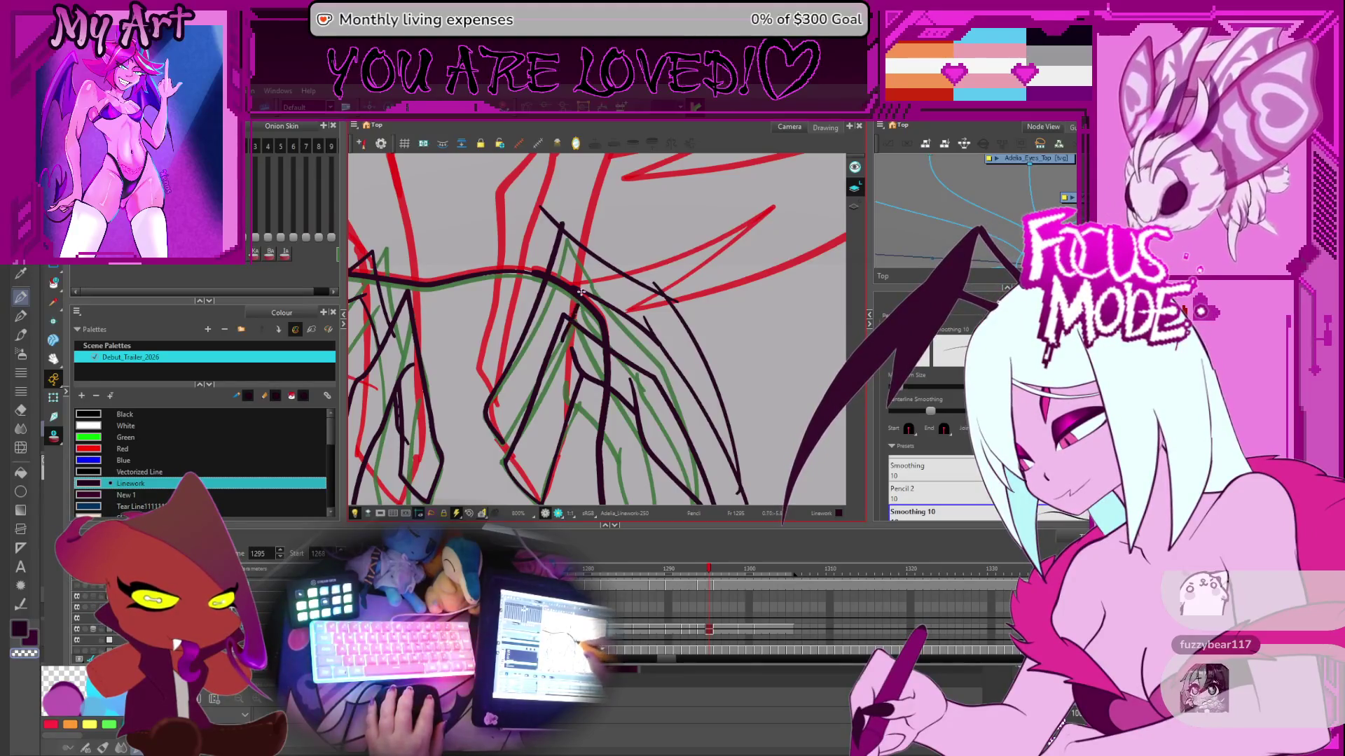
- Use the Cutter to cut off the overhanging stroke end at the wing tip, then zoom out
key(alt+t)
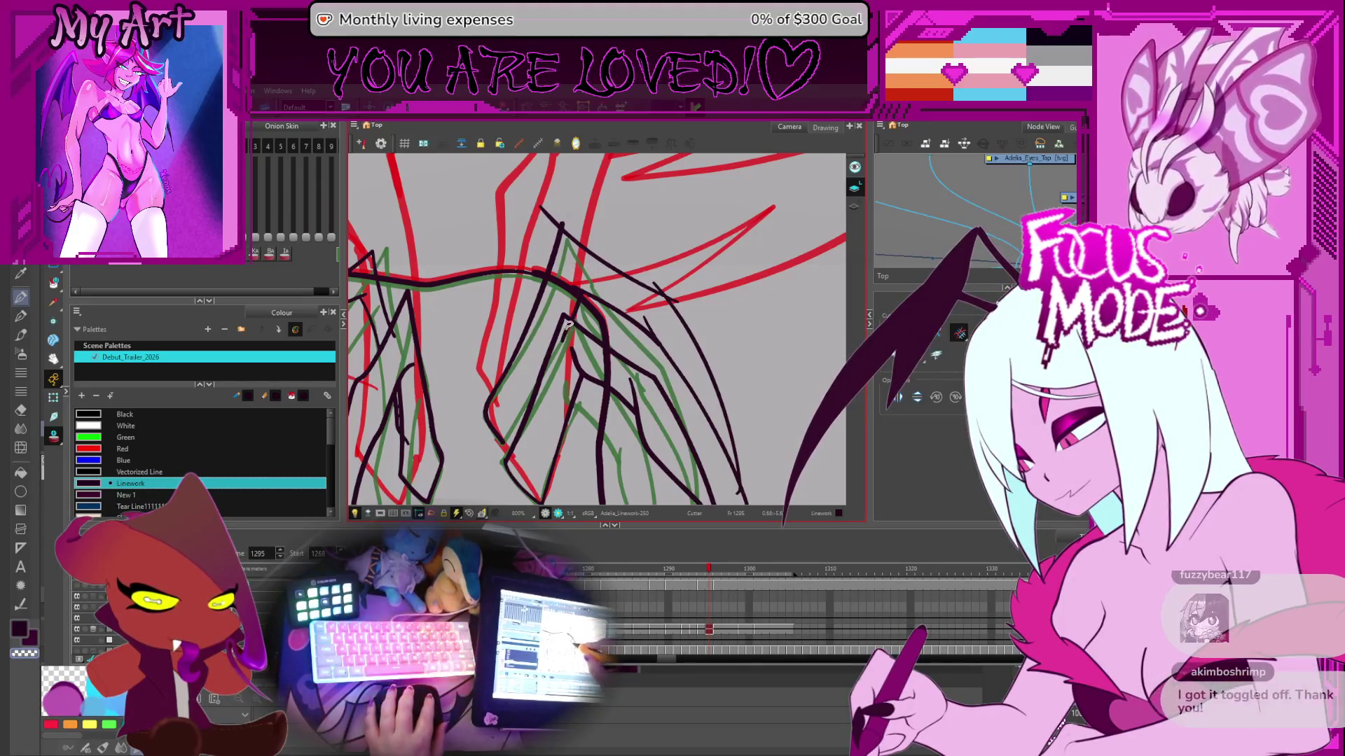
mouse_move(568, 286)
mouse_down()
mouse_move(579, 299)
mouse_move(610, 273)
mouse_up()
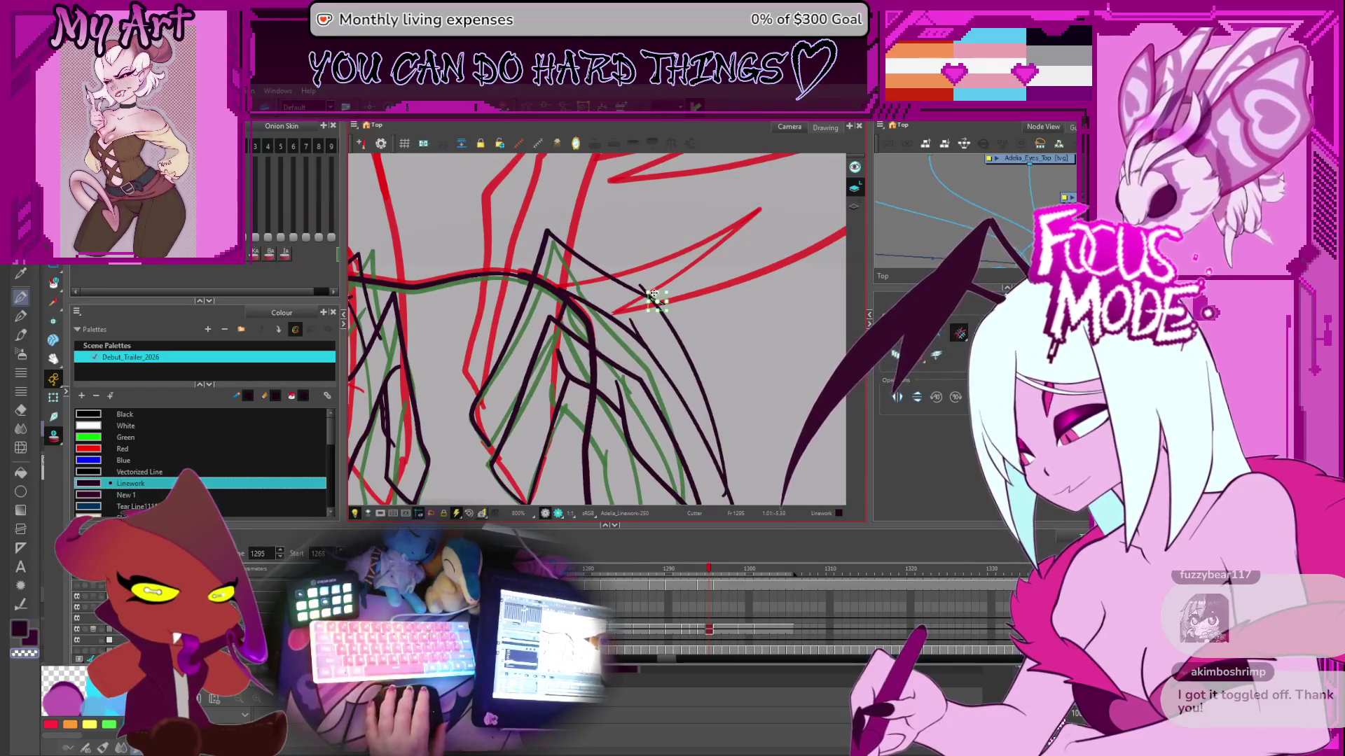
drag(713, 428, 639, 331)
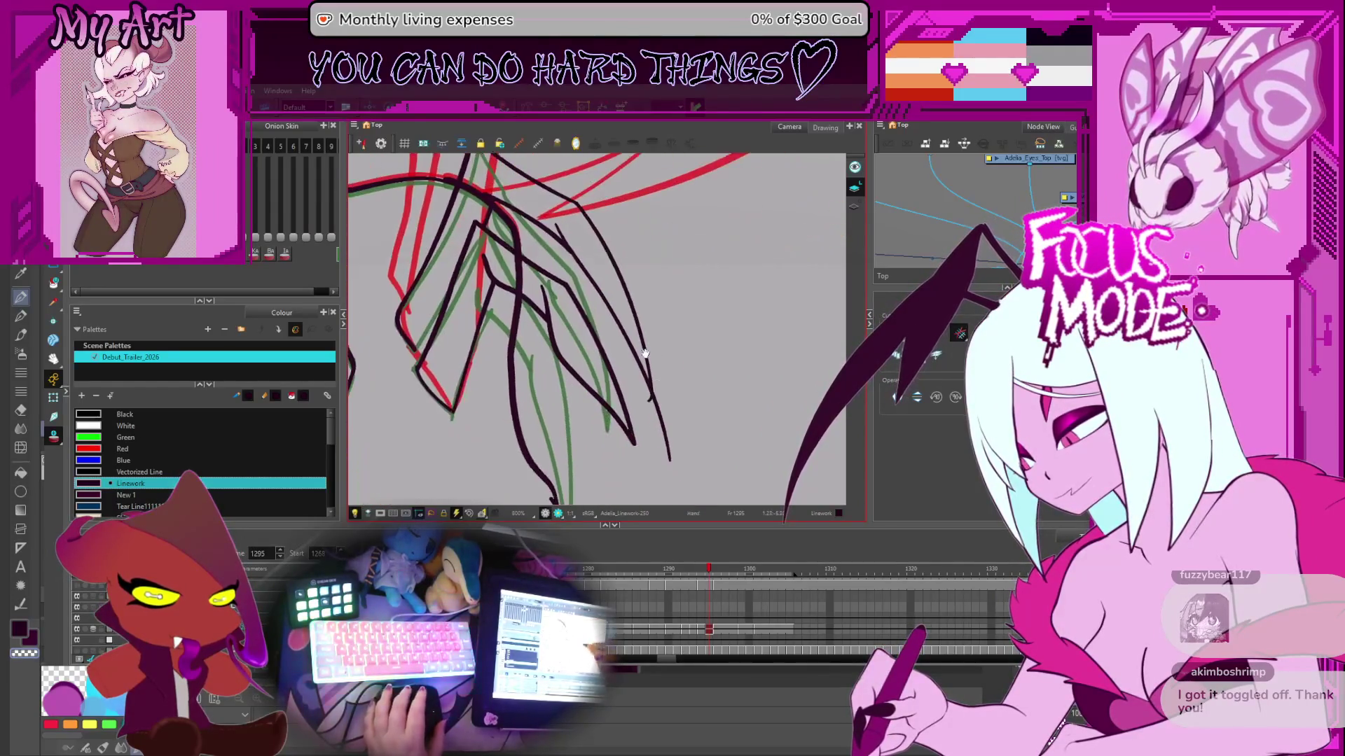
mouse_move(645, 397)
mouse_down()
mouse_move(680, 420)
mouse_move(650, 428)
mouse_up()
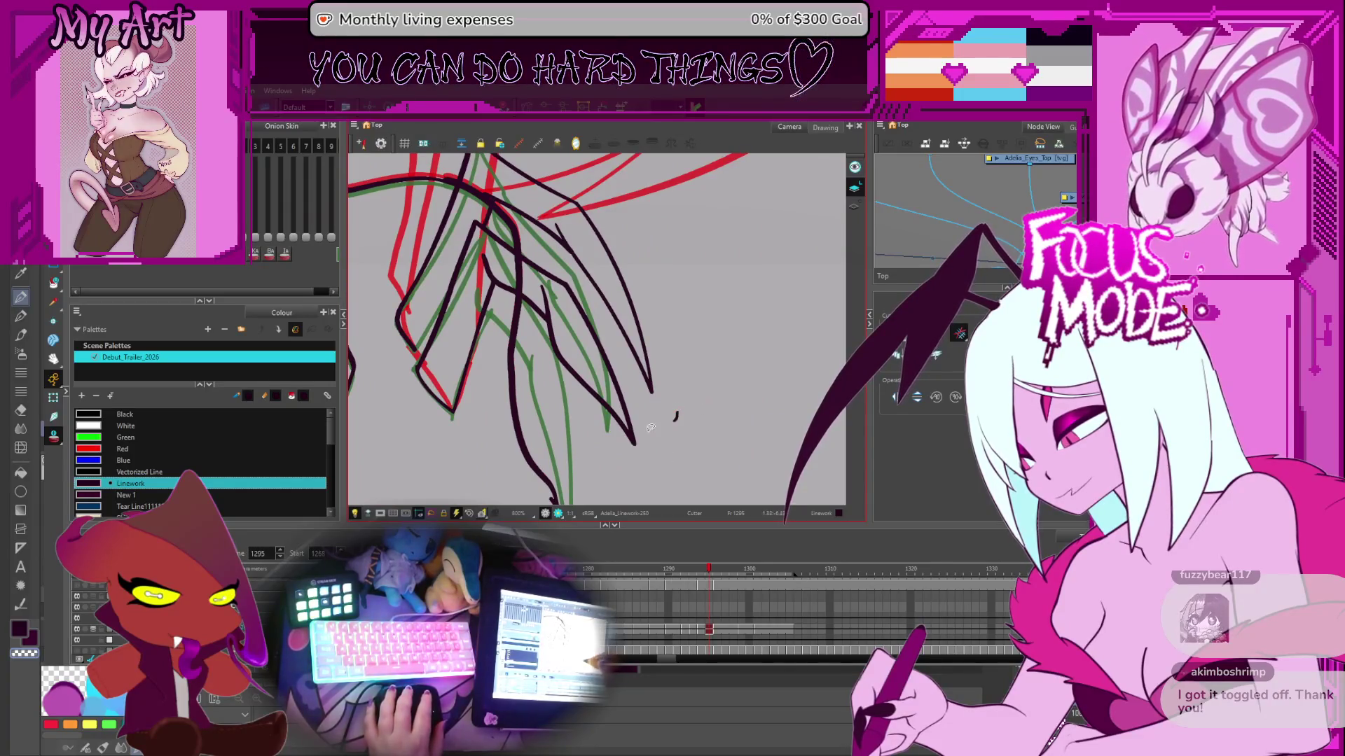
scroll(676, 414, down, 5)
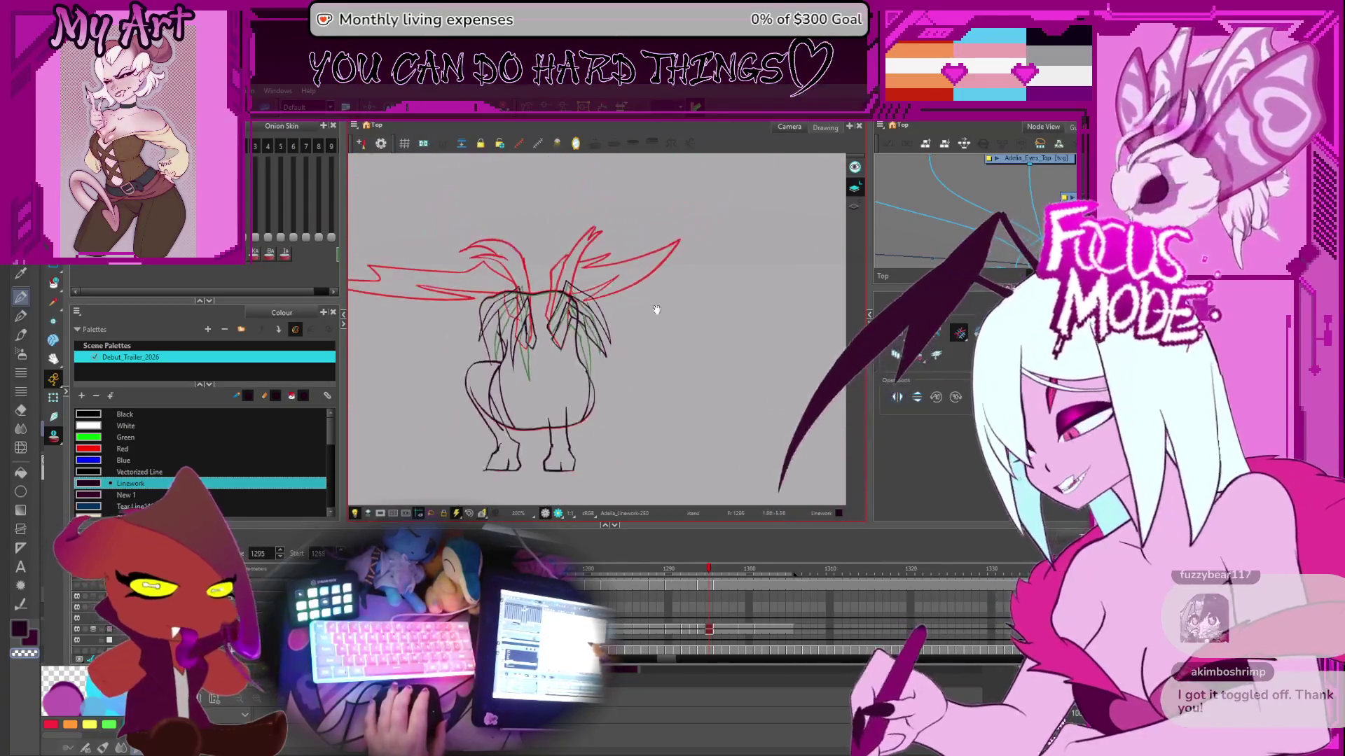
- Return to frame 1279, where the long black wings are already drawn
scroll(701, 326, down, 1)
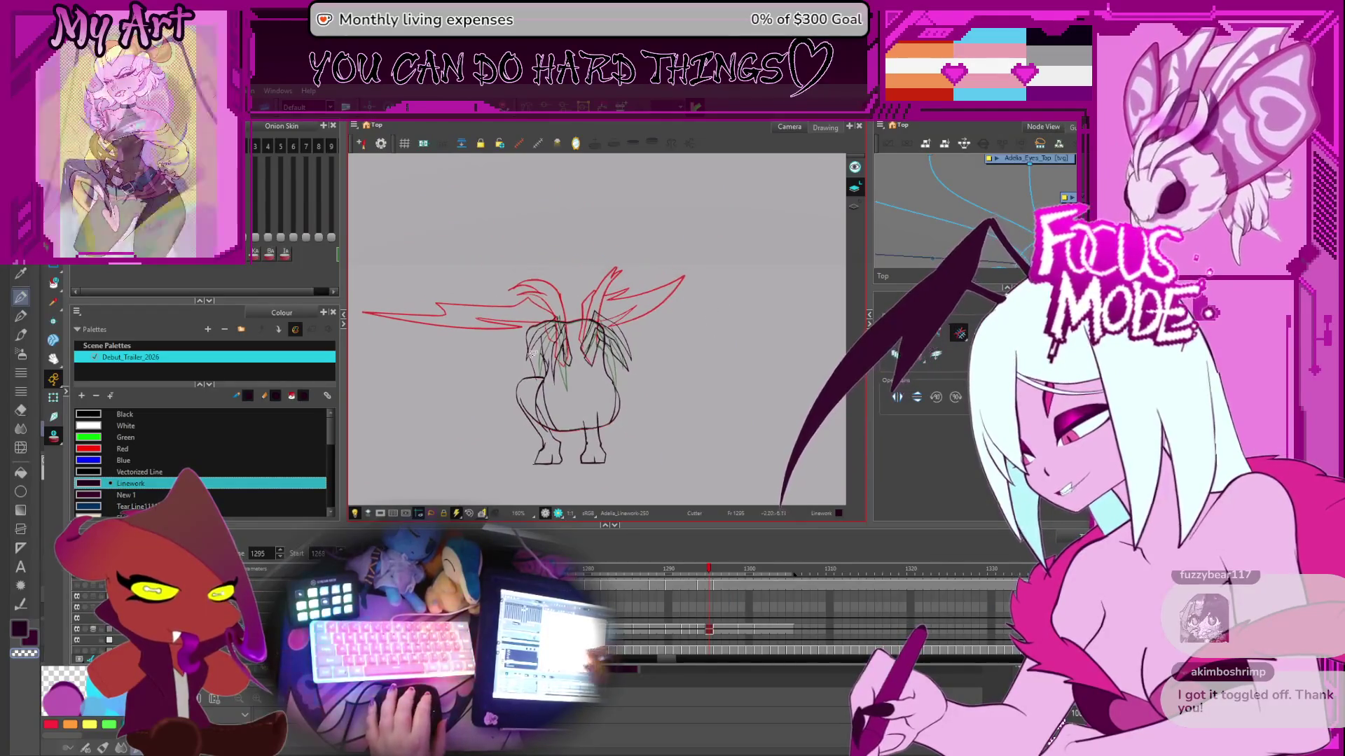
scroll(664, 358, down, 1)
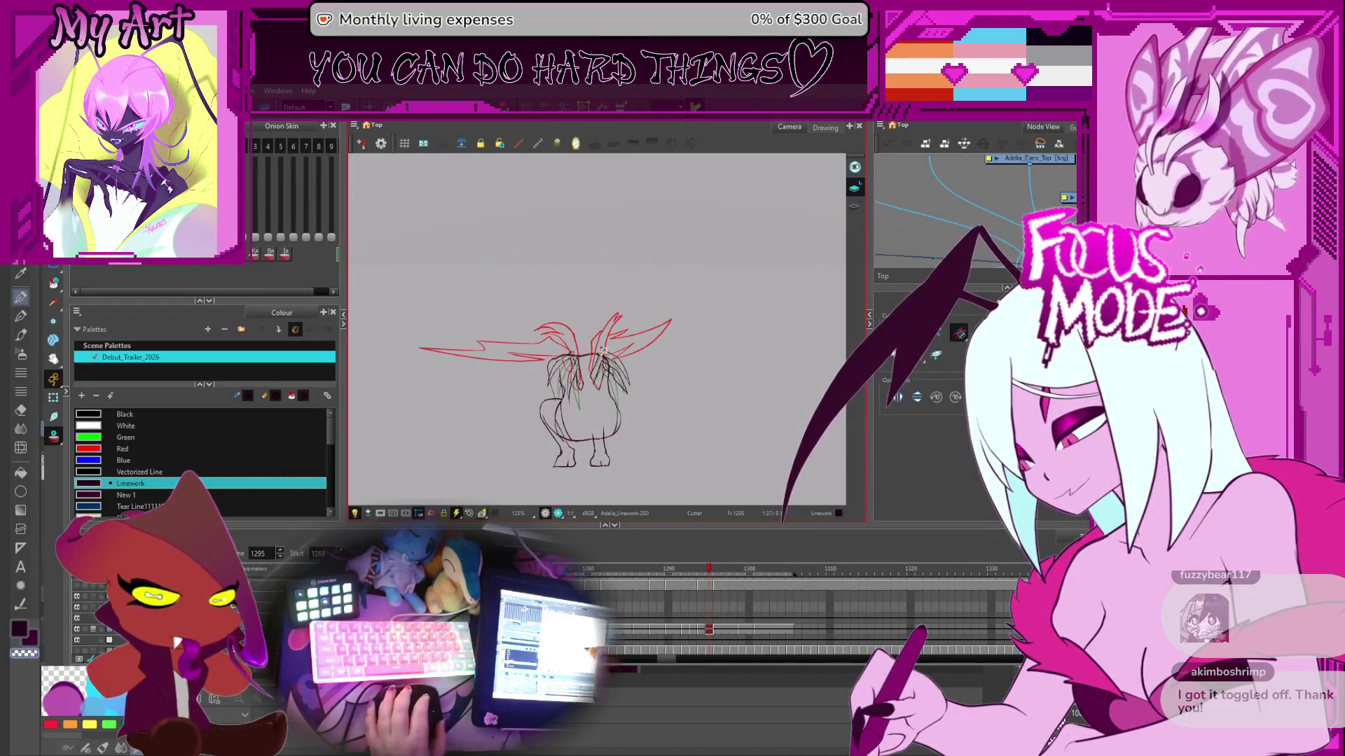
key(Return)
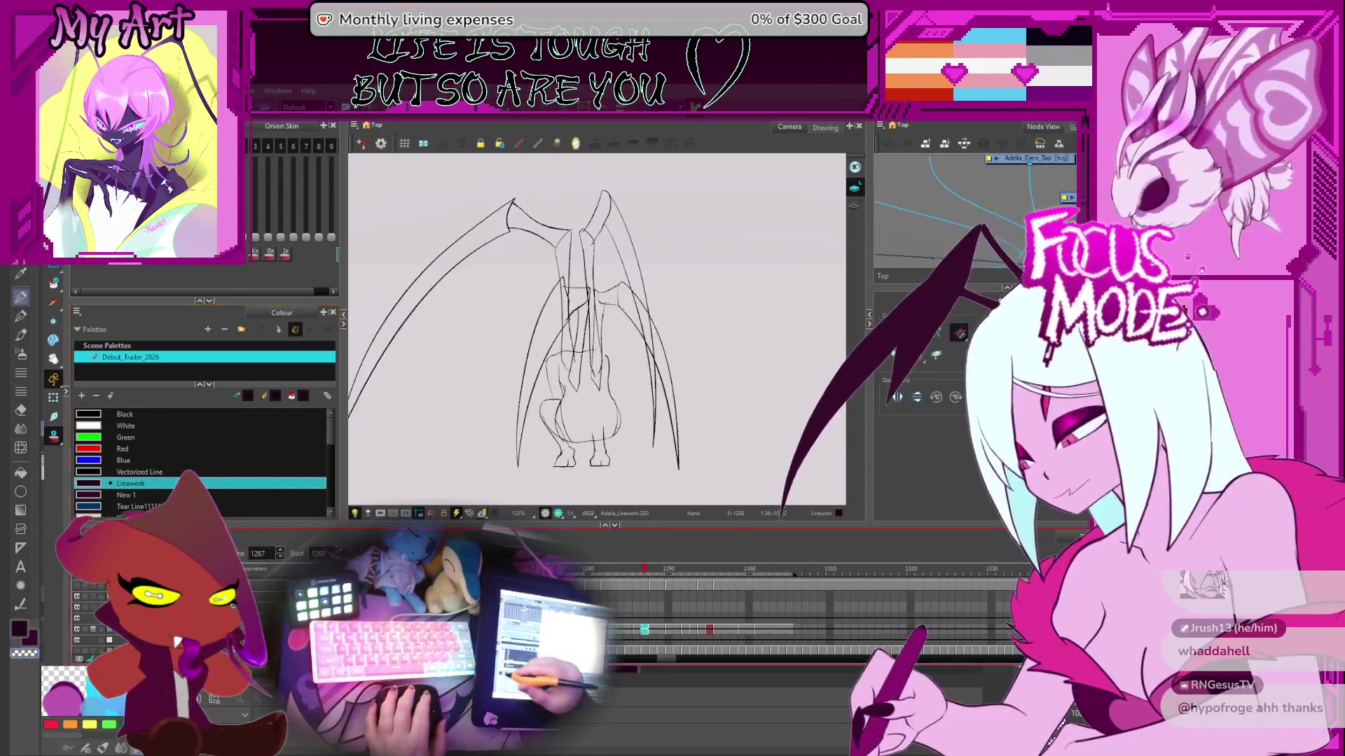
- Zoom the Camera view back in, advance to frame 1302, and drag the drawing right and slightly down
scroll(710, 371, down, 3)
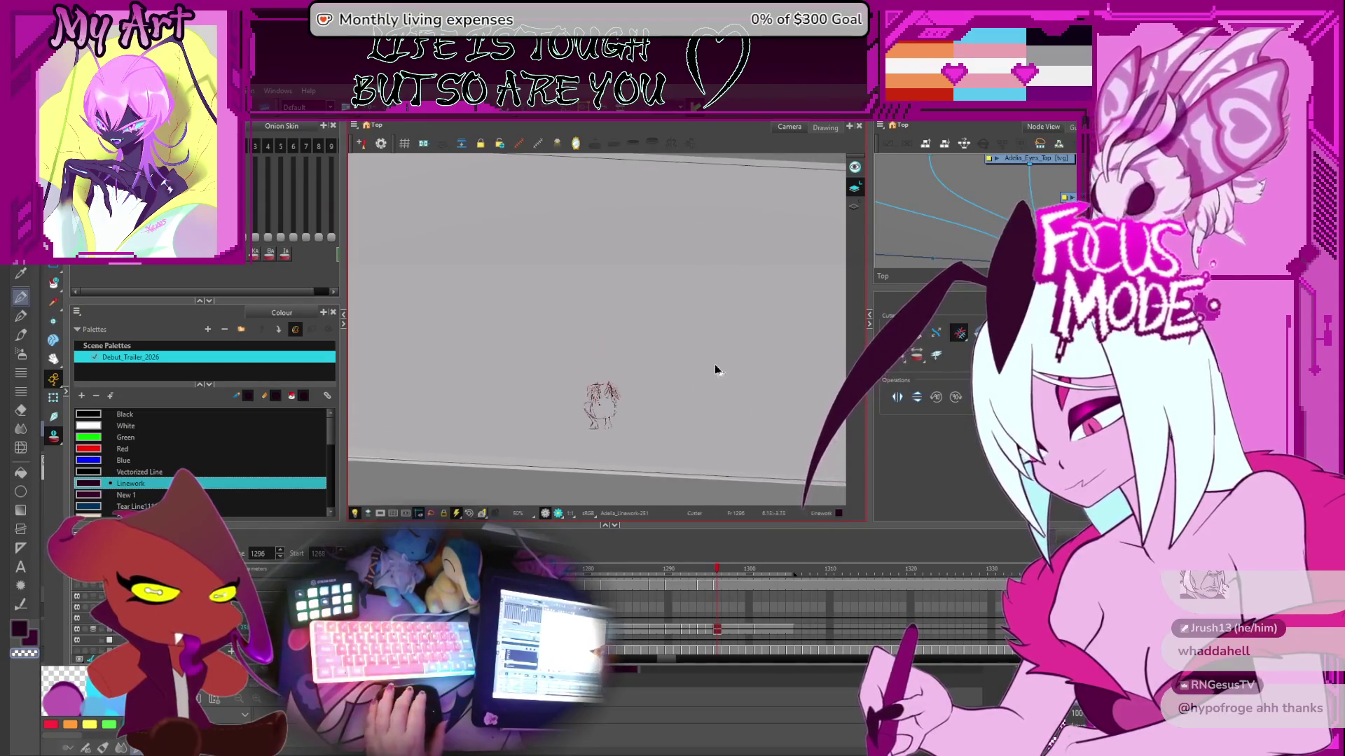
scroll(683, 359, up, 2)
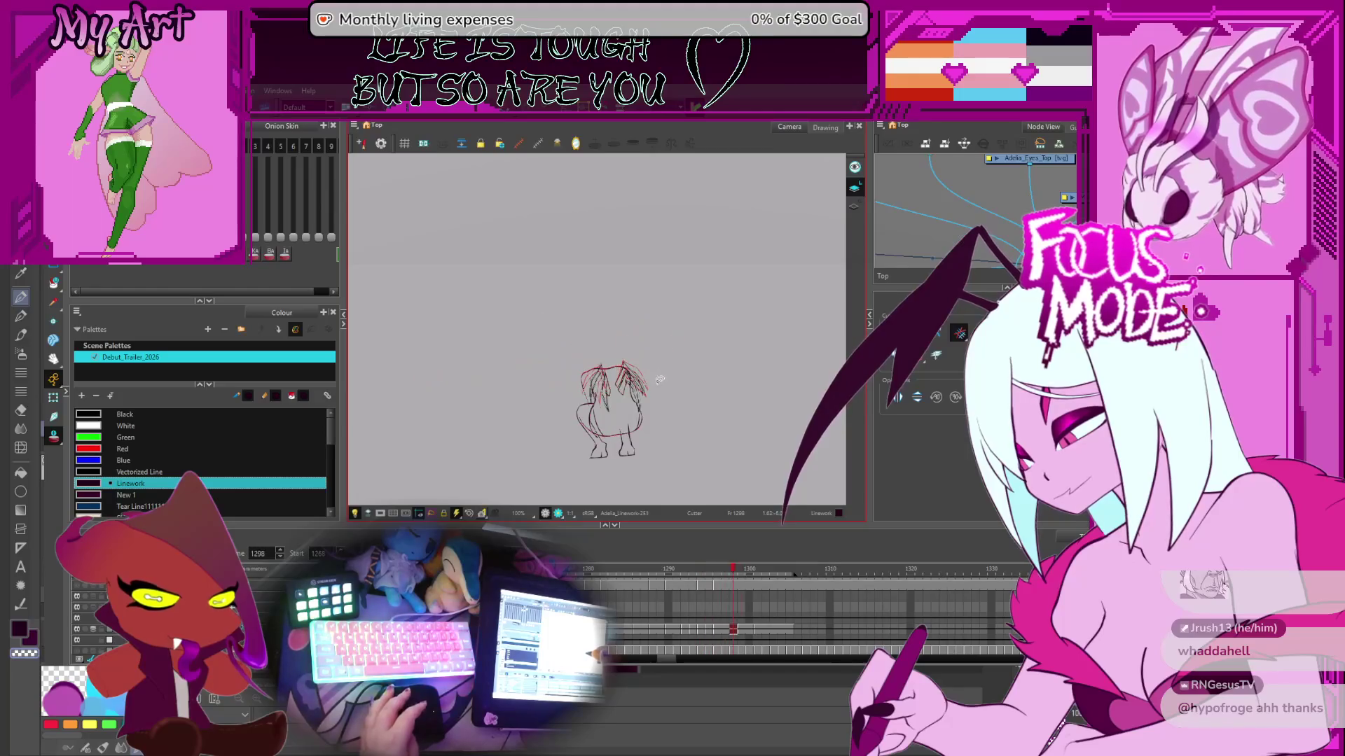
scroll(655, 403, up, 4)
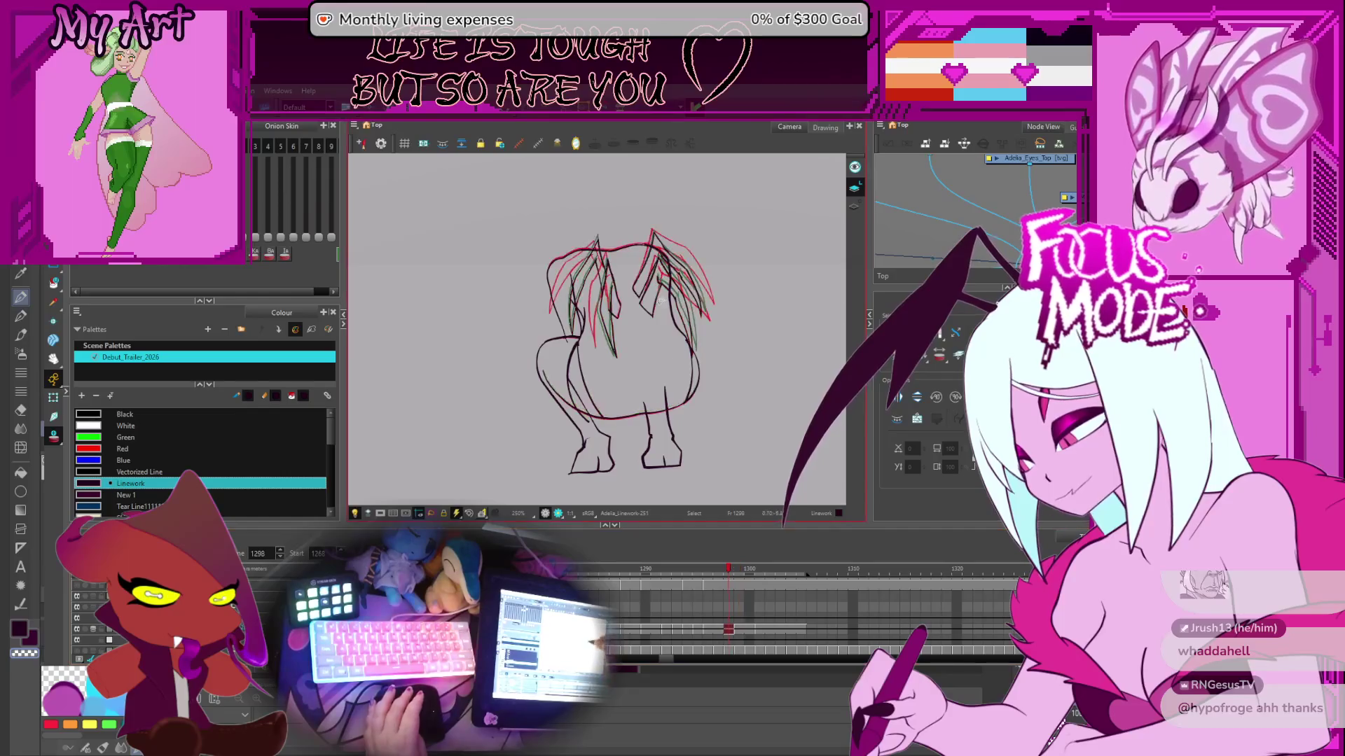
key(period)
key(period)
key(period)
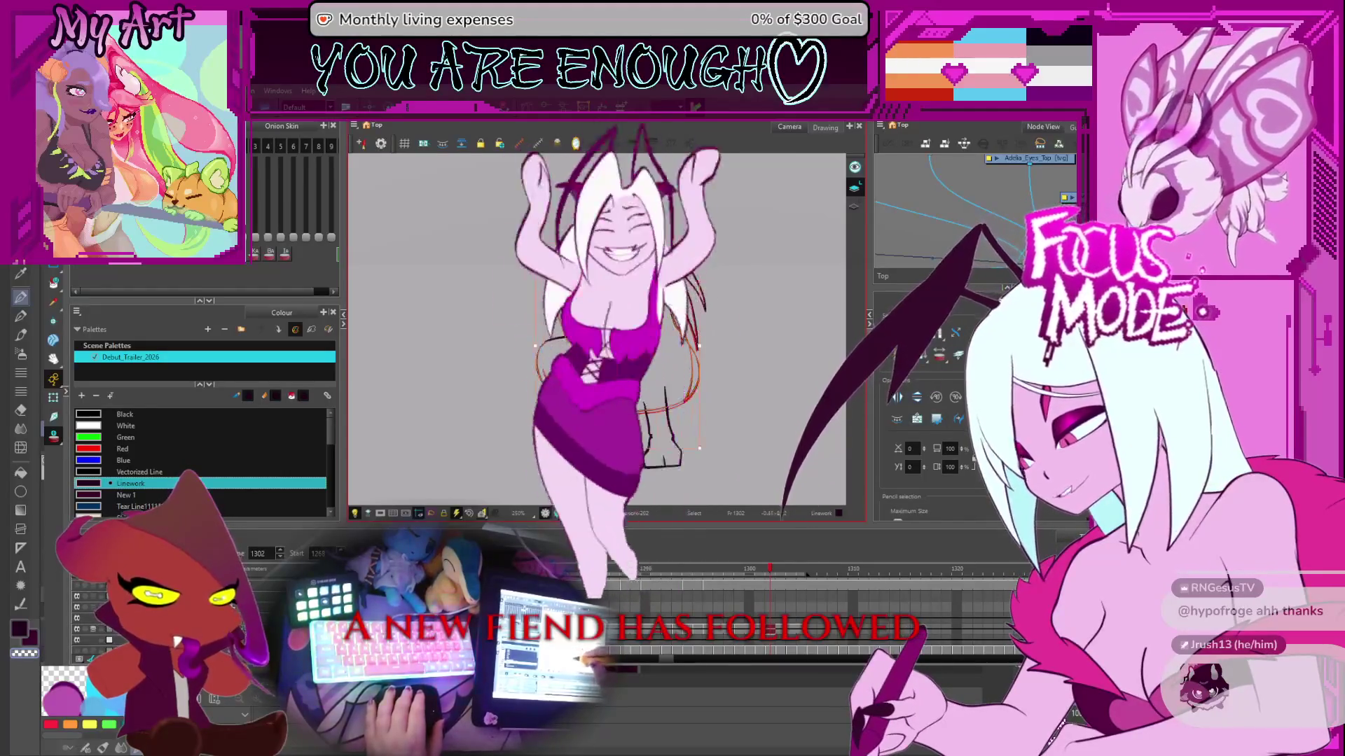
drag(577, 346, 613, 353)
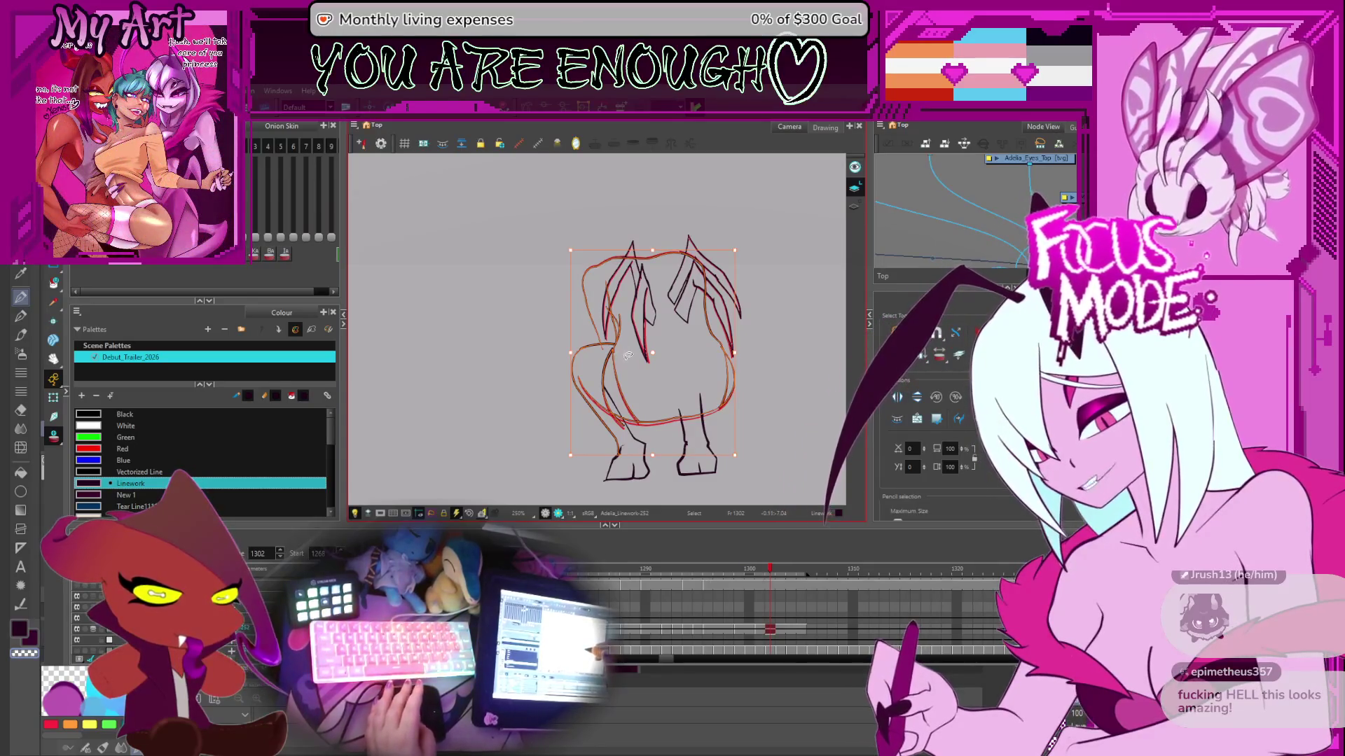
- Flip through frames 1295–1299 with onion skin to check the body's alignment
drag(628, 356, 749, 323)
key(period)
key(comma)
key(comma)
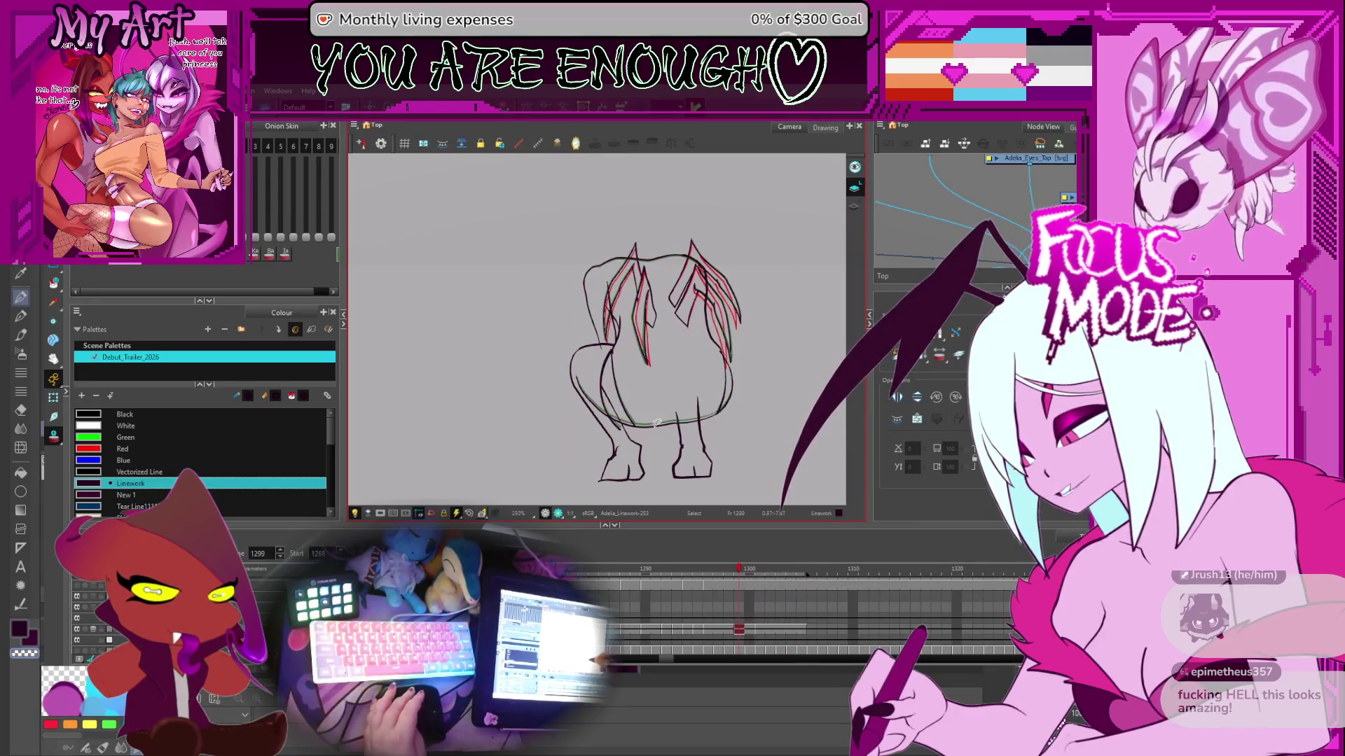
key(comma)
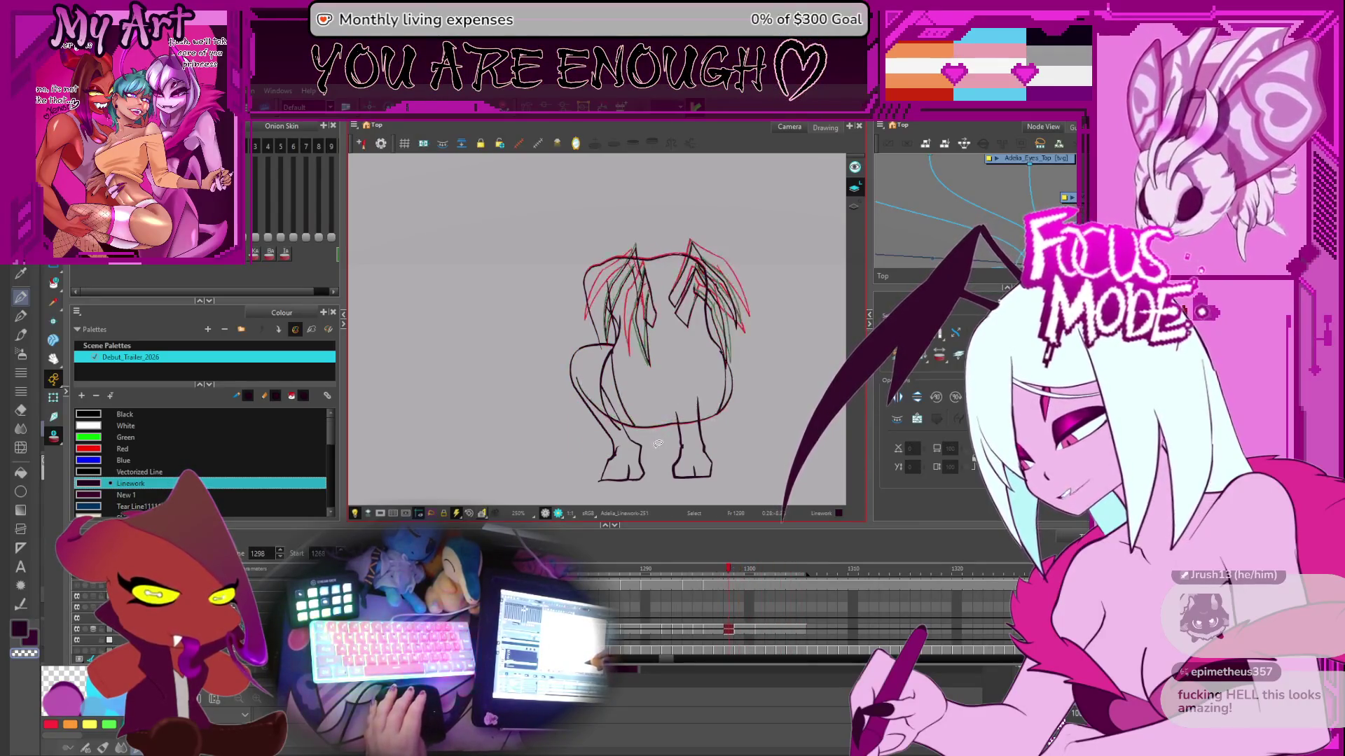
key(period)
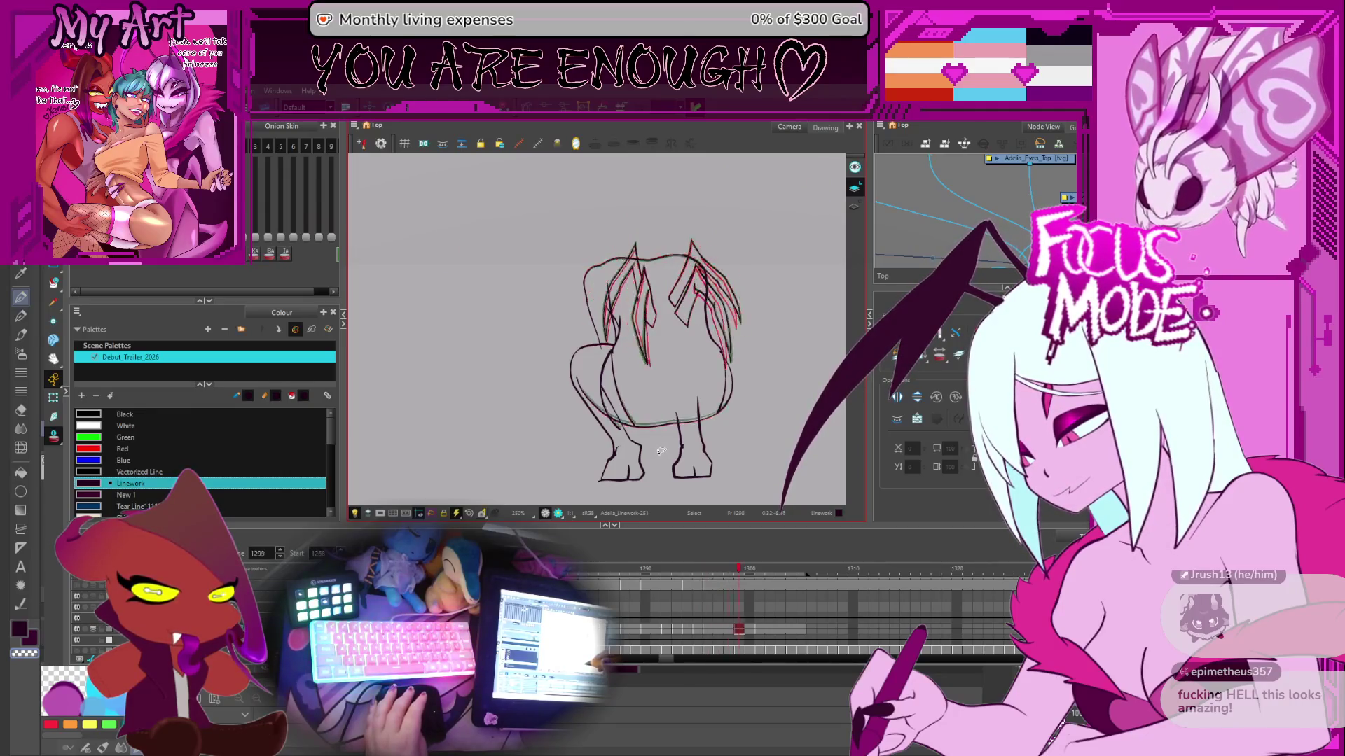
key(period)
key(comma)
key(comma)
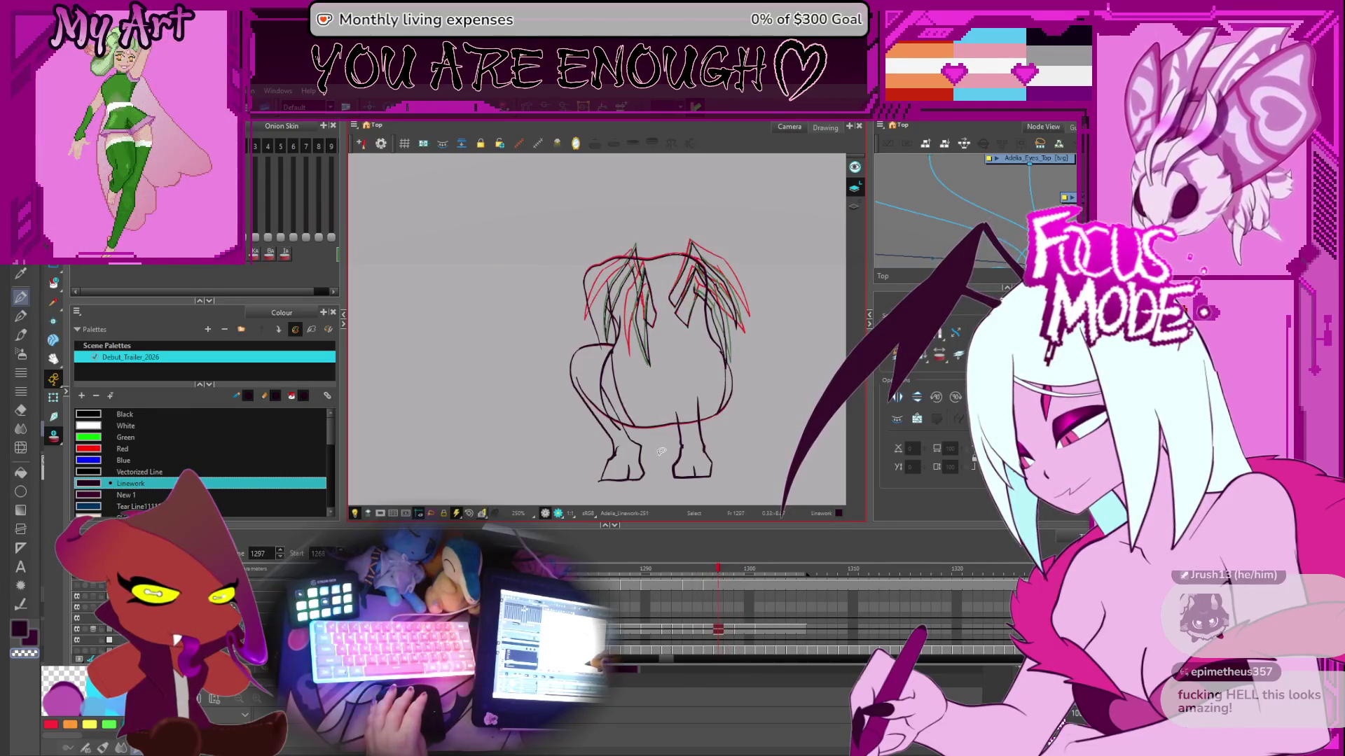
key(2)
key(comma)
- Compare body position by flipping back and forth across frames 1295–1302
key(2)
key(2)
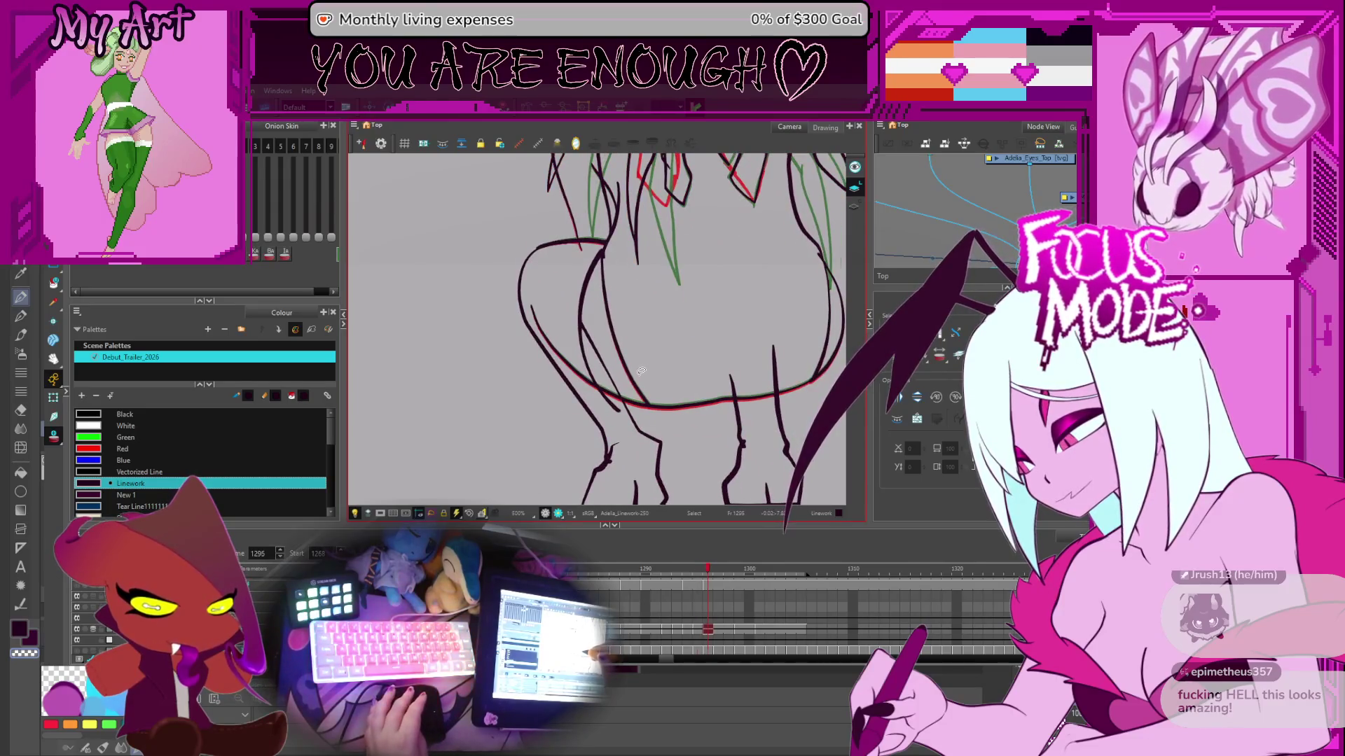
key(period)
key(period)
key(period)
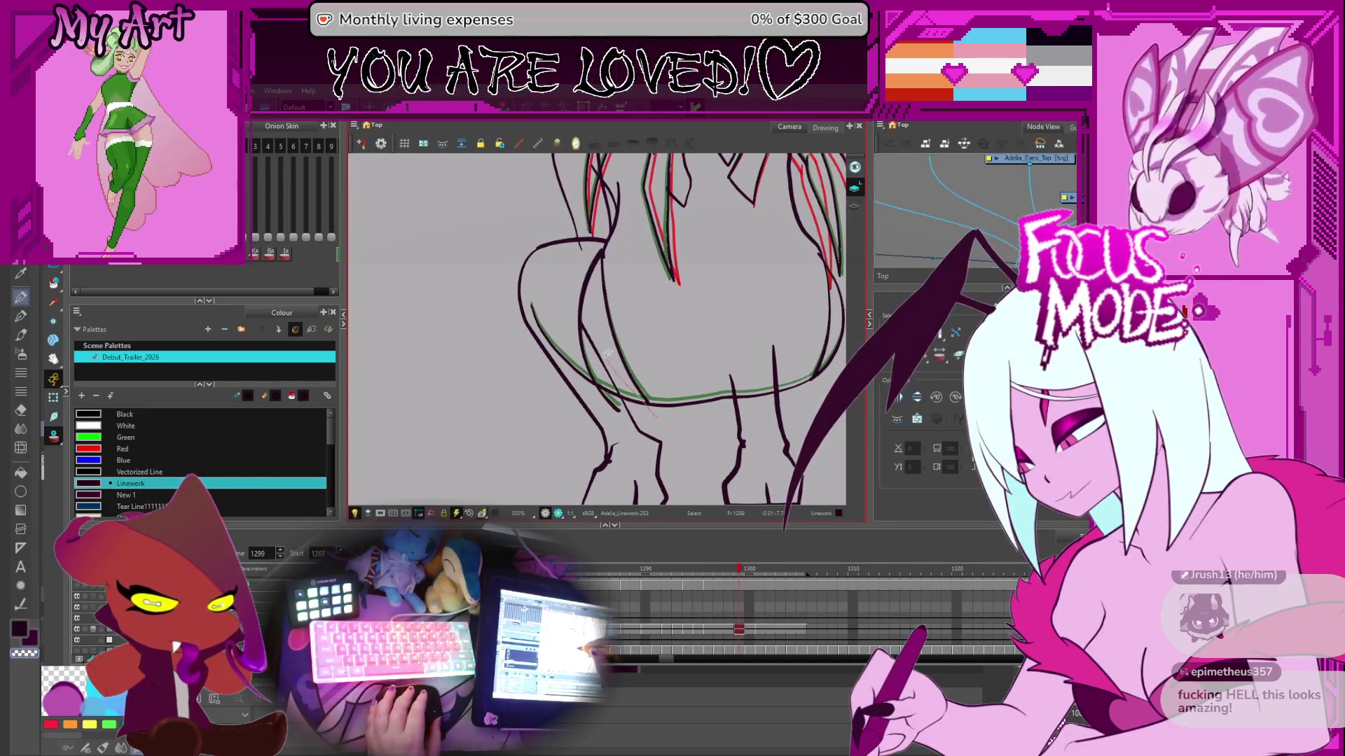
key(comma)
key(period)
key(comma)
key(period)
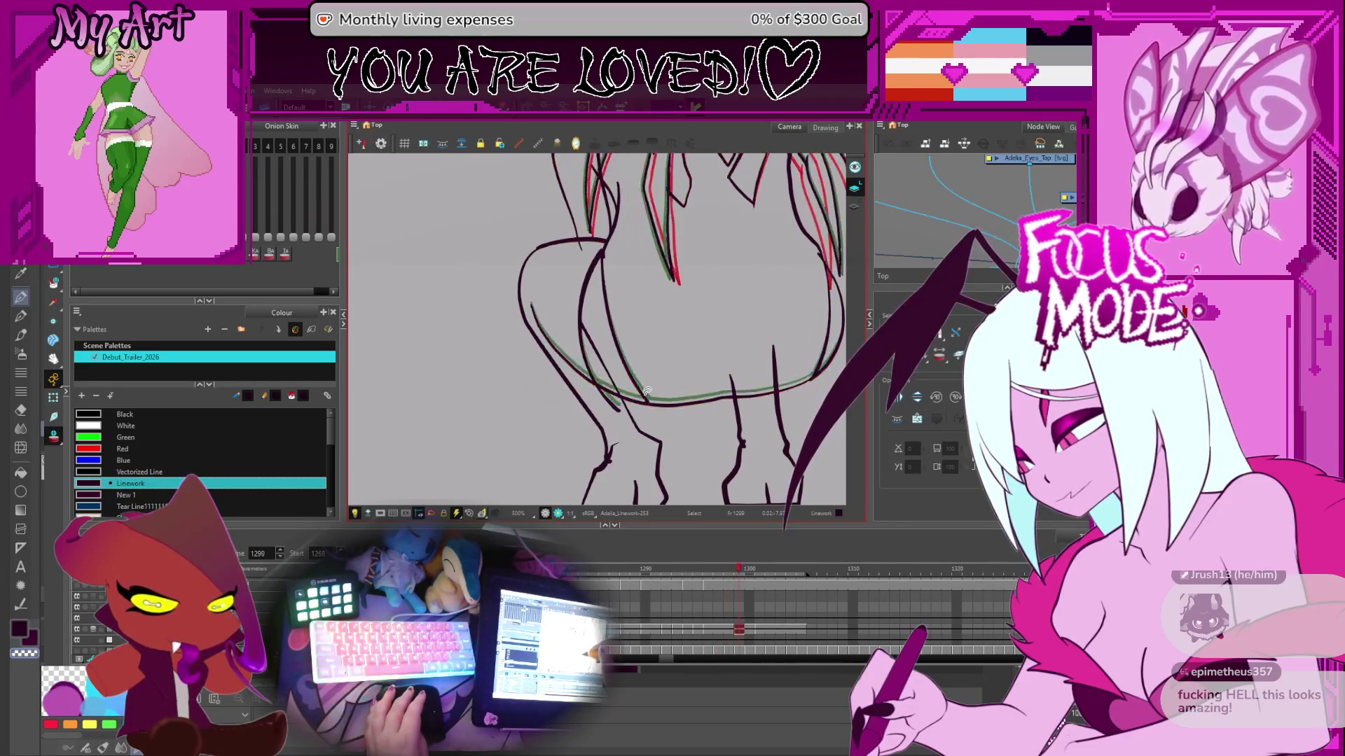
key(period)
key(period)
key(comma)
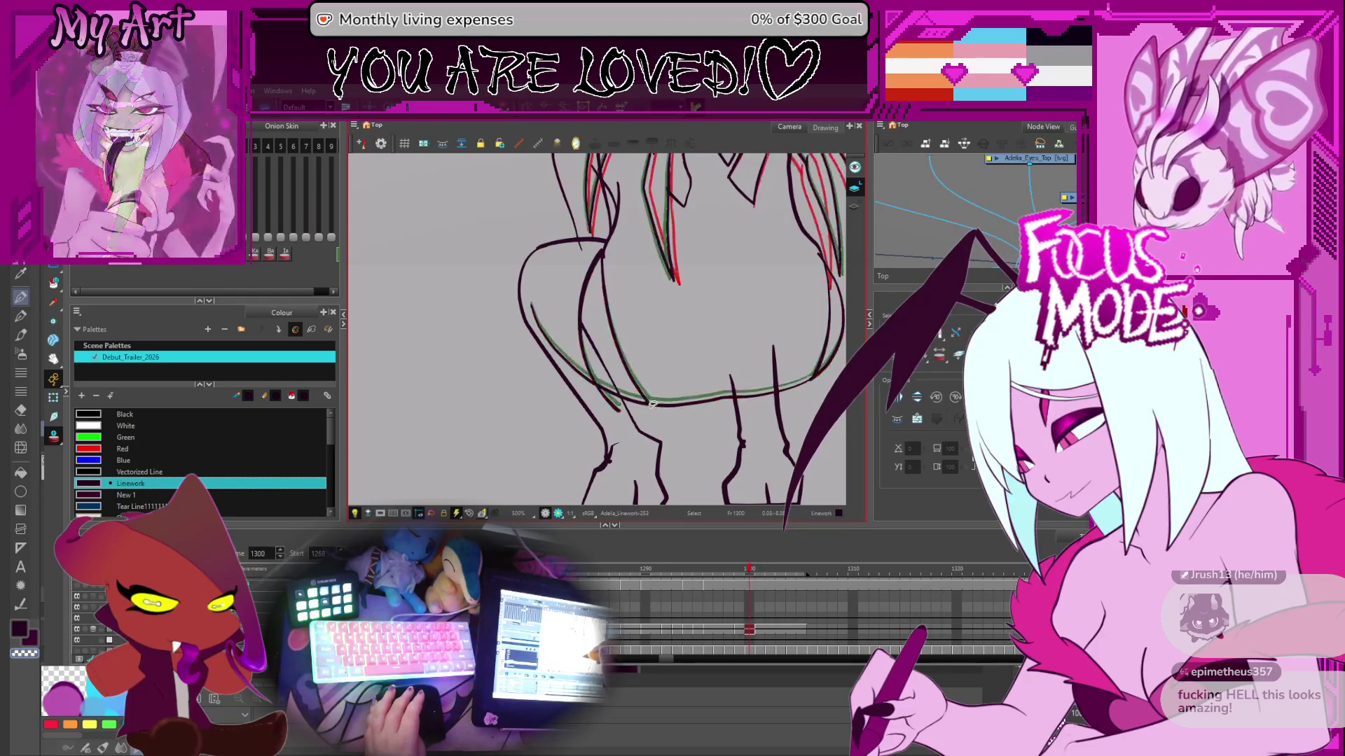
key(comma)
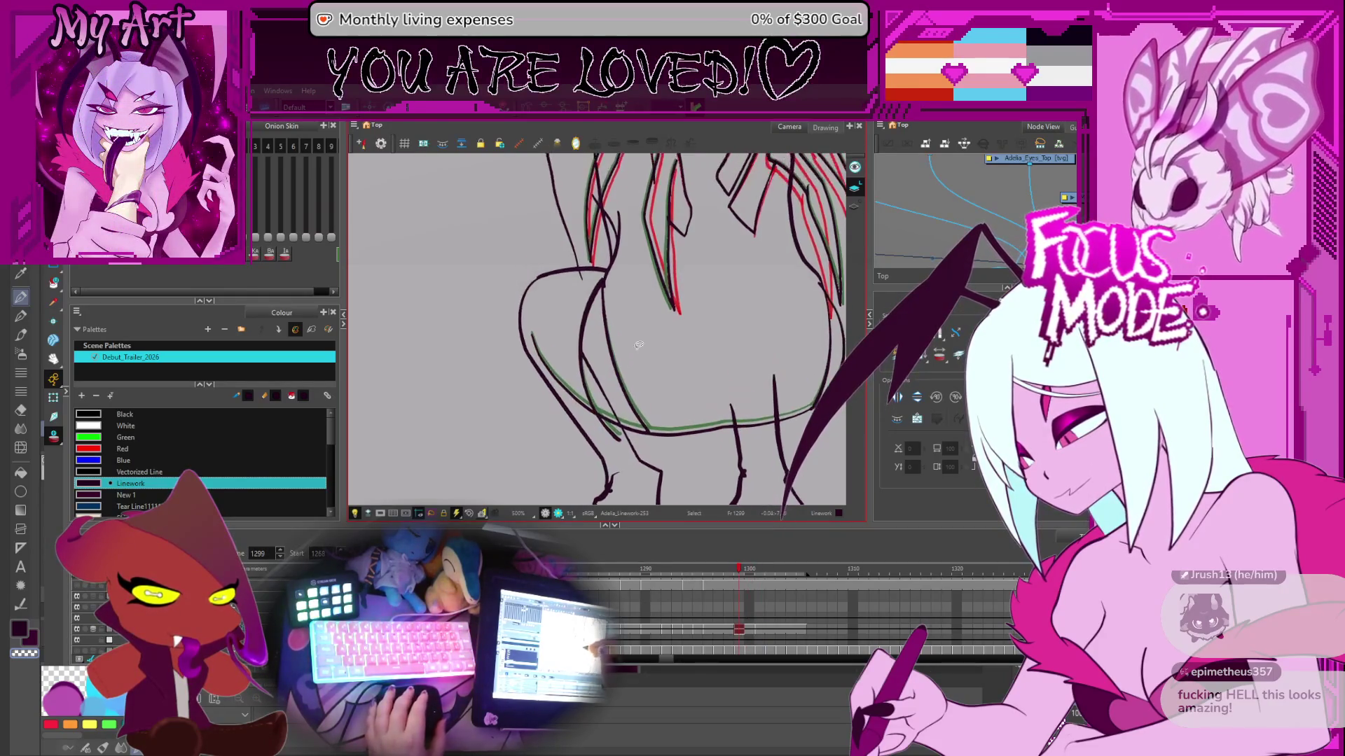
key(period)
key(period)
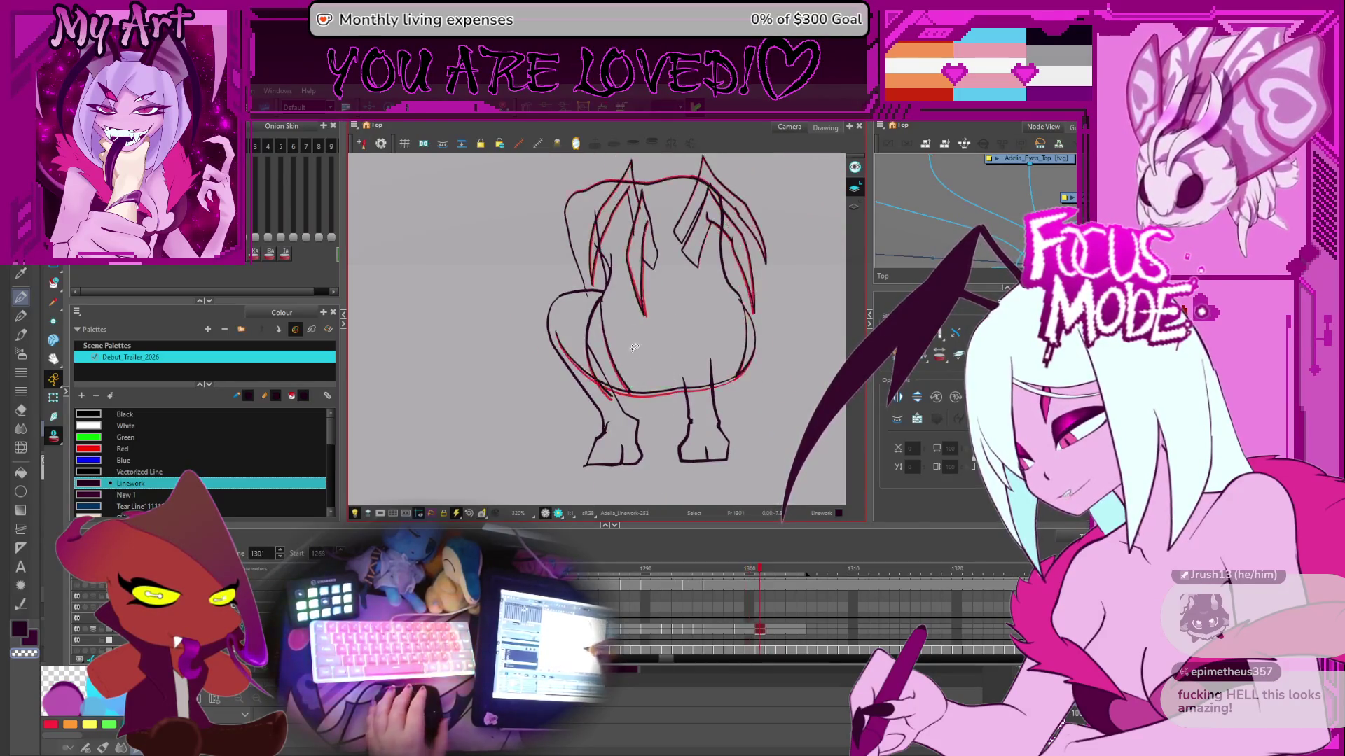
key(comma)
key(comma)
key(comma)
key(comma)
key(comma)
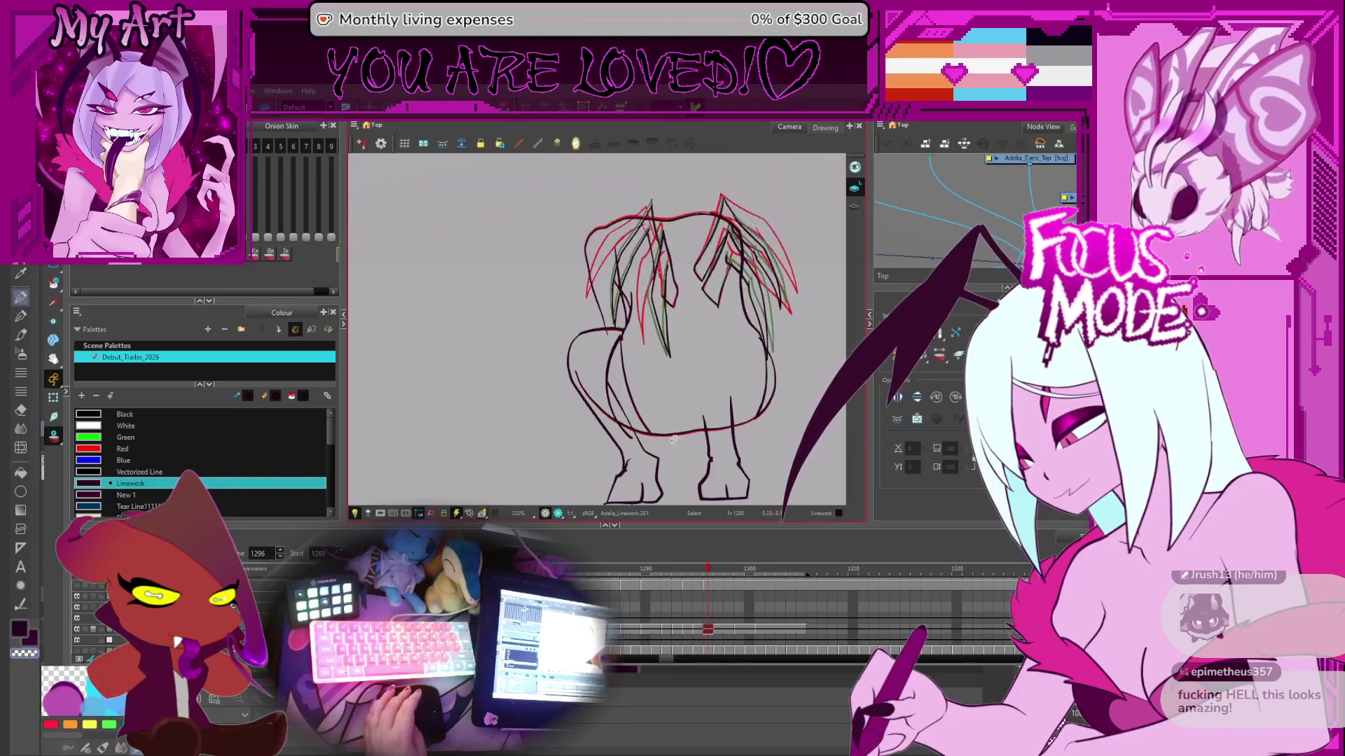
key(period)
scroll(679, 461, up, 1)
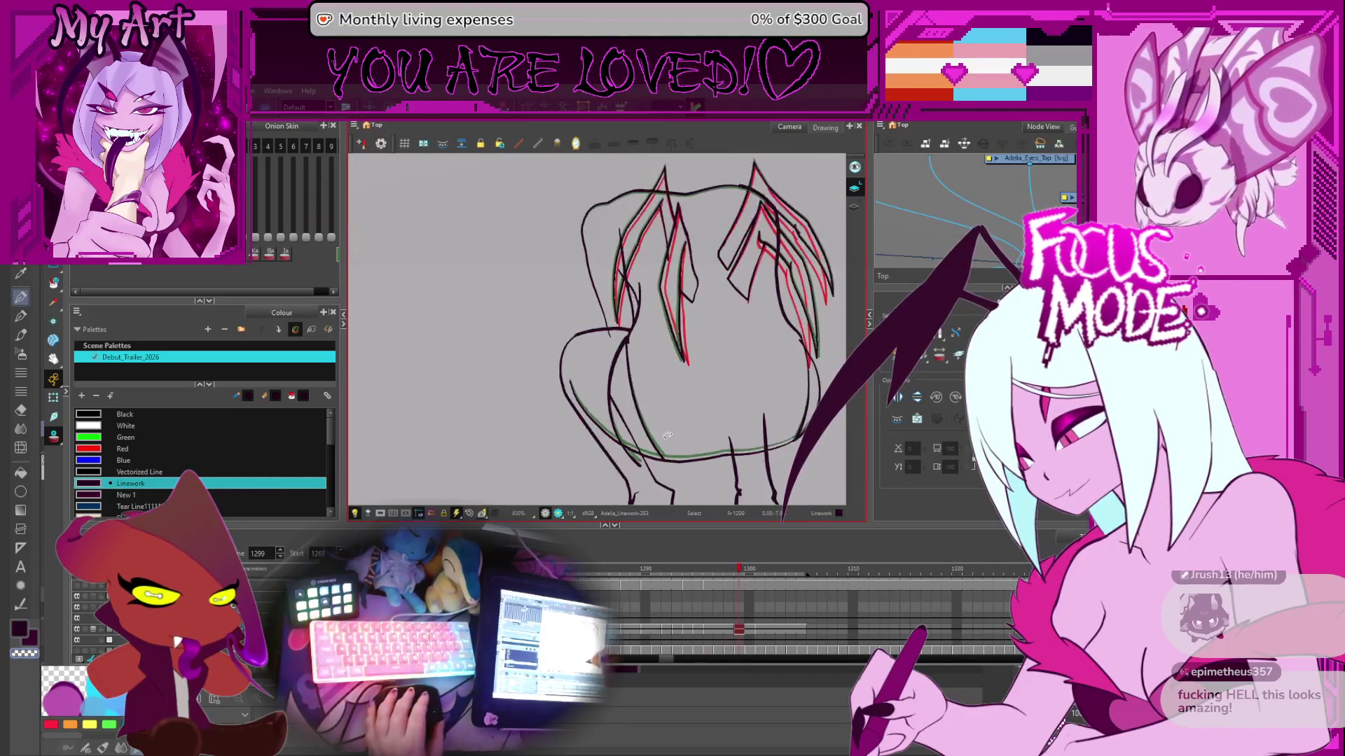
key(comma)
key(comma)
key(comma)
key(comma)
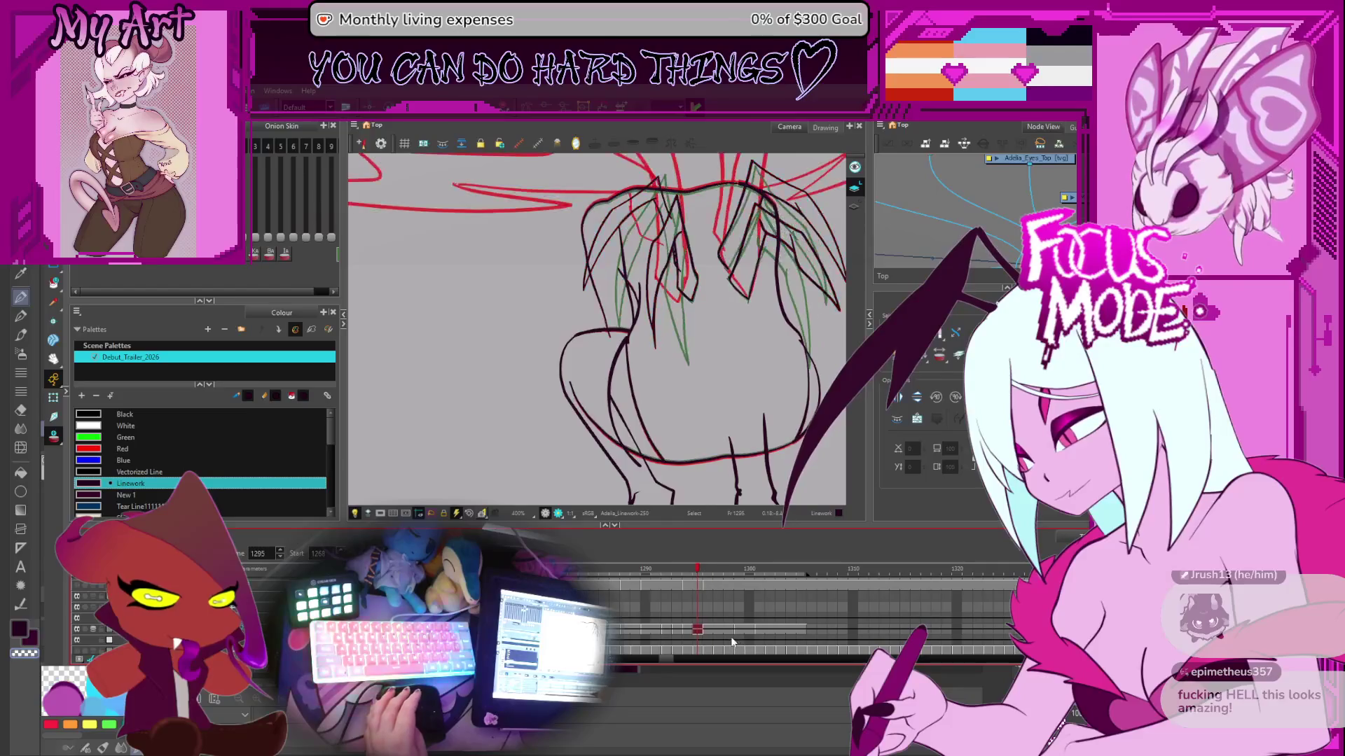
scroll(732, 646, up, 1)
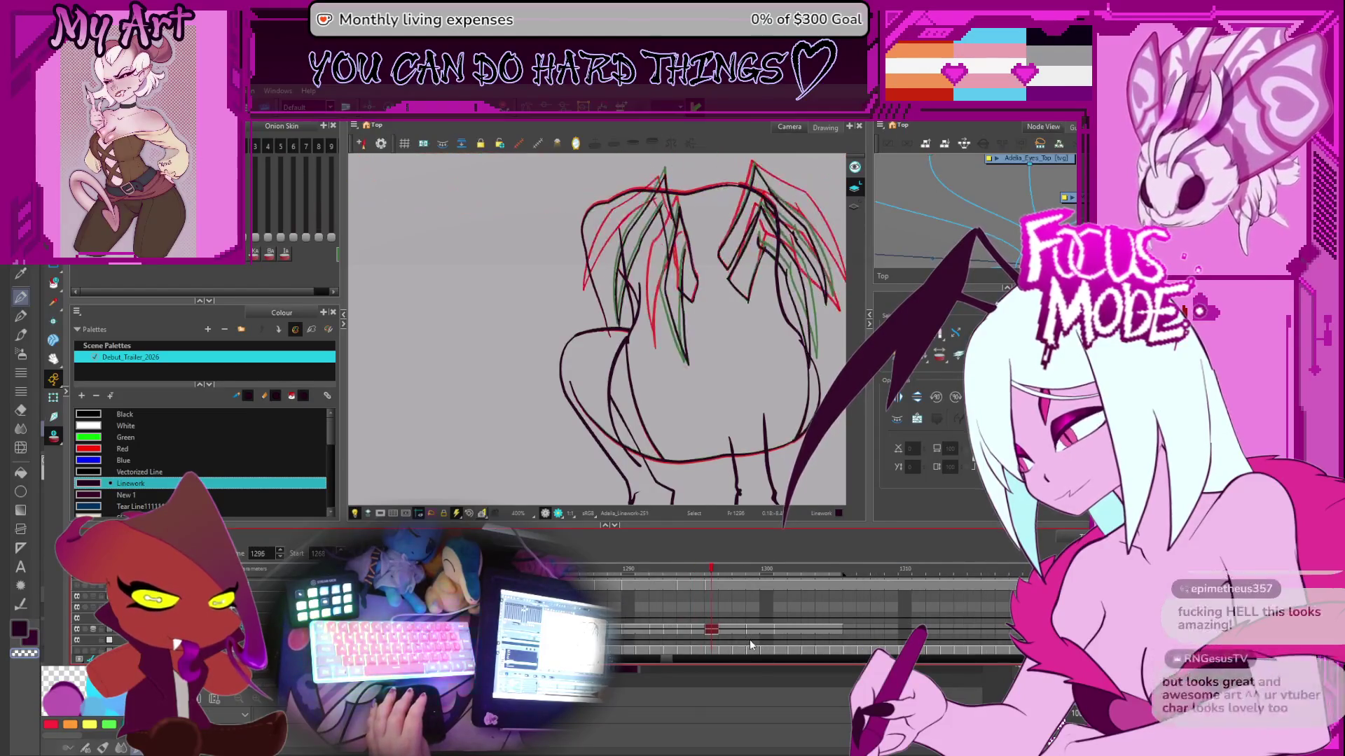
- Settle on frame 1299, centring, zooming out and straightening the view of the whole sketch
click(754, 642)
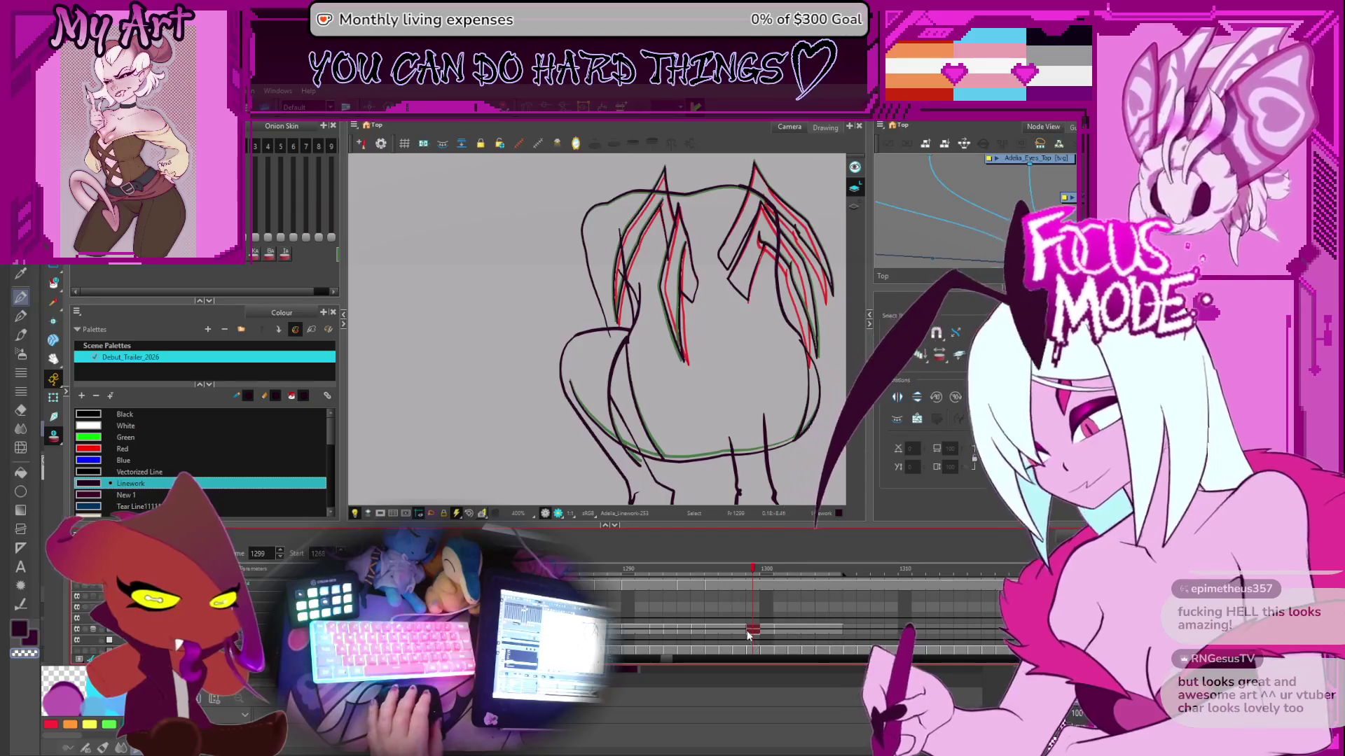
drag(733, 456, 667, 464)
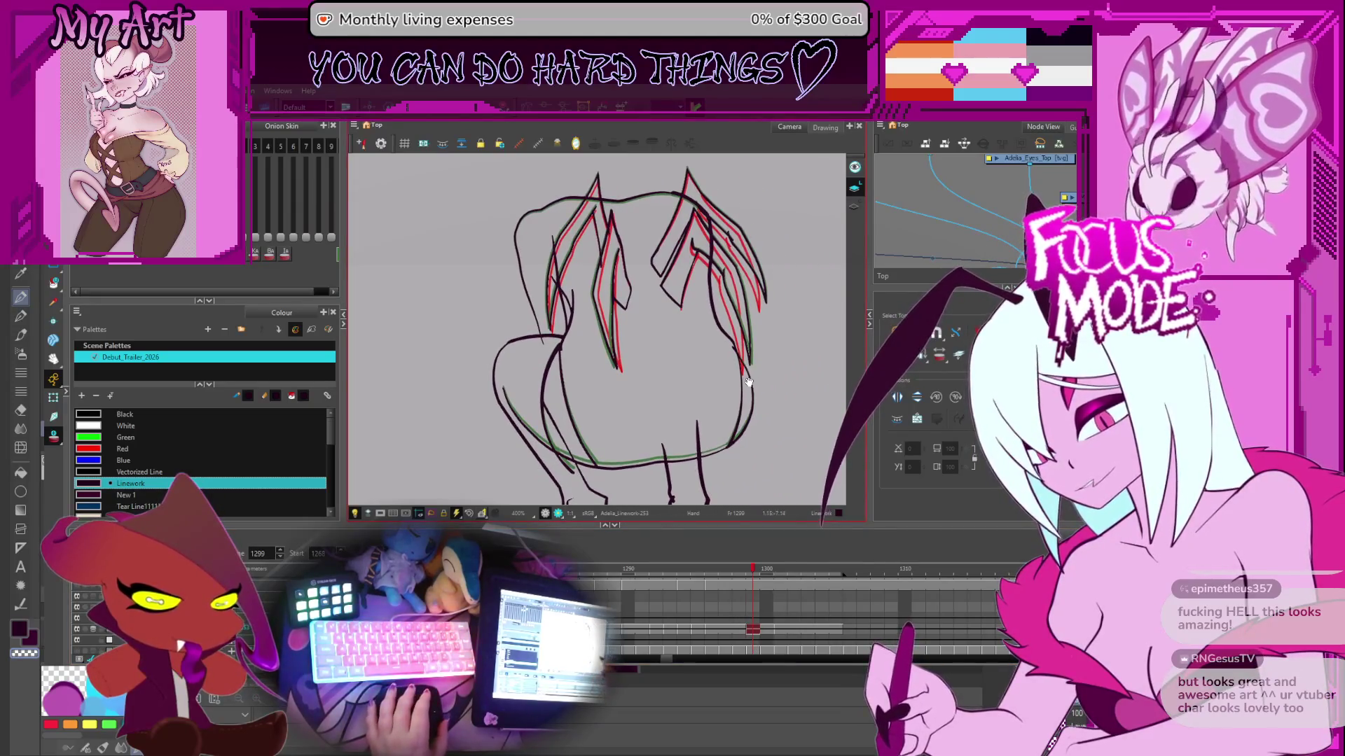
scroll(775, 379, down, 4)
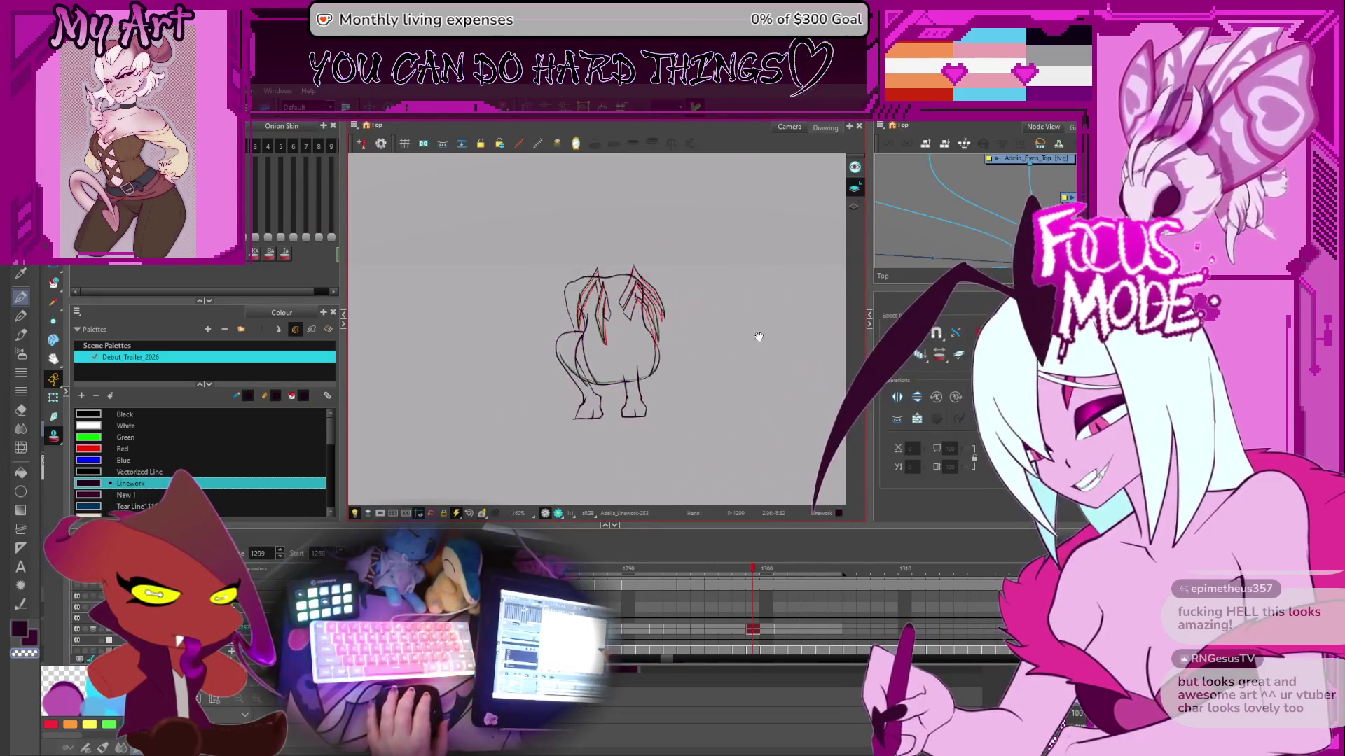
drag(763, 381, 777, 365)
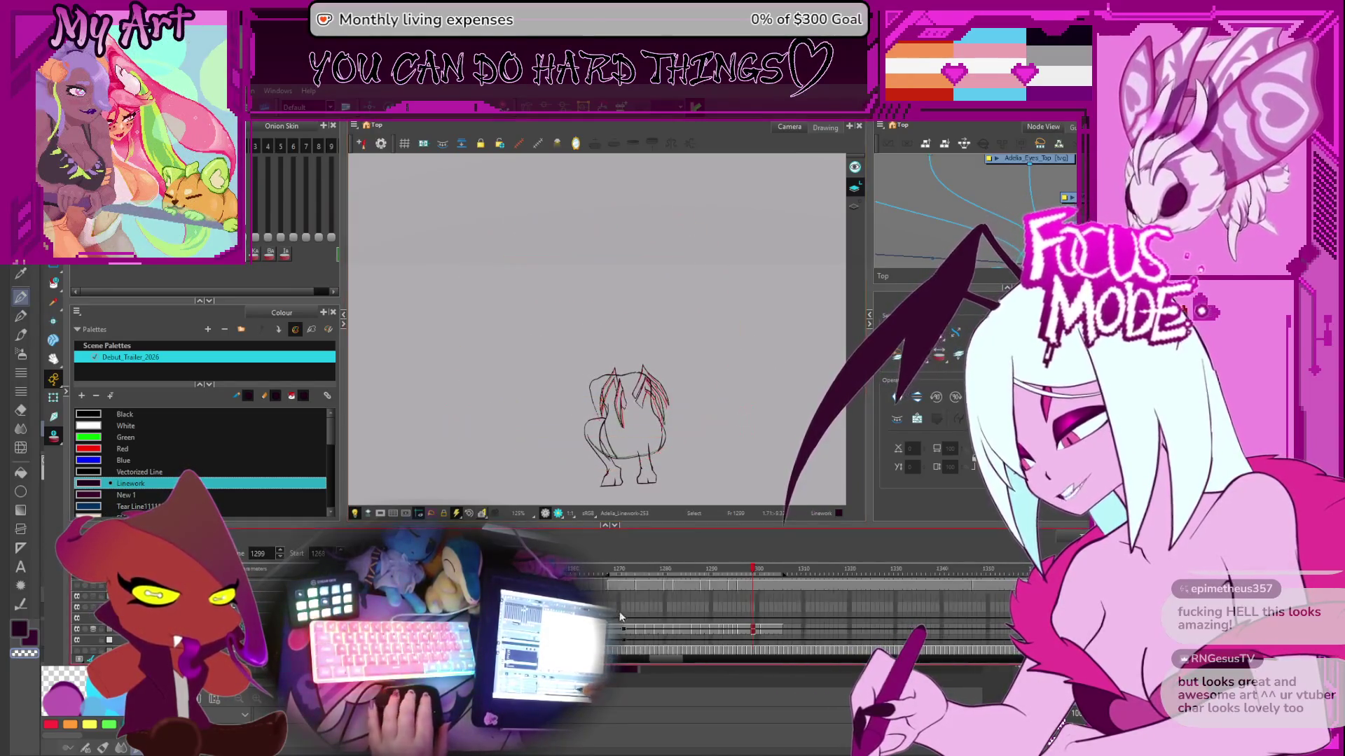
- Play back the animation and stop it at frame 1006
scroll(581, 583, down, 3)
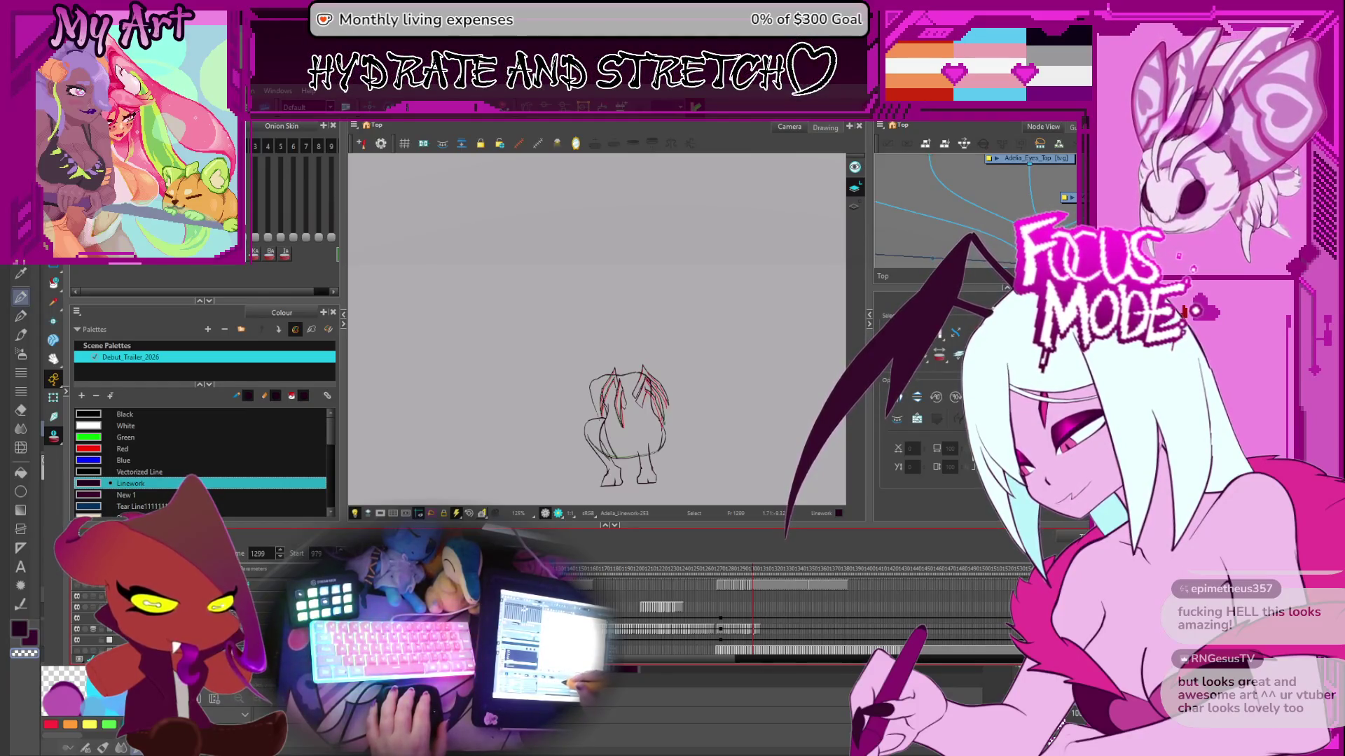
key(Return)
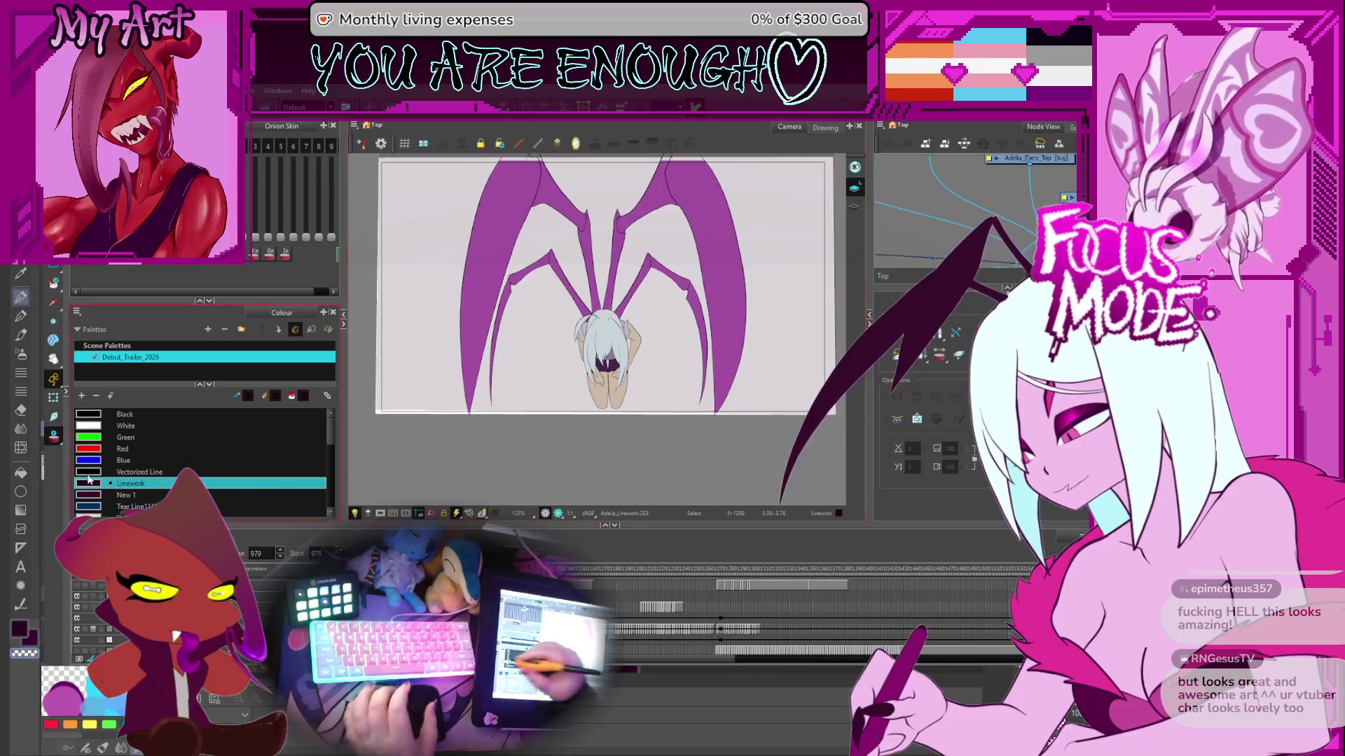
click(666, 619)
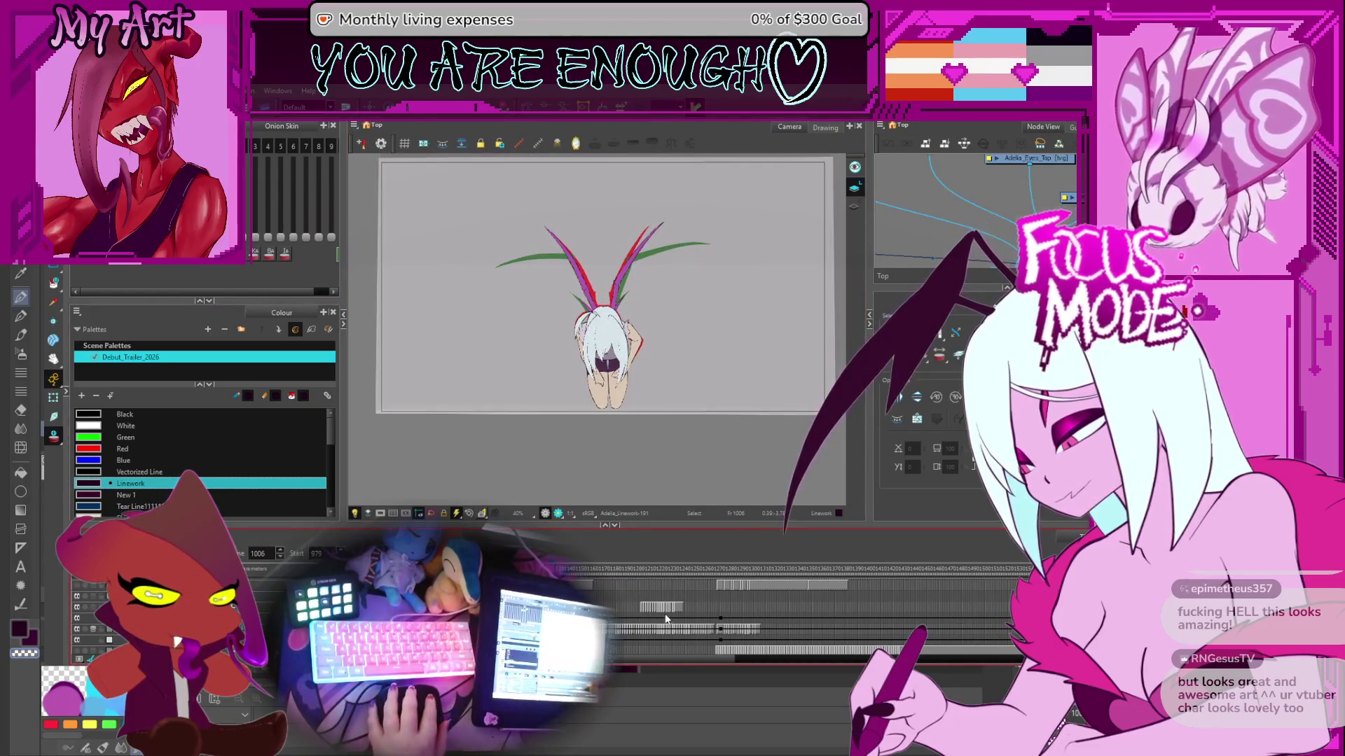
- Jump to the winged sketch on frame 1291 and zoom the camera view in
scroll(772, 614, right, 5)
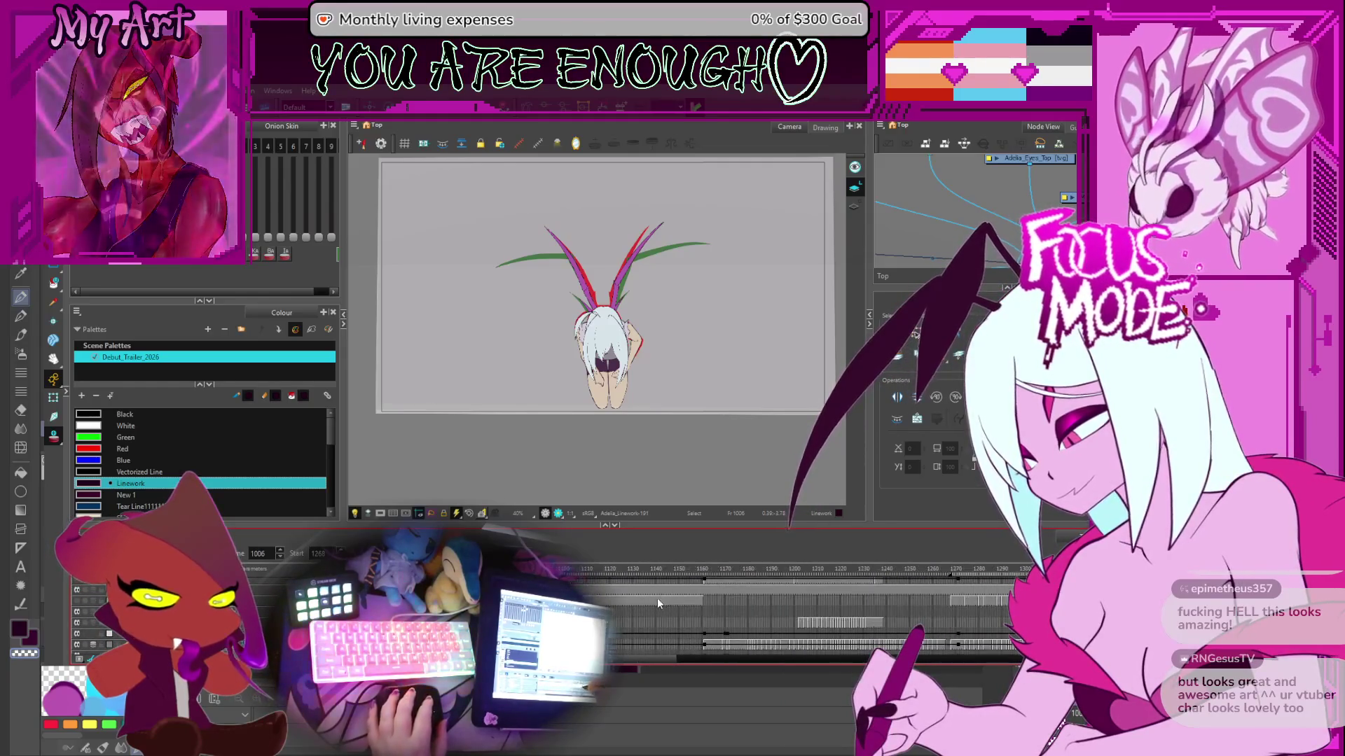
scroll(658, 598, up, 2)
click(826, 569)
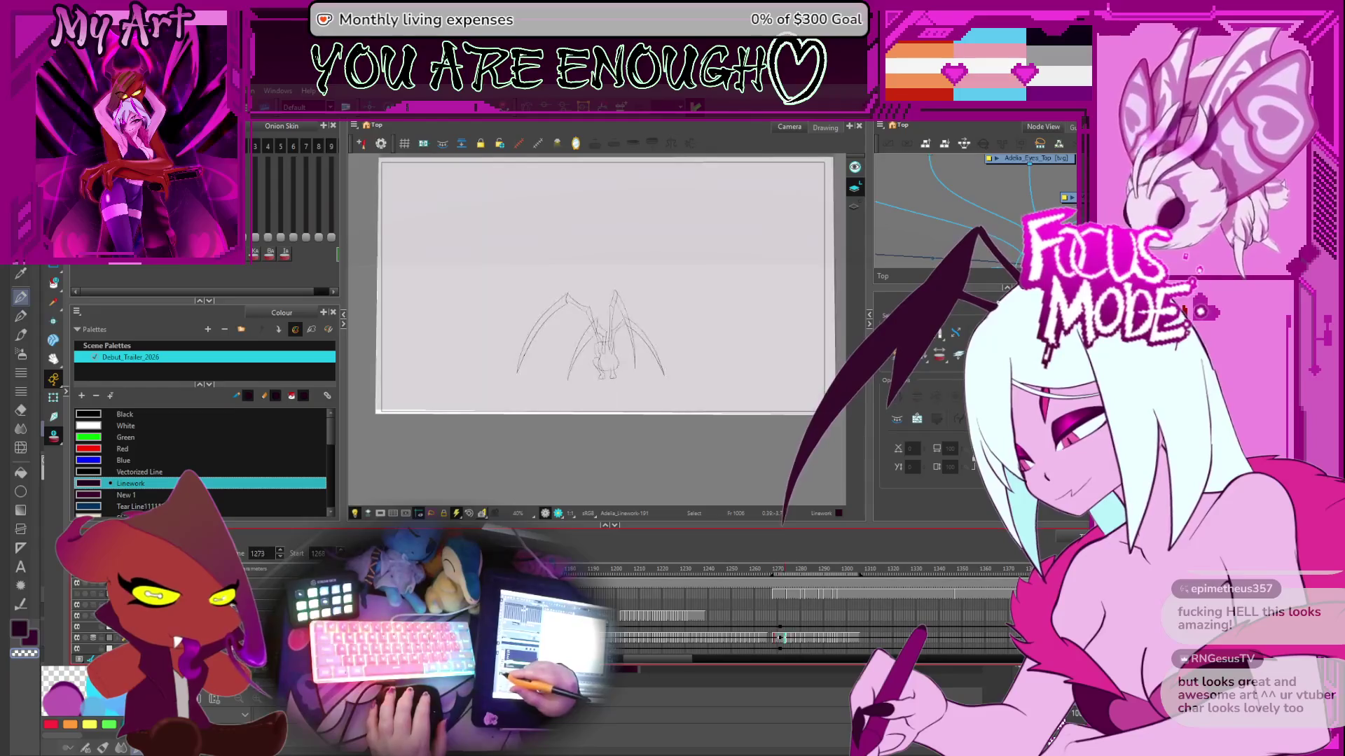
scroll(657, 395, up, 2)
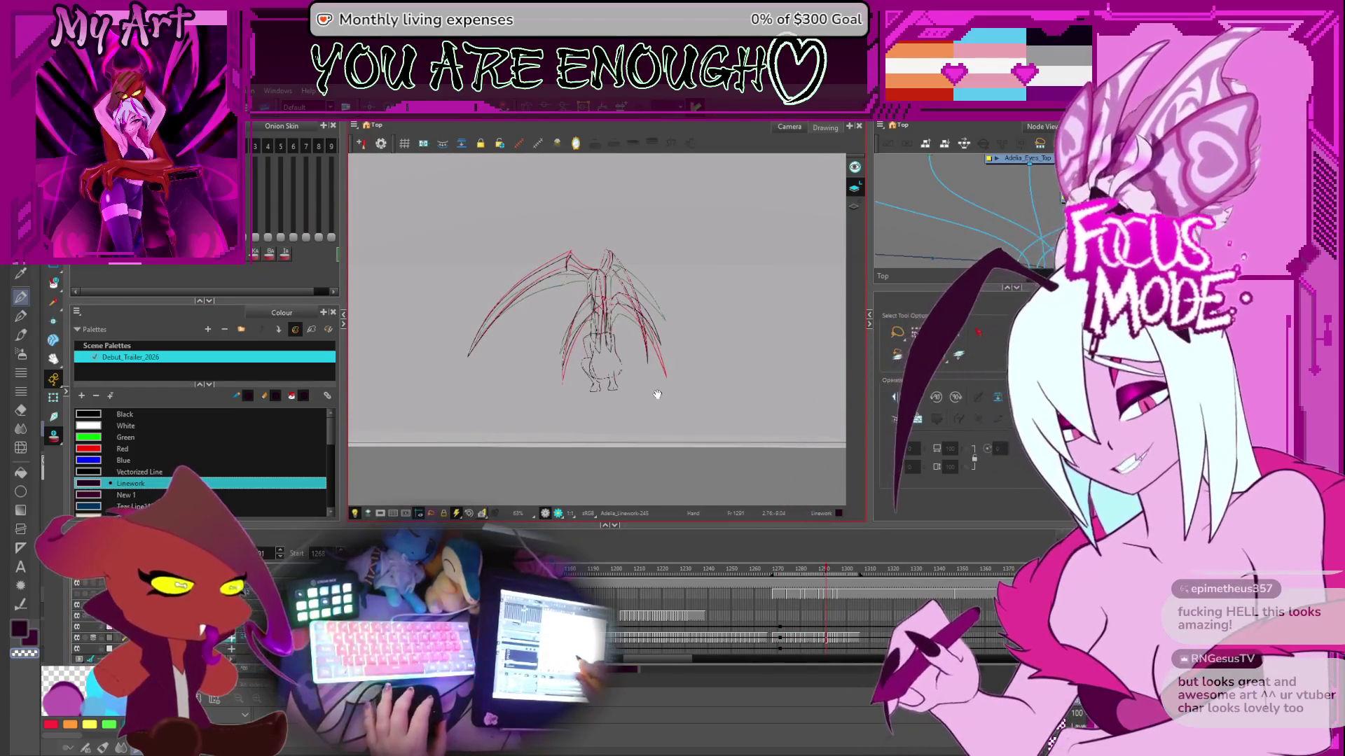
- Step from frame 1309 back through 1301, 1299 and 1298 to frame 1294
scroll(609, 354, up, 3)
key(period)
key(period)
key(period)
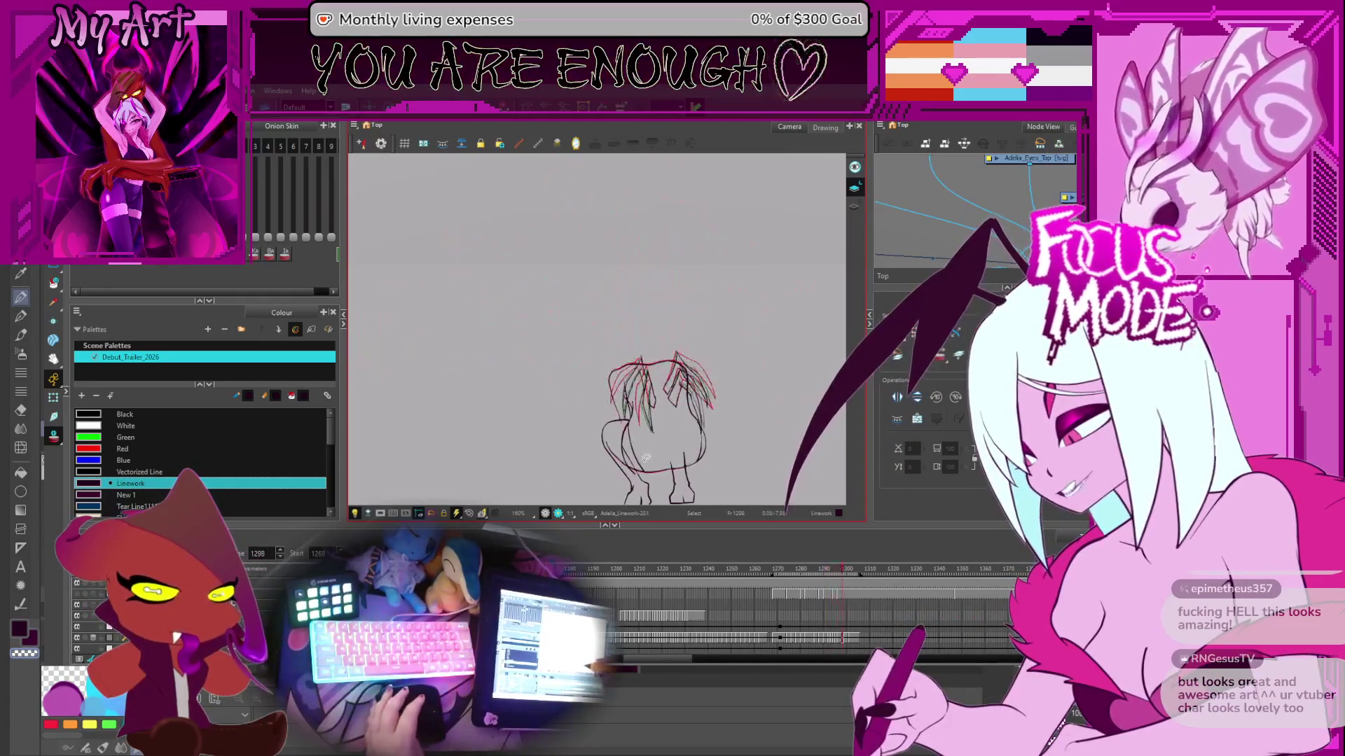
key(comma)
key(comma)
key(comma)
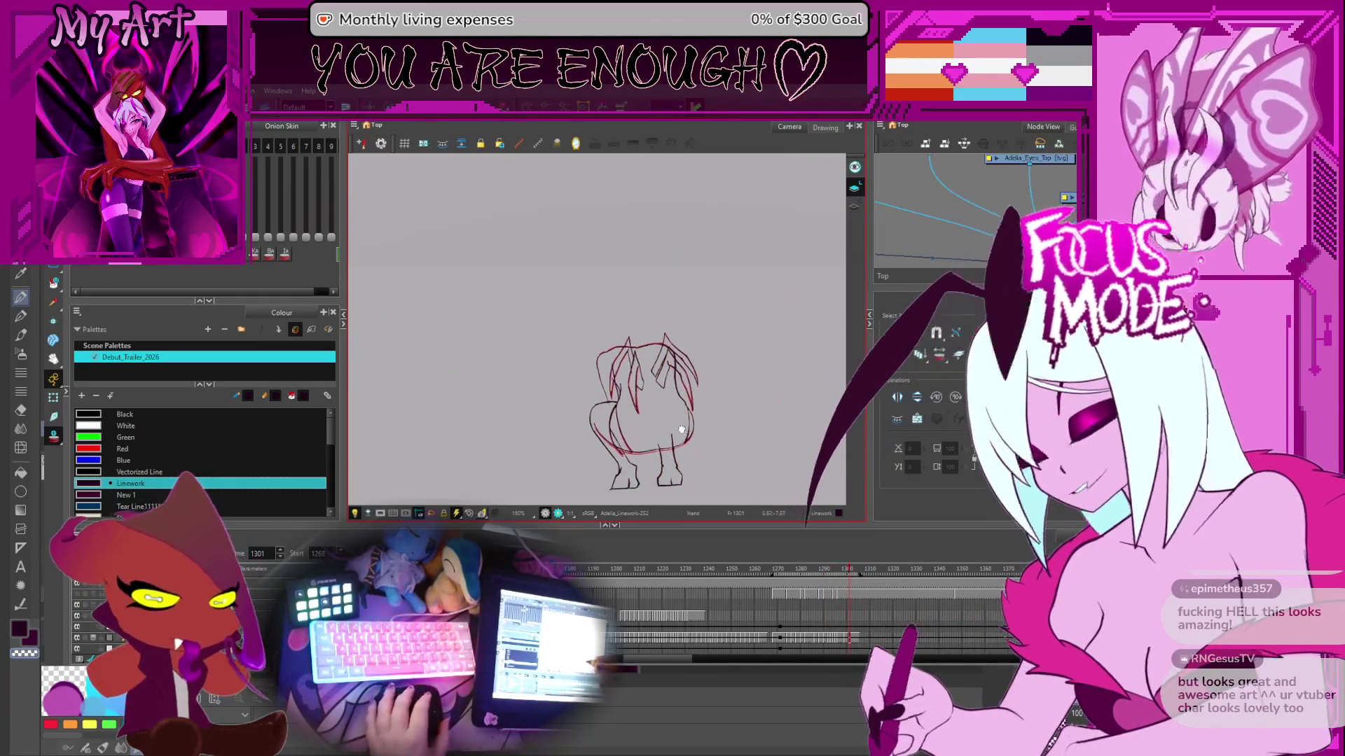
key(comma)
key(comma)
scroll(738, 418, up, 2)
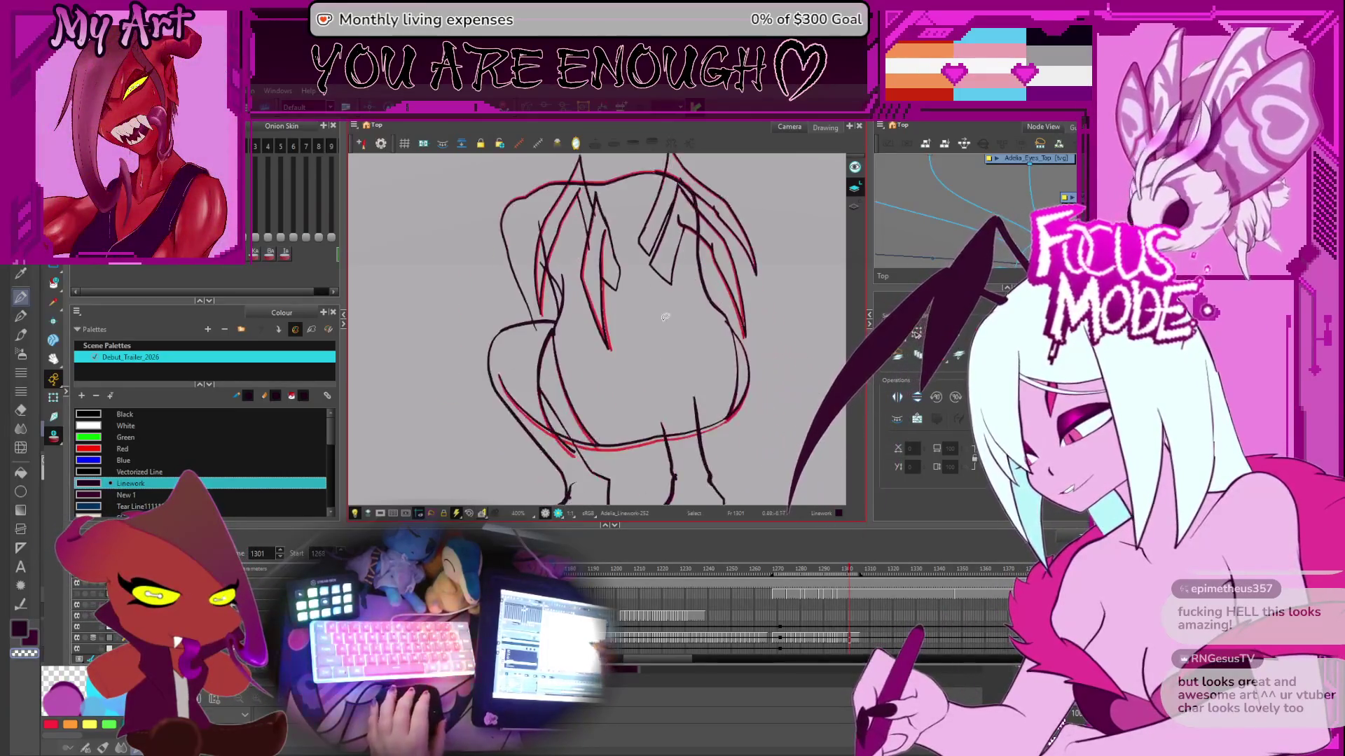
key(comma)
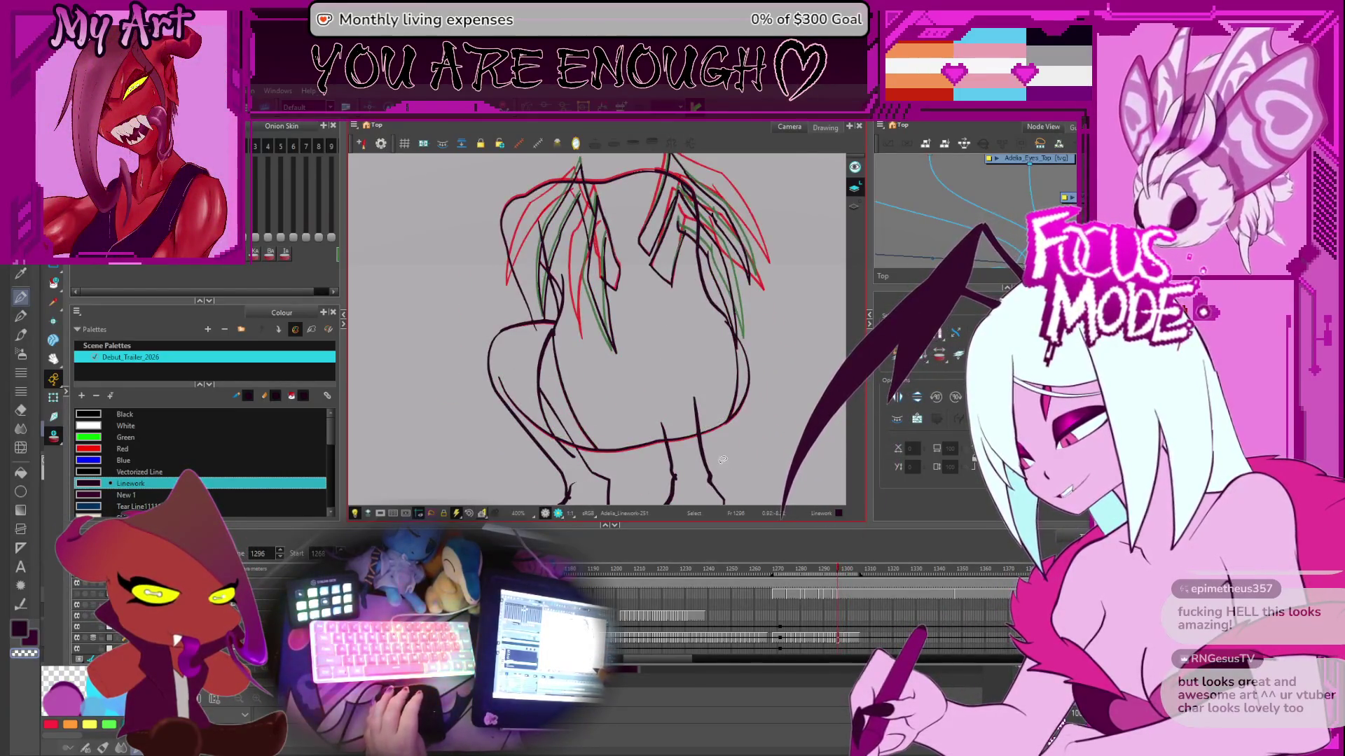
key(comma)
key(comma)
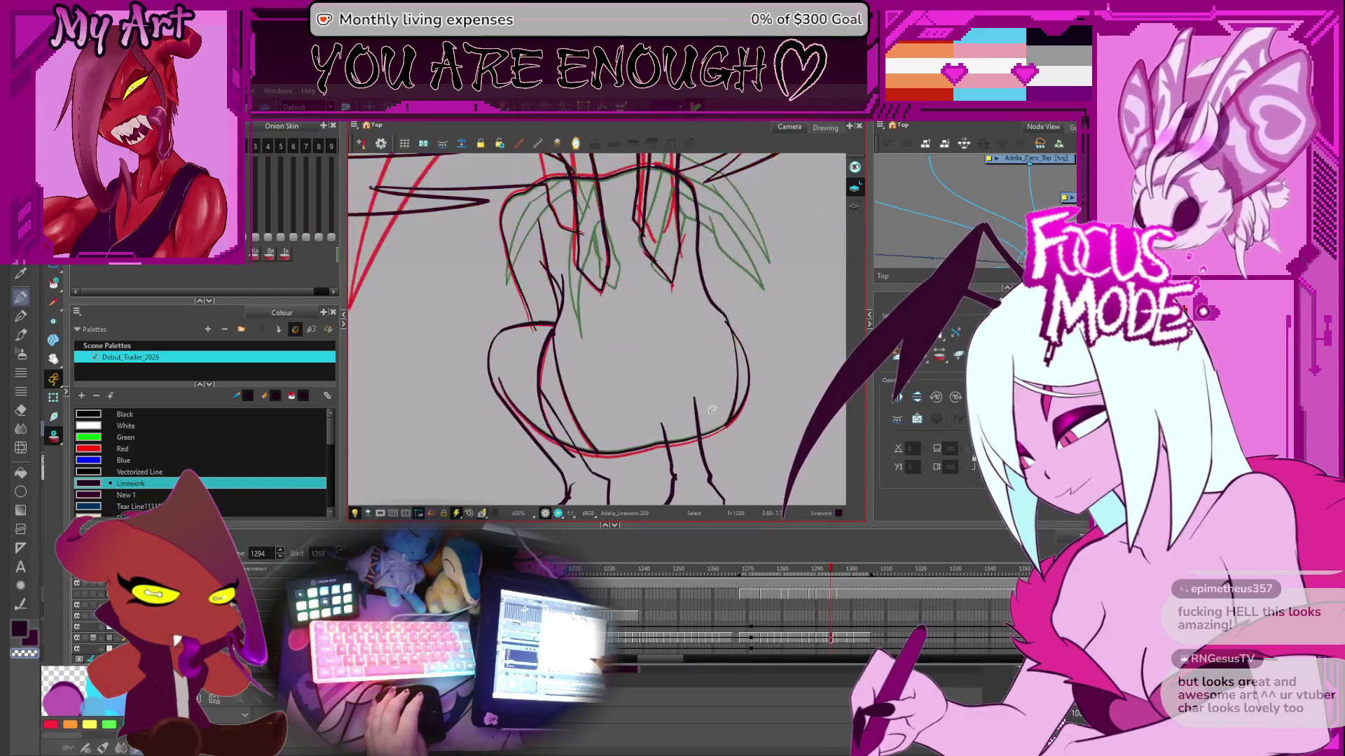
- Advance through frames 1297, 1302 and 1299, stopping on frame 1301
scroll(842, 629, up, 3)
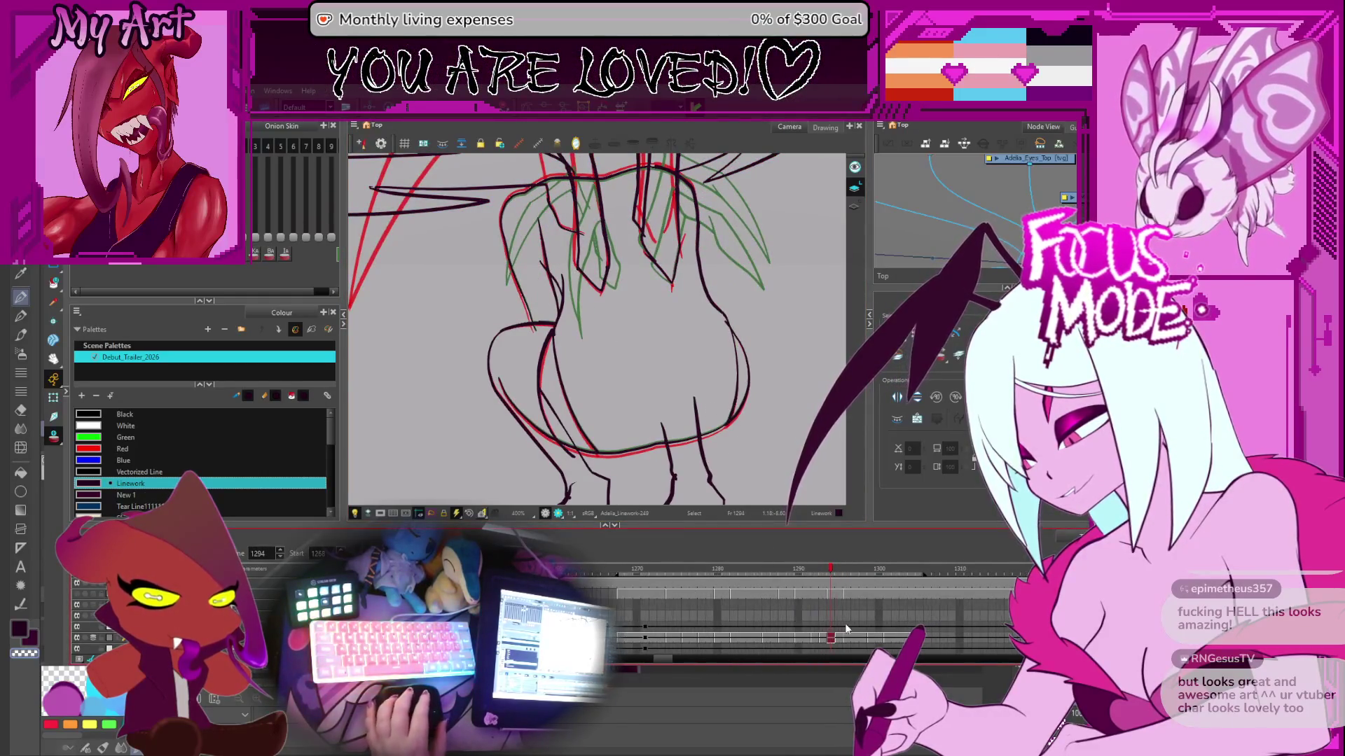
scroll(843, 629, right, 2)
scroll(736, 385, down, 1)
scroll(777, 350, down, 2)
key(period)
key(period)
key(period)
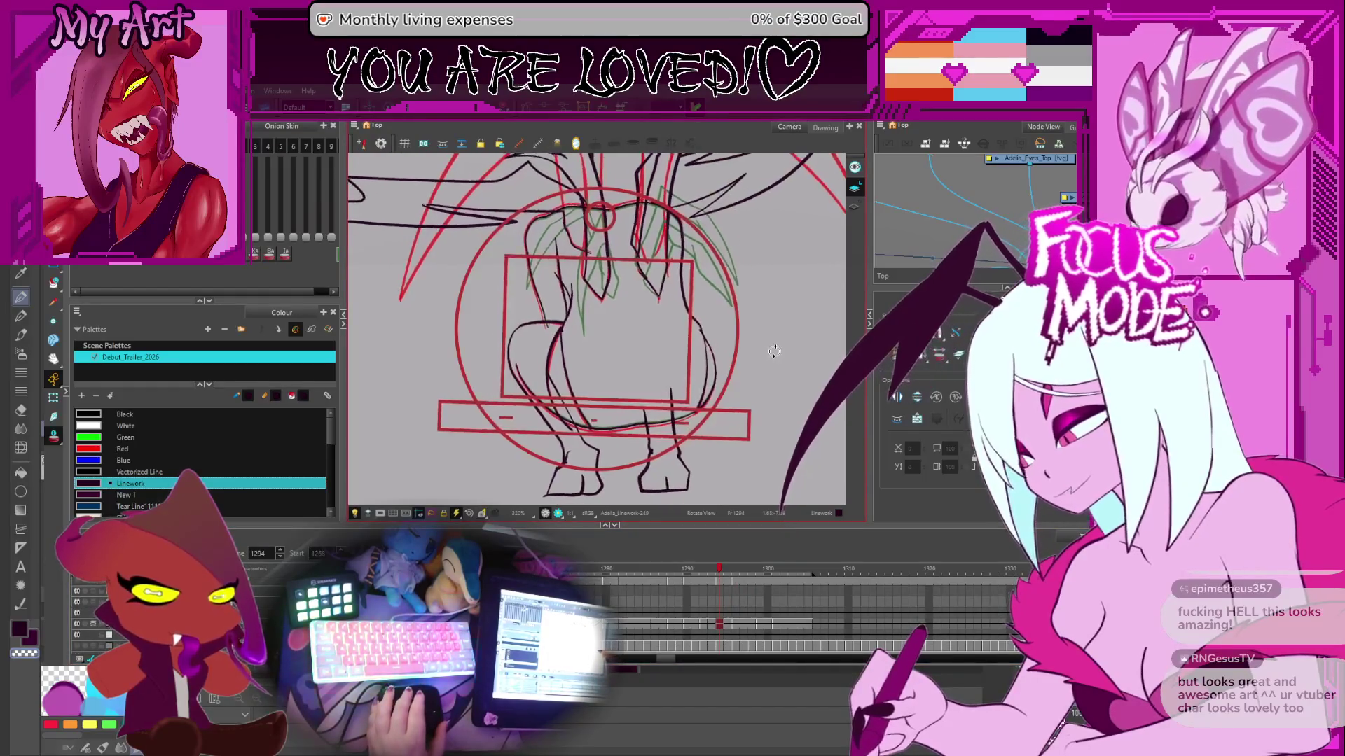
key(period)
key(period)
key(period)
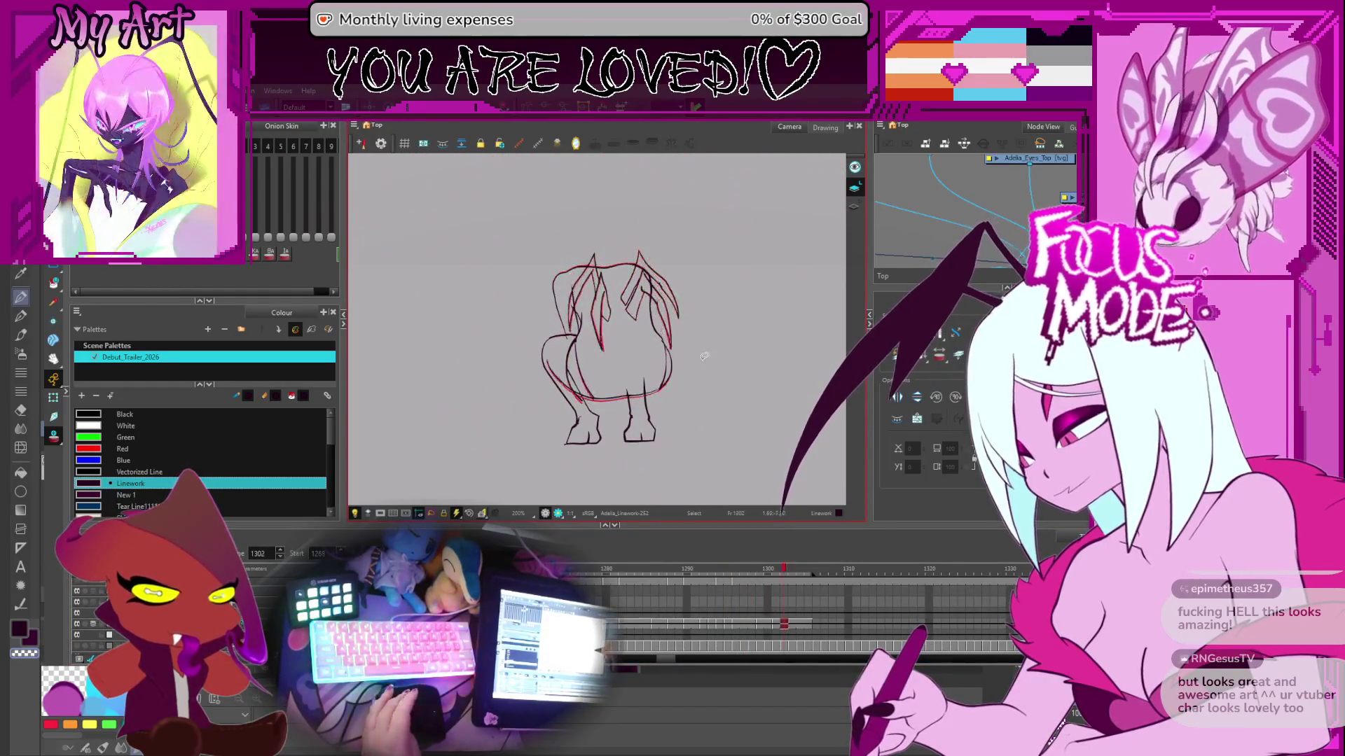
key(comma)
key(comma)
key(comma)
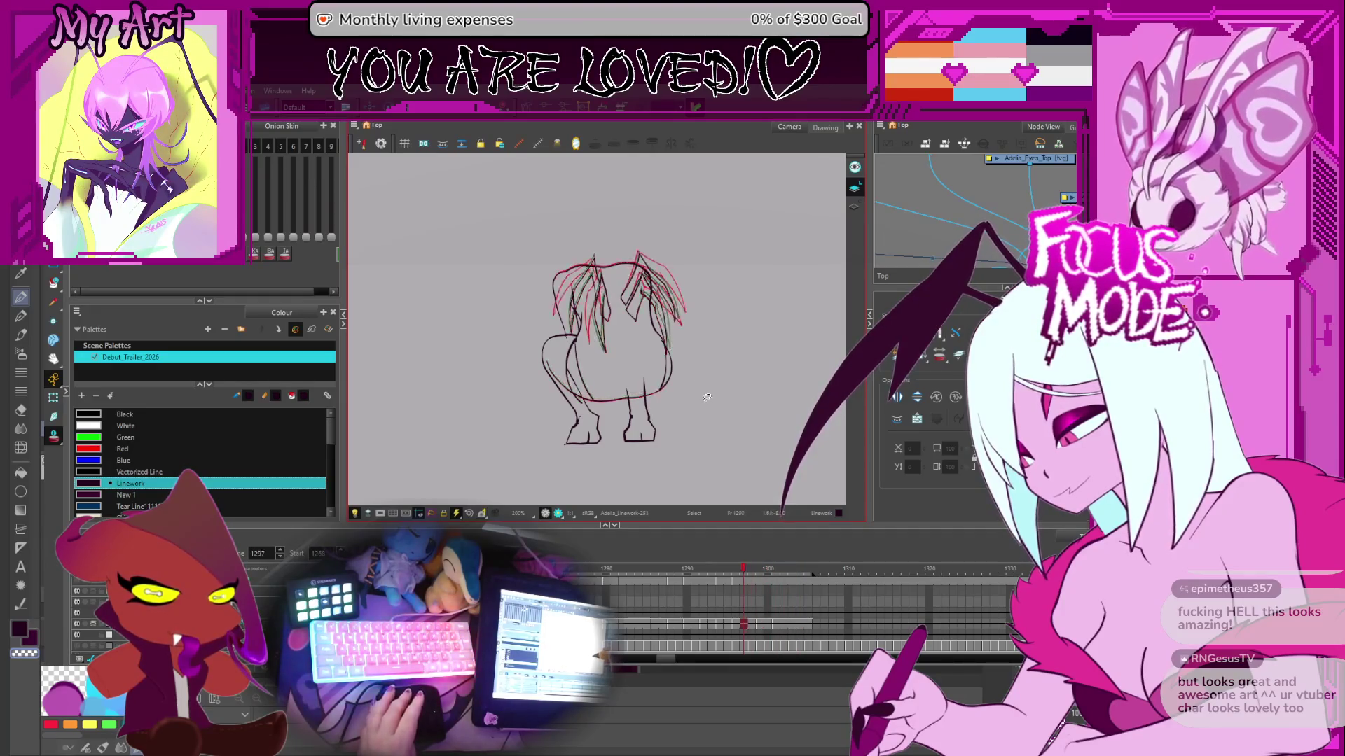
key(period)
key(period)
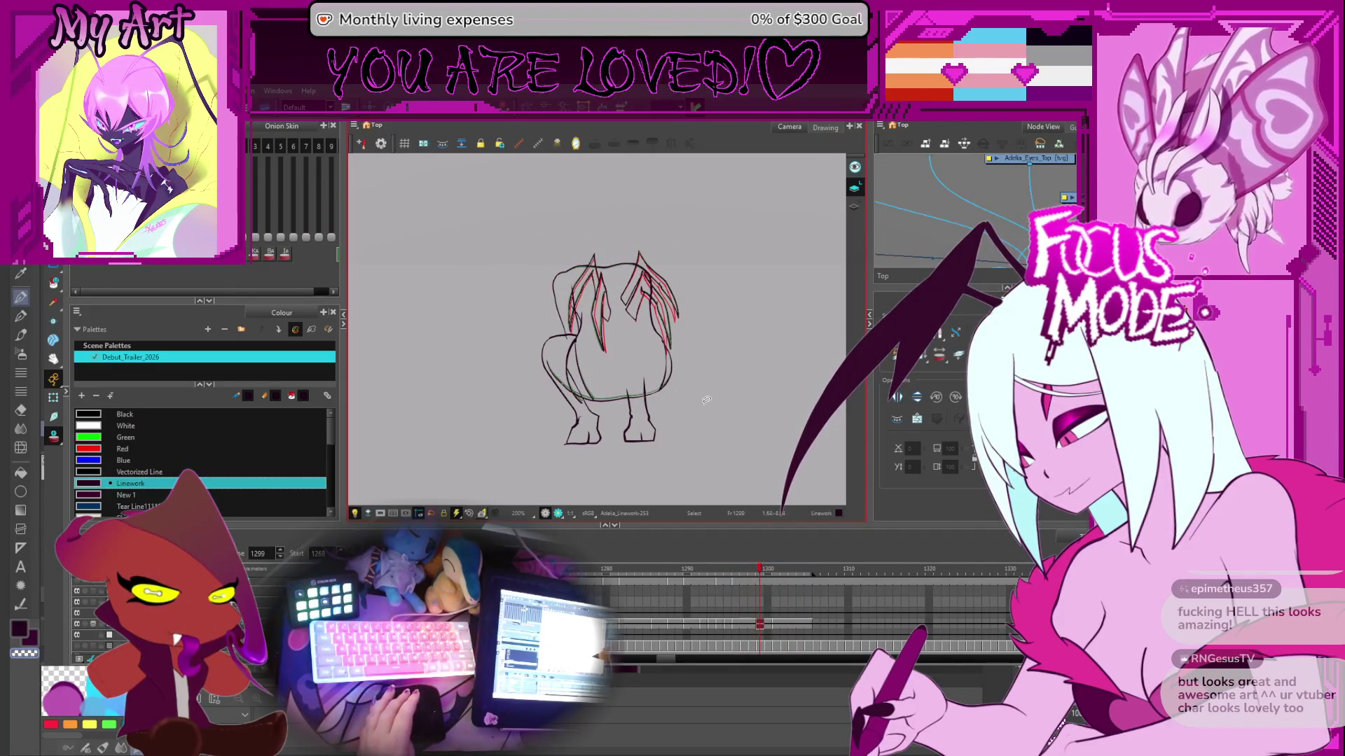
key(period)
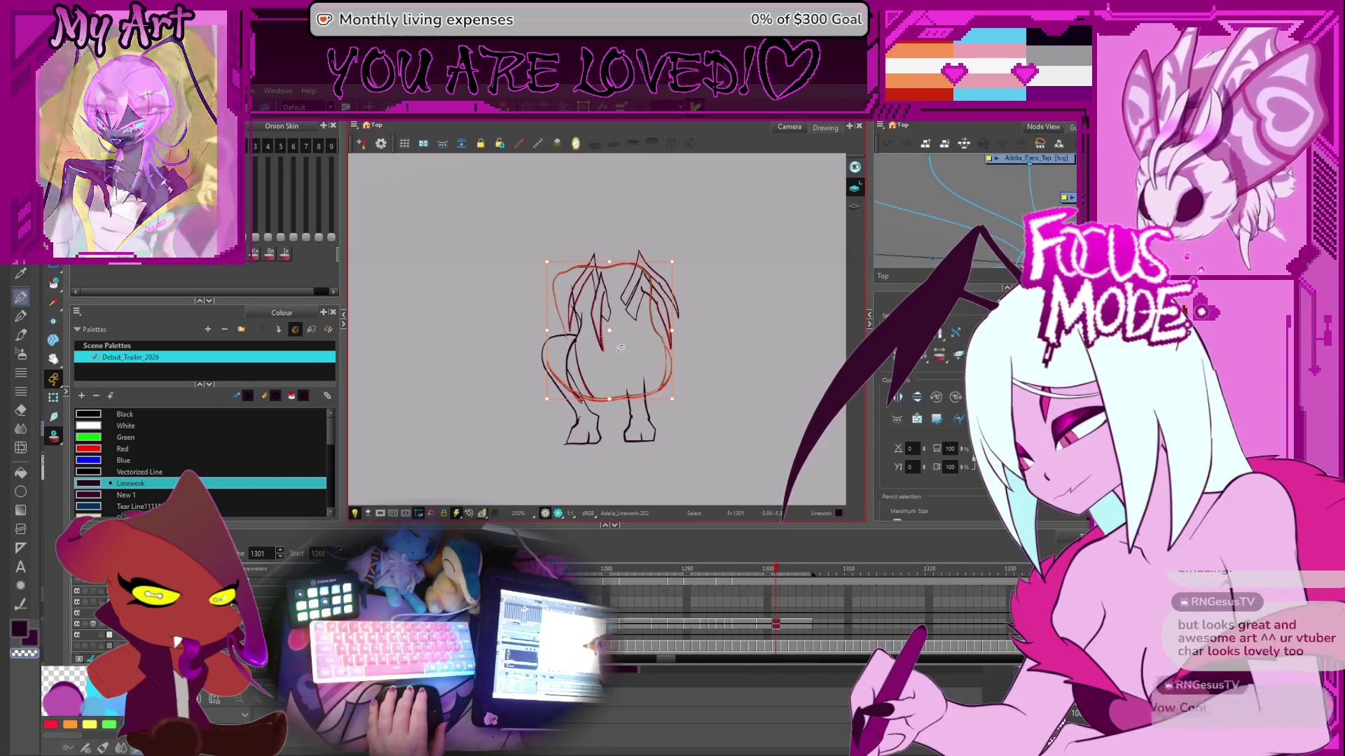
- Select the left-side body outline strokes on frame 1301 and align them, zooming and rotating to check
key(2)
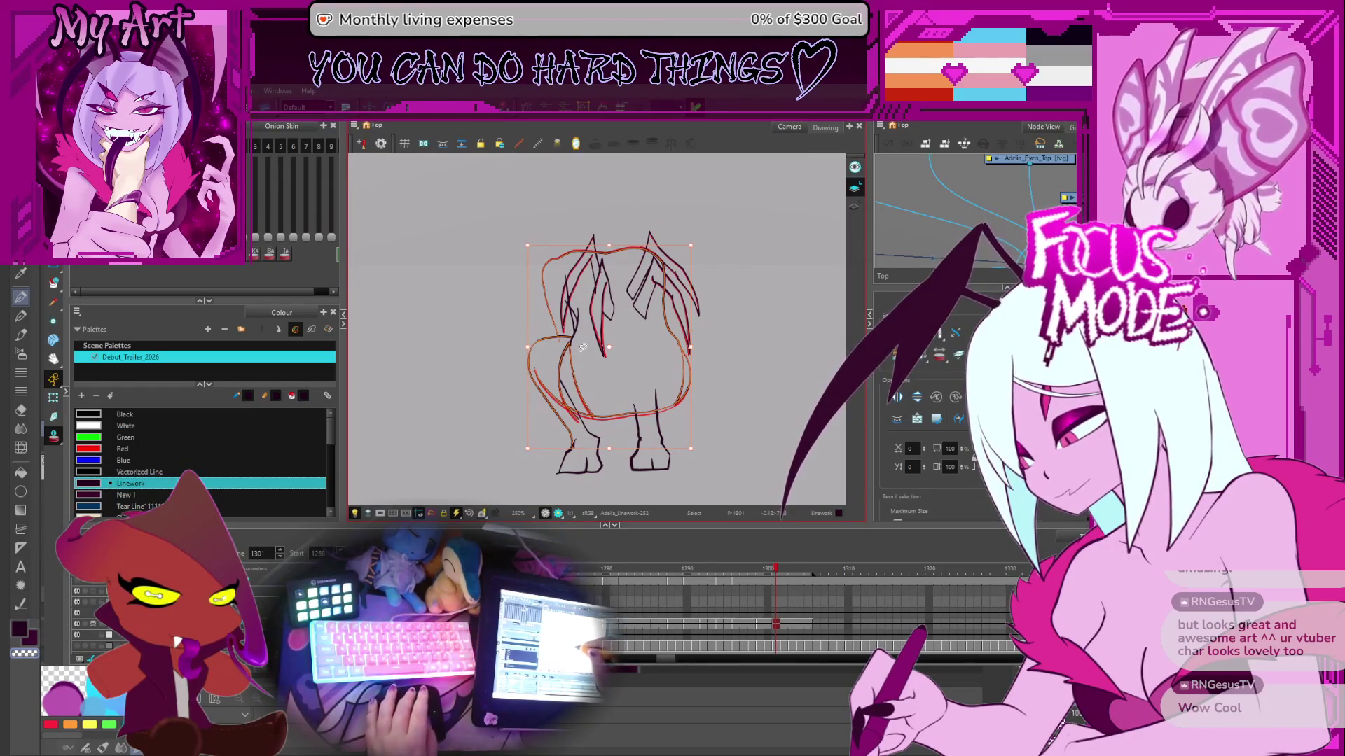
click(583, 294)
click(574, 306)
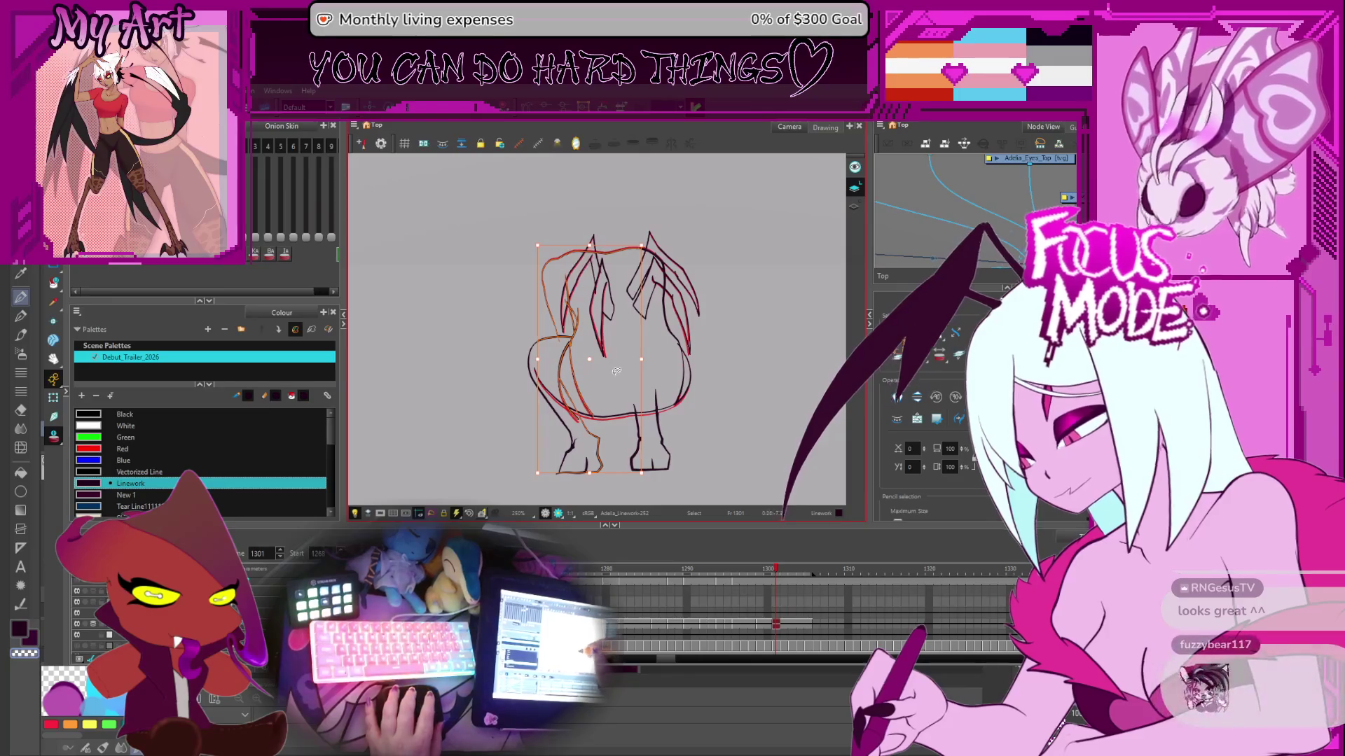
click(615, 371)
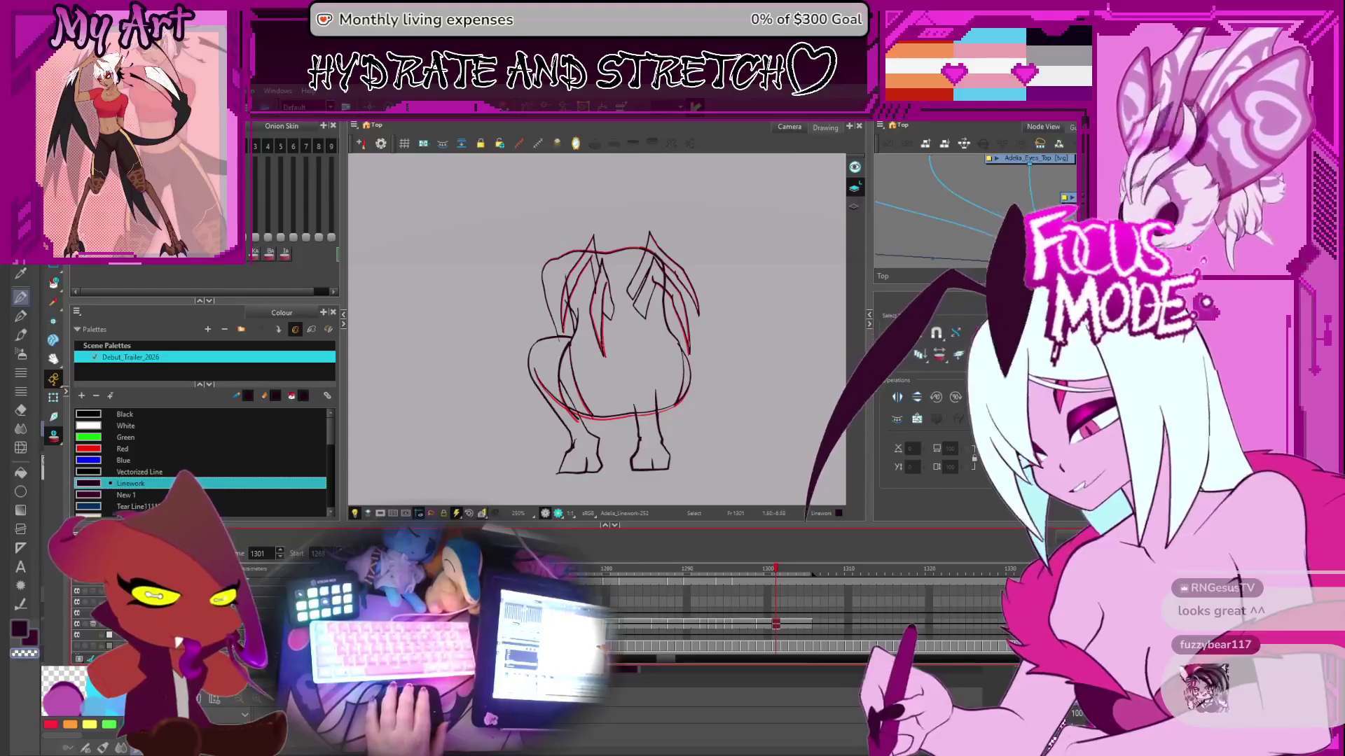
key(ctrl+alt)
key(2)
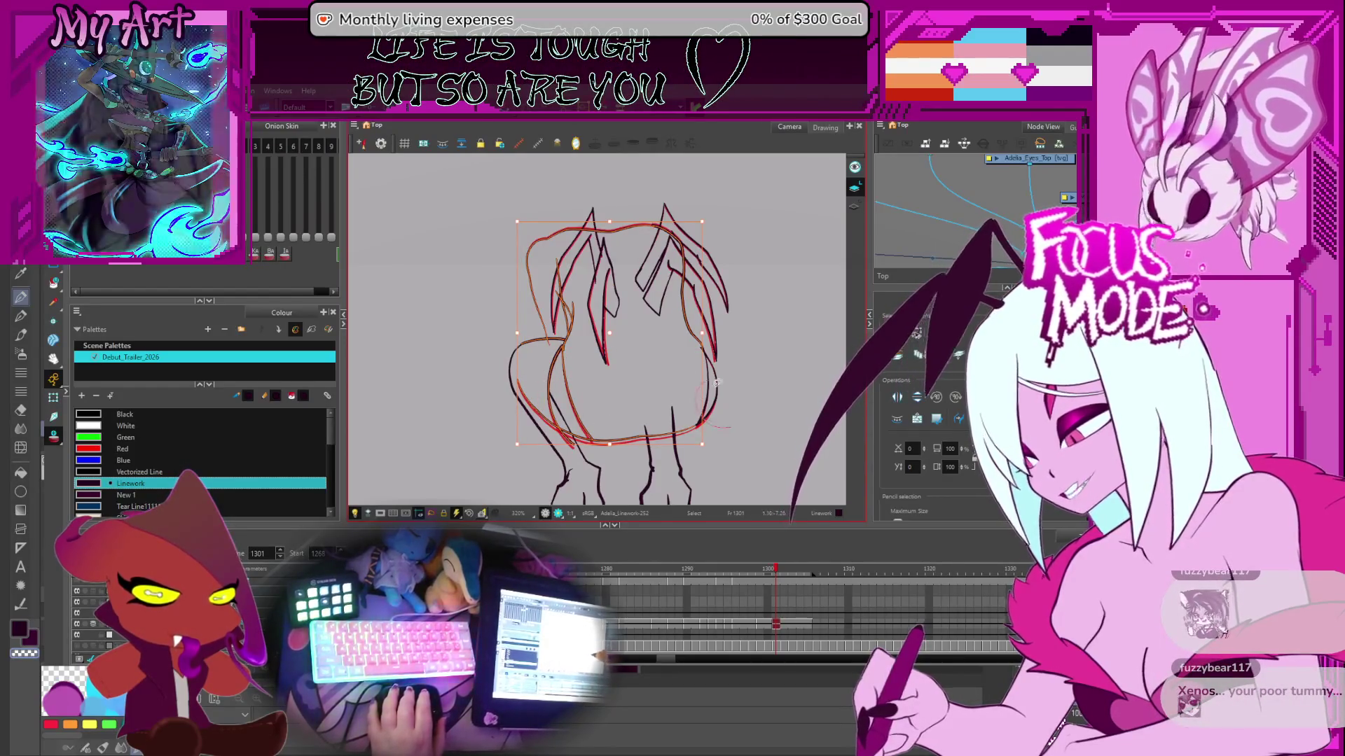
mouse_move(742, 392)
mouse_down()
mouse_move(779, 358)
mouse_move(762, 358)
mouse_move(770, 375)
mouse_up()
key(ctrl+a)
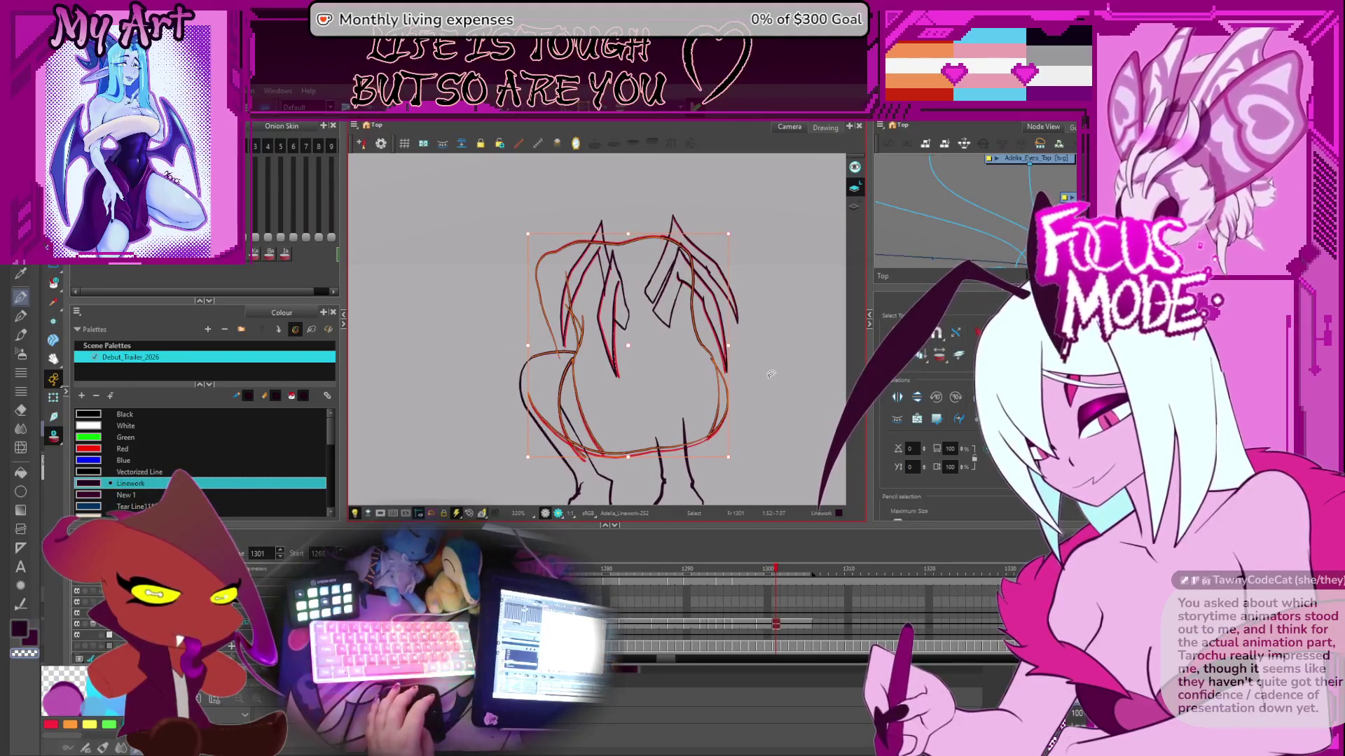
- Step back to frames 1300 and 1299 to compare the earlier drawings
key(comma)
key(comma)
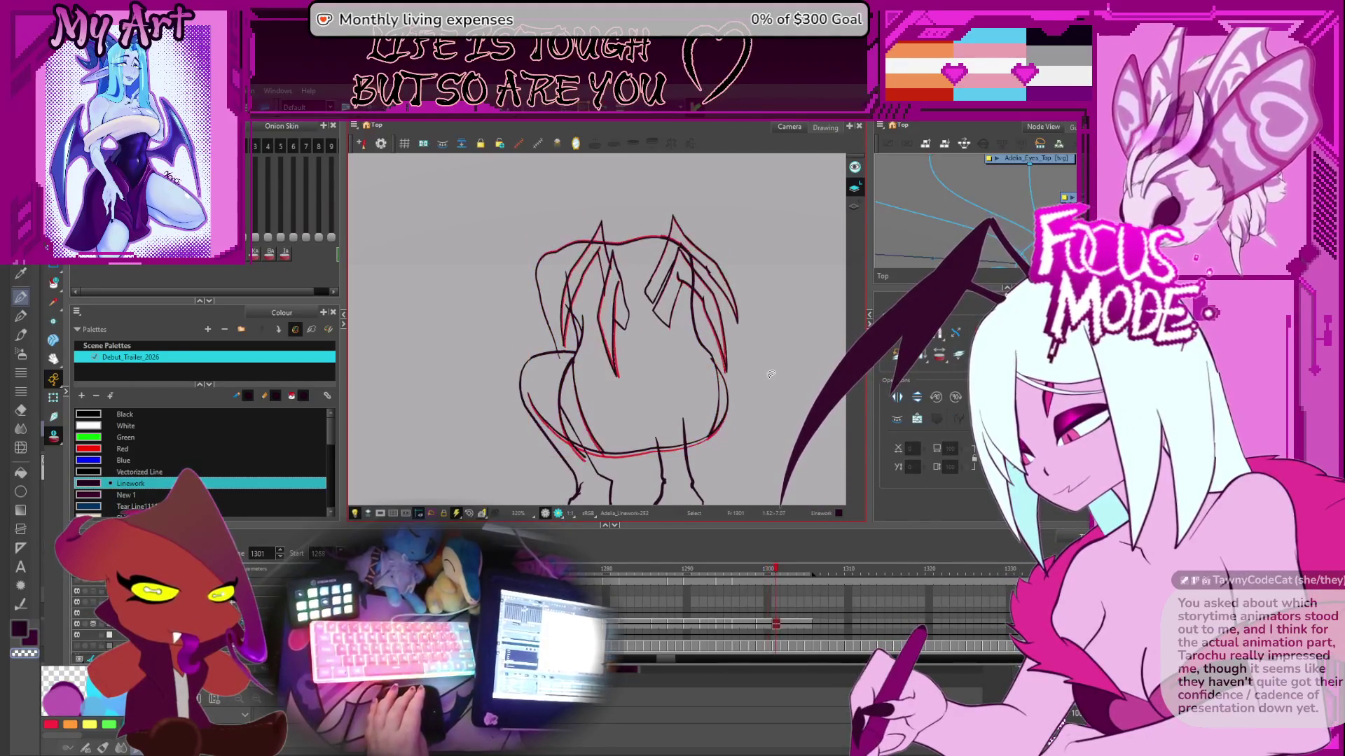
key(period)
key(comma)
scroll(770, 374, up, 3)
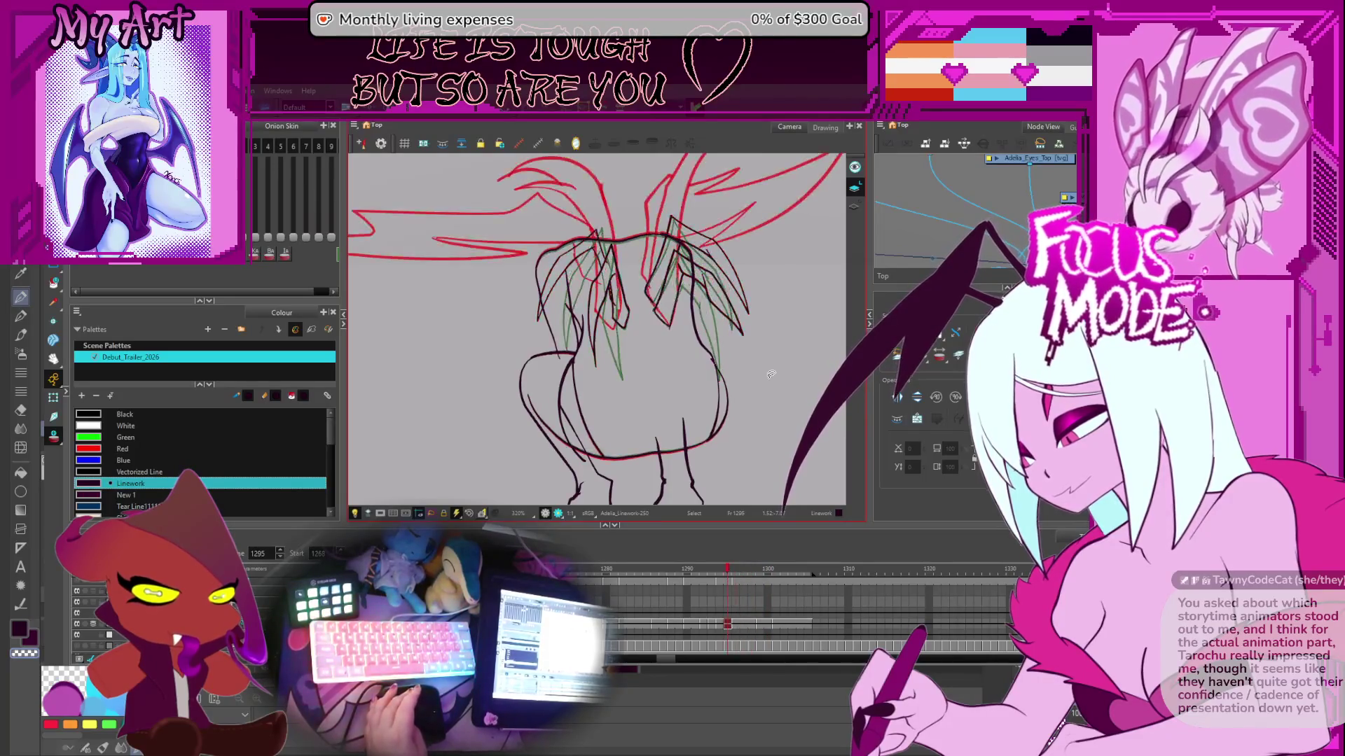
- Pan to the lower body and flip between frames 1295–1299 to compare the wing strands
scroll(757, 420, down, 3)
scroll(744, 461, up, 4)
drag(744, 461, 693, 376)
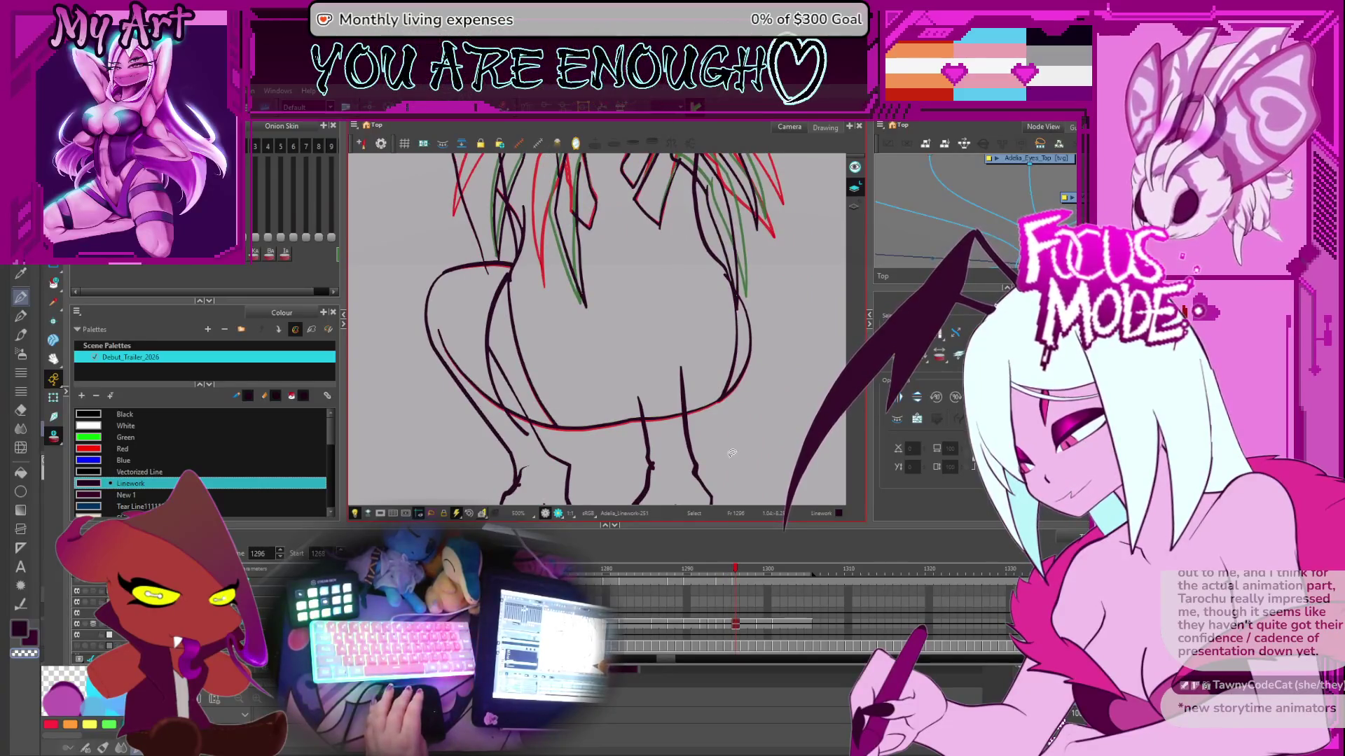
key(comma)
key(period)
key(comma)
key(period)
key(comma)
key(period)
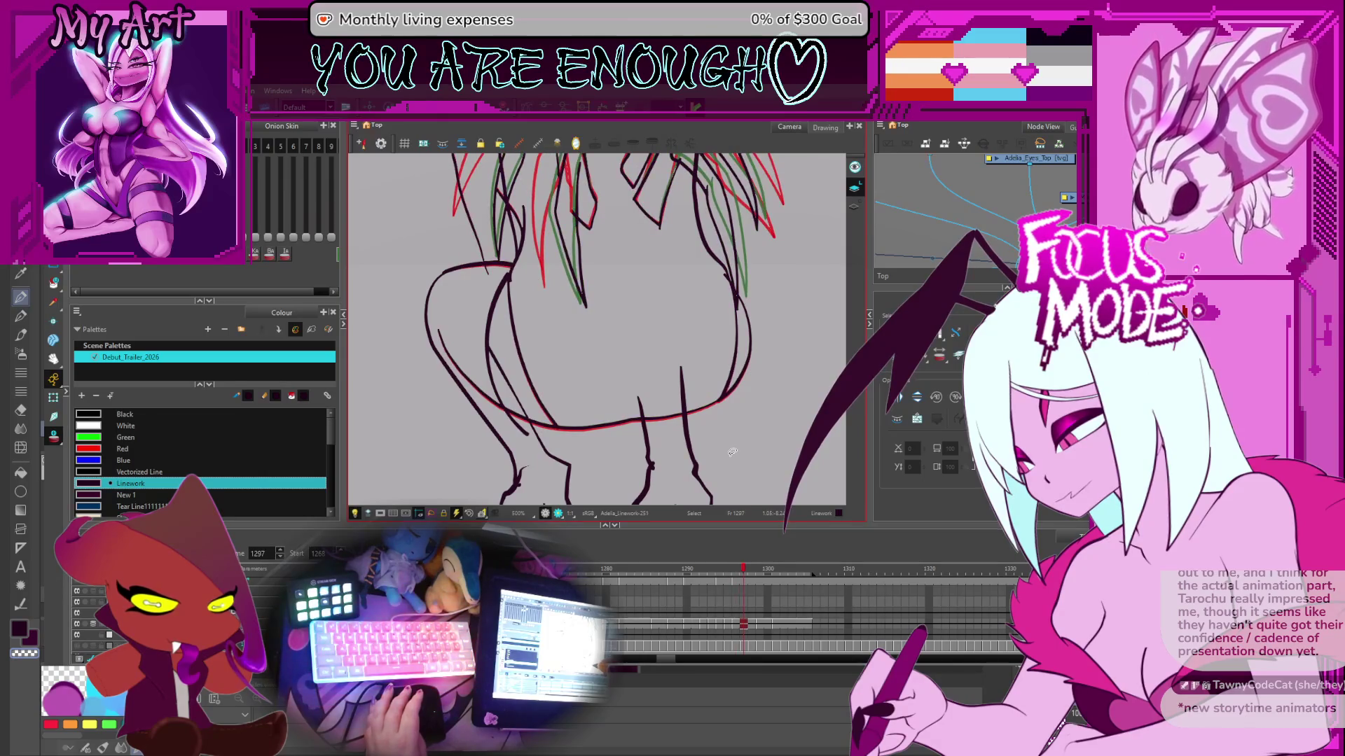
key(period)
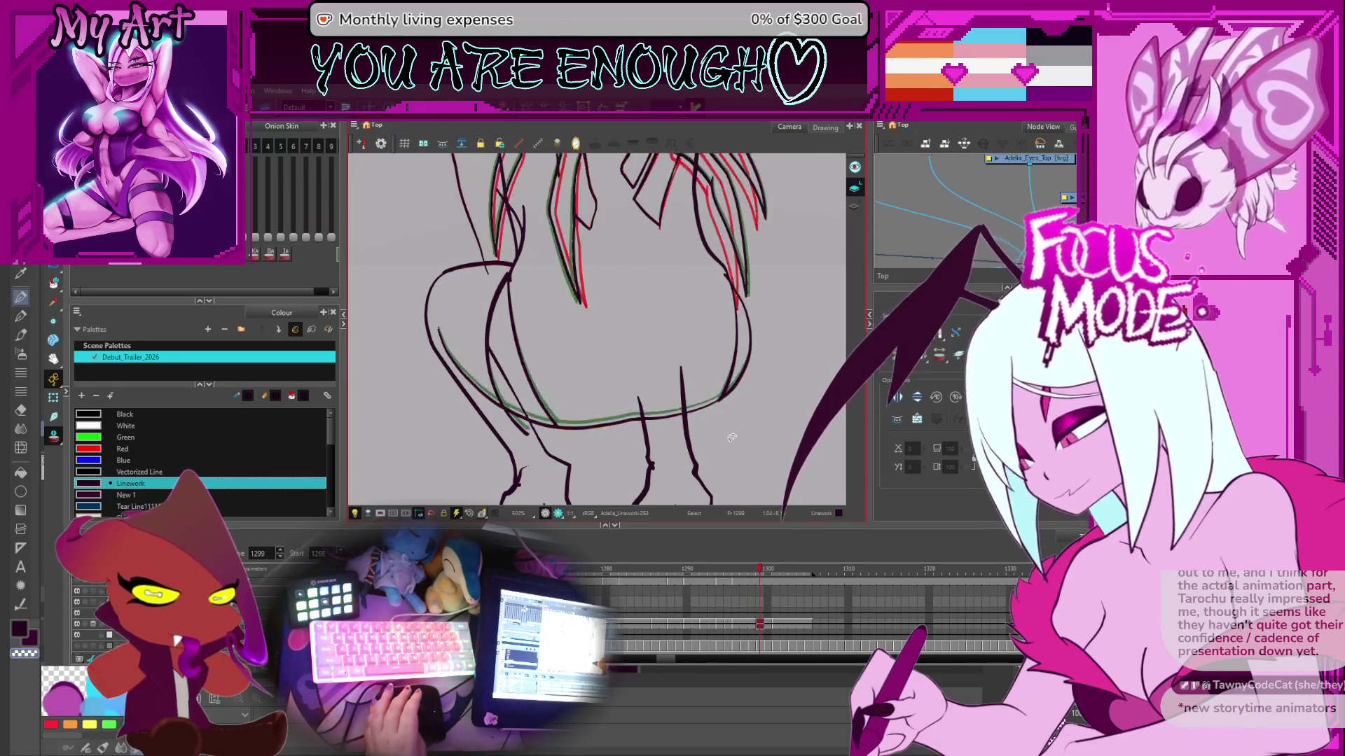
- Remove the stray dark stroke on the body's left side
click(707, 405)
scroll(742, 378, down, 1)
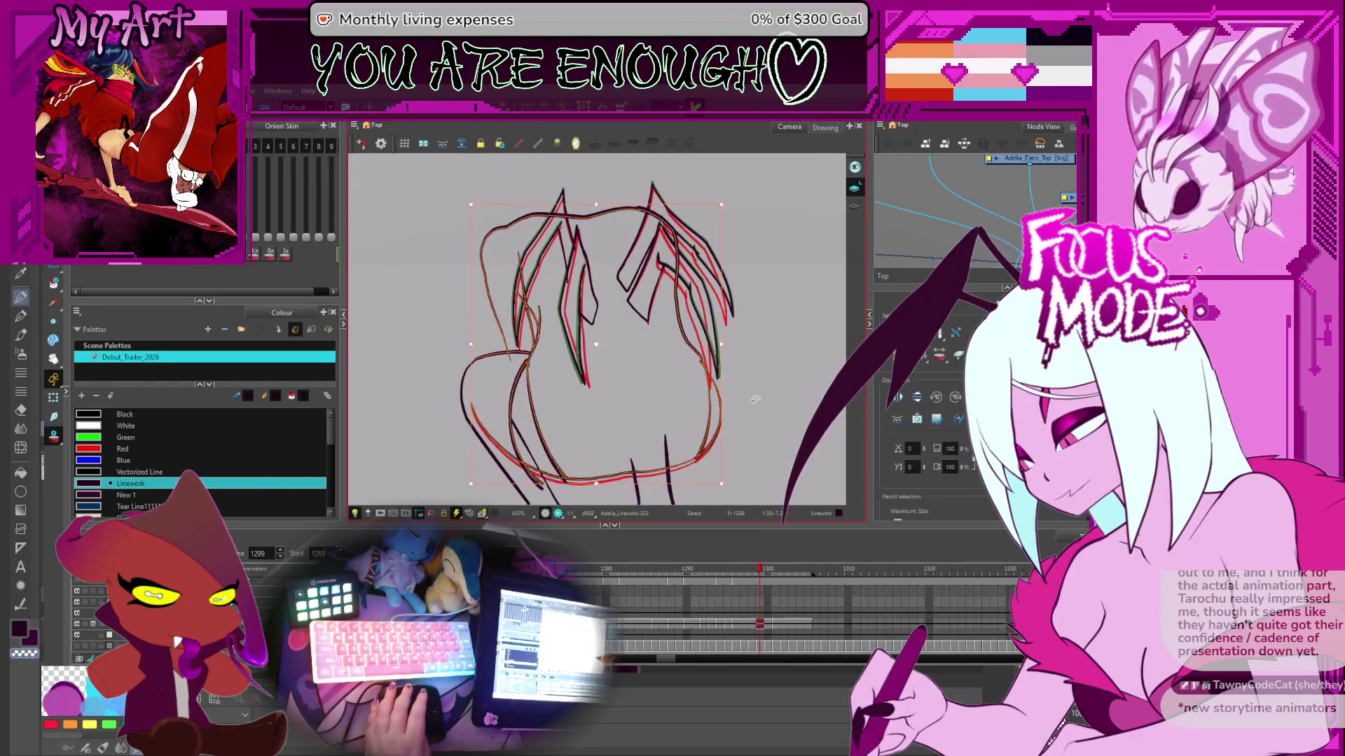
drag(636, 416, 654, 396)
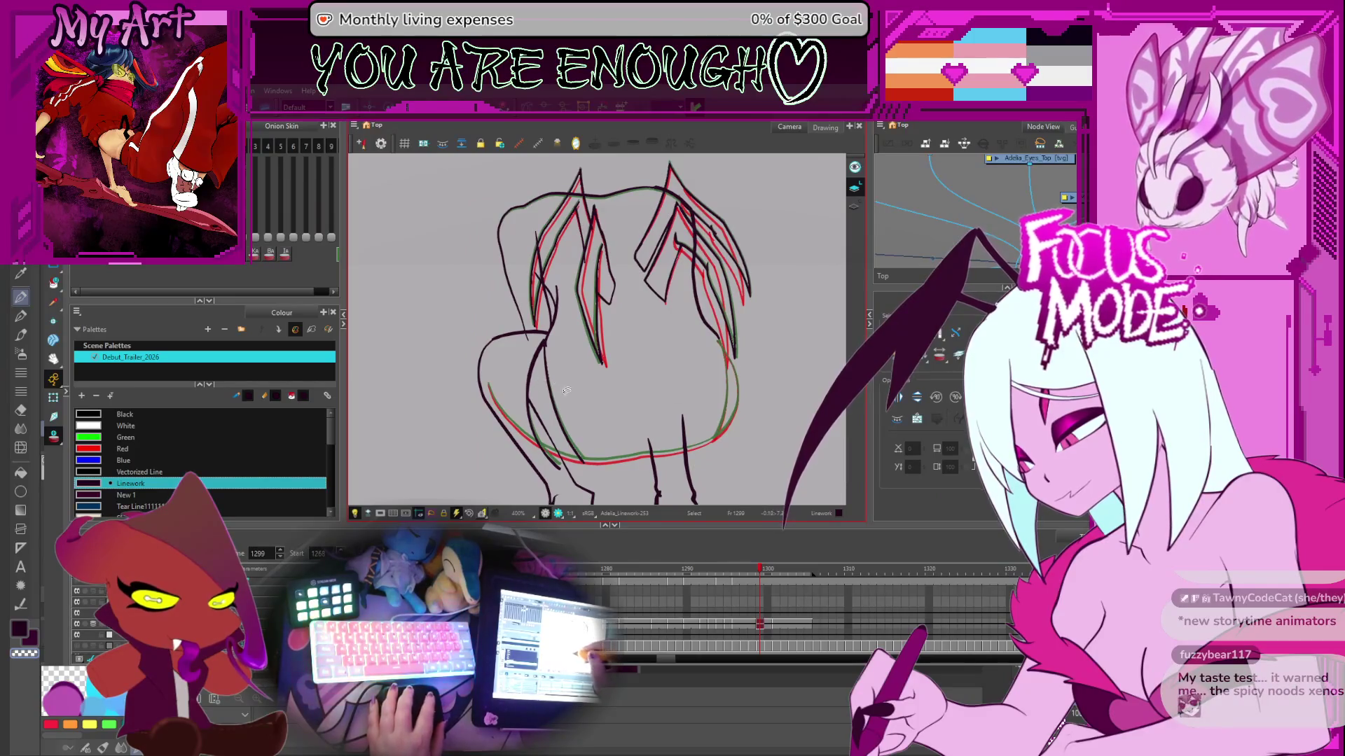
scroll(565, 390, down, 1)
key(ctrl+z)
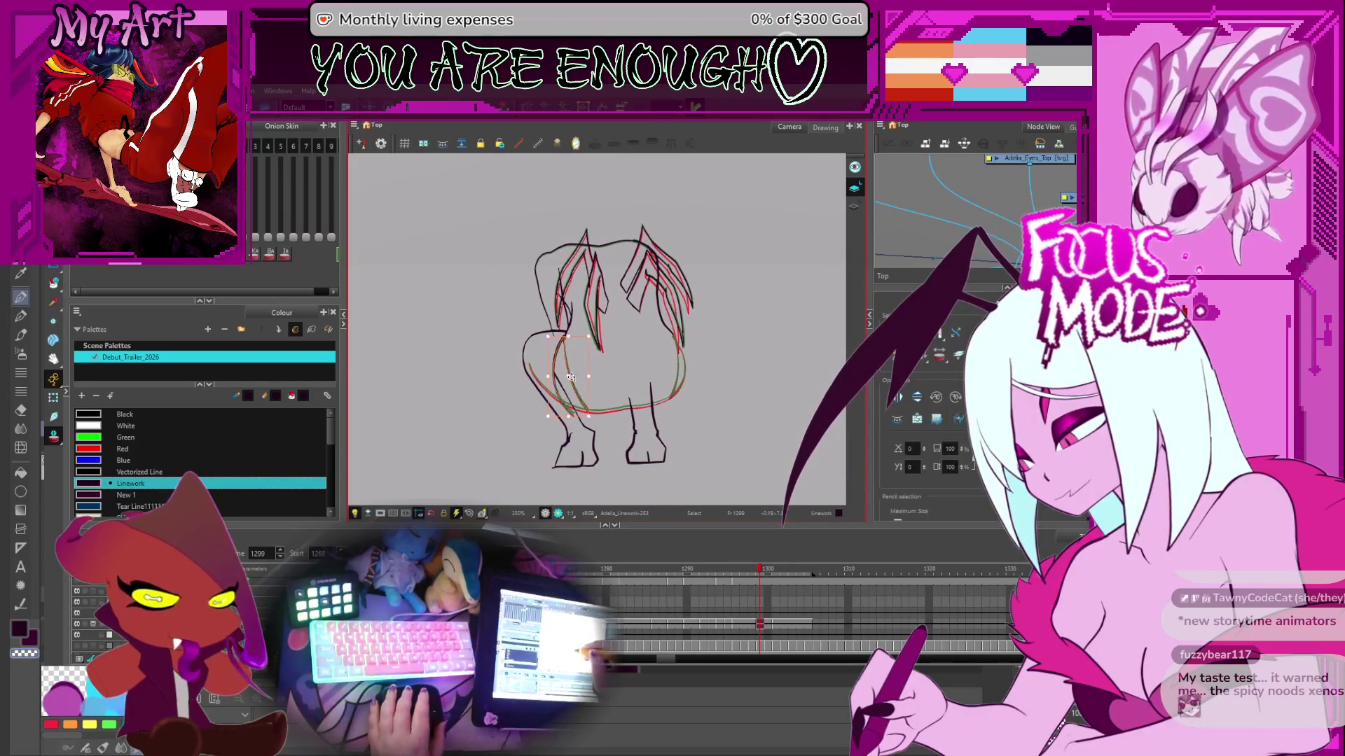
- Select and inspect the head, right-ear and body outline strokes, zooming in then out
click(566, 261)
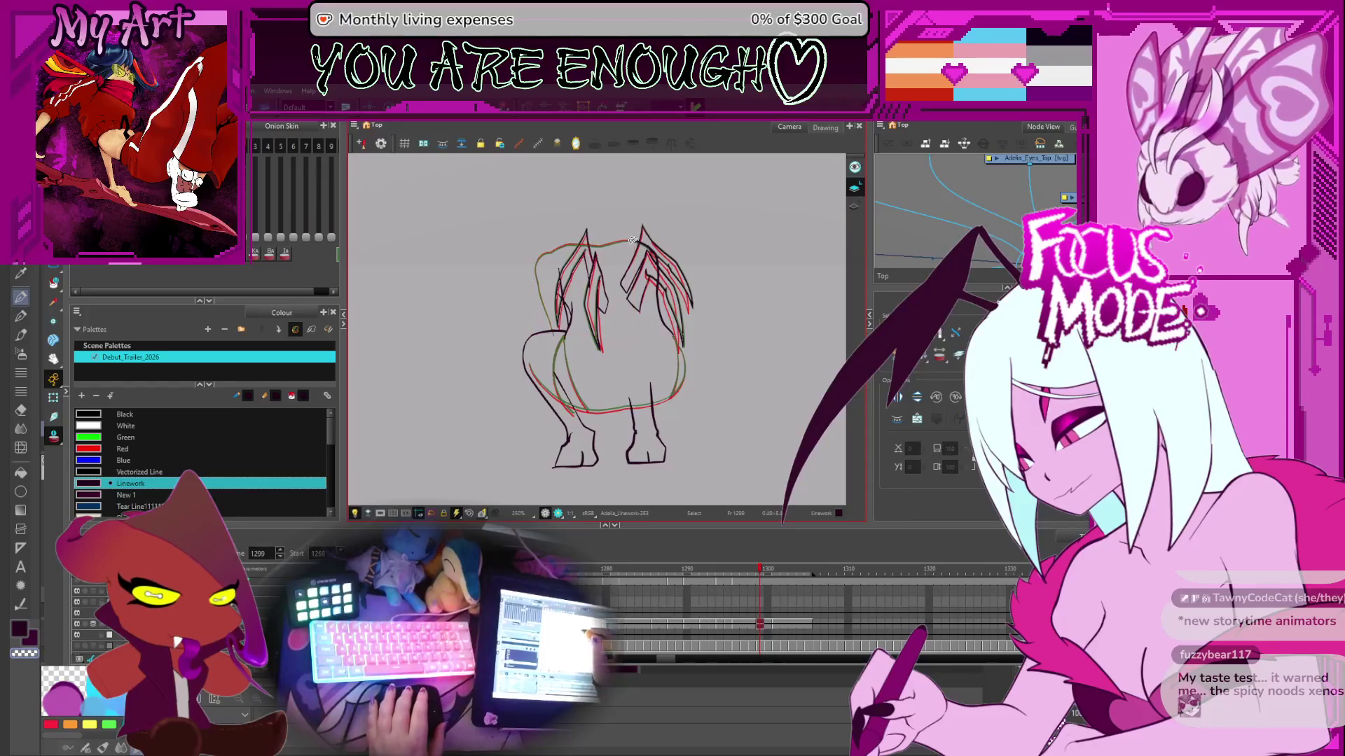
click(667, 306)
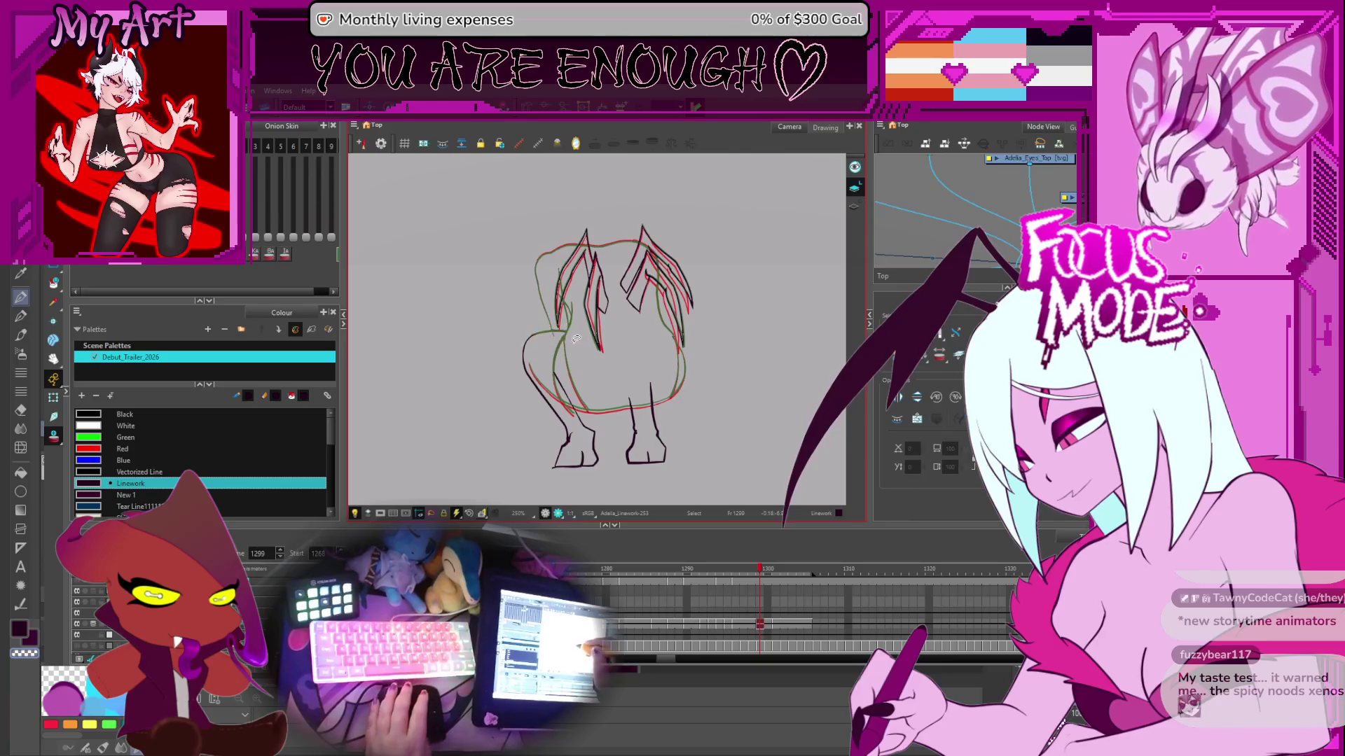
click(576, 339)
key(2)
key(2)
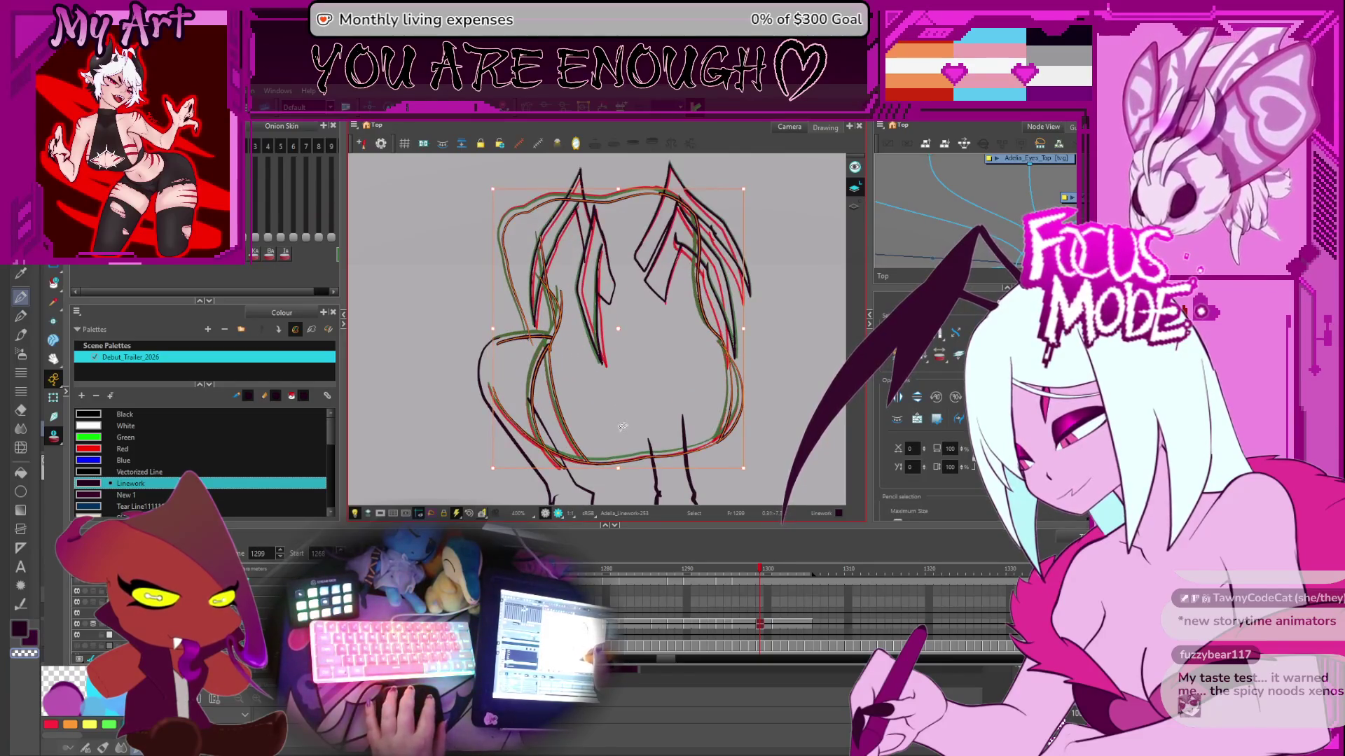
click(626, 446)
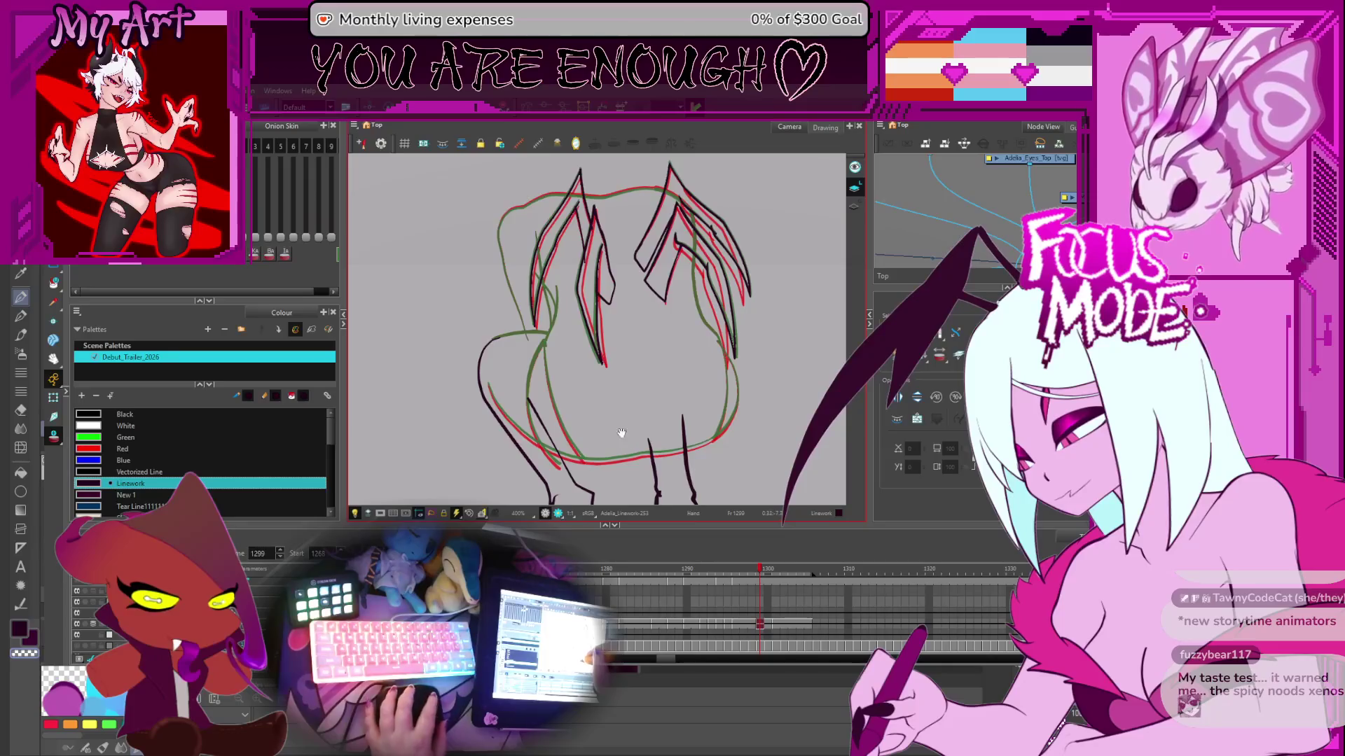
drag(623, 437, 631, 417)
click(631, 448)
key(1)
key(1)
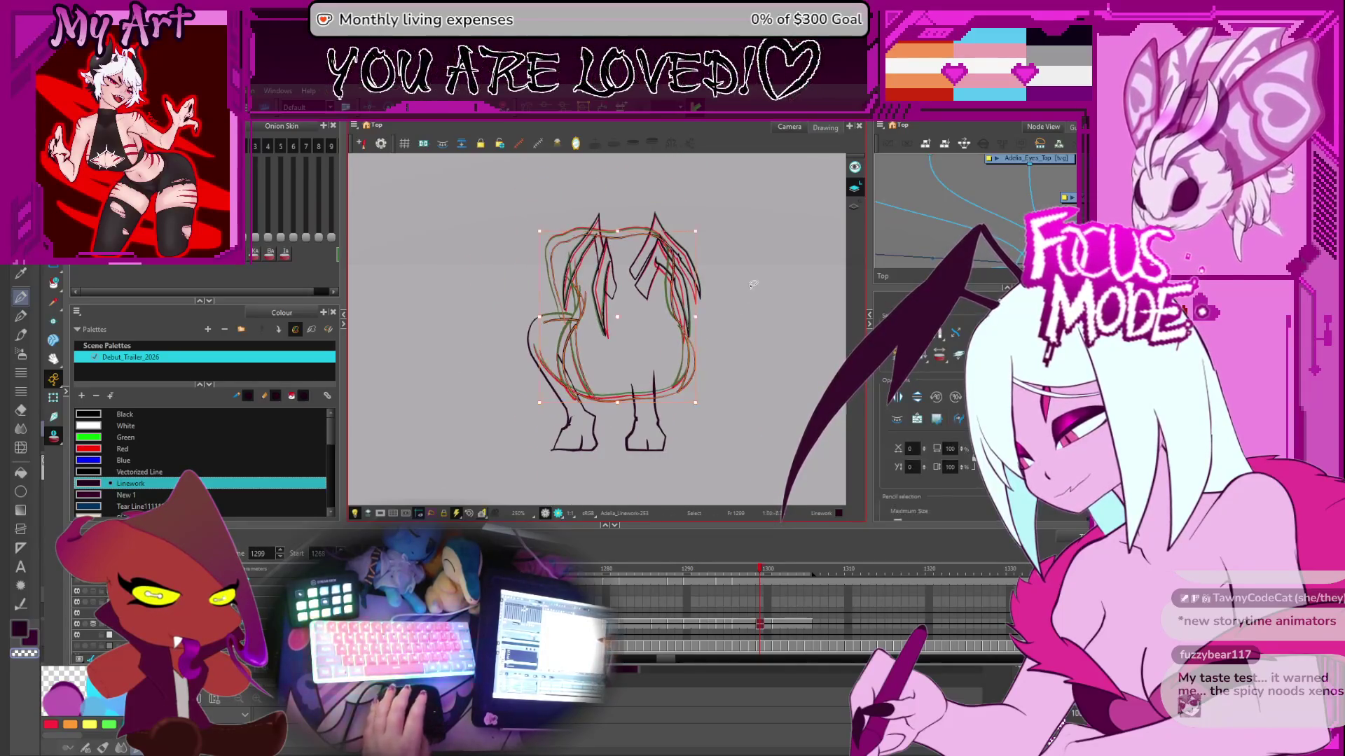
- Compare the body outline on frame 1302 against frames 1298–1300
key(period)
key(period)
key(period)
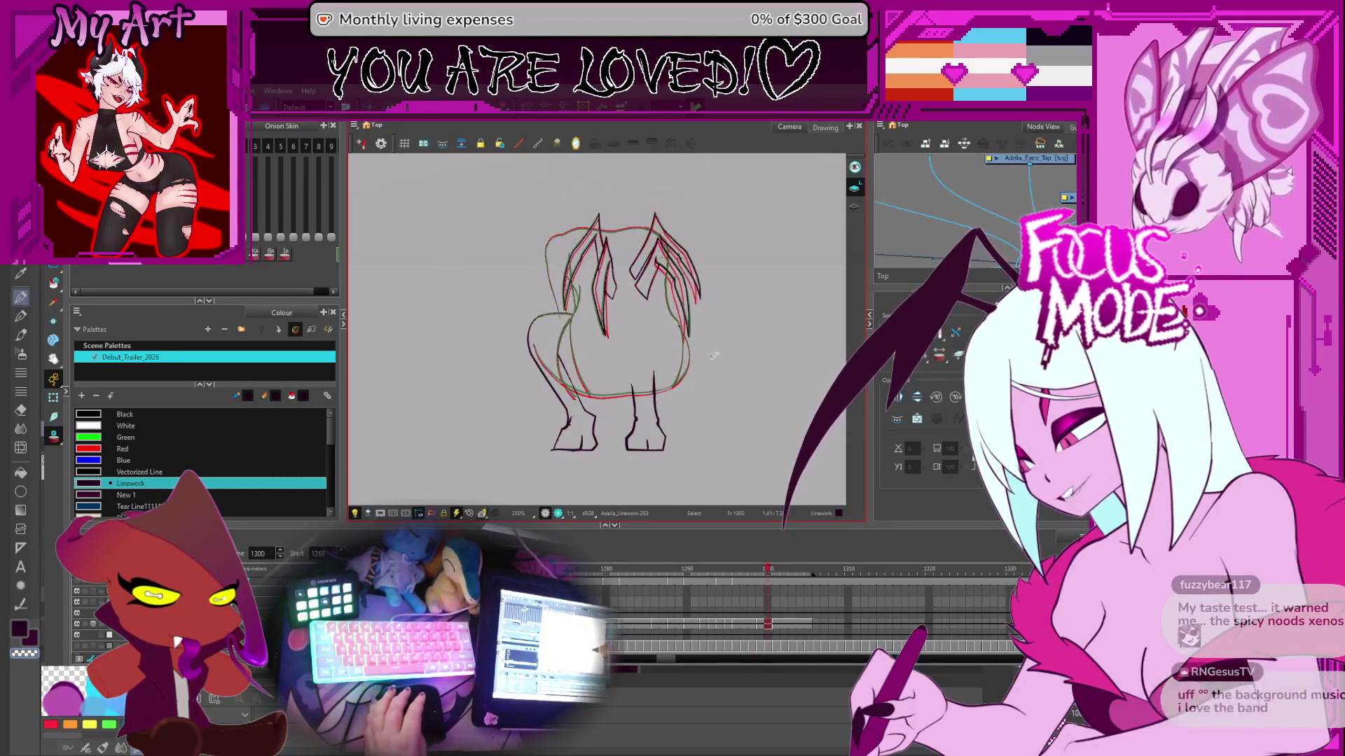
click(688, 357)
scroll(630, 236, up, 1)
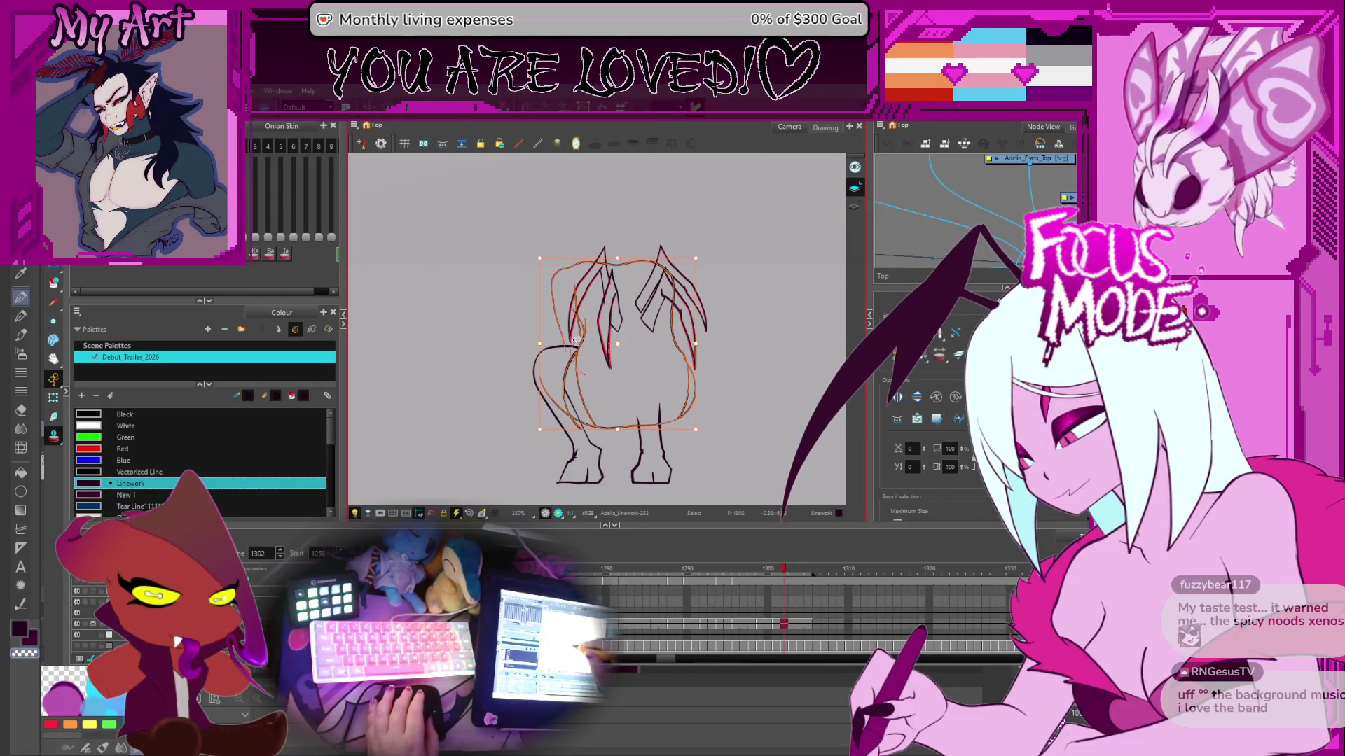
key(comma)
key(comma)
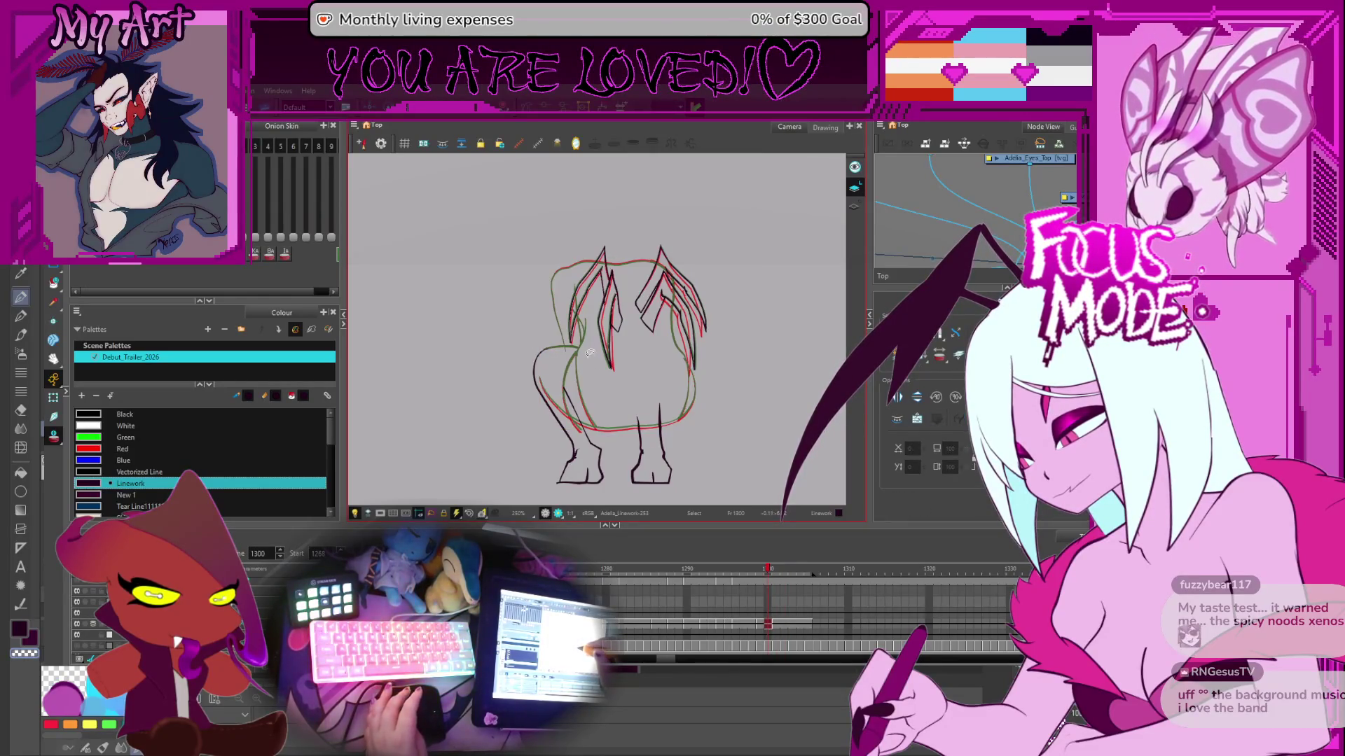
key(comma)
key(comma)
key(period)
key(period)
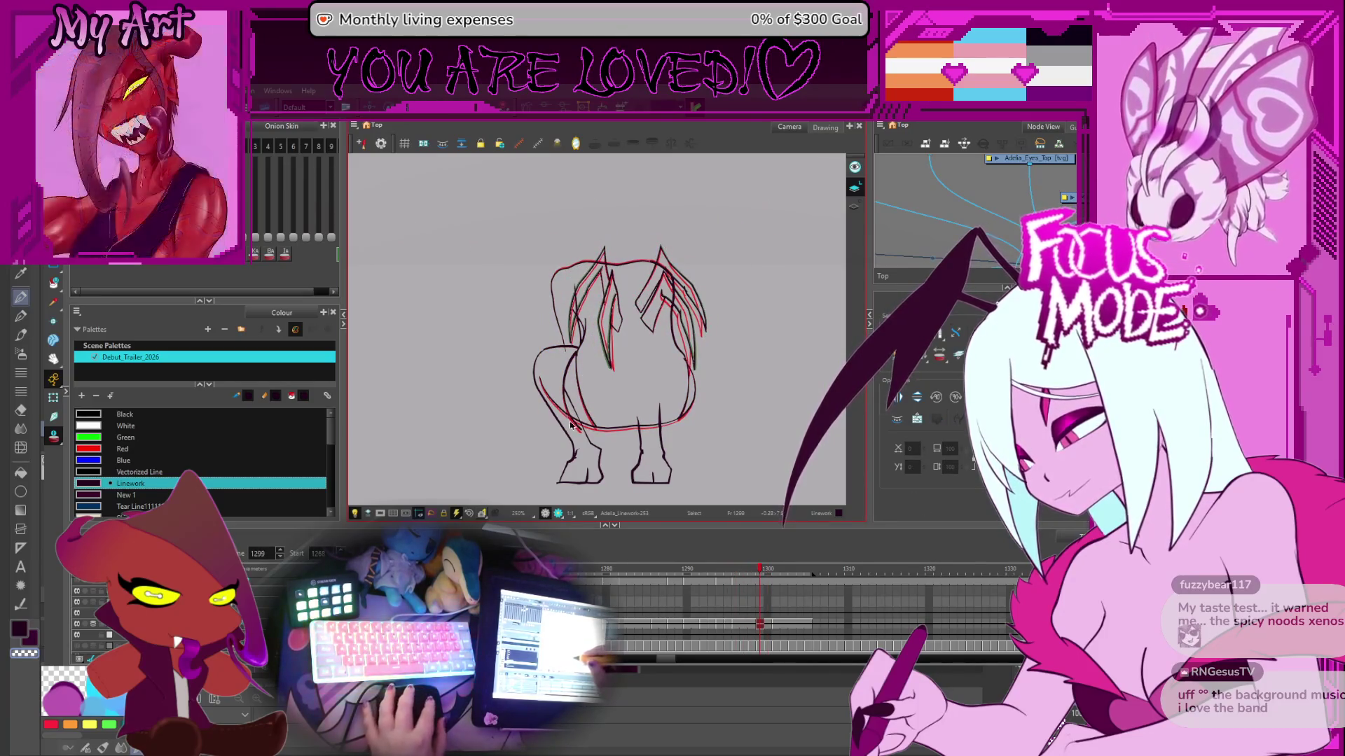
- Trim the stray piece off the lower-left body line with the Cutter
key(alt+t)
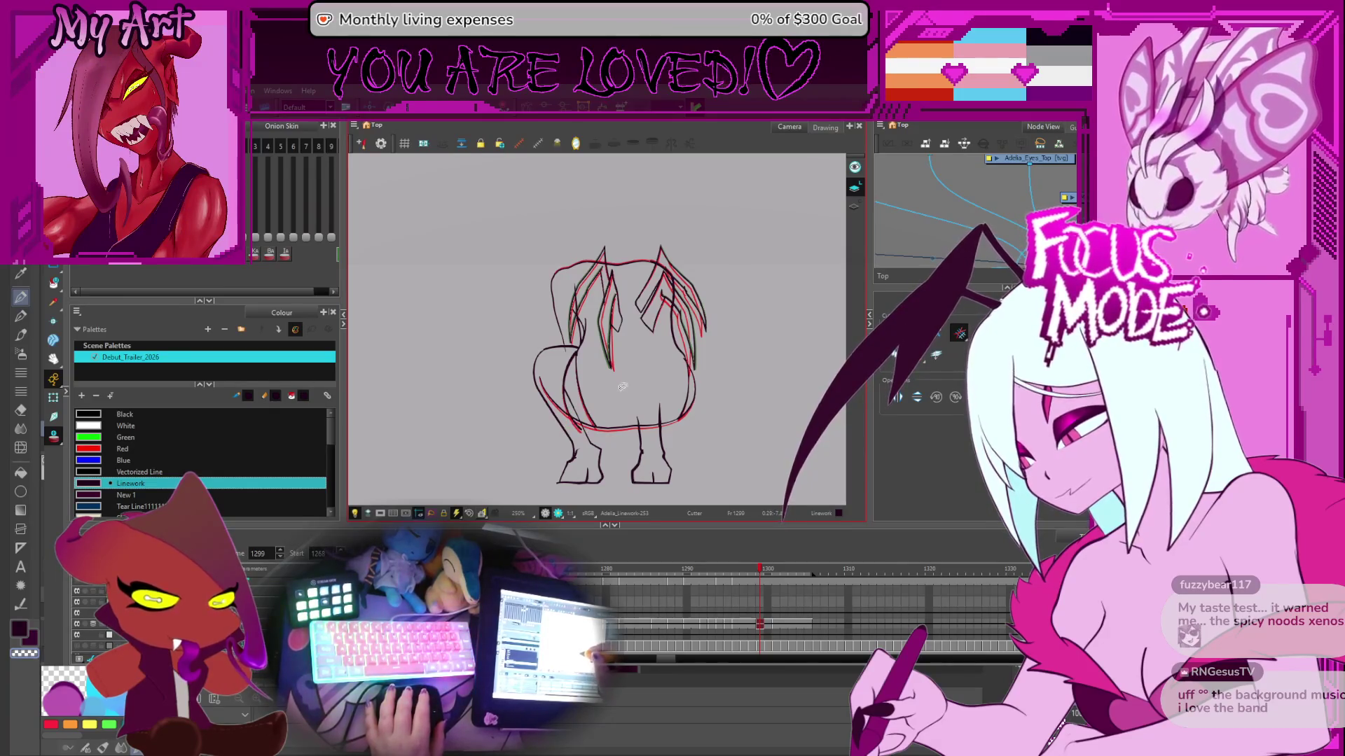
drag(580, 426, 587, 425)
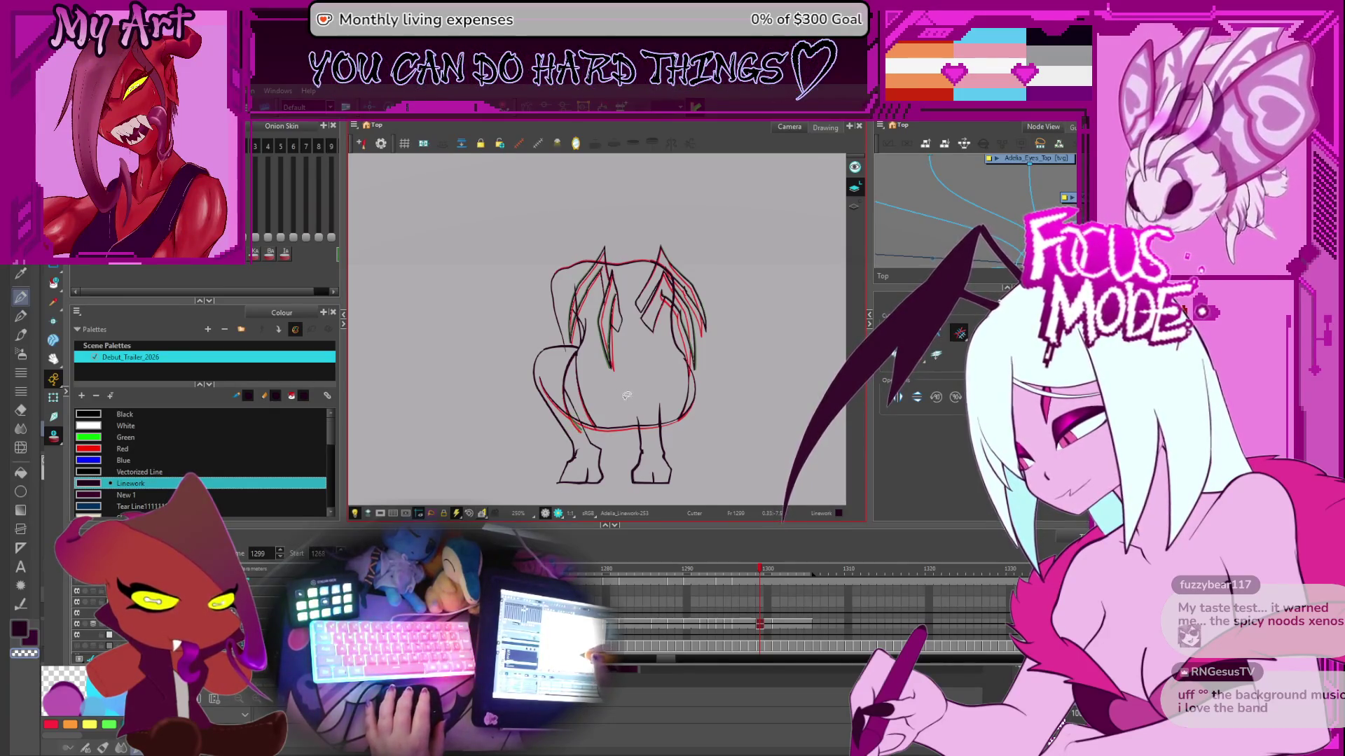
drag(741, 410, 745, 371)
scroll(746, 371, down, 2)
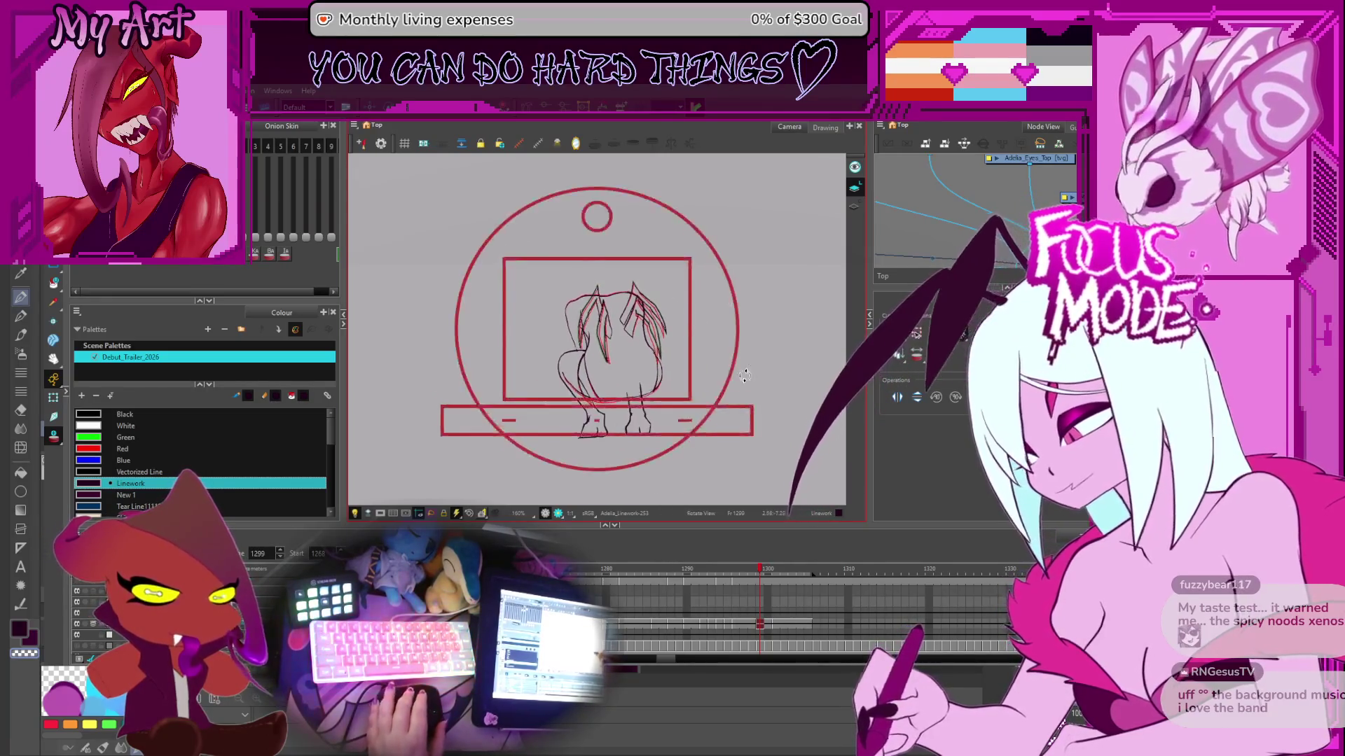
scroll(750, 420, down, 1)
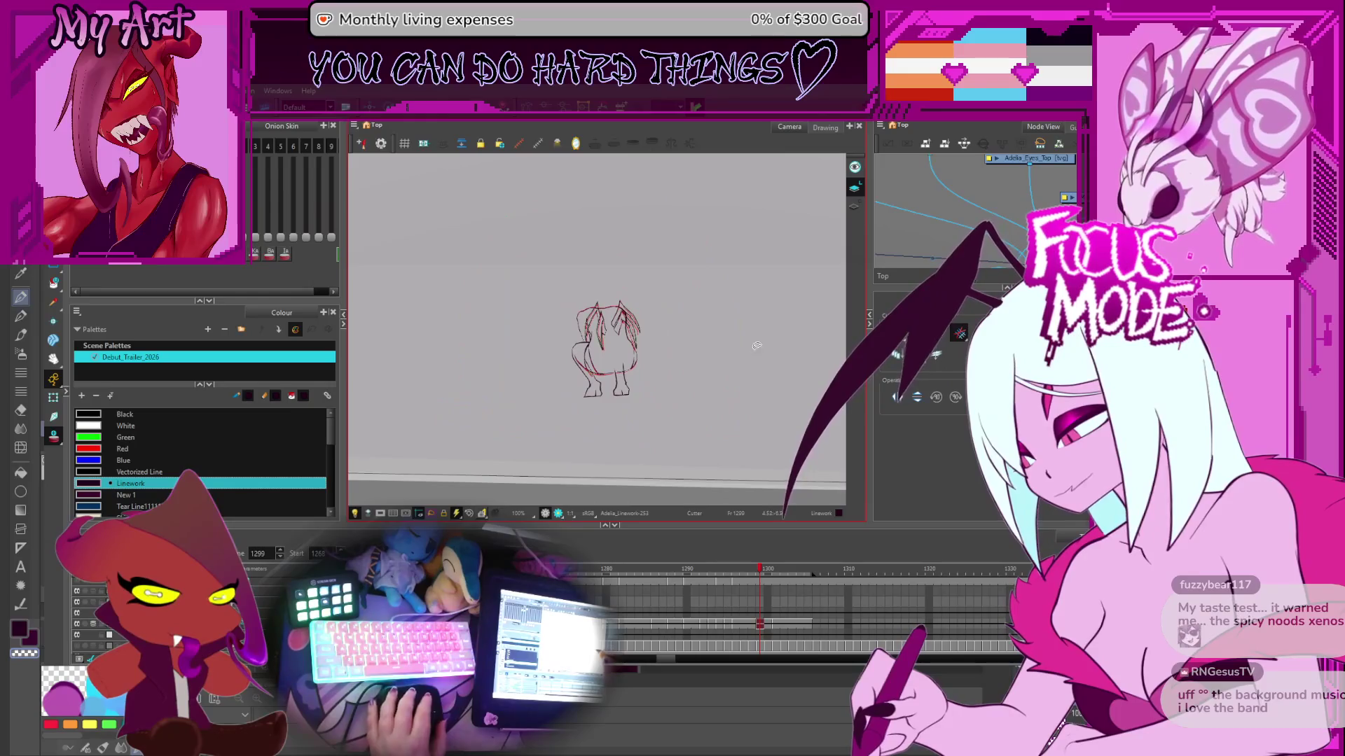
- Check the trimmed body on frames 1297 and 1296, repositioning the view
click(744, 625)
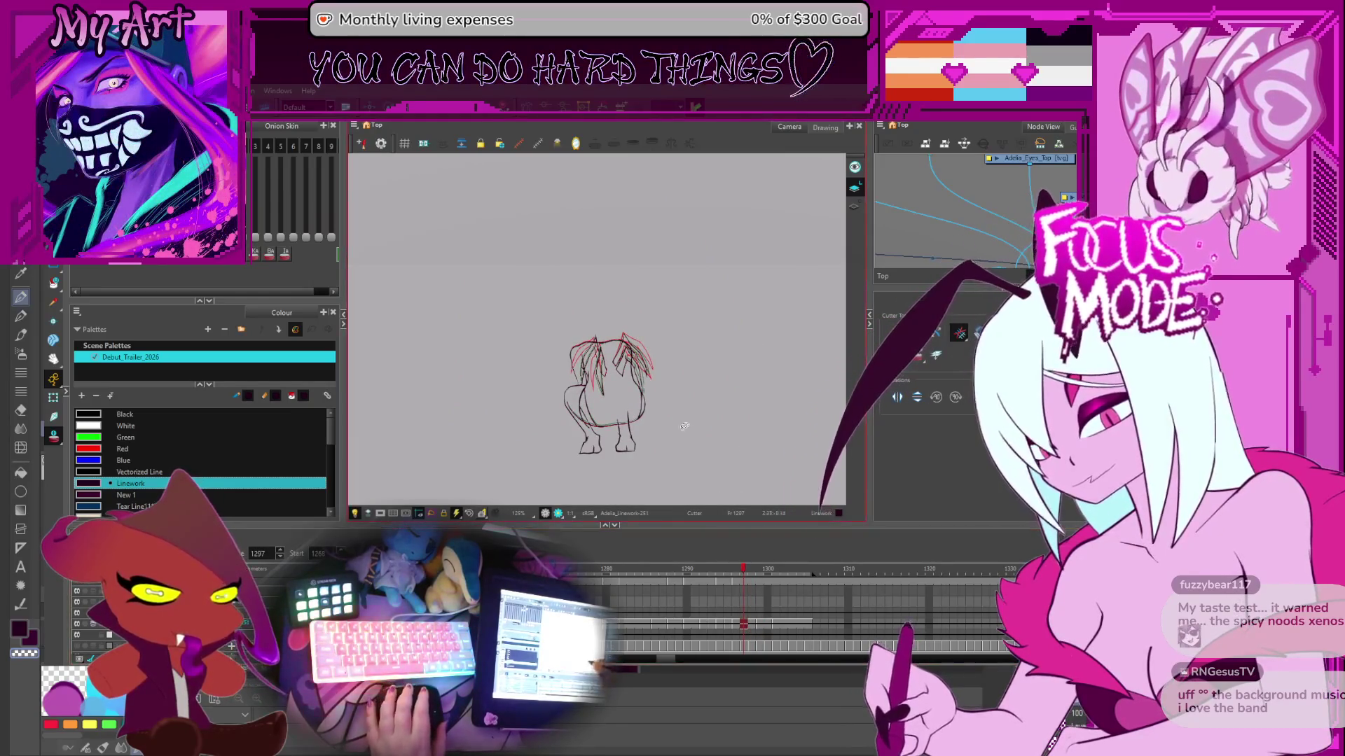
scroll(694, 443, up, 1)
mouse_move(701, 459)
mouse_down()
mouse_move(724, 442)
mouse_move(714, 414)
mouse_move(684, 444)
mouse_move(750, 410)
mouse_up()
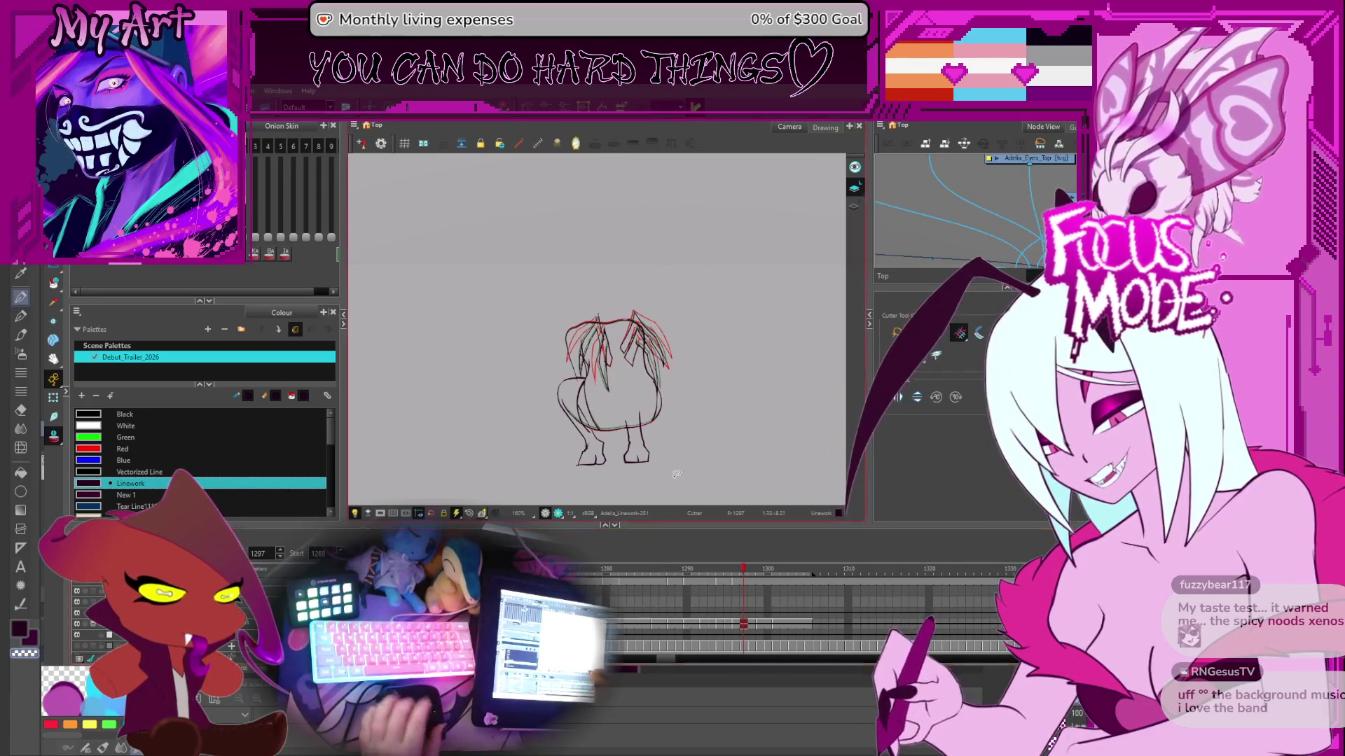
drag(726, 447, 724, 453)
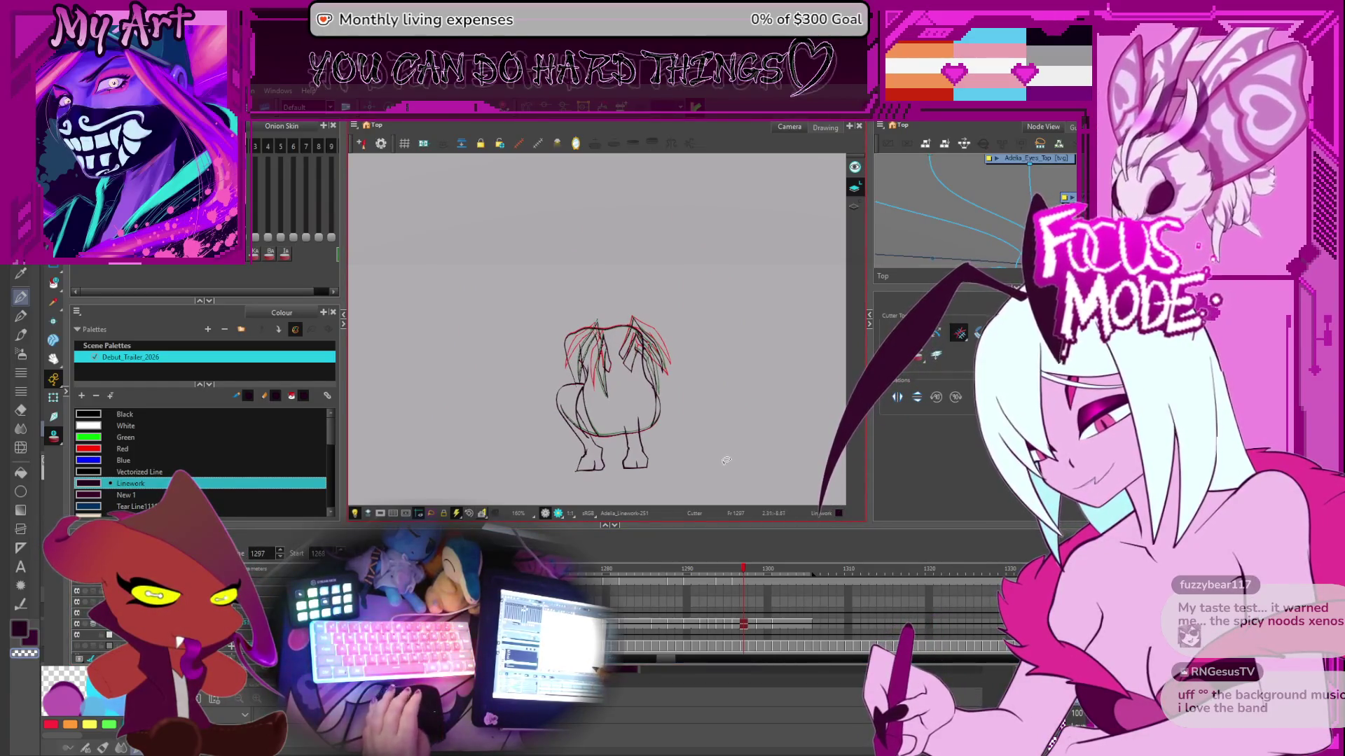
key(comma)
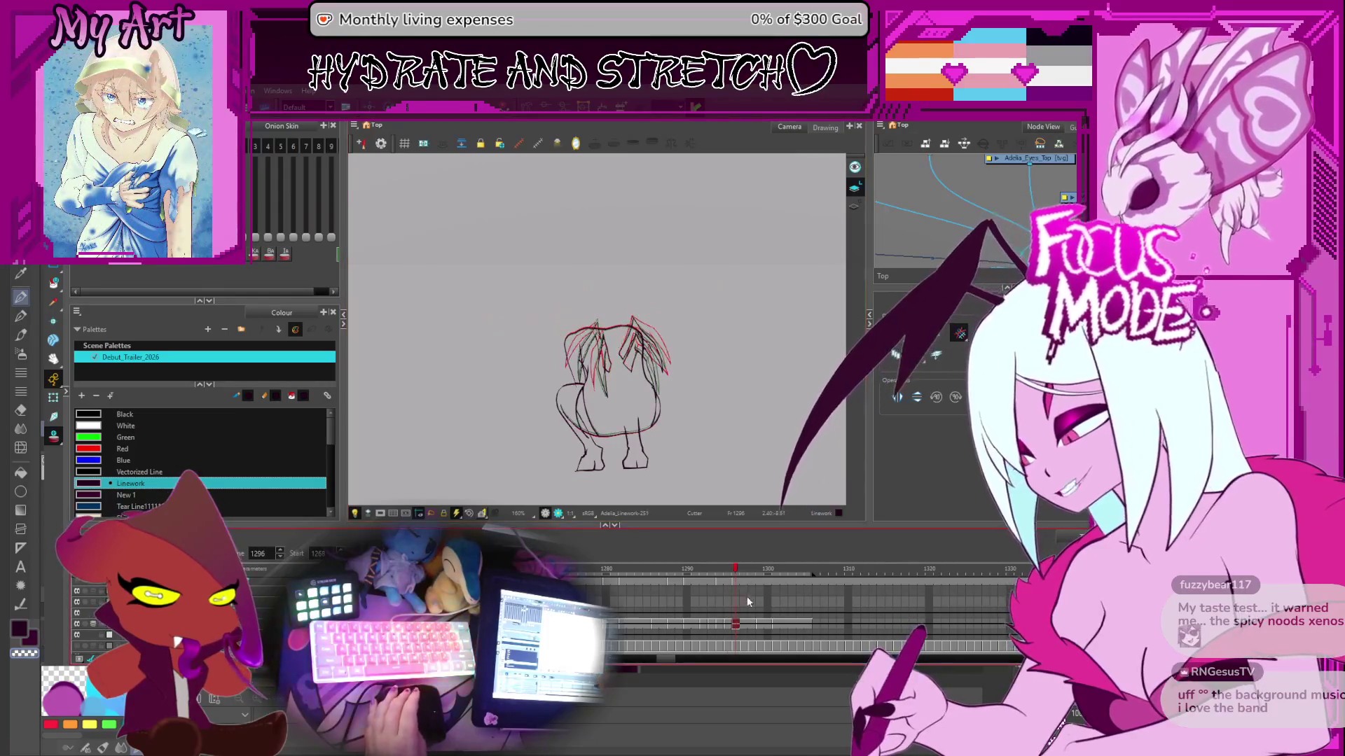
scroll(754, 623, up, 2)
- Flip between frames 1300 and 1295 to confirm the body matches neighbouring frames
key(period)
key(period)
key(period)
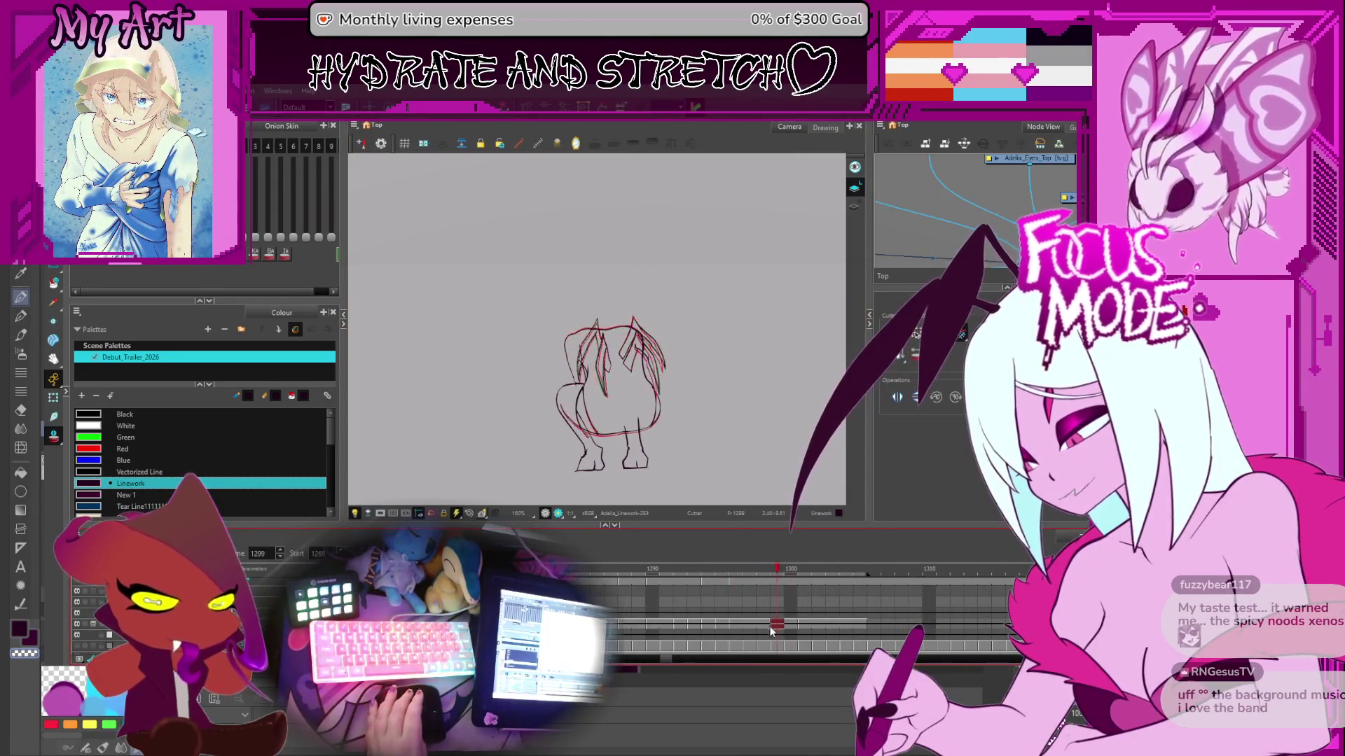
scroll(753, 624, left, 2)
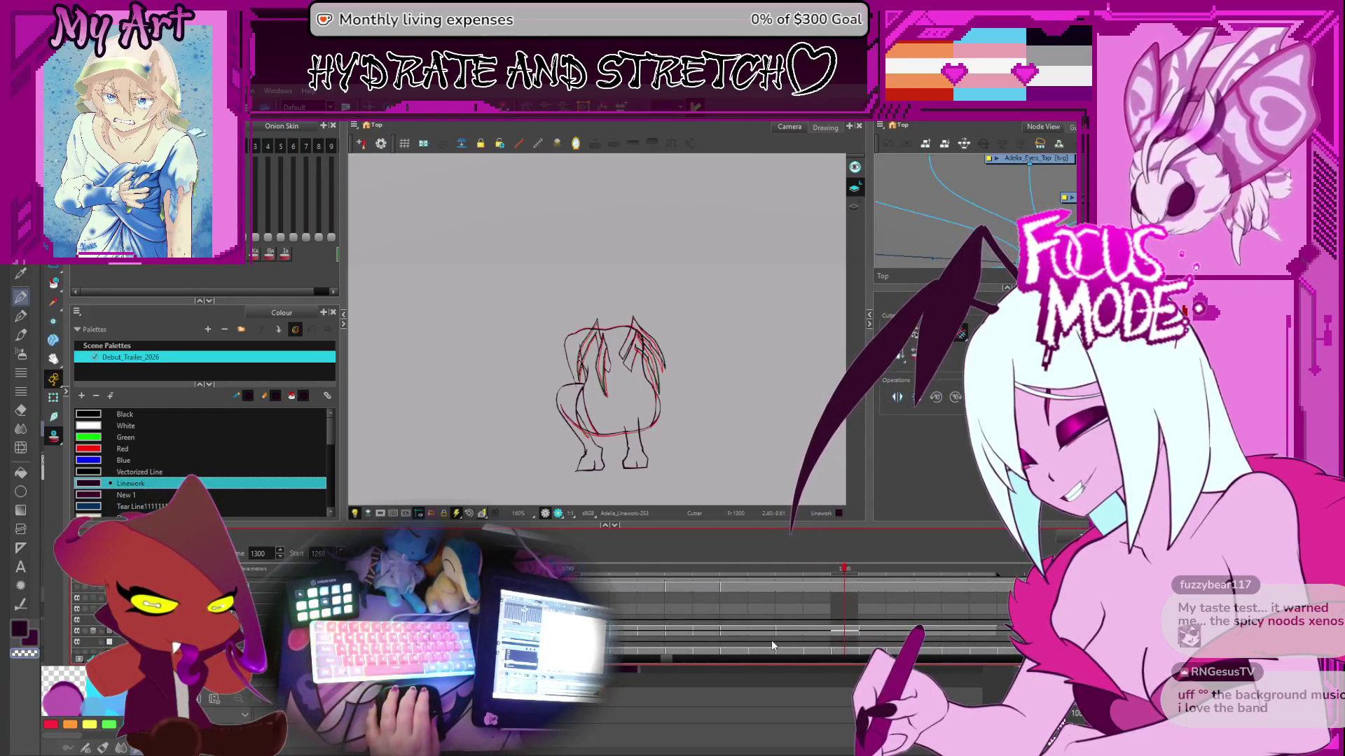
key(comma)
key(comma)
key(comma)
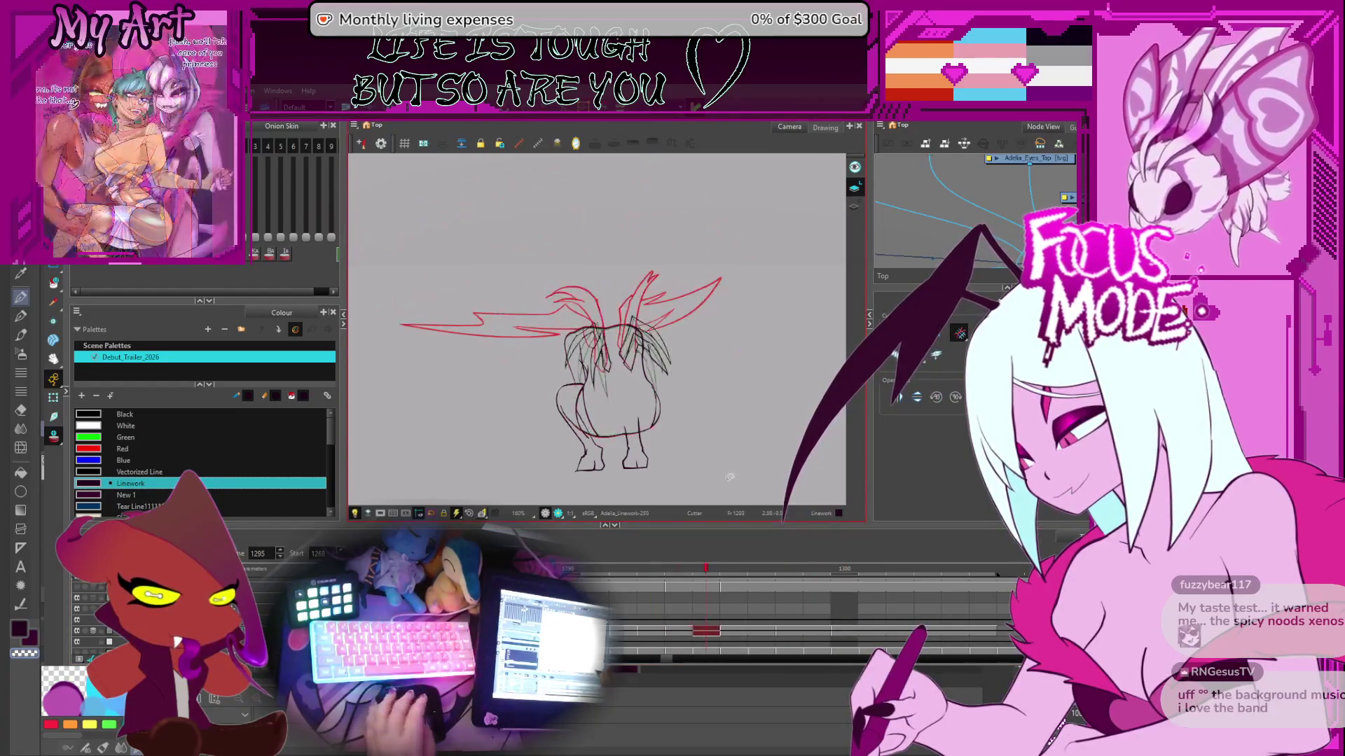
scroll(729, 477, down, 2)
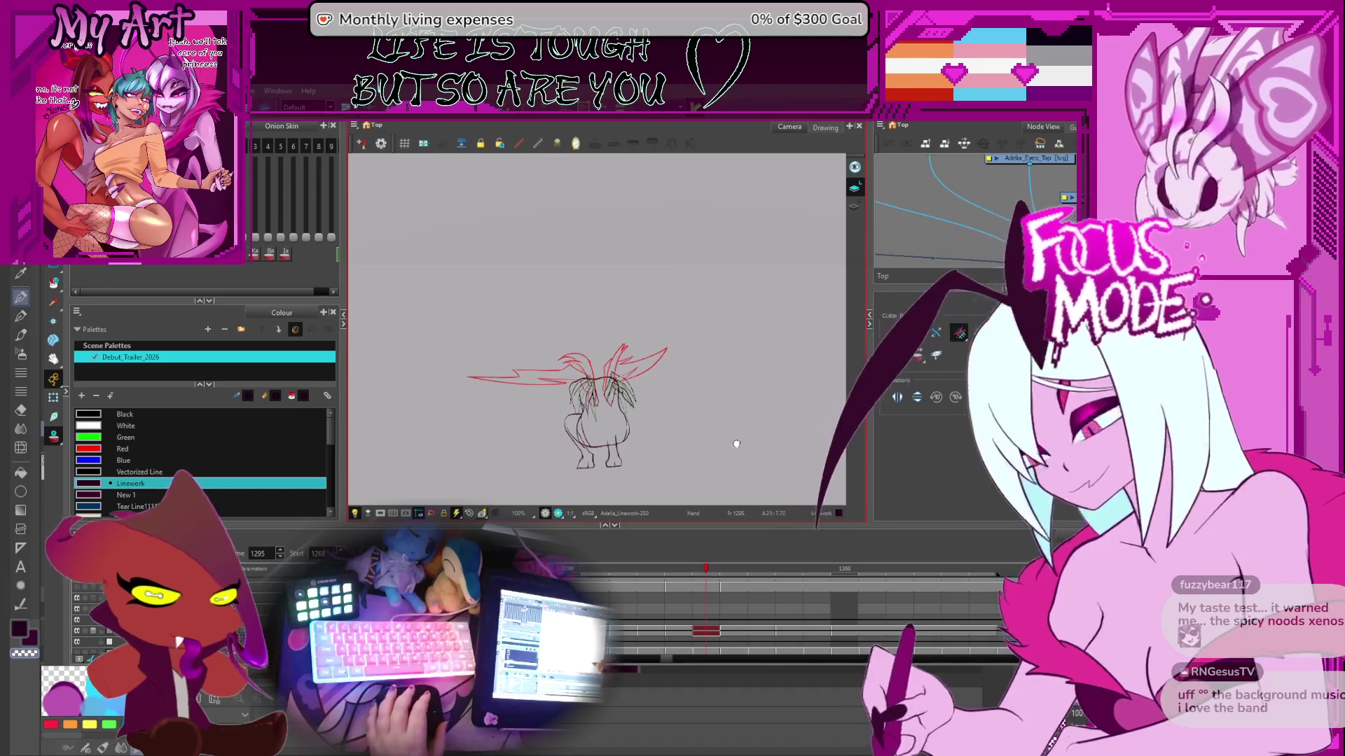
drag(771, 434, 791, 457)
key(period)
key(period)
key(period)
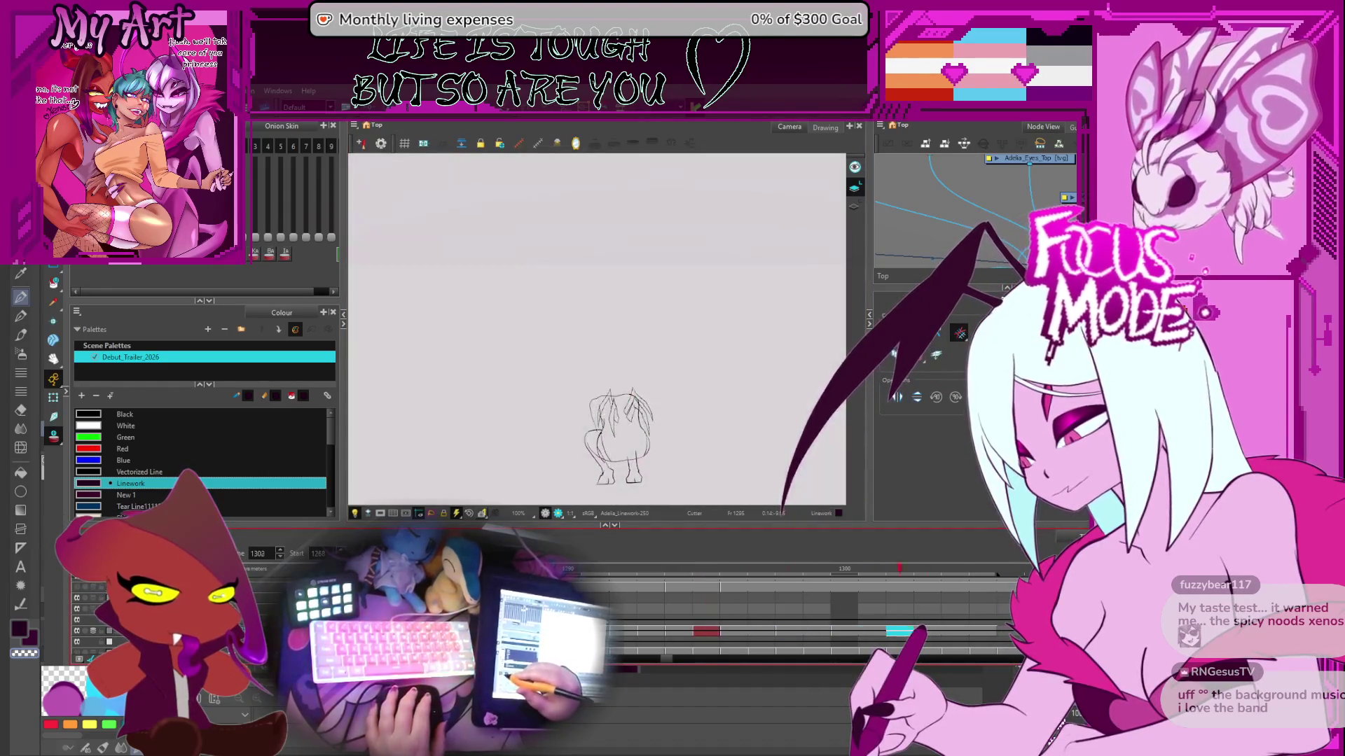
- Loop the wing animation, then stop and zoom in on the wings at frame 1285
key(Return)
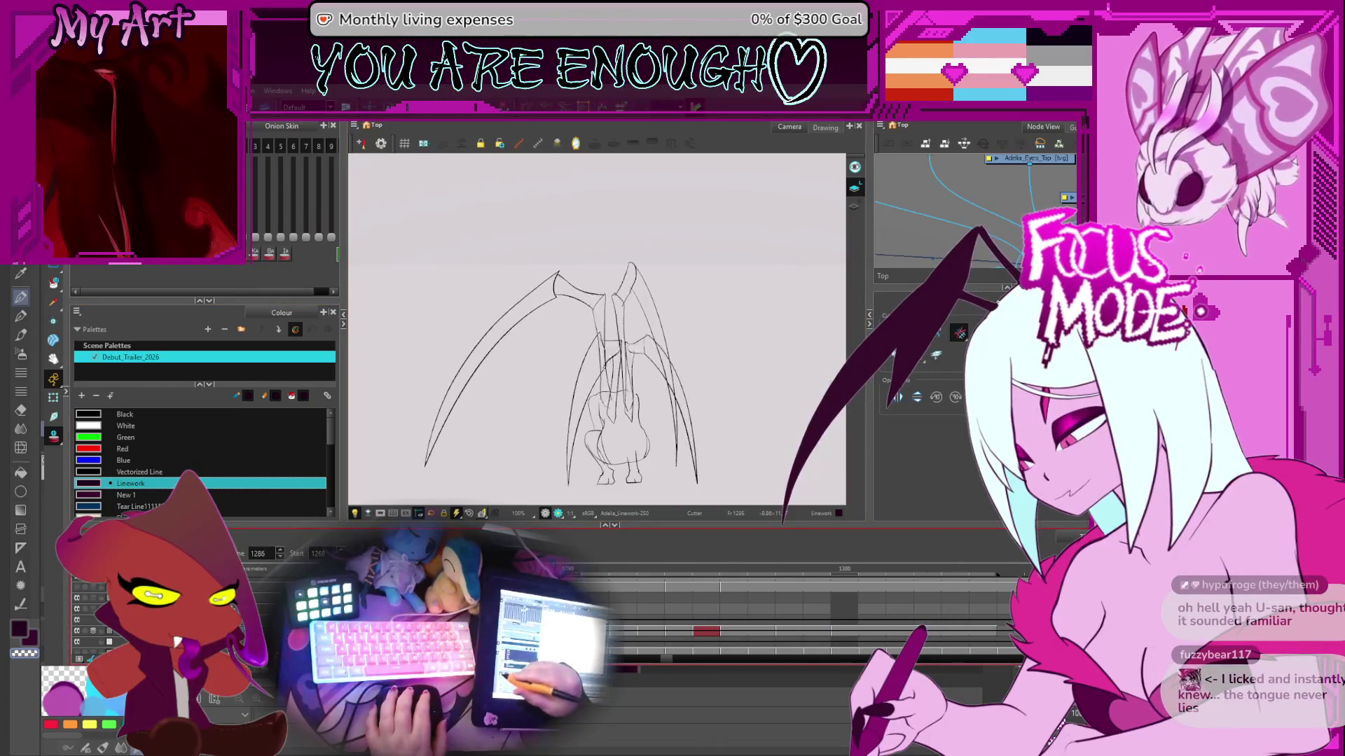
key(space)
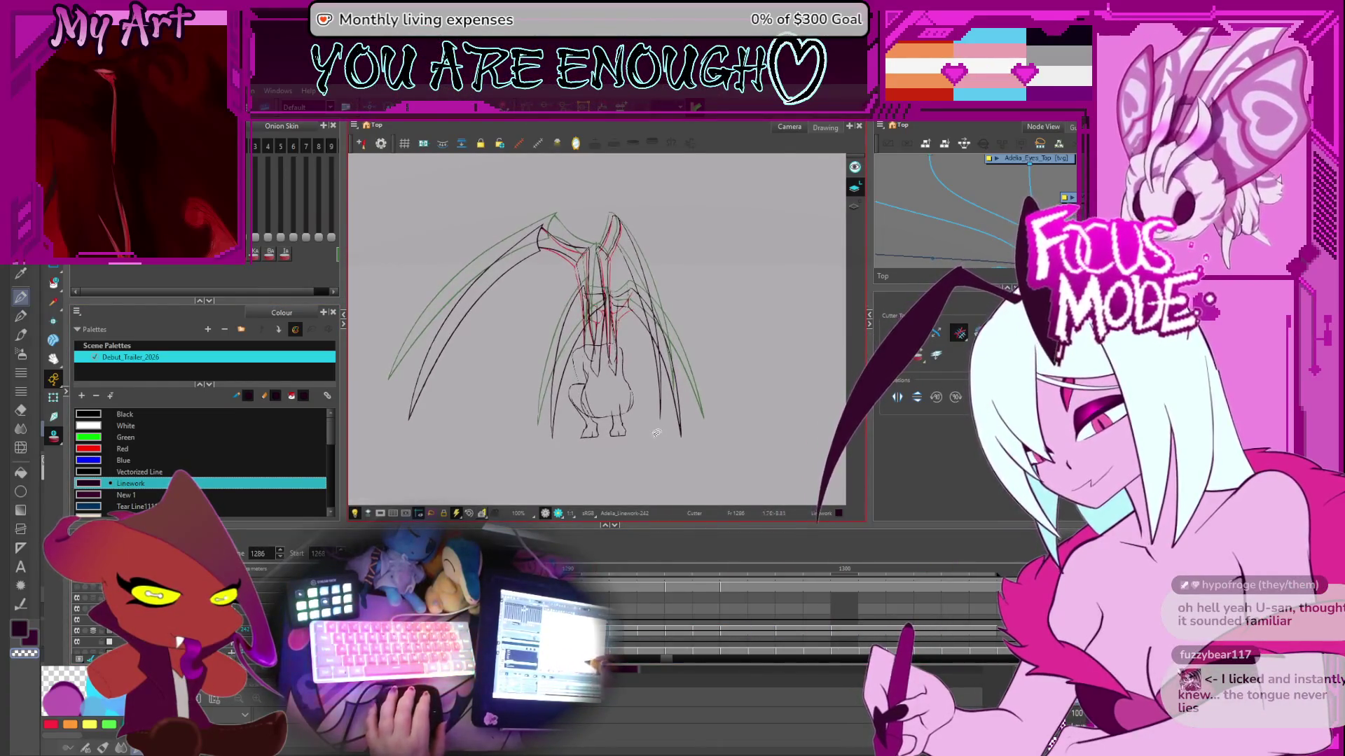
scroll(630, 434, up, 1)
scroll(670, 357, up, 1)
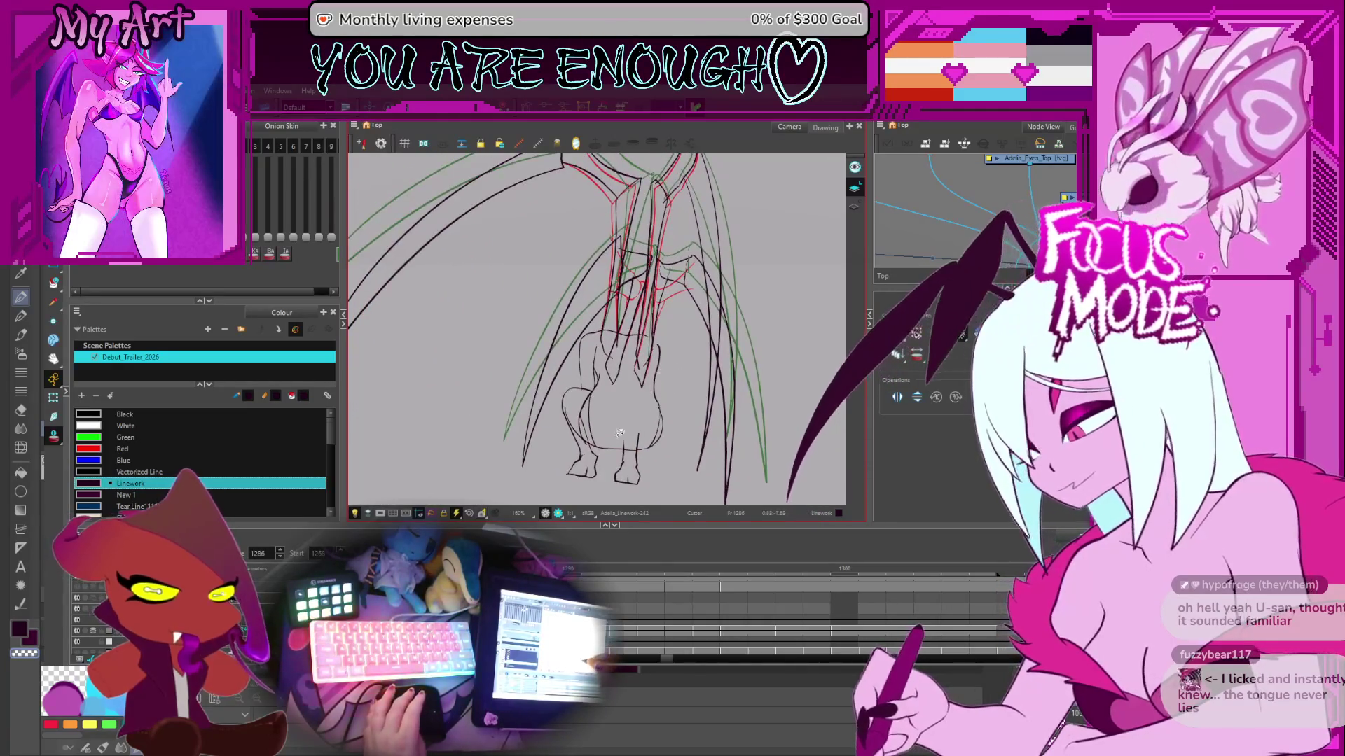
key(space)
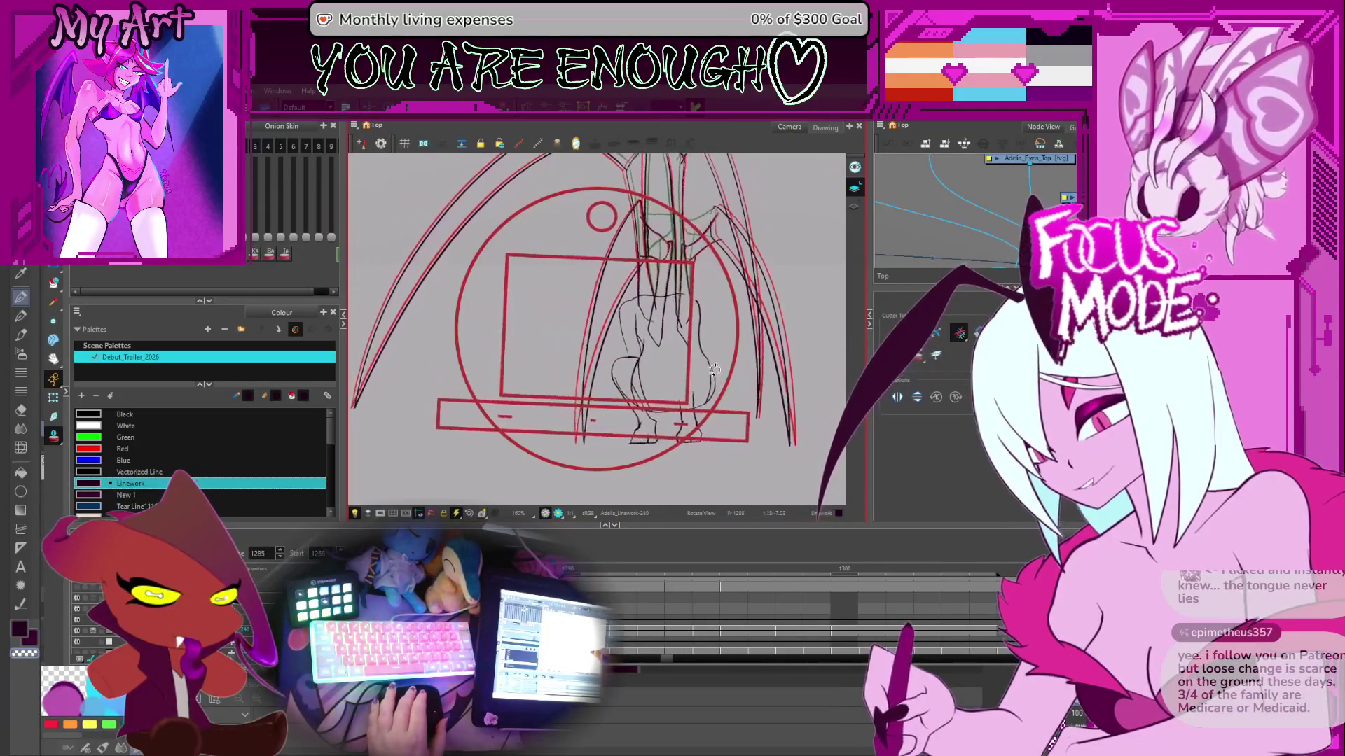
scroll(645, 416, up, 3)
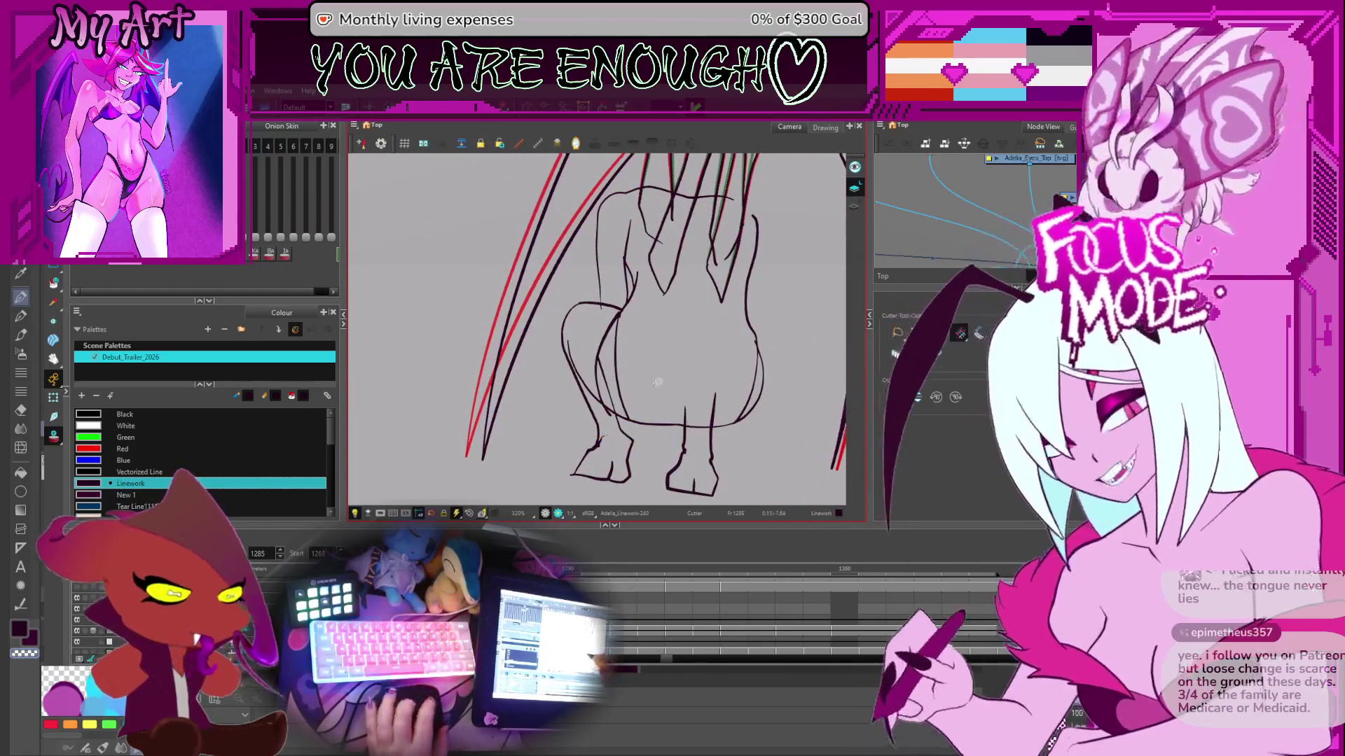
- Step back and forth between frames 1284 and 1300 to compare the body drawings
key(comma)
key(period)
key(period)
key(period)
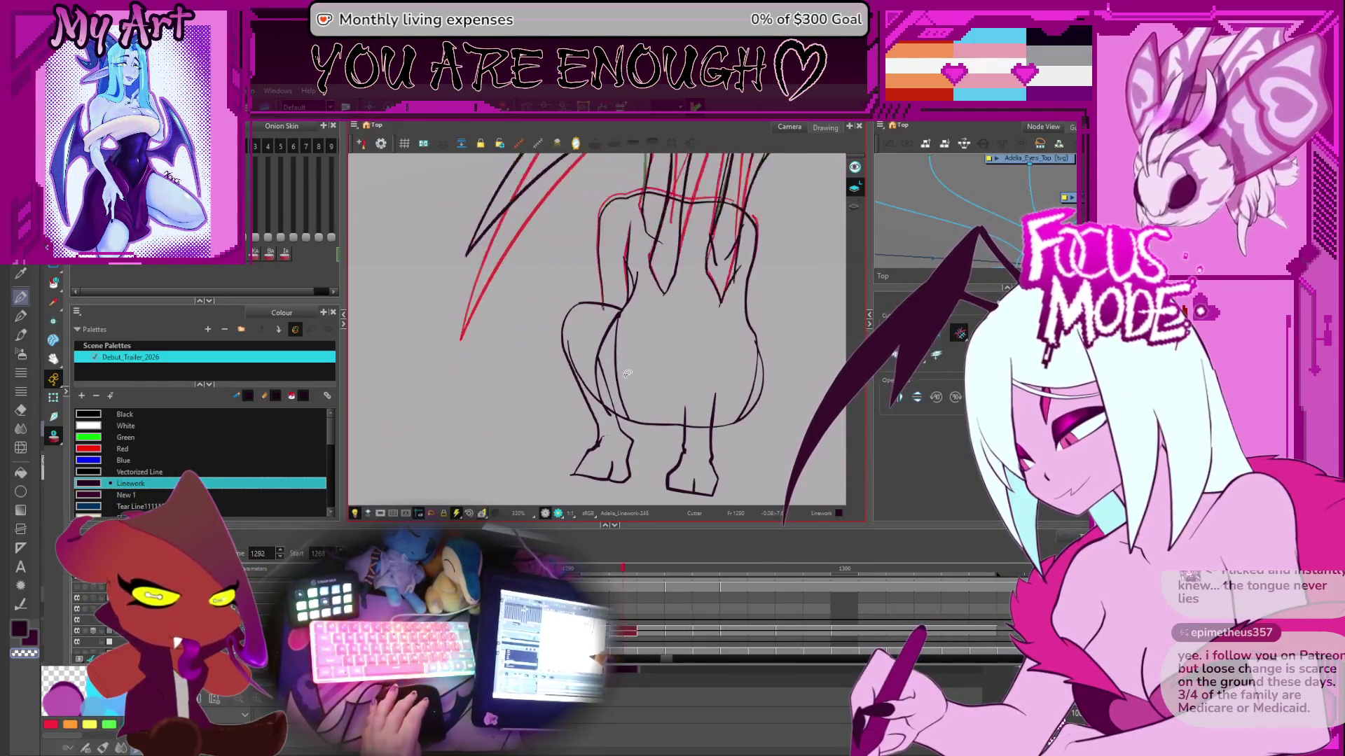
key(period)
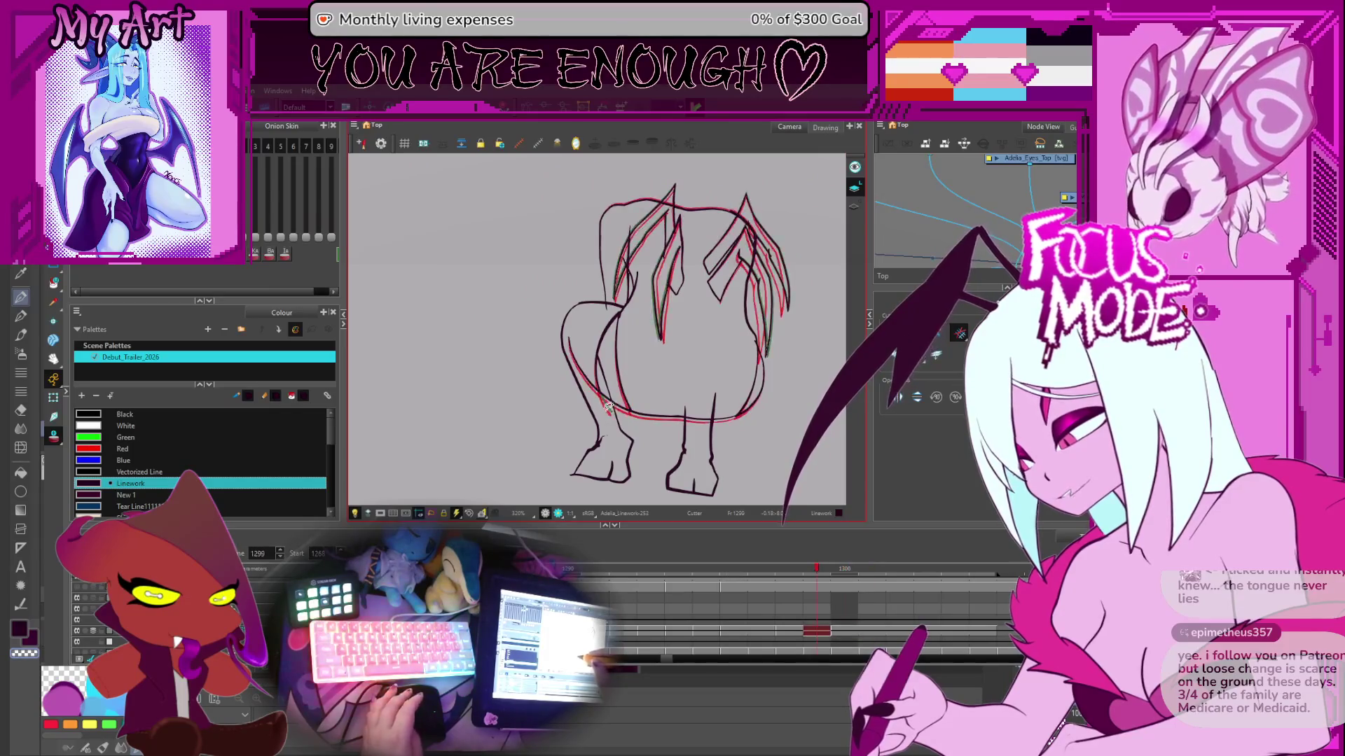
key(period)
key(period)
scroll(612, 419, up, 3)
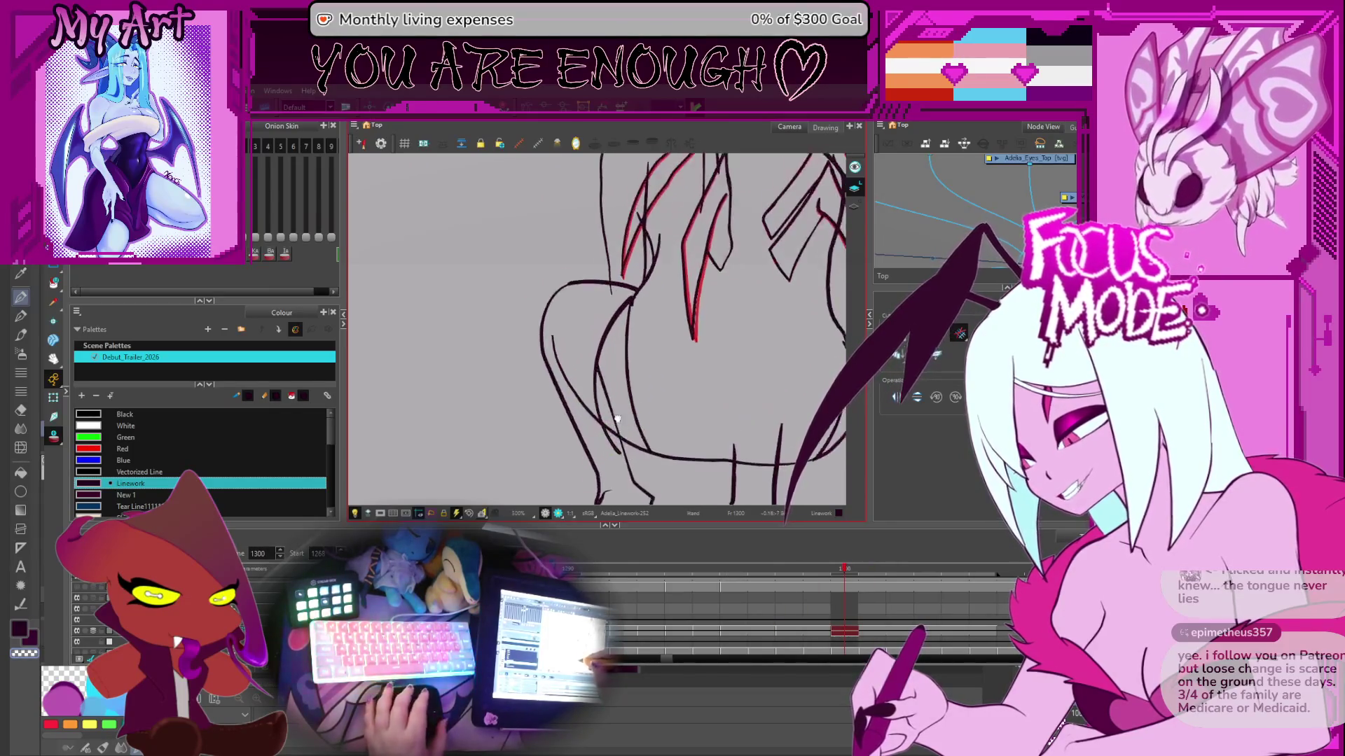
key(comma)
key(comma)
key(comma)
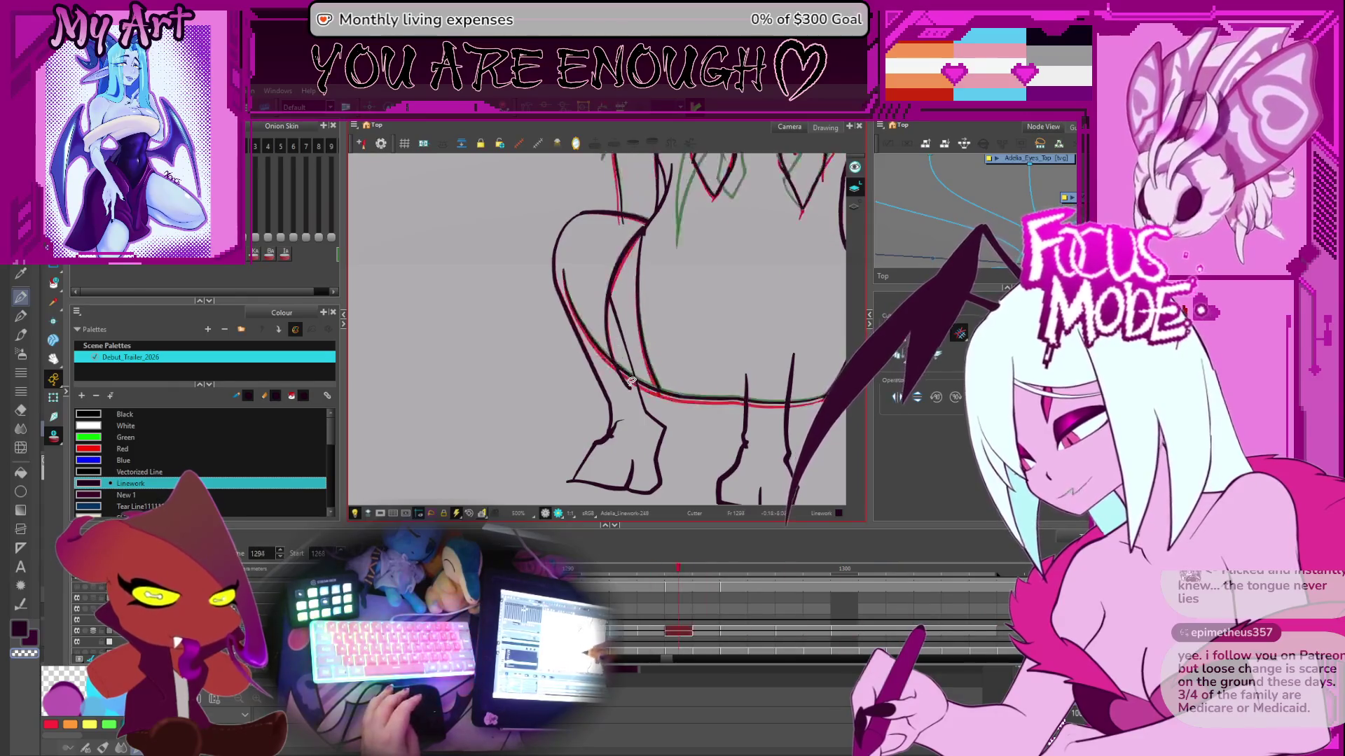
key(period)
key(period)
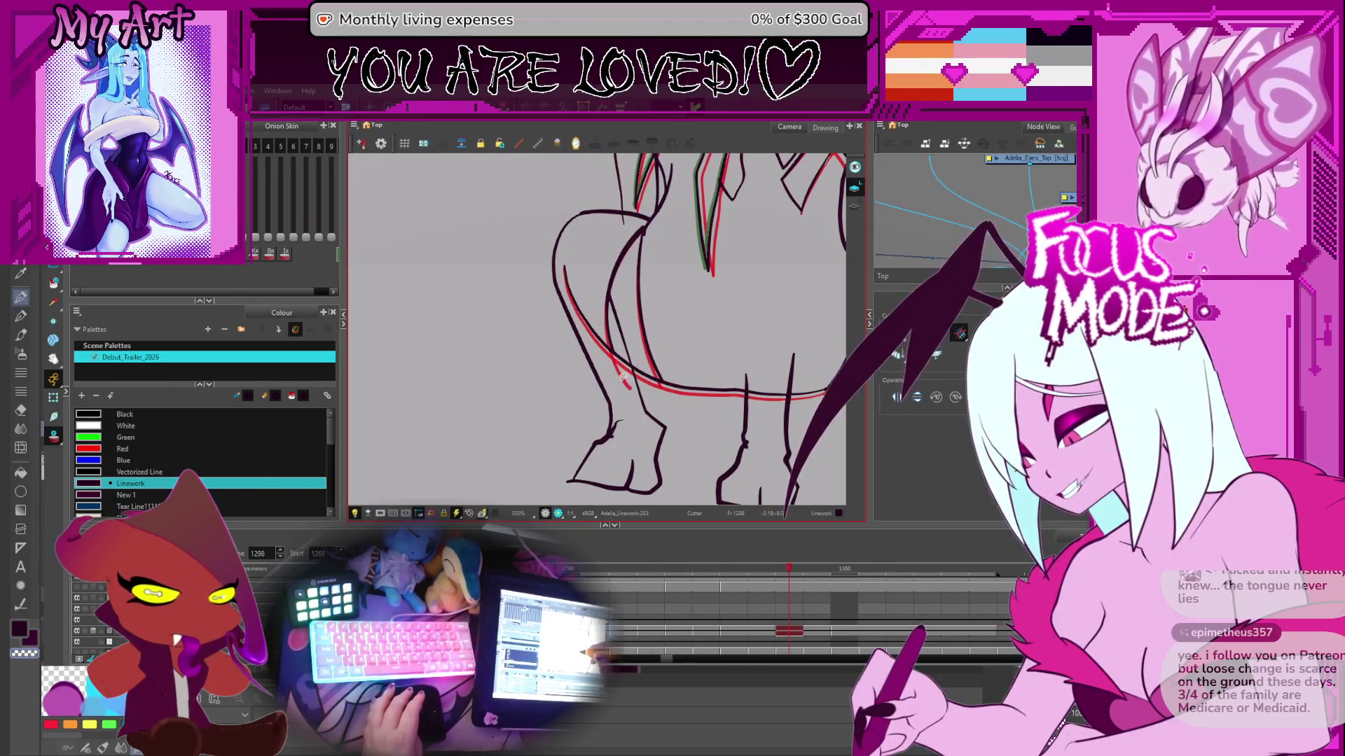
- Step back frame by frame down to frame 1274, comparing outline alignment with onion skin
key(comma)
key(comma)
key(comma)
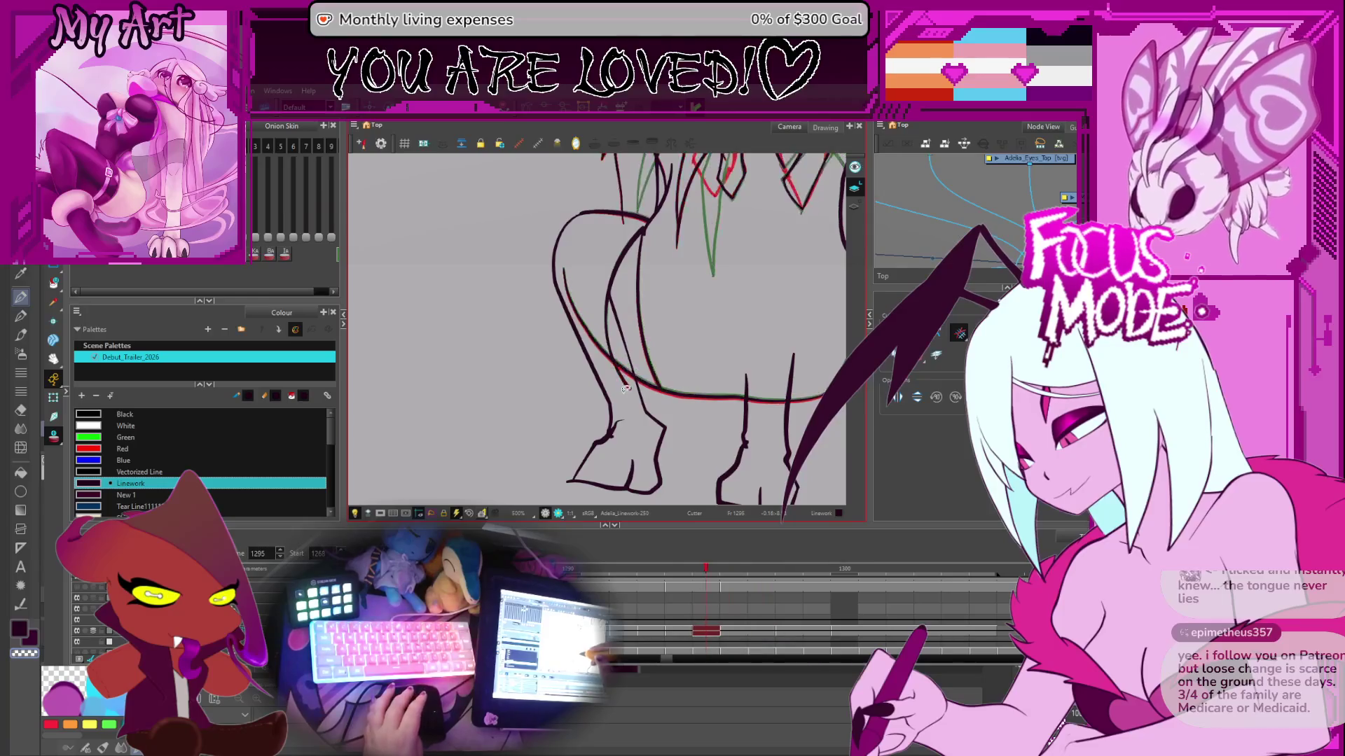
key(comma)
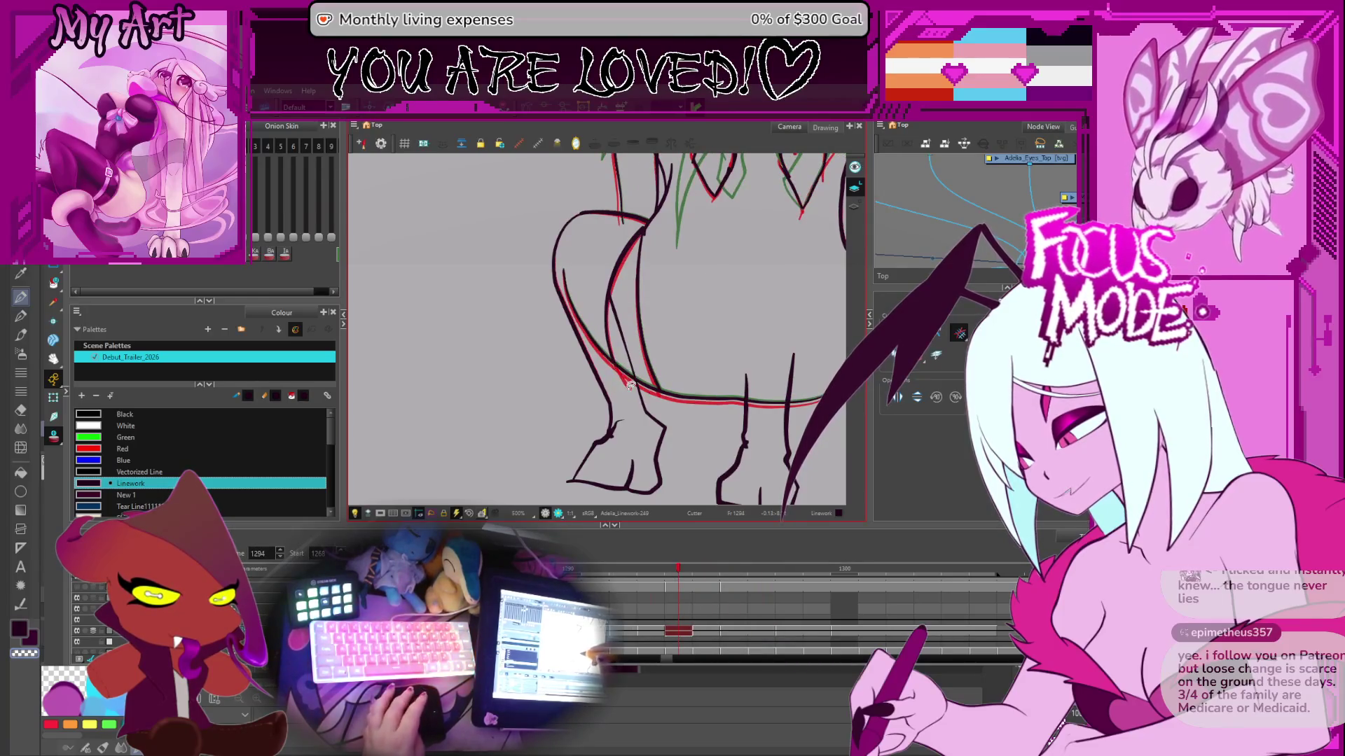
key(comma)
key(comma)
key(comma)
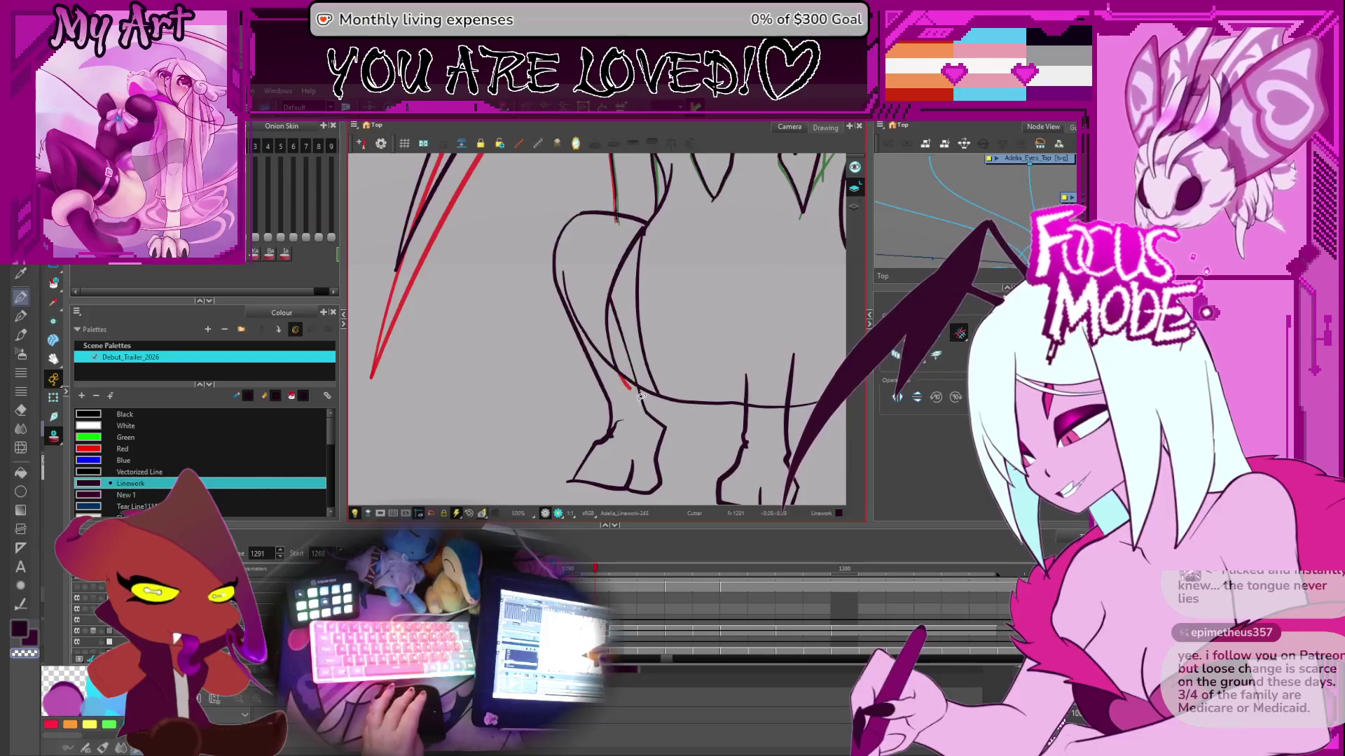
key(comma)
key(comma)
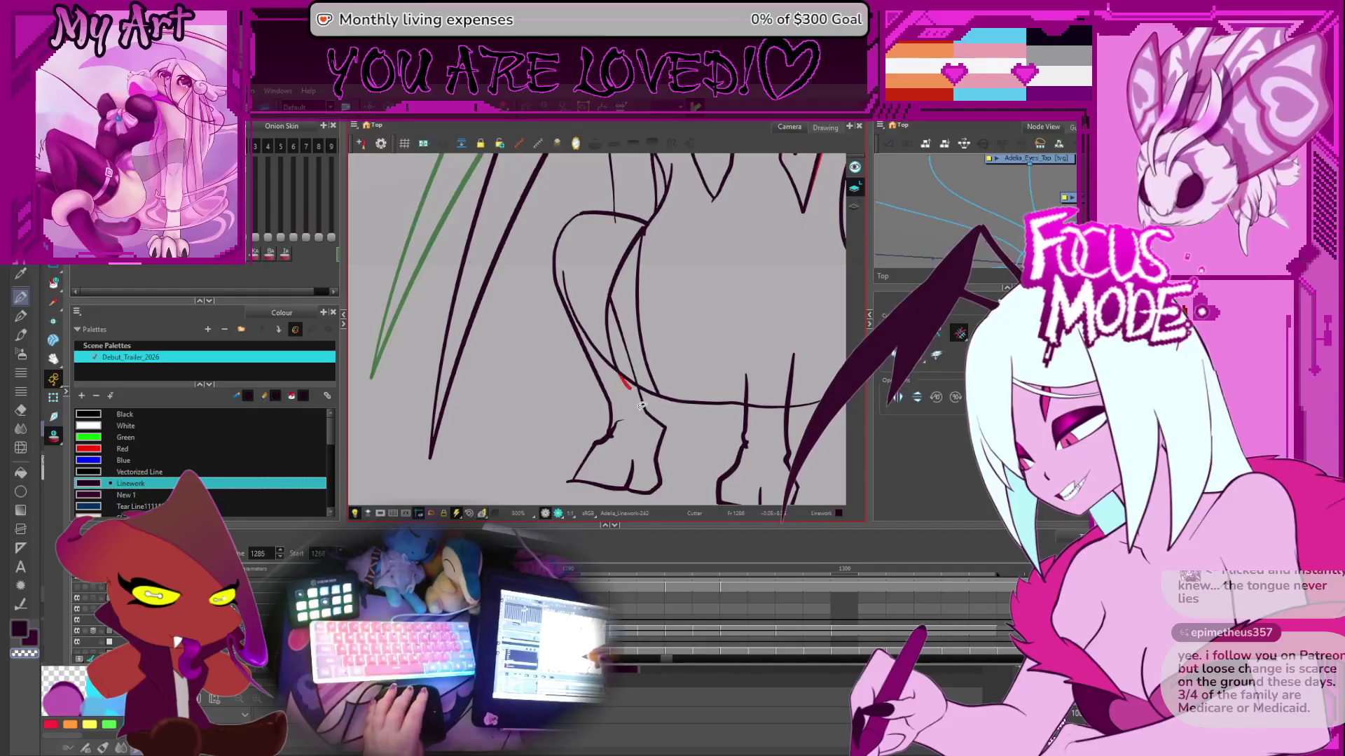
key(comma)
key(comma)
key(comma)
key(comma)
key(comma)
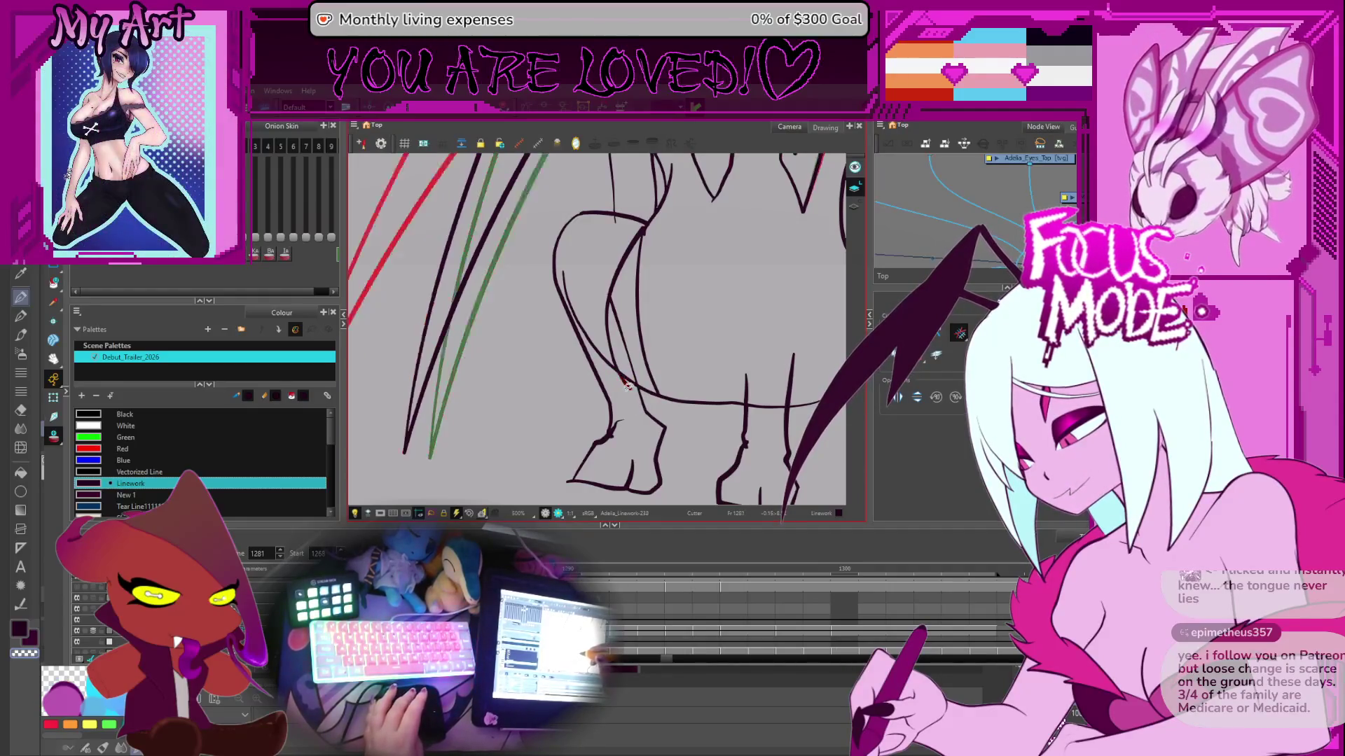
key(comma)
key(comma)
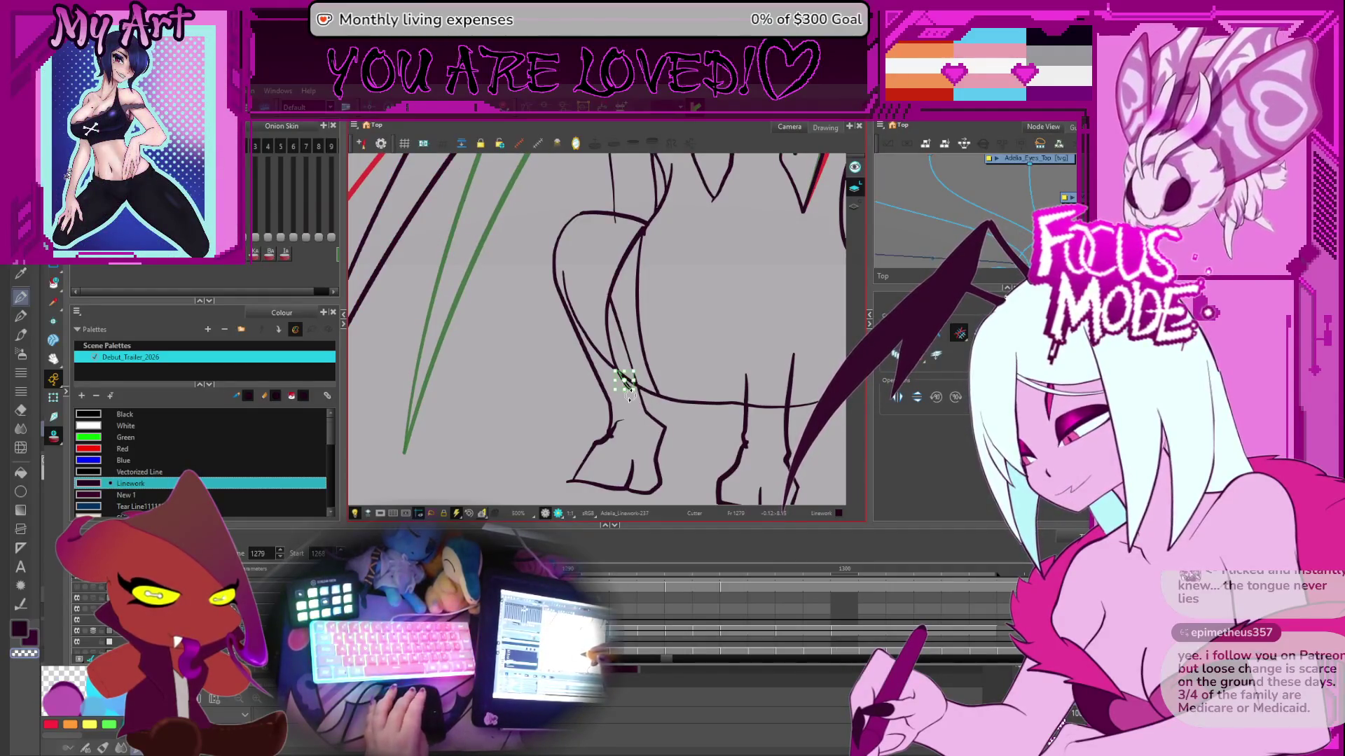
key(comma)
key(comma)
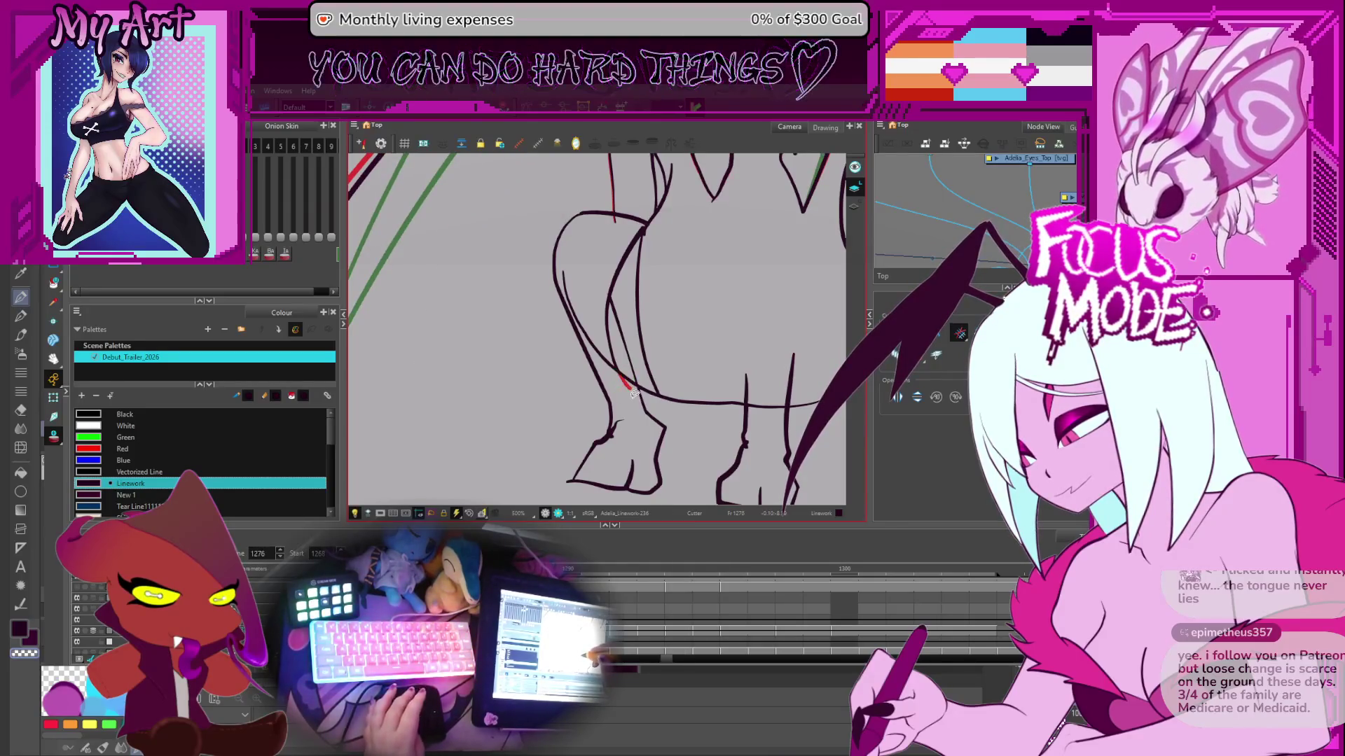
key(comma)
key(comma)
key(comma)
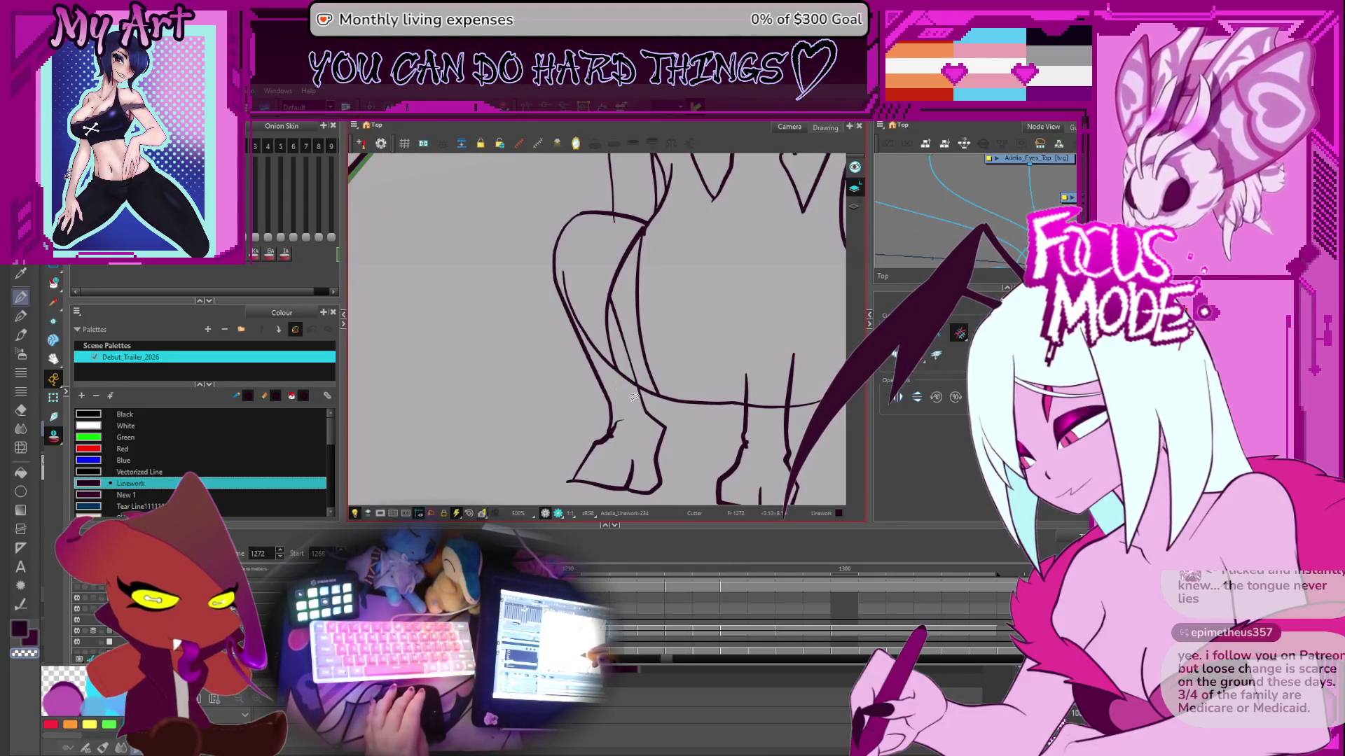
- Return to frame 1281 and reset the zoom to show the whole figure
key(period)
key(period)
key(period)
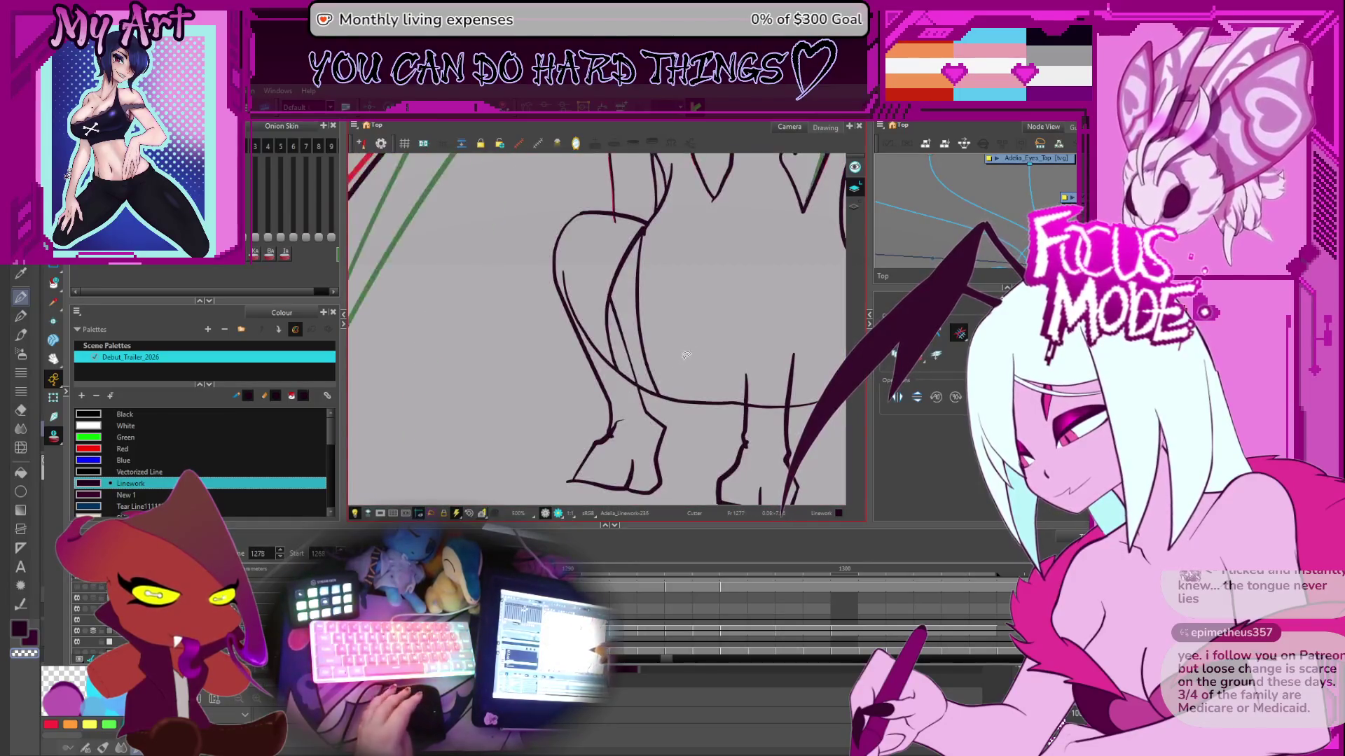
key(shift+z)
scroll(763, 315, up, 2)
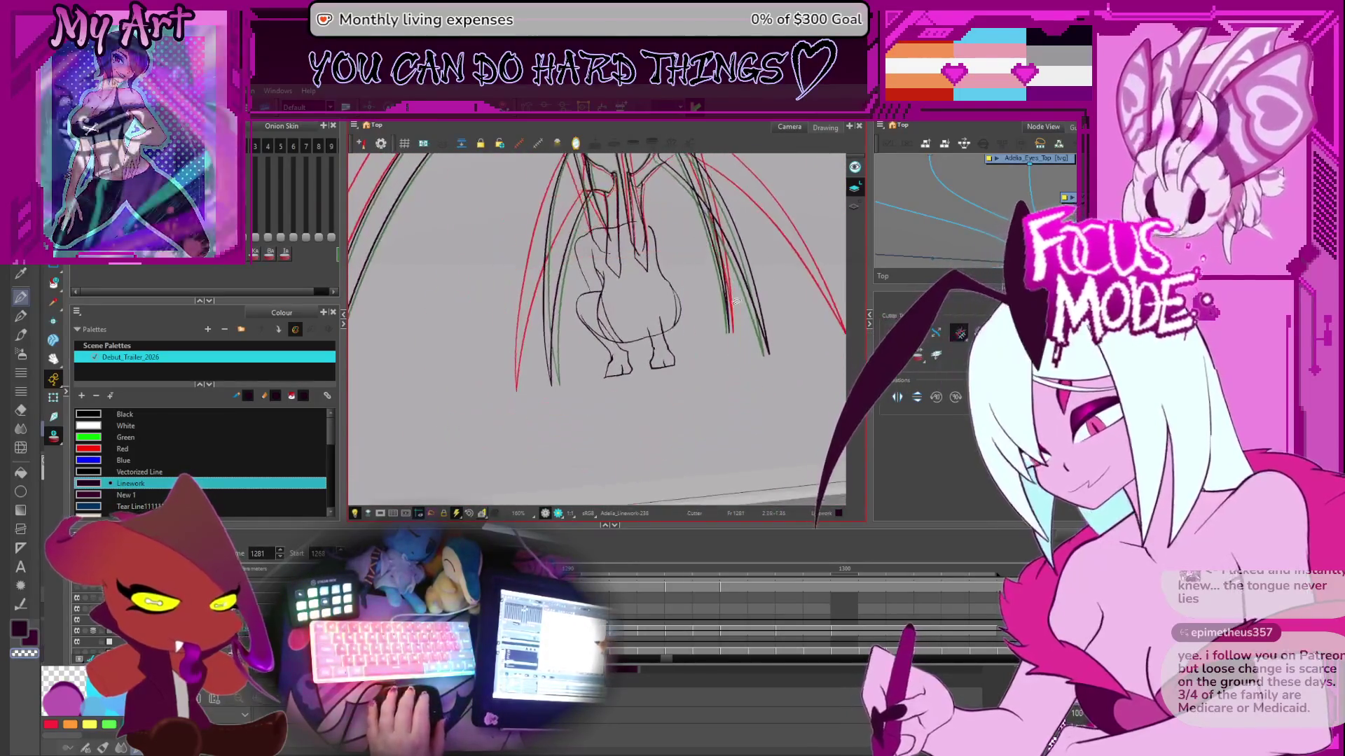
- Tilt and pan the view onto the wings, then lasso-cut the right wing's lower outline with the Cutter
drag(742, 335, 774, 339)
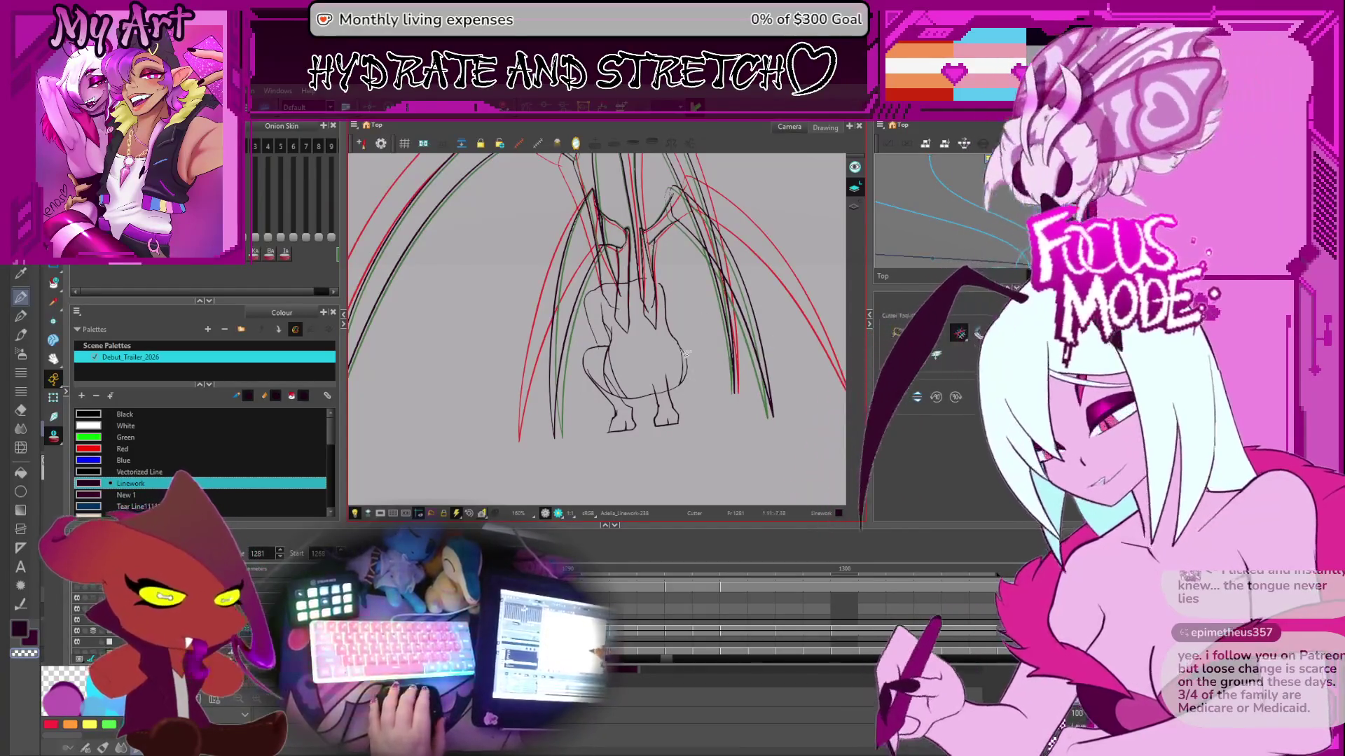
key(ctrl+alt)
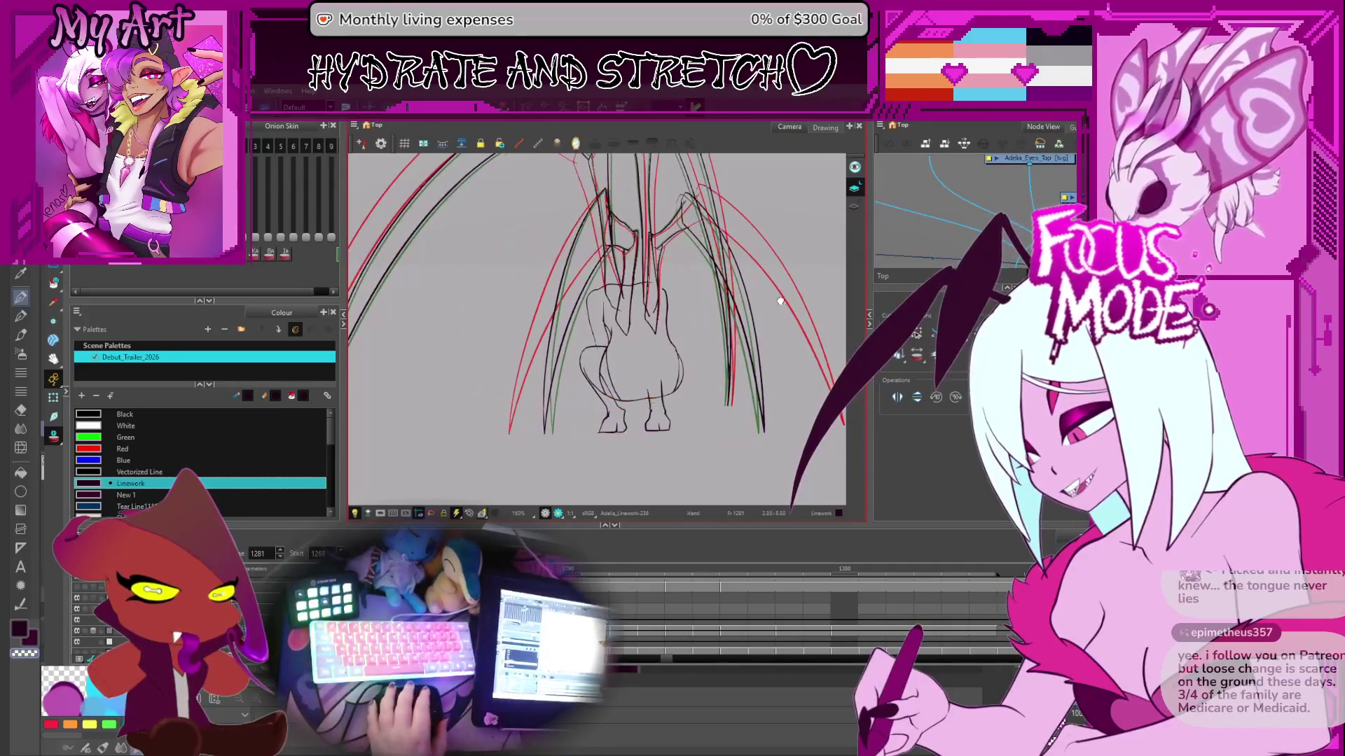
key(alt+t)
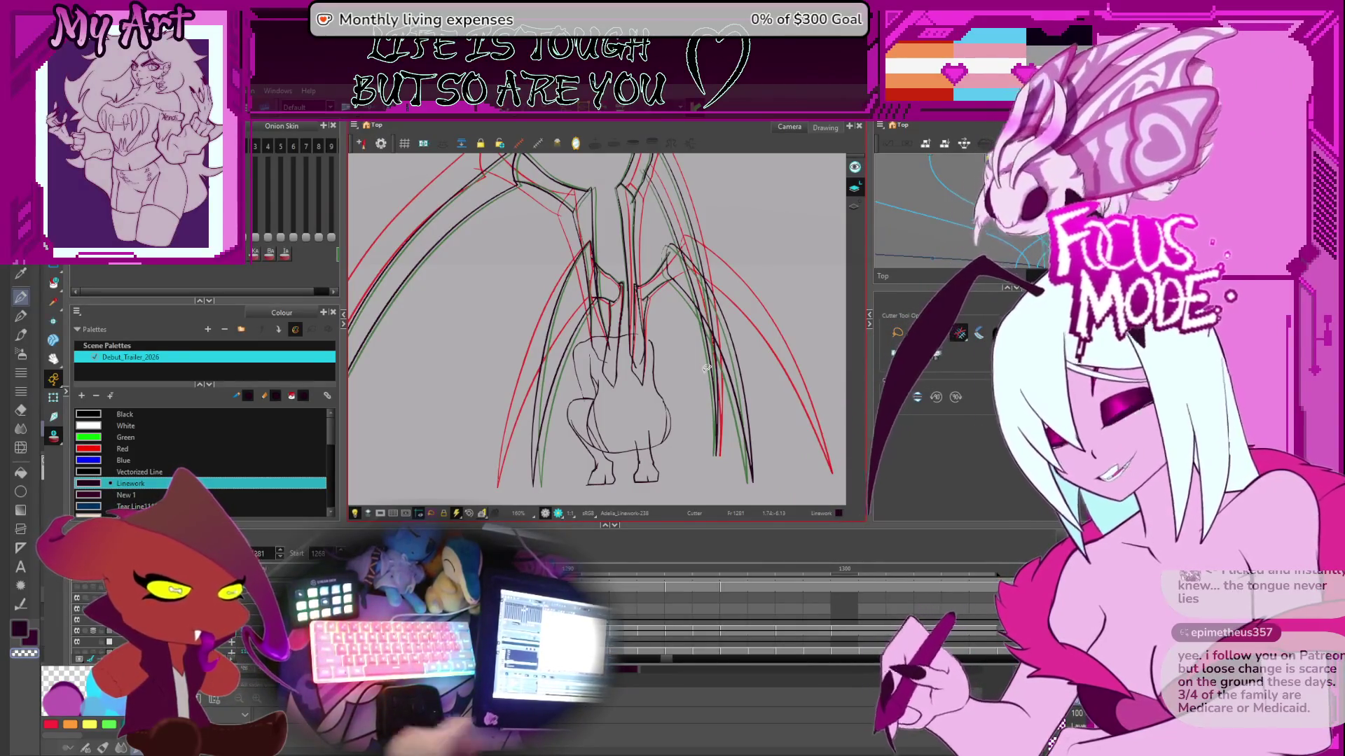
drag(708, 397, 645, 364)
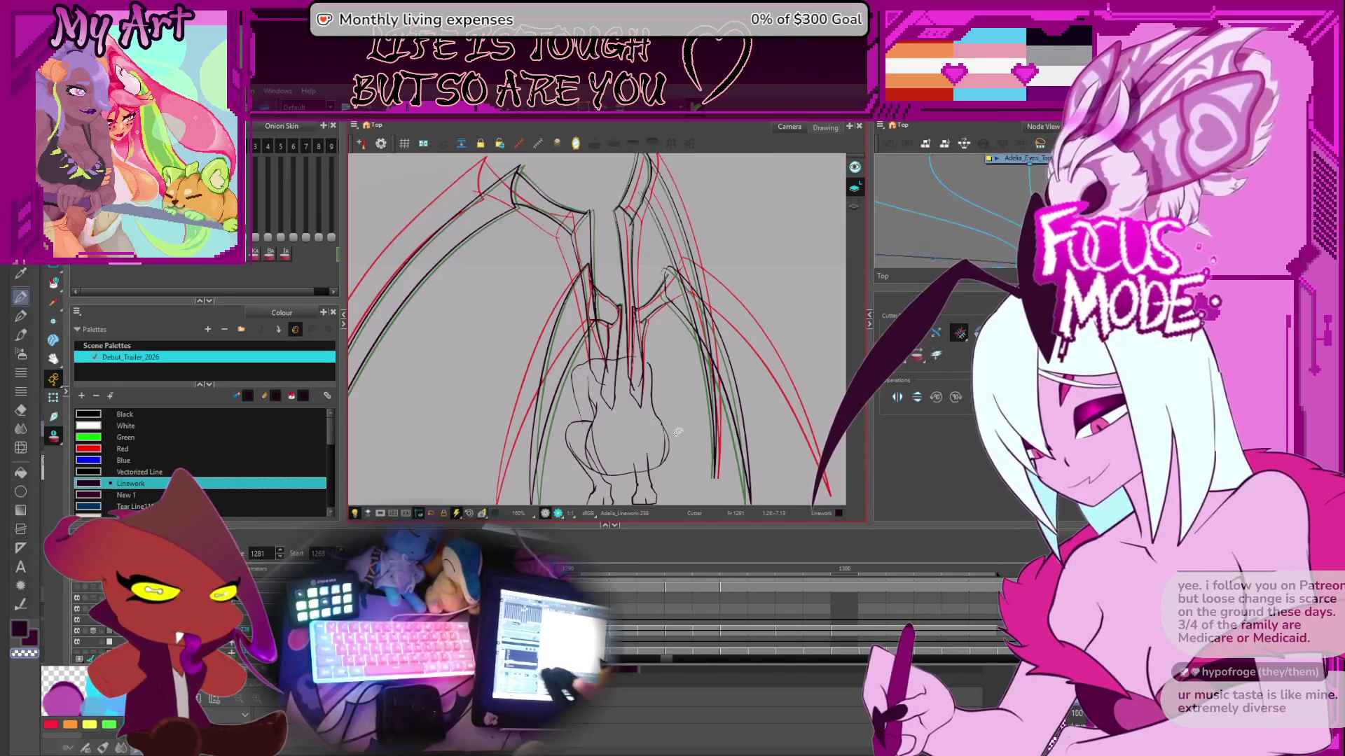
drag(697, 487, 732, 353)
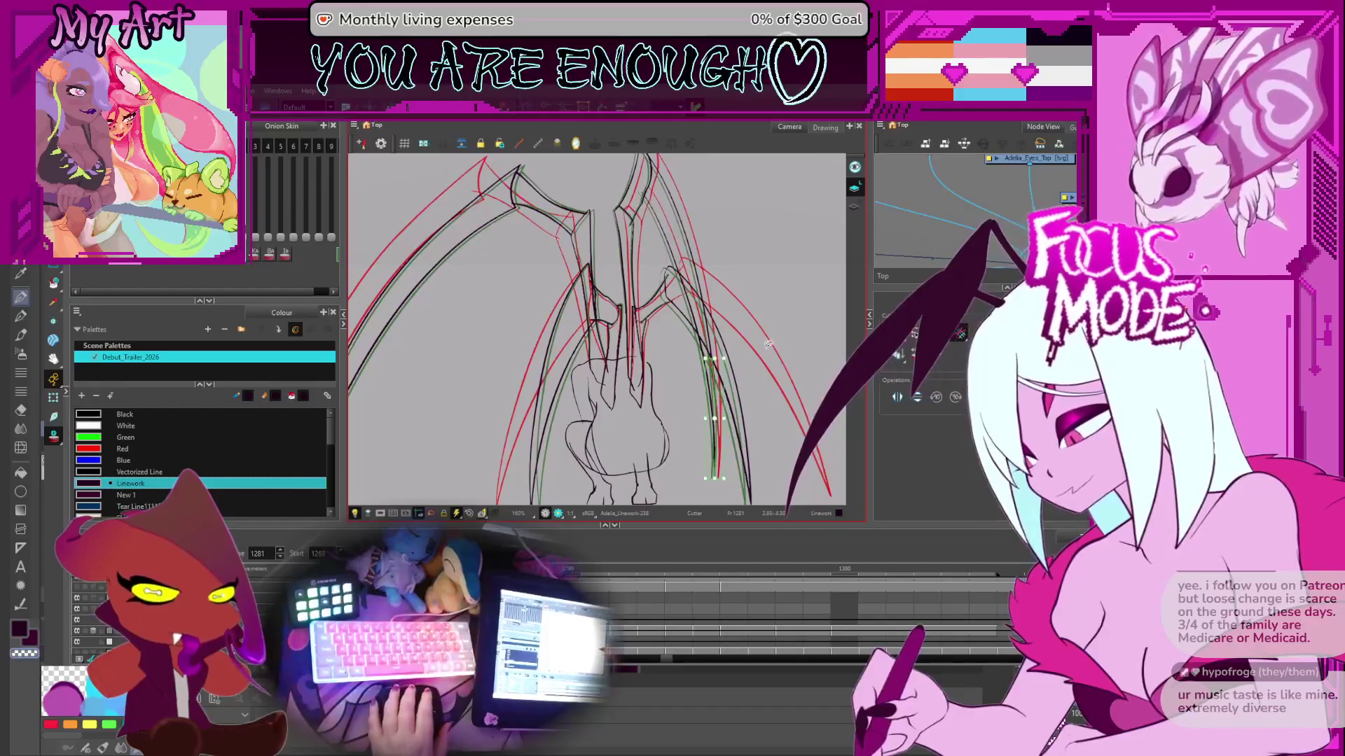
scroll(728, 364, down, 3)
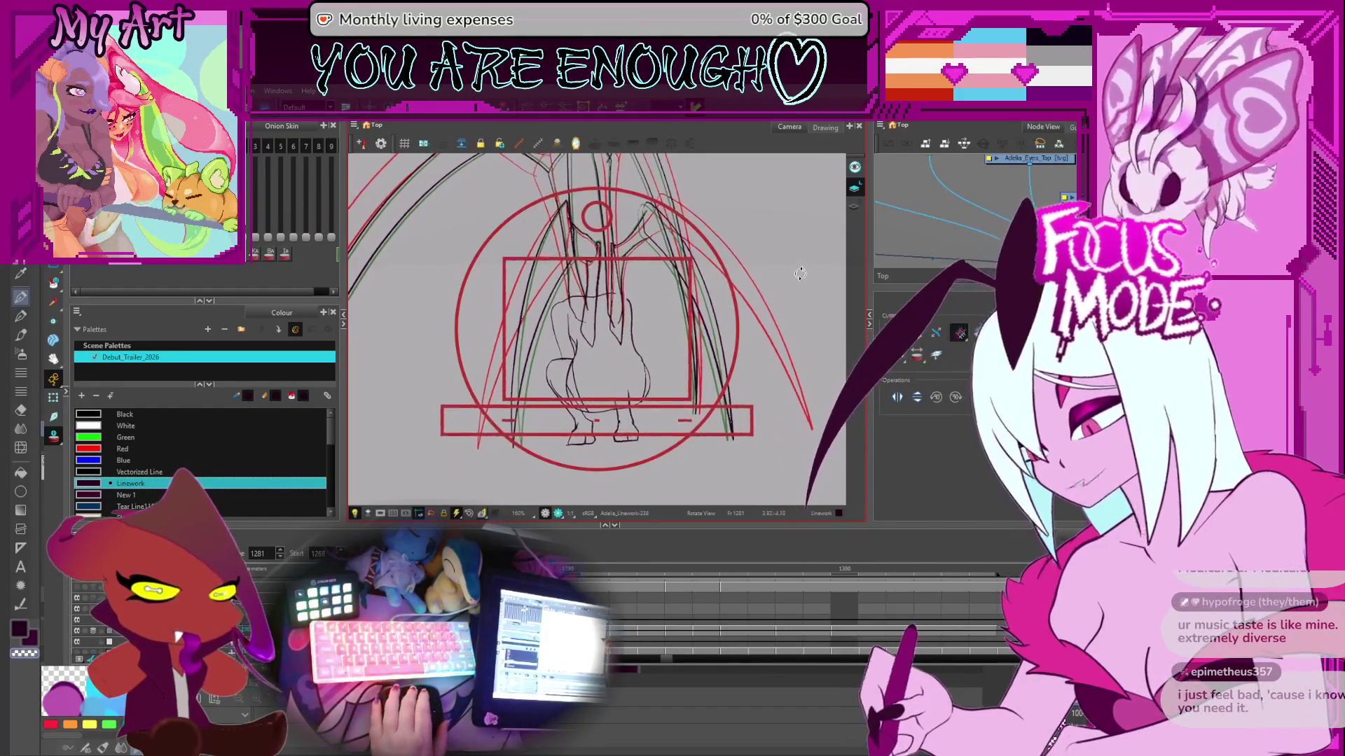
scroll(771, 340, up, 3)
- Zoom in and step through frames 1280 to 1303 to review the drawings
drag(786, 341, 777, 361)
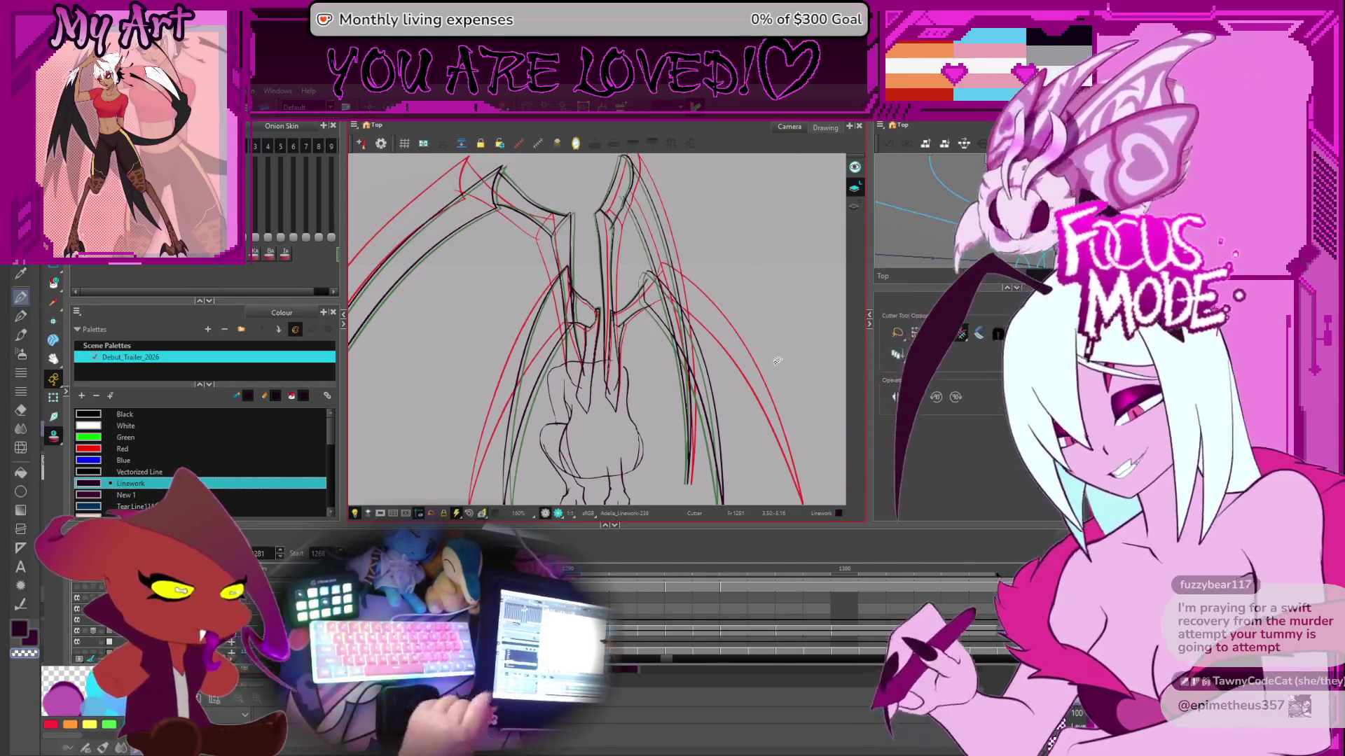
key(comma)
key(2)
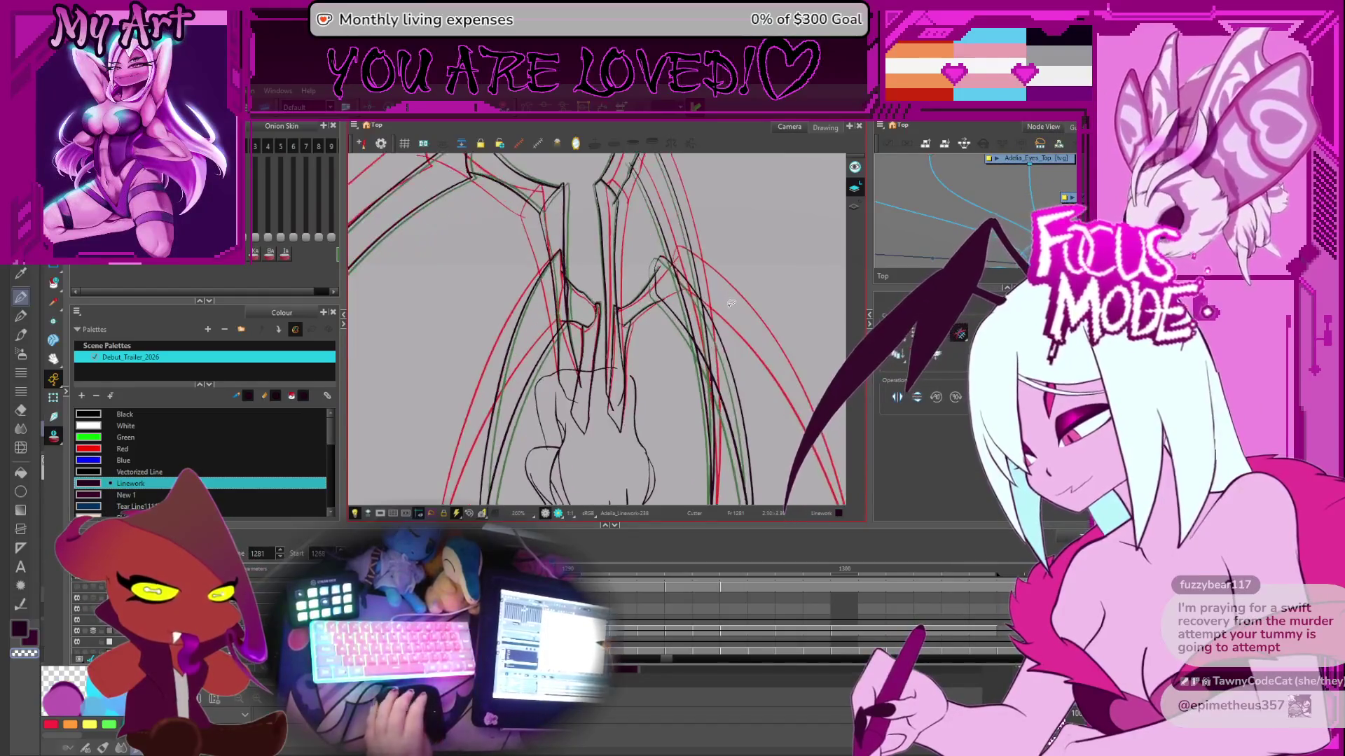
key(period)
key(period)
key(period)
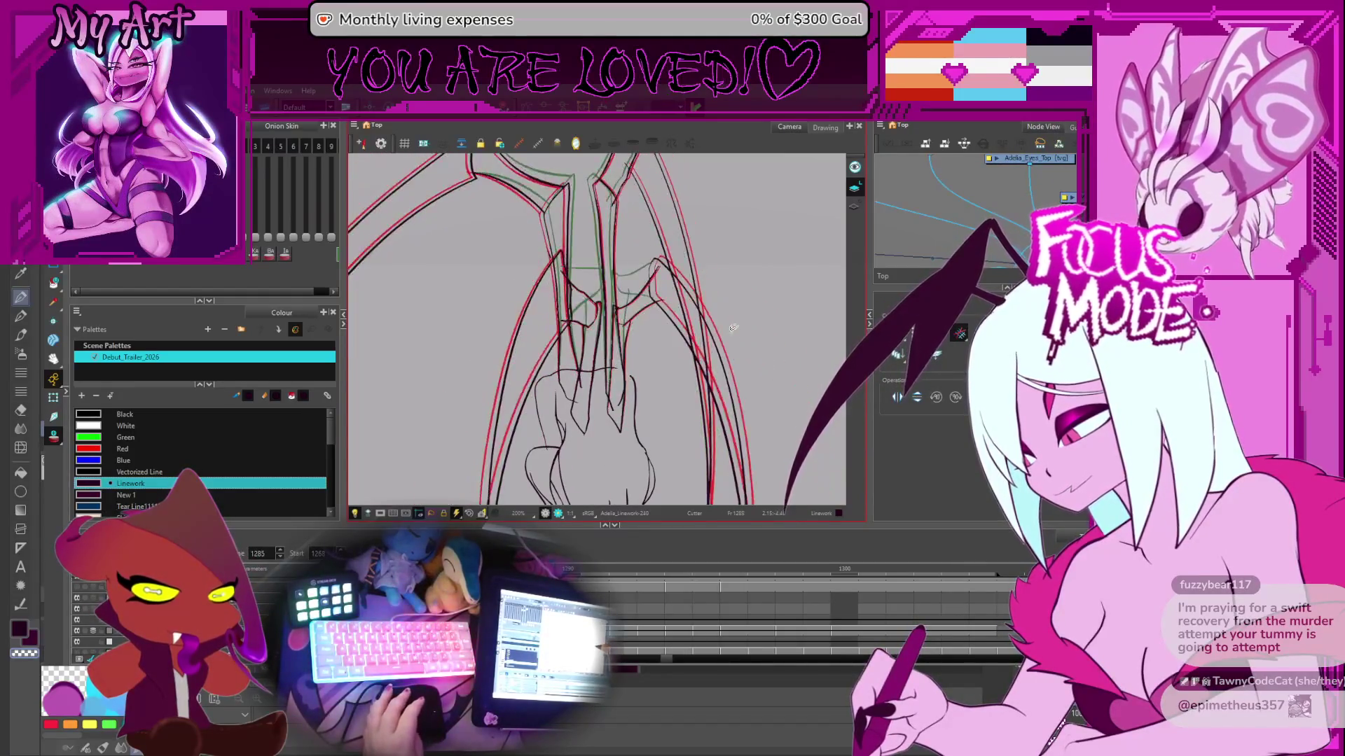
key(period)
key(period)
key(period)
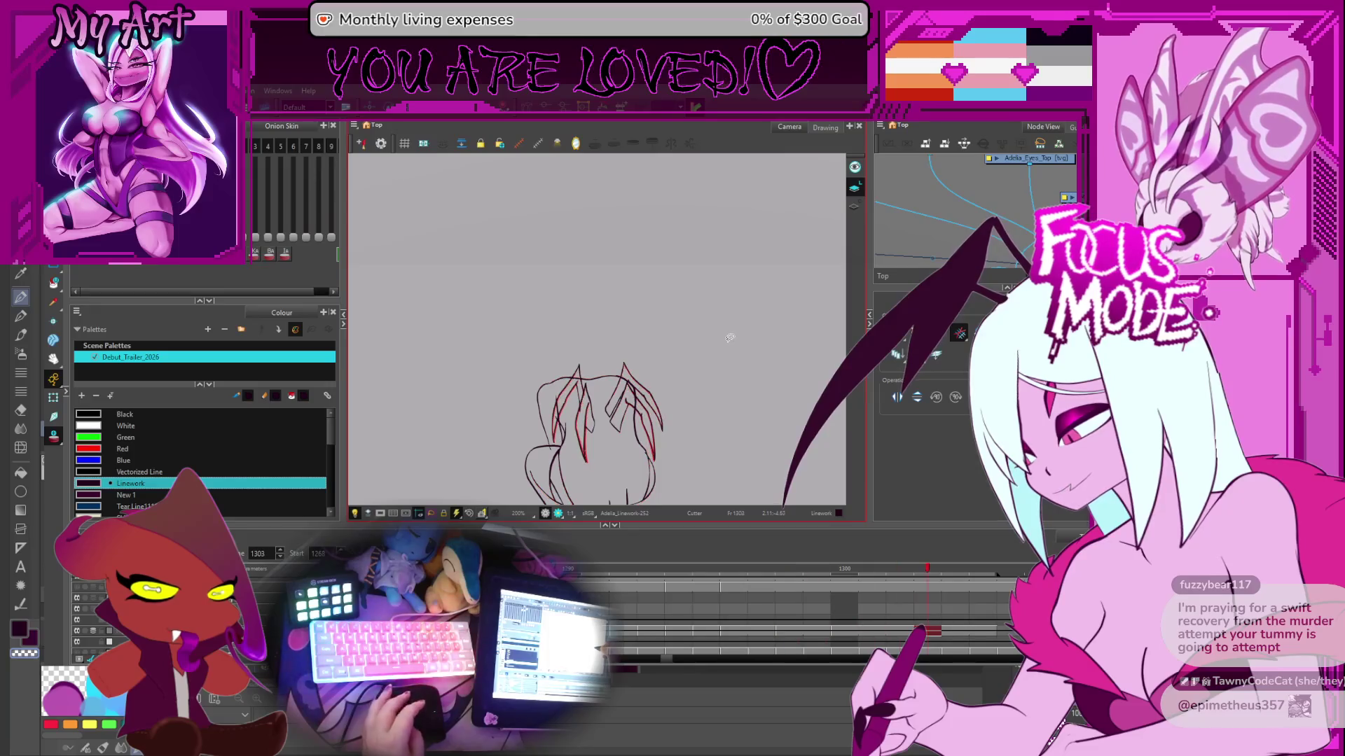
scroll(746, 428, down, 3)
key(period)
key(period)
key(period)
key(comma)
key(comma)
key(comma)
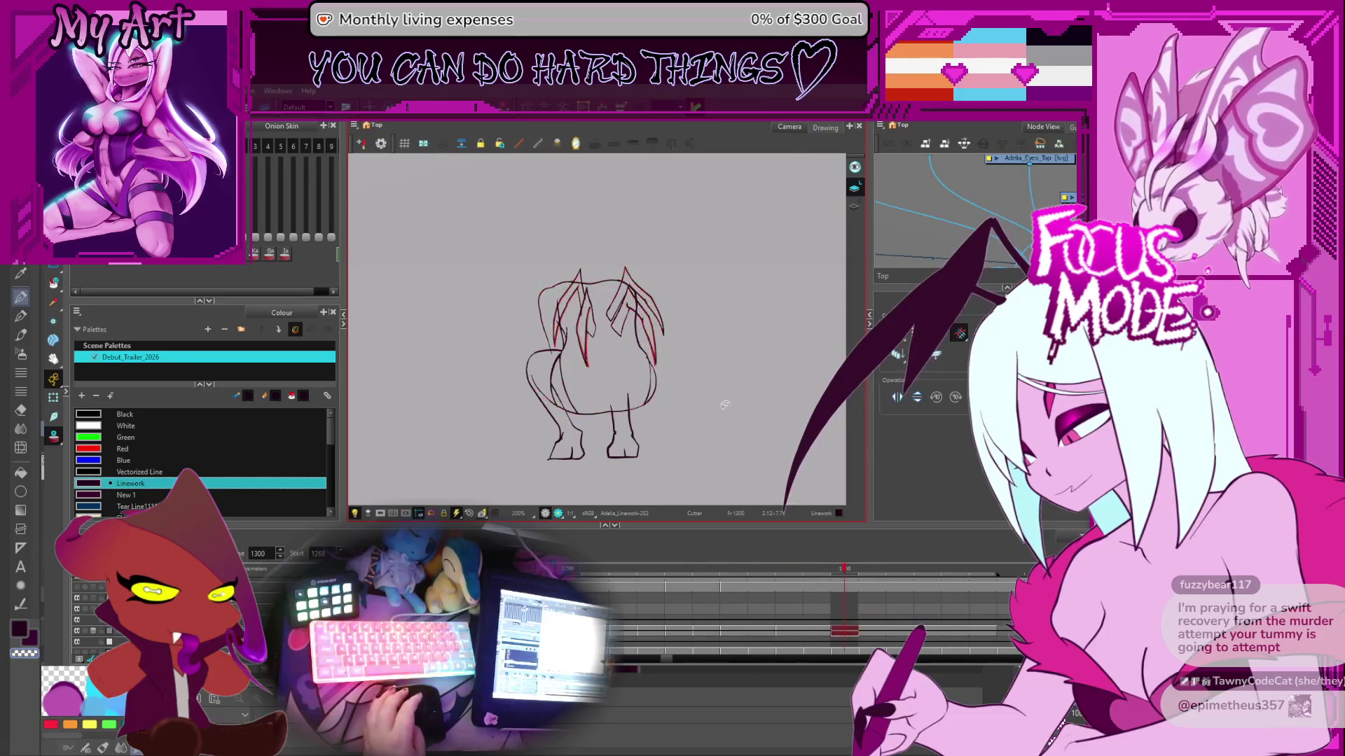
- Reset the view rotation and zoom, then advance to frame 1308 where linework is empty
key(comma)
key(comma)
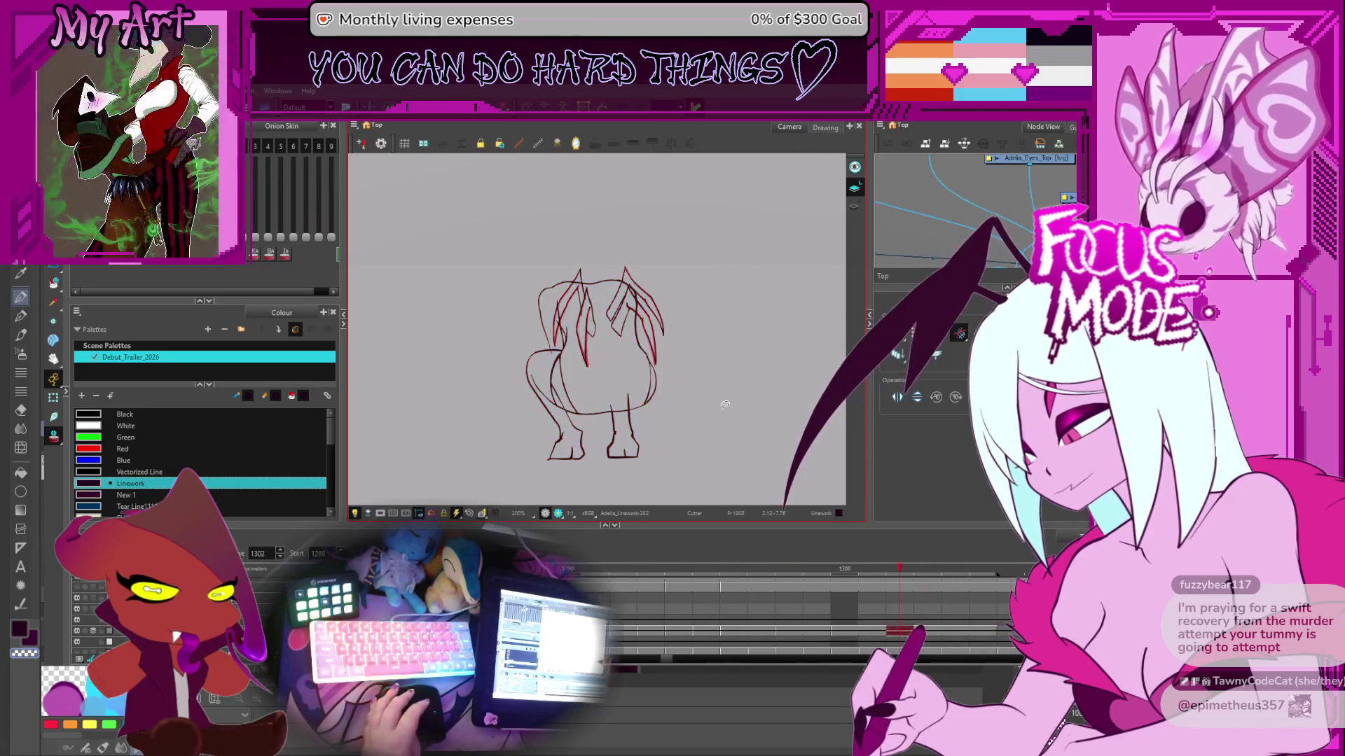
key(2)
key(2)
key(2)
key(shift+m)
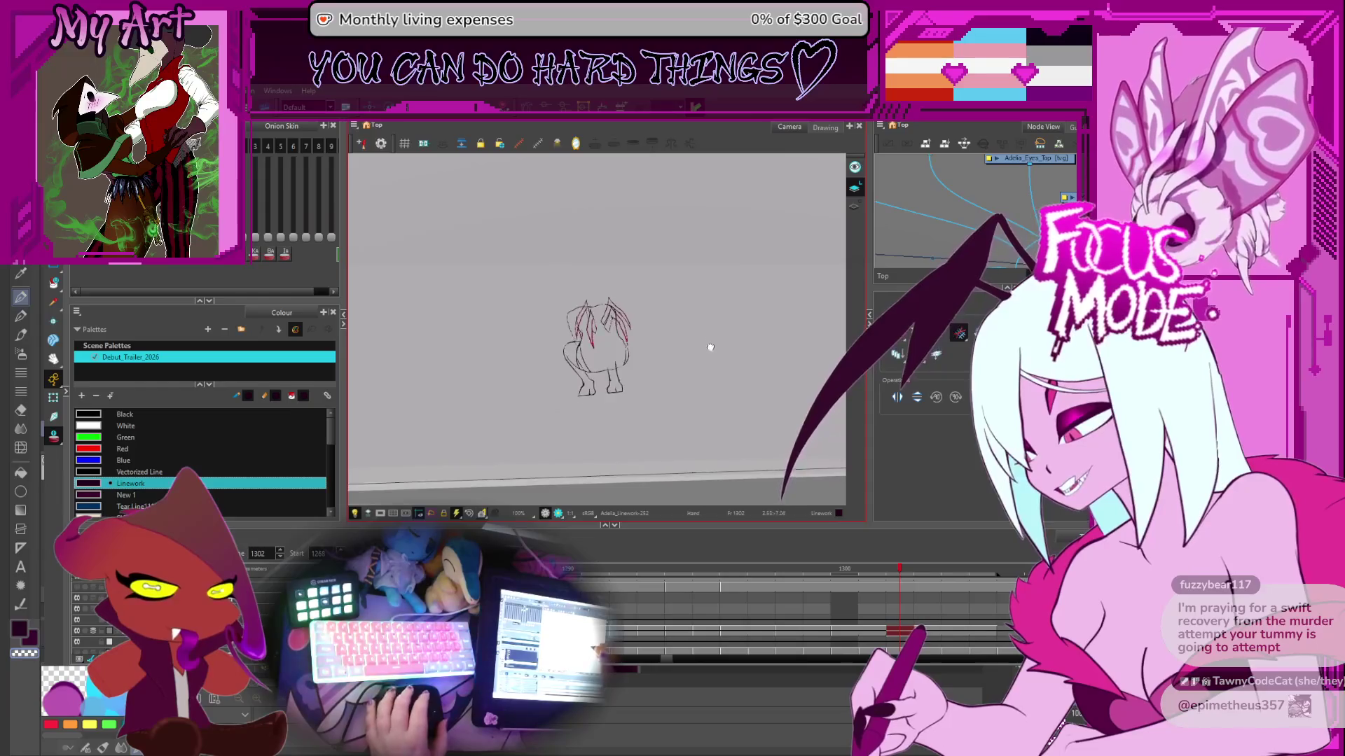
key(shift+l)
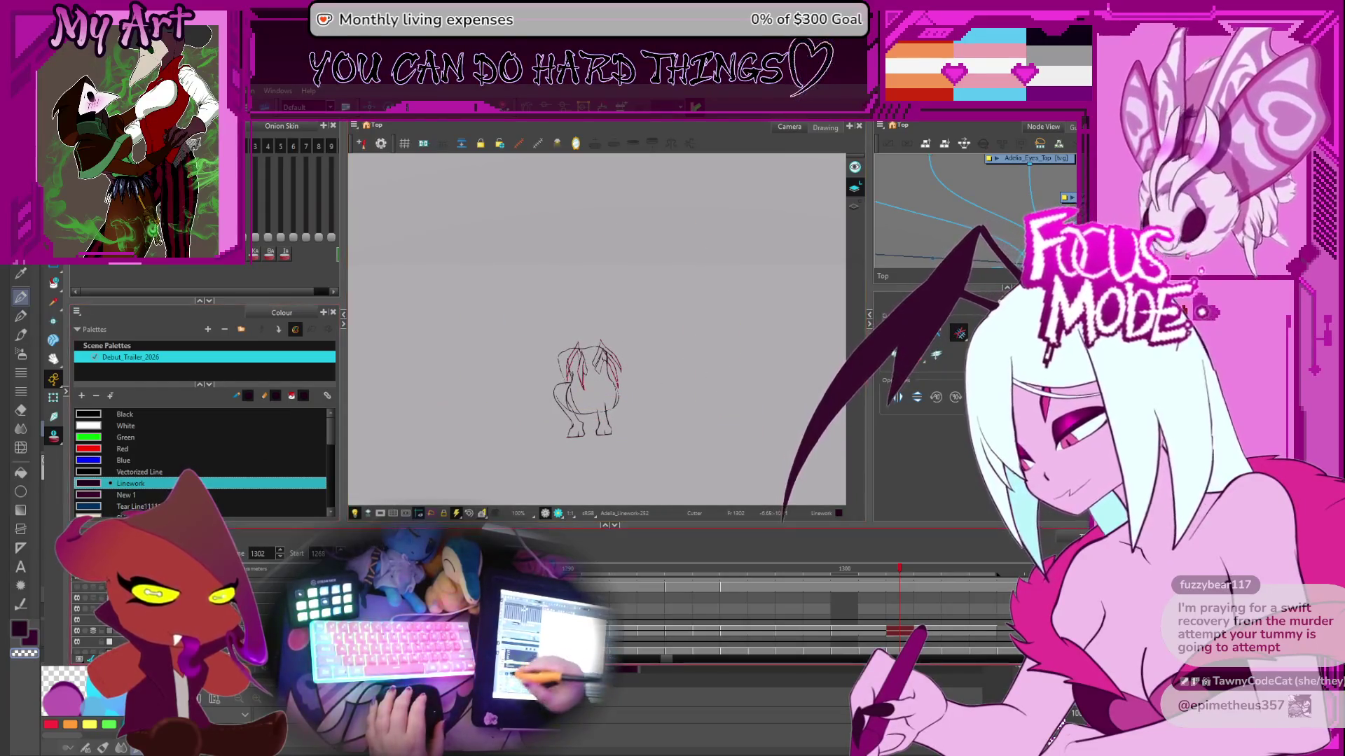
scroll(78, 620, up, 2)
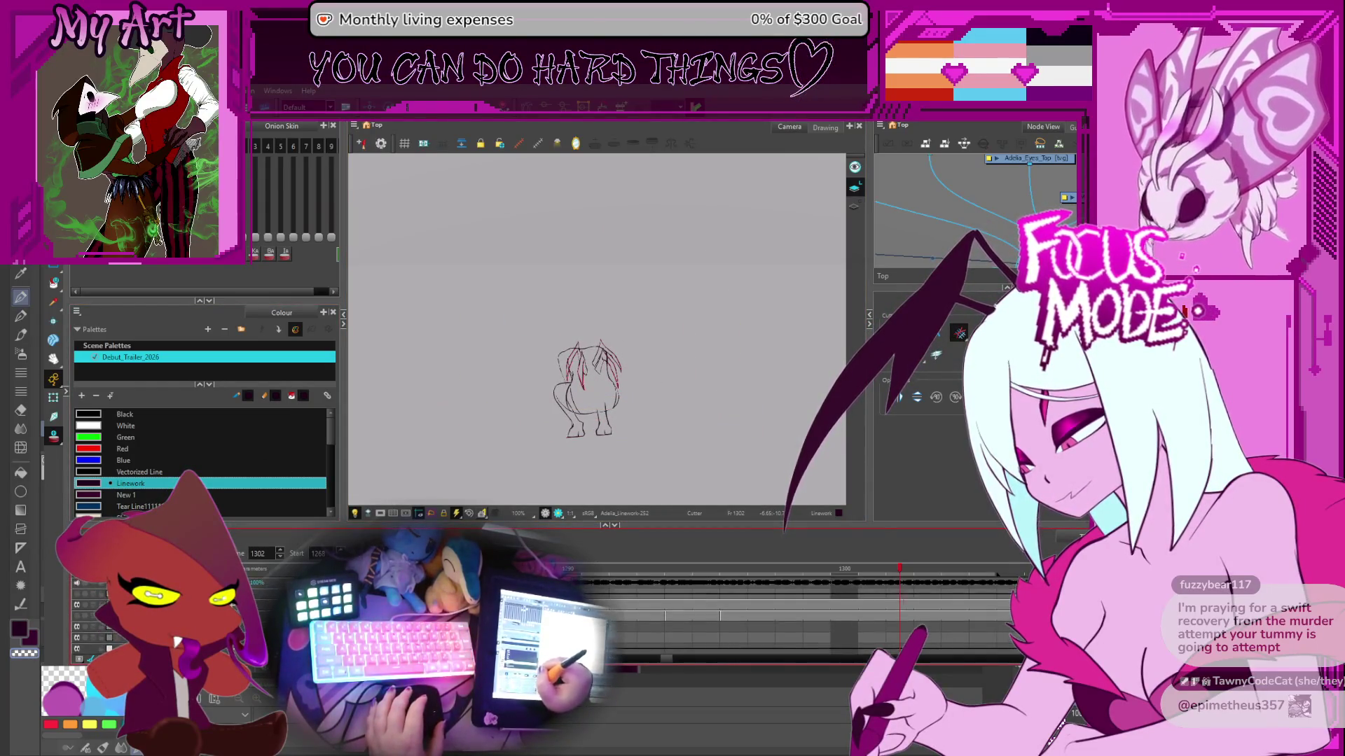
key(period)
key(period)
key(period)
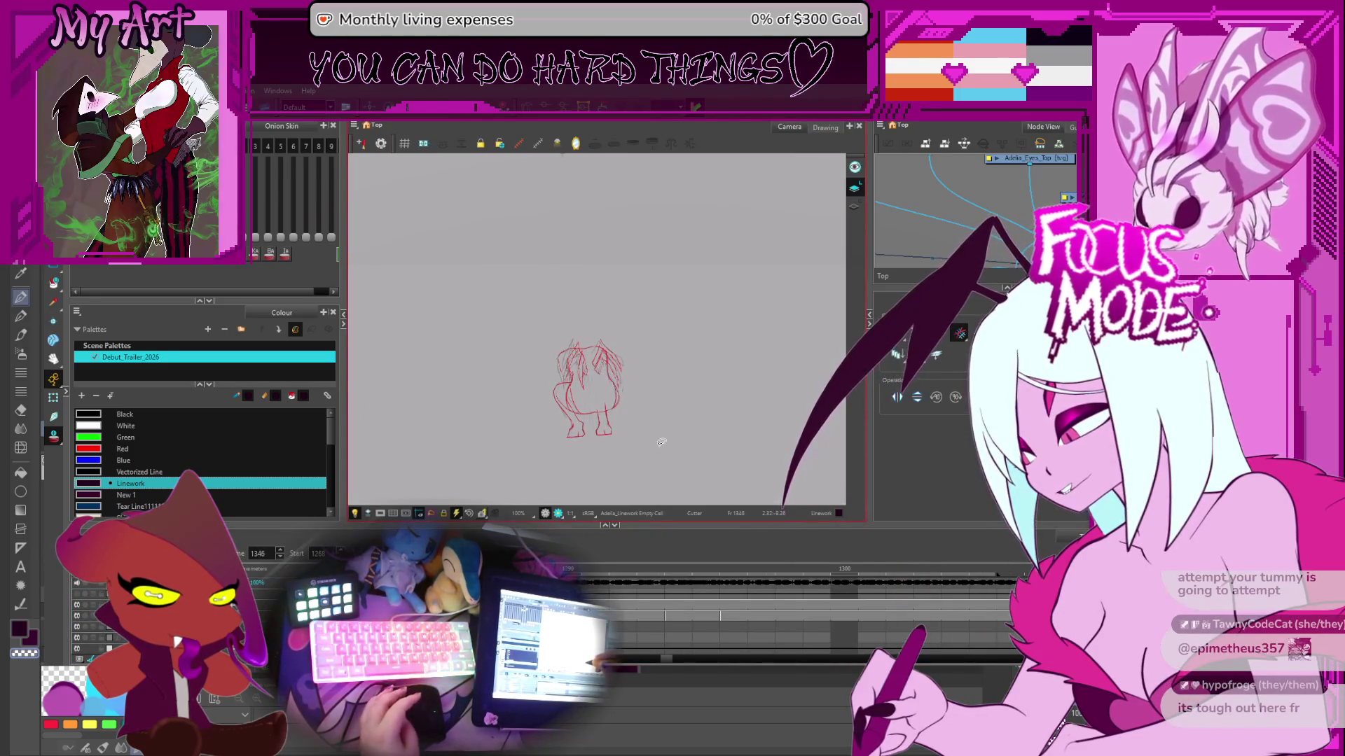
scroll(666, 353, down, 3)
drag(666, 353, 668, 380)
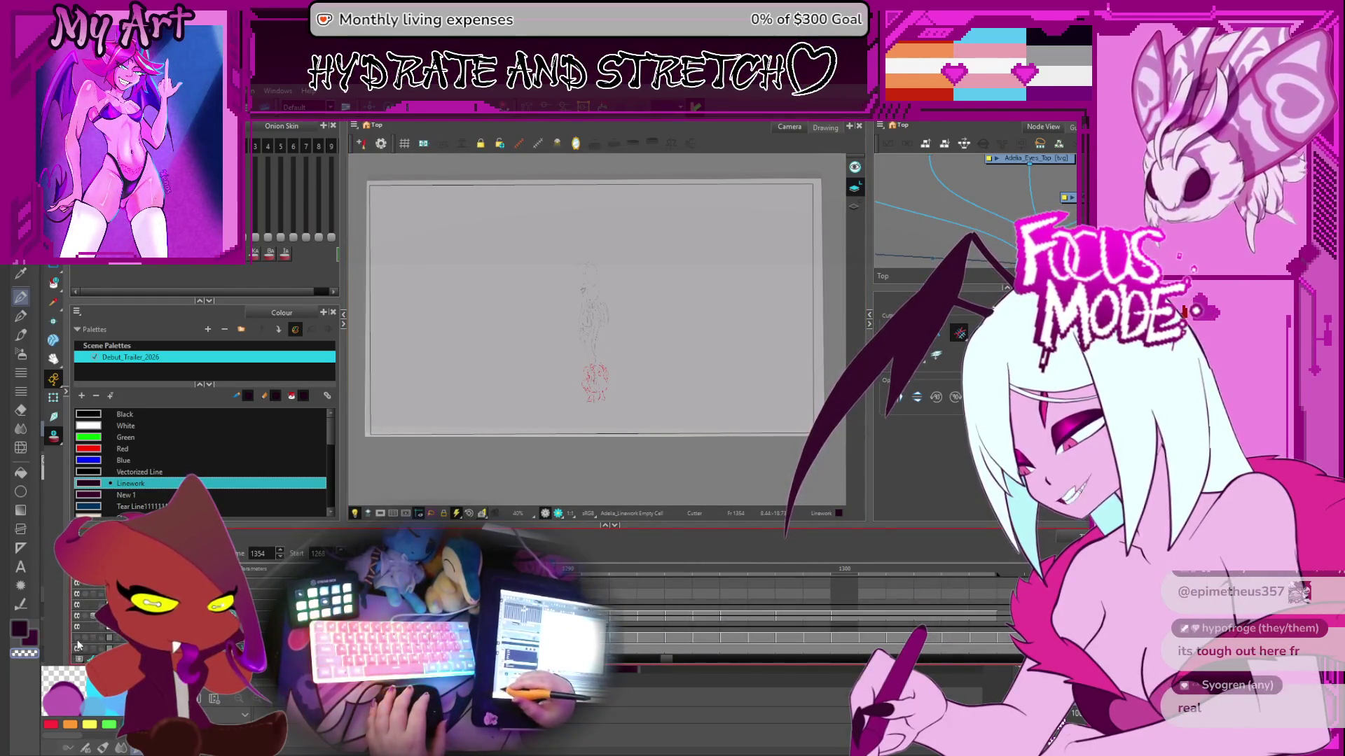
- Step from frame 1340 forward to frame 1348 and zoom the rough sketch to 125%
scroll(633, 426, up, 1)
scroll(633, 425, up, 2)
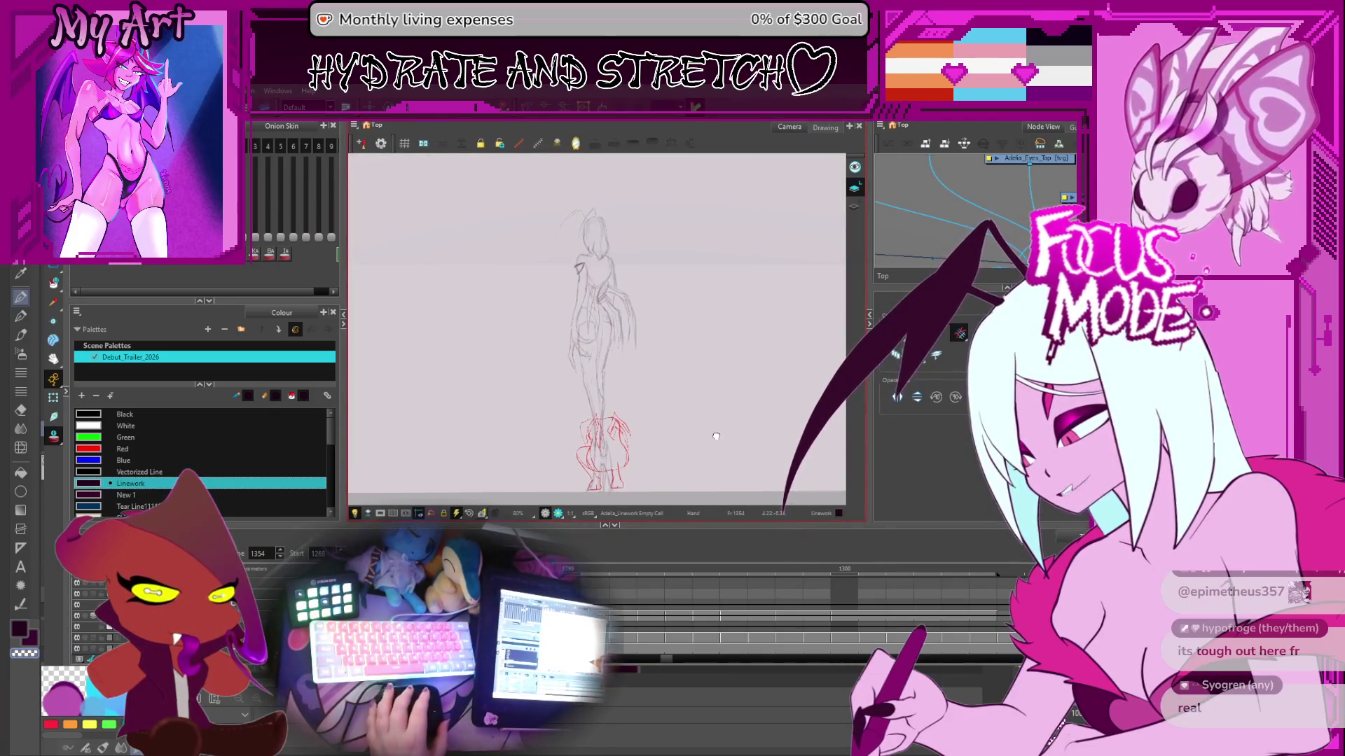
key(ctrl+alt)
key(f)
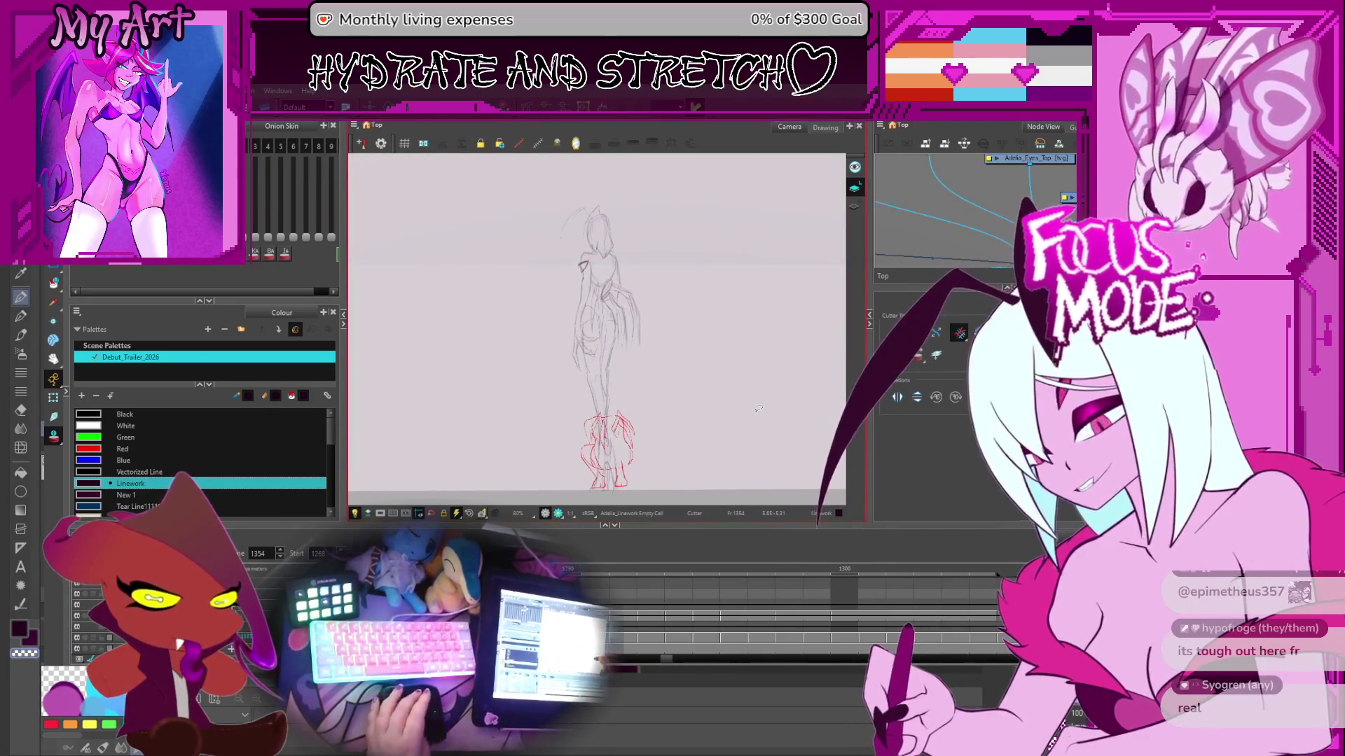
key(f)
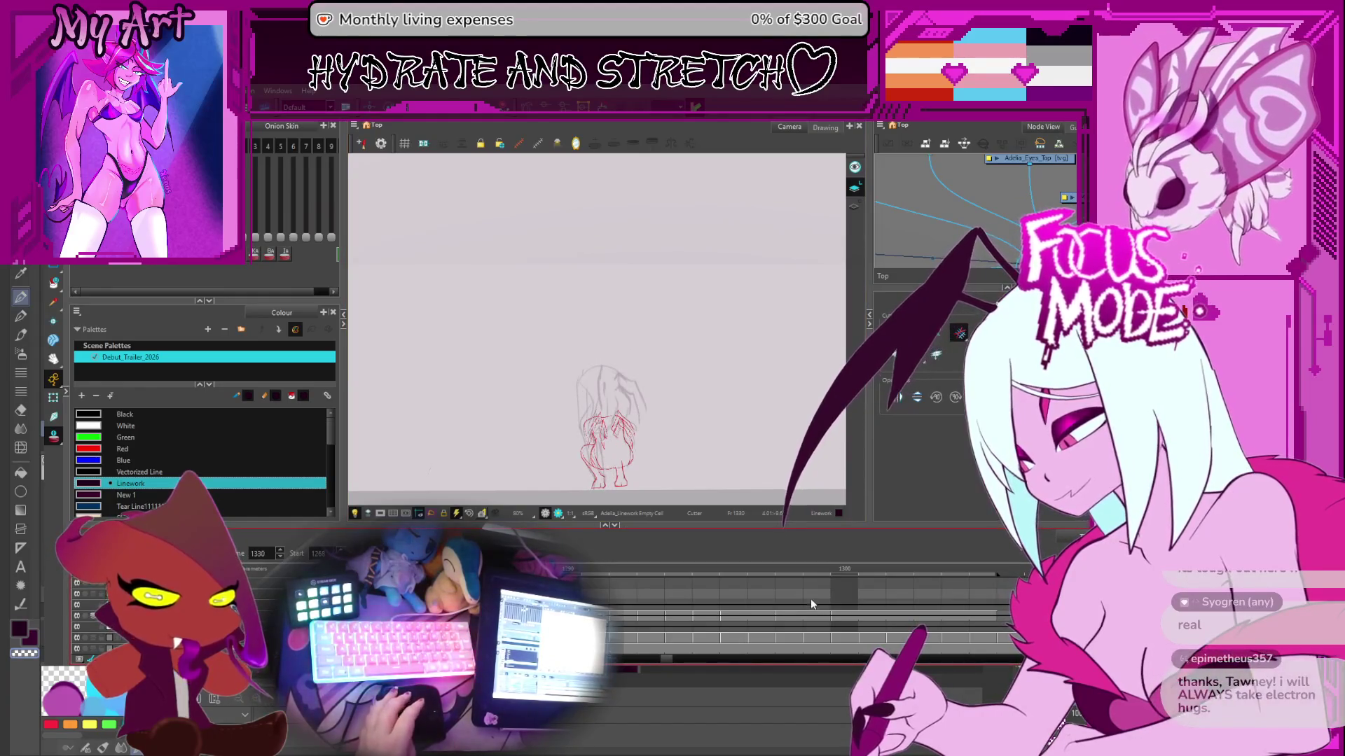
key(period)
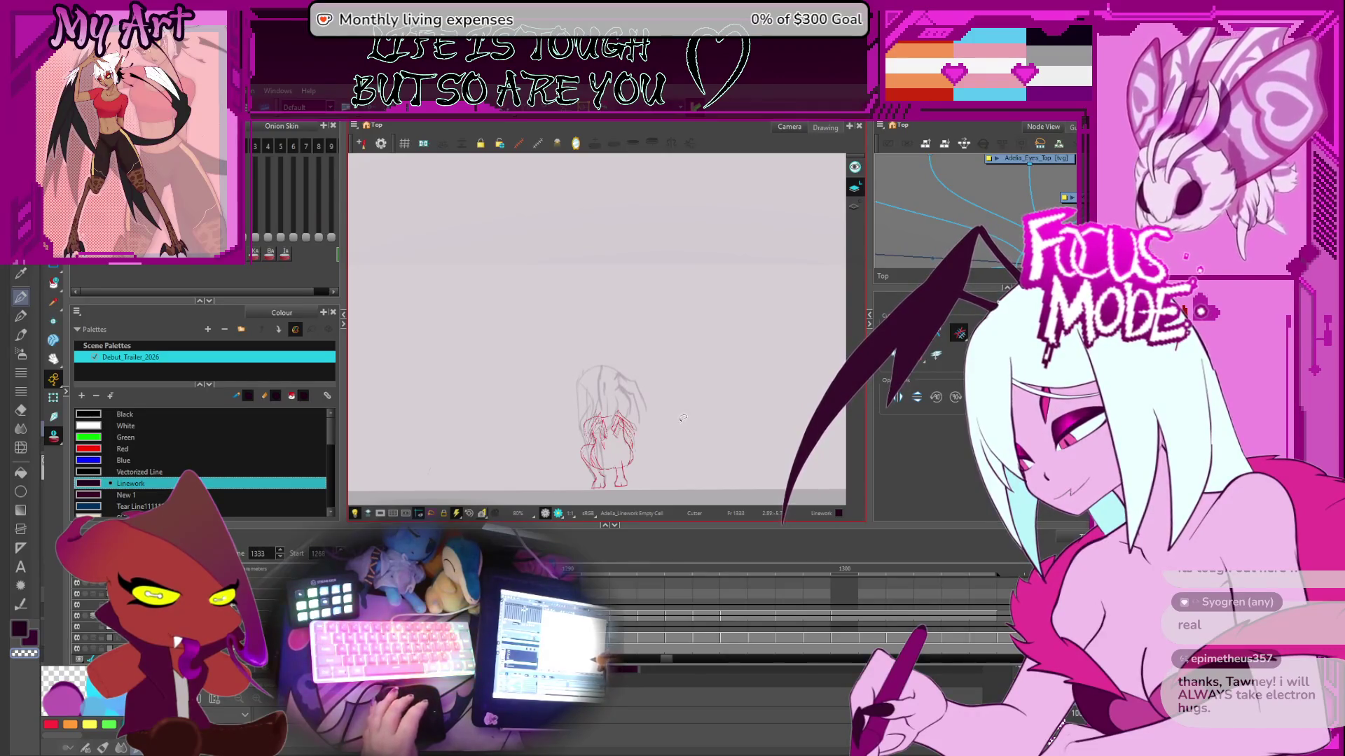
key(period)
key(period)
key(period)
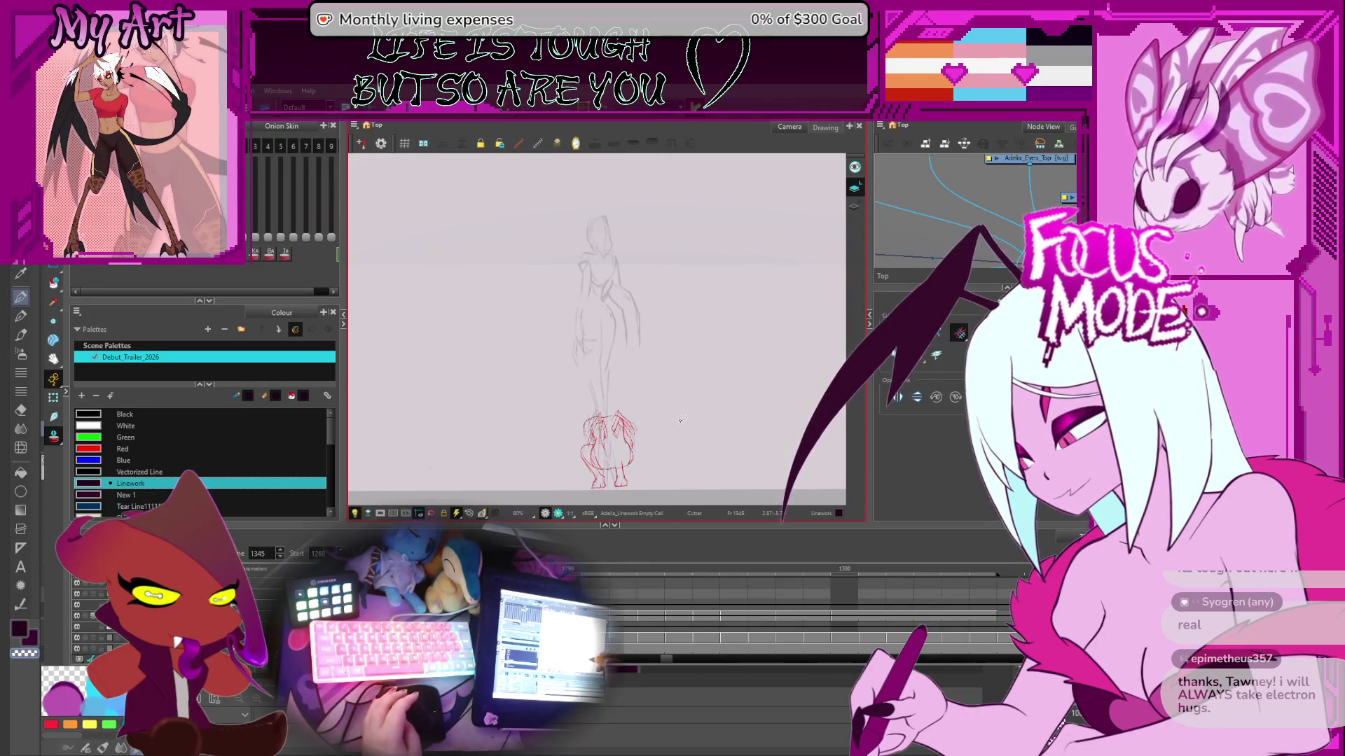
key(period)
key(period)
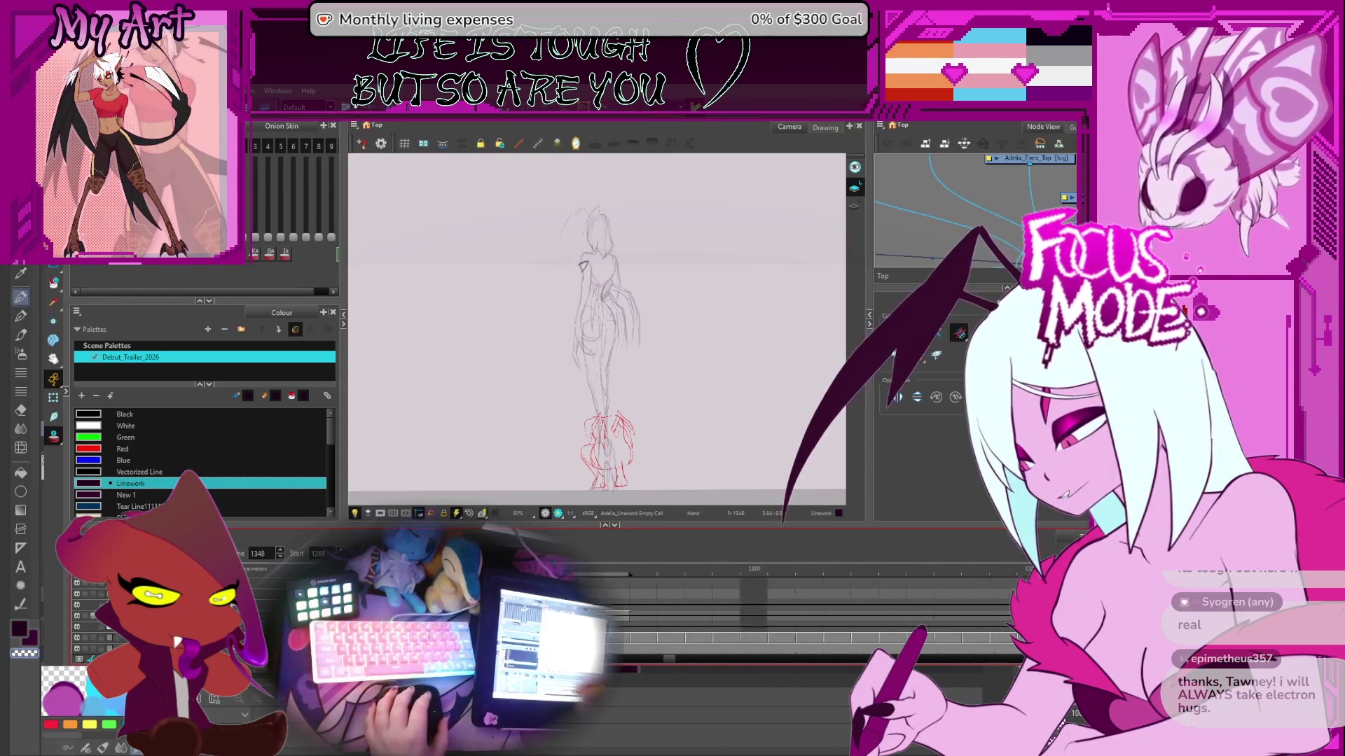
scroll(703, 636, down, 5)
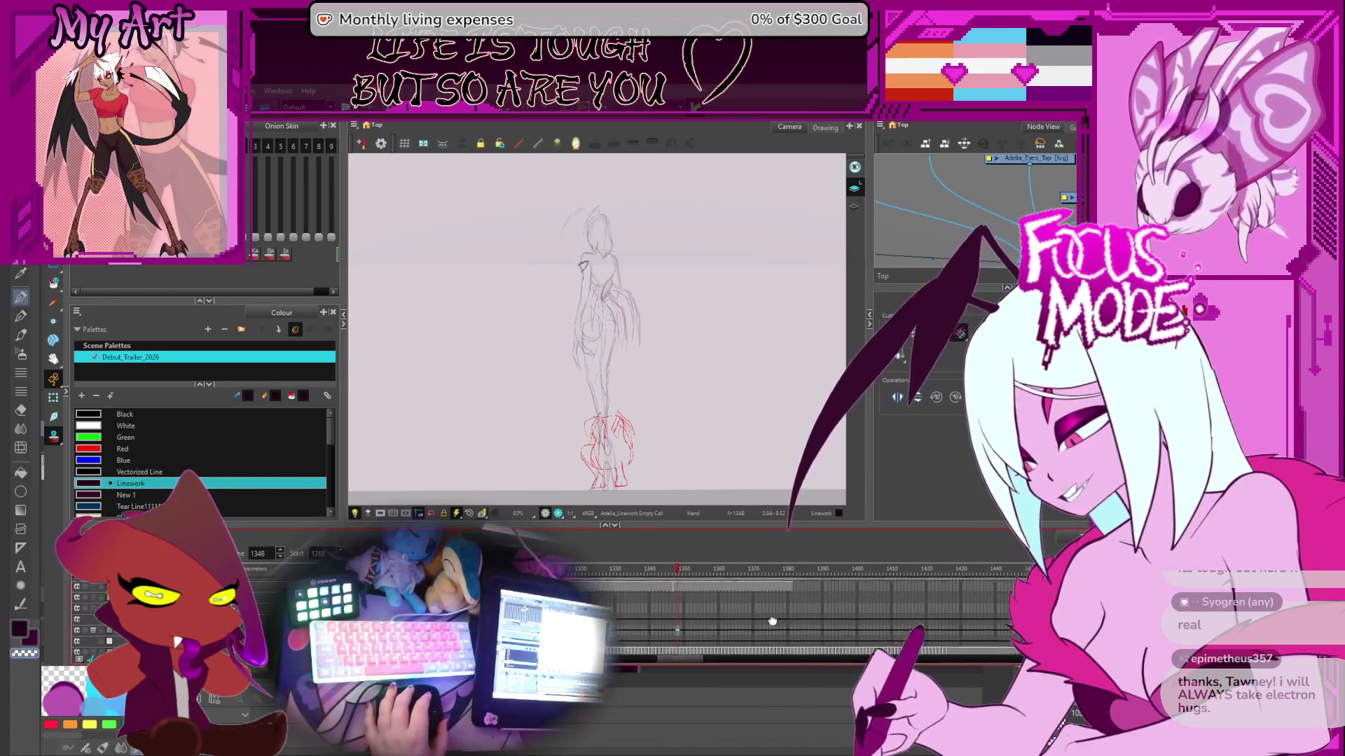
scroll(653, 621, up, 3)
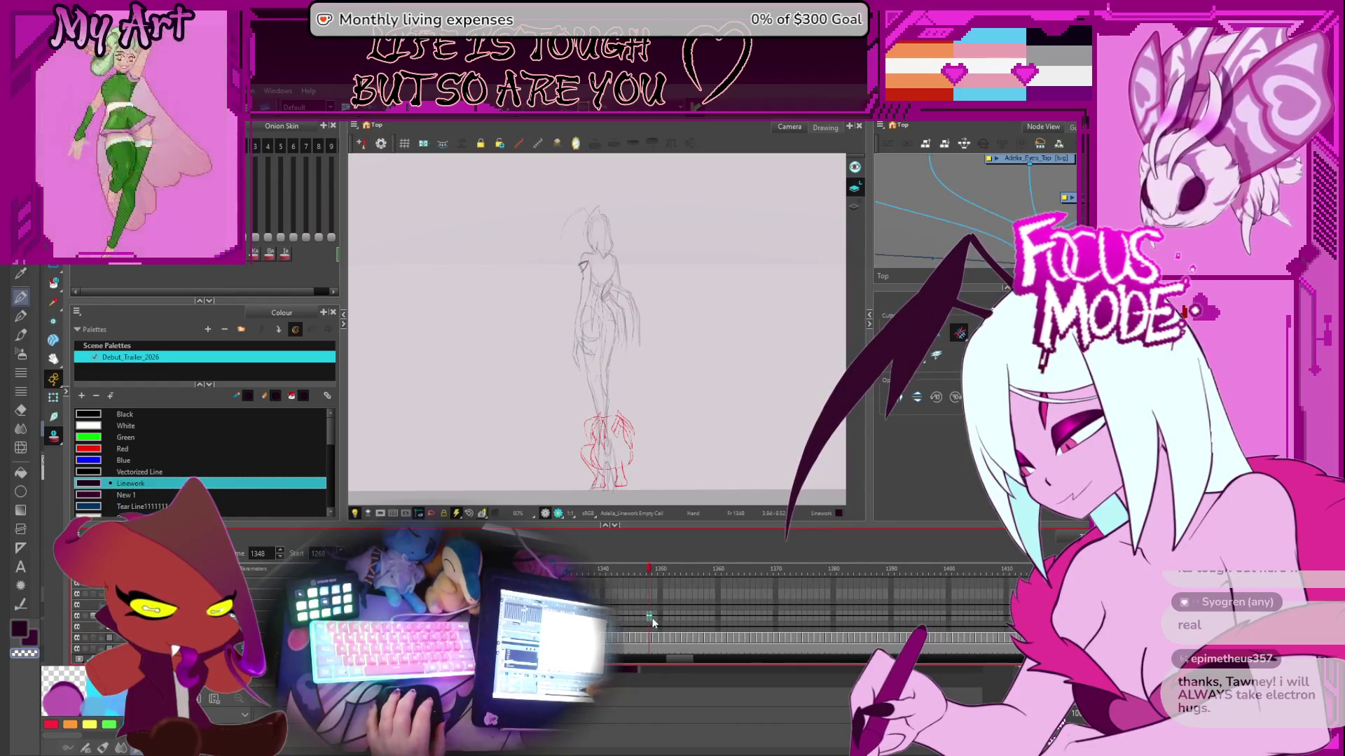
scroll(654, 336, up, 2)
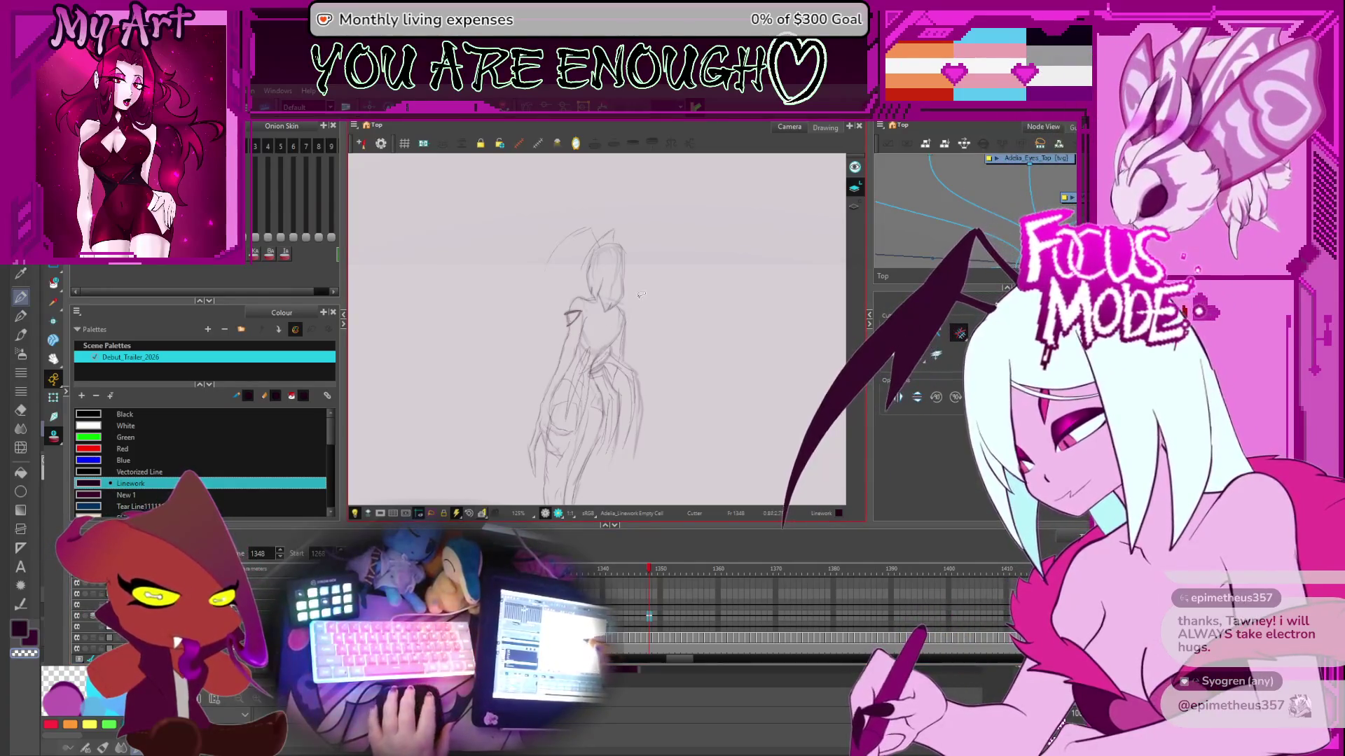
- Sketch a first Pencil stroke along the figure's back and tilt the view to a drawing angle
key(2)
key(alt+/)
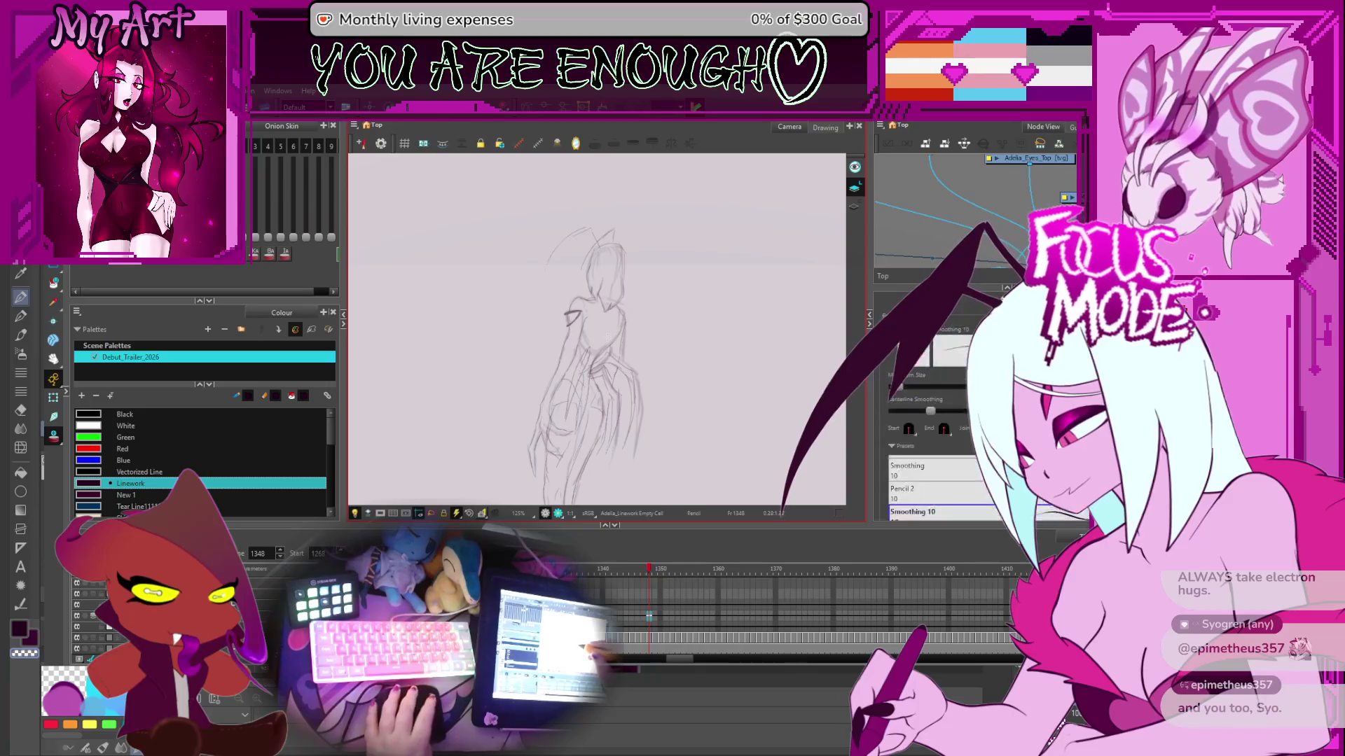
mouse_move(606, 364)
mouse_down()
mouse_move(613, 326)
mouse_move(690, 284)
mouse_up()
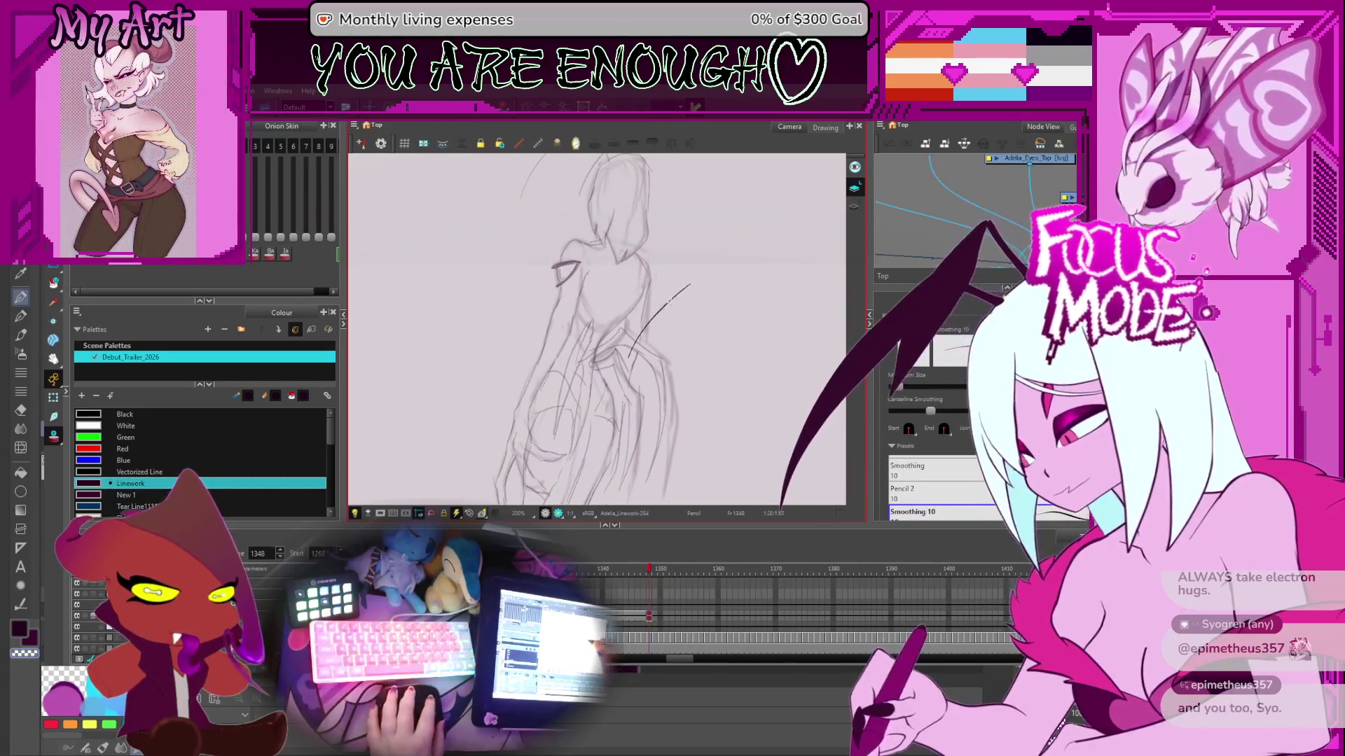
scroll(592, 409, up, 3)
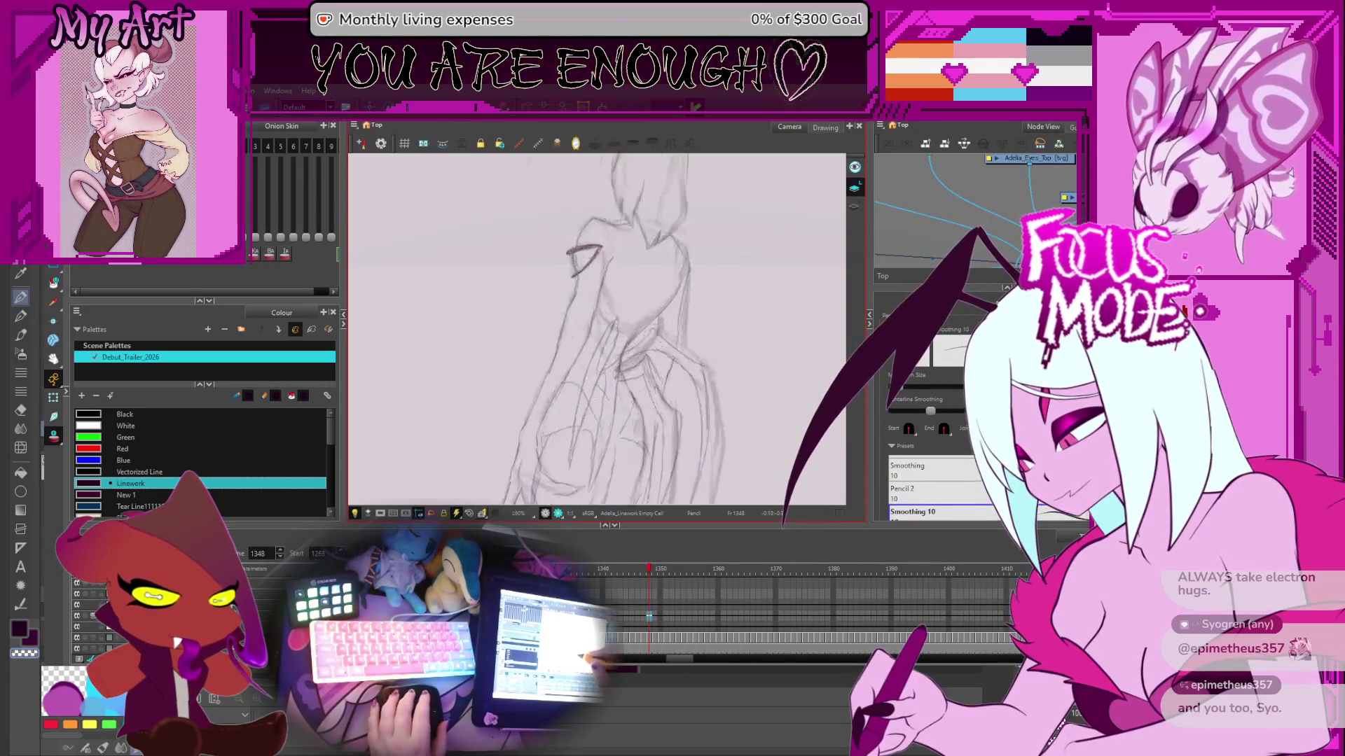
mouse_move(606, 493)
mouse_down()
mouse_move(651, 367)
mouse_move(637, 428)
mouse_move(545, 351)
mouse_up()
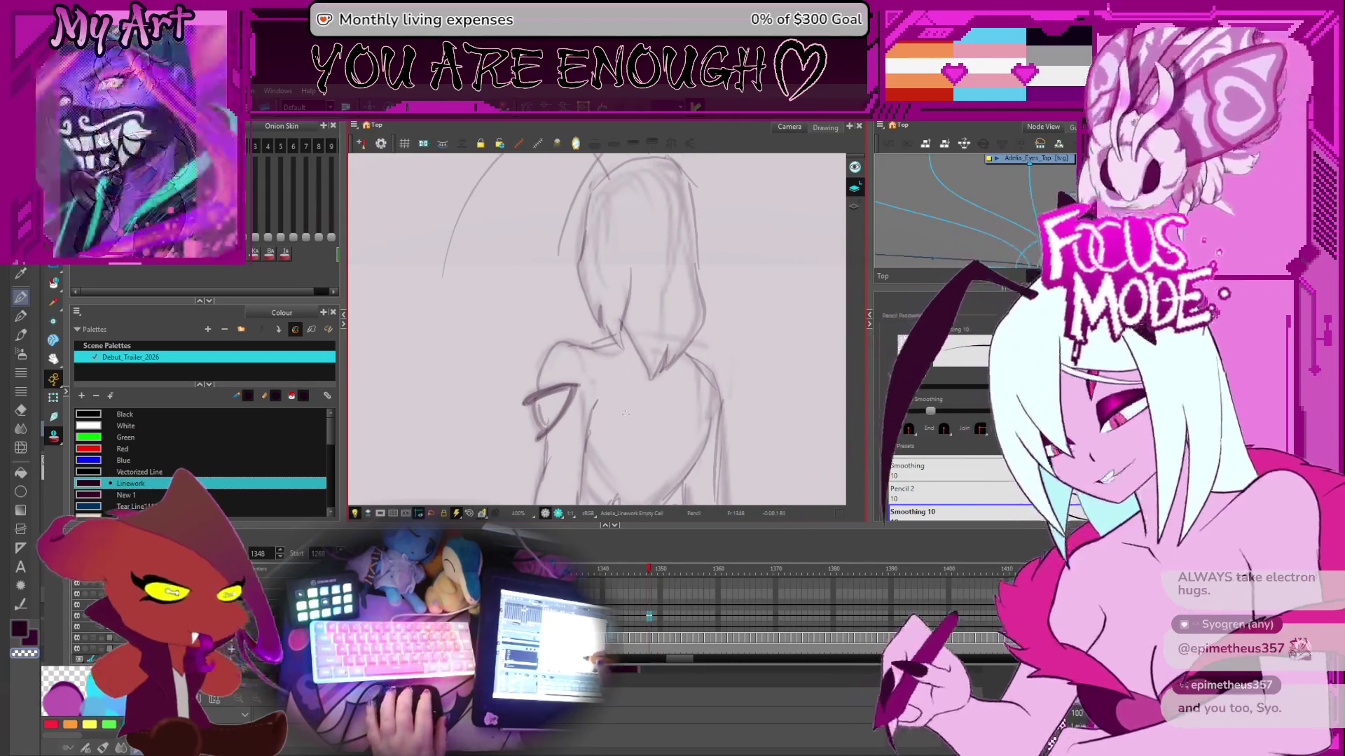
drag(545, 391, 709, 394)
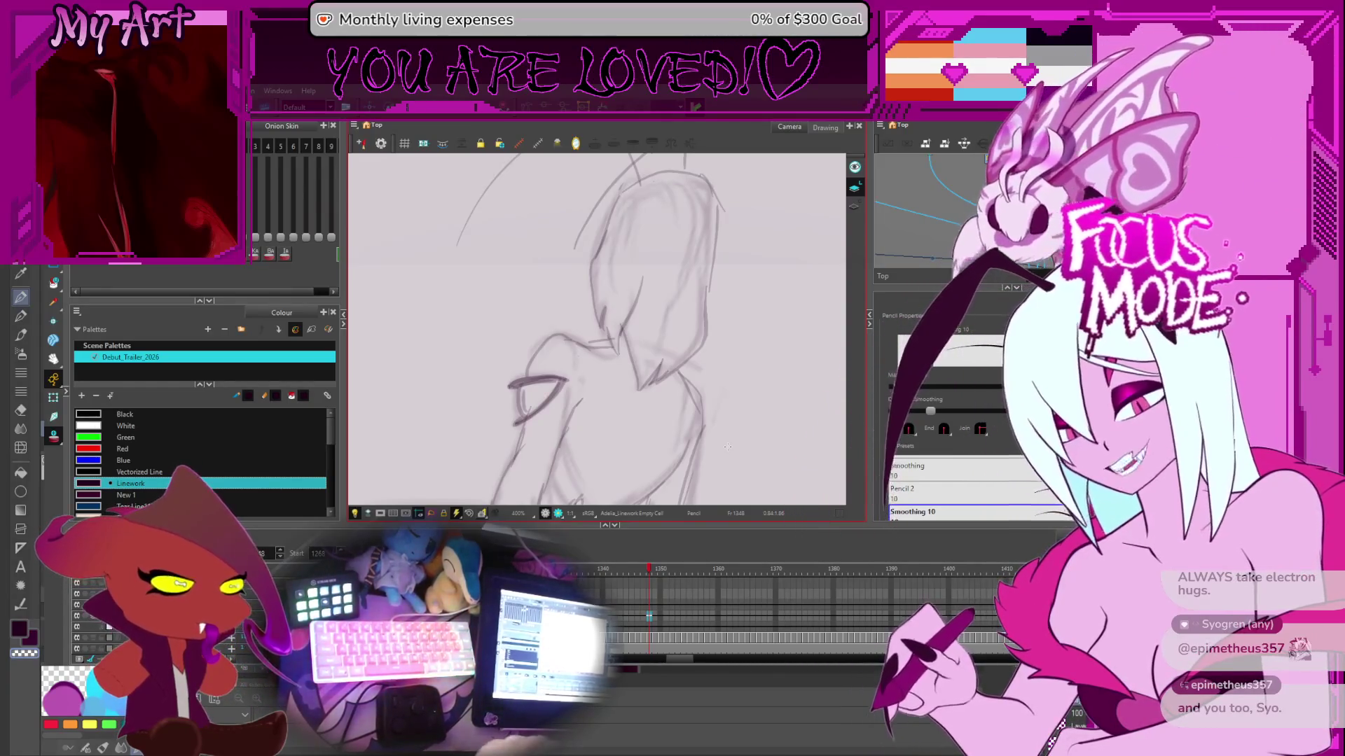
- Ink the dark shoulder stroke near the head, undoing and redrawing the bad attempts
drag(543, 363, 529, 401)
key(2)
key(2)
key(ctrl+z)
drag(459, 443, 470, 391)
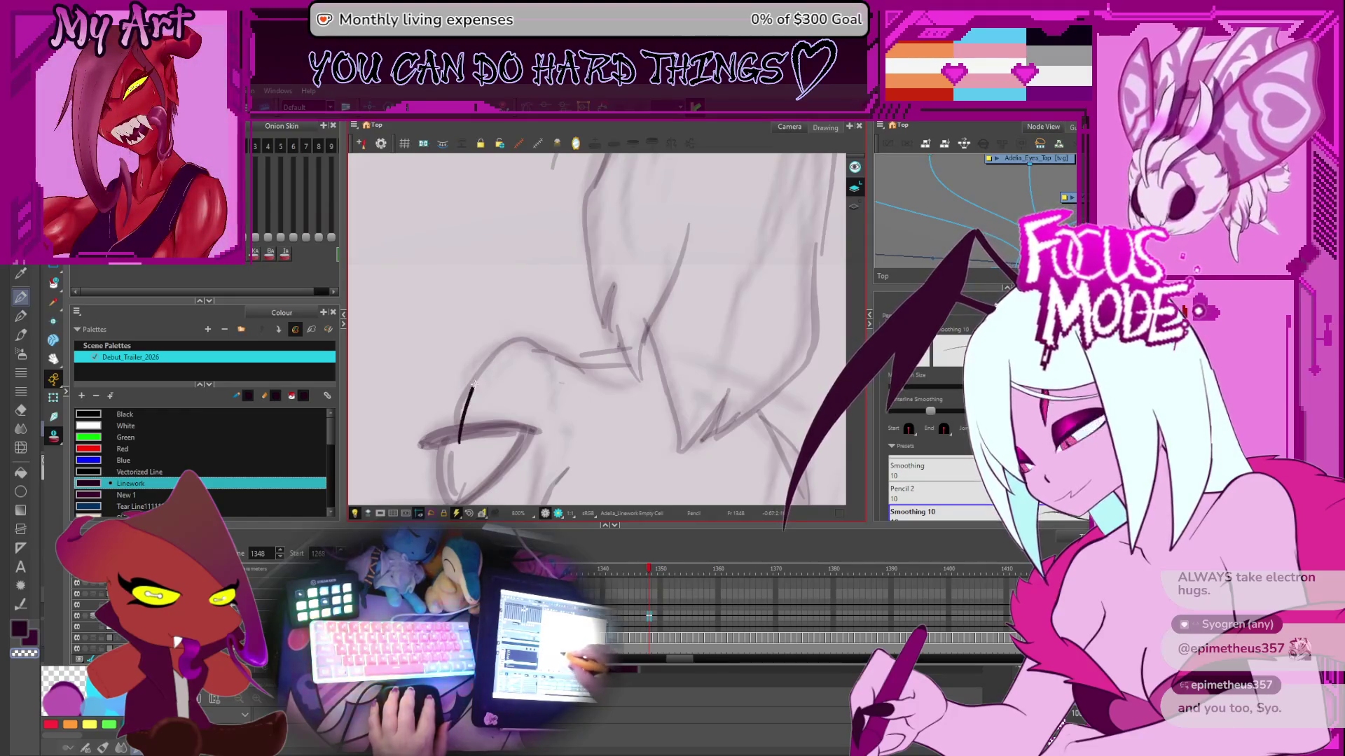
key(ctrl+z)
key(ctrl+z)
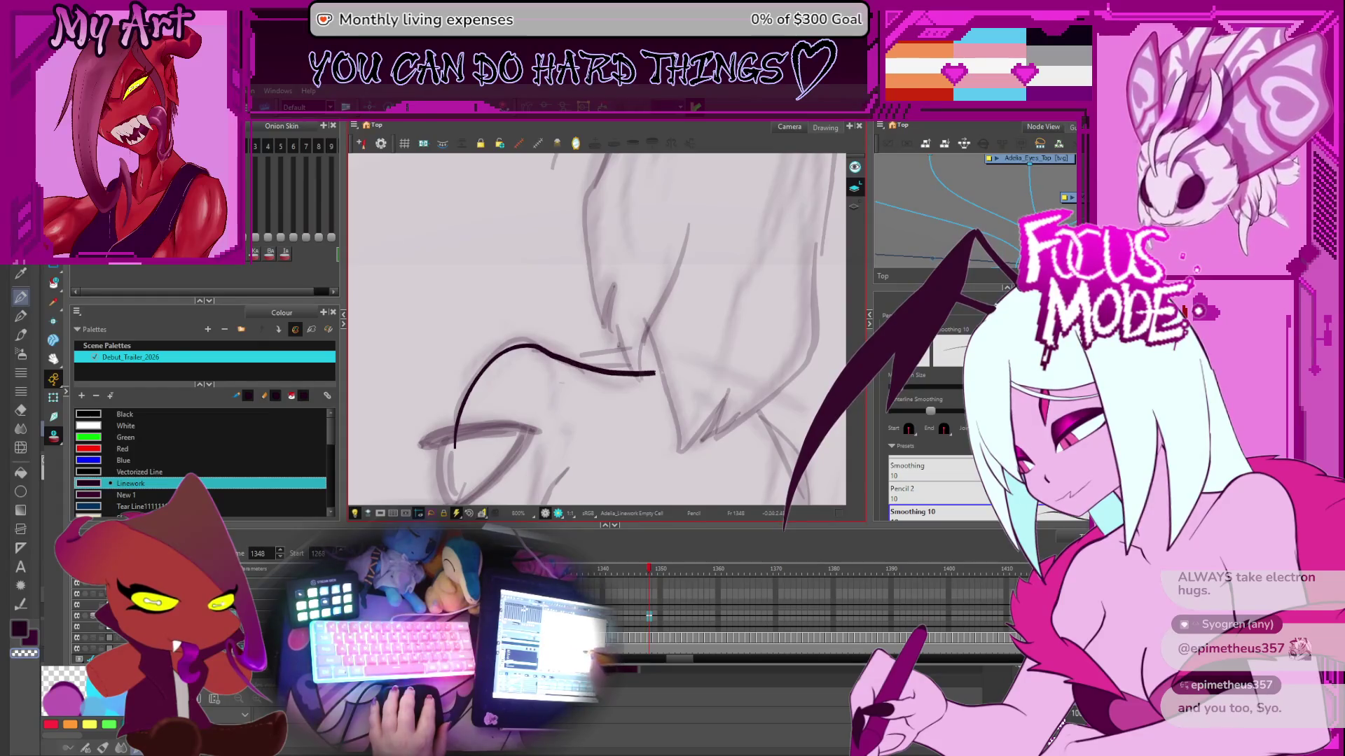
key(alt+q)
scroll(566, 329, up, 1)
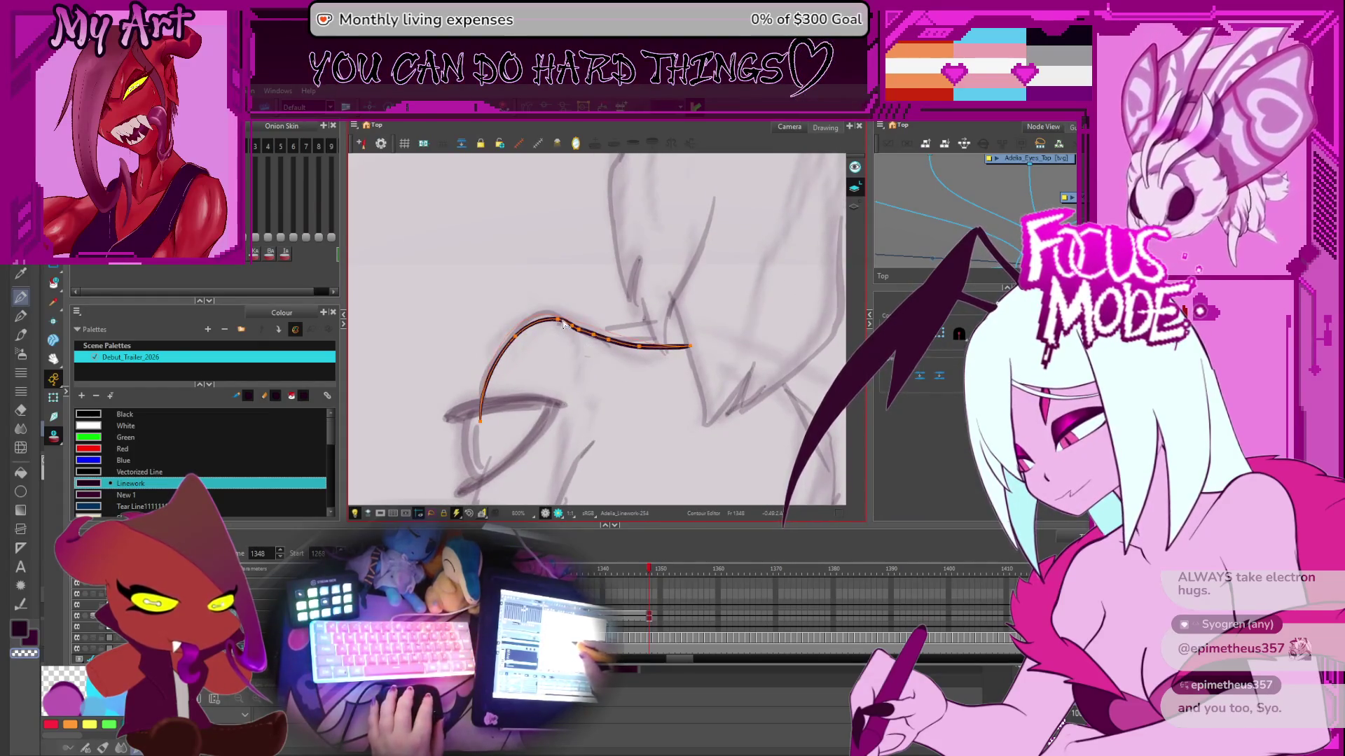
- Select the shoulder curve, drag its peak up and left, and raise its right endpoint slightly
drag(563, 323, 568, 325)
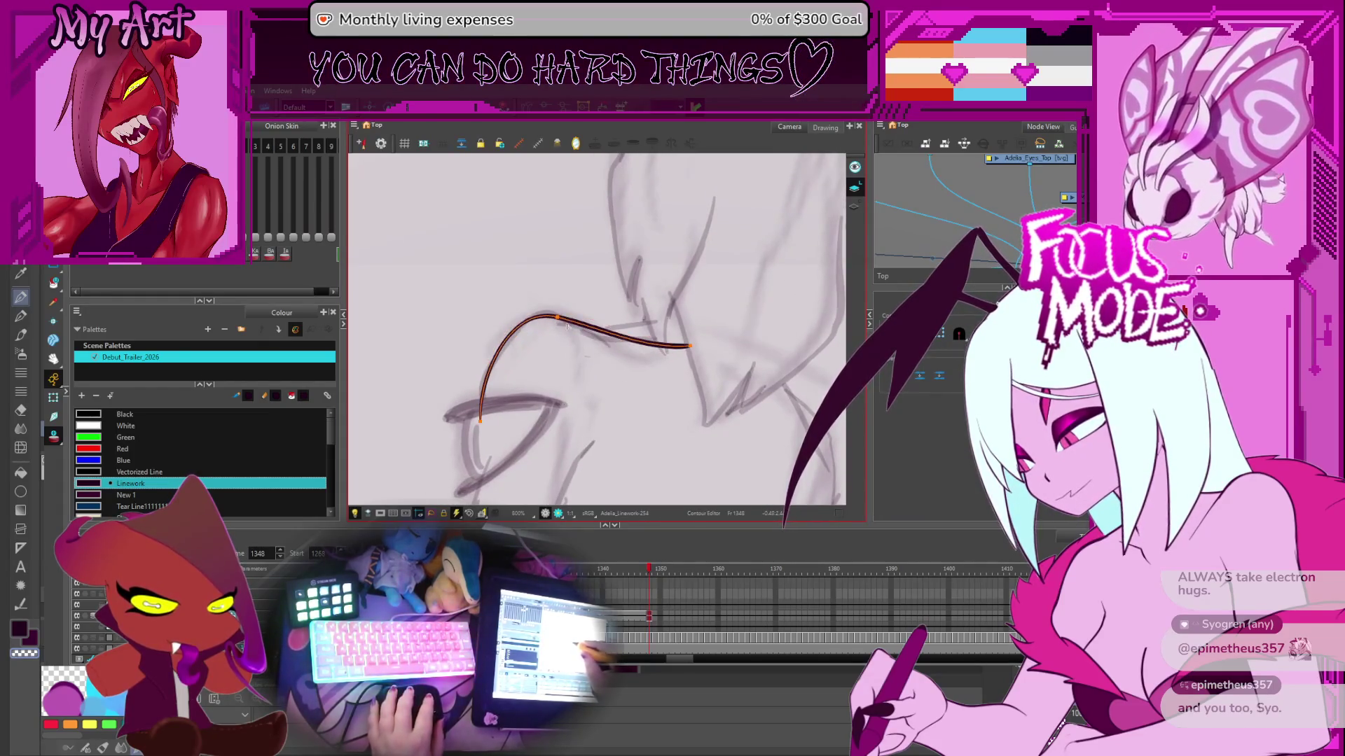
click(601, 342)
click(665, 348)
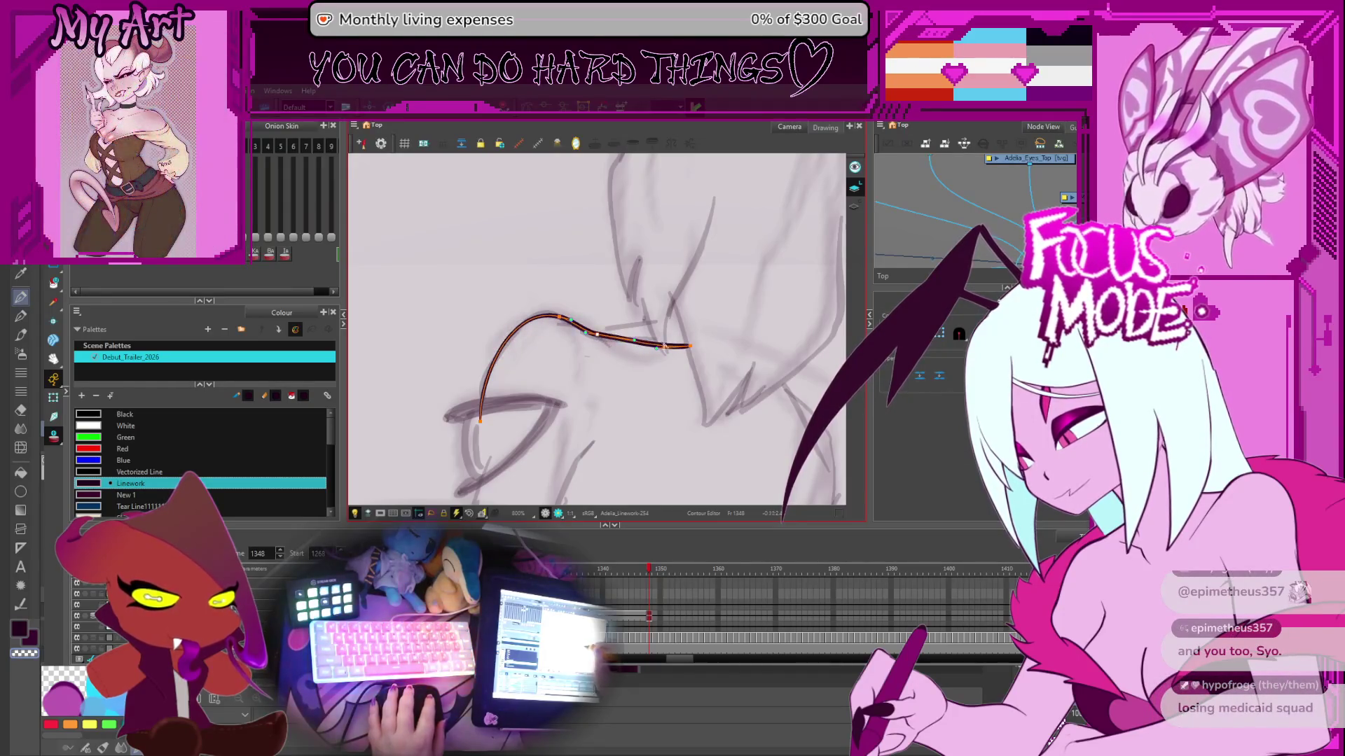
click(562, 324)
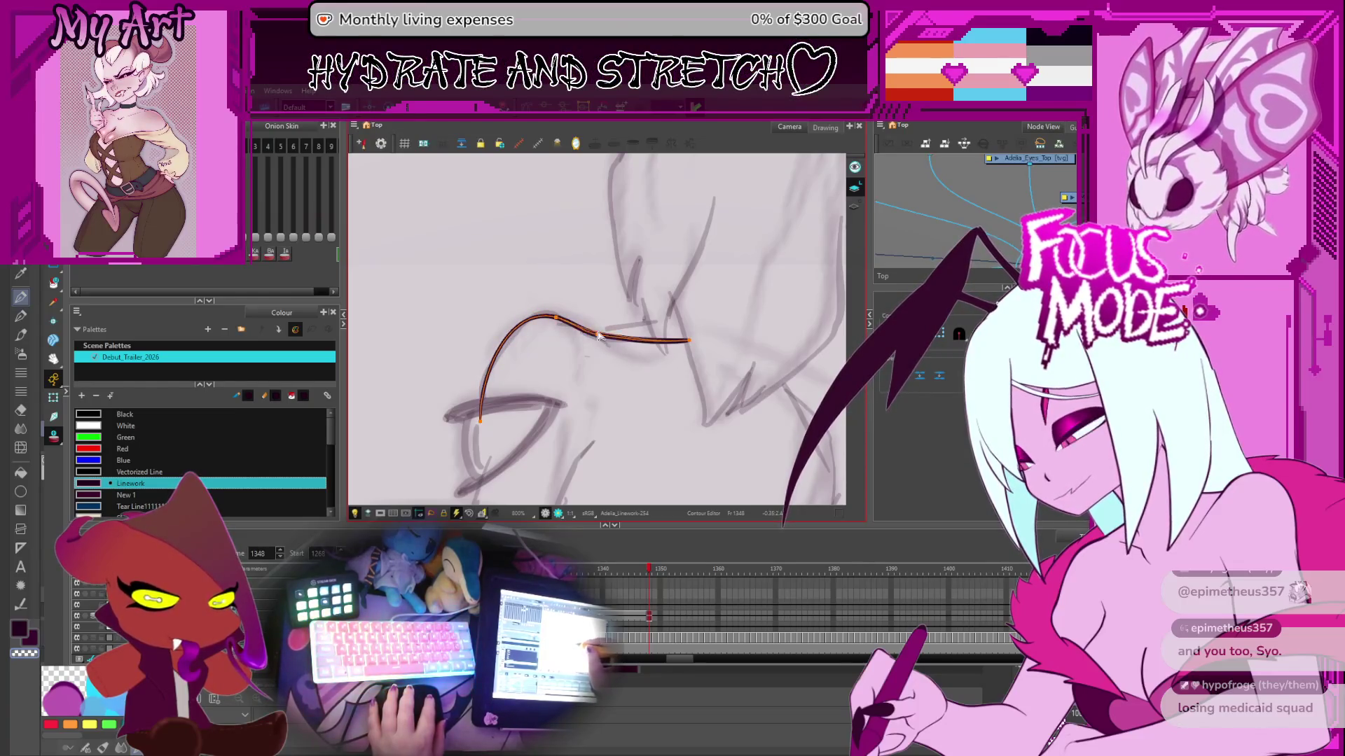
drag(578, 307, 625, 313)
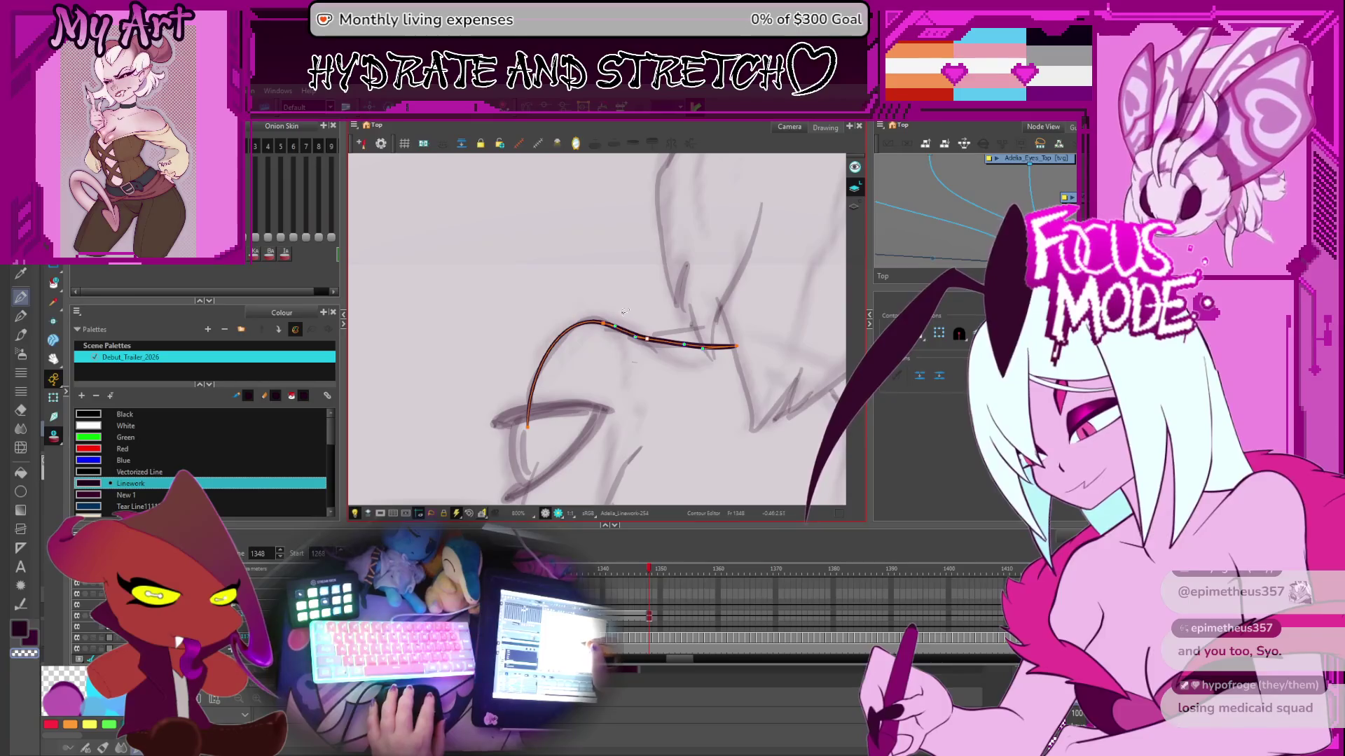
click(552, 320)
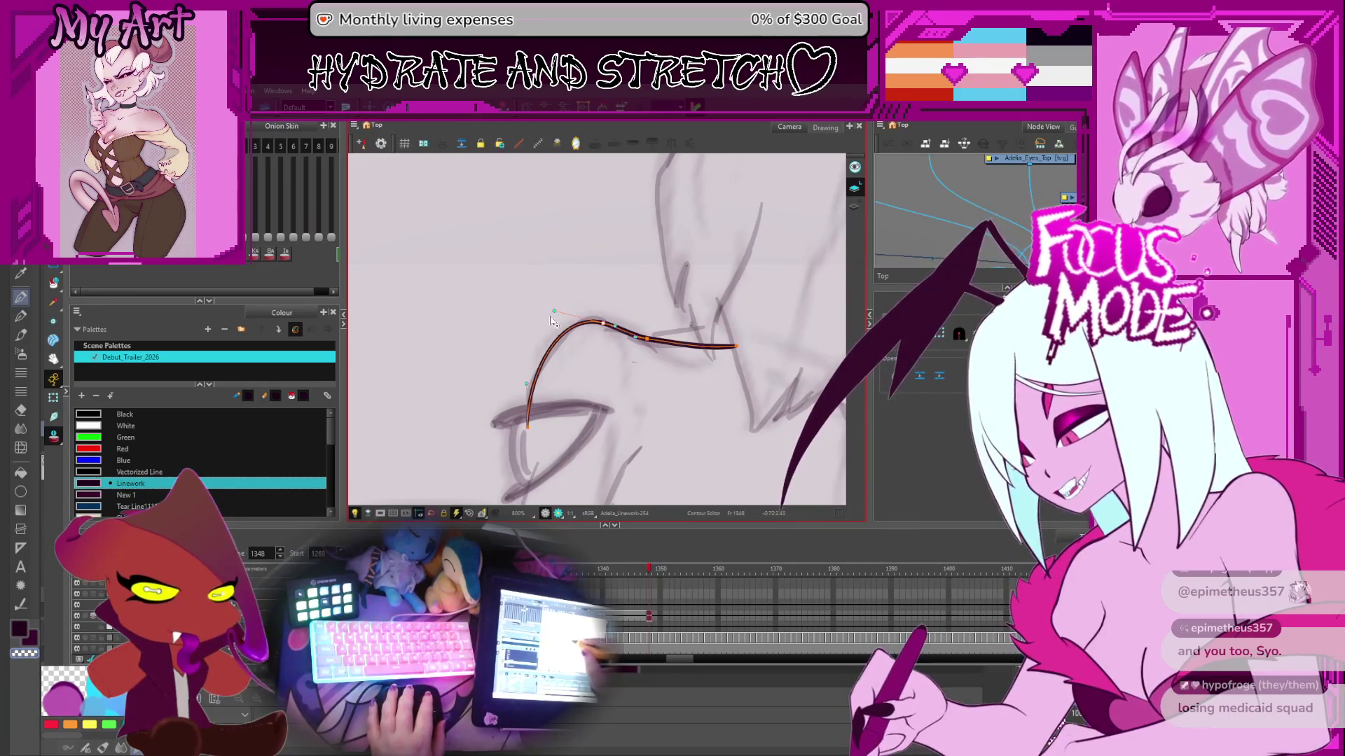
drag(601, 324, 652, 337)
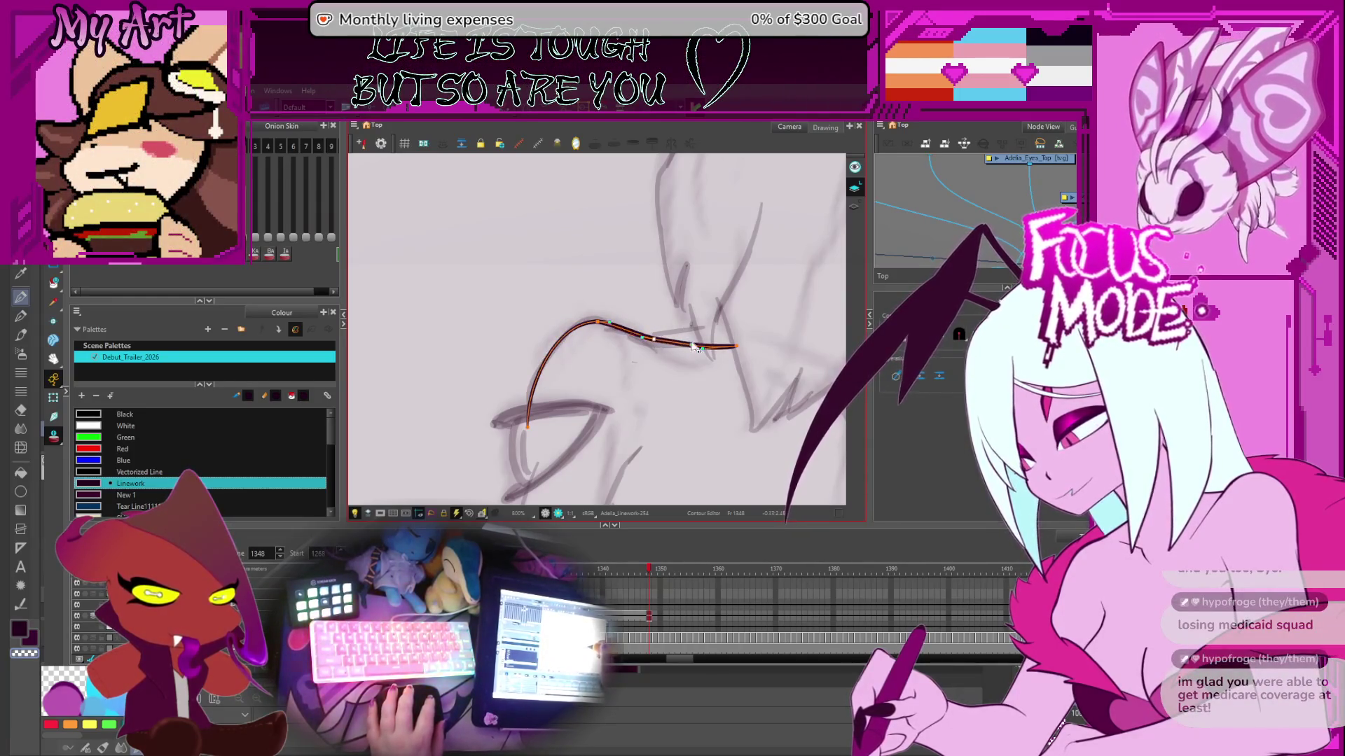
drag(737, 350, 741, 340)
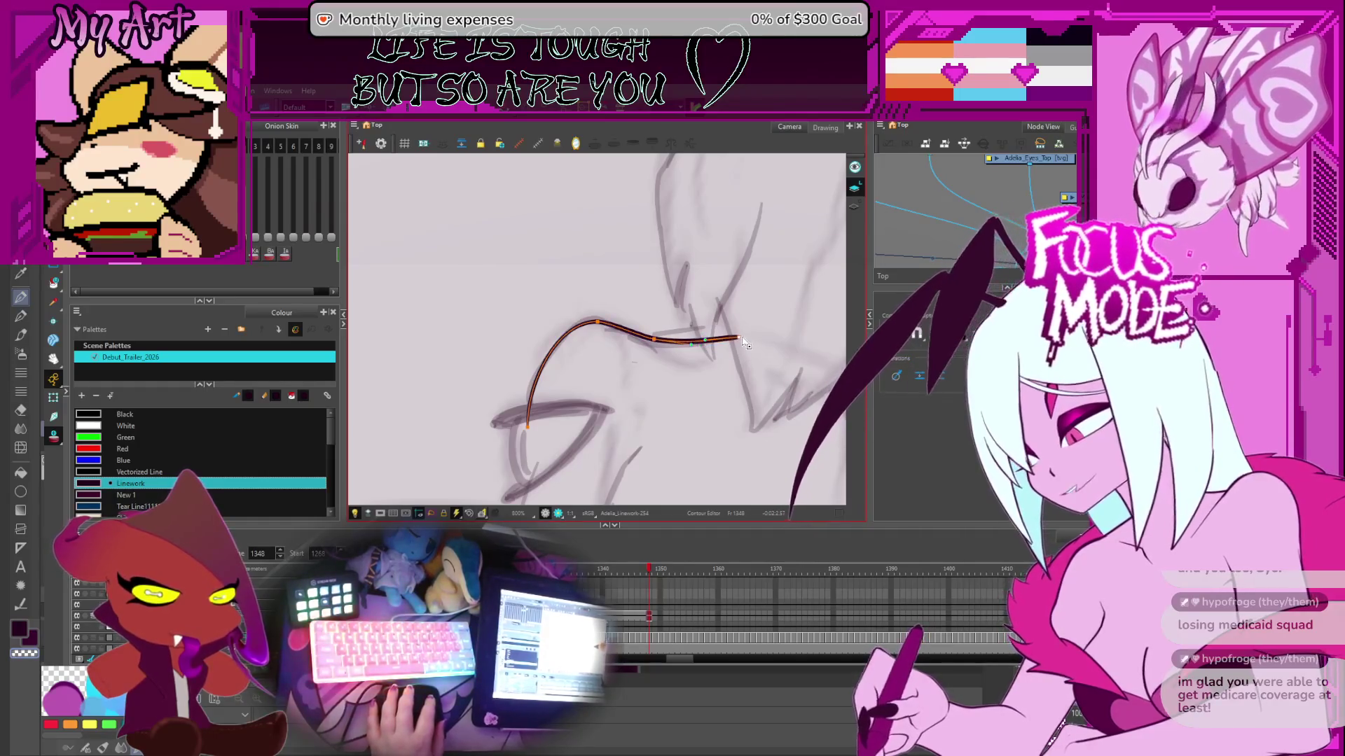
scroll(677, 348, down, 5)
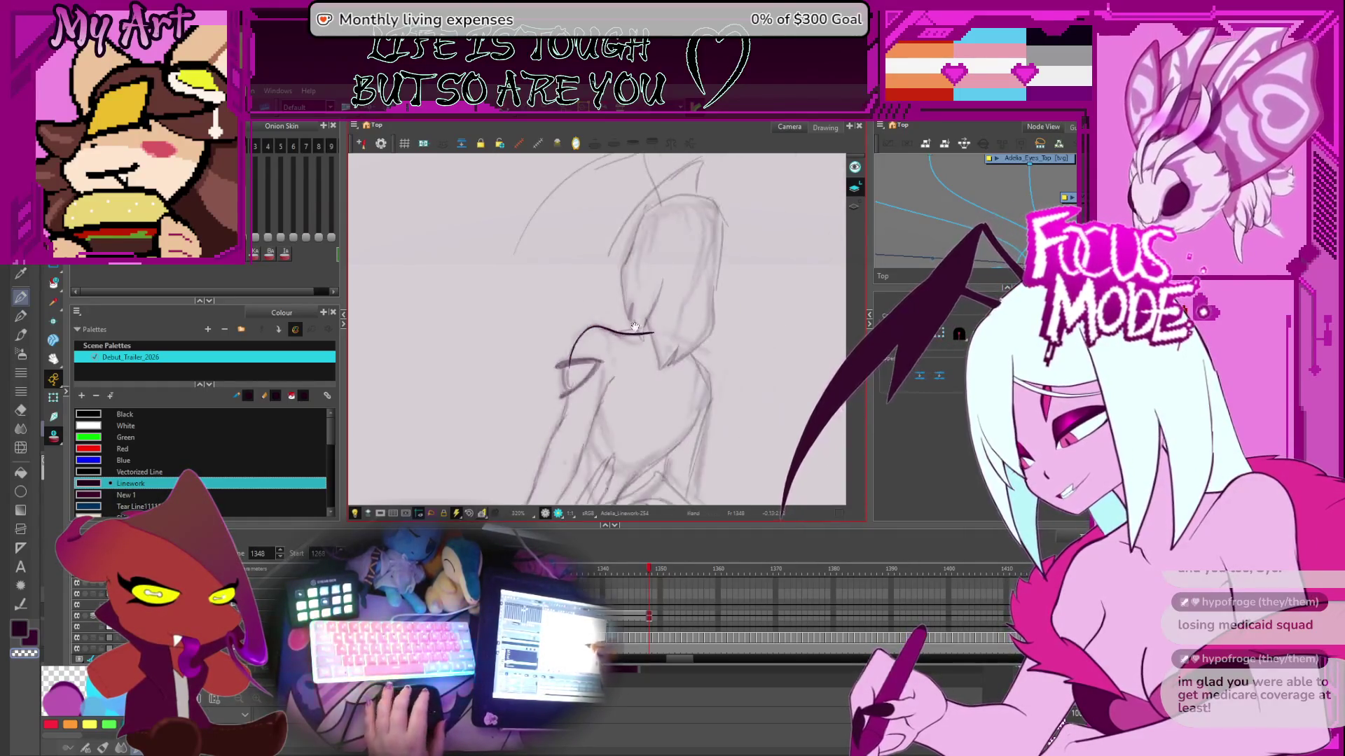
- Tilt and reposition the view around the shoulder, undoing two stray short strokes
scroll(575, 306, up, 4)
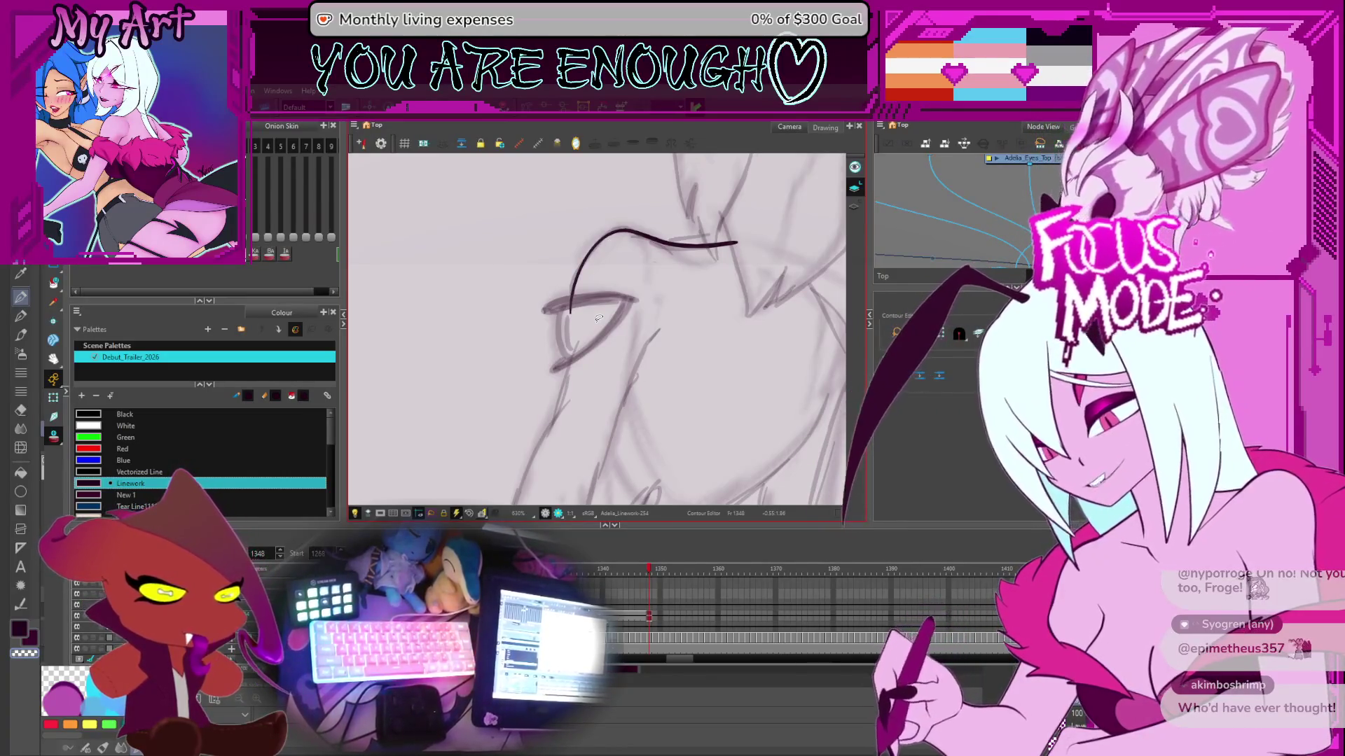
mouse_move(627, 343)
mouse_down()
mouse_move(553, 425)
mouse_move(686, 368)
mouse_move(669, 388)
mouse_up()
key(ctrl+z)
key(ctrl+z)
key(ctrl+z)
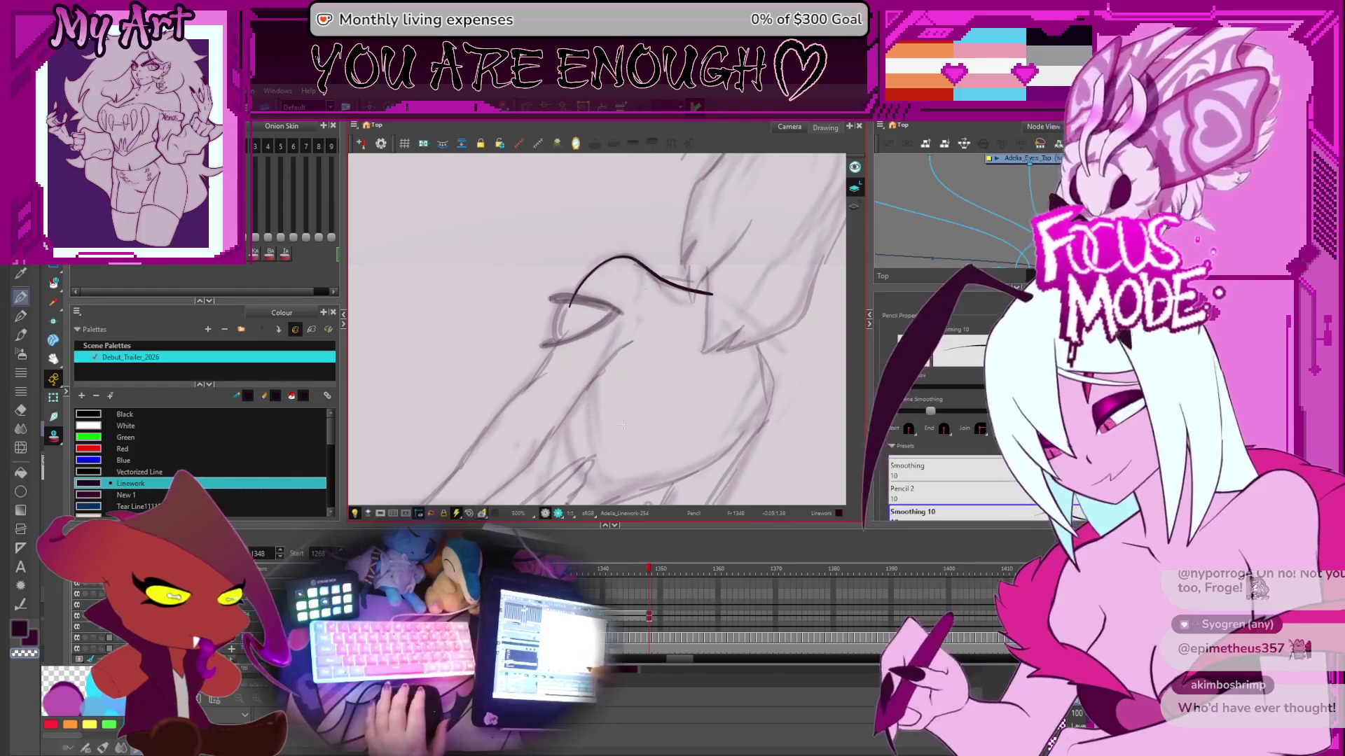
drag(565, 407, 525, 420)
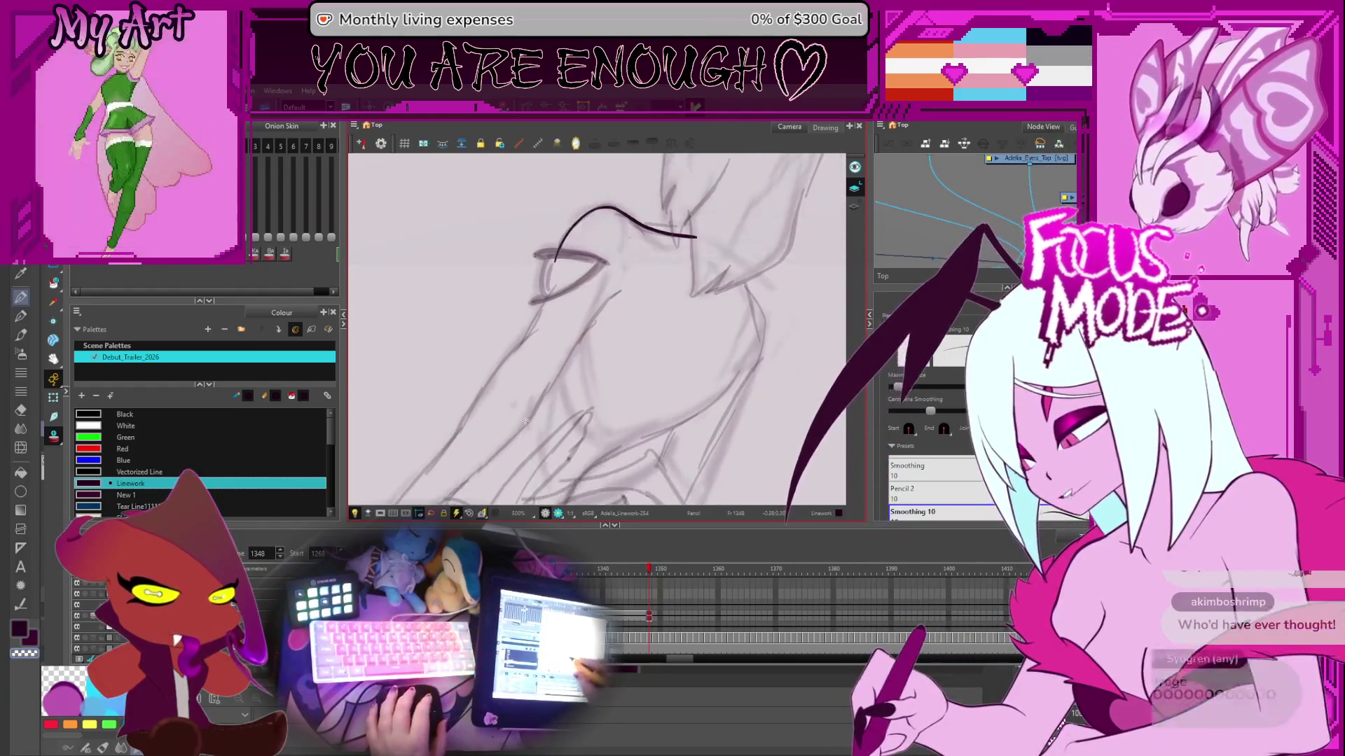
drag(555, 376, 542, 384)
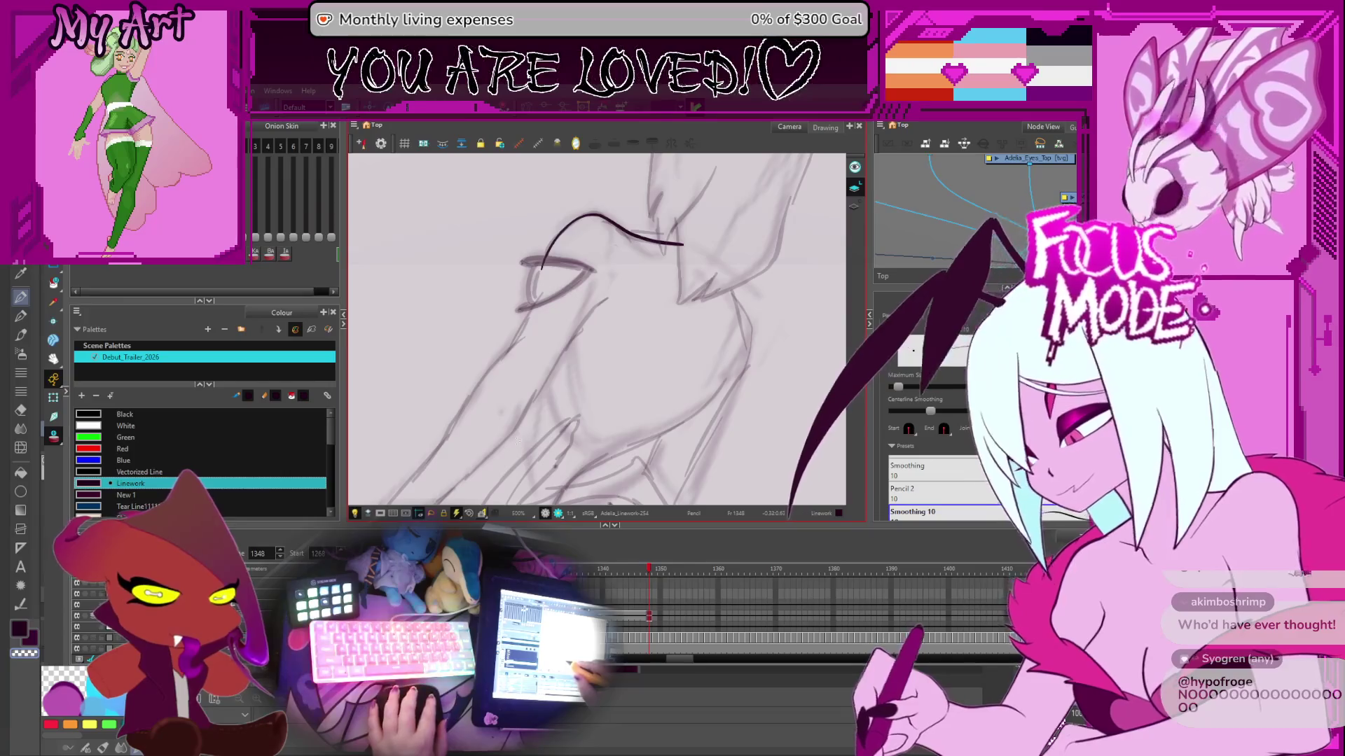
key(ctrl+z)
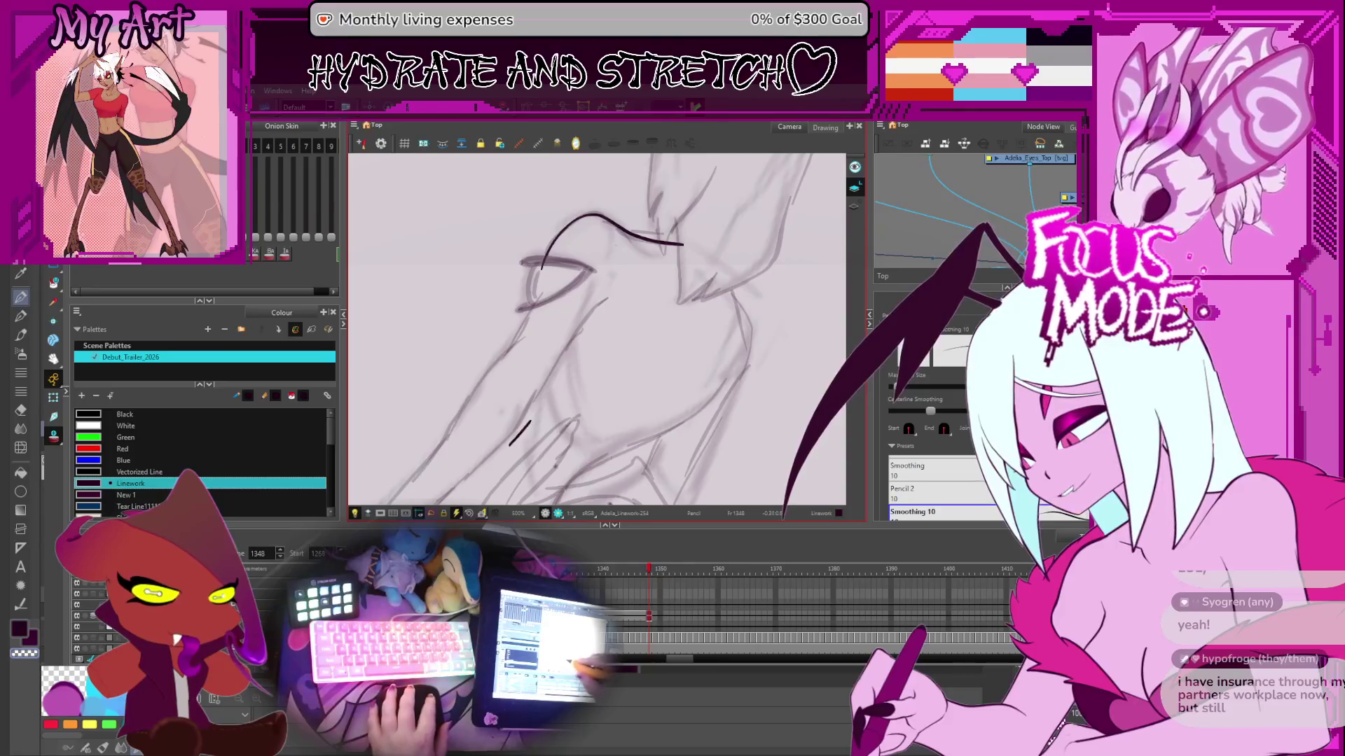
- Ink a long line up the figure's side, then straighten the view and select the line
drag(507, 437, 595, 315)
key(ctrl+z)
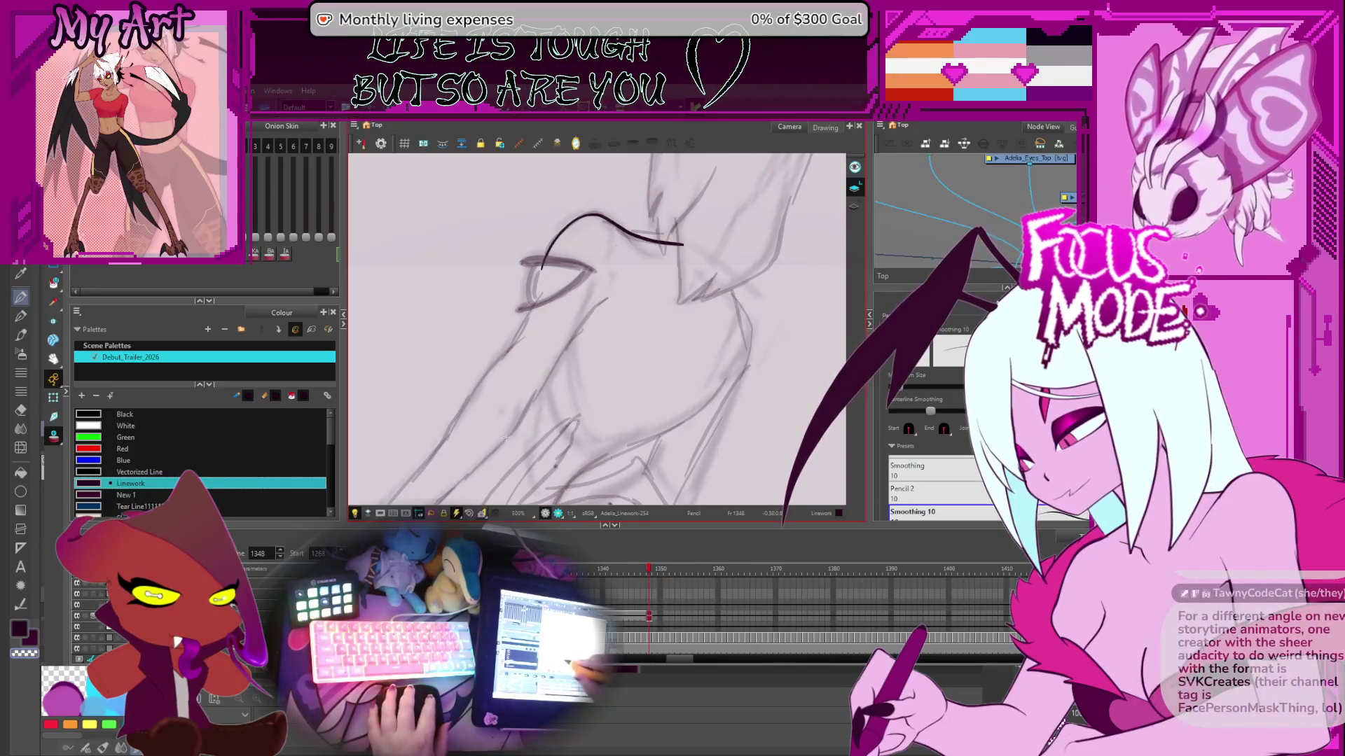
drag(508, 440, 602, 309)
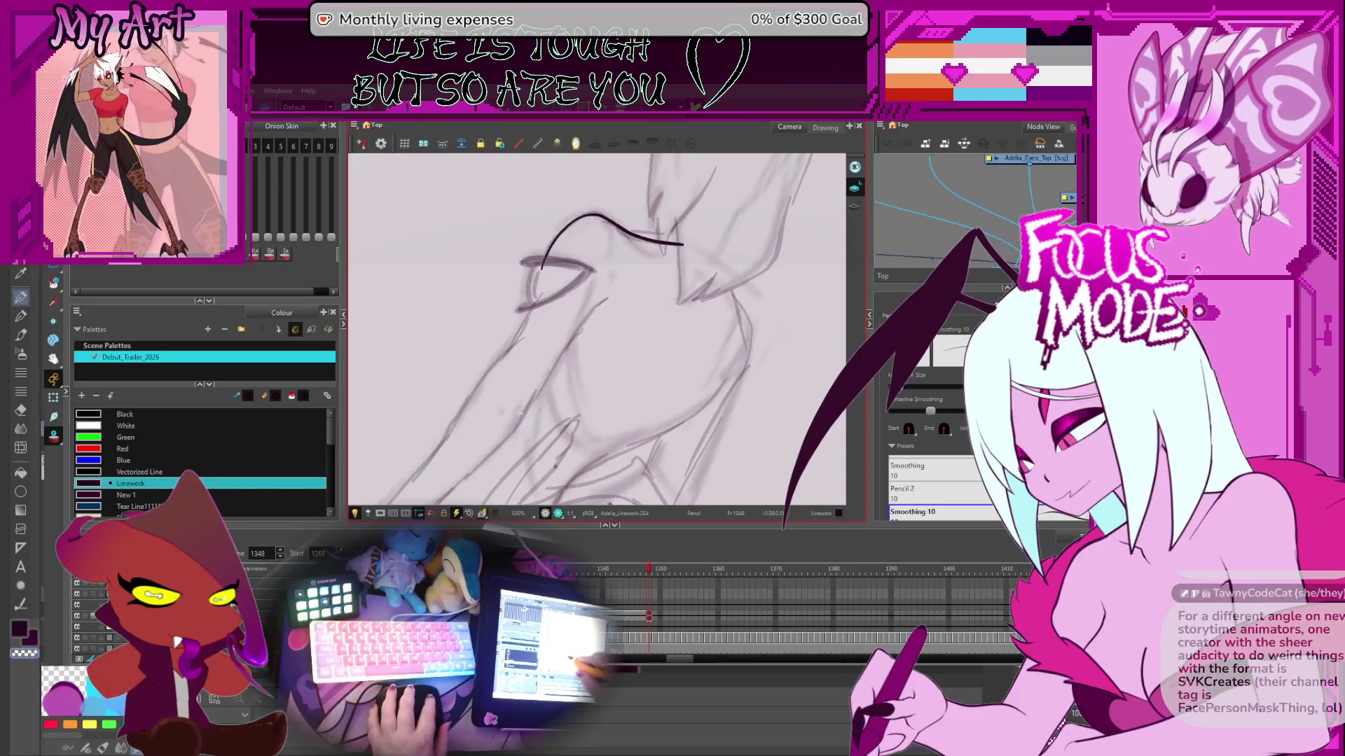
drag(506, 440, 621, 293)
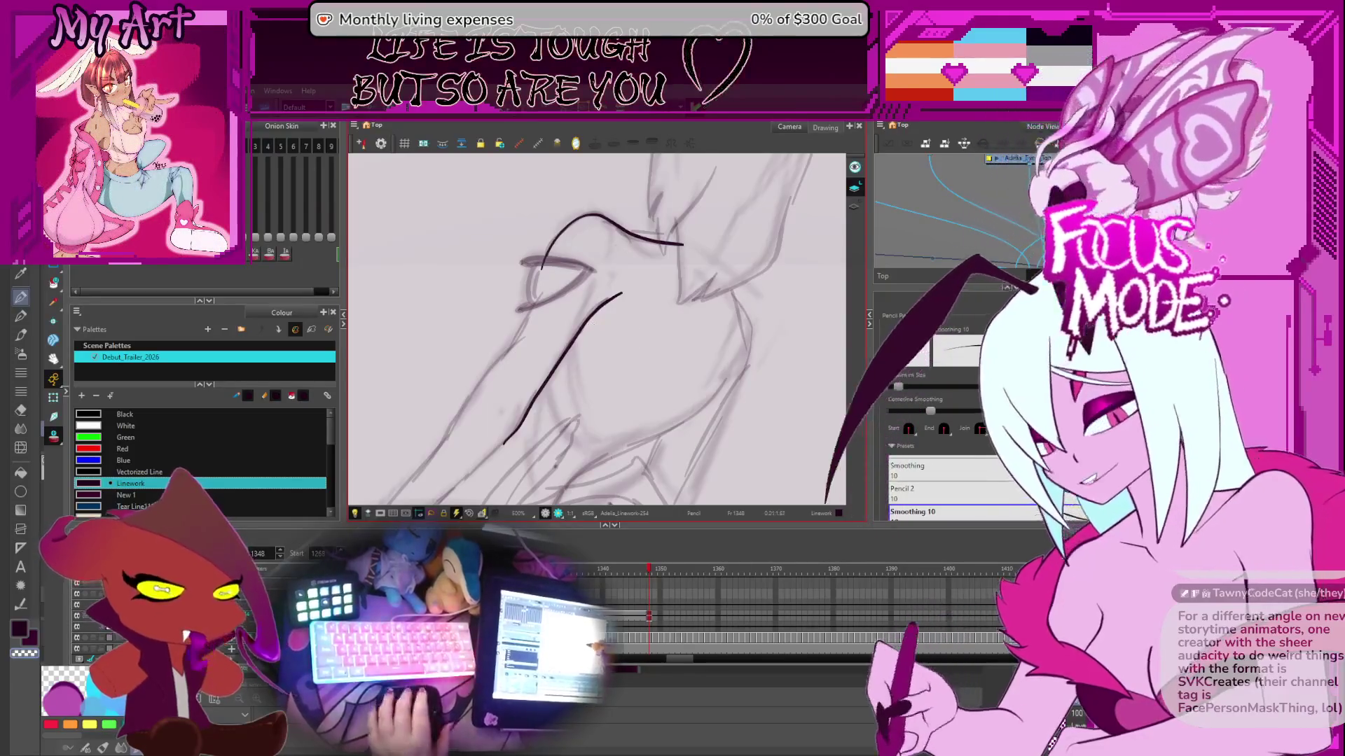
key(ctrl+a)
drag(641, 336, 602, 361)
click(588, 362)
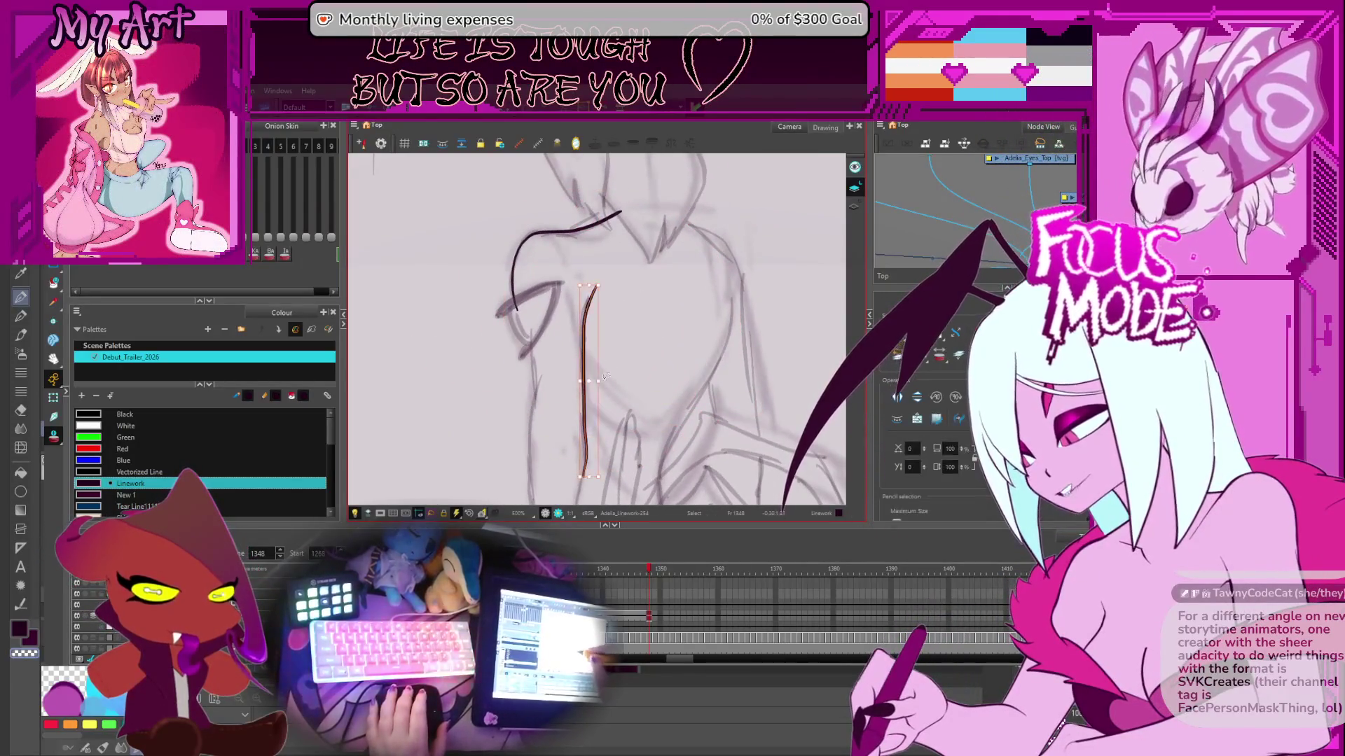